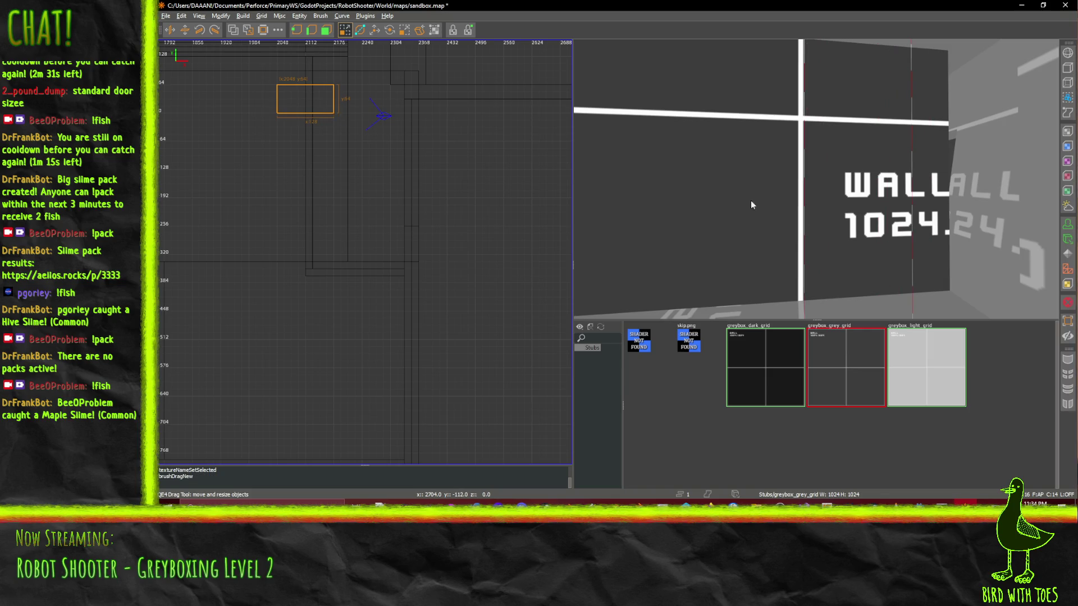
- Fly the 3D camera along the corridor to look at the tall wall and floor
key("w")
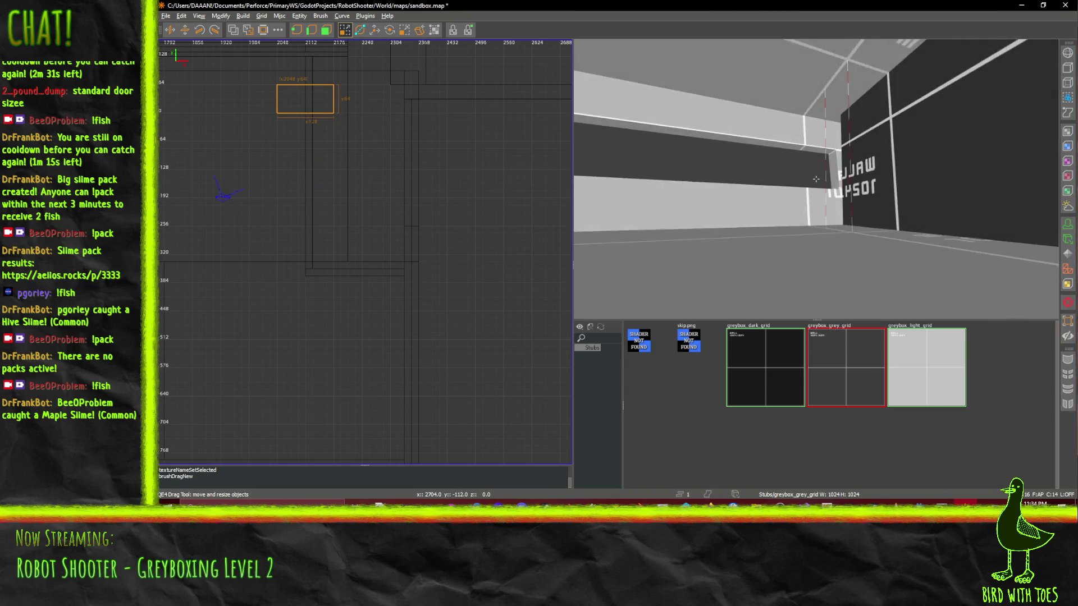
key("w")
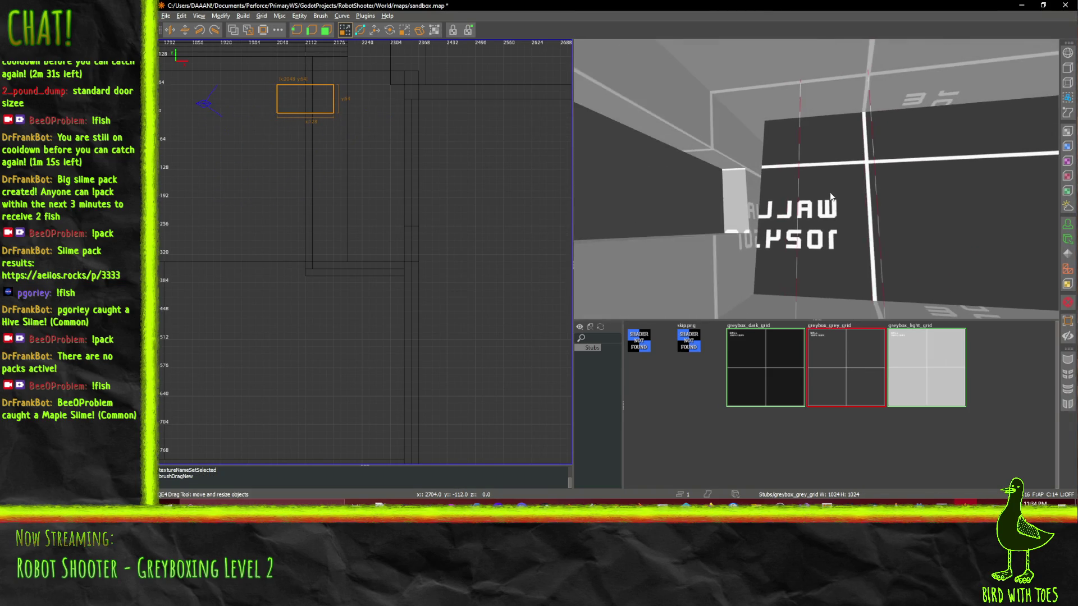
key("w")
left_click(831, 177)
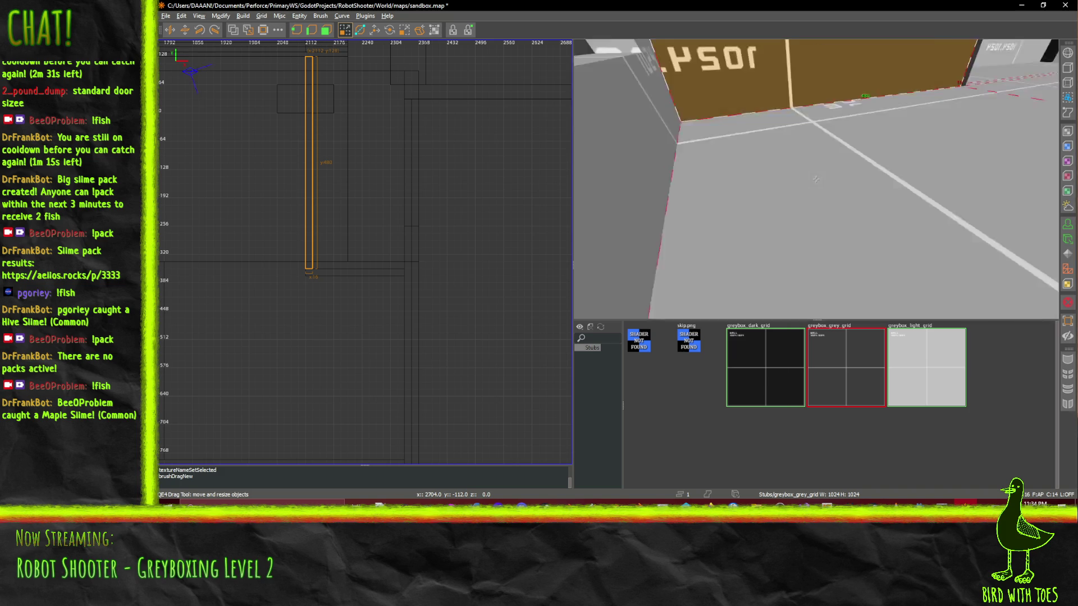
key("shift+space")
- Select the small rectangle brush and show the front (X/Z) view in the 2D grid
left_click(301, 100)
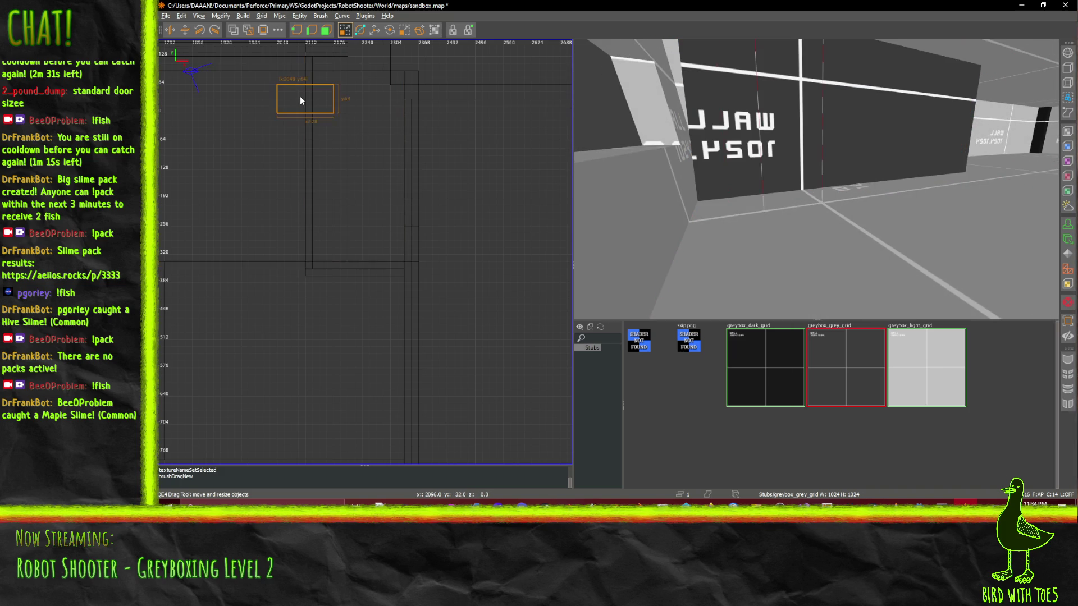
key("q")
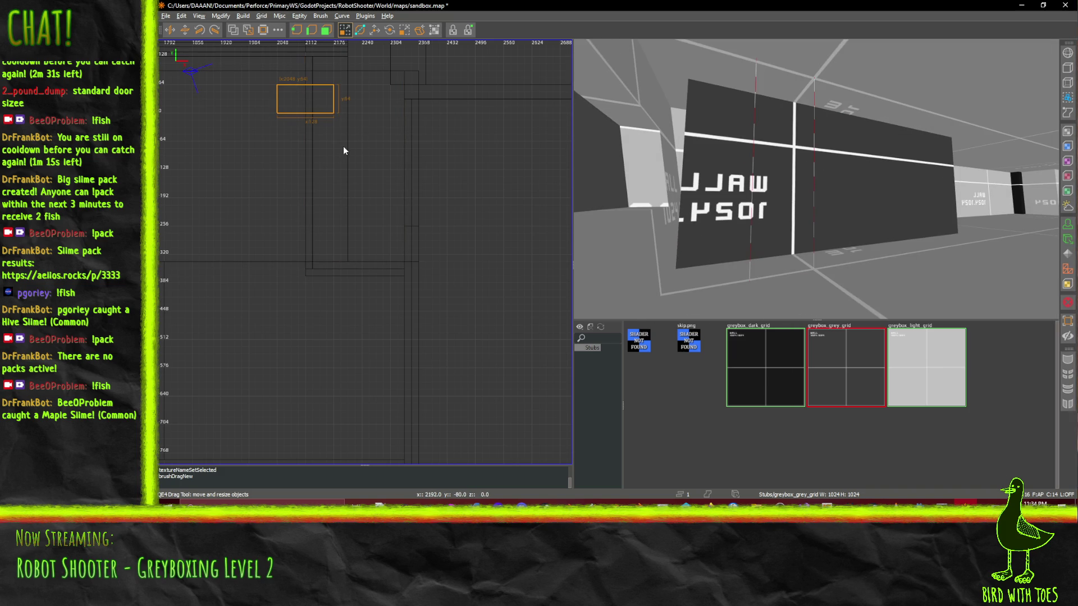
key("ctrl+Tab")
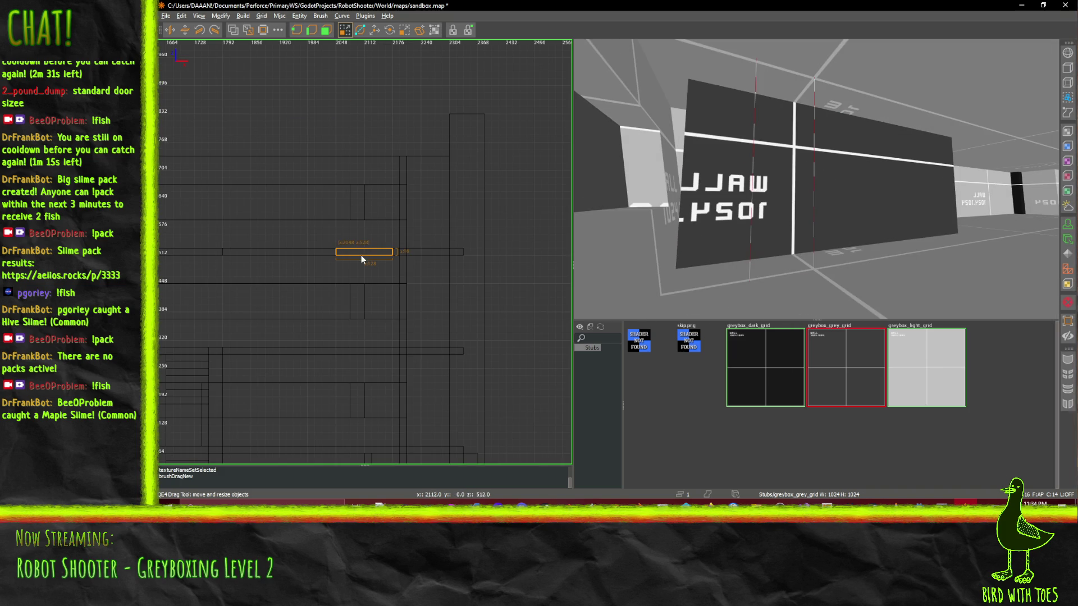
- Raise the small brush 32 units, then inspect a wall face's grey grid texture in the Surface Inspector
mouse_move(362, 259)
left_mouse_down()
mouse_move(362, 244)
mouse_move(363, 268)
left_mouse_up()
right_click(815, 179)
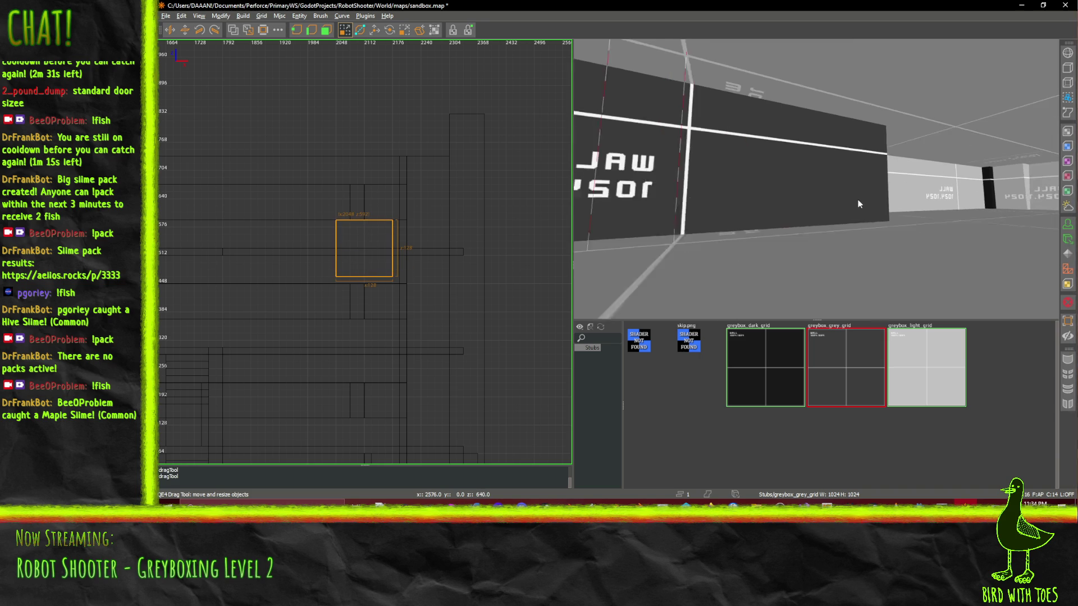
key("s")
left_click(816, 179, "ctrl+shift")
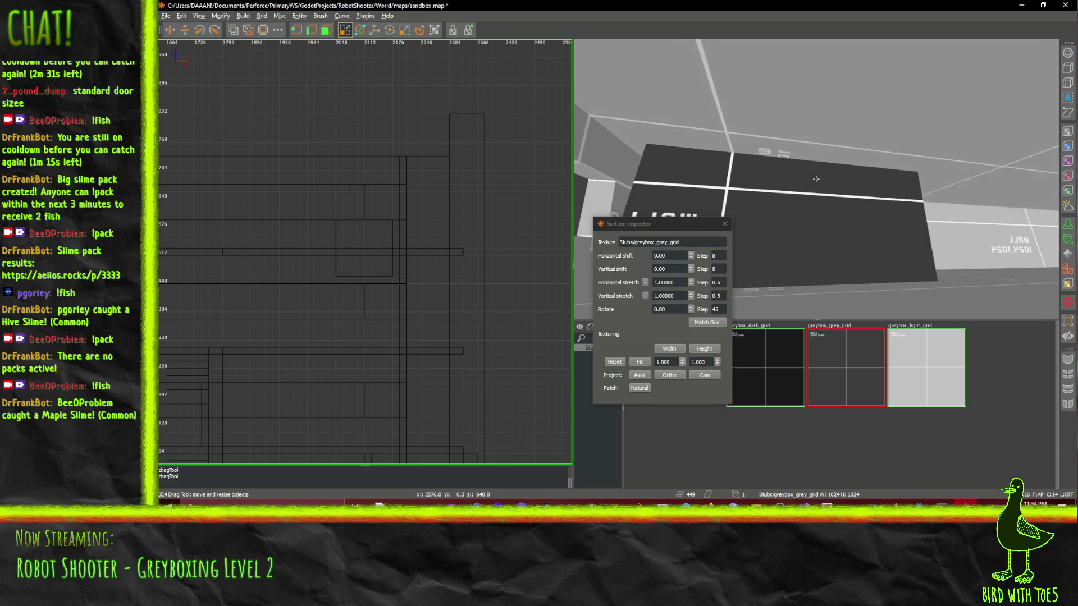
key("s")
right_click(816, 179)
- Nudge the long horizontal brush down a grid step, undo it, then reselect the square brush
left_click(395, 235)
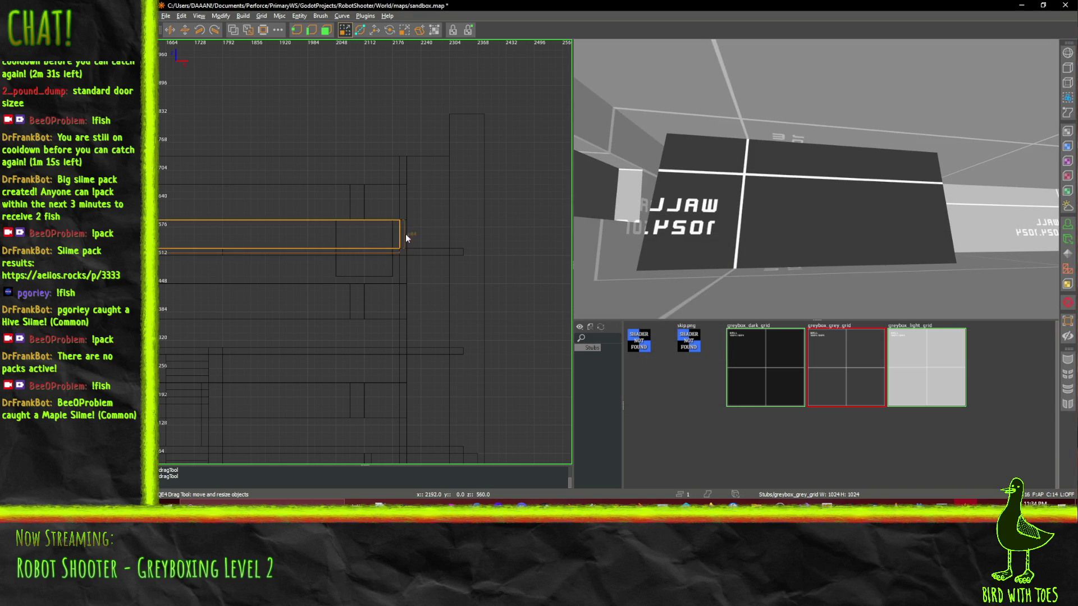
key("alt+Down")
key("ctrl+z")
left_click(366, 251)
left_click_drag(847, 168, 802, 183)
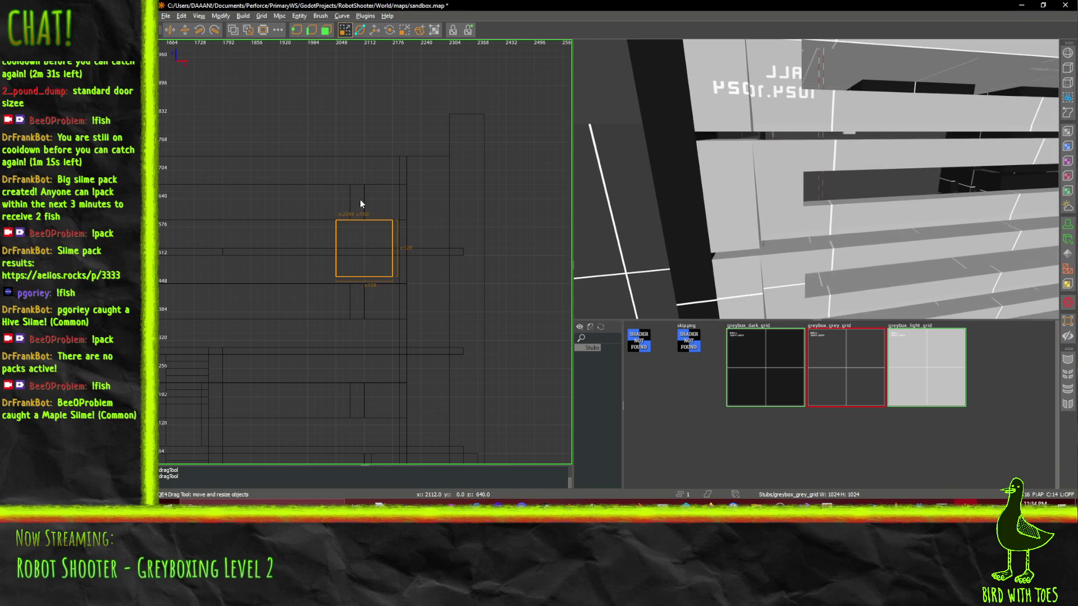
- Drag the square brush down to z -112 at the corridor floor, then up one step to z -96
scroll(359, 199, "down", 9)
scroll(310, 256, "up", 2)
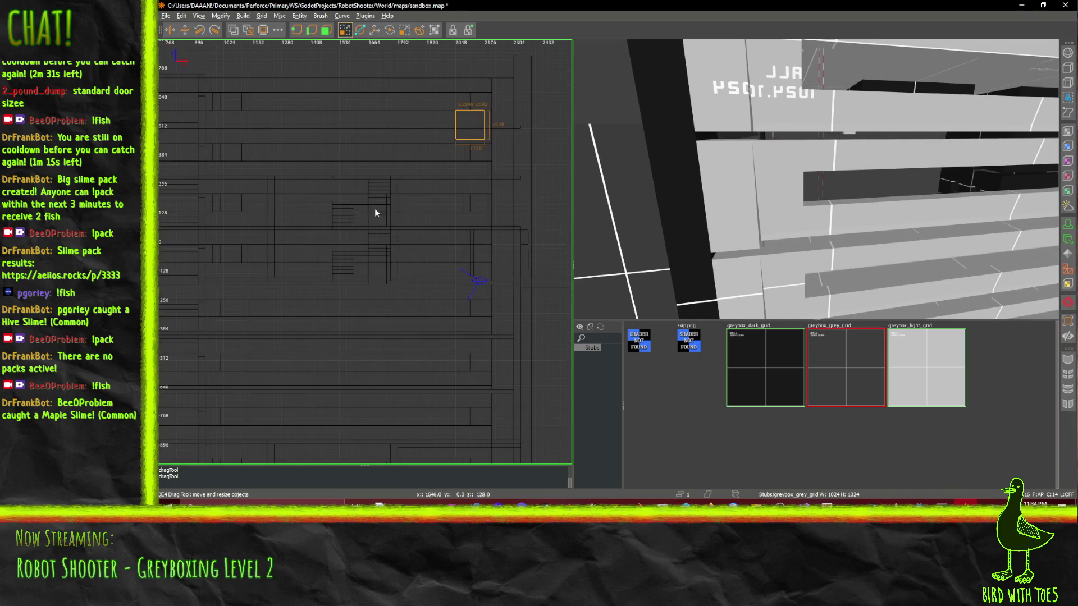
mouse_move(466, 132)
left_mouse_down()
mouse_move(470, 289)
mouse_move(471, 274)
left_mouse_up()
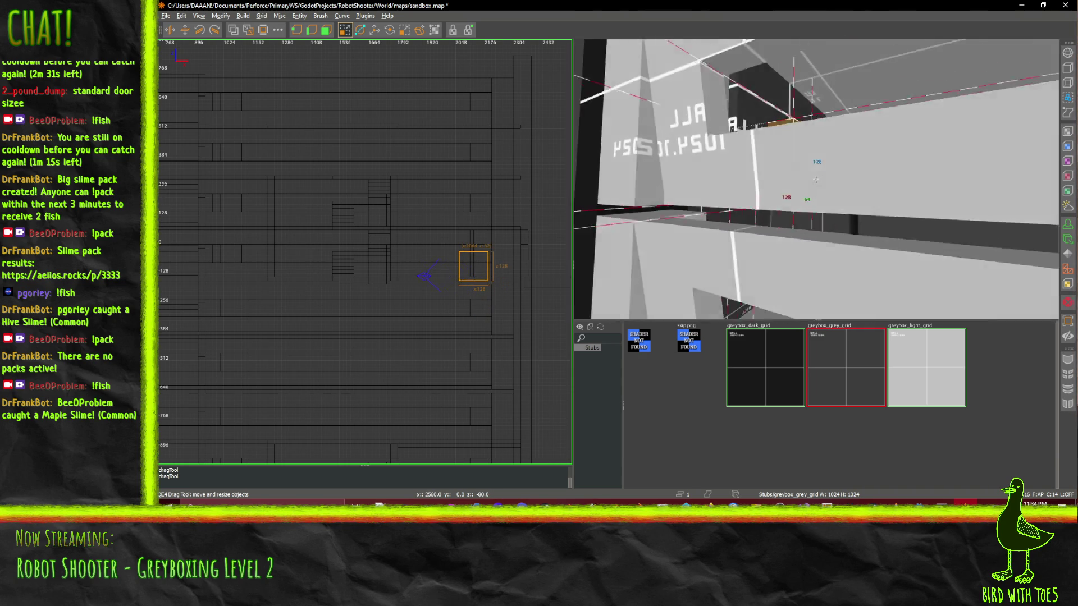
key("Down")
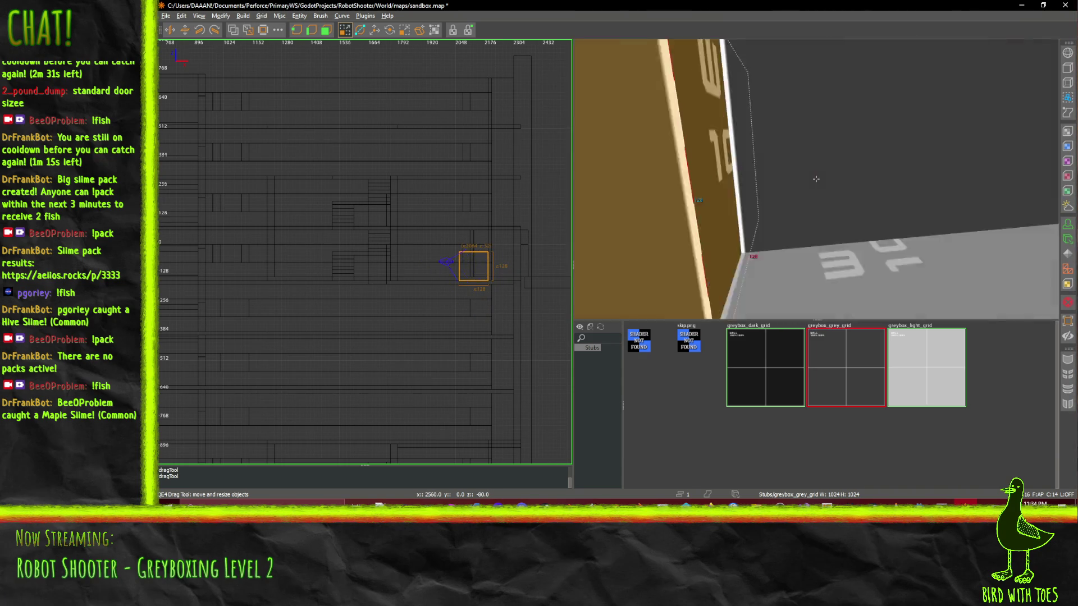
right_click(816, 178)
left_click_drag(461, 275, 463, 272)
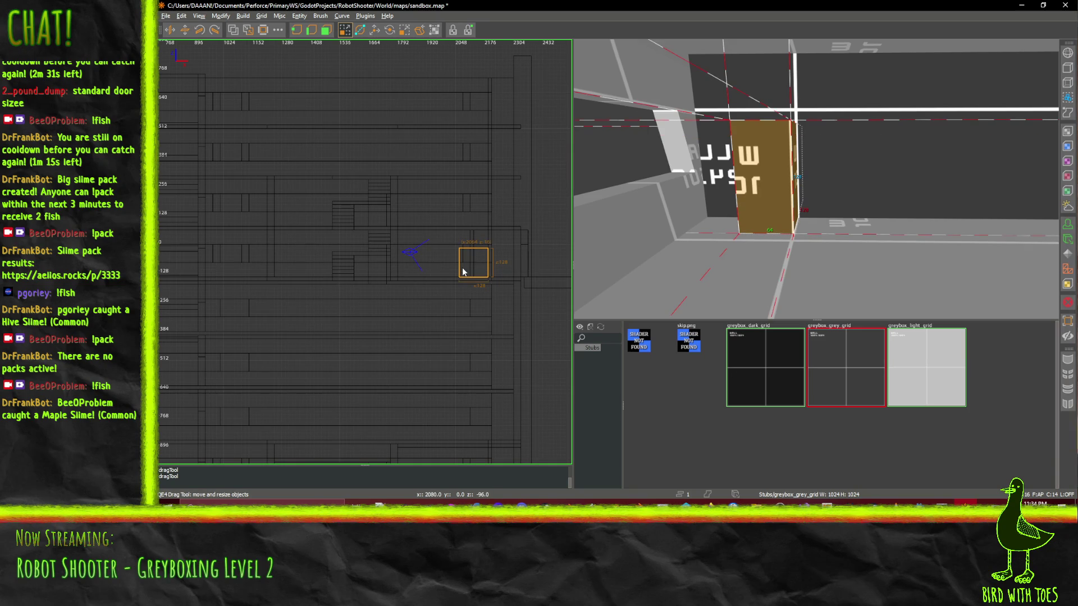
- Resize the brush to door size: 32 units tall with its top edge at z 0
scroll(482, 262, "up", 6)
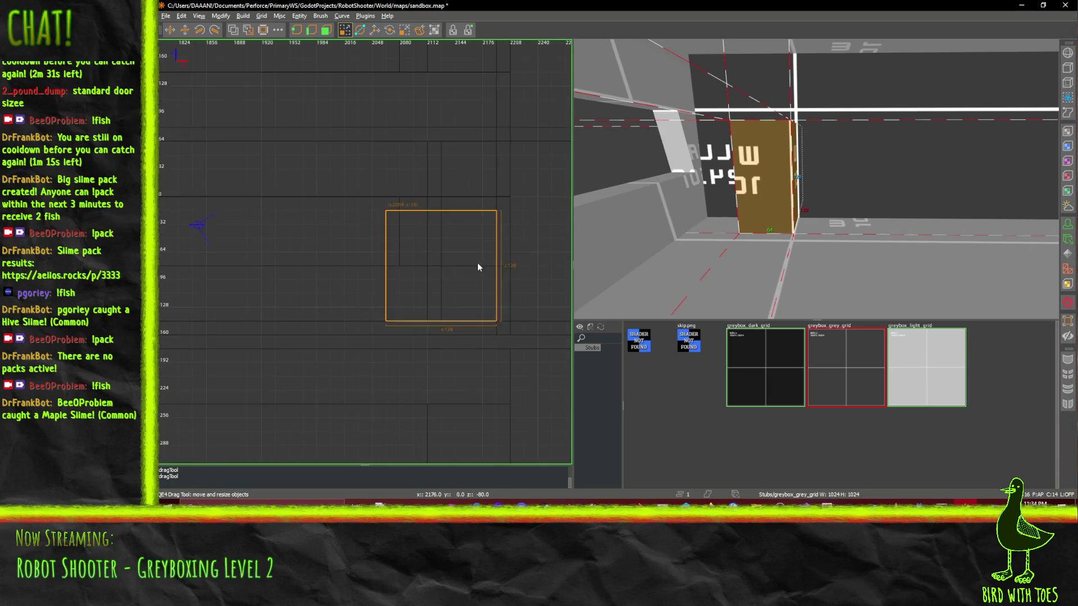
scroll(466, 214, "down", 3)
mouse_move(469, 213)
left_mouse_down()
mouse_move(446, 217)
mouse_move(446, 258)
mouse_move(454, 178)
left_mouse_up()
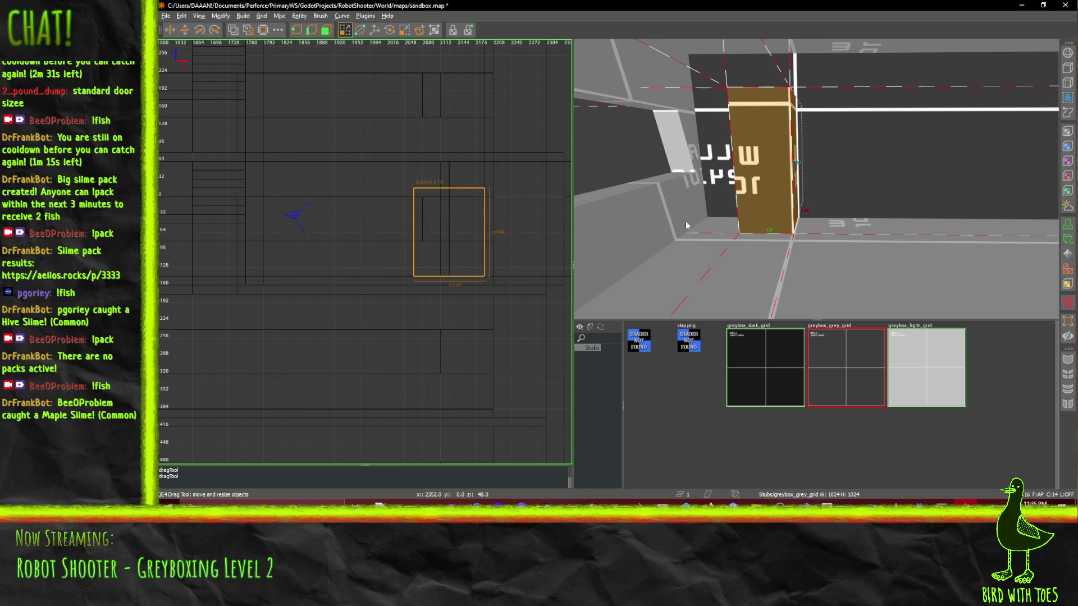
key("ctrl+Tab")
scroll(448, 224, "up", 2)
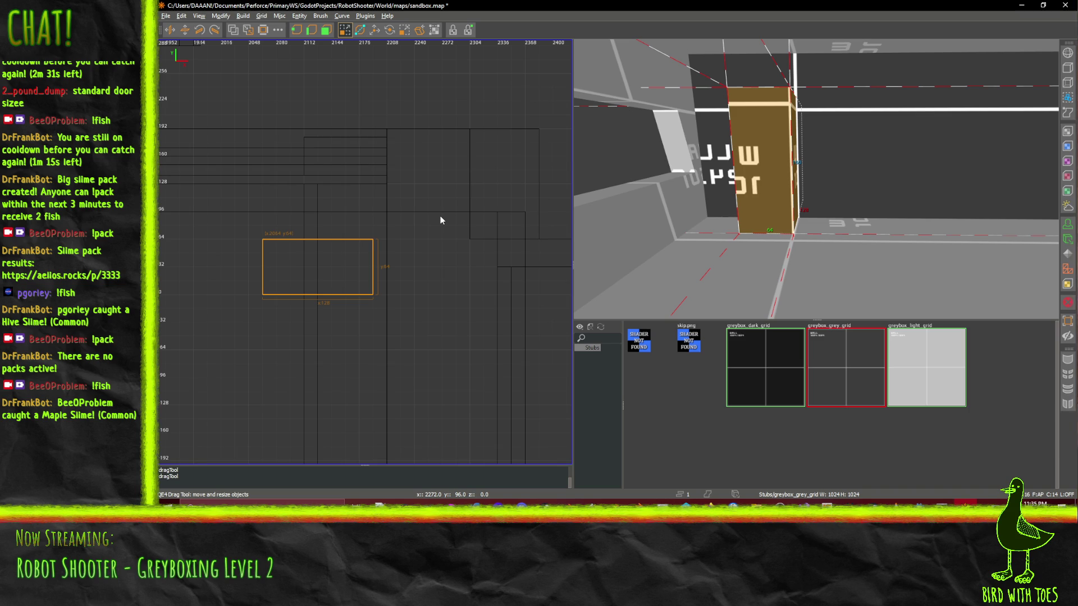
key("ctrl+Tab")
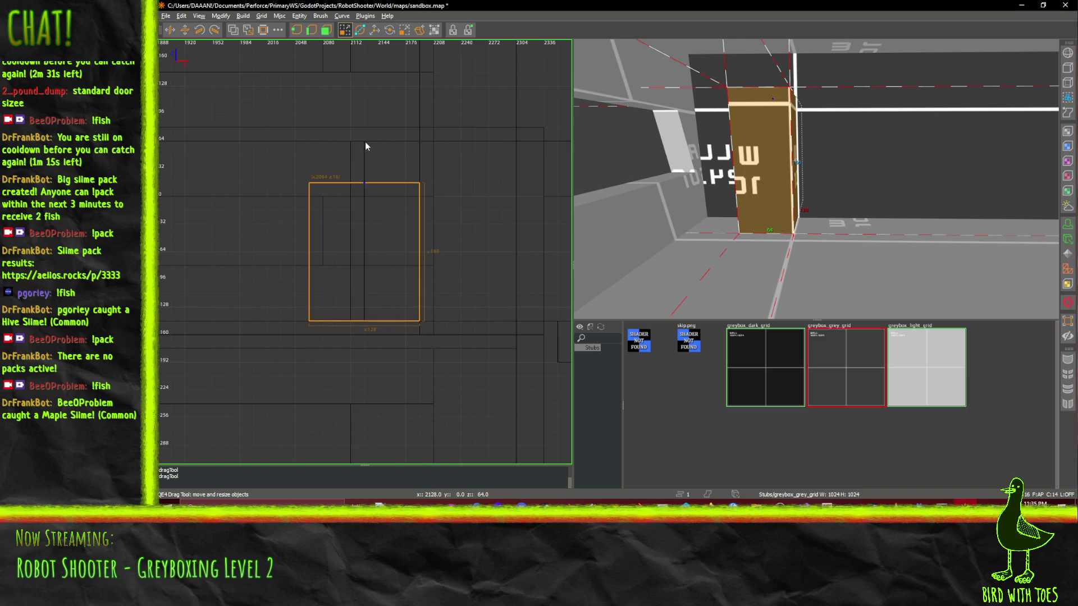
left_click_drag(365, 141, 367, 151)
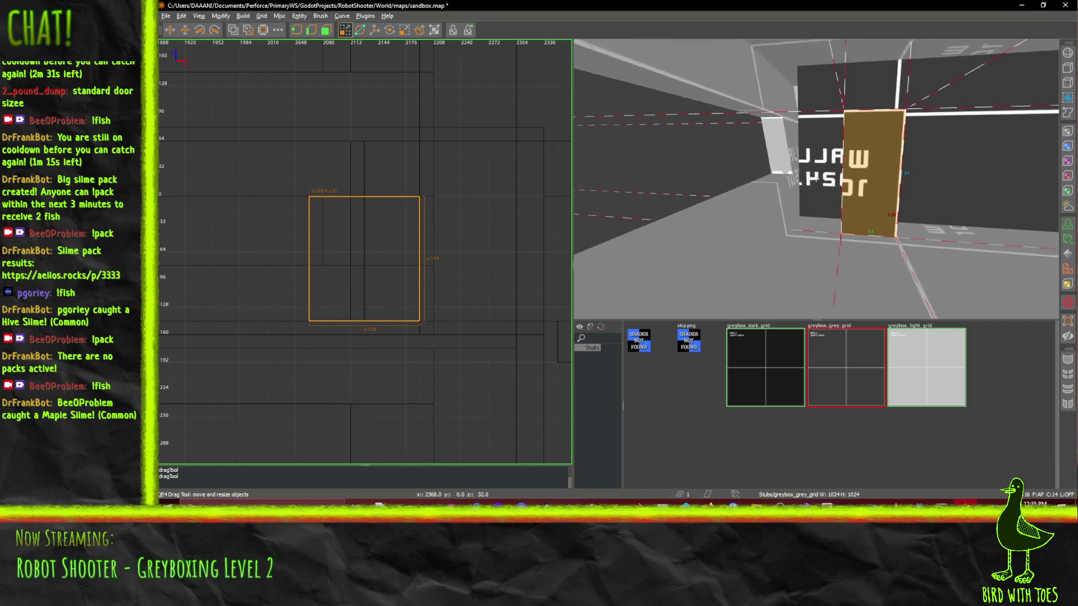
- Slide the door brush left into the lettered wall with Translate and CSG Subtract it
right_click(816, 178)
key("Down")
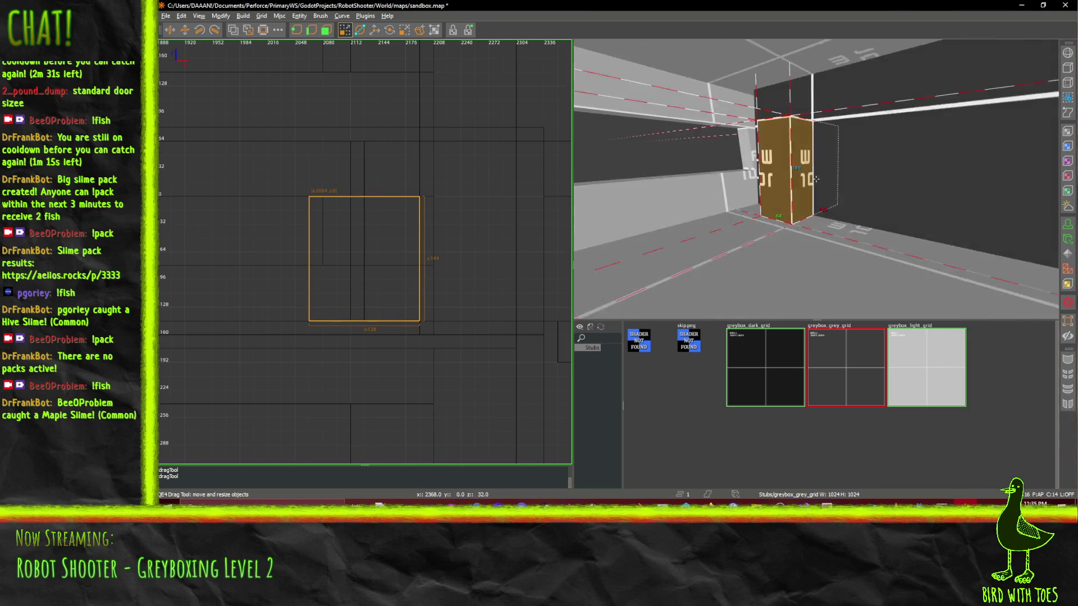
key("Left")
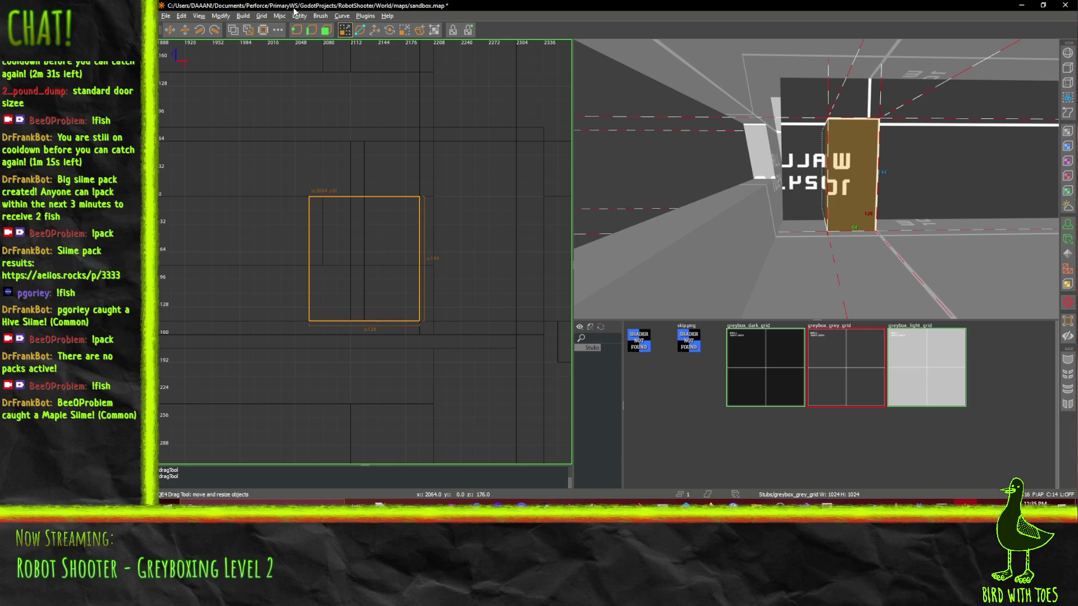
left_click(375, 30)
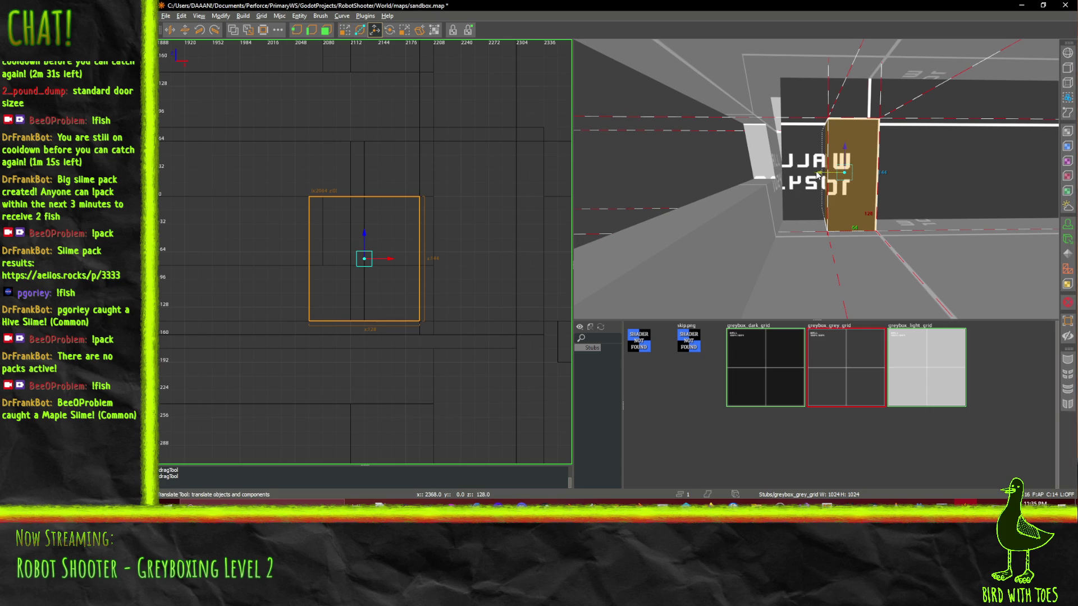
left_click_drag(817, 175, 790, 174)
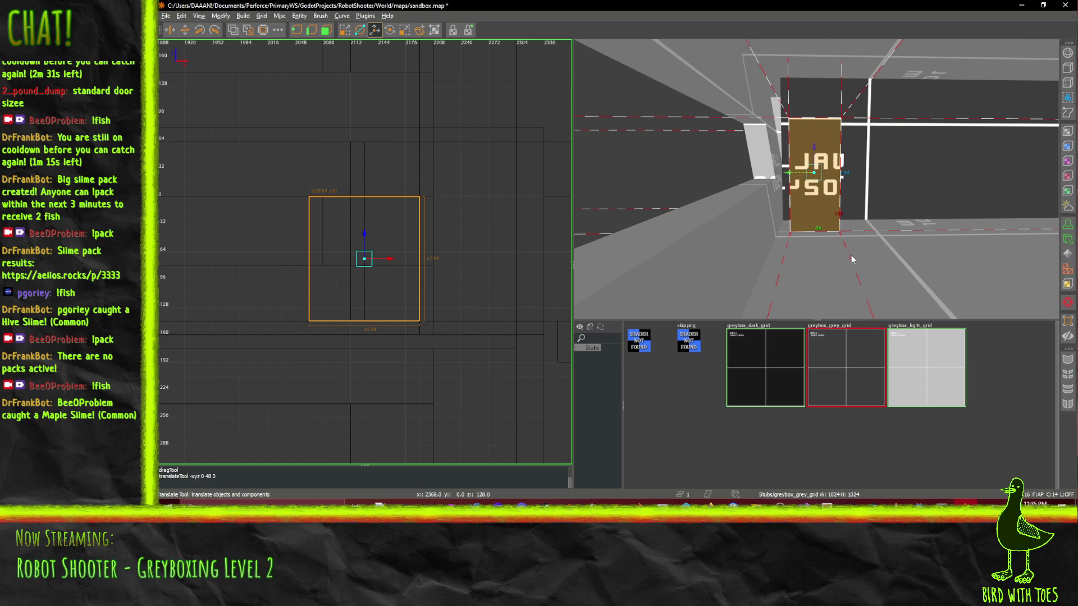
left_click(243, 32)
key("Delete")
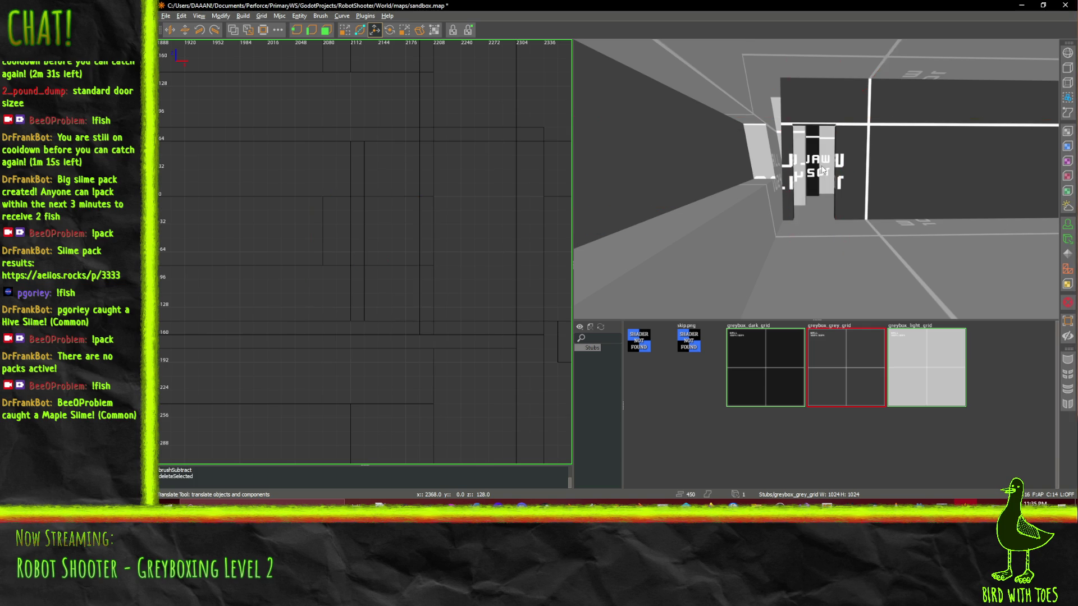
right_click(784, 172)
key("Up")
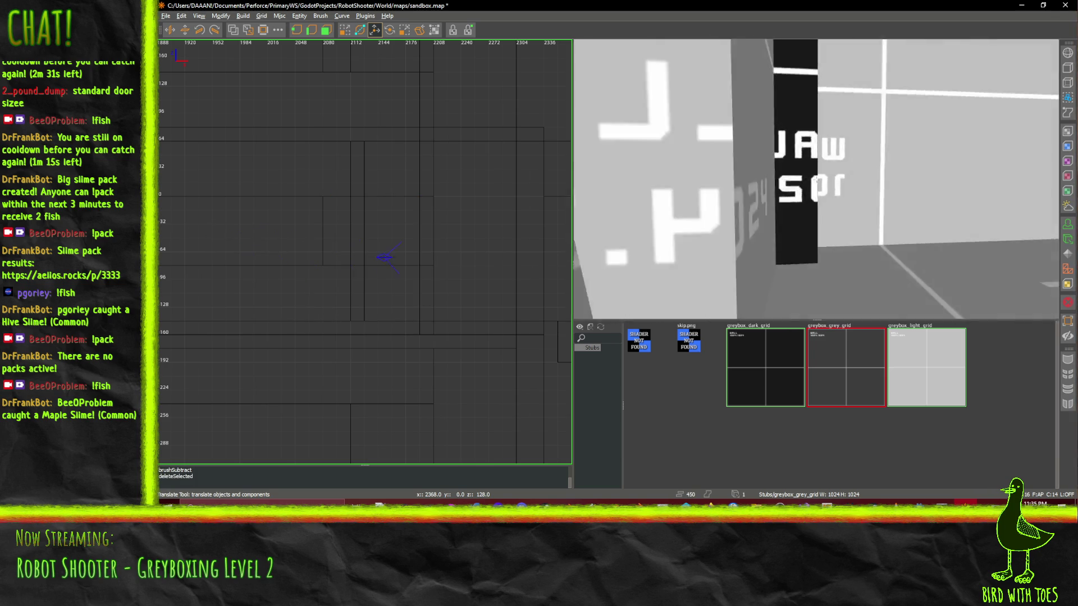
key("Up")
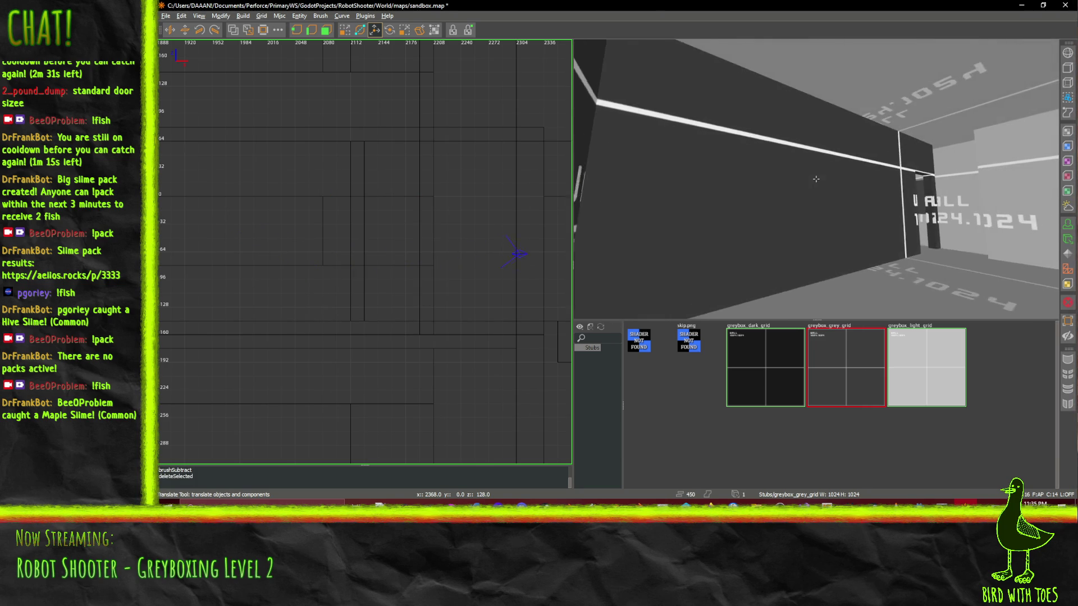
key("Down")
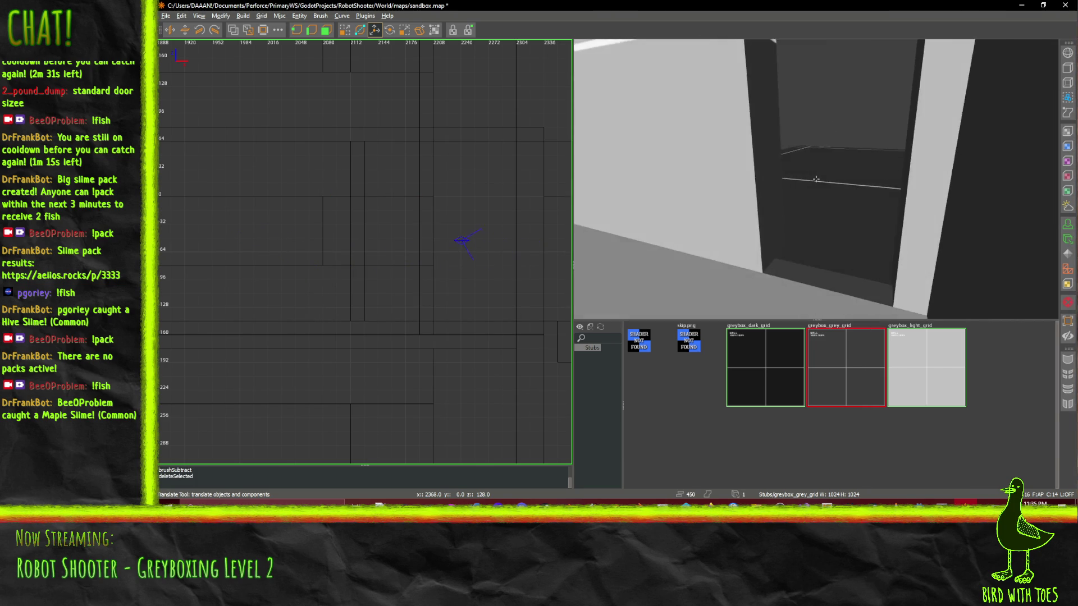
key("Up")
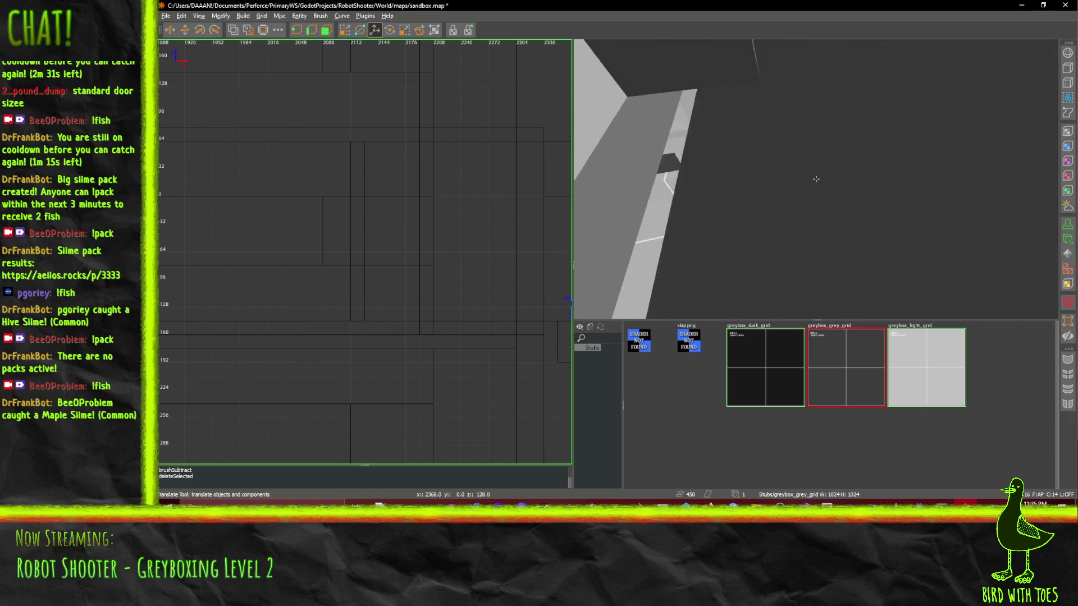
key("Down")
left_click(817, 194)
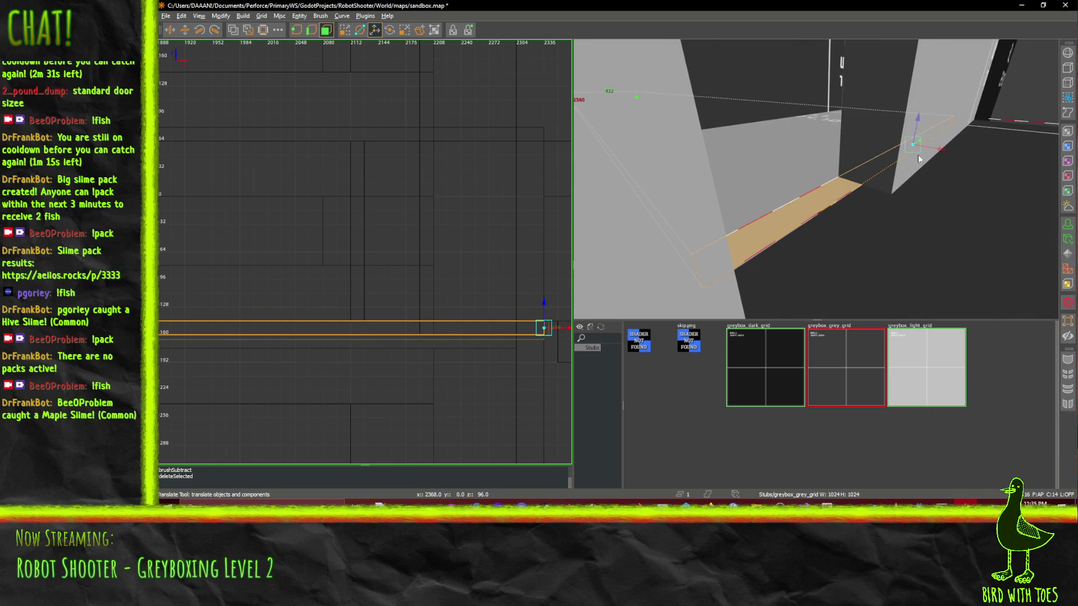
- Shift the thin floor brush beyond the doorway 16 units along X, then fly the camera to inspect the walls
left_click(789, 201)
left_click_drag(944, 151, 958, 156)
key("w")
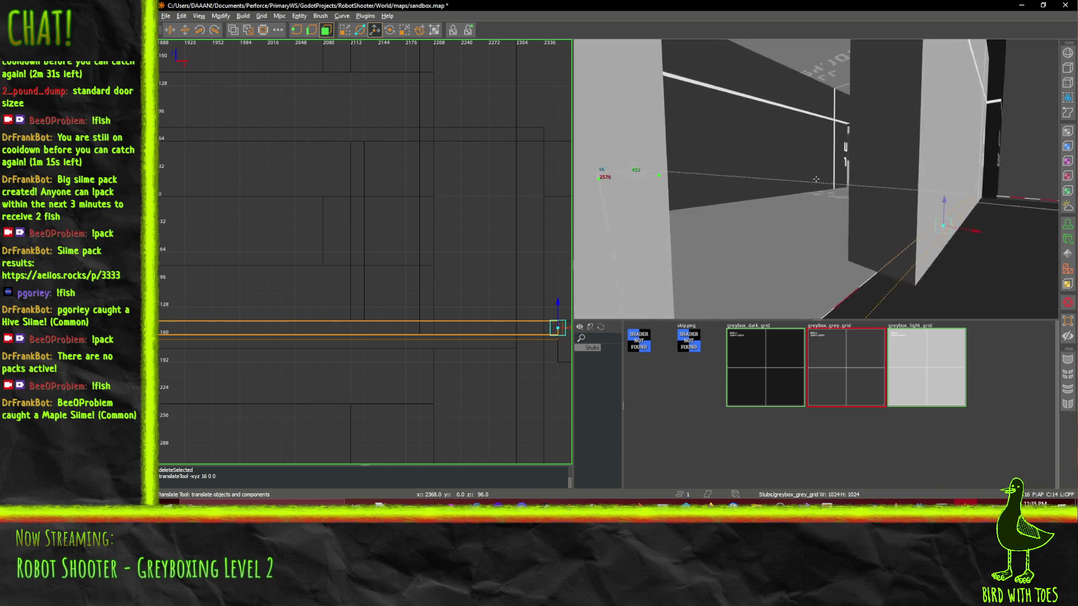
key("w")
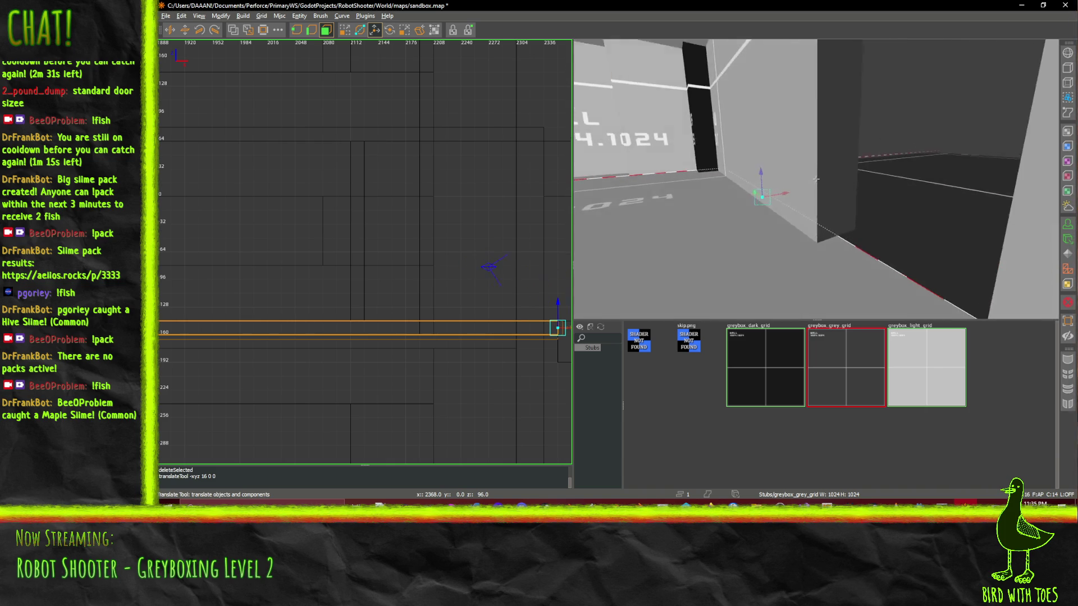
key("a")
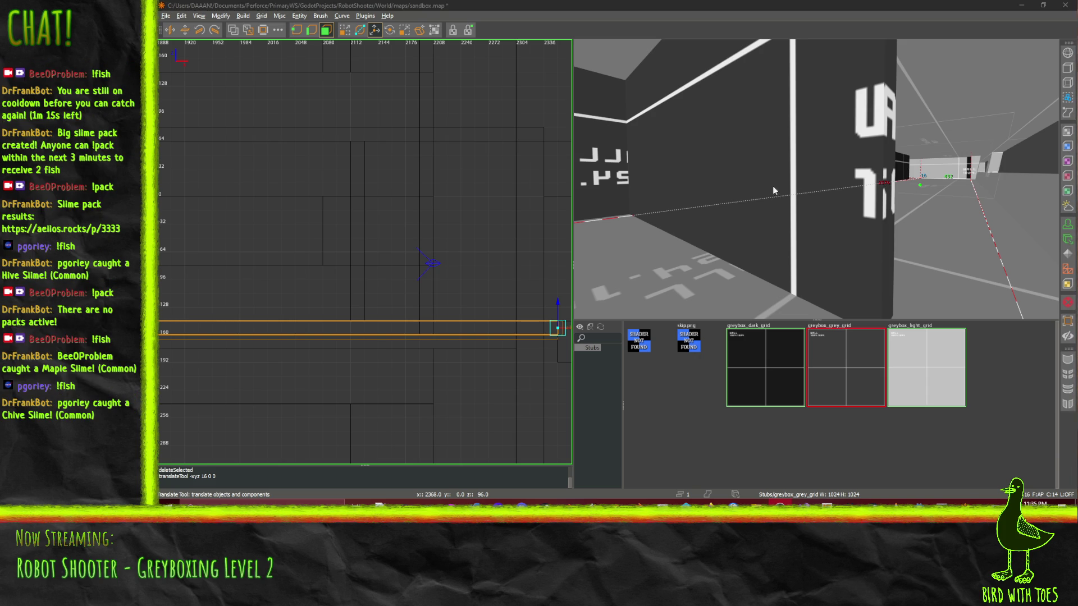
- Fly the 3D camera down the pillared corridor past the grey wall toward the dark block
left_click_drag(773, 191, 816, 179)
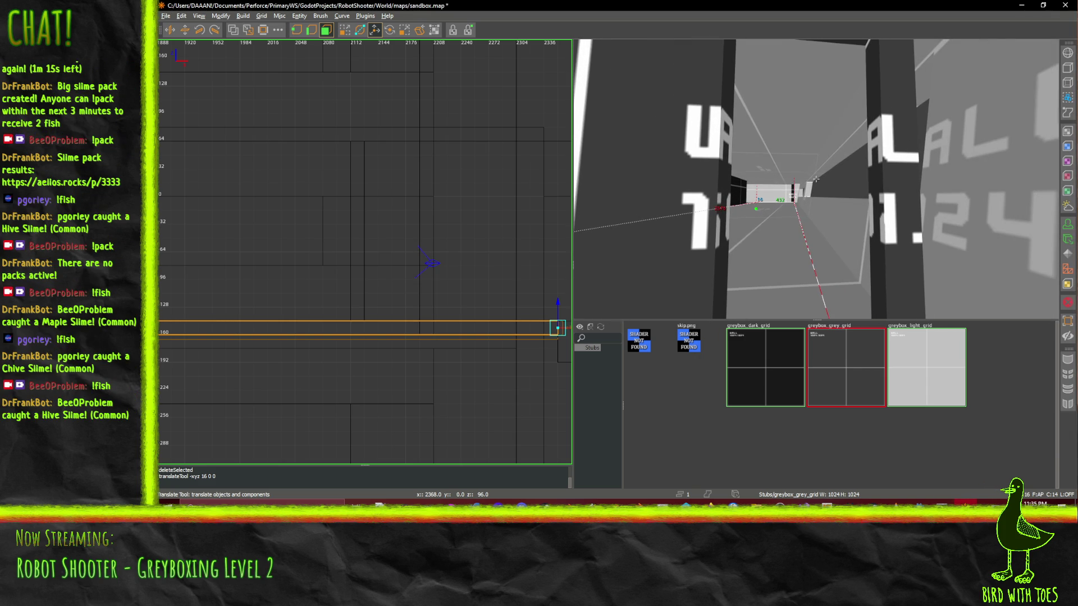
key("w")
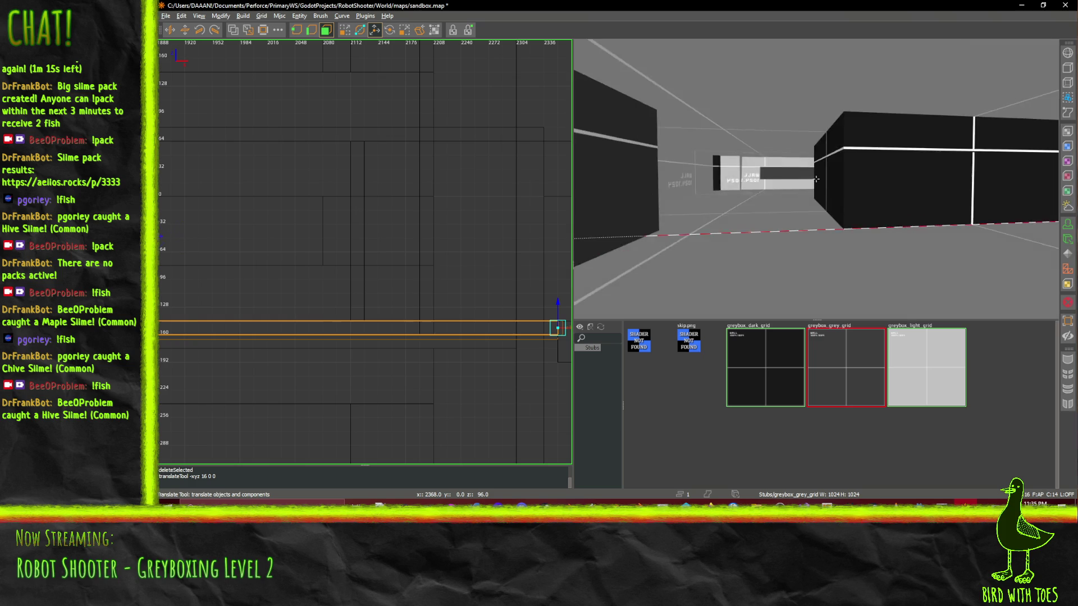
key("w")
key("w")
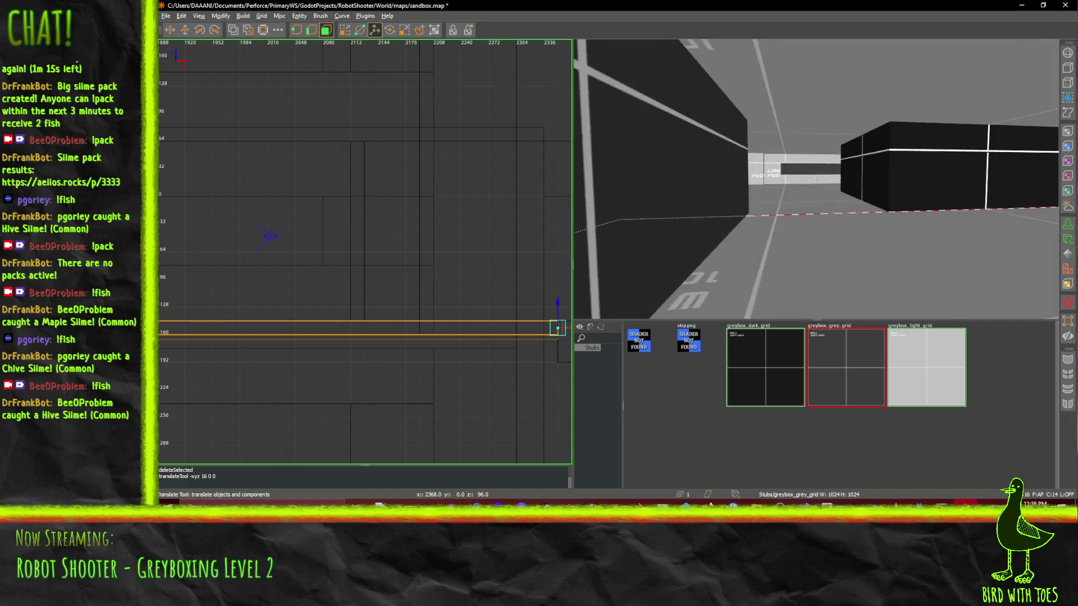
key("w")
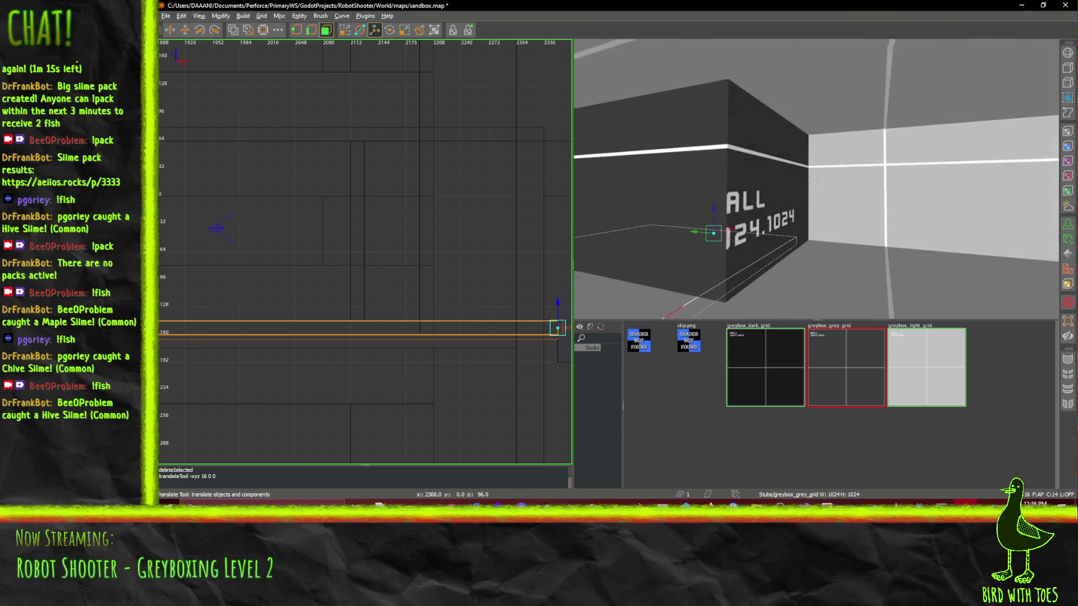
key("z")
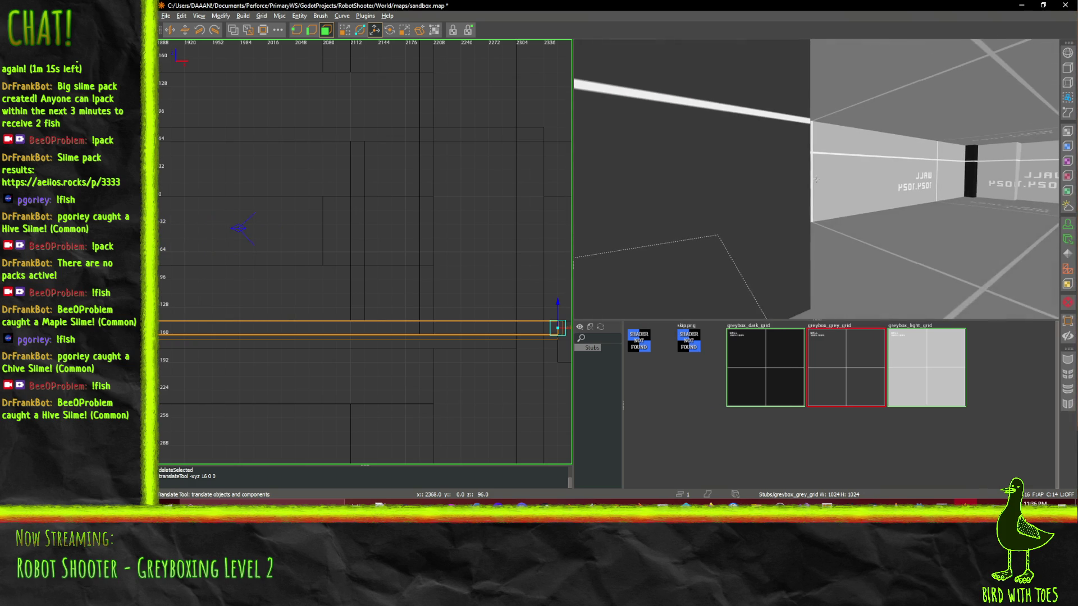
key("w")
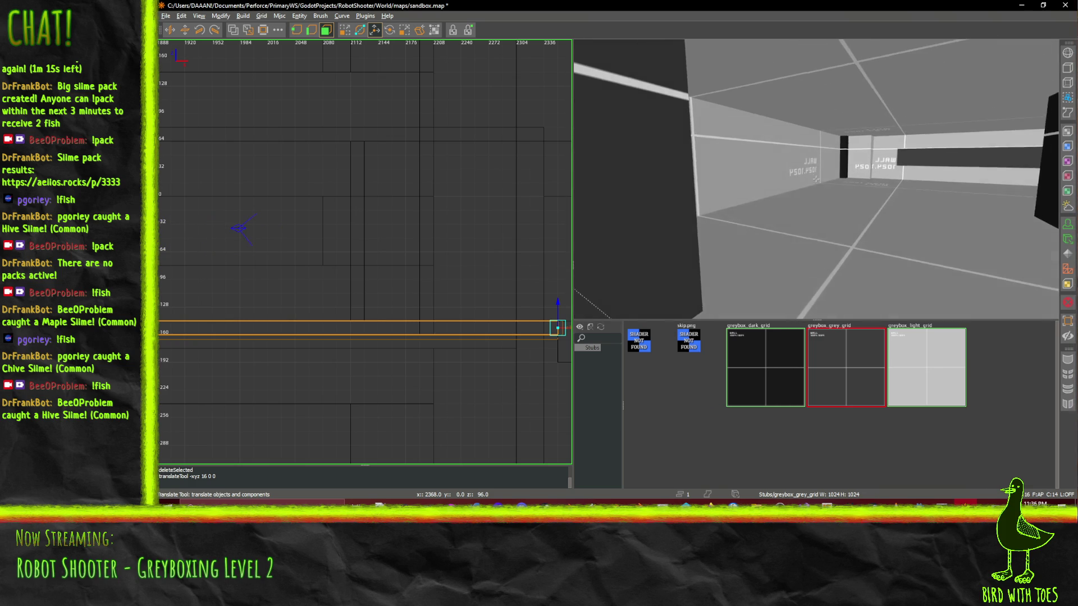
key("s")
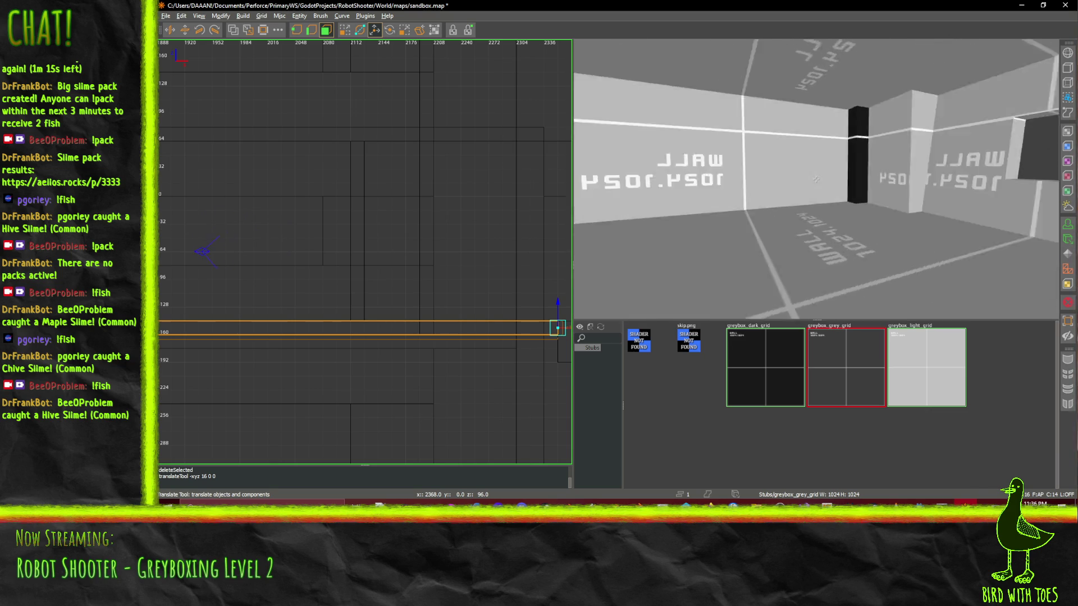
key("w")
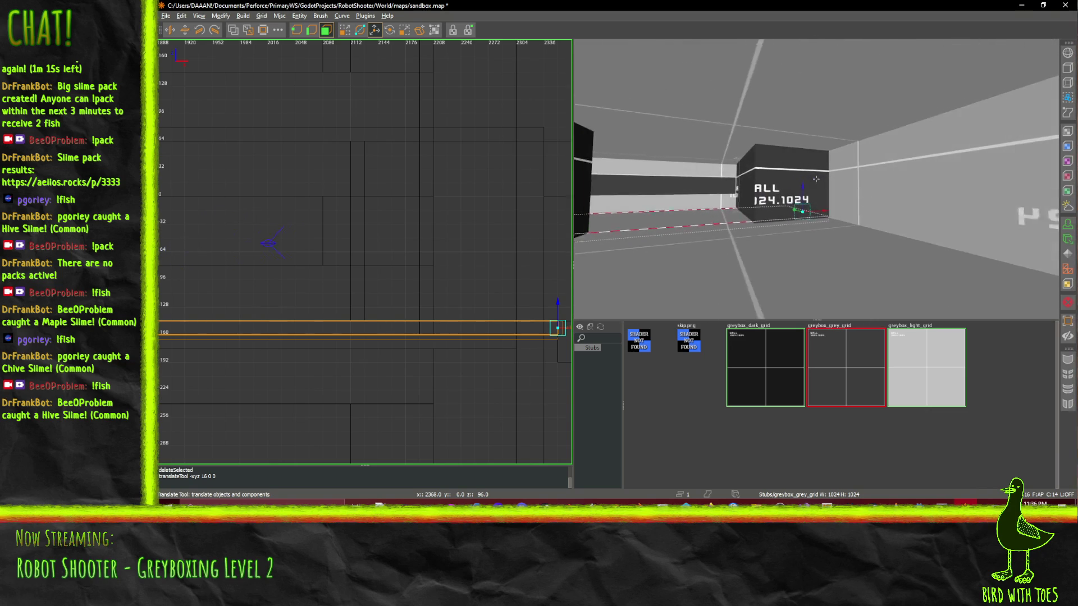
key("w")
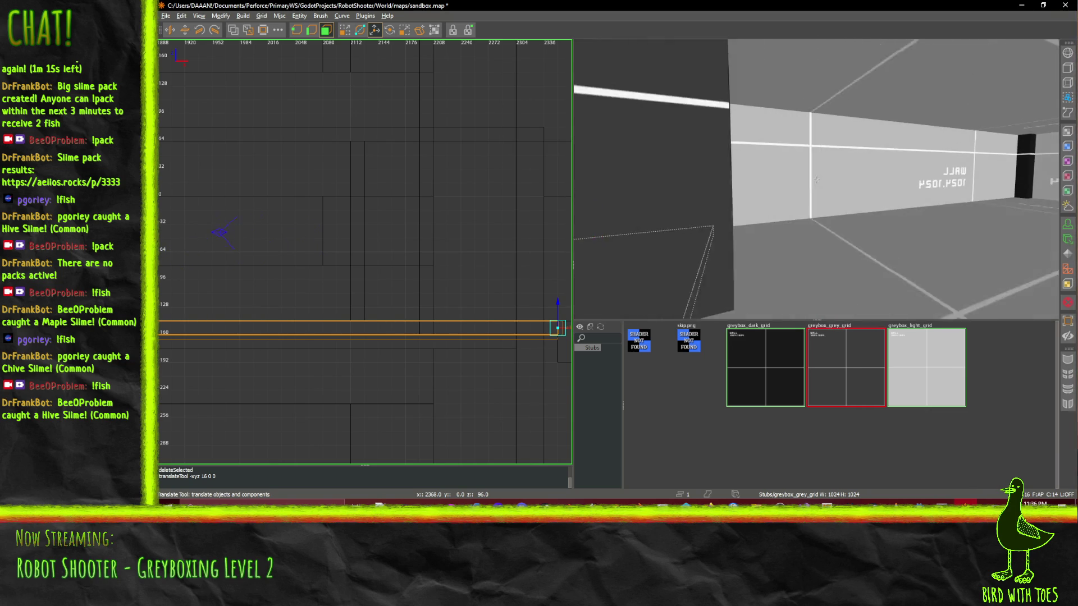
key("s")
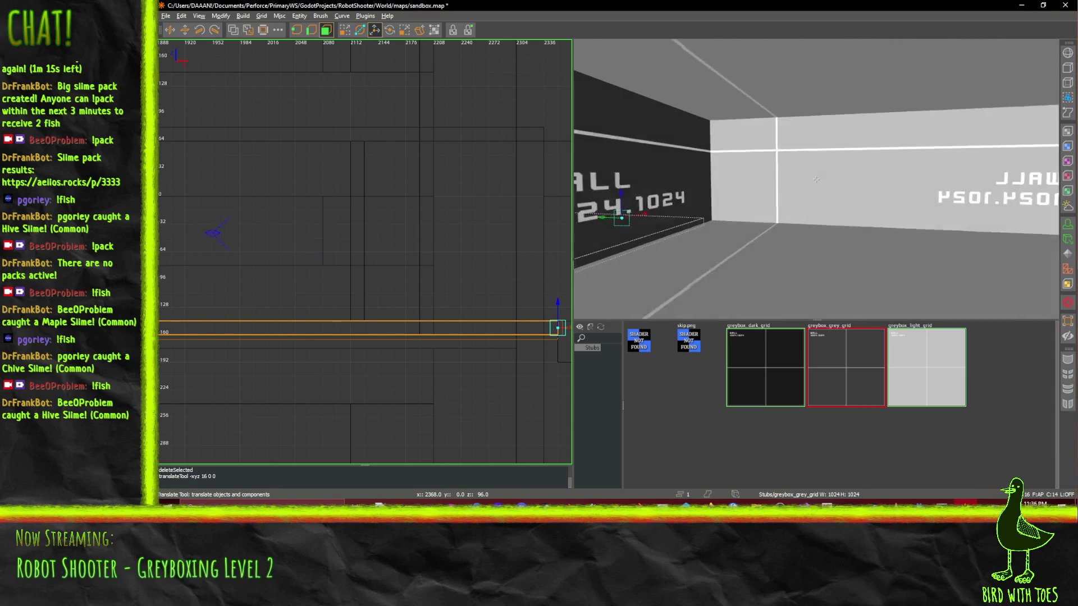
key("a")
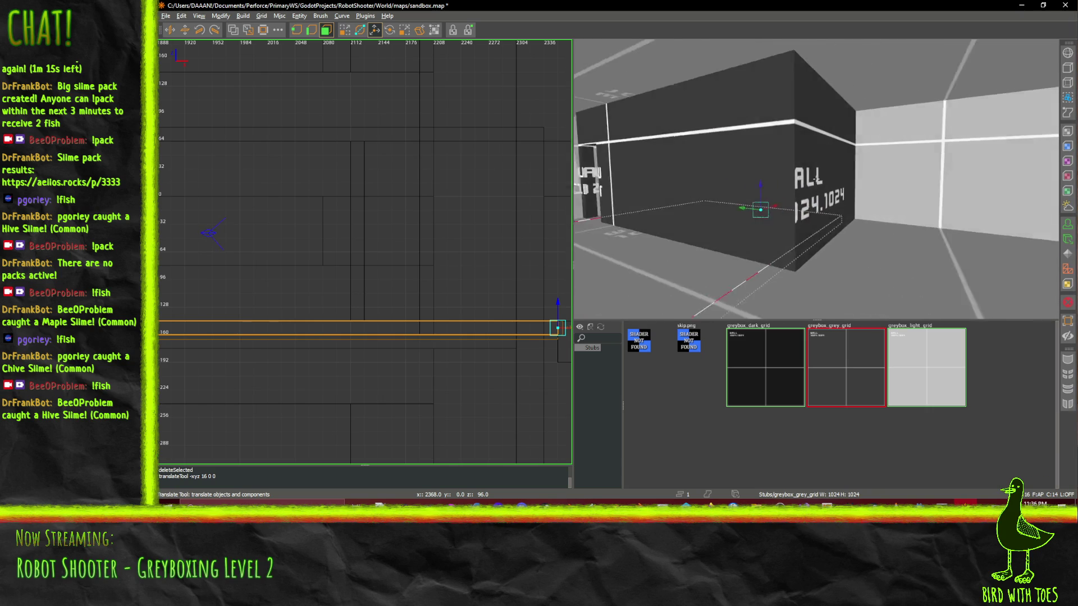
key("a")
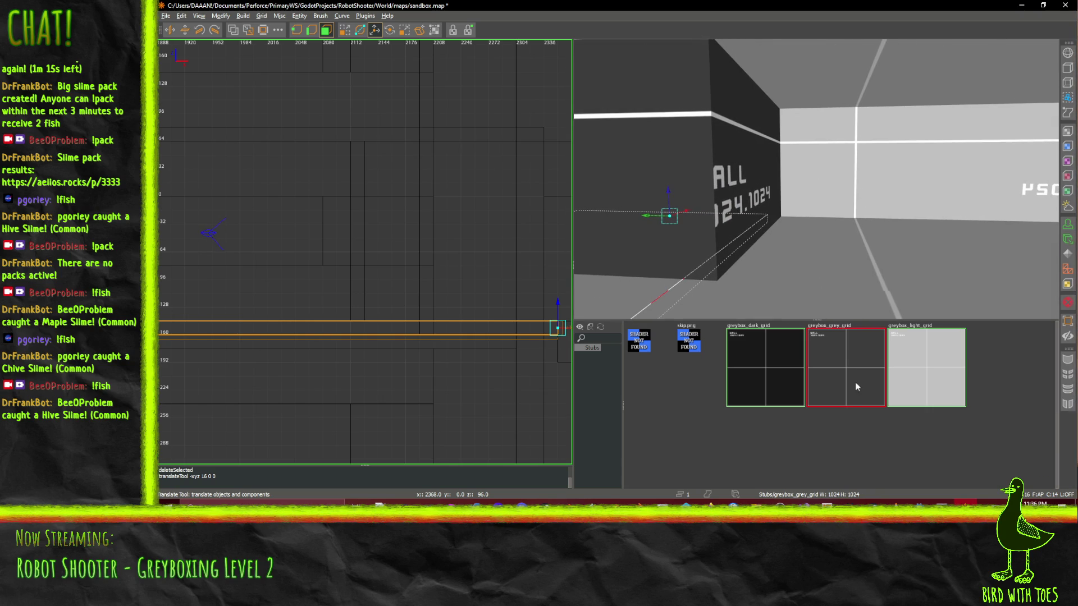
- Inspect the dark labelled block up close and switch to the QE4 Drag Tool
right_click(885, 261)
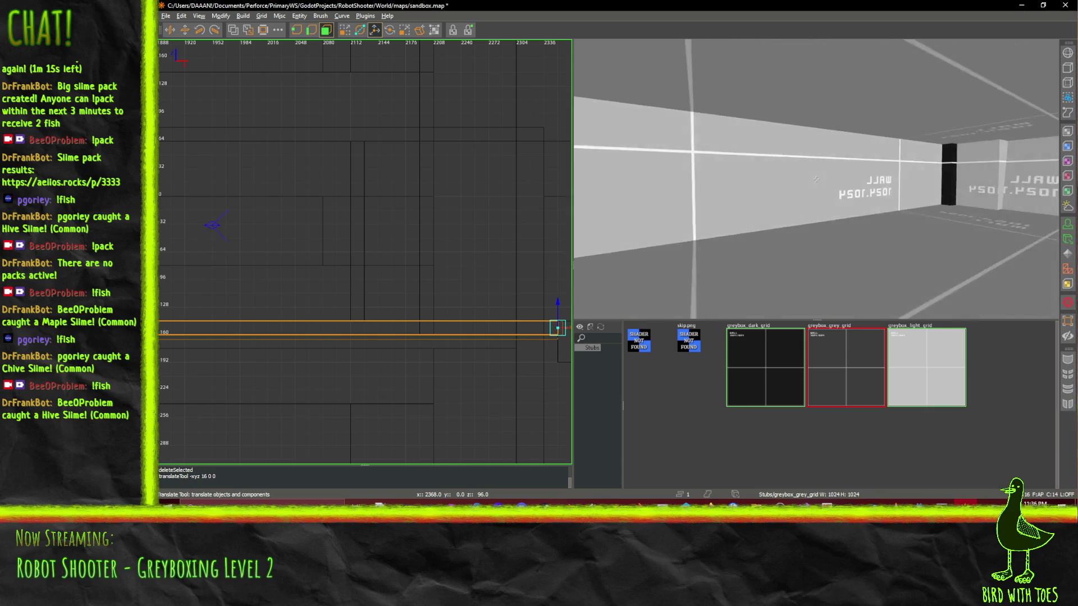
key("w")
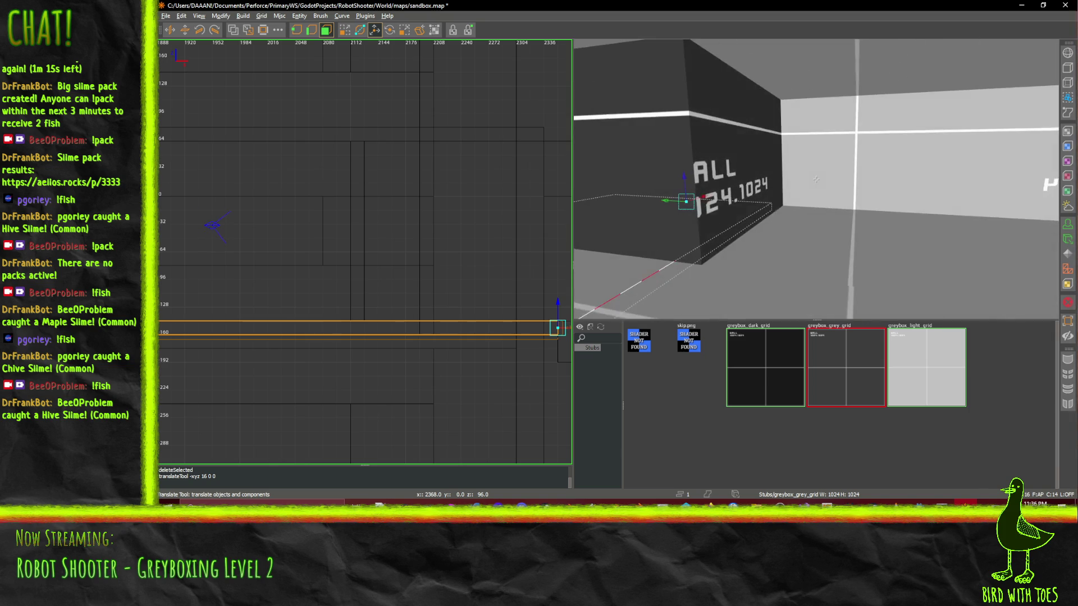
key("w")
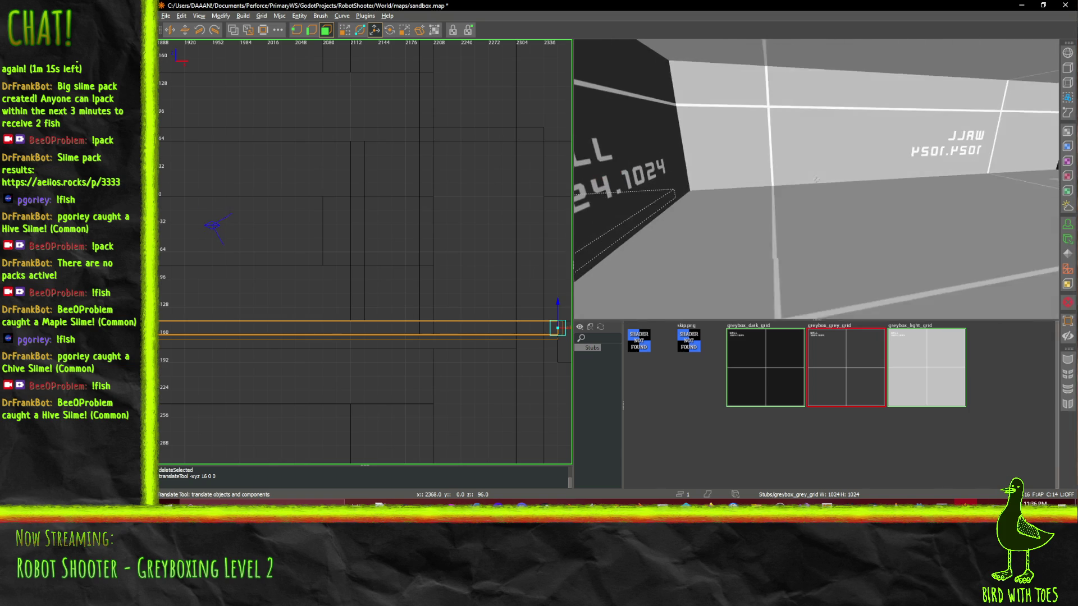
key("s")
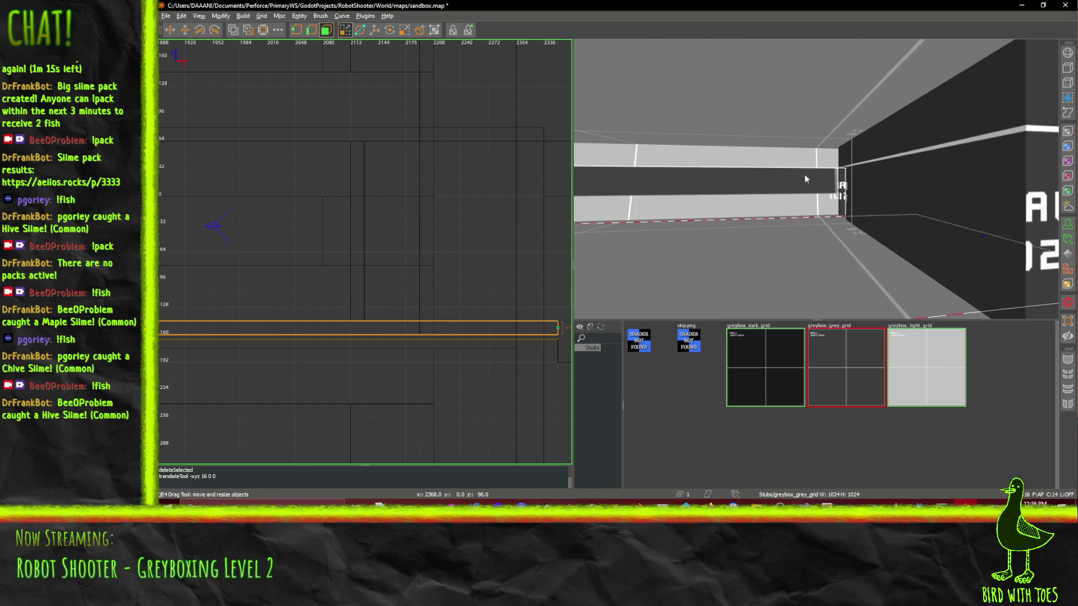
key("q")
key("w")
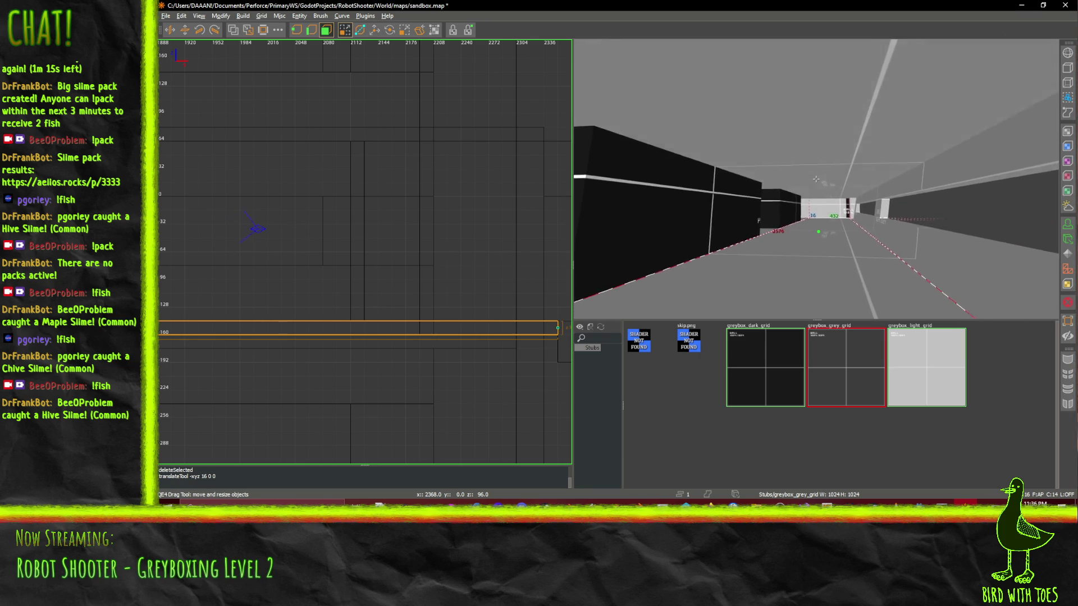
right_click(815, 178)
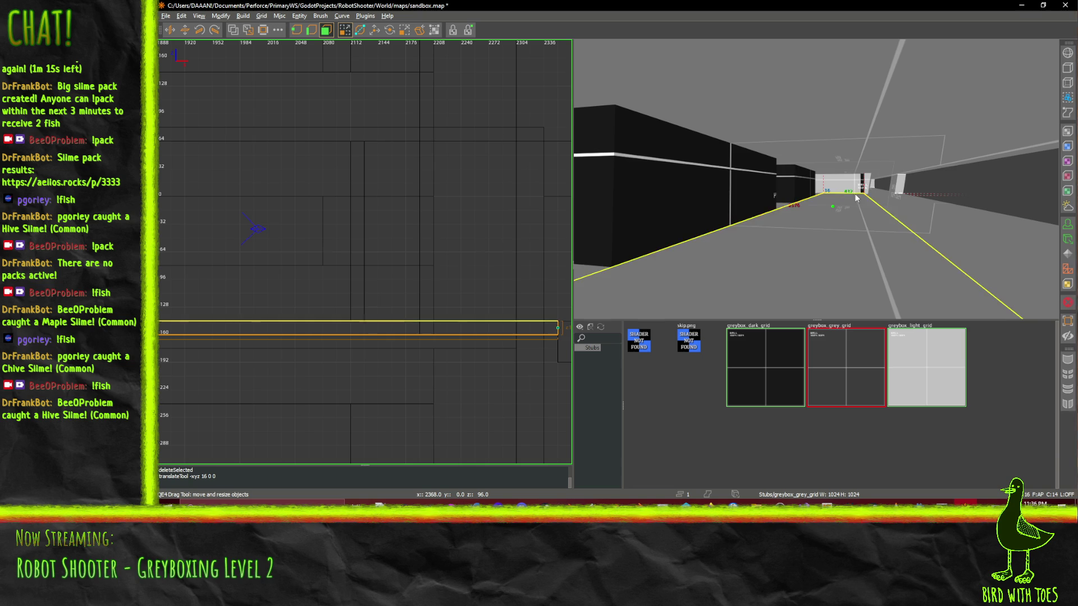
right_click(857, 148)
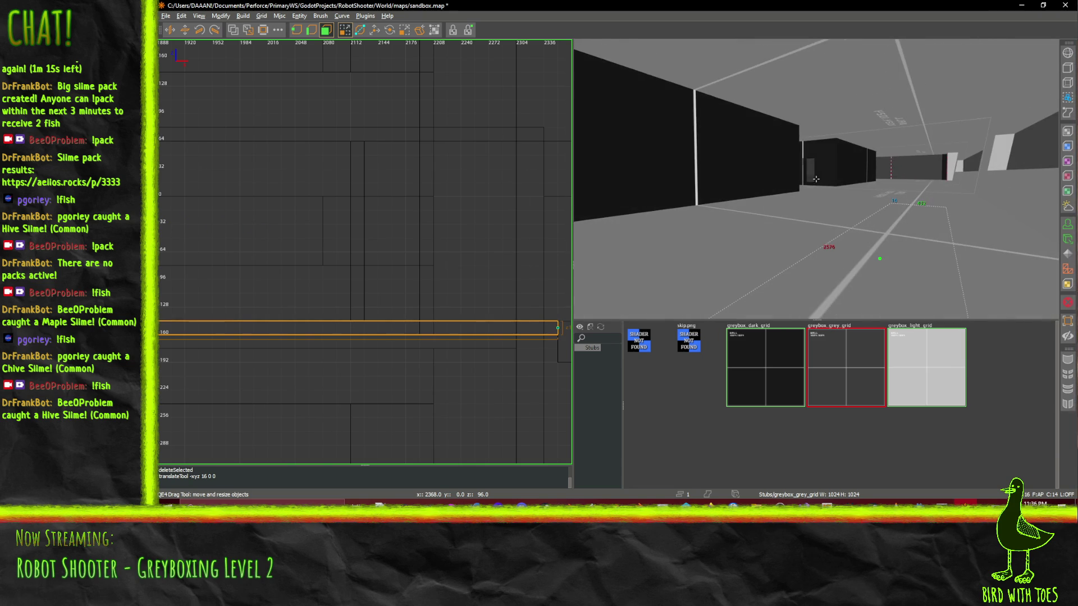
- Pan the 2D view along the long brush and tilt the 3D view upward
scroll(414, 241, "down", 5)
scroll(396, 255, "up", 3)
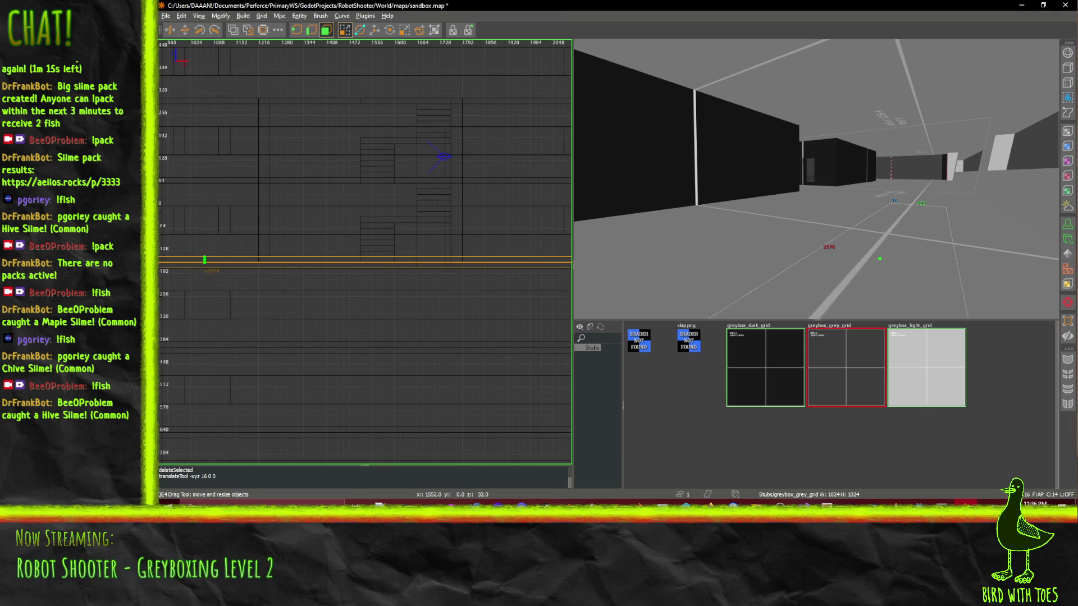
scroll(379, 191, "up", 2)
middle_click(403, 177)
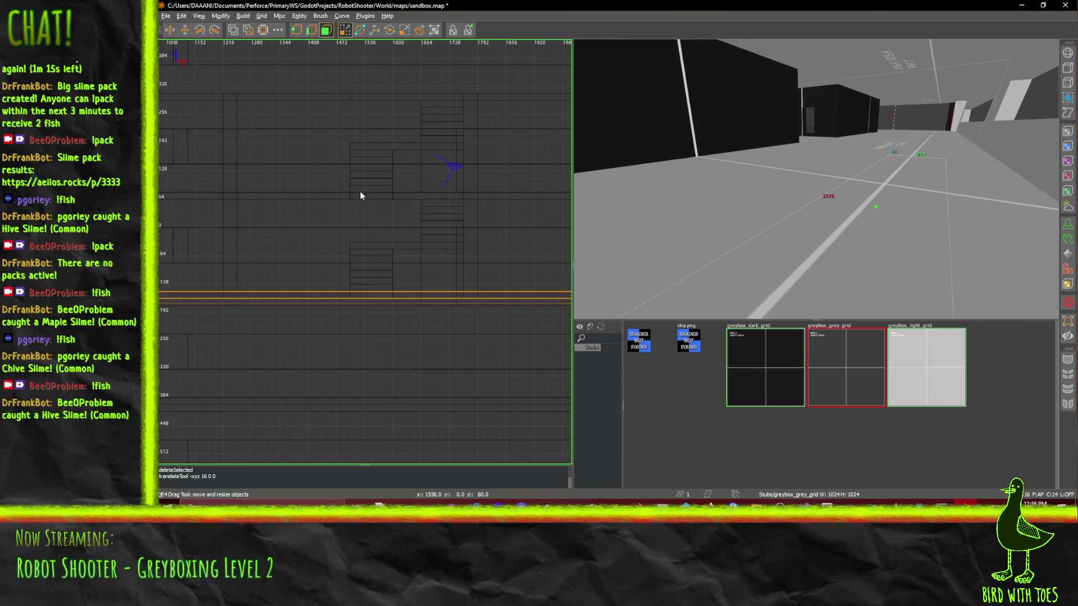
scroll(351, 190, "down", 6)
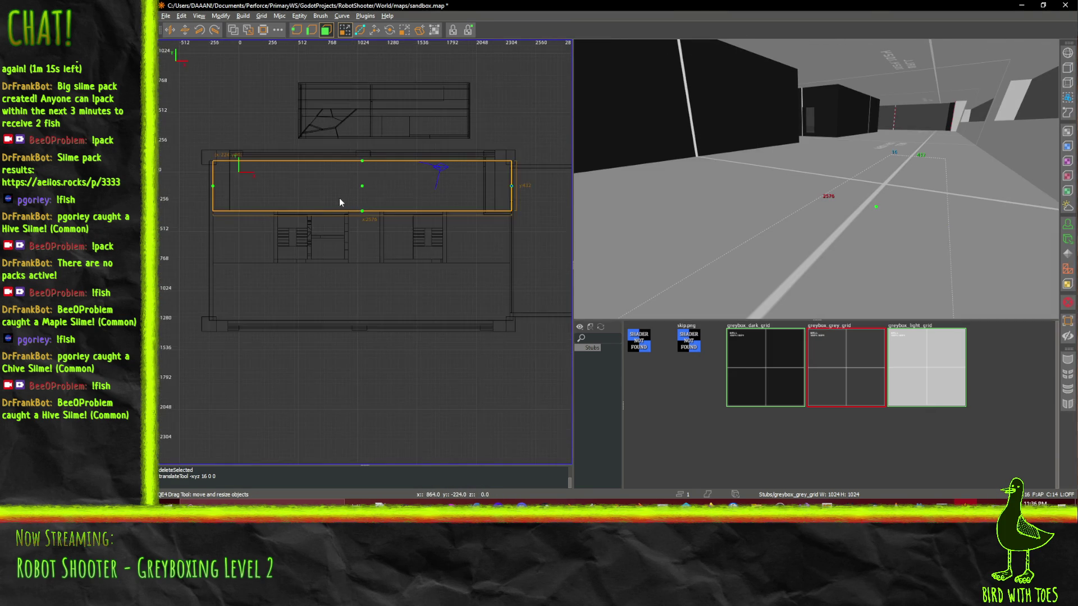
scroll(340, 200, "up", 3)
mouse_move(365, 252)
left_mouse_down()
mouse_move(314, 281)
mouse_move(201, 283)
mouse_move(385, 289)
left_mouse_up()
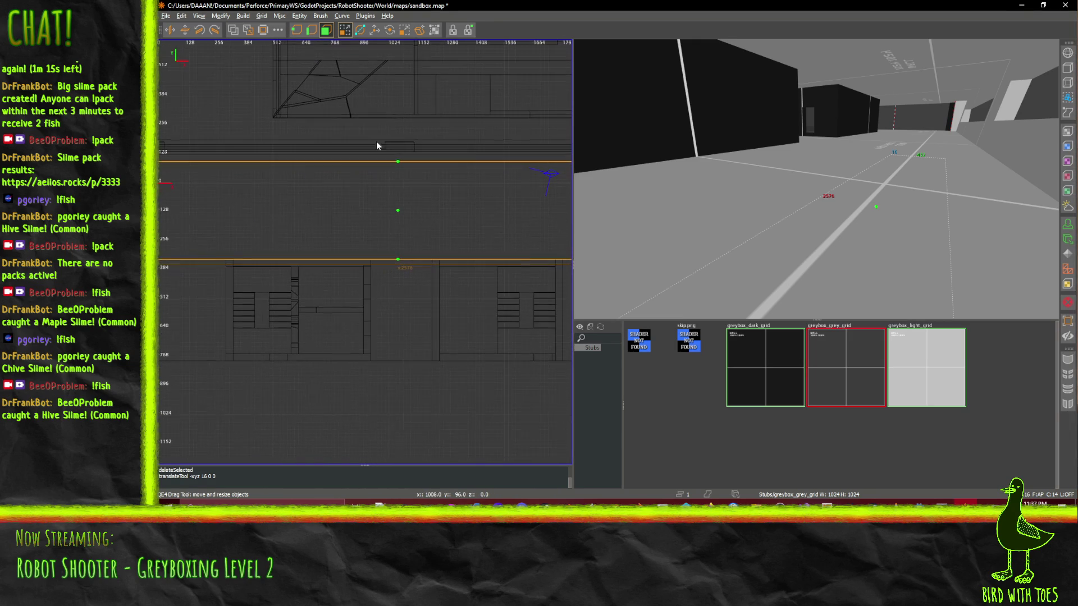
mouse_move(323, 123)
left_mouse_down()
mouse_move(306, 99)
mouse_move(171, 115)
left_mouse_up()
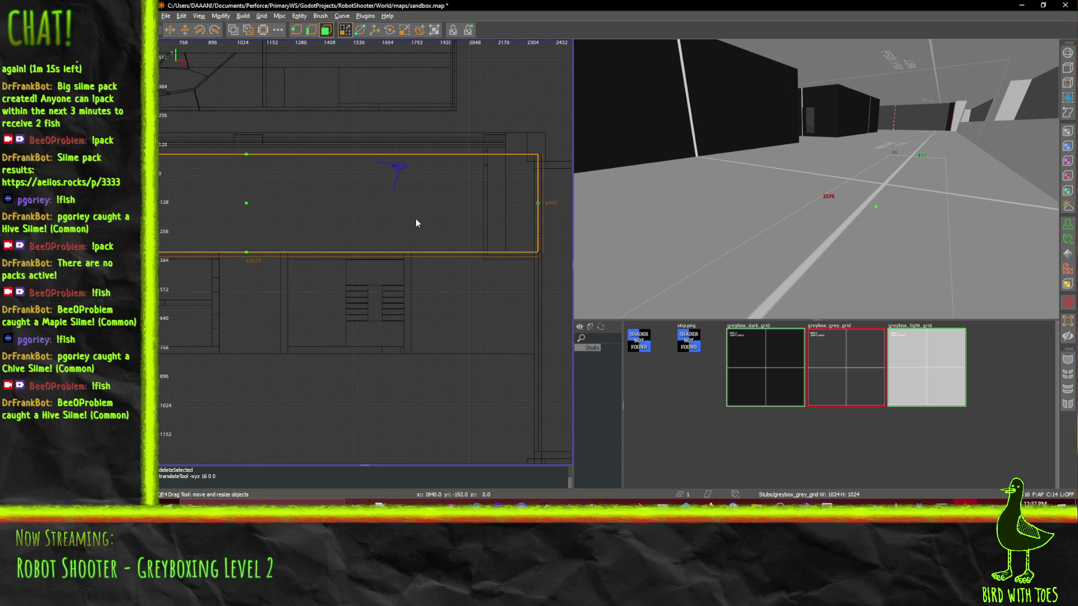
mouse_move(416, 223)
left_mouse_down()
mouse_move(399, 223)
mouse_move(565, 217)
left_mouse_up()
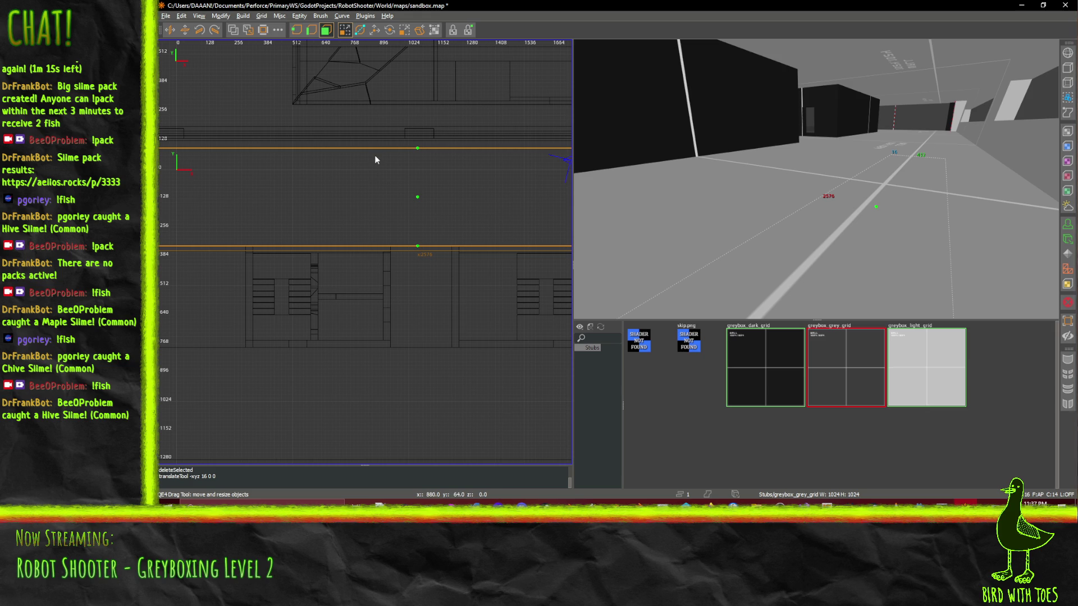
- Look at the Stage 2 level sketch in the browser, then return to sandbox.map in NetRadiant-custom
key("alt+Tab")
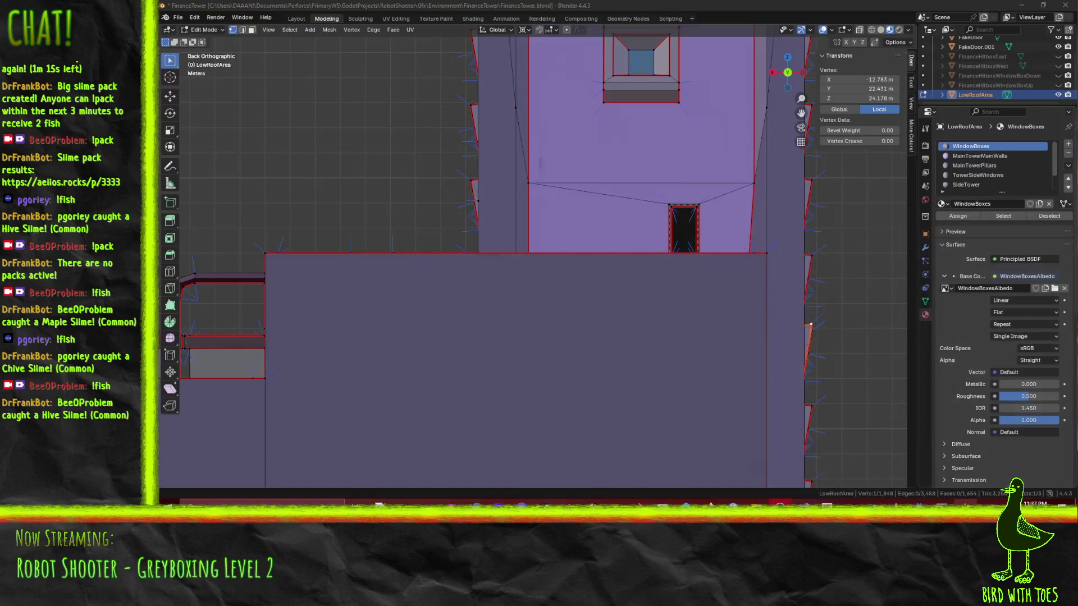
key("alt+Tab")
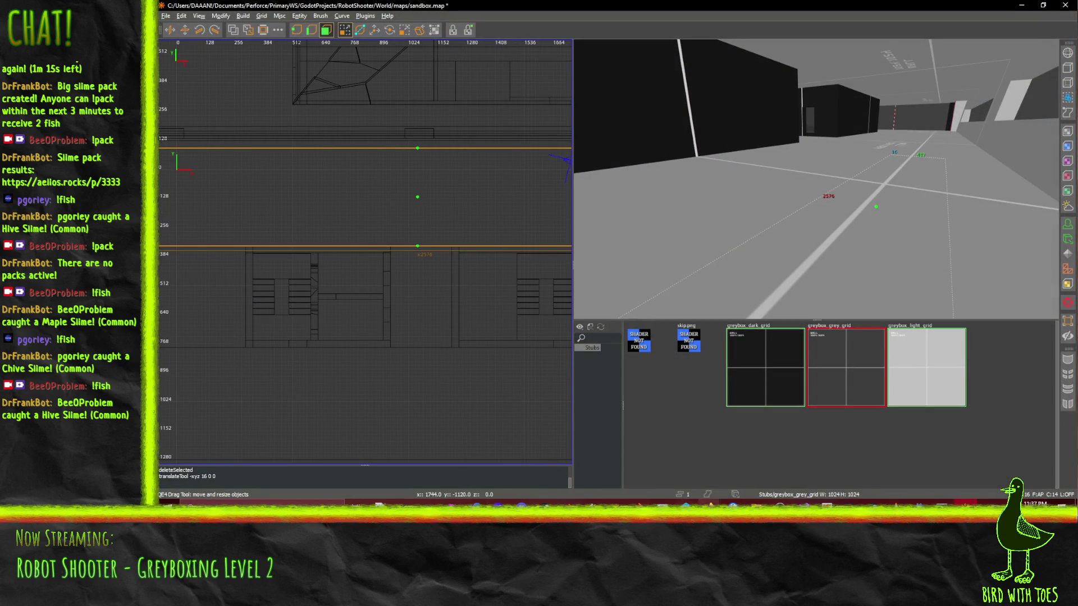
mouse_move(710, 506)
left_click(588, 479)
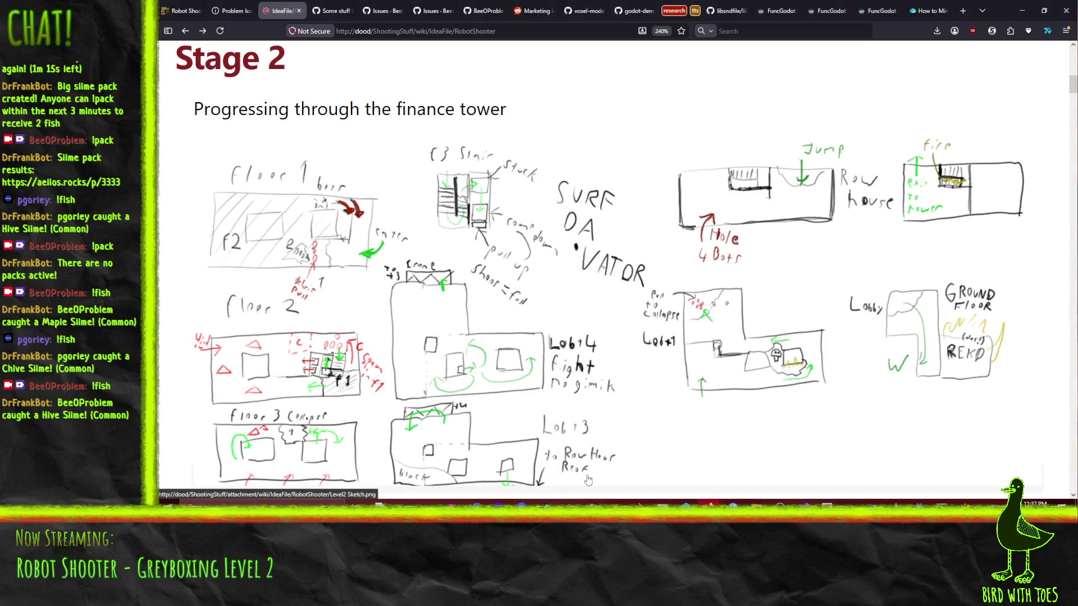
key("alt+Tab")
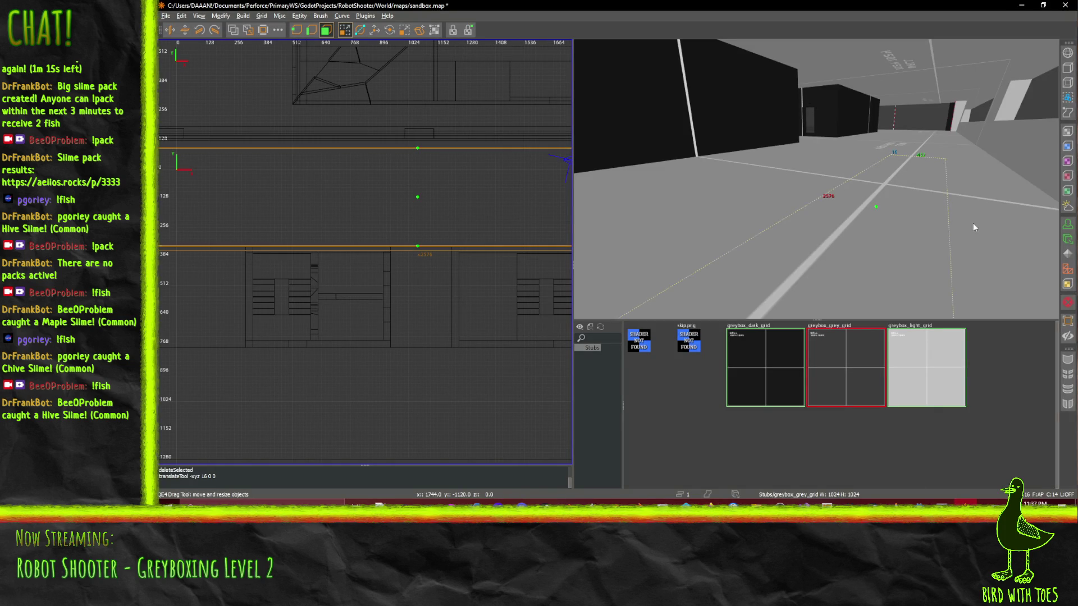
mouse_move(816, 179)
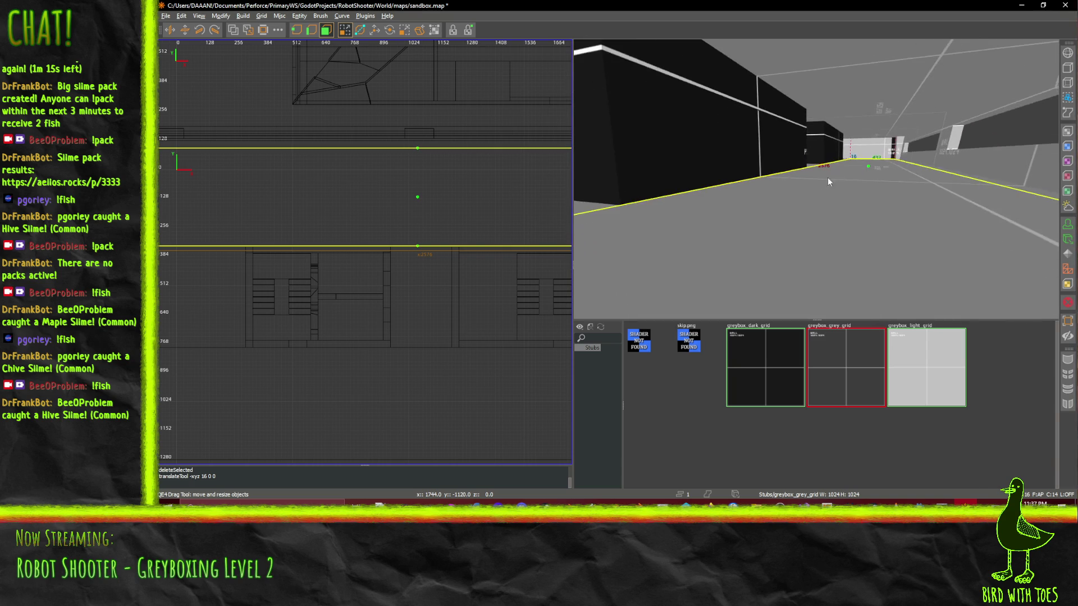
right_click(807, 141)
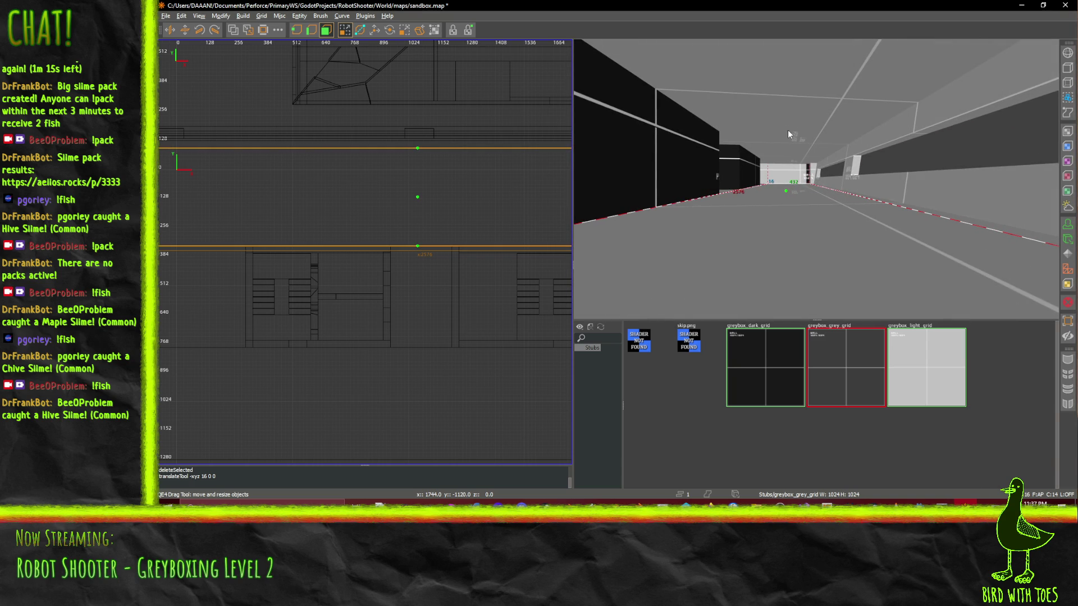
mouse_move(816, 179)
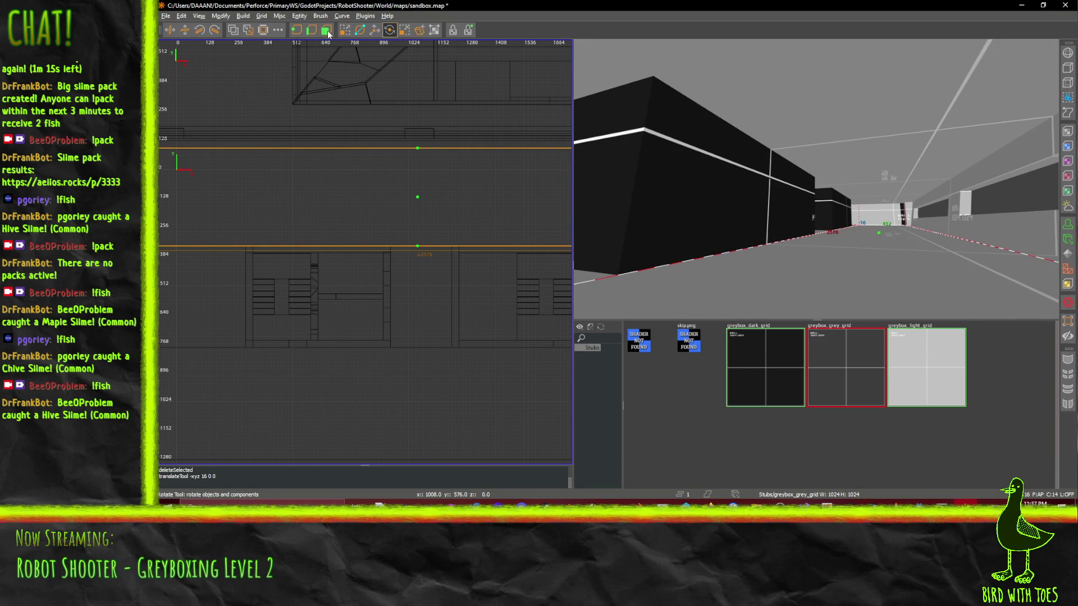
key("r")
left_click(351, 33)
right_click(785, 112)
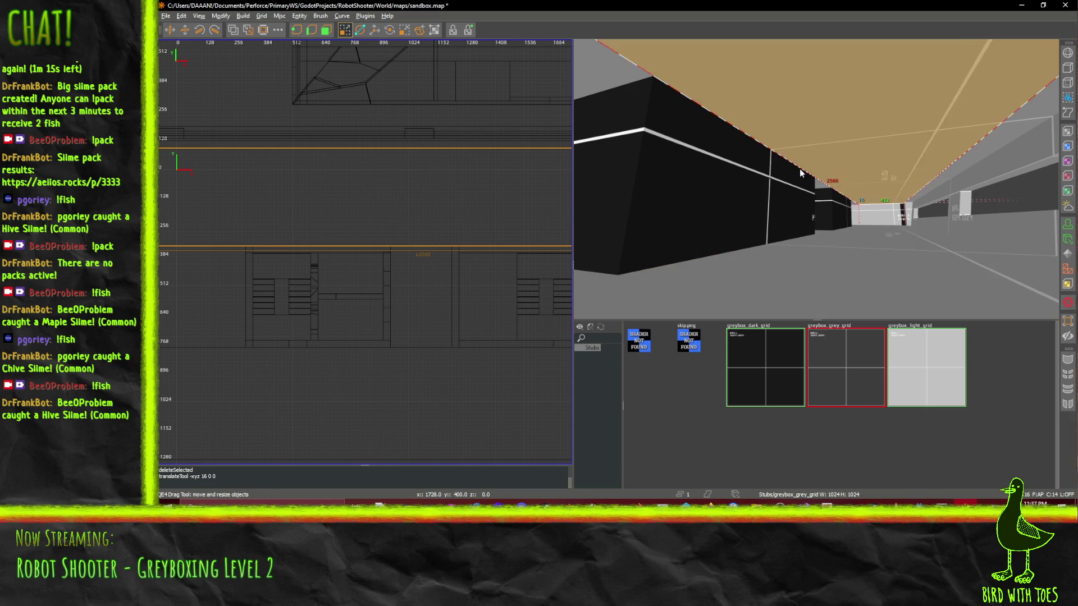
key("Left")
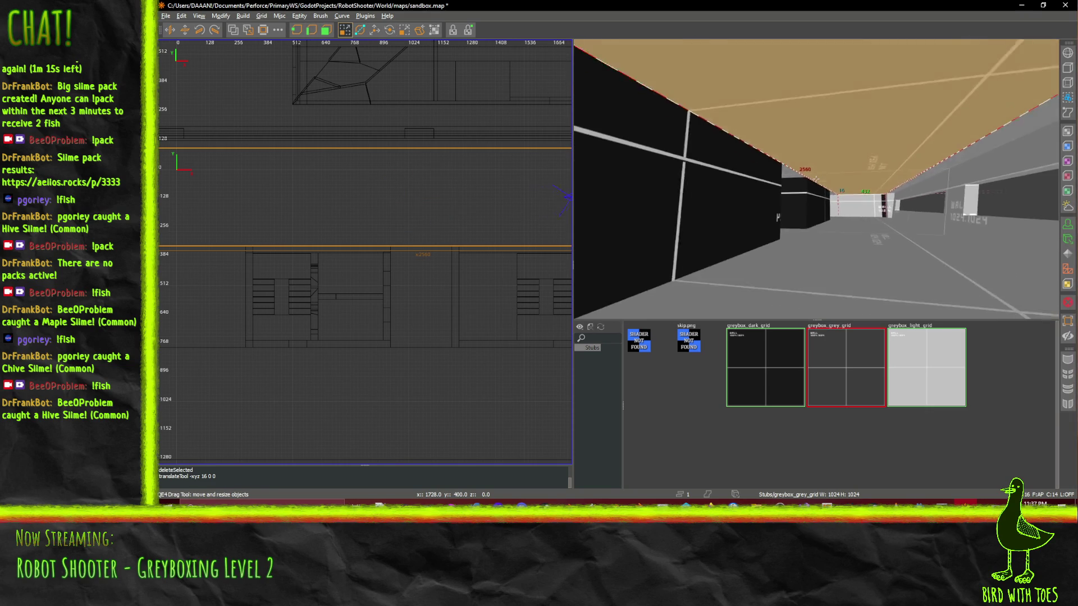
key("Right")
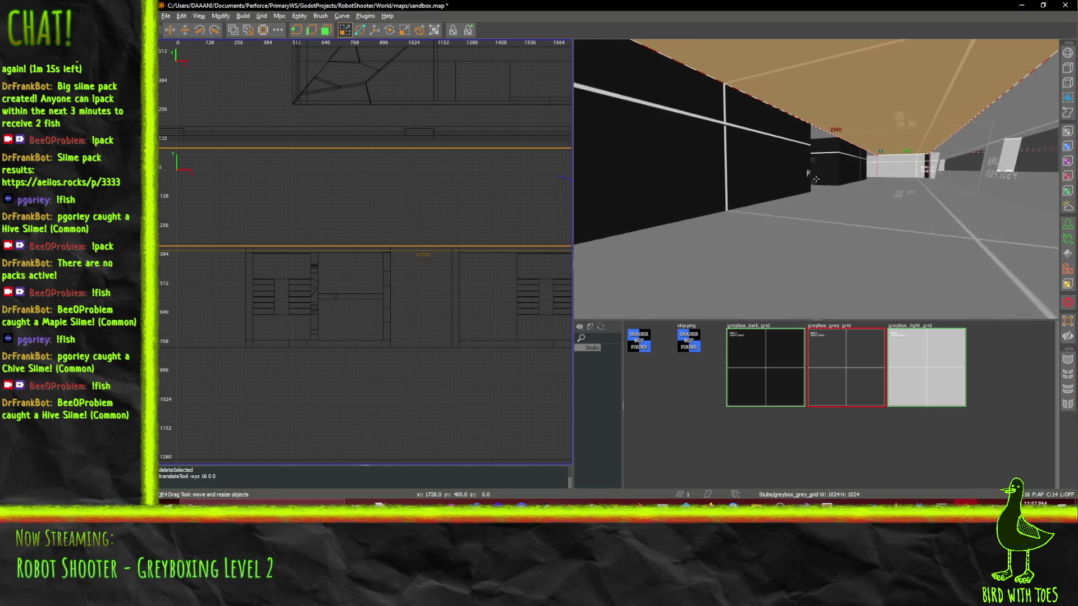
key("Left")
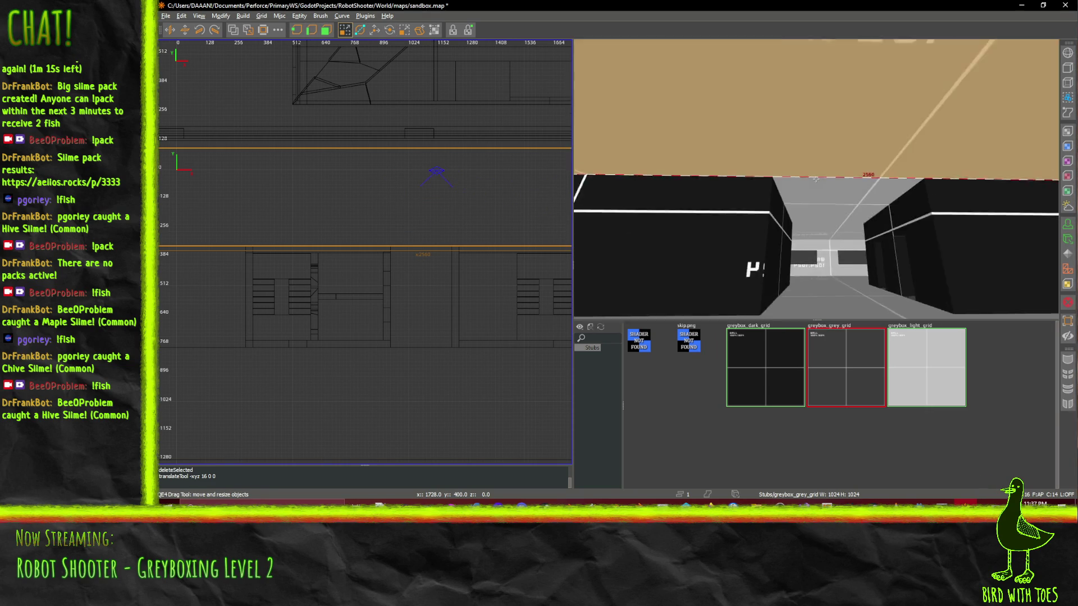
key("Right")
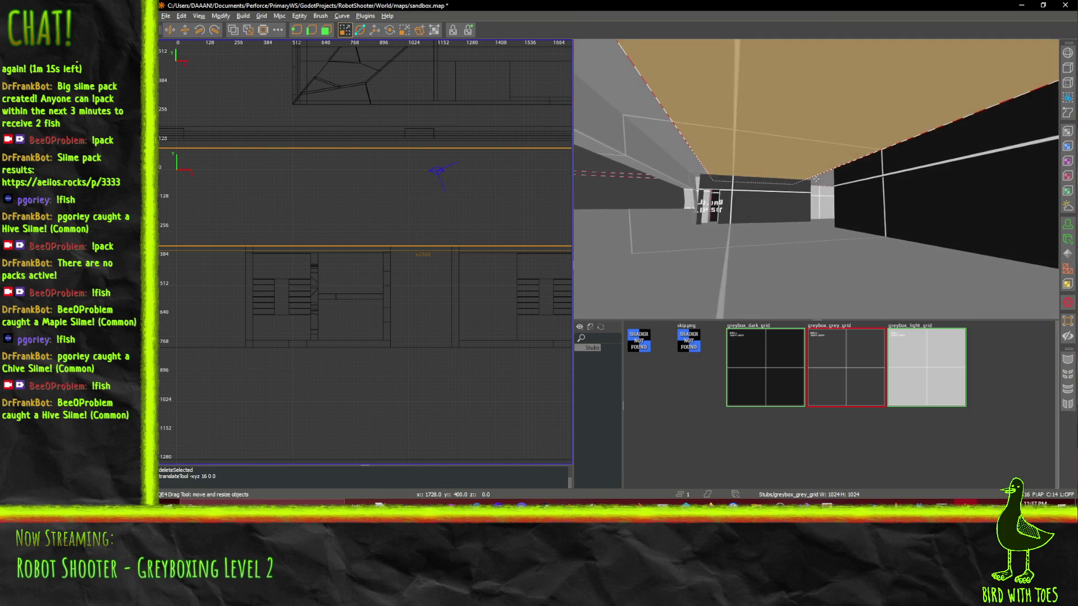
key("Up")
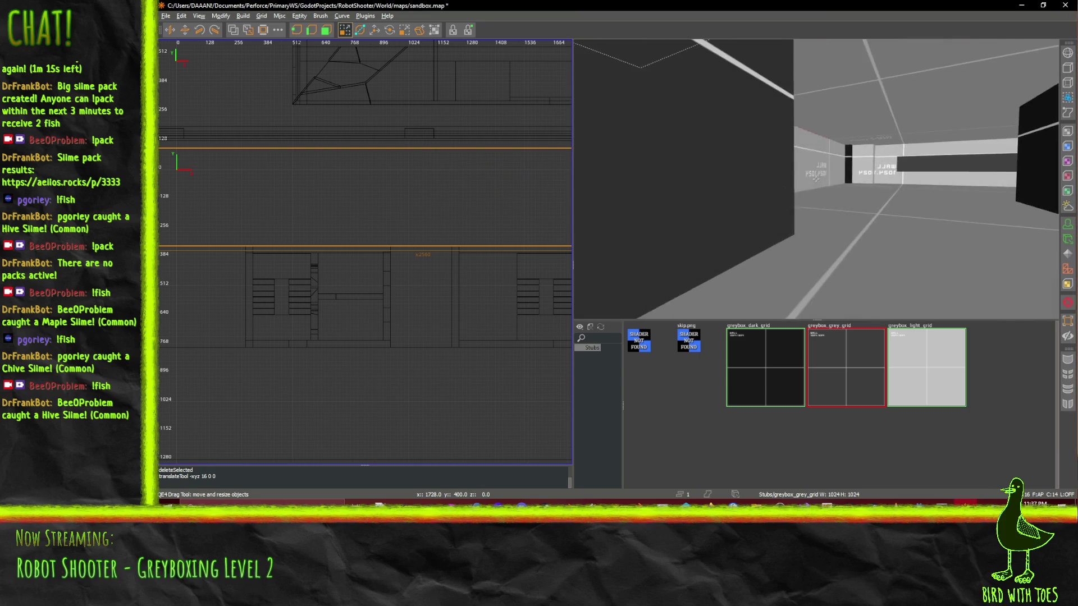
key("Left")
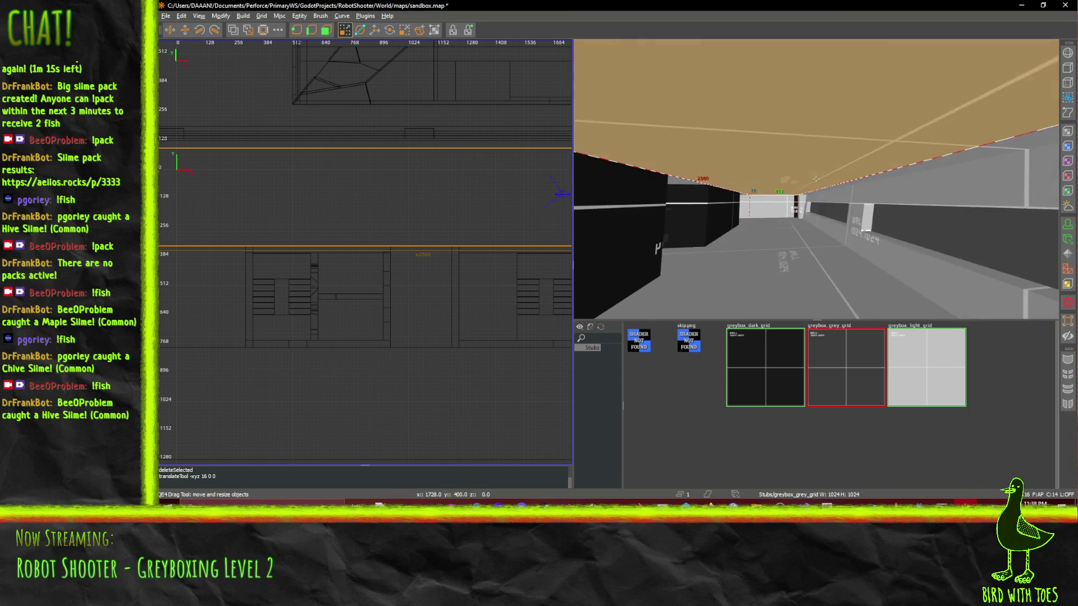
key("Up")
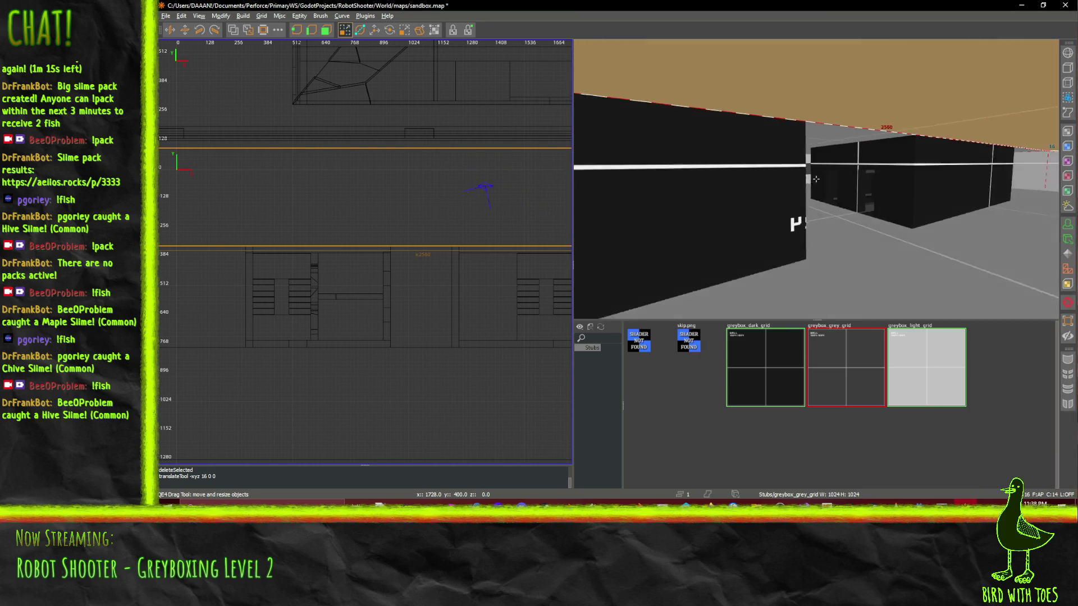
key("Up")
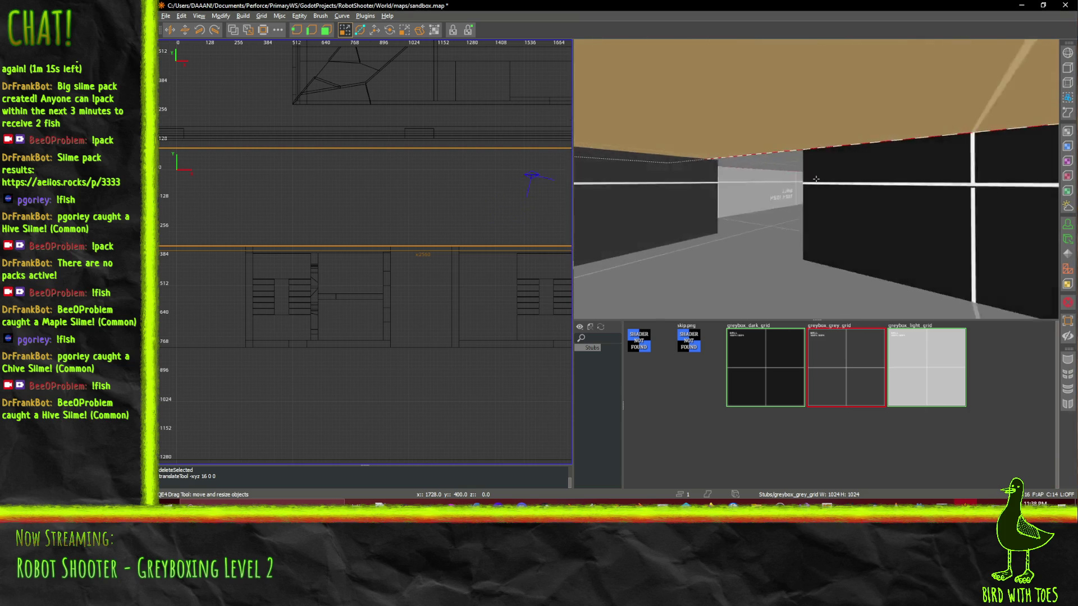
key("Left")
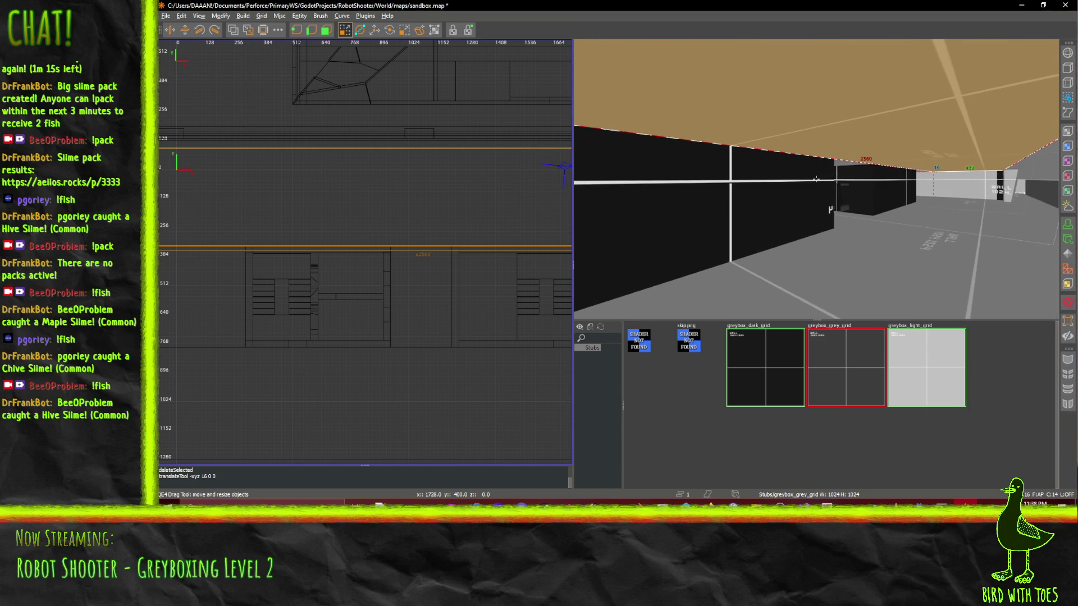
key("Right")
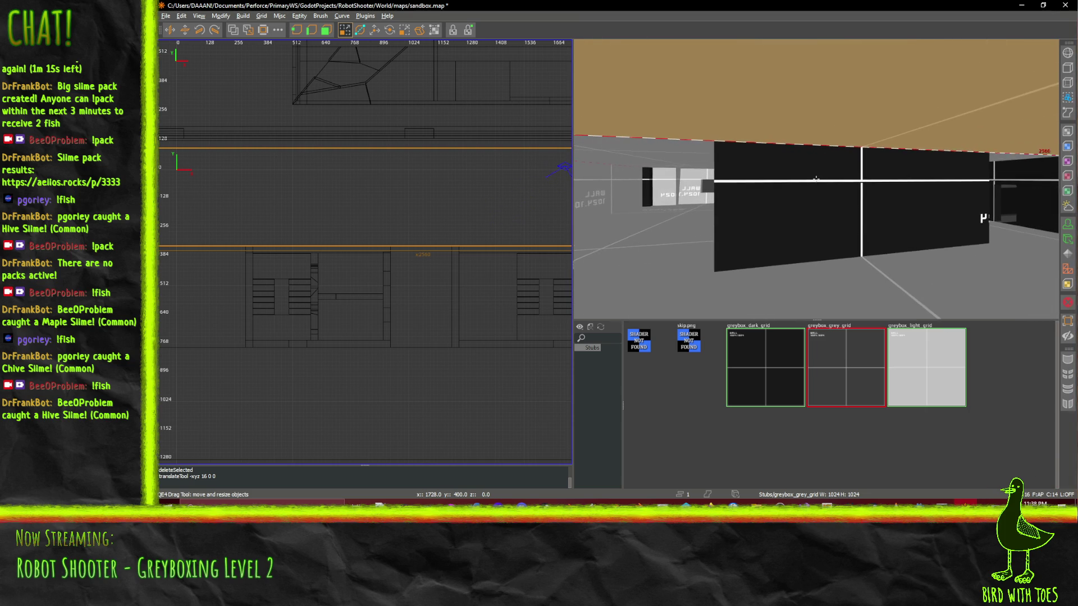
key("Page_Up")
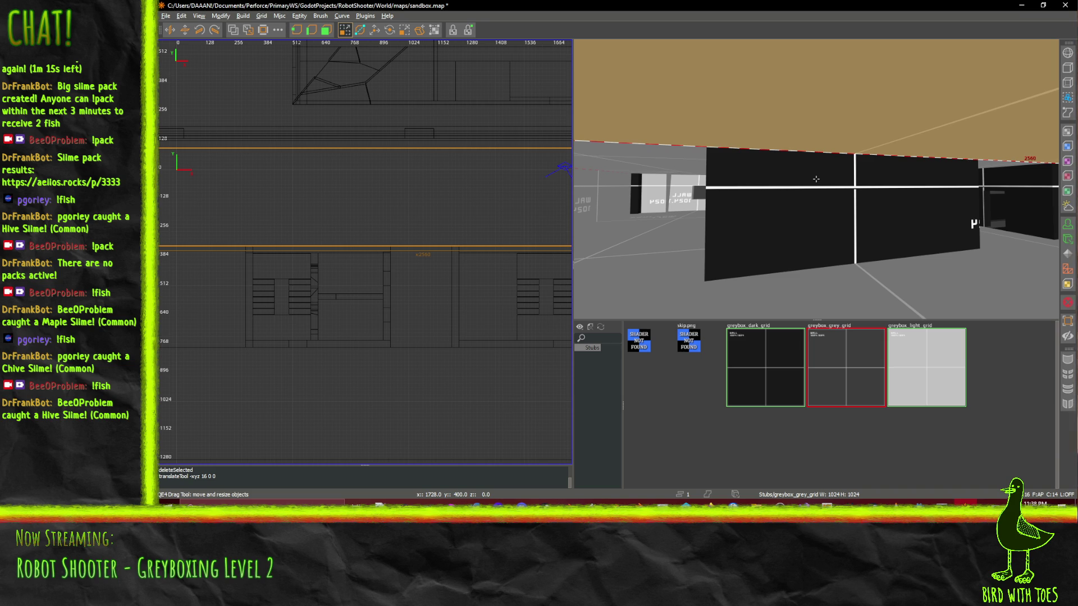
key("Page_Up")
key("w")
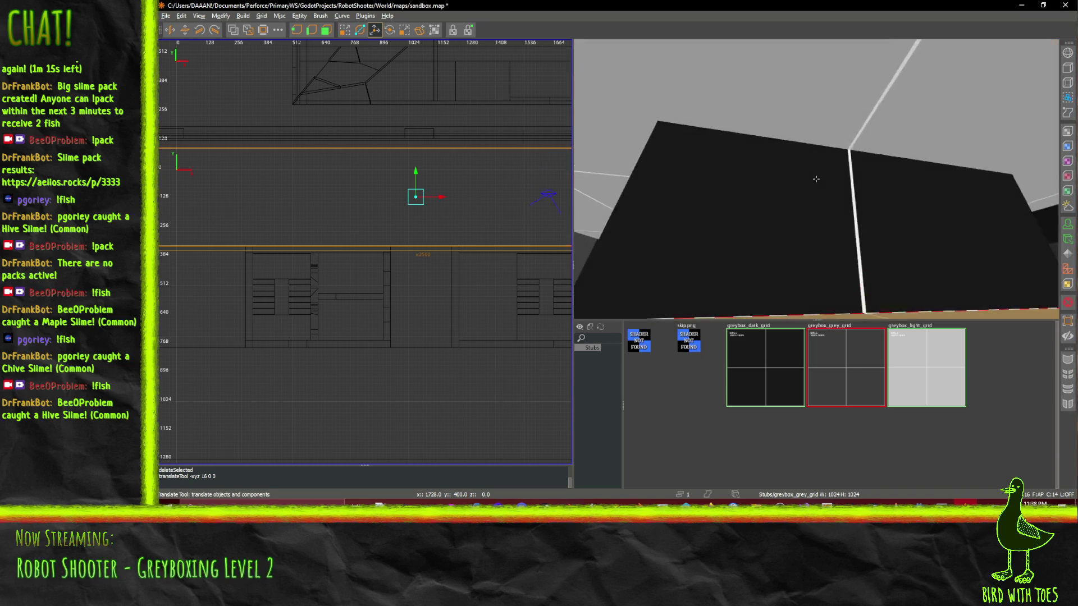
key("Page_Down")
key("Down")
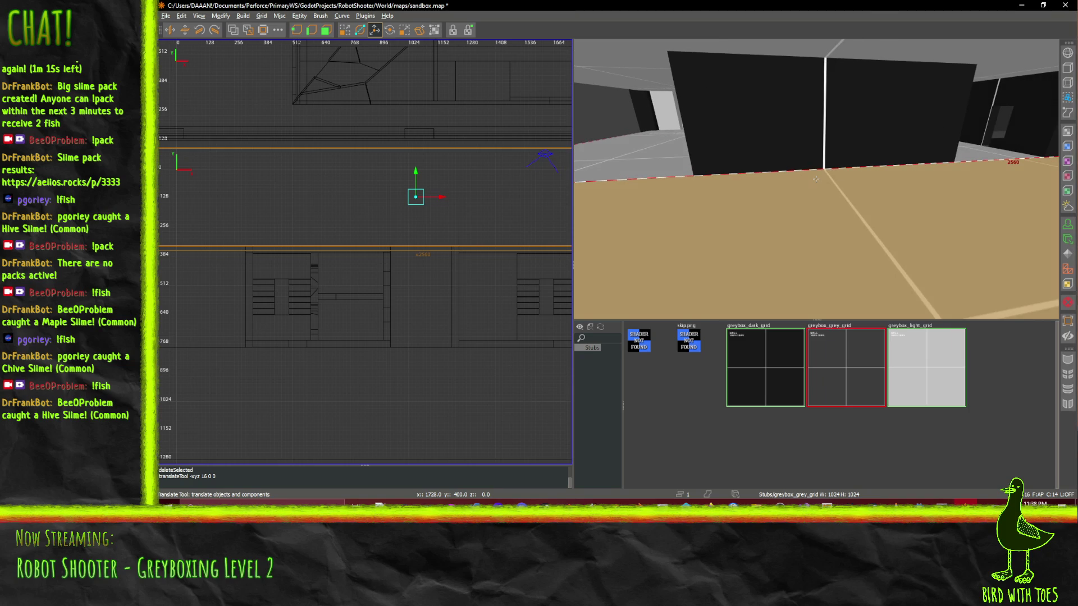
- Split the floor brush with the Clipper along a diagonal clip plane
scroll(432, 155, "down", 3)
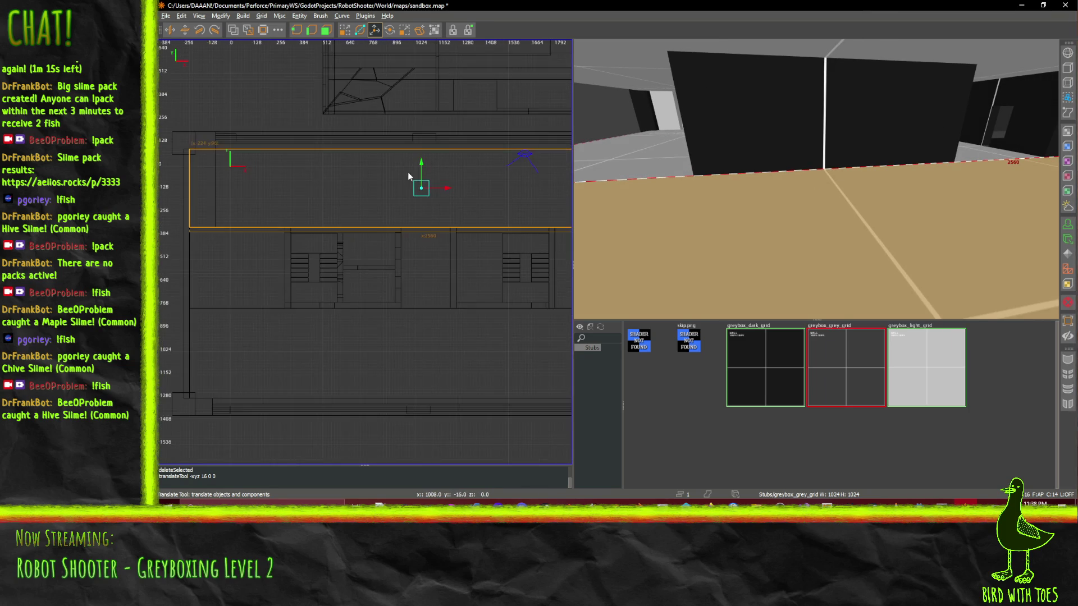
left_click(360, 29)
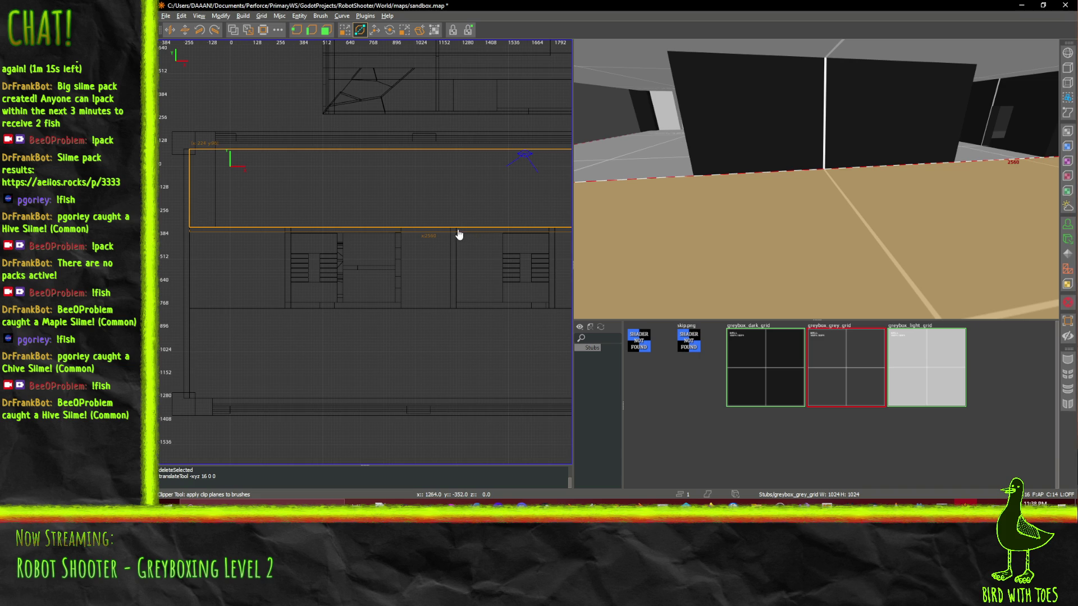
scroll(461, 232, "up", 3)
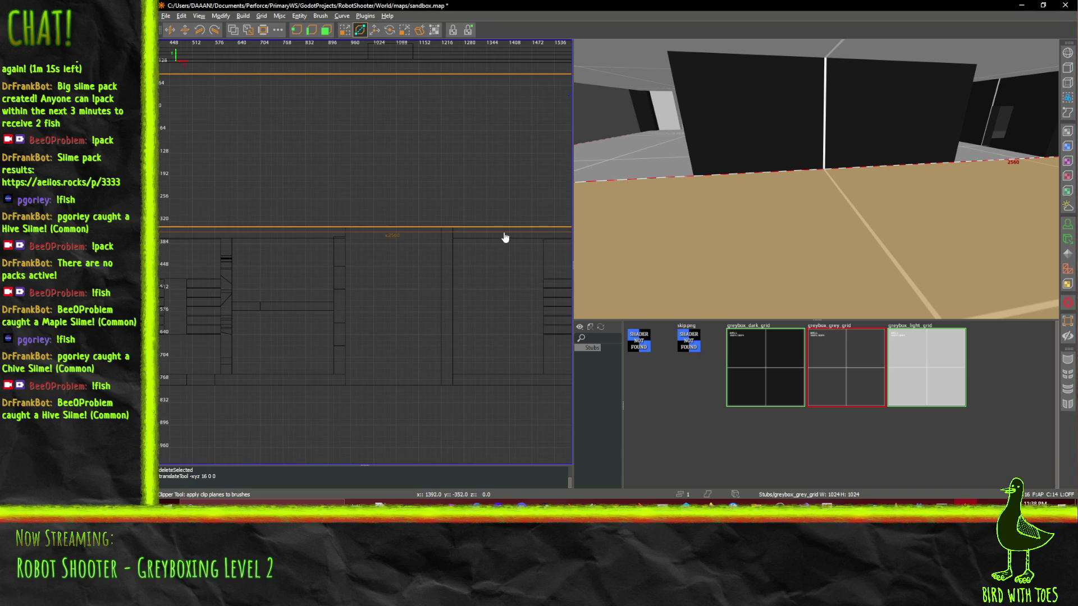
scroll(505, 238, "down", 2)
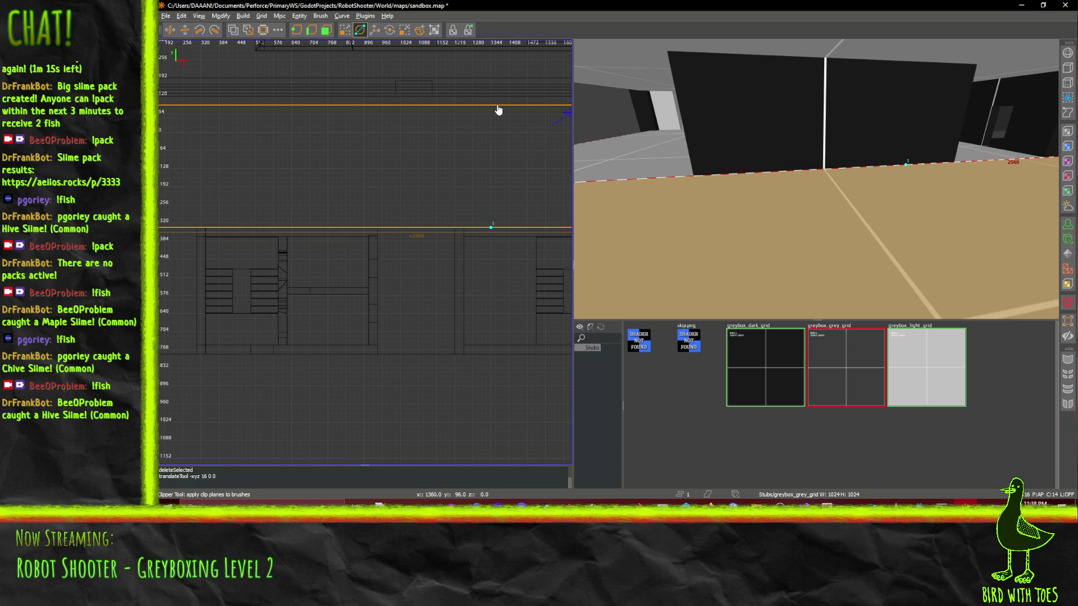
left_click(478, 160)
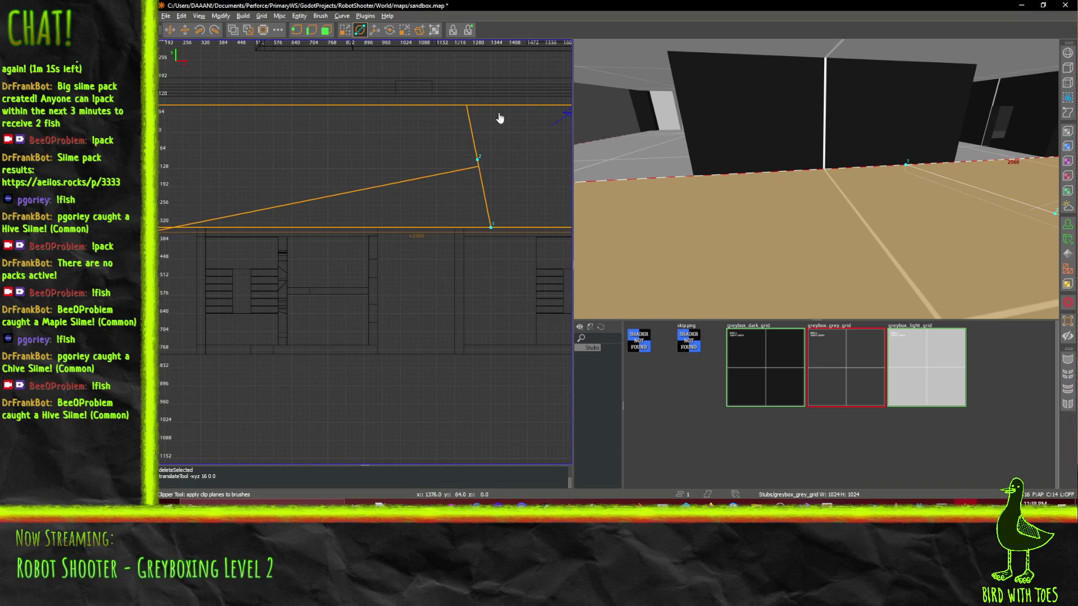
left_click(502, 105)
left_click(474, 160)
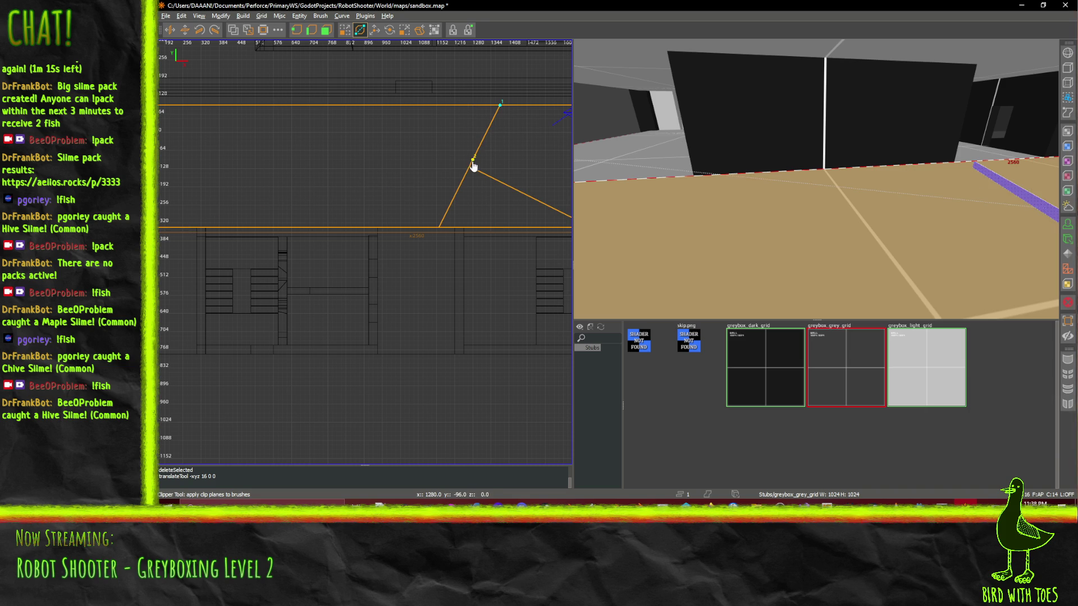
mouse_move(473, 163)
left_mouse_down()
mouse_move(488, 168)
mouse_move(442, 99)
mouse_move(505, 91)
left_mouse_up()
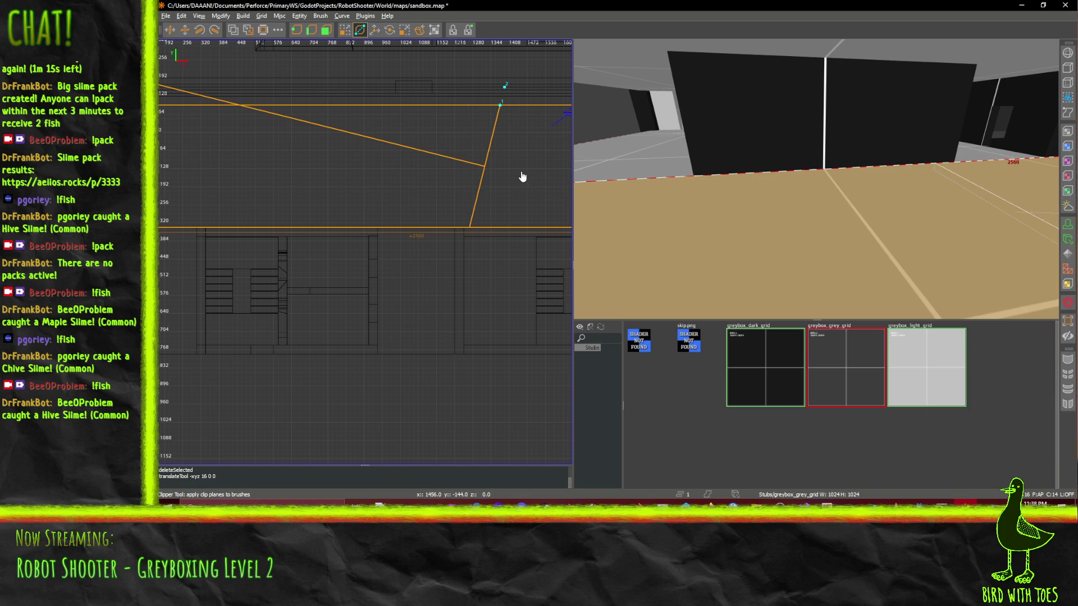
key("shift+Return")
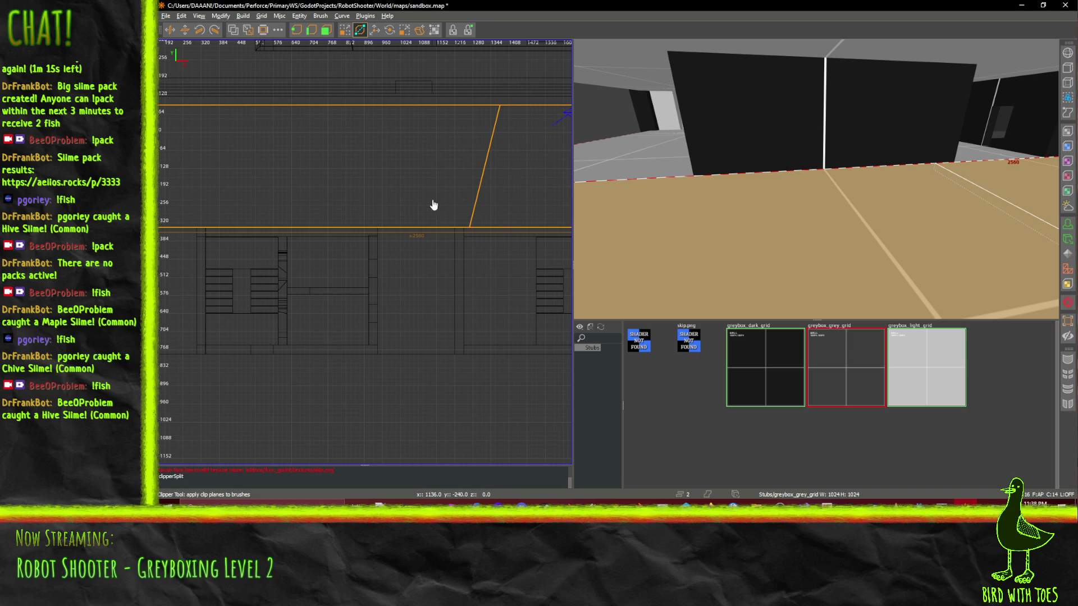
- Clip the brush's left part along a slightly slanted vertical line, then deselect it
left_click_drag(433, 204, 349, 232)
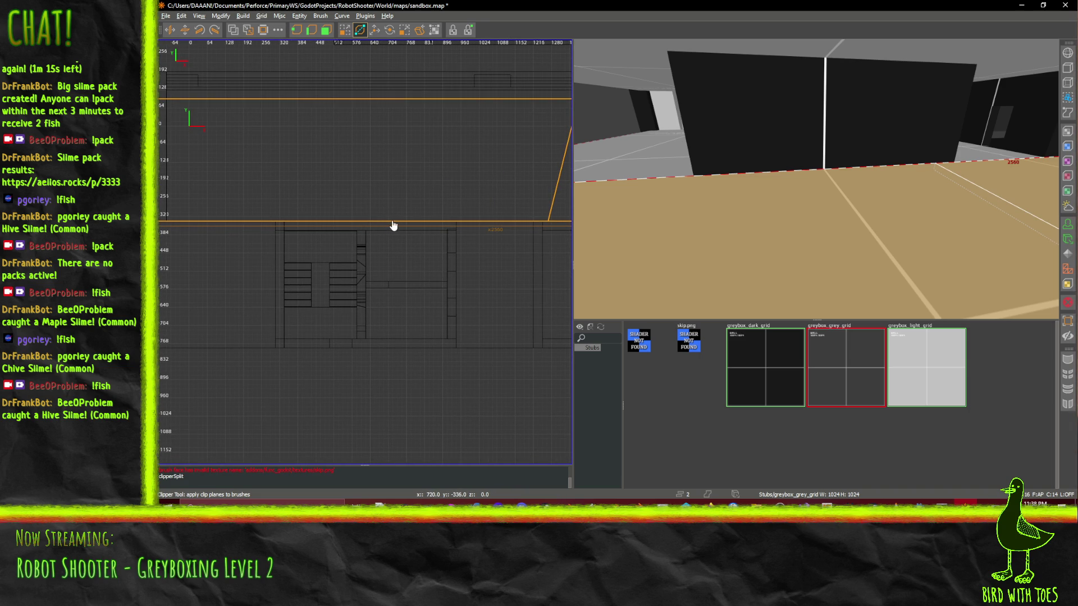
left_click(389, 100)
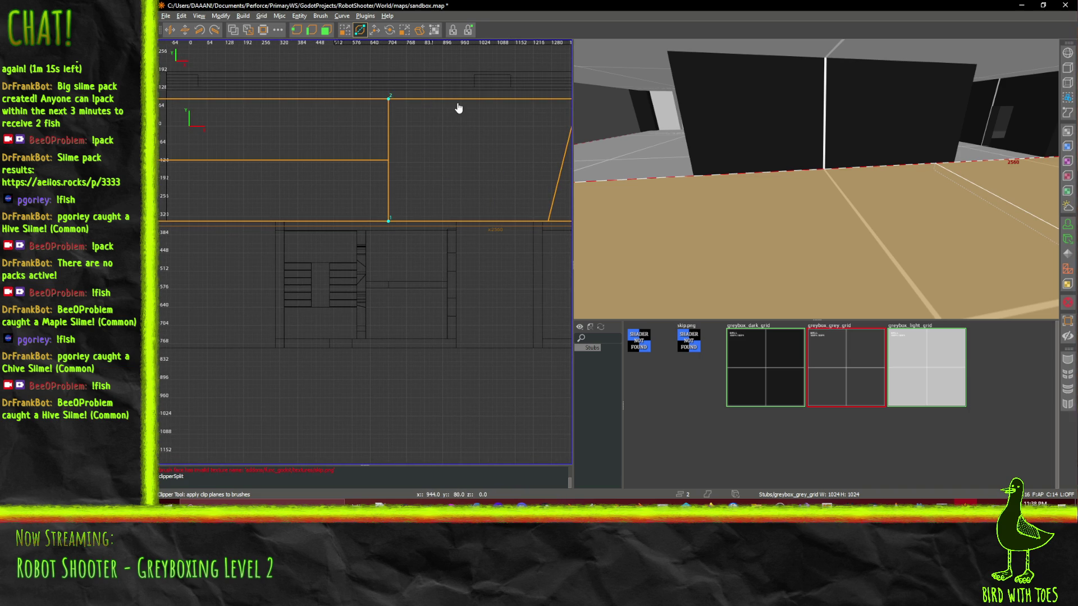
left_click_drag(388, 101, 384, 102)
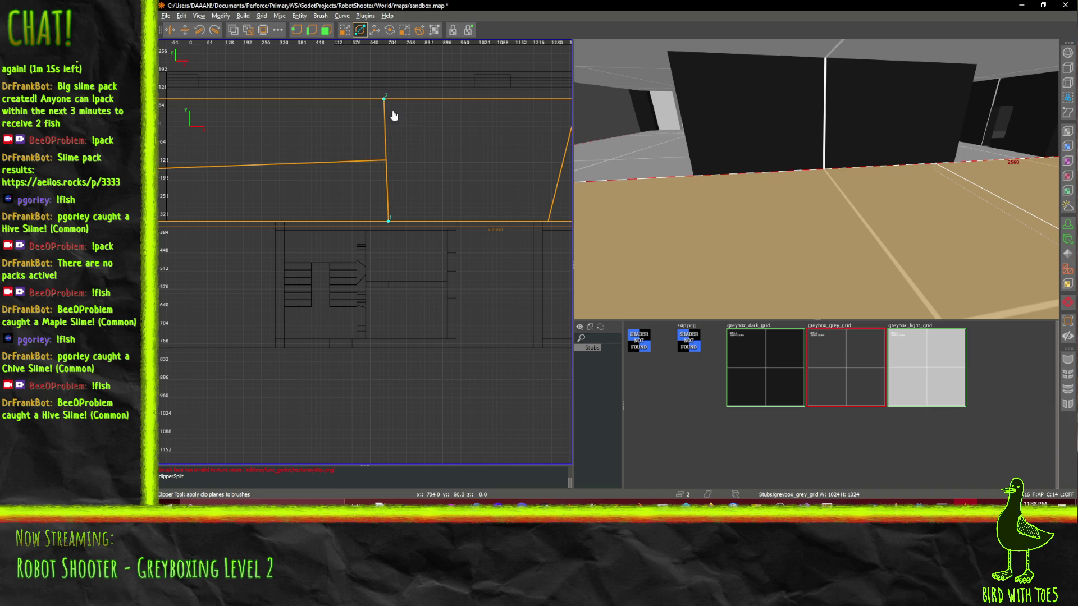
key("shift+Return")
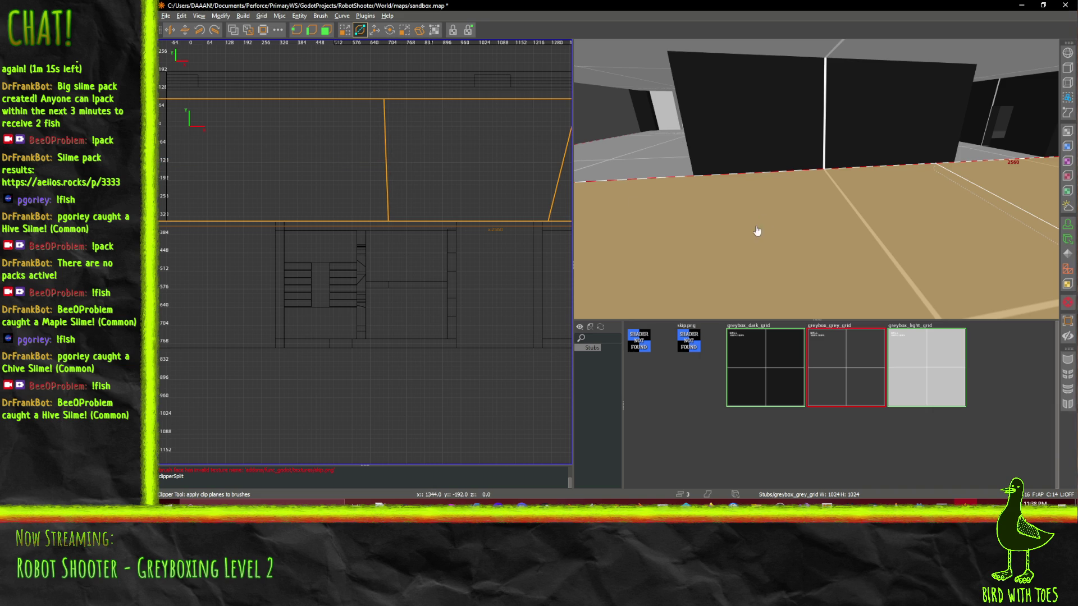
left_click_drag(768, 220, 886, 178)
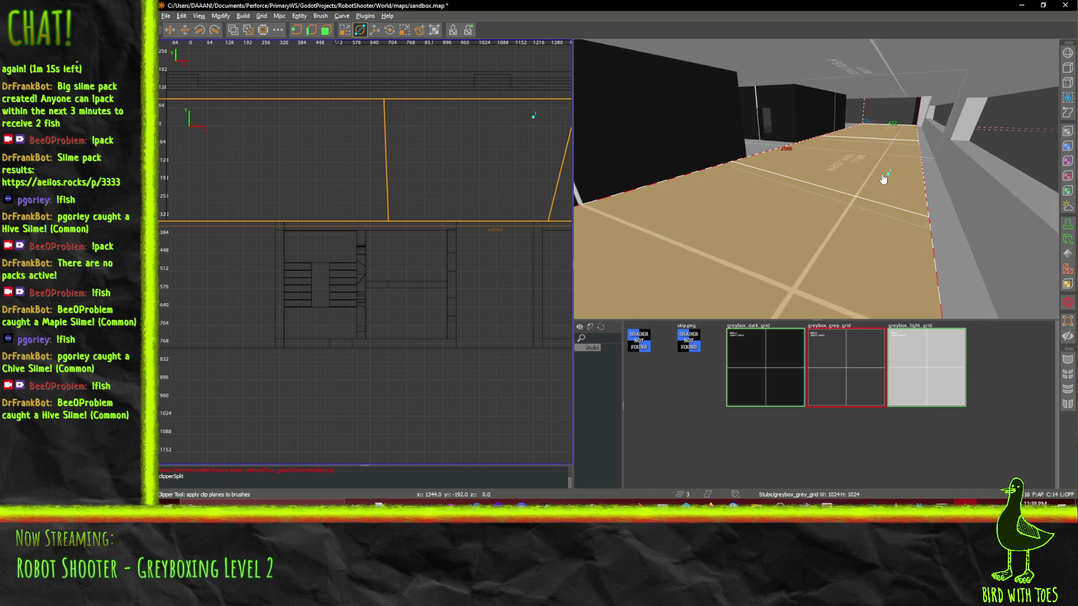
key("Escape")
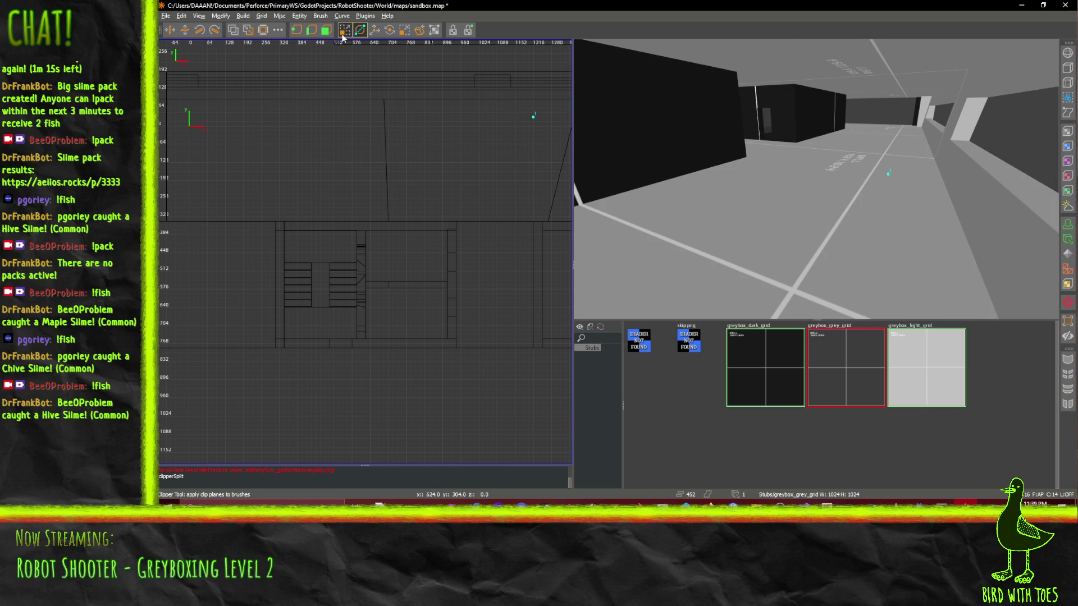
- Select the clipped floor slab, choose Rotate, and move the pivot onto the slab's left edge
key("q")
left_click(885, 184, "shift")
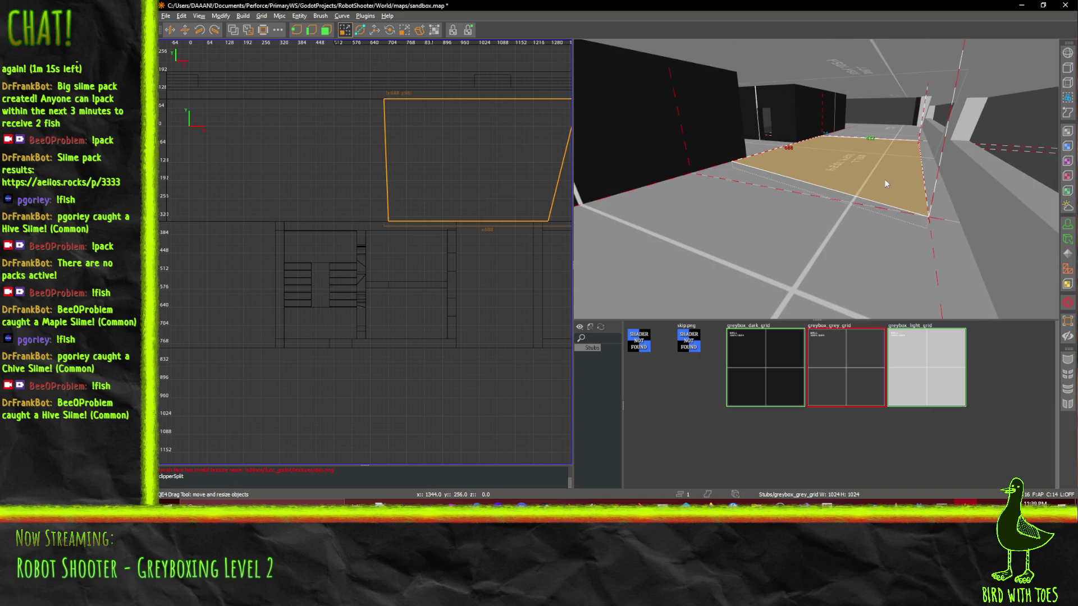
right_click(762, 114)
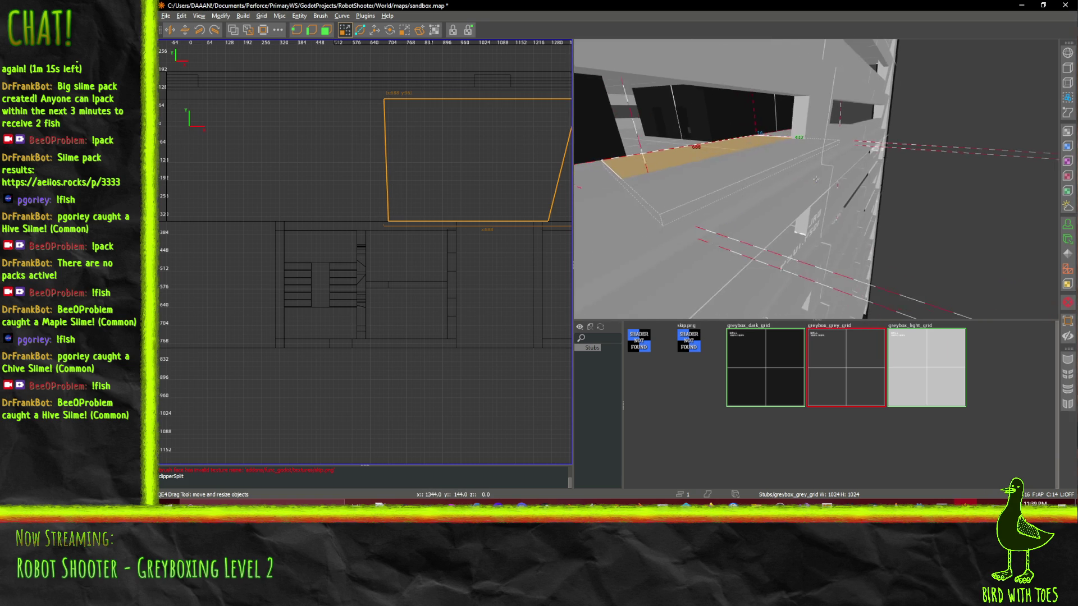
right_click(816, 179)
left_click(395, 34)
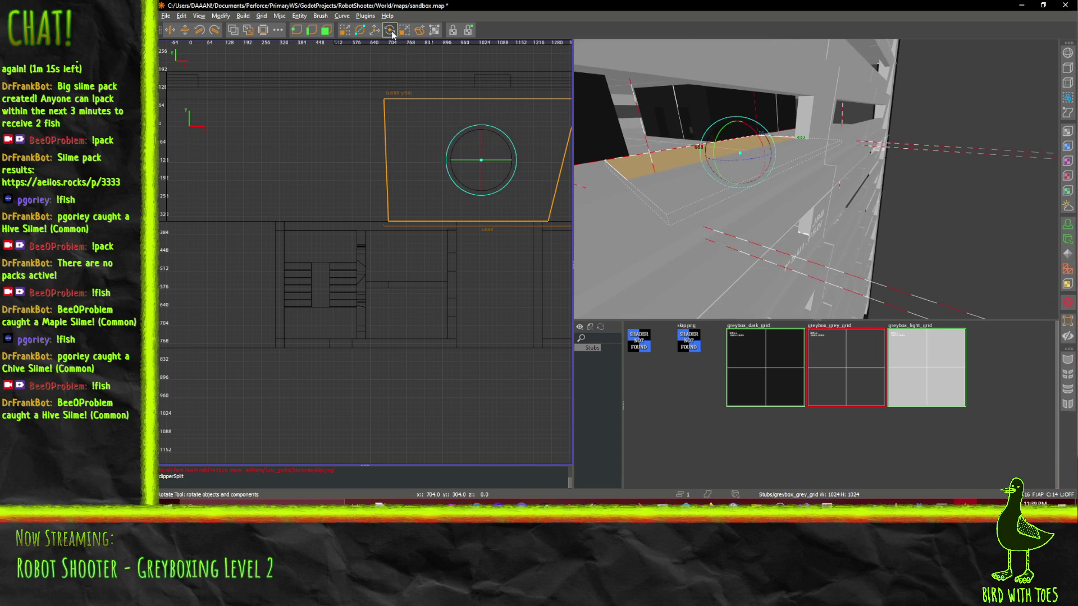
left_click_drag(741, 152, 757, 148)
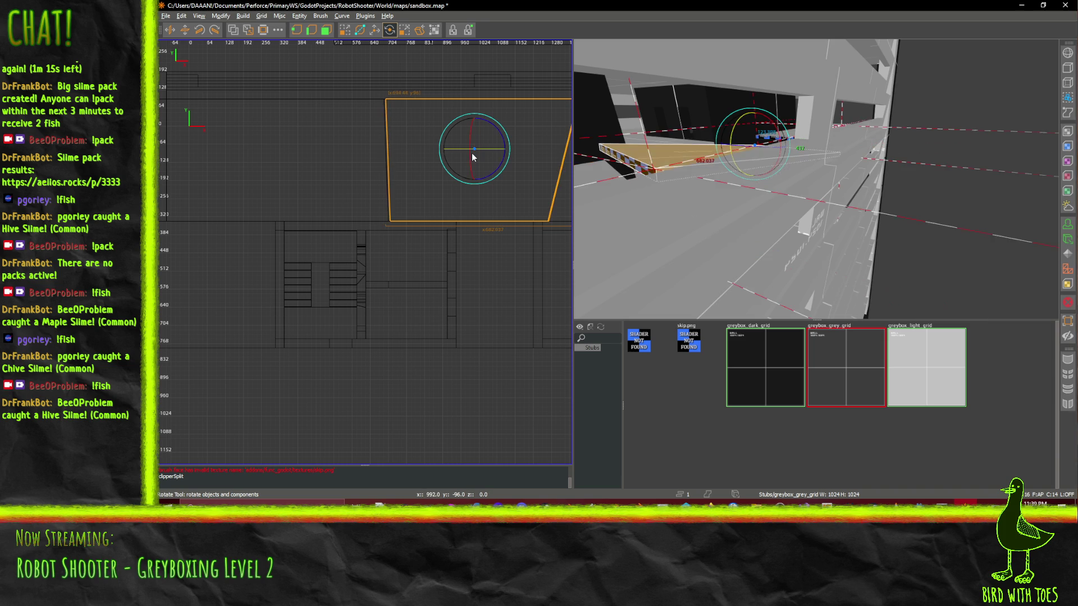
mouse_move(473, 156)
left_mouse_down()
mouse_move(390, 163)
mouse_move(404, 162)
left_mouse_up()
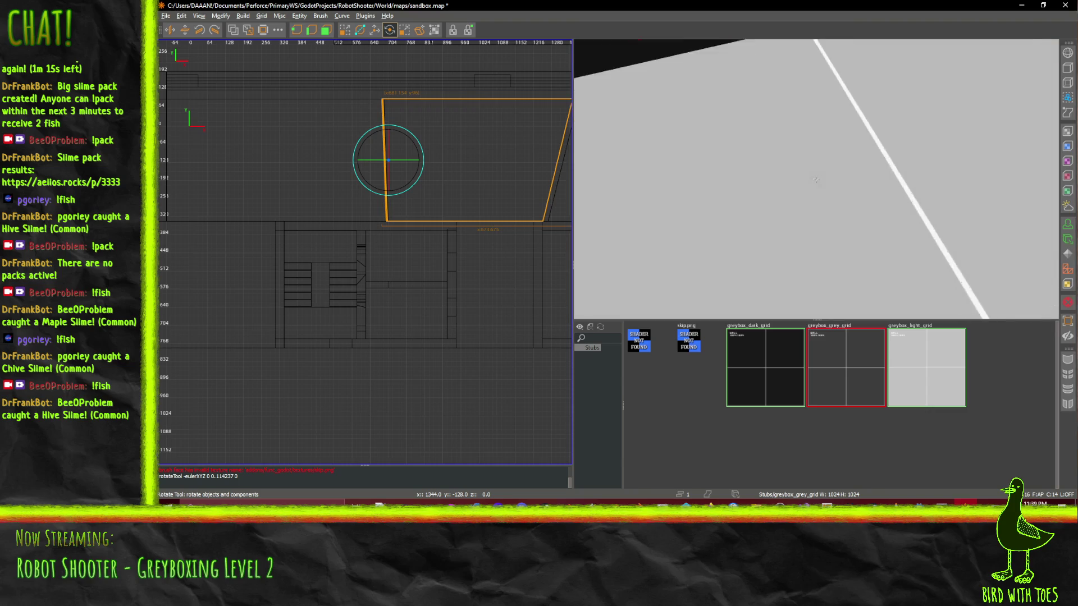
- Drag the rotate gizmo to tilt the floor slab into a gentle slope
right_click(816, 179)
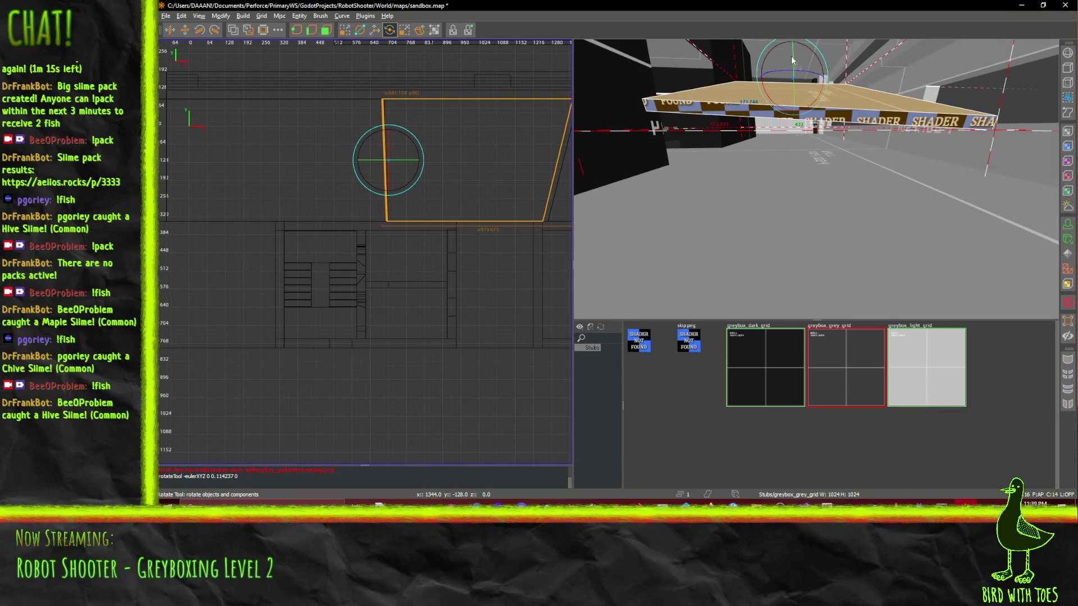
left_click_drag(794, 63, 796, 65)
left_click(766, 62)
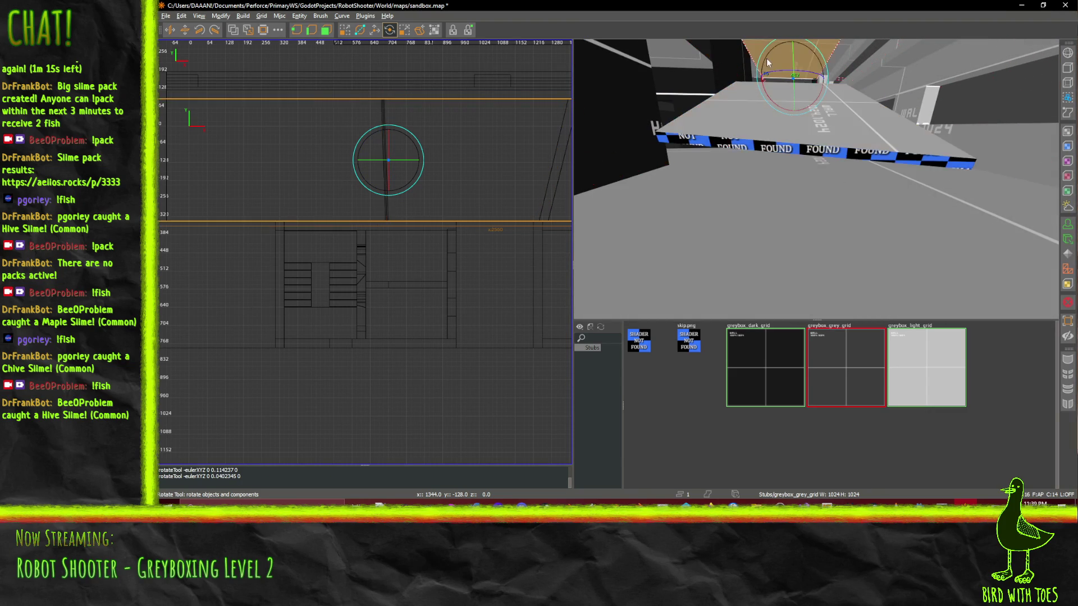
left_click(808, 105)
left_click_drag(815, 61, 767, 57)
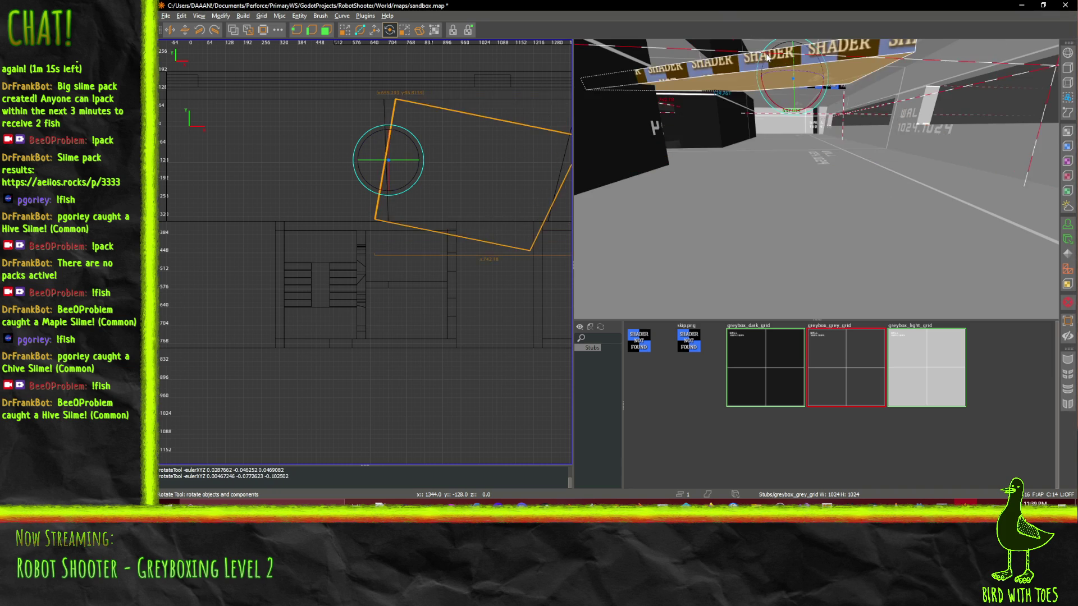
key("ctrl+z")
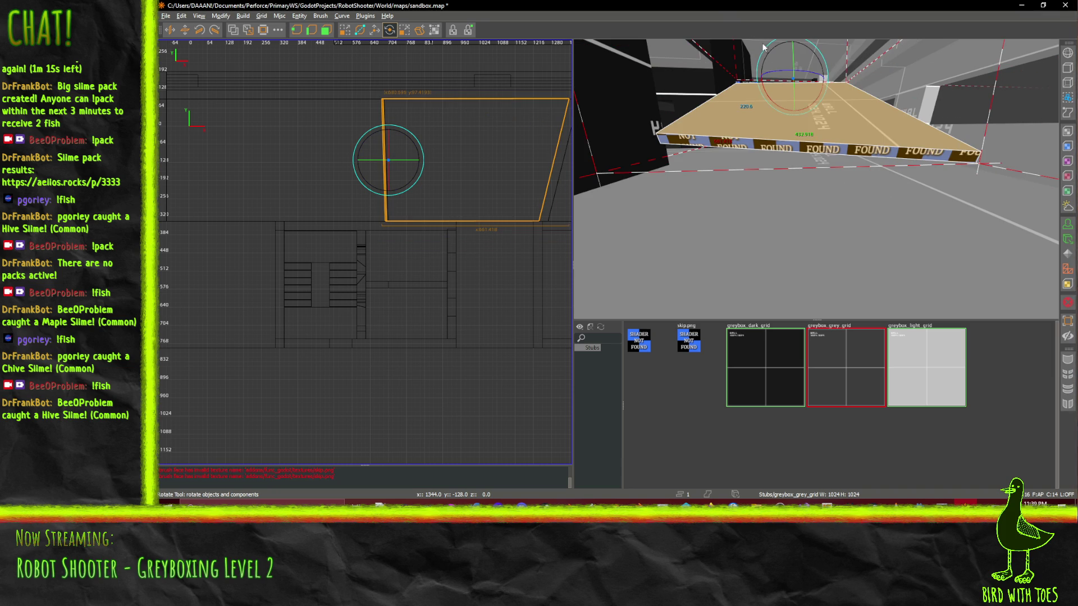
left_click(766, 52)
left_click(823, 124)
mouse_move(777, 95)
left_mouse_down()
mouse_move(768, 96)
mouse_move(795, 60)
mouse_move(816, 65)
mouse_move(824, 95)
left_mouse_up()
scroll(815, 179, "up", 10)
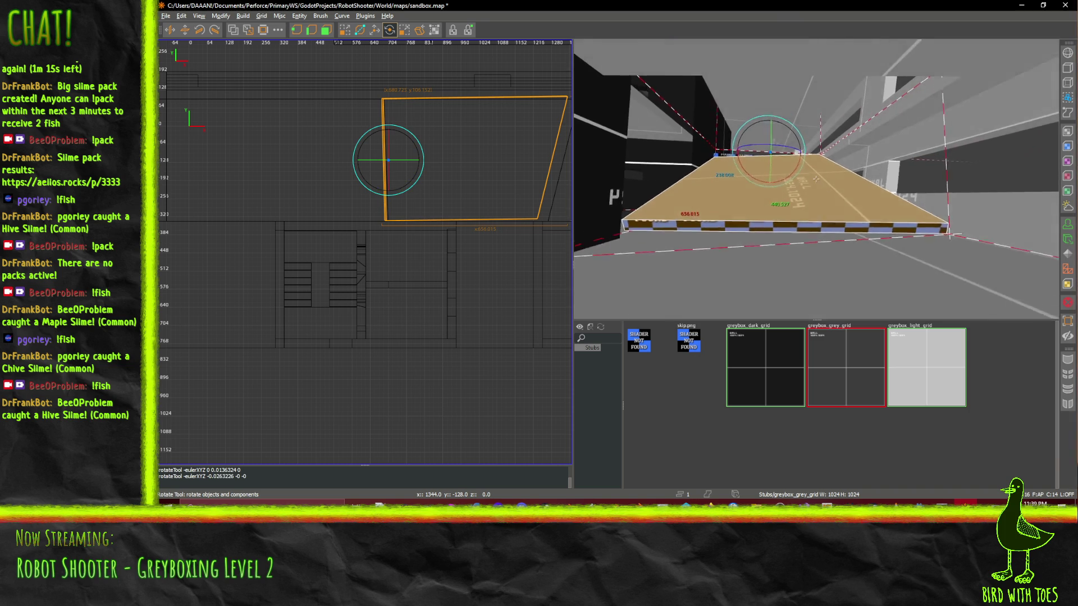
scroll(815, 180, "up", 10)
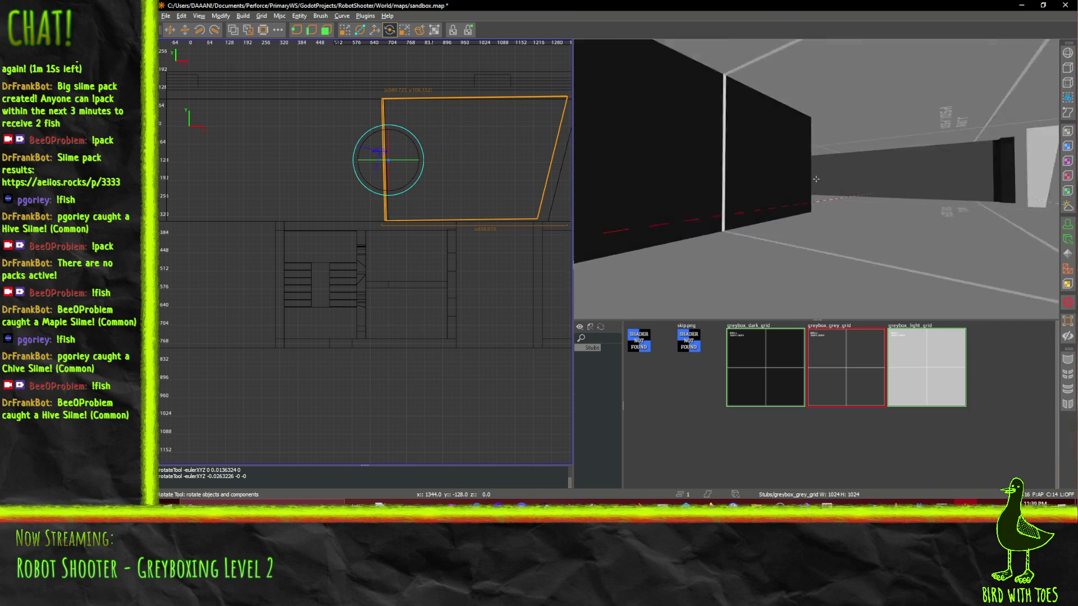
scroll(816, 179, "down", 10)
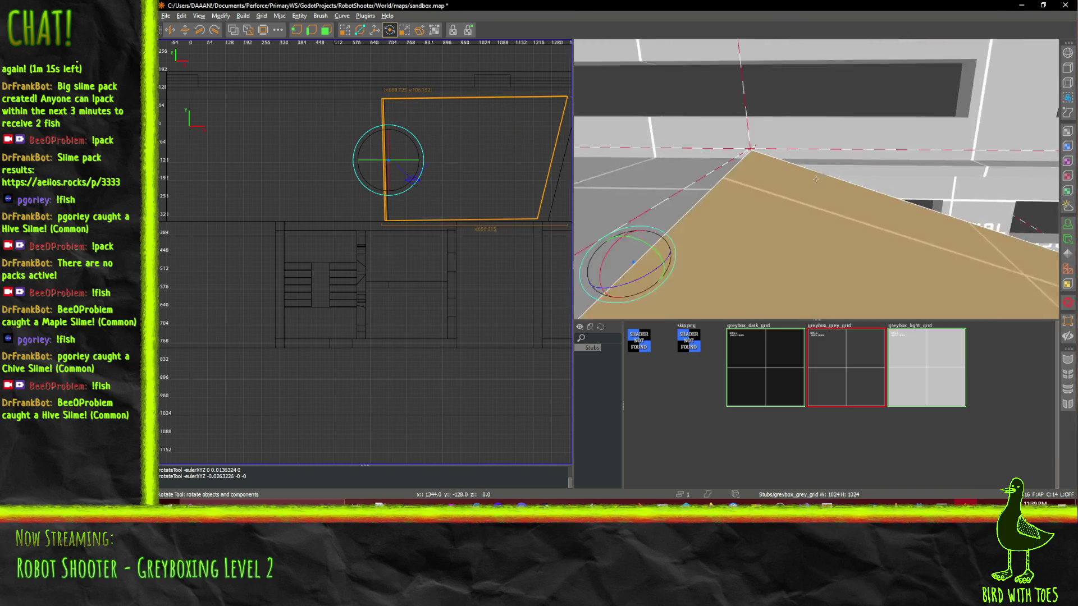
scroll(816, 179, "up", 10)
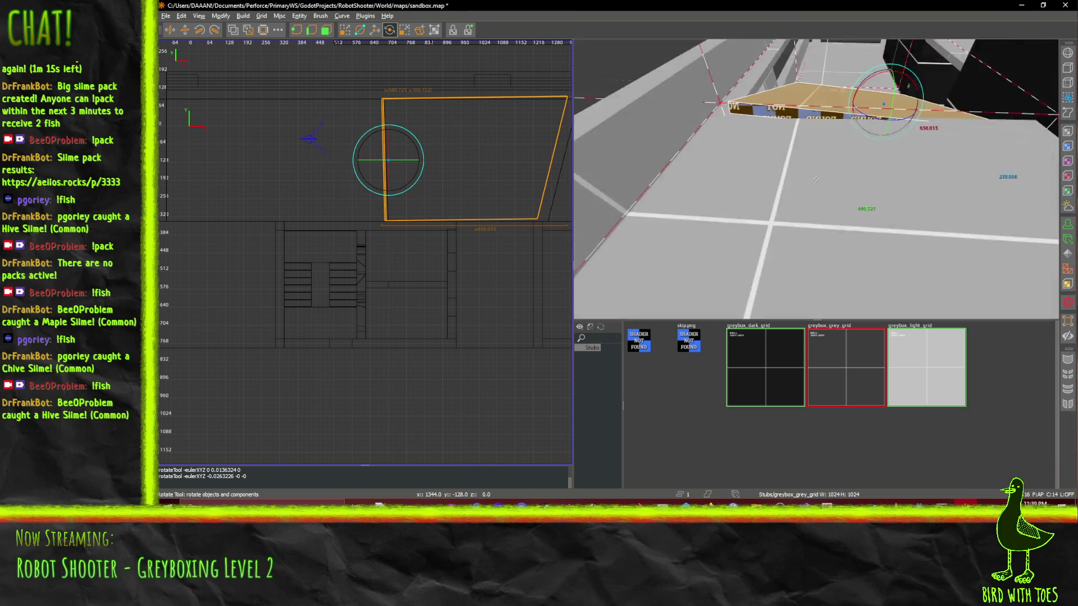
- Lower the tilted slab 16 units along Z with Translate and reframe the 3D view on it
left_click(375, 30)
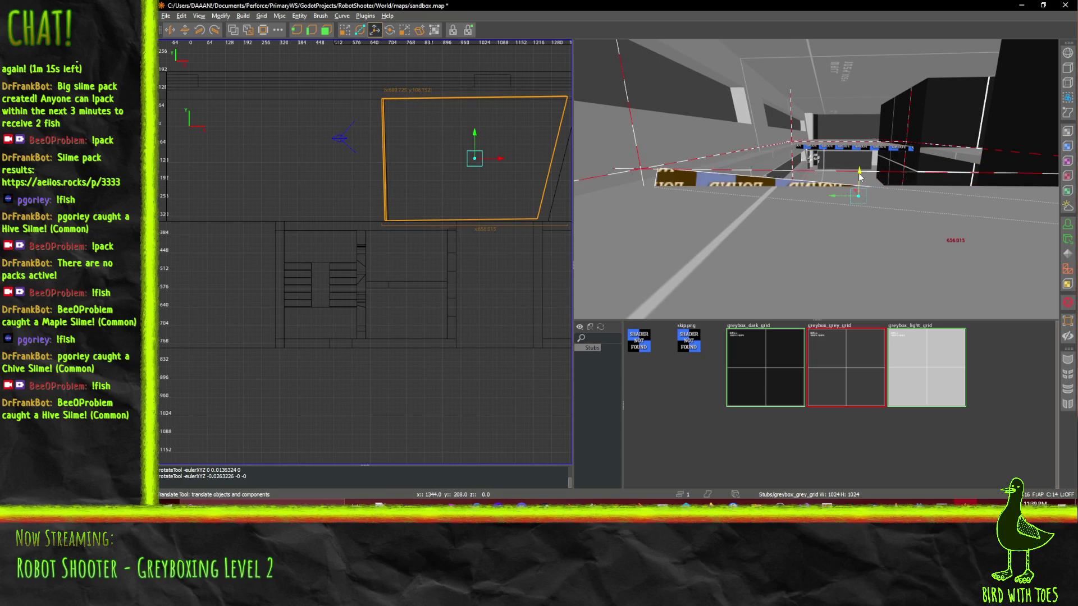
left_click_drag(860, 173, 861, 177)
key("Up")
key("Up")
key("Up")
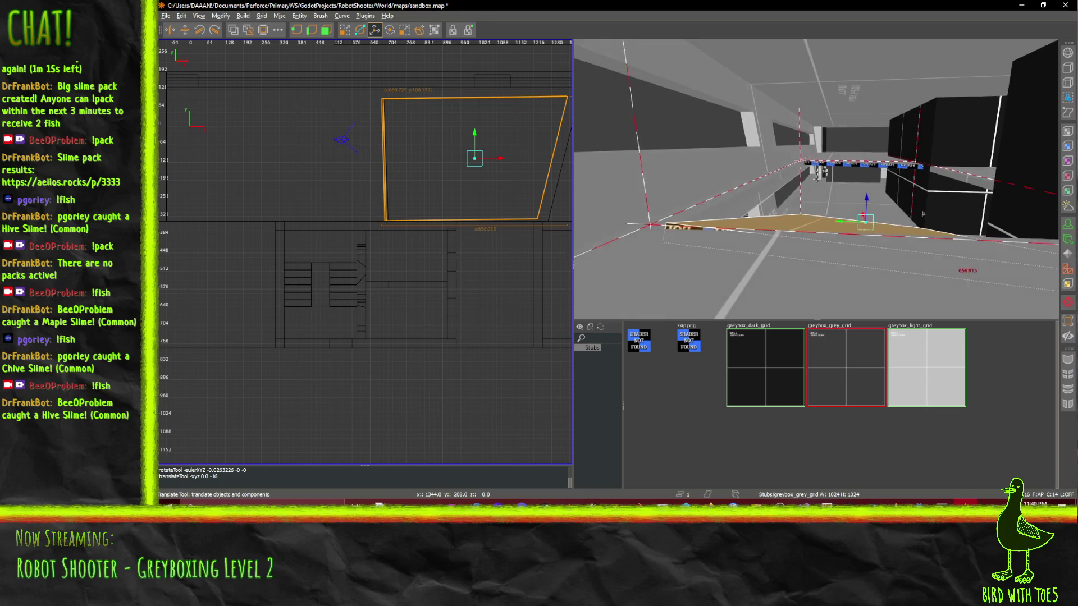
key("ctrl+u")
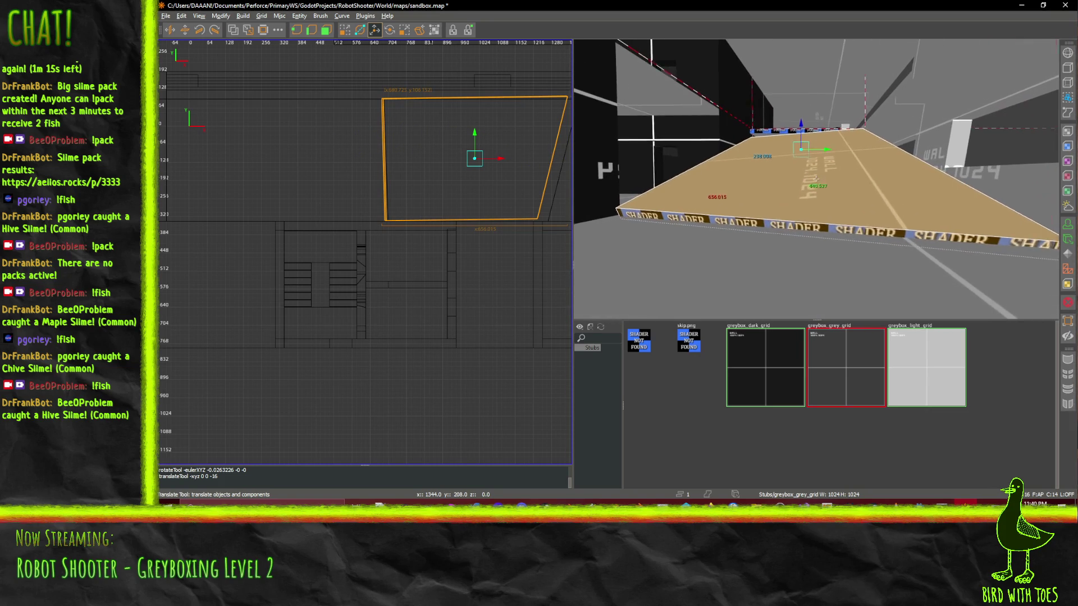
- Reselect the large floor slab and rotate it slightly further to refine its slope
key("r")
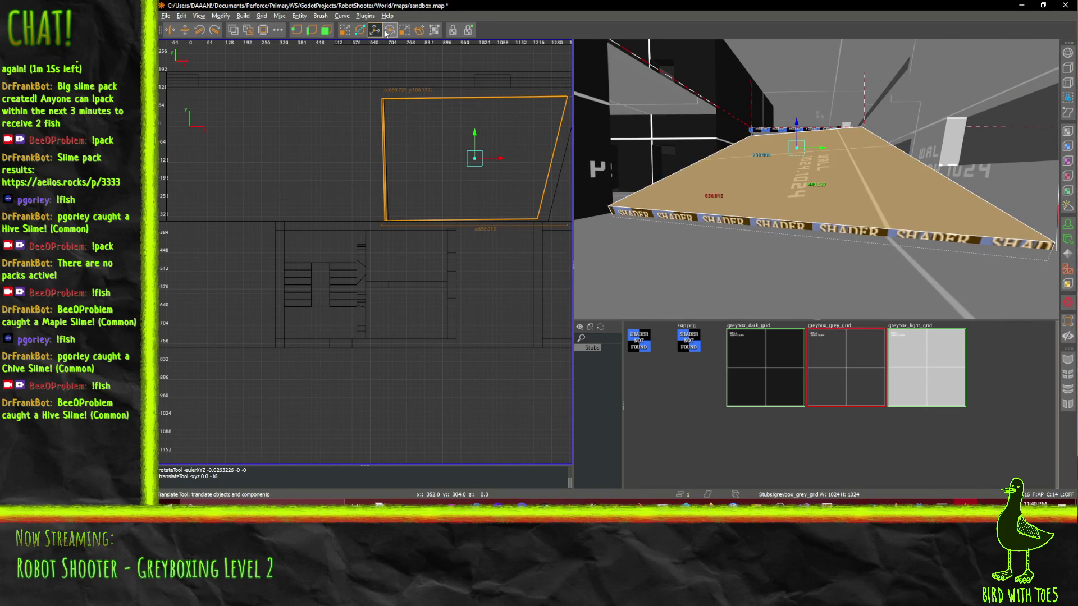
left_click(790, 133, "shift")
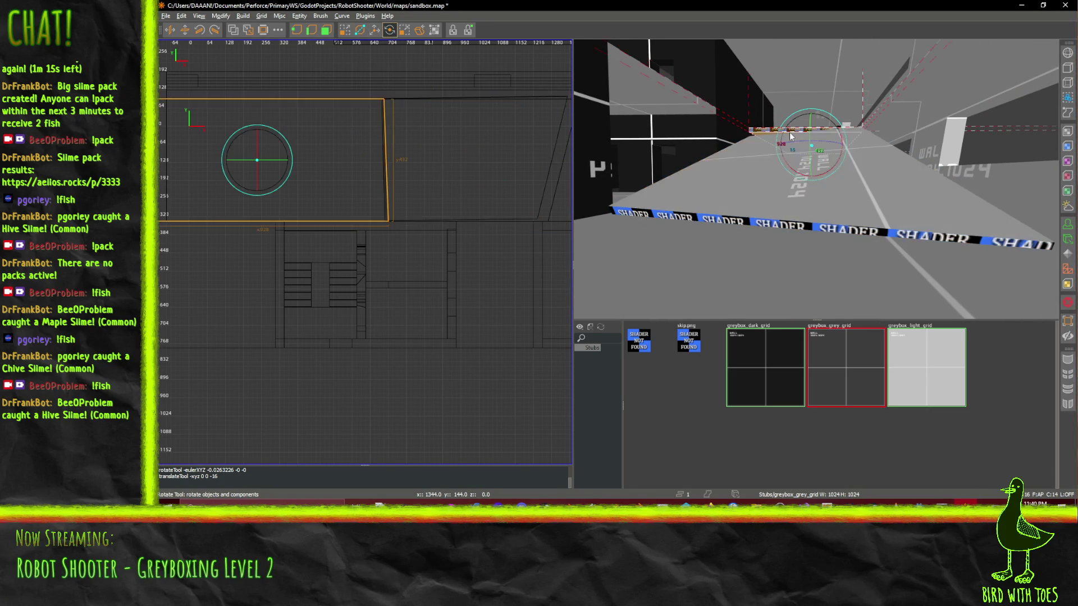
left_click(752, 185)
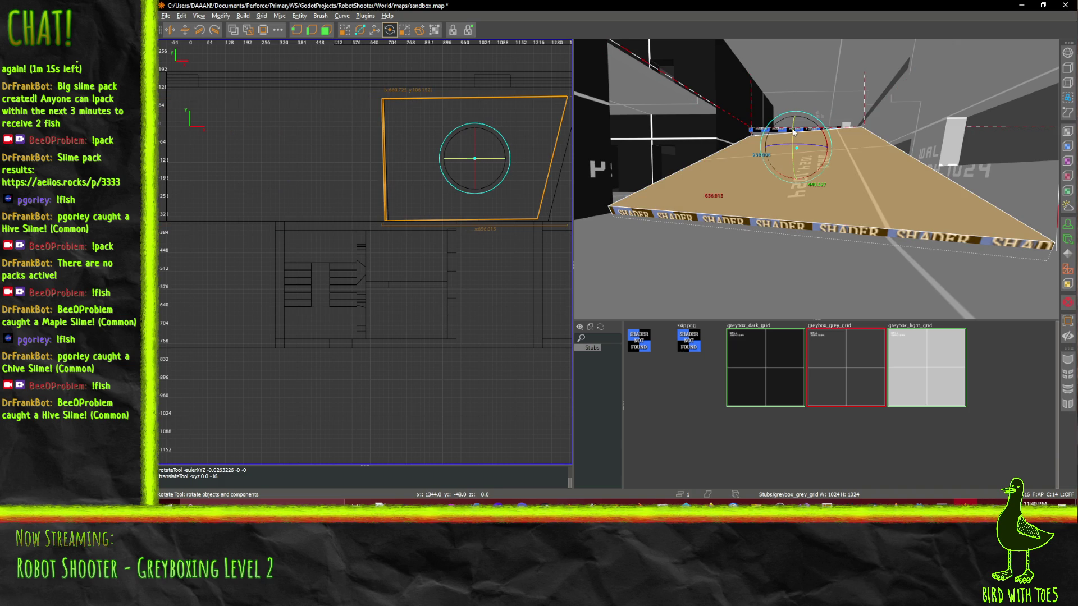
mouse_move(793, 132)
left_mouse_down()
mouse_move(787, 78)
mouse_move(753, 103)
mouse_move(795, 92)
mouse_move(785, 94)
left_mouse_up()
right_click(784, 93)
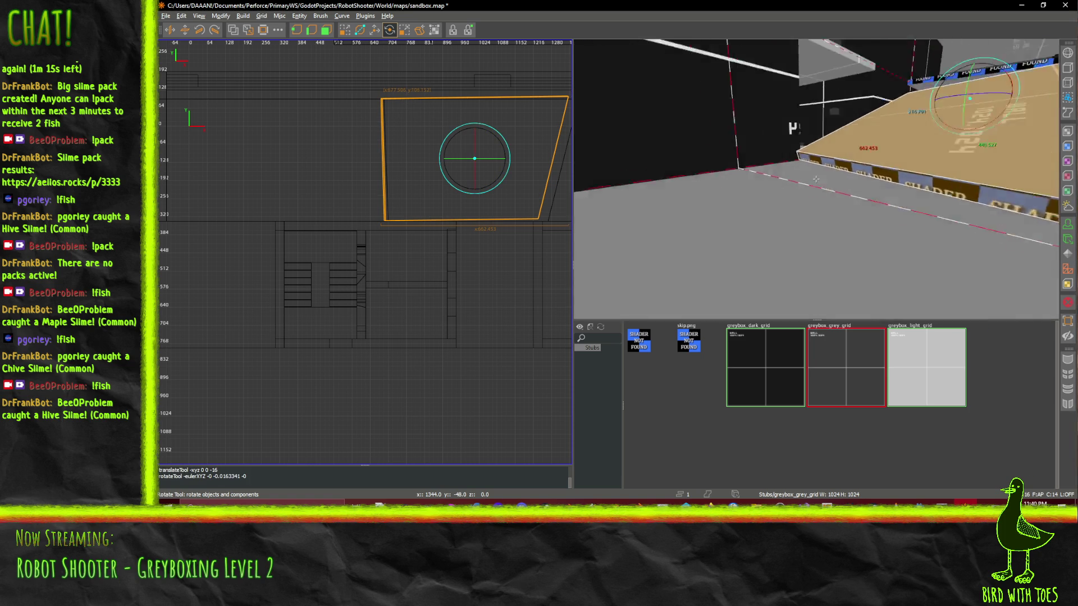
mouse_move(816, 178)
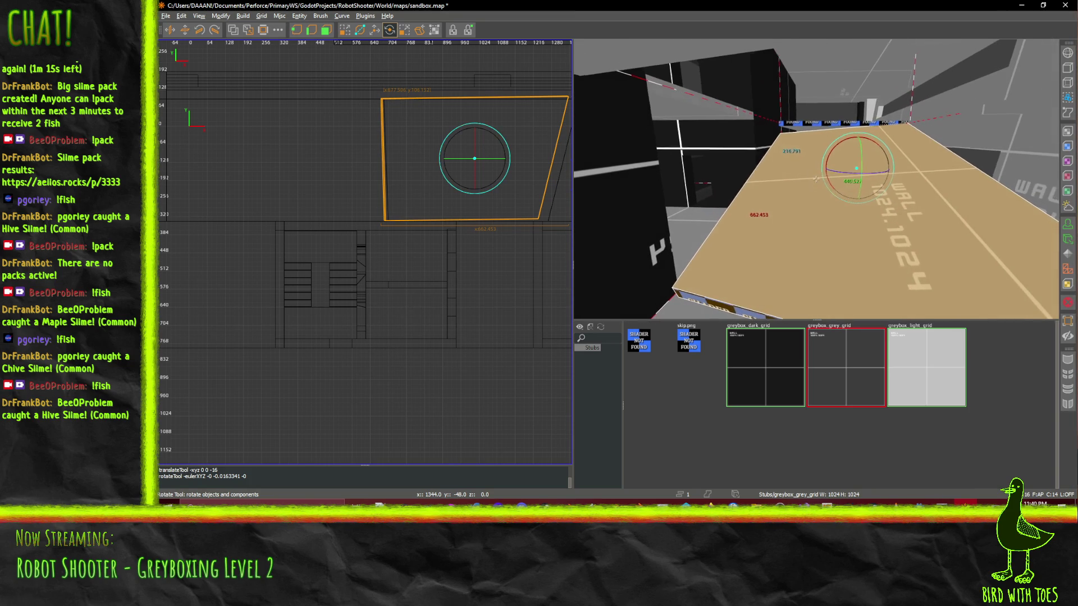
right_click(816, 178)
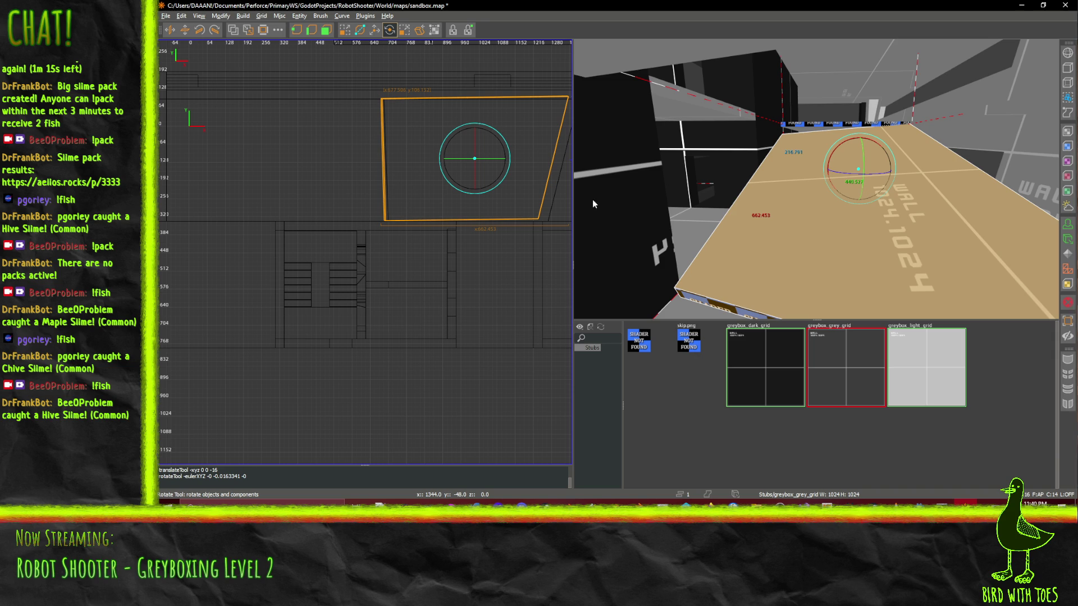
left_click(360, 30)
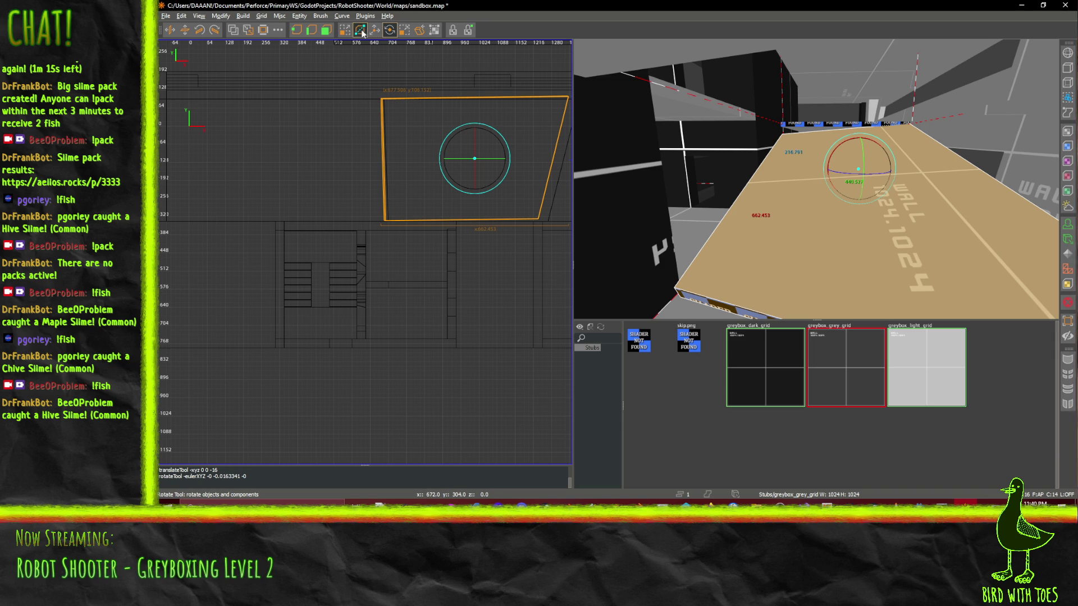
- Place and adjust clip points across the slab's corner, cut it, then undo the cut
left_click(754, 173)
left_click(784, 318)
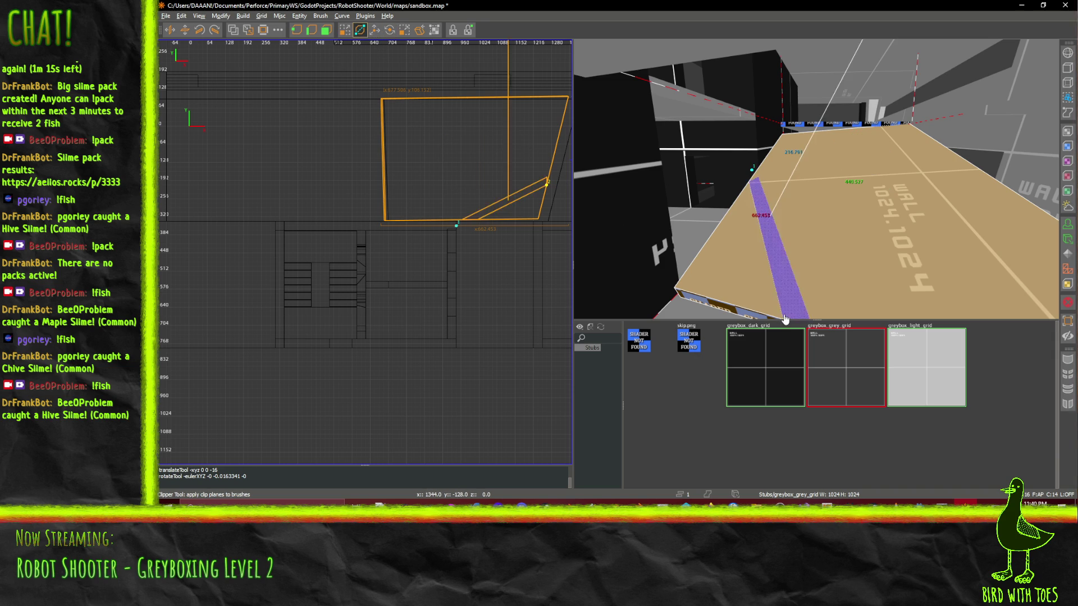
scroll(841, 284, "up", 3)
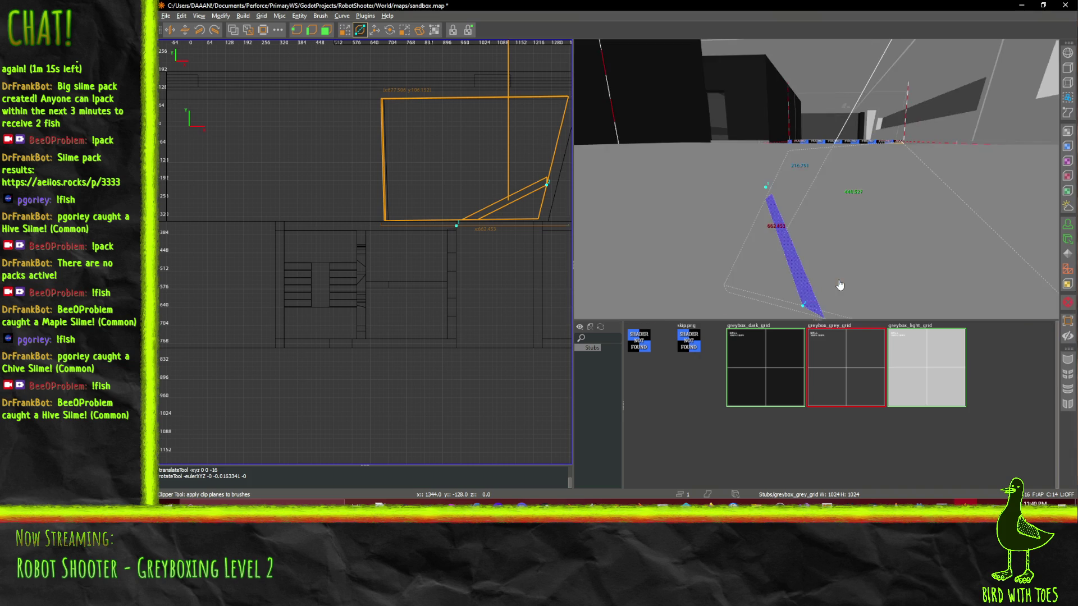
left_click_drag(803, 310, 812, 309)
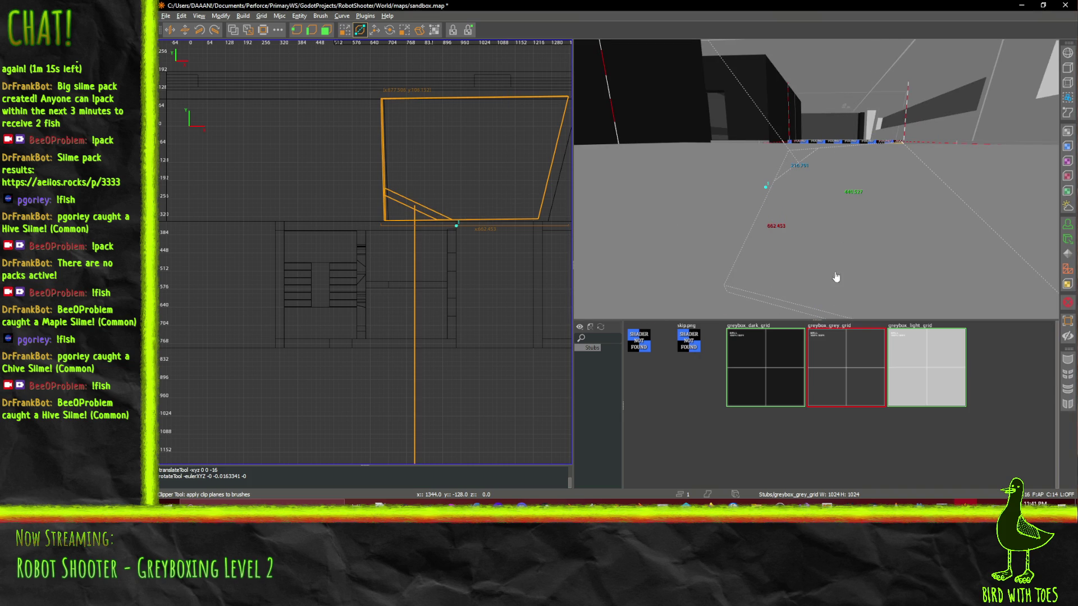
scroll(836, 277, "down", 5)
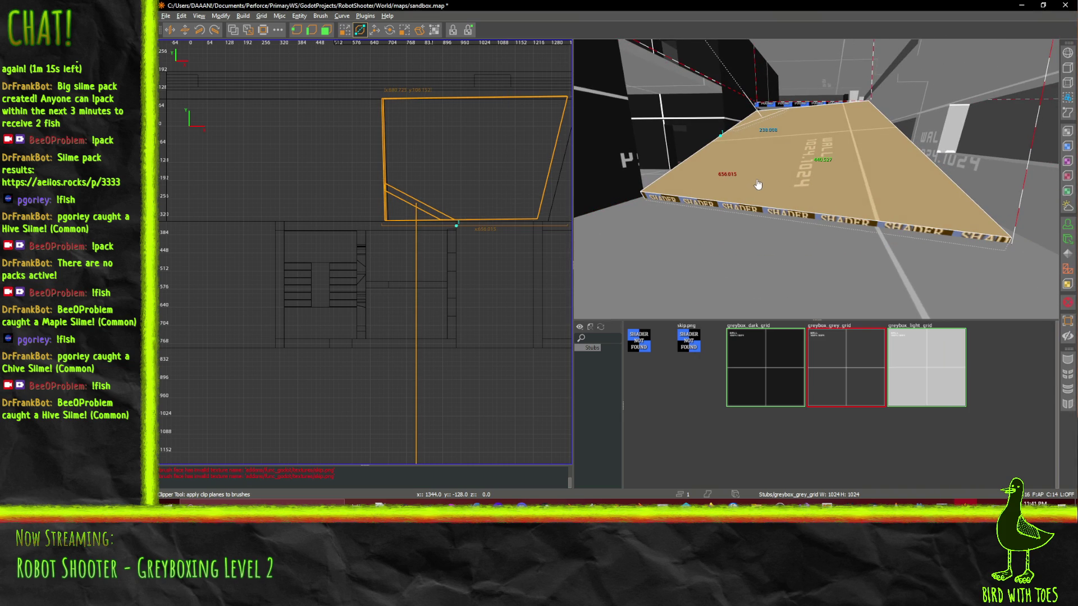
left_click(759, 168)
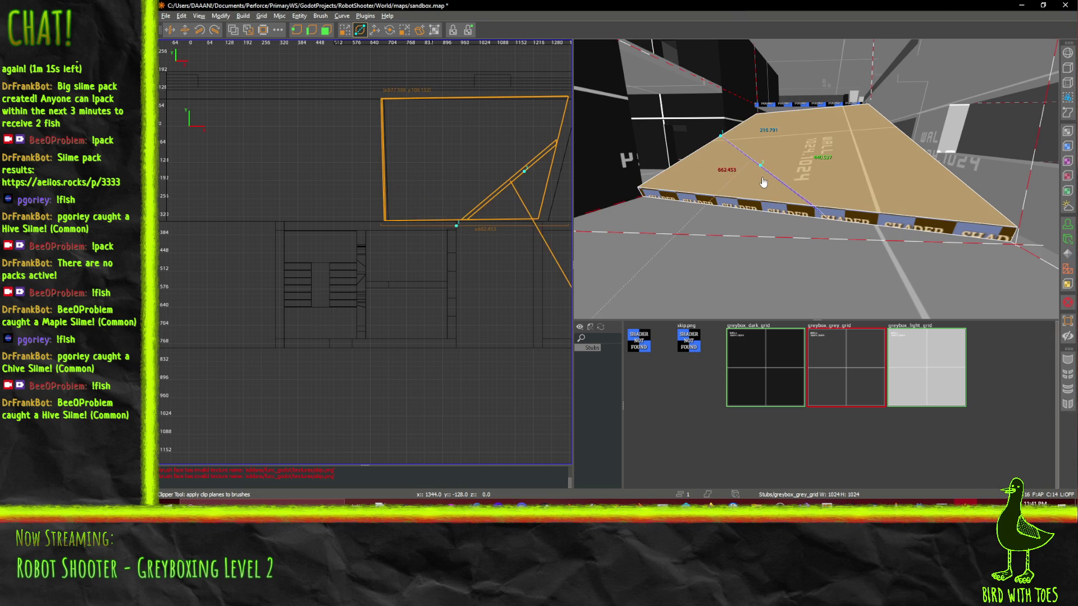
mouse_move(763, 168)
left_mouse_down()
mouse_move(770, 204)
mouse_move(787, 200)
mouse_move(774, 200)
left_mouse_up()
left_click_drag(721, 136, 737, 132)
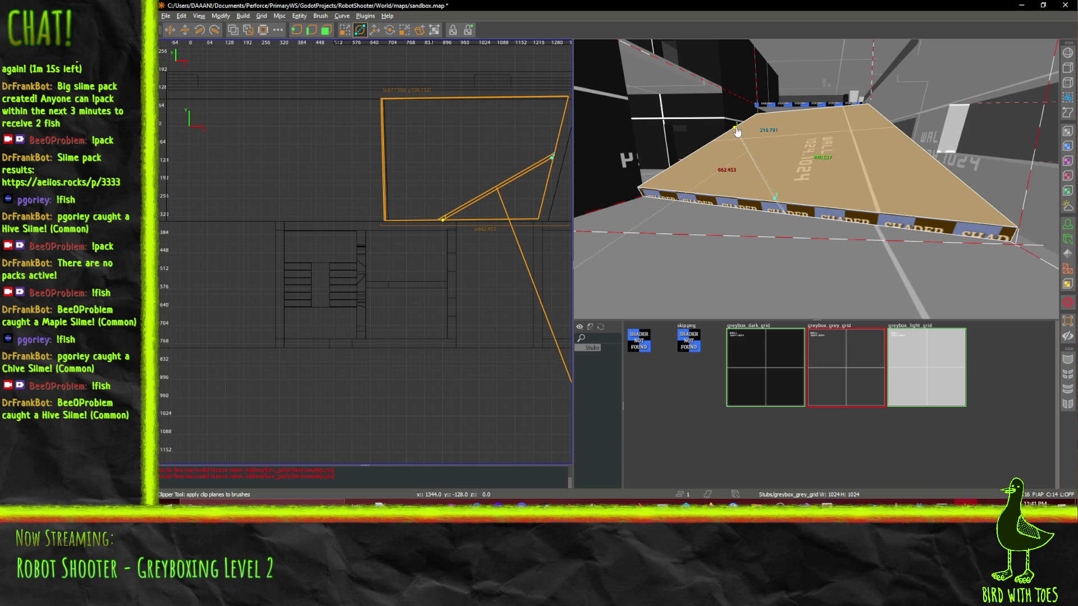
mouse_move(778, 202)
left_mouse_down()
mouse_move(793, 201)
mouse_move(753, 201)
mouse_move(779, 200)
left_mouse_up()
key("Return")
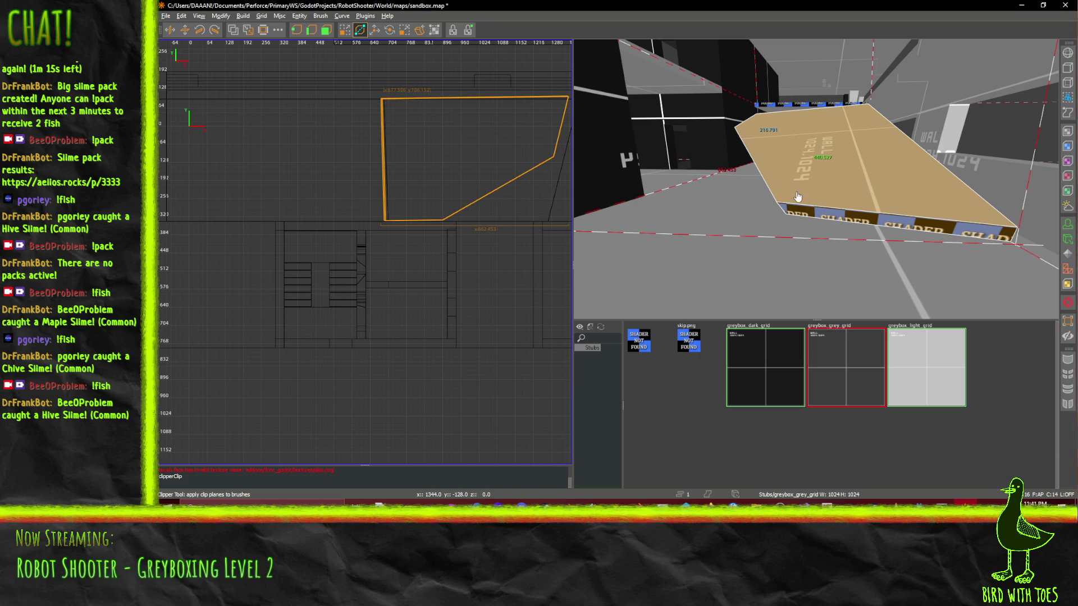
key("ctrl+z")
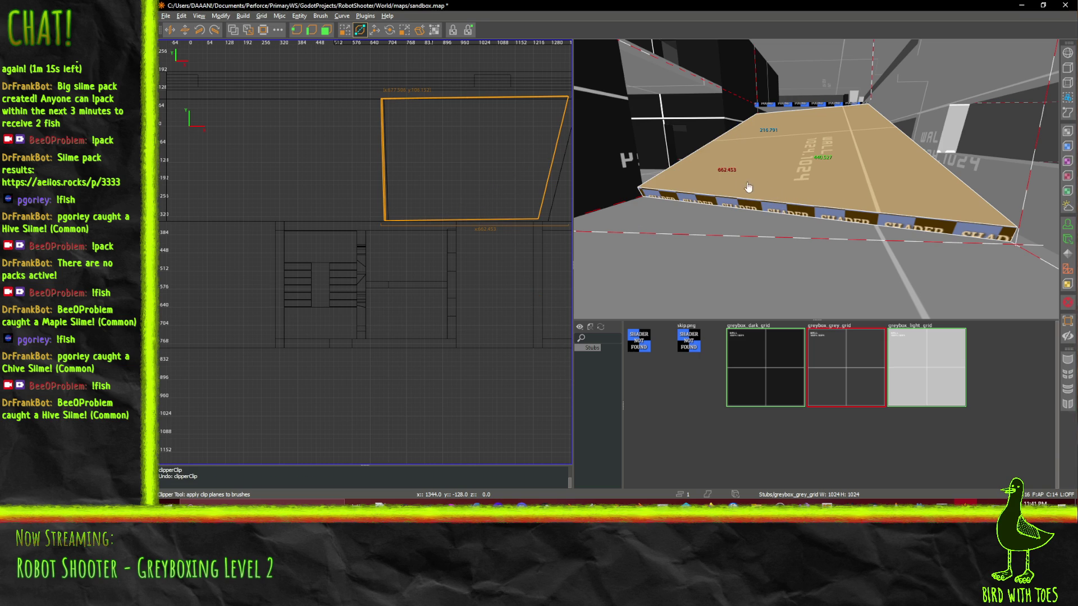
- Place three clip points diagonally across the corner and split the slab into two brushes
left_click(723, 136)
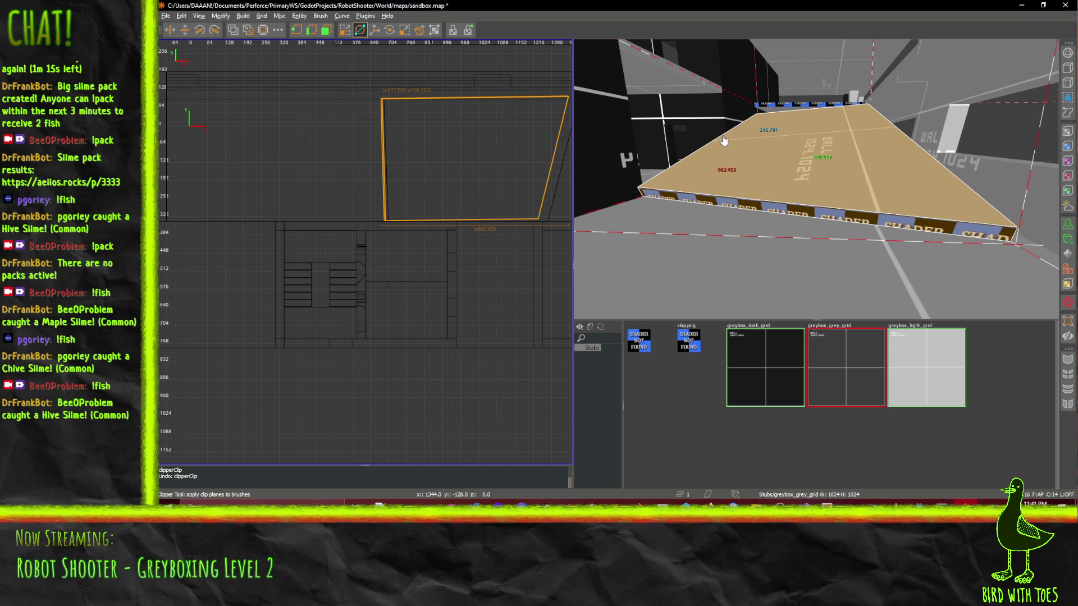
left_click(760, 203)
left_click(769, 202)
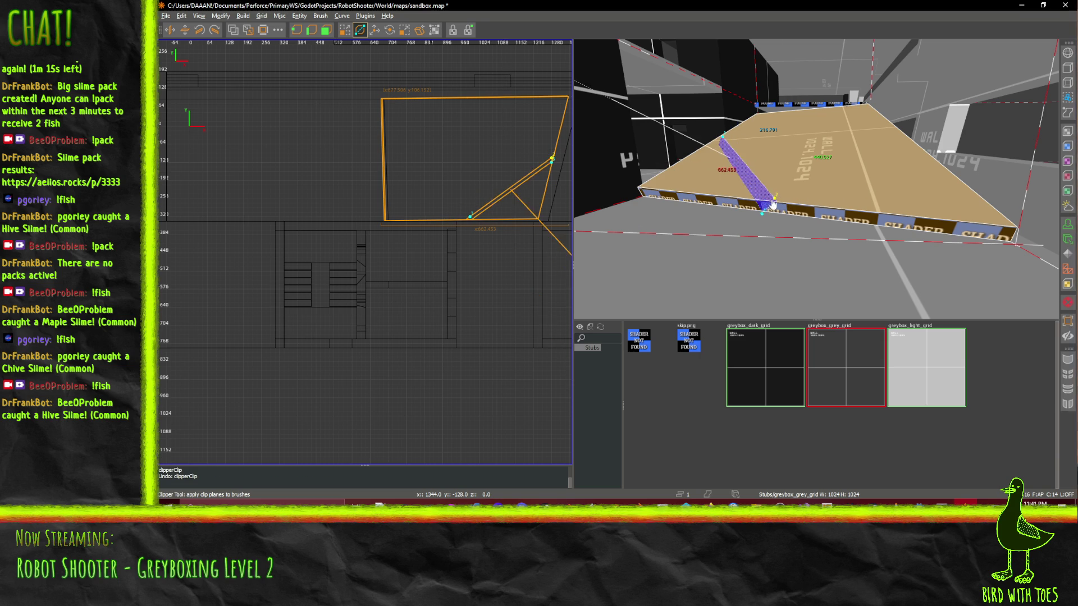
mouse_move(770, 204)
left_mouse_down()
mouse_move(764, 218)
mouse_move(783, 217)
mouse_move(783, 204)
left_mouse_up()
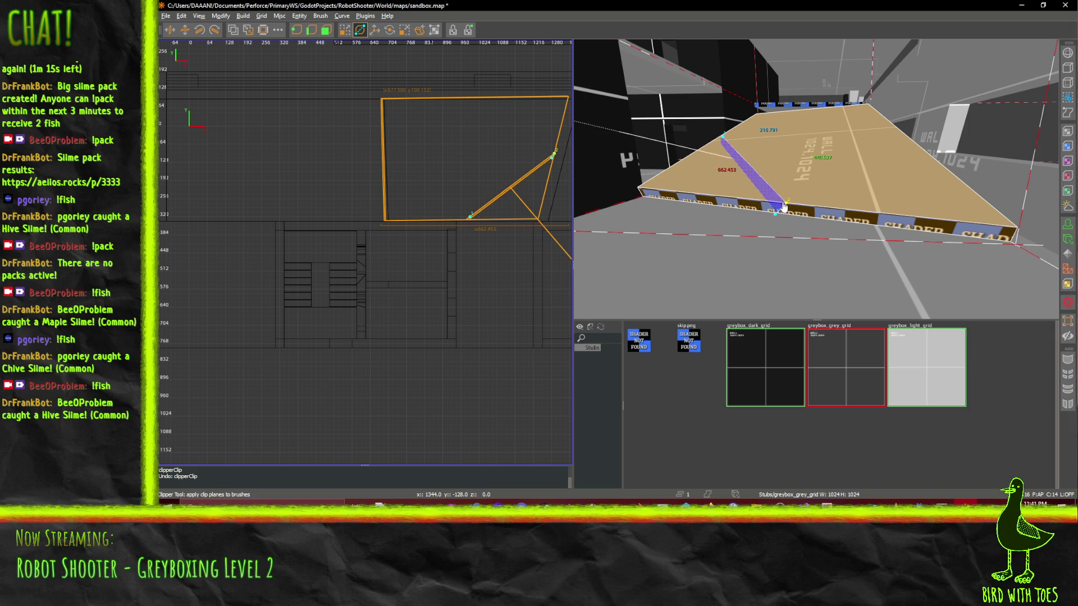
left_click_drag(724, 144, 726, 137)
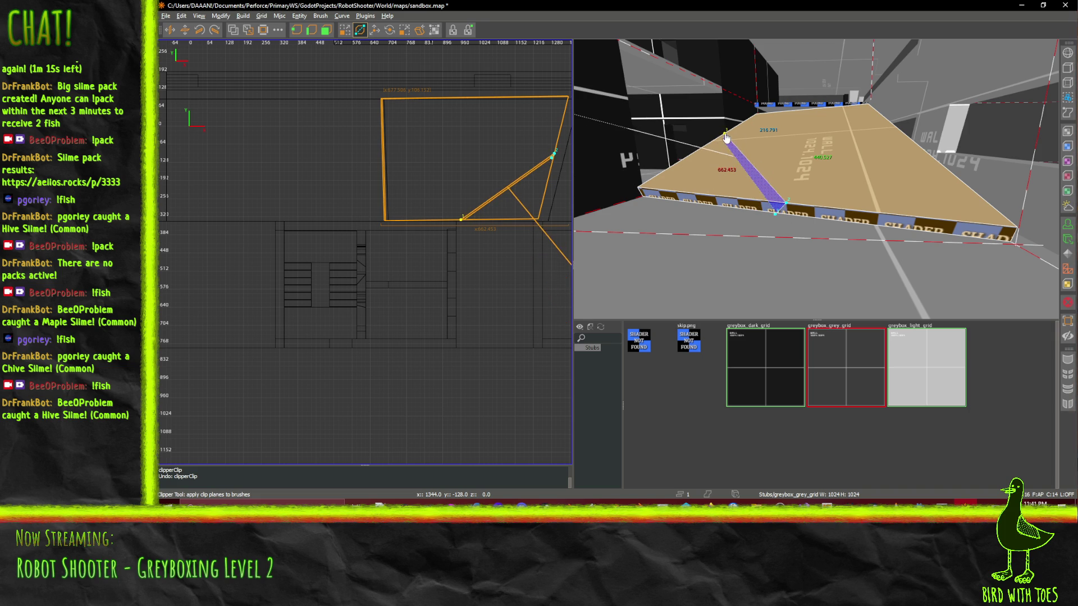
key("shift+Return")
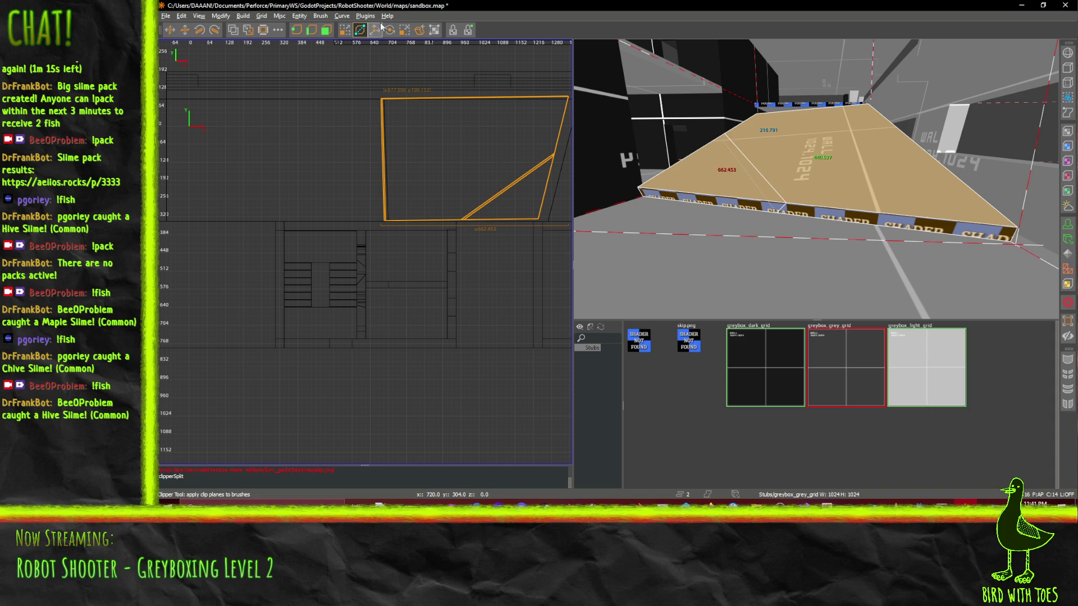
- Select the triangular wedge and tilt it about the X axis with the Rotate tool
left_click(389, 32)
left_click(686, 179)
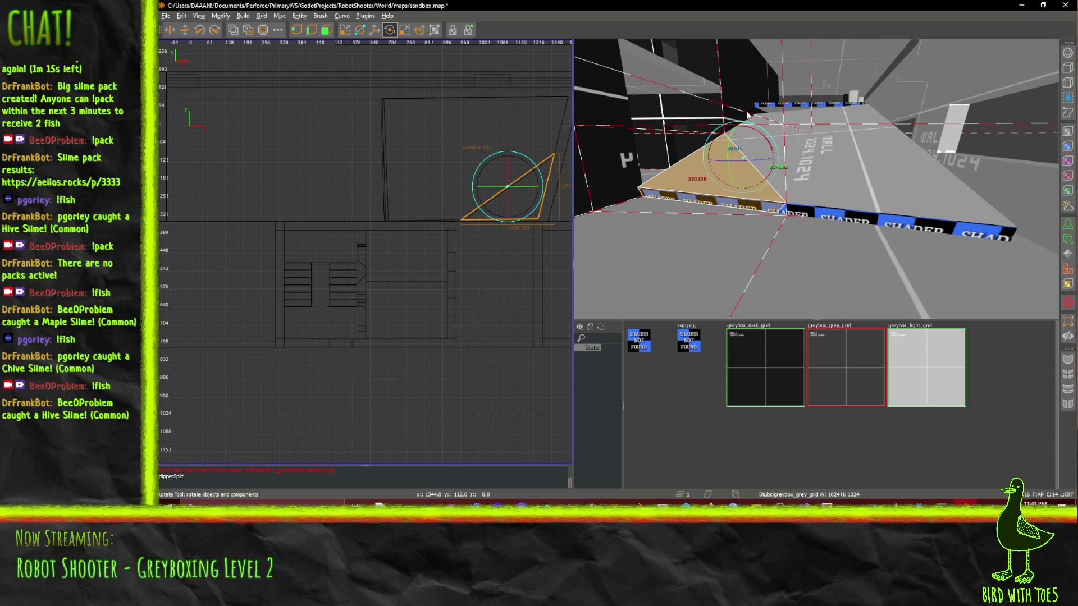
mouse_move(747, 119)
left_mouse_down()
mouse_move(727, 153)
mouse_move(755, 138)
mouse_move(747, 156)
mouse_move(769, 128)
mouse_move(772, 140)
left_mouse_up()
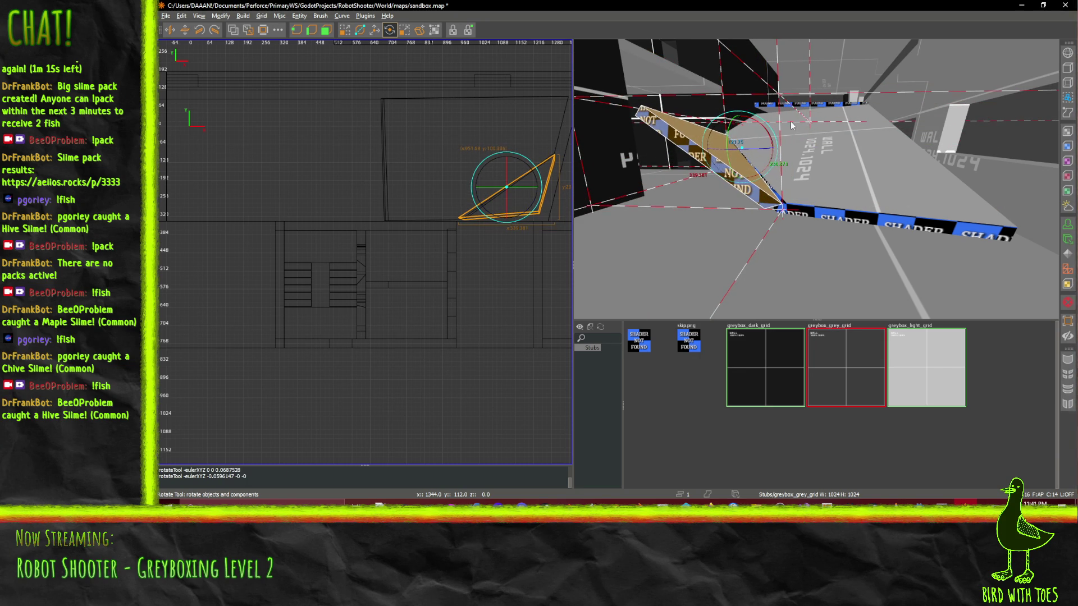
key("Right")
key("Right")
key("Up")
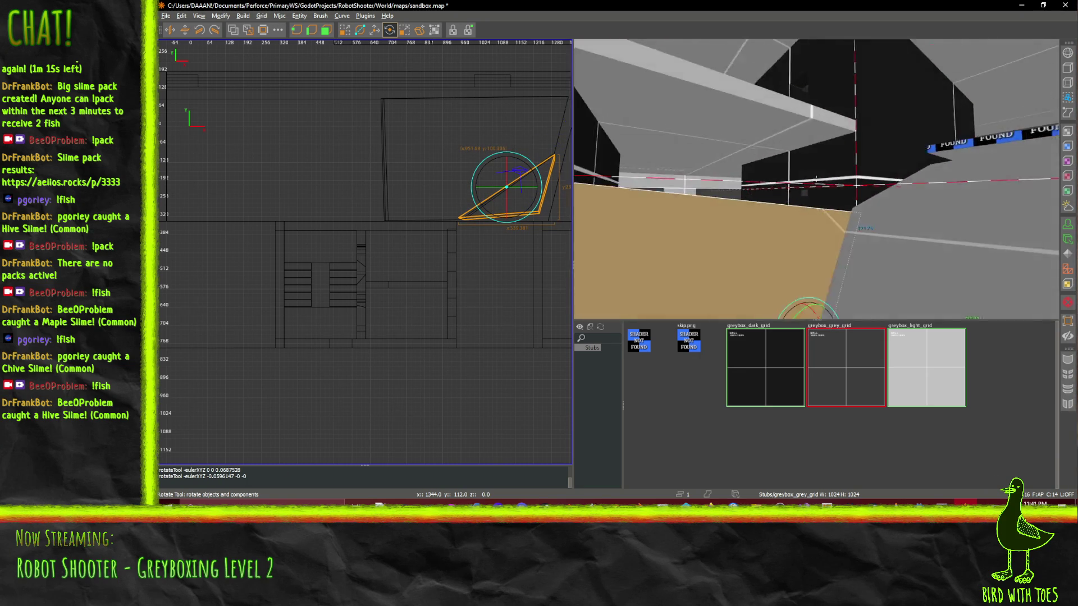
key("Down")
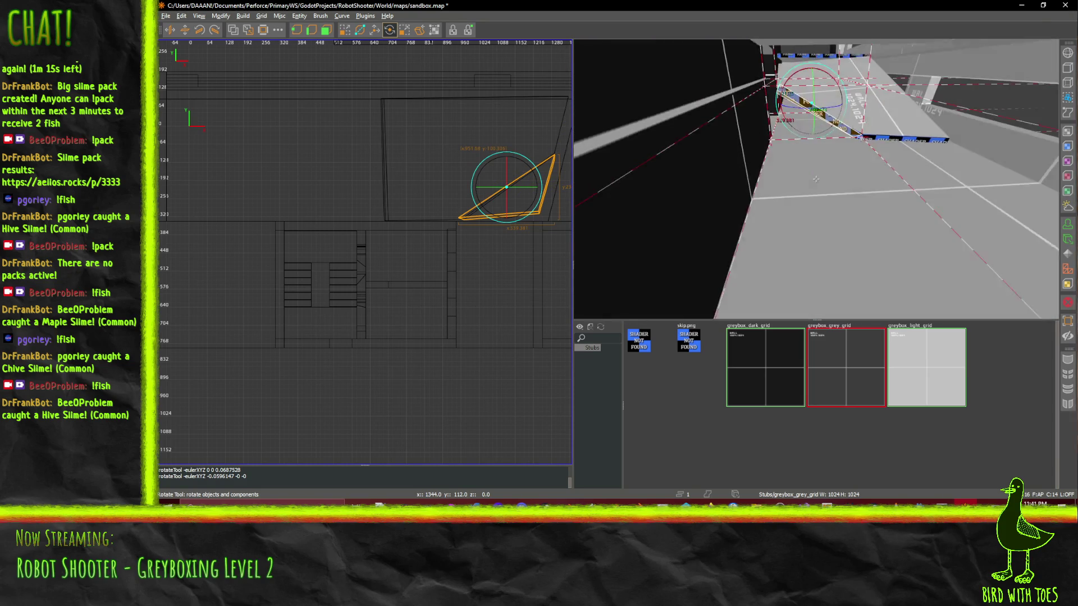
key("Up")
key("Left")
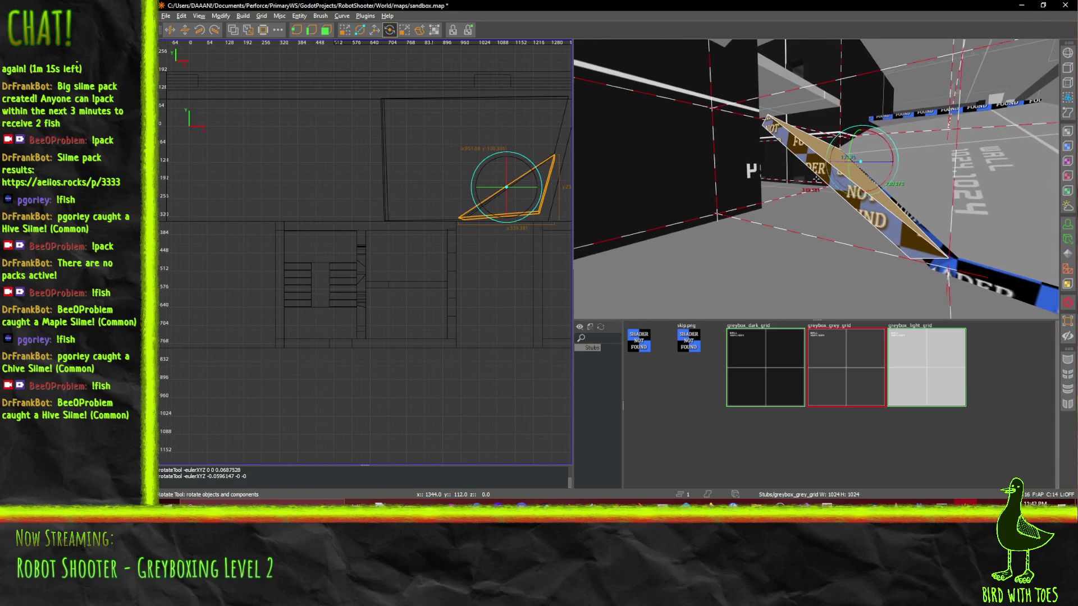
key("Left")
- Rotate the wedge into a steeper slope and inspect it in the 3D view
left_click_drag(865, 147, 901, 163)
right_click(901, 163)
key("w")
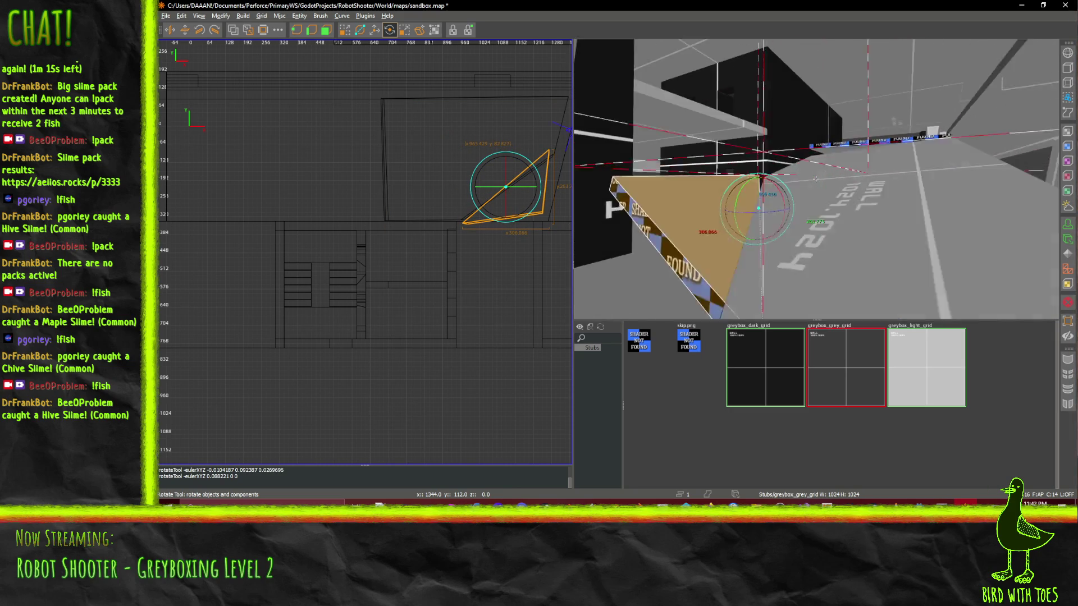
key("a")
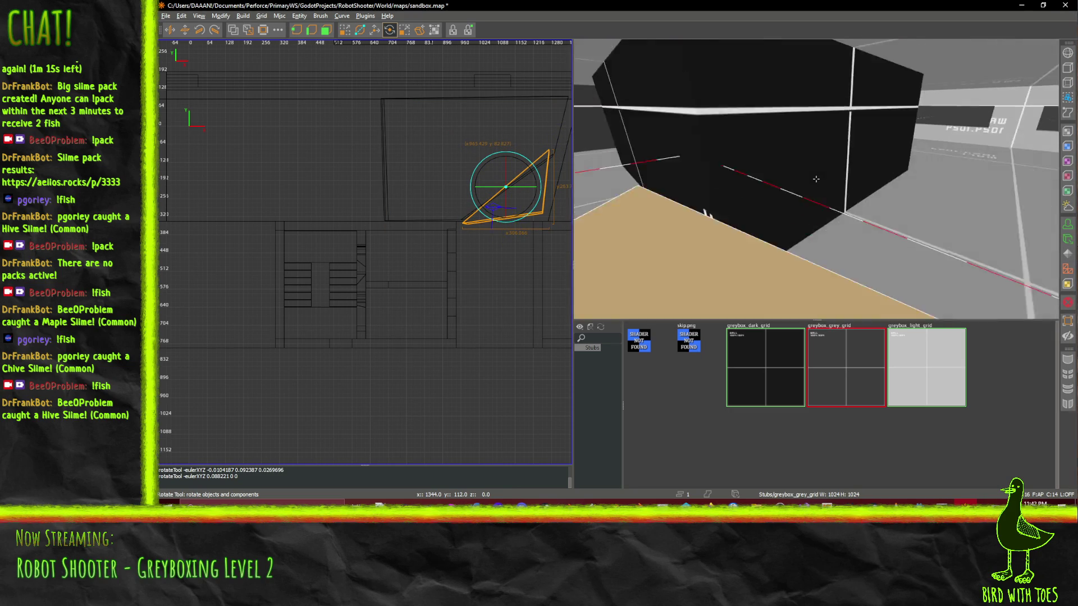
key("d")
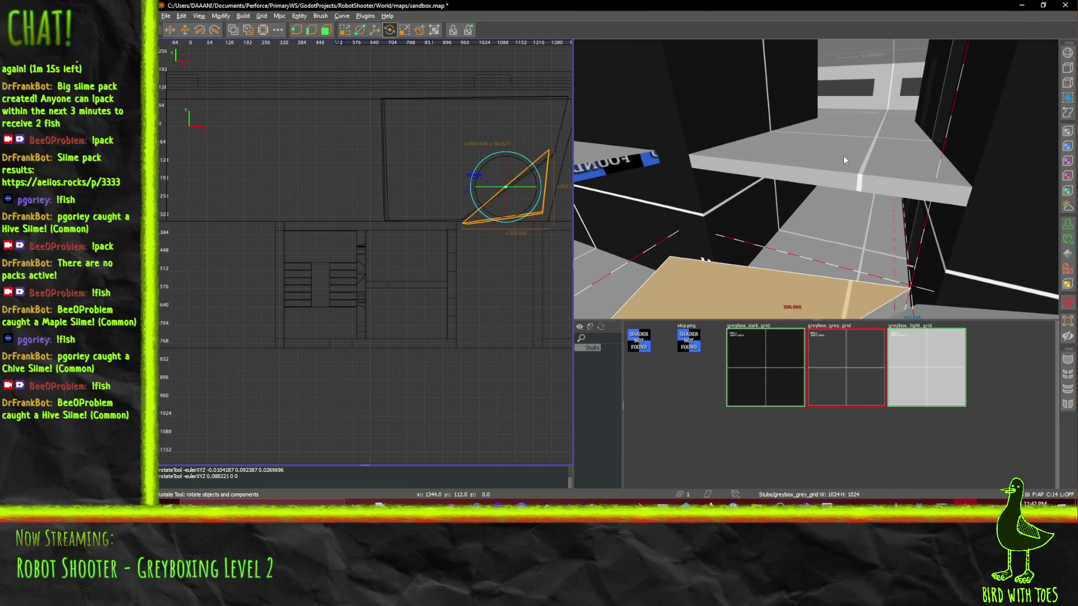
left_click(815, 179, "shift")
- Split the ledge in two along a slightly slanted clip line near its far end
right_click(816, 179)
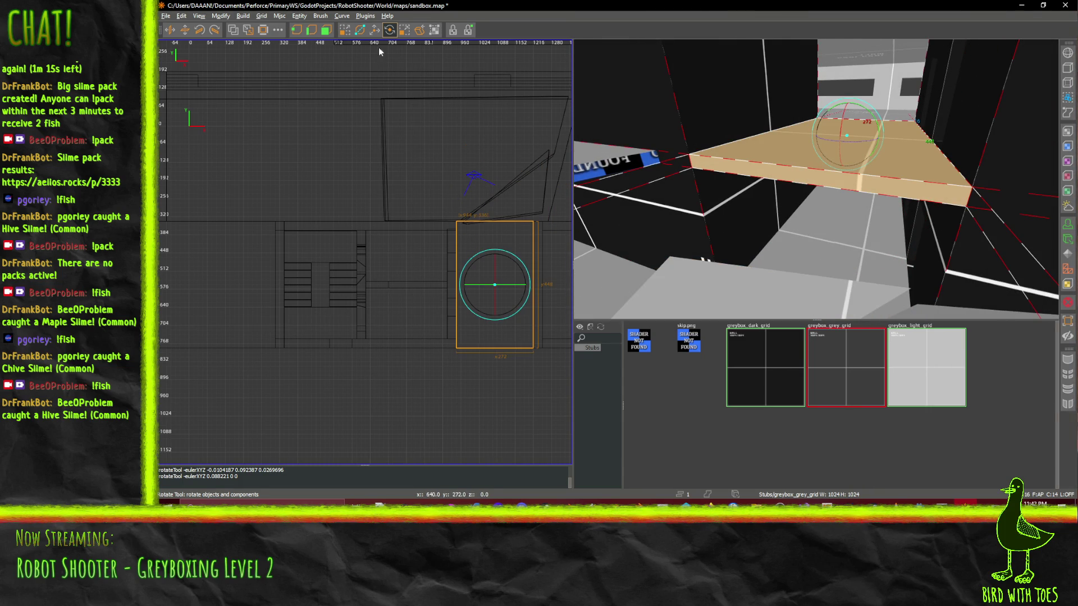
left_click(360, 29)
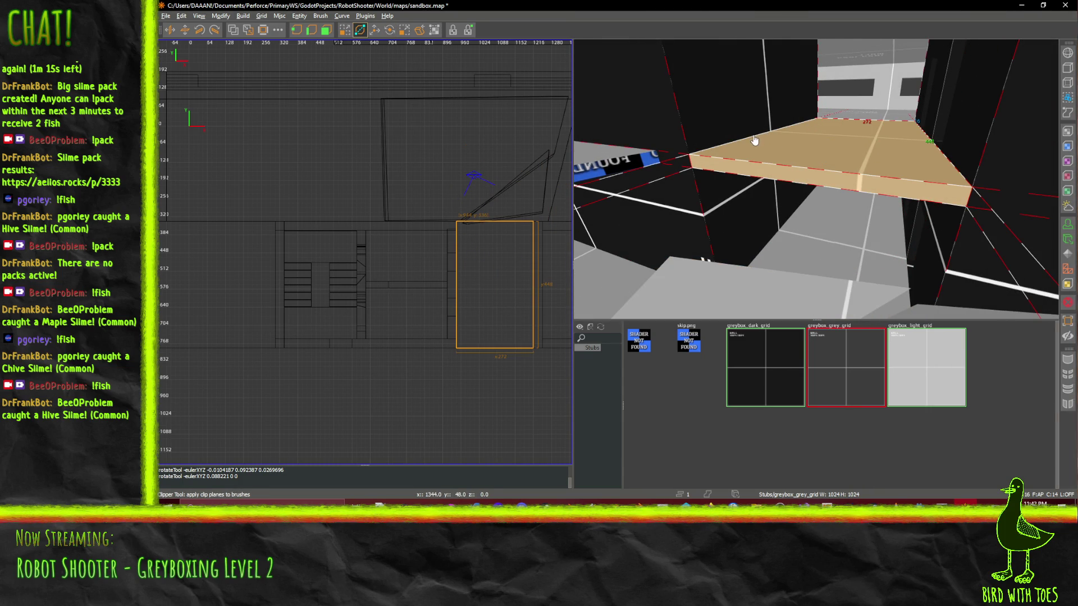
left_click(938, 147)
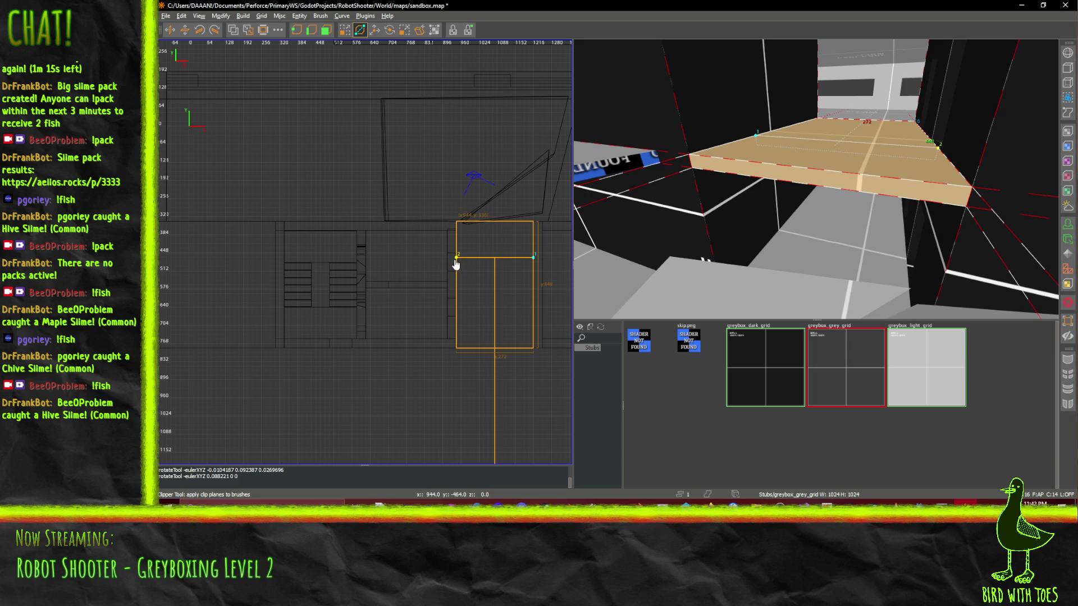
mouse_move(457, 262)
left_mouse_down()
mouse_move(457, 273)
mouse_move(458, 254)
left_mouse_up()
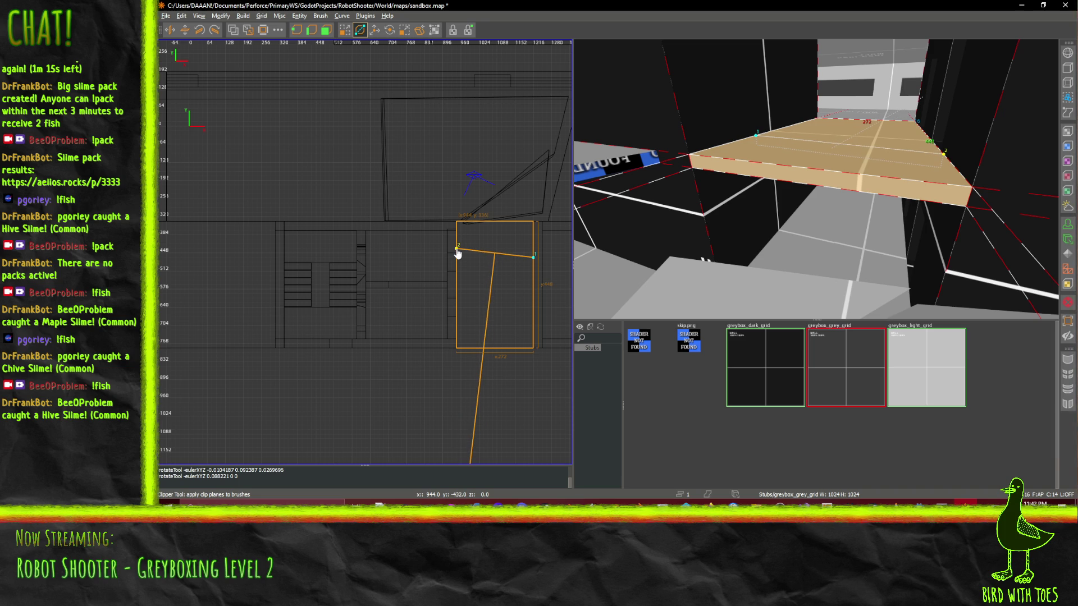
key("shift+Return")
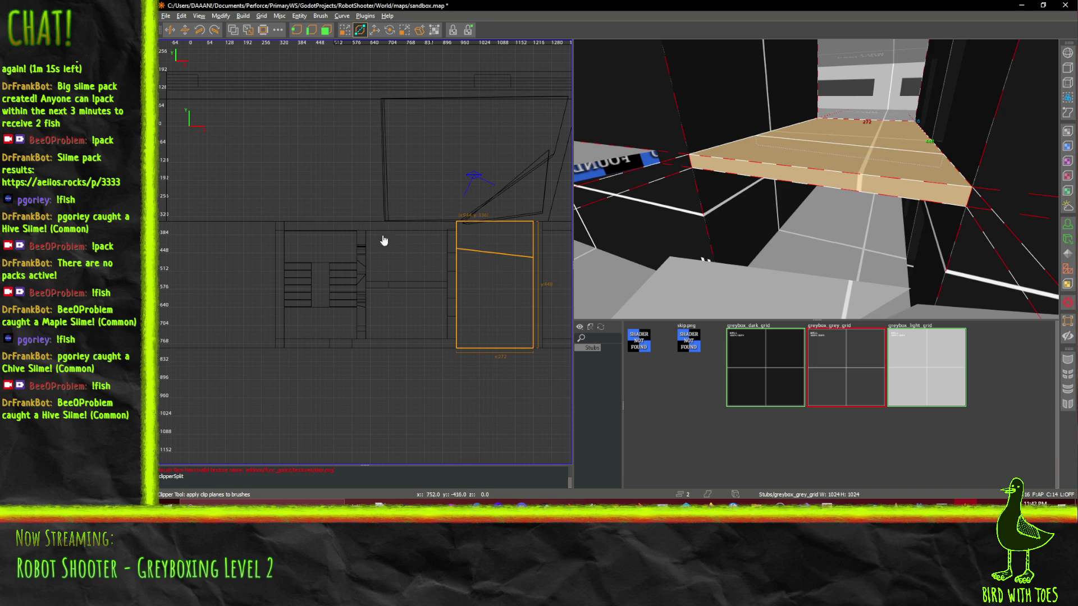
- Select only the upper split piece, lower its pivot and rotate it to a slight angle
left_click(391, 31)
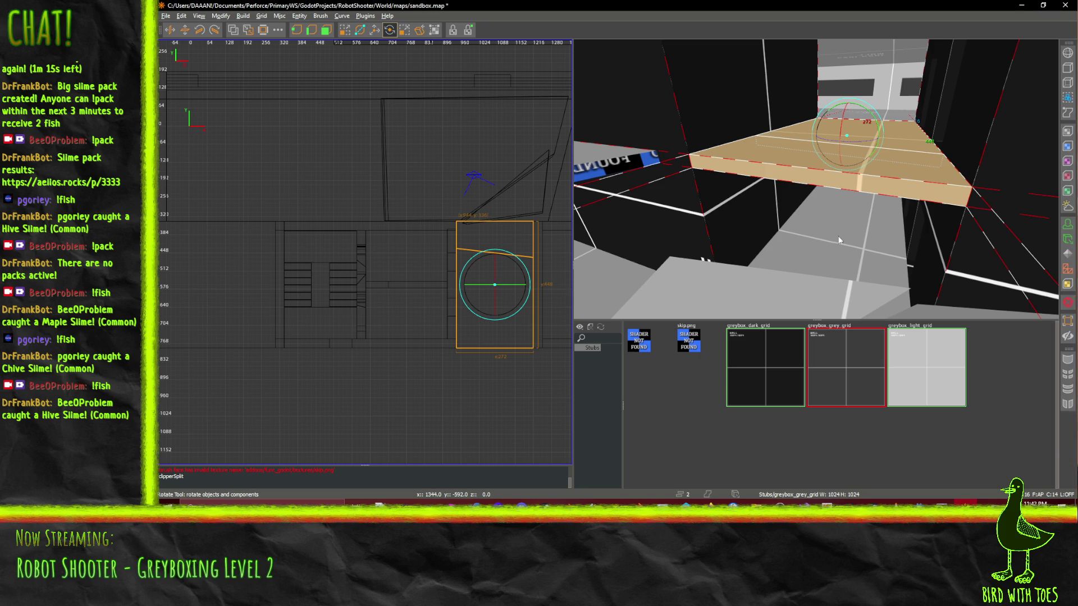
key("Escape")
left_click(494, 238, "shift")
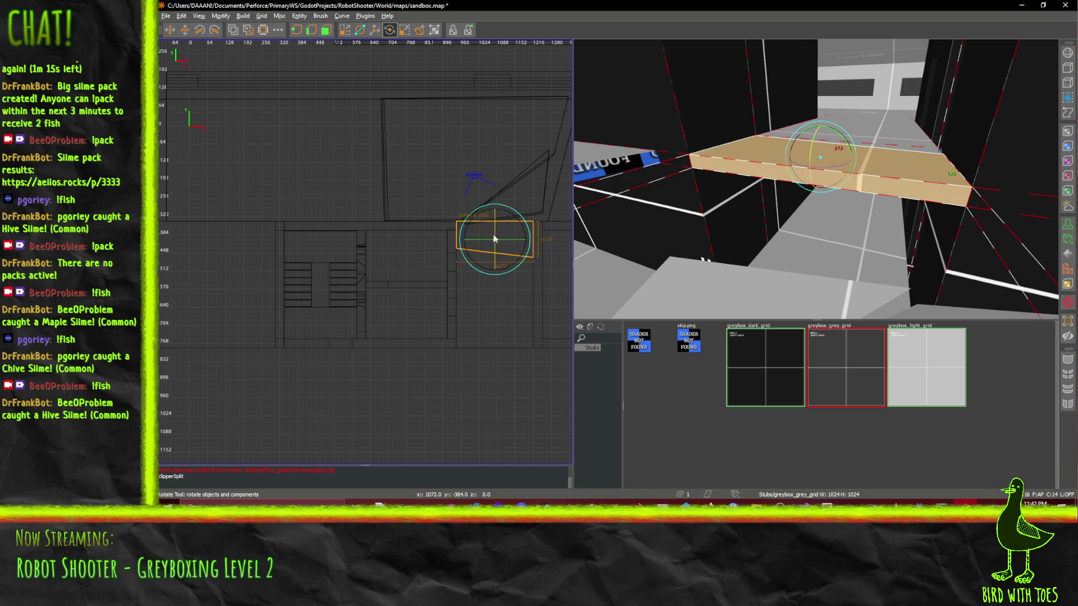
left_click_drag(494, 239, 496, 255)
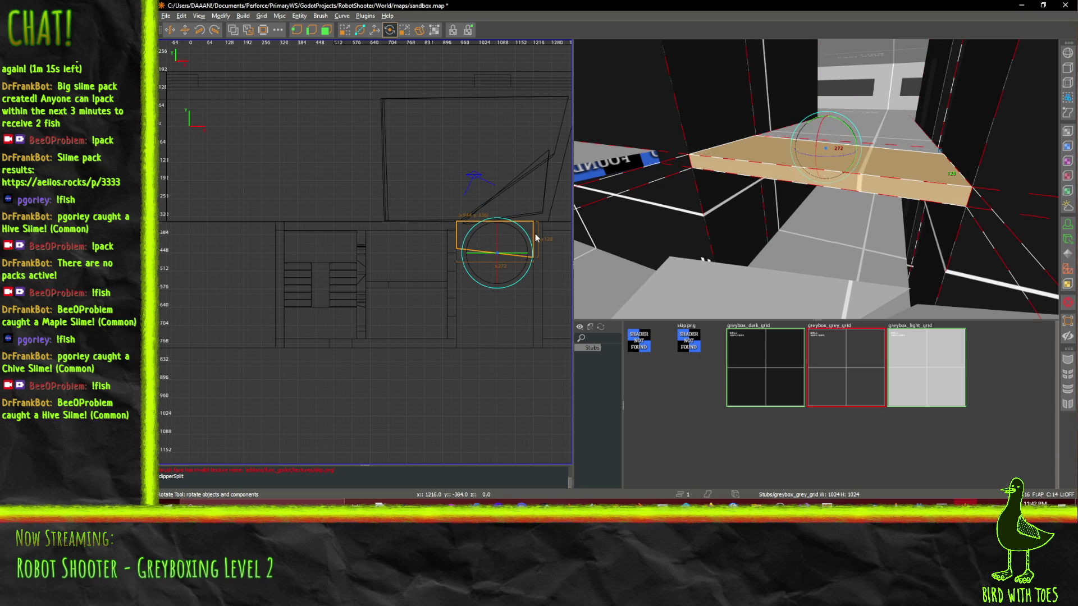
mouse_move(817, 128)
left_mouse_down()
mouse_move(818, 142)
mouse_move(853, 141)
left_mouse_up()
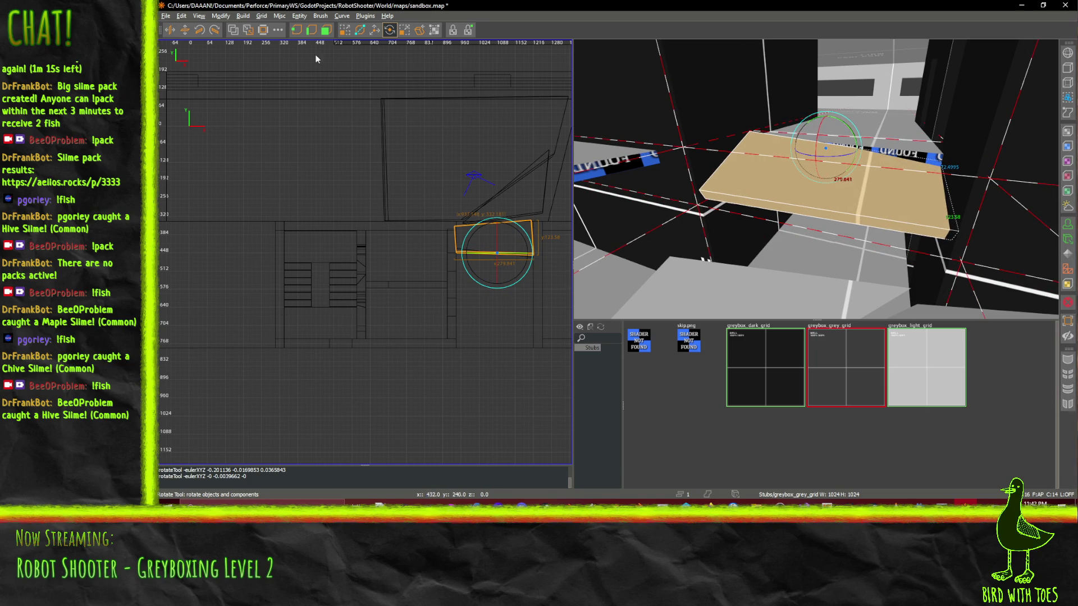
- Lower the tilted piece about 9 units along Z with the Translate tool
left_click(375, 30)
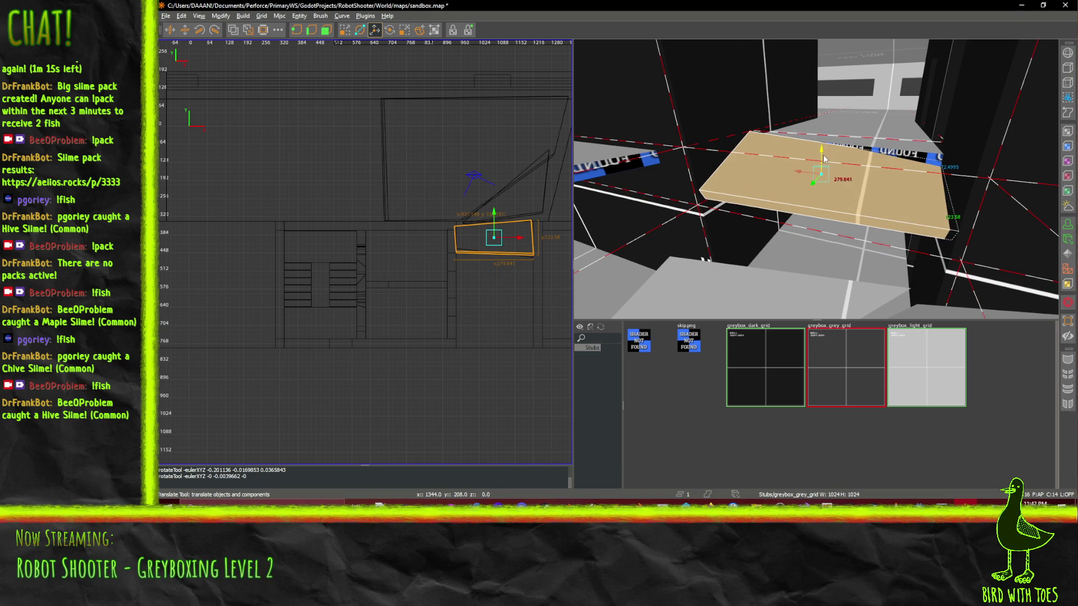
key("d")
key("x")
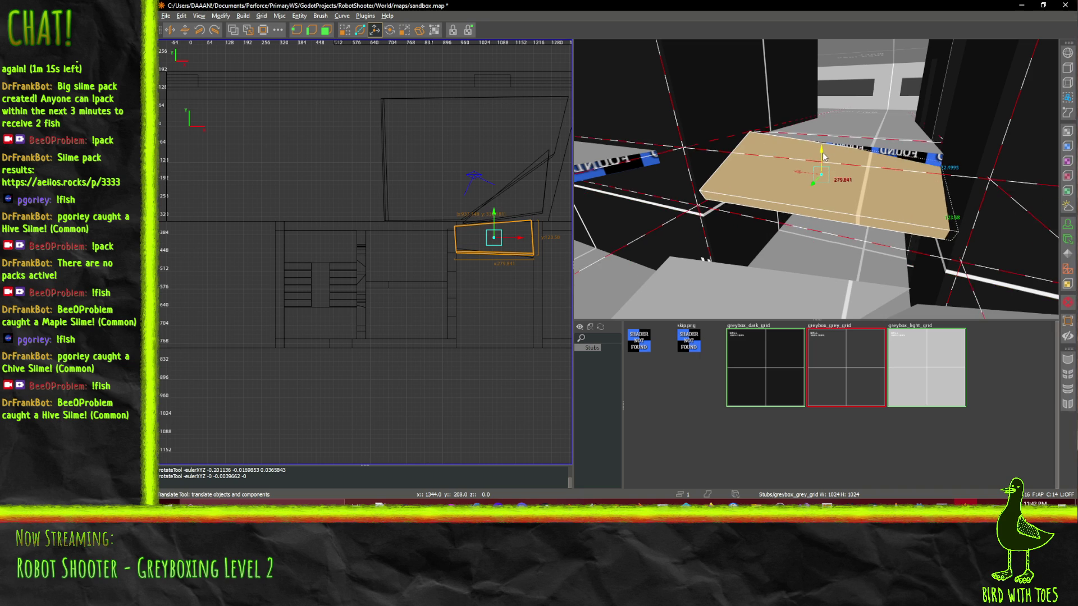
left_click_drag(822, 156, 823, 162)
right_click(823, 162)
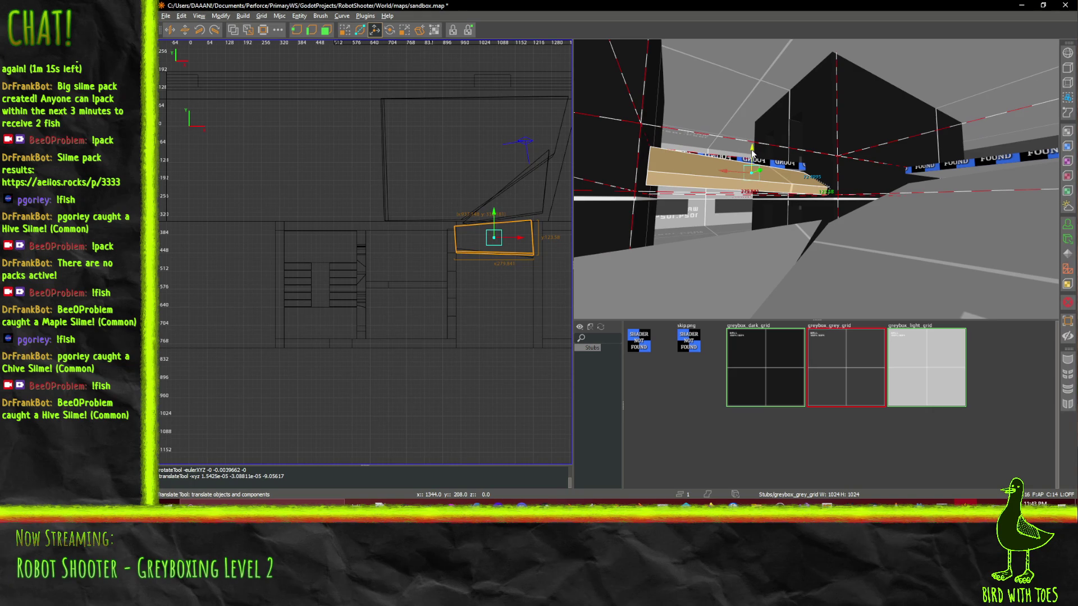
- Nudge the clipped piece, then fly over and select the large floor brush
left_click_drag(753, 151, 756, 147)
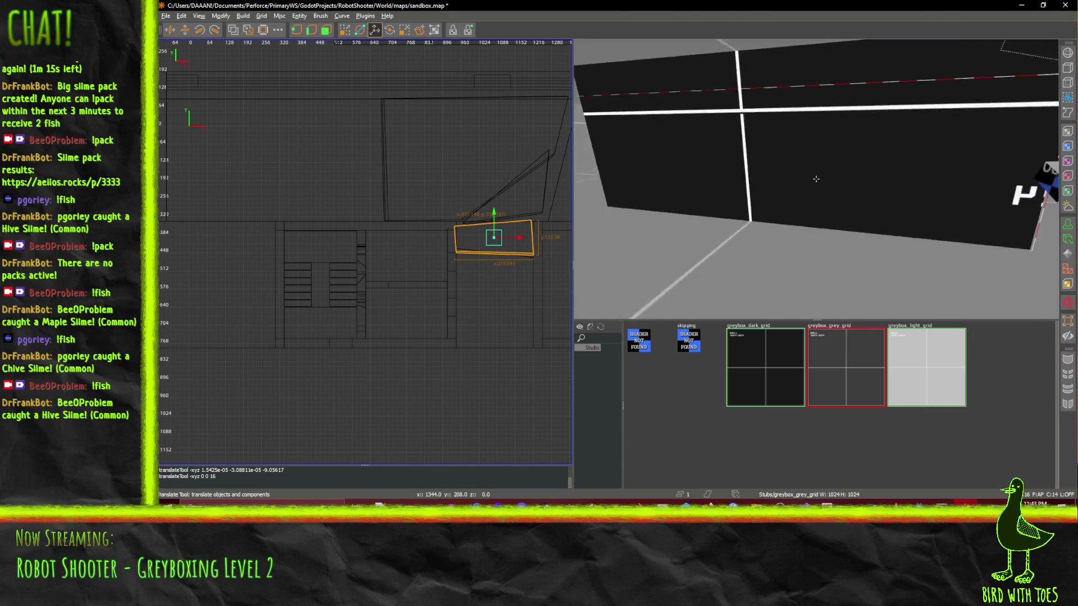
key("w")
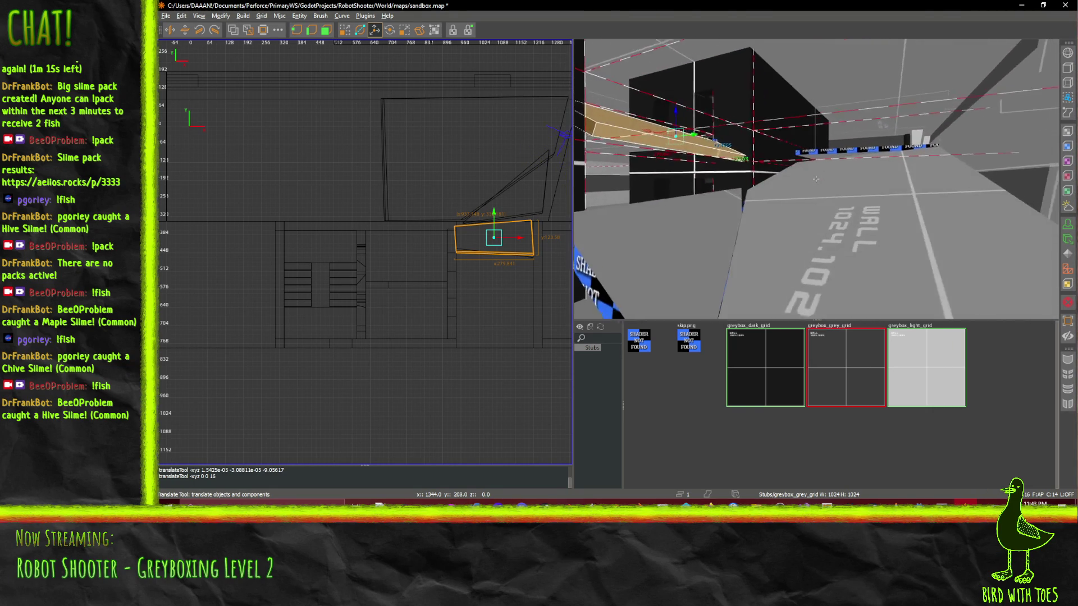
key("w")
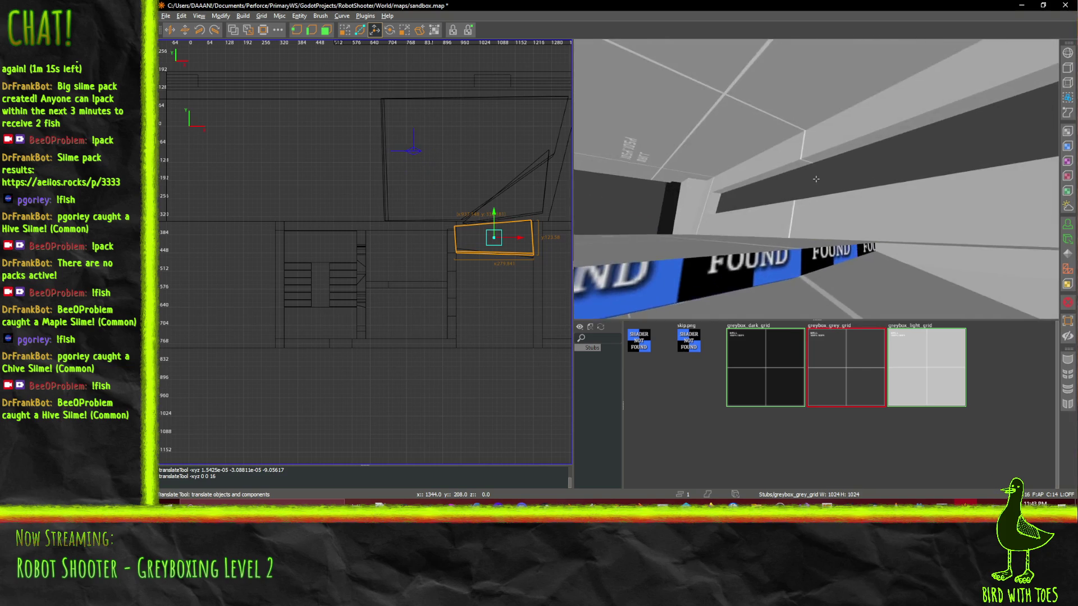
key("w")
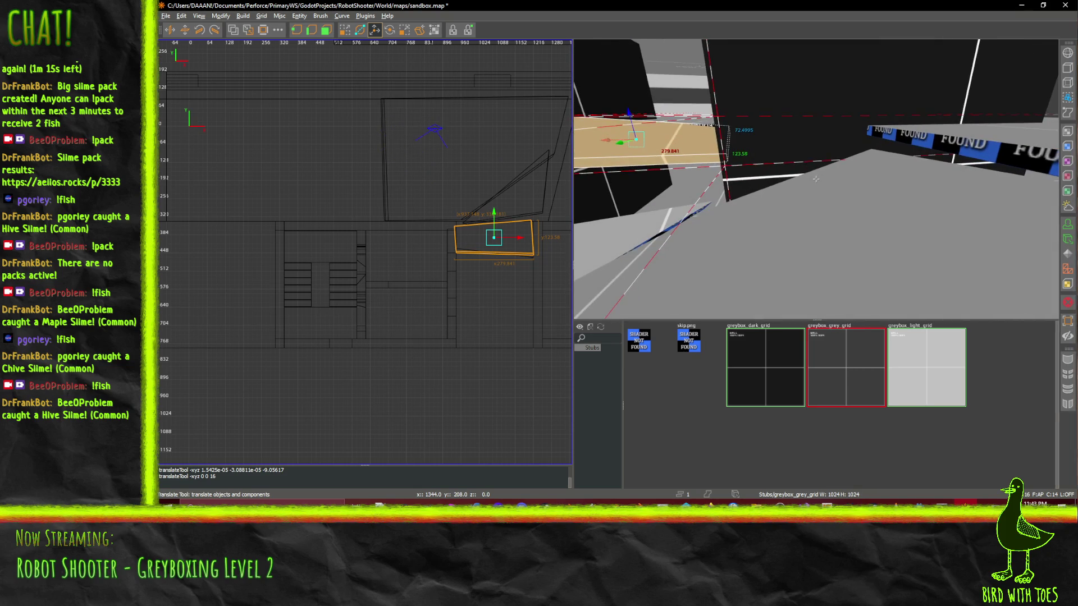
left_click(936, 211)
- Free-look across the floor and select the triangular ramp brush beside the slab
right_click(850, 213)
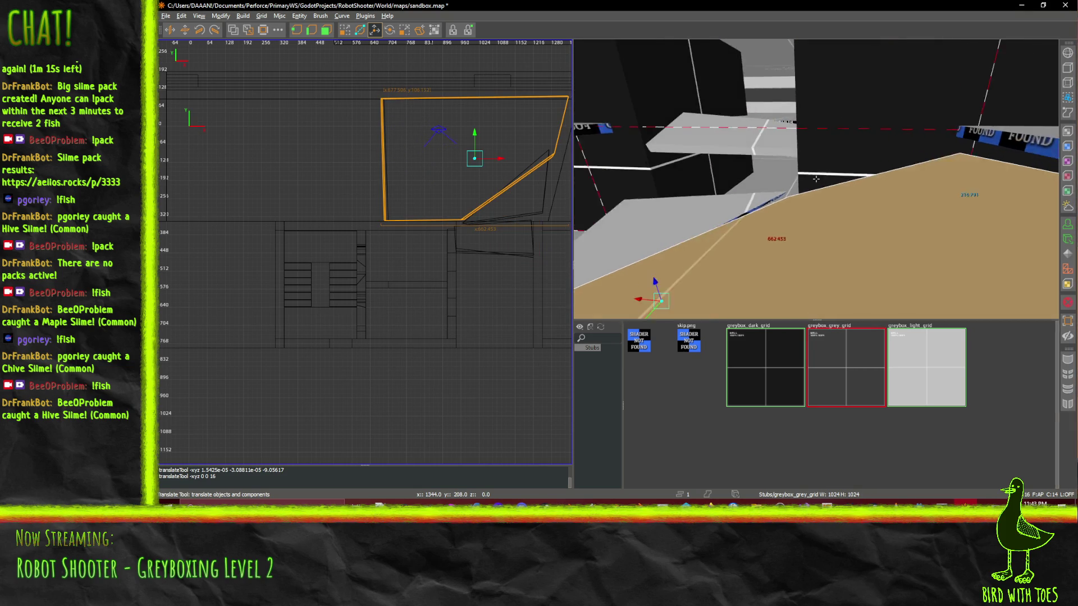
key("w")
right_click(816, 179)
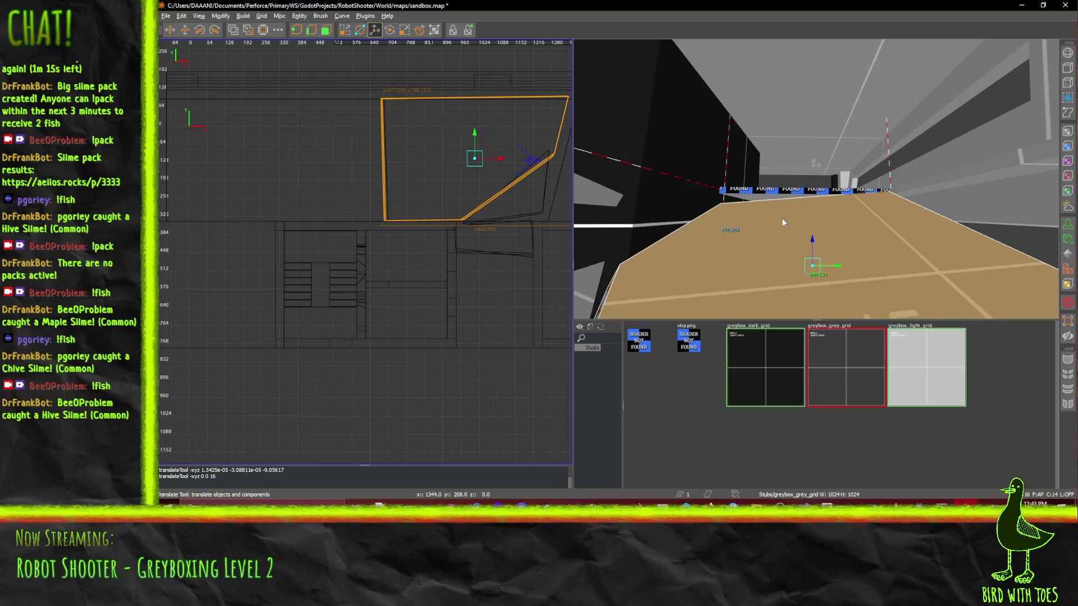
key("s")
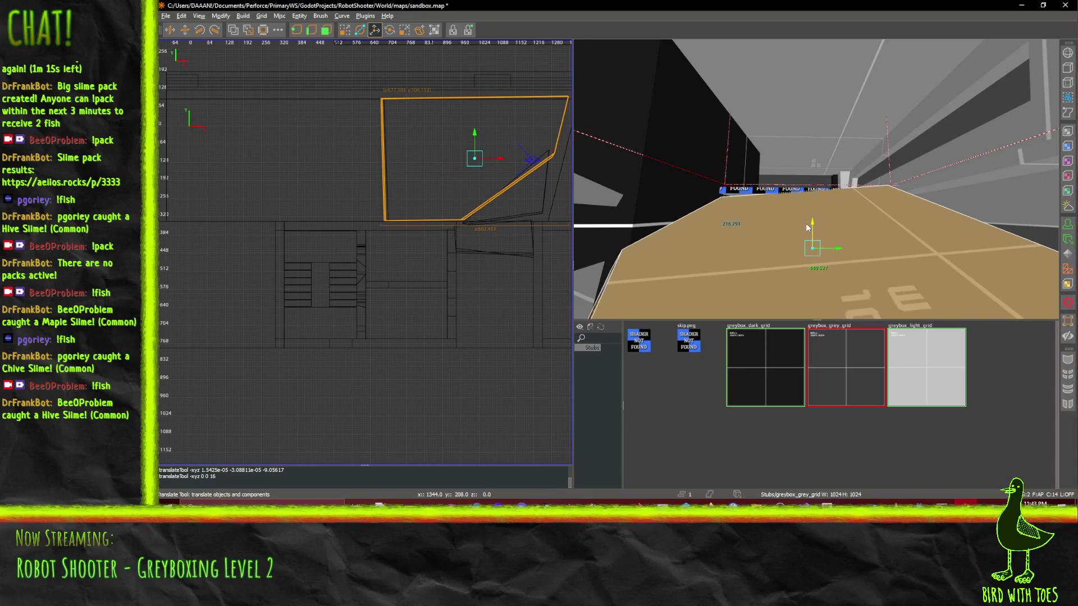
right_click(809, 229)
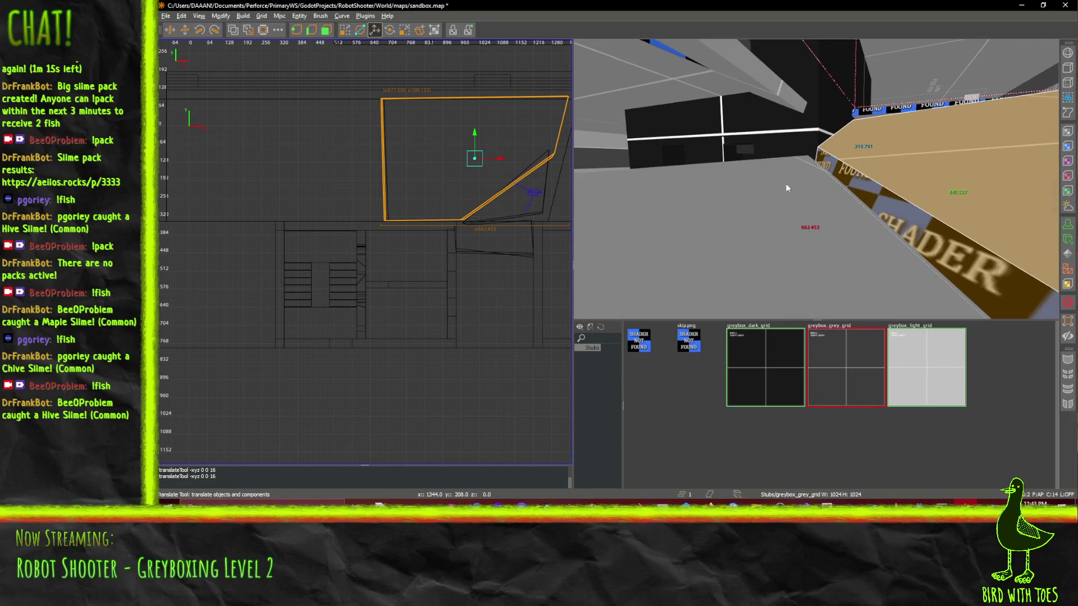
left_click(802, 190)
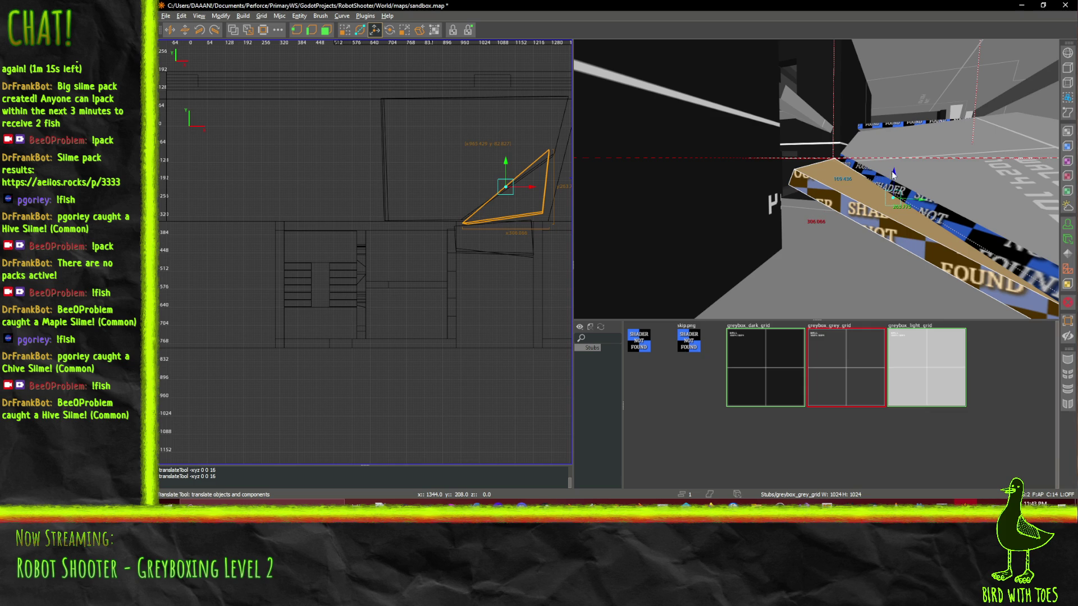
- Raise the triangular ramp brush 18 units and fly back along the corridor to inspect it
left_click_drag(895, 169, 899, 165)
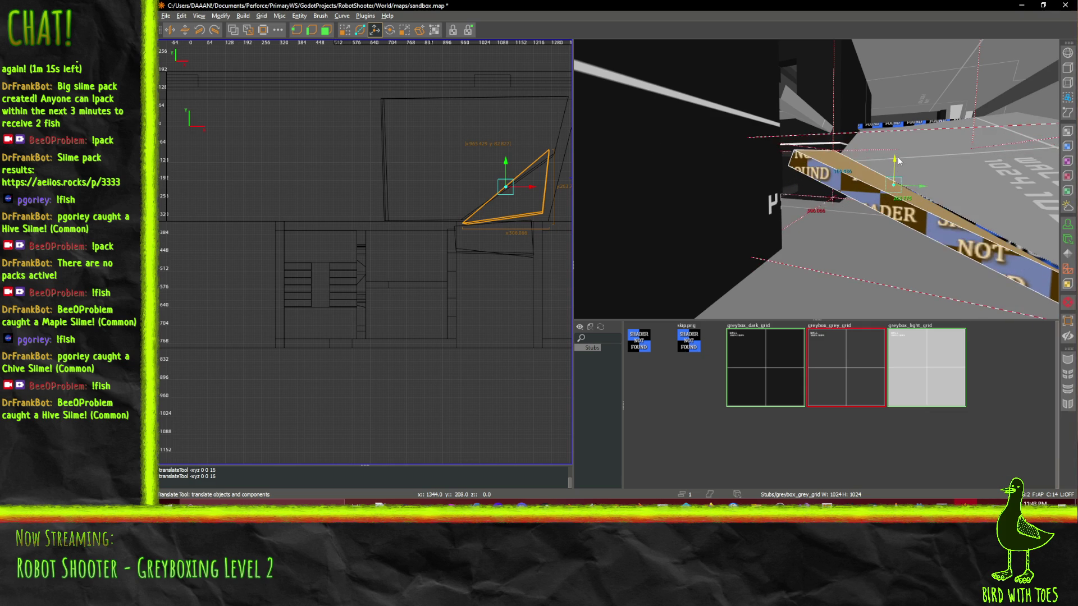
right_click(899, 165)
key("w")
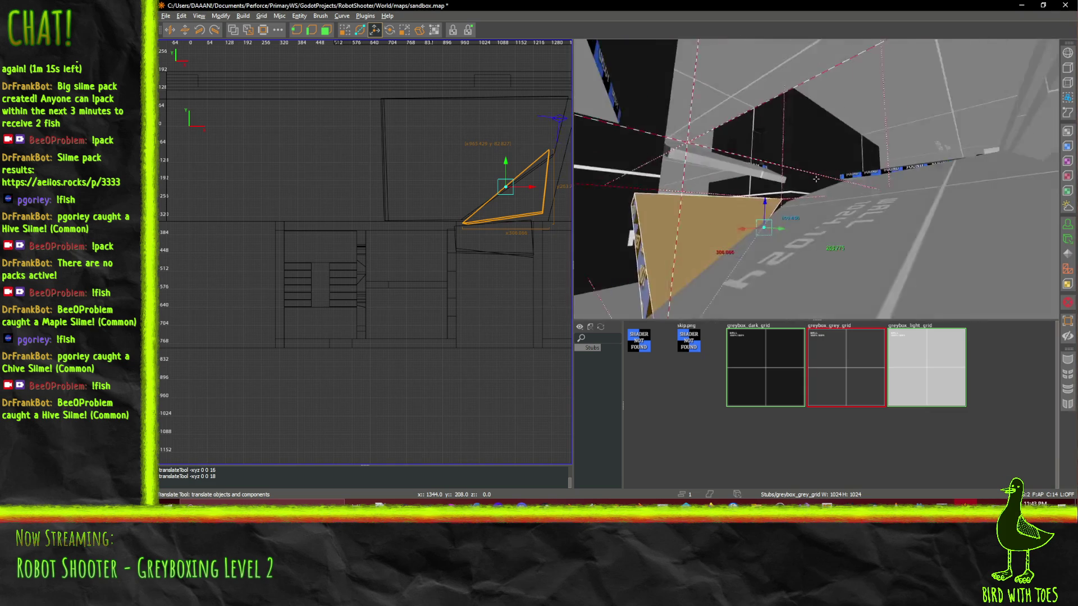
key("w")
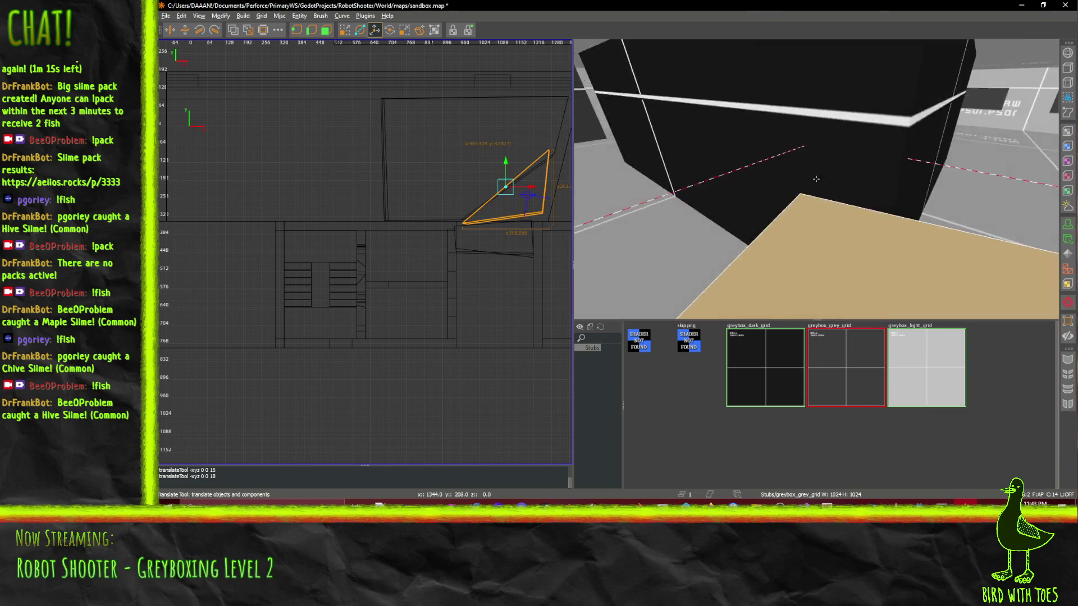
key("s")
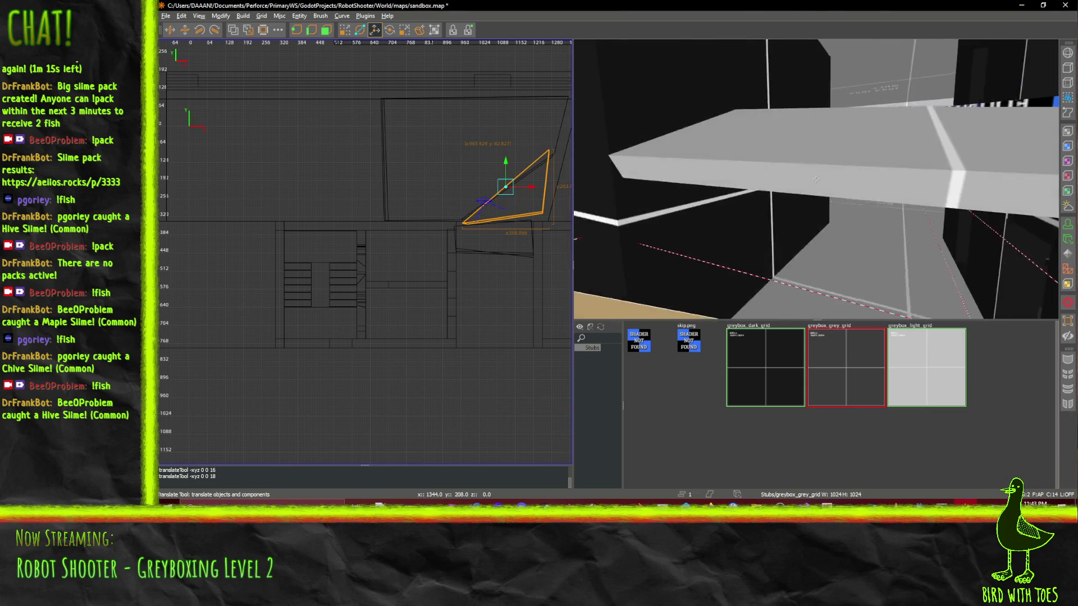
key("s")
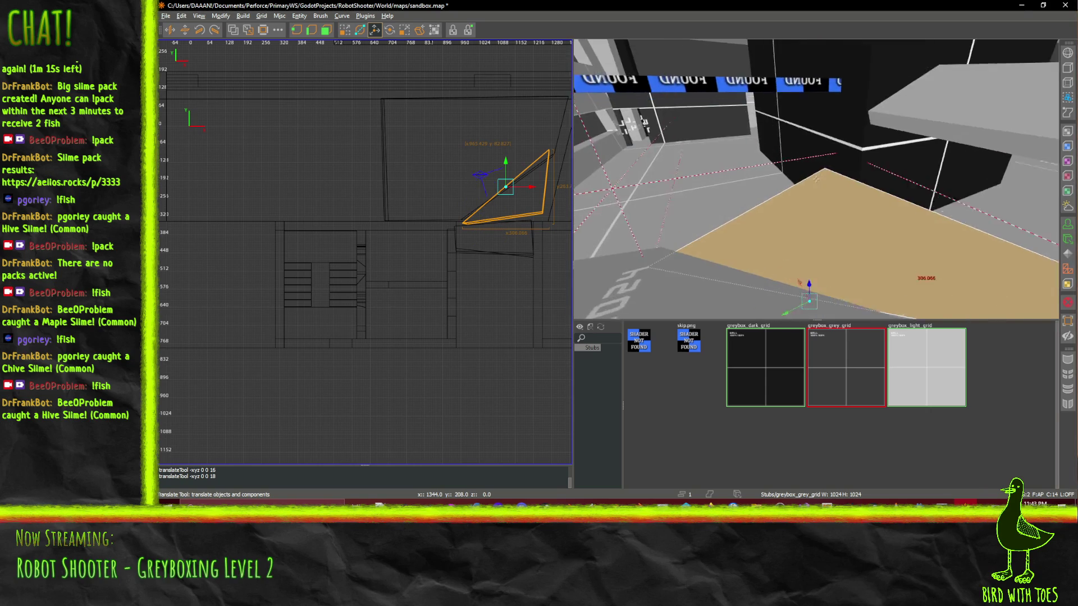
key("s")
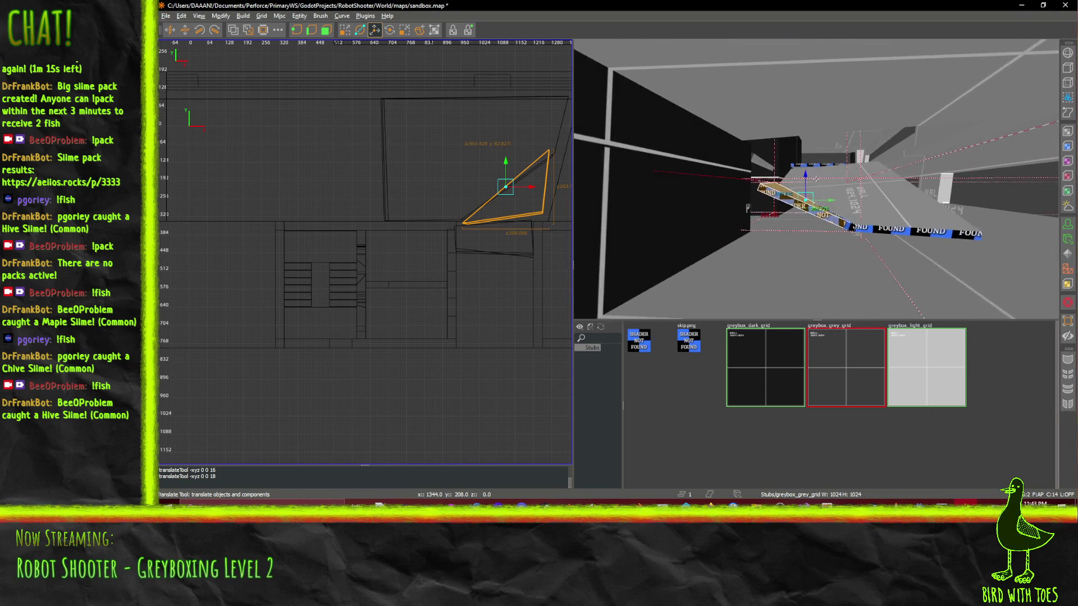
key("s")
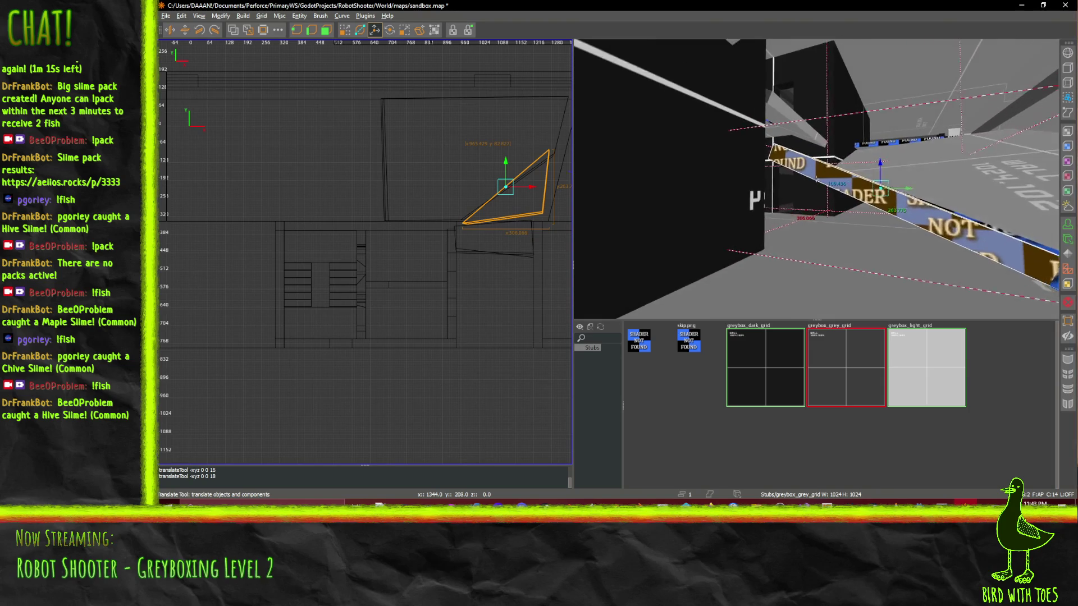
key("s")
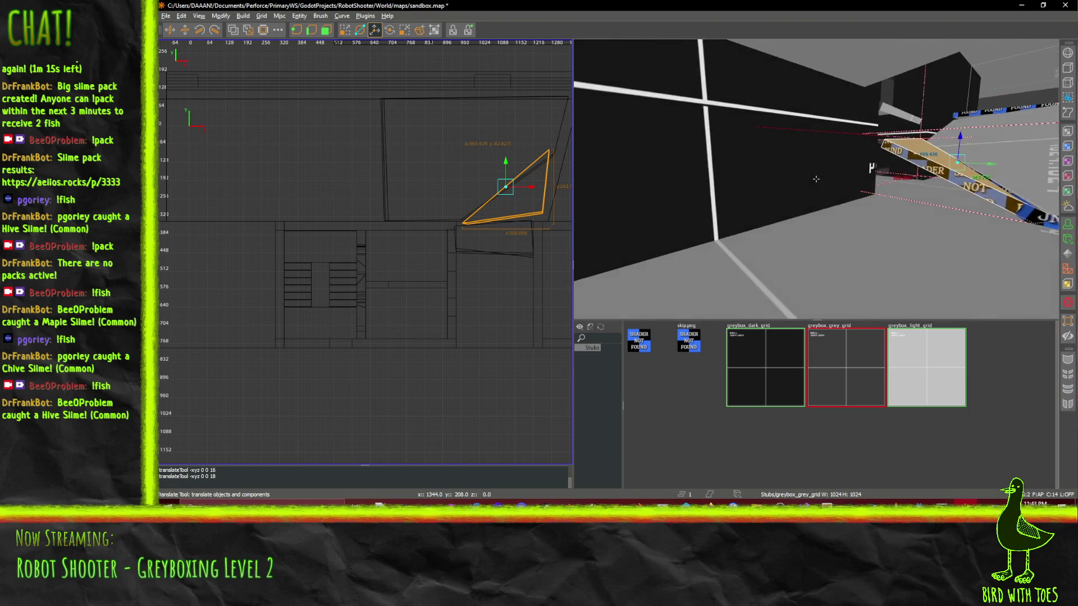
key("s")
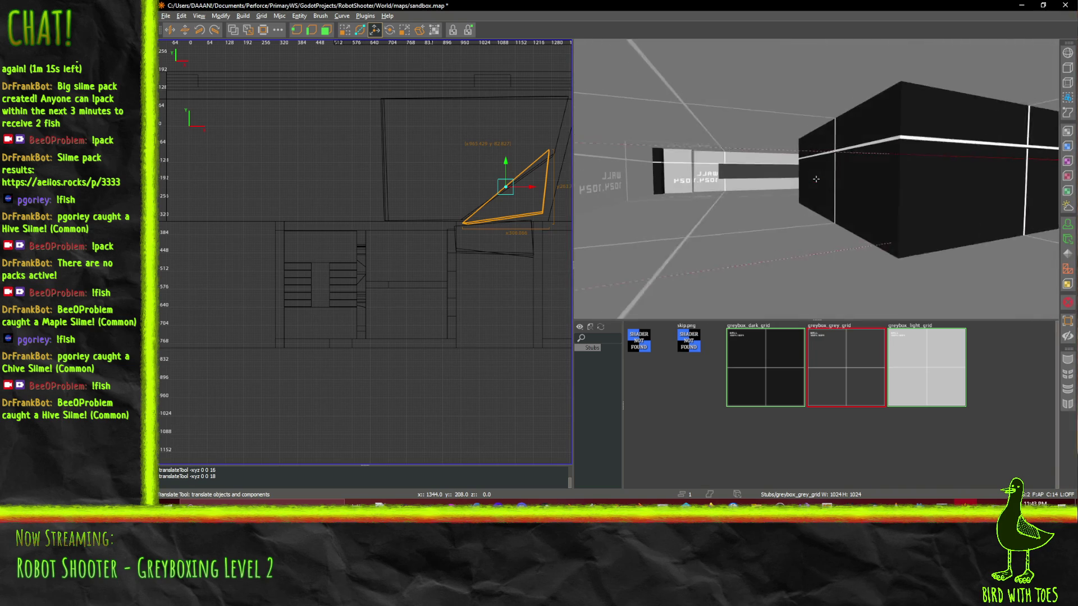
key("a")
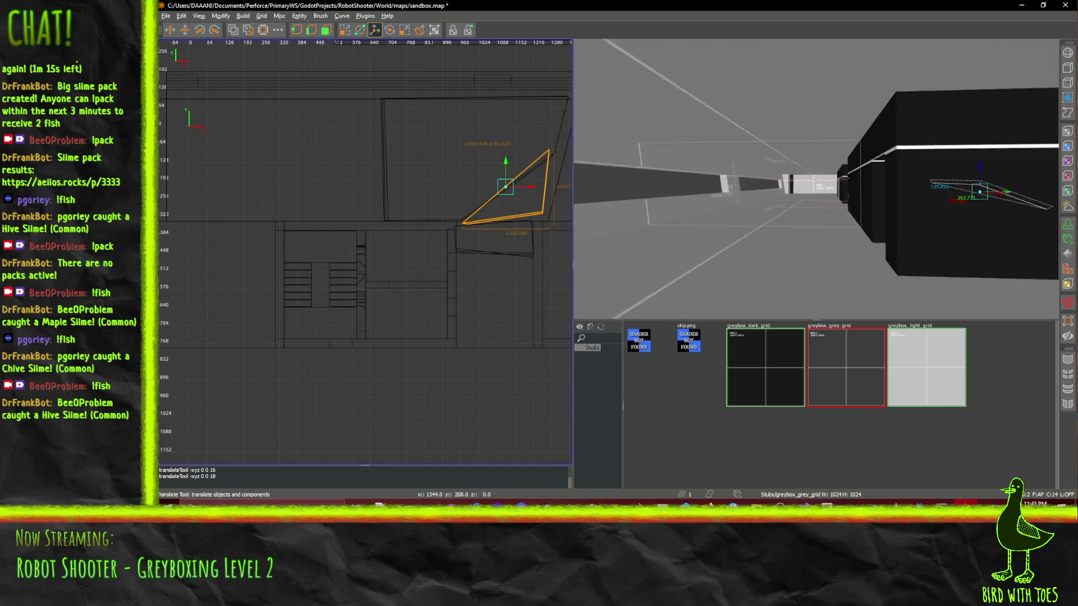
- Fly around the ramp and through the dark block's doorway to view the stairs and beams
key("w")
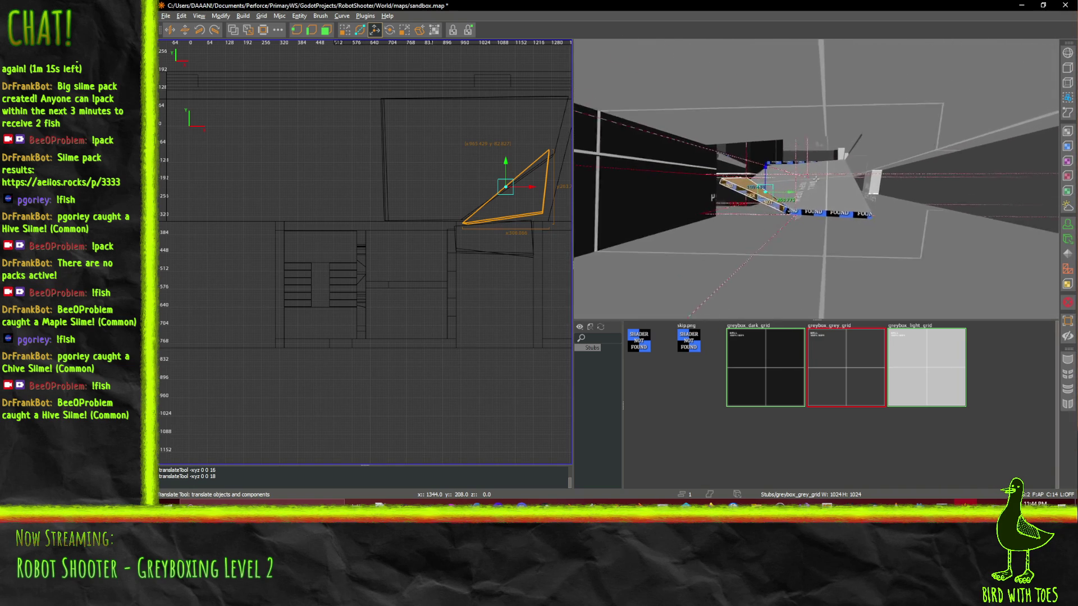
key("w")
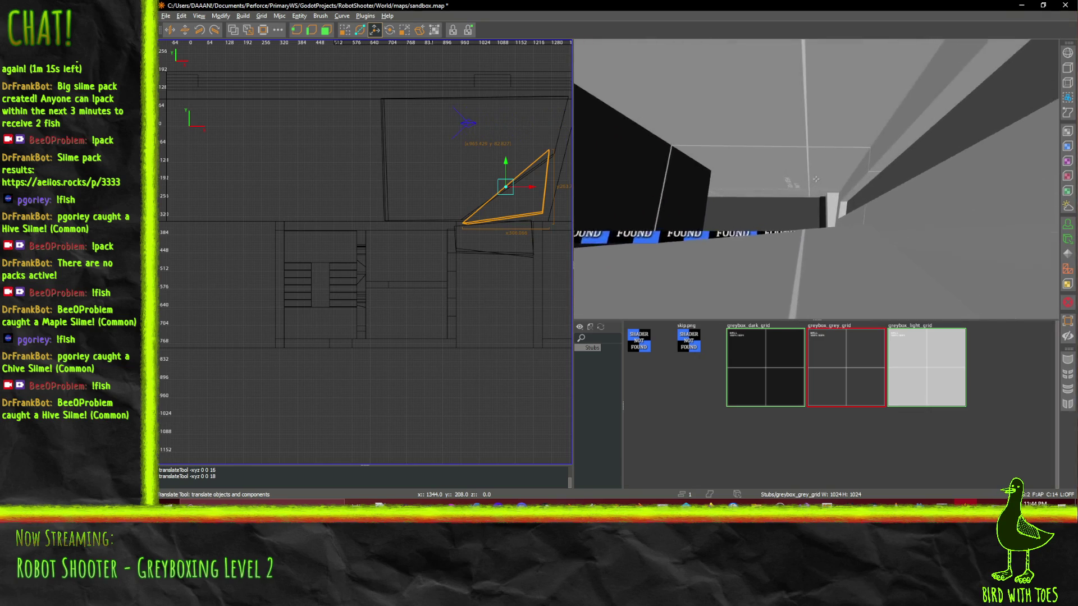
key("s")
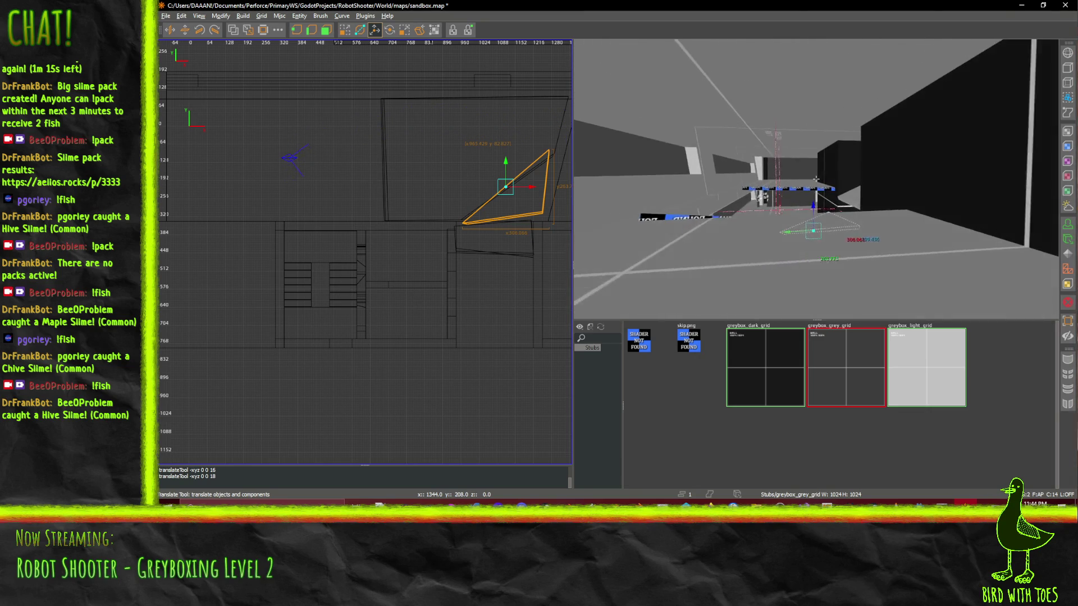
key("d")
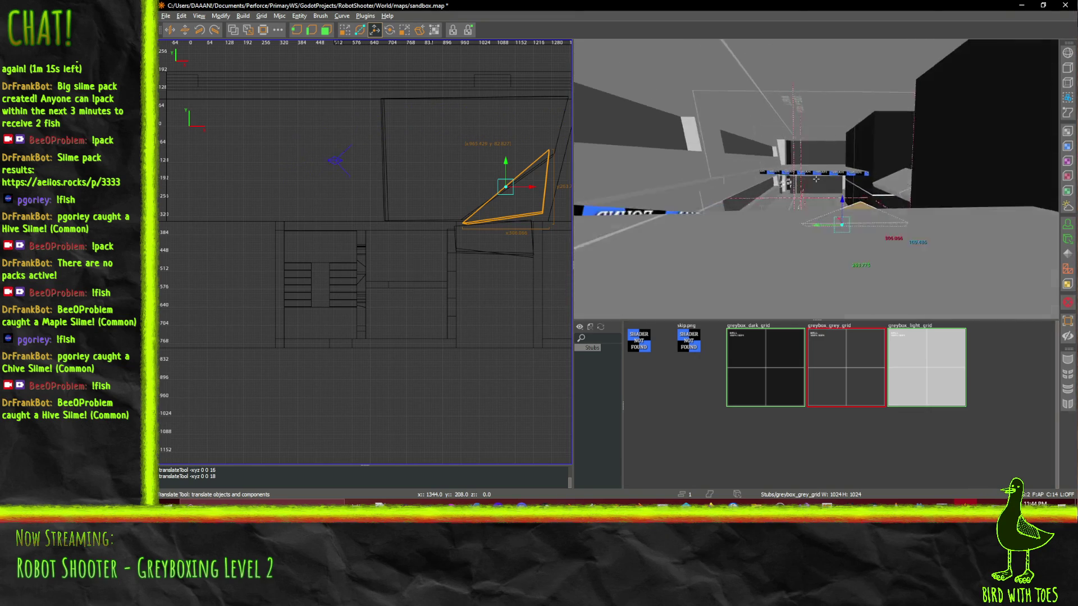
key("w")
key("s")
key("d")
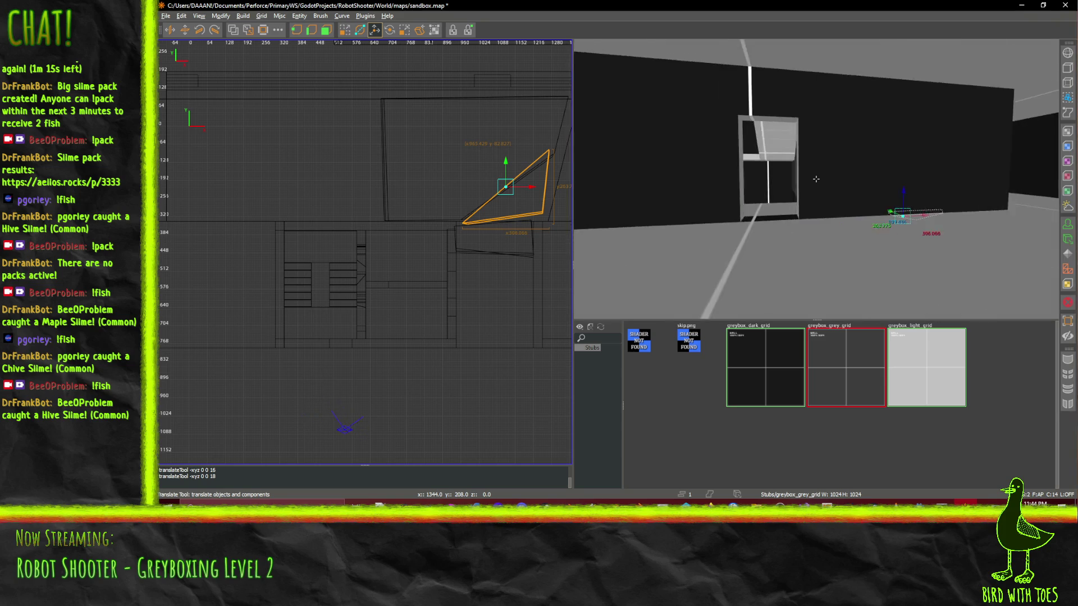
right_click(816, 179)
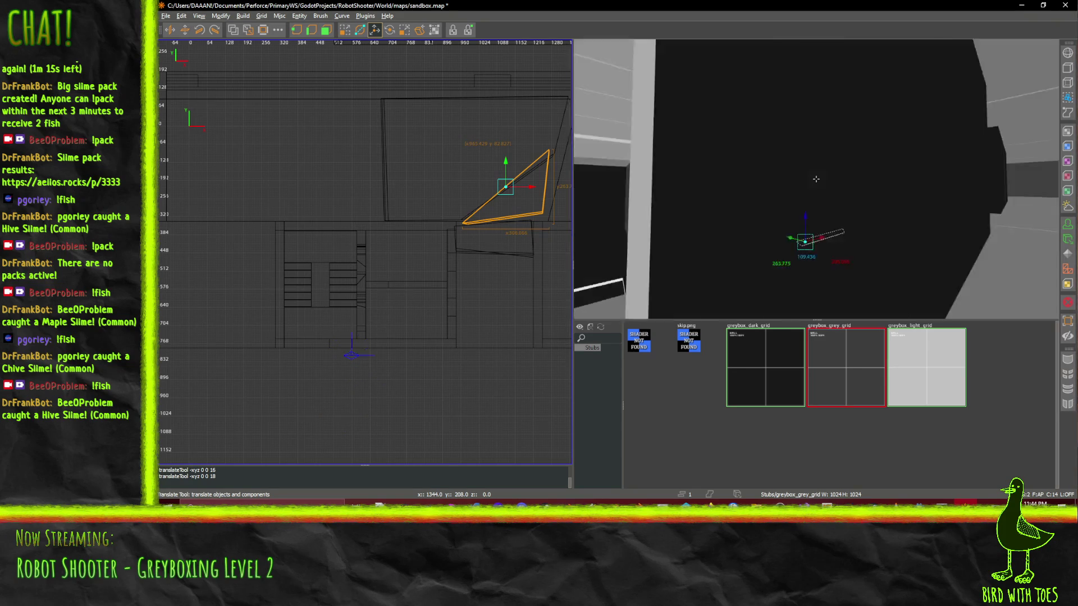
mouse_move(815, 179)
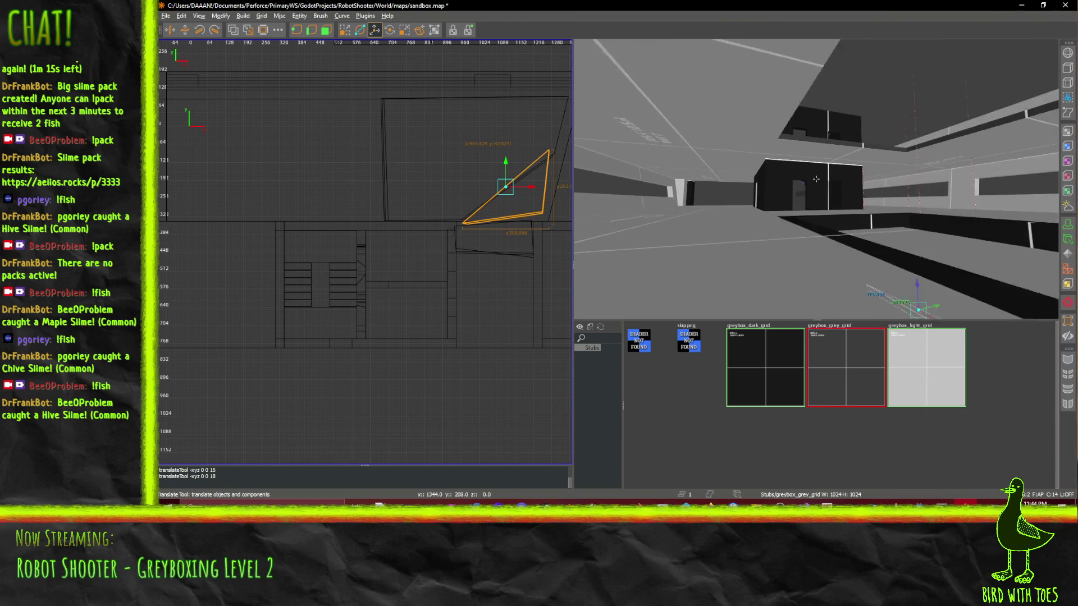
key("w")
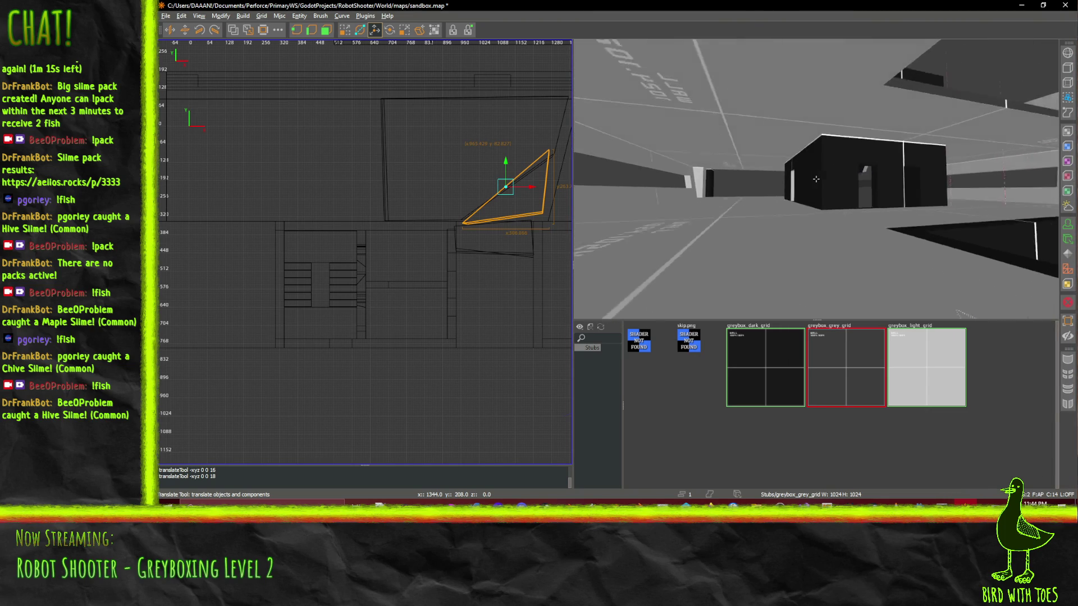
key("w")
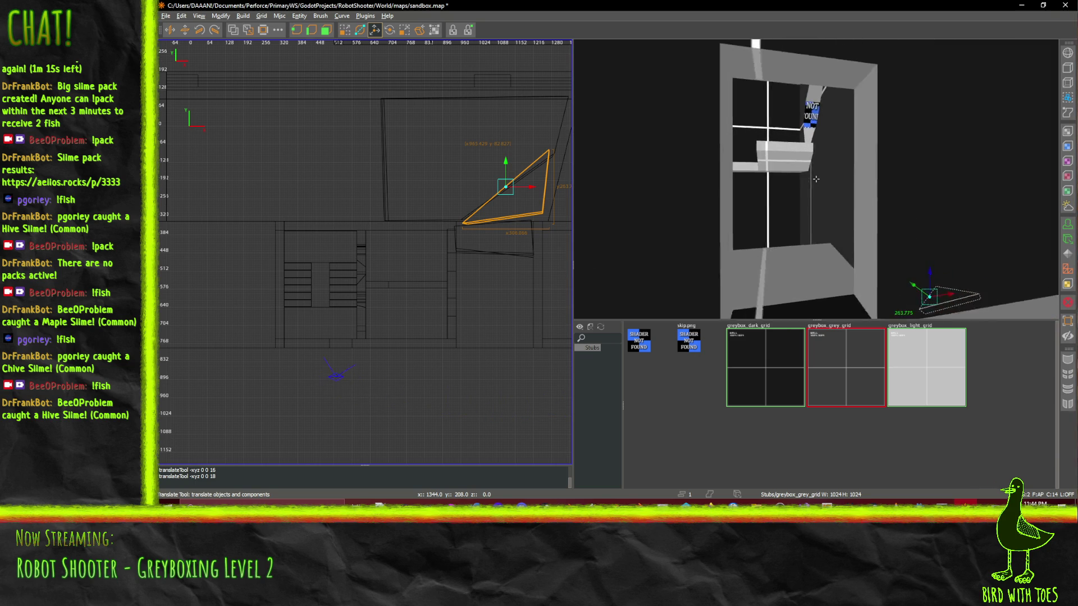
key("w")
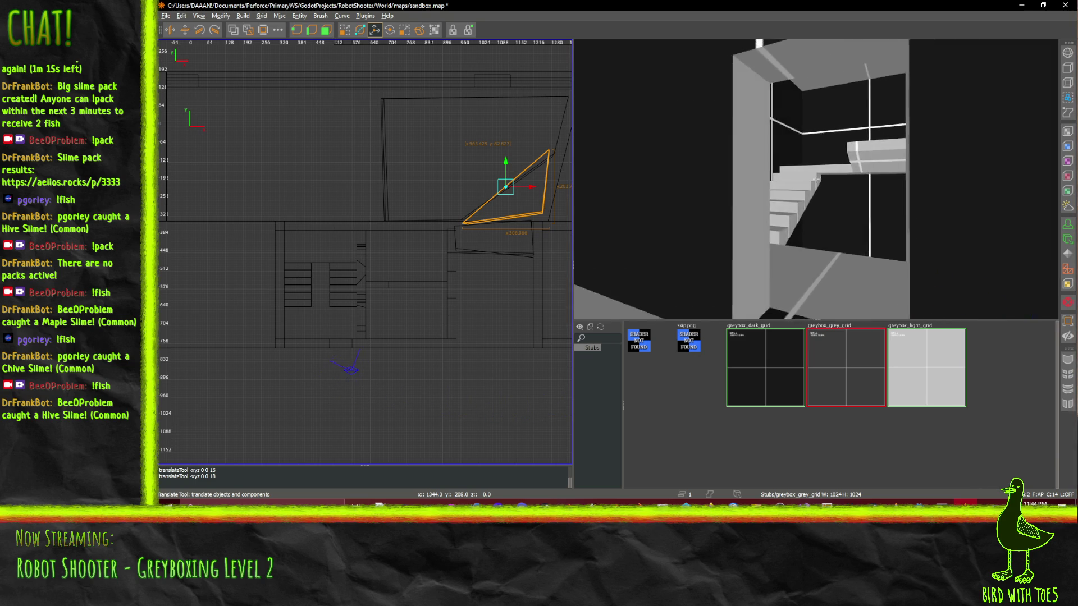
key("w")
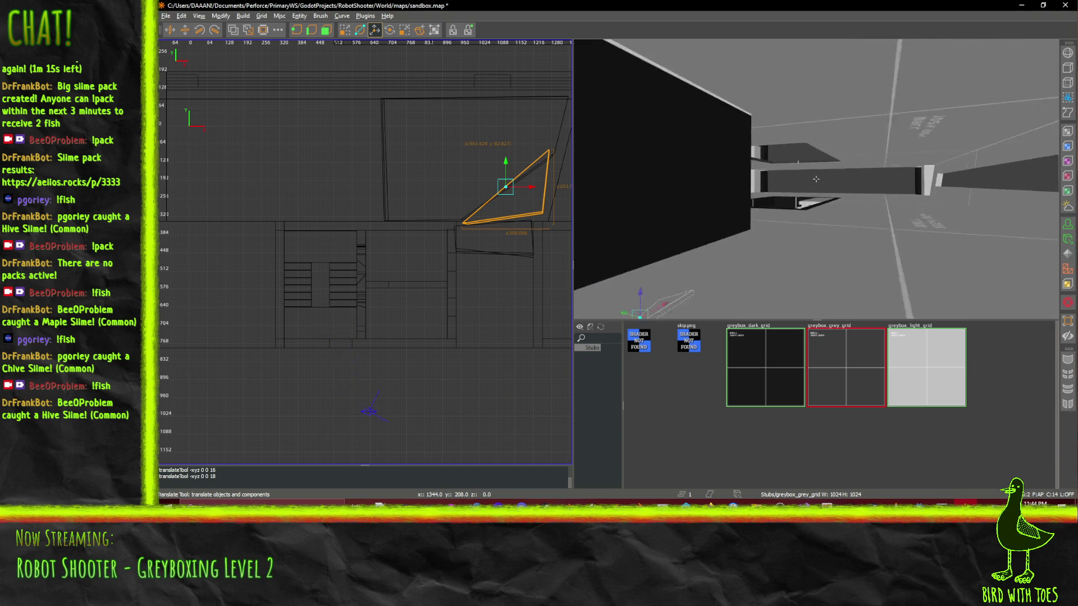
key("w")
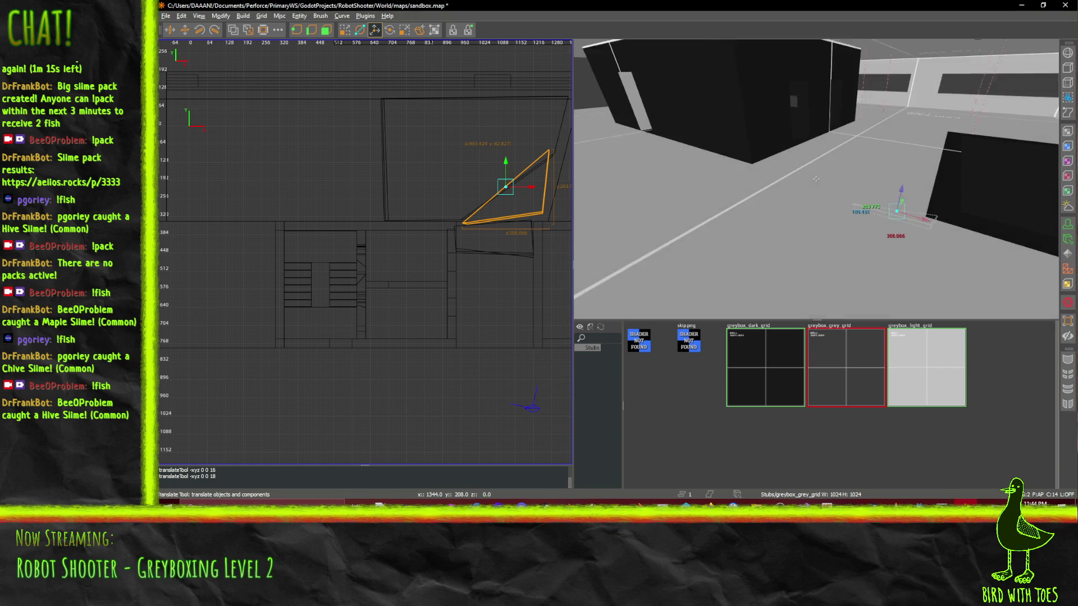
- Select the corridor floor slab, inspect it from below and above, and pan to the corner
left_click(815, 179, "shift")
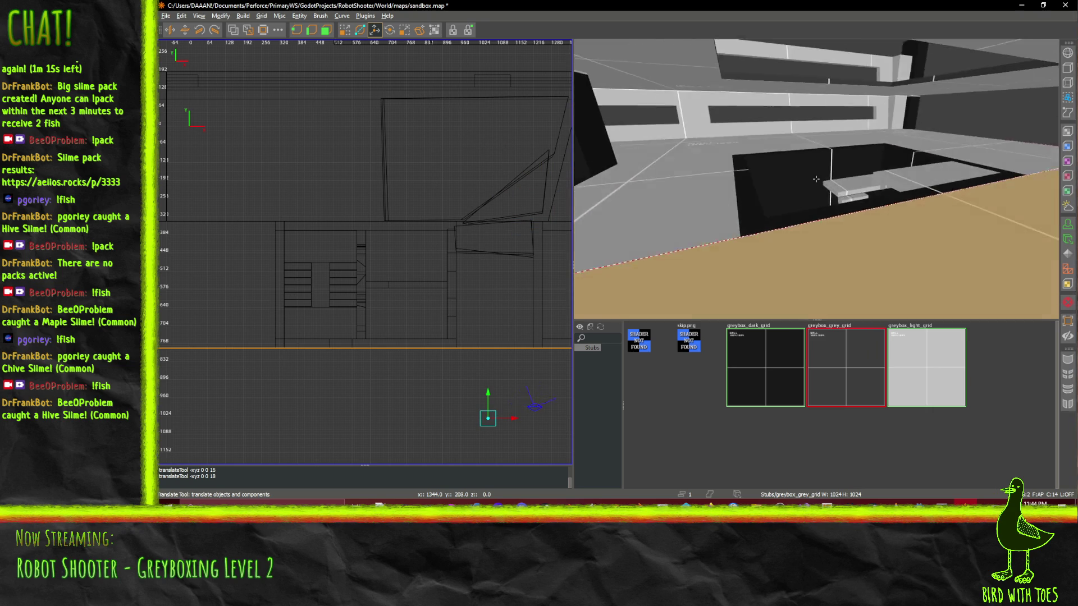
key("w")
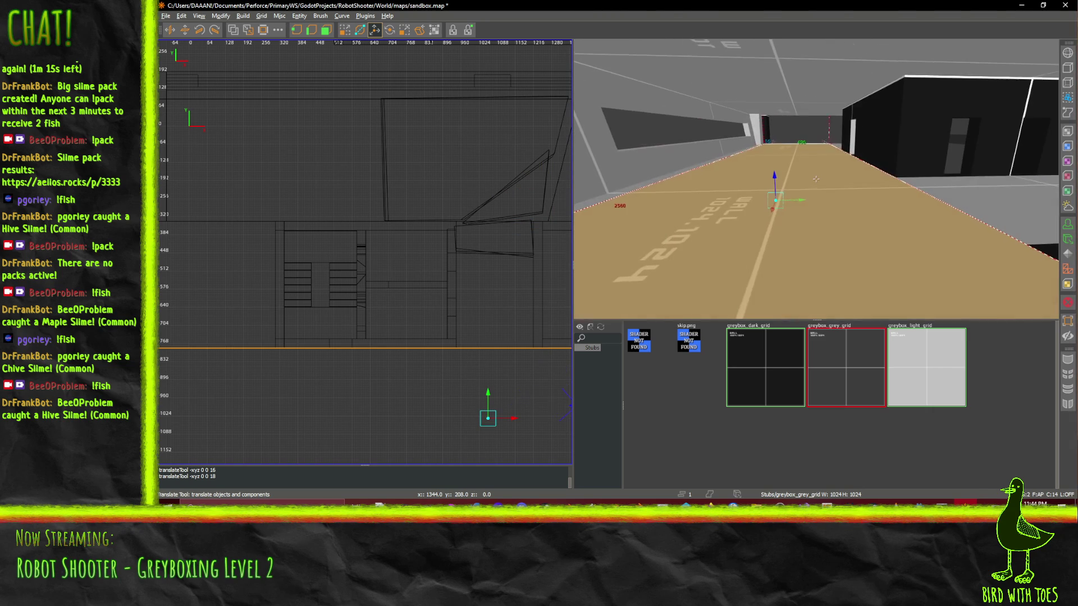
key("w")
key("w")
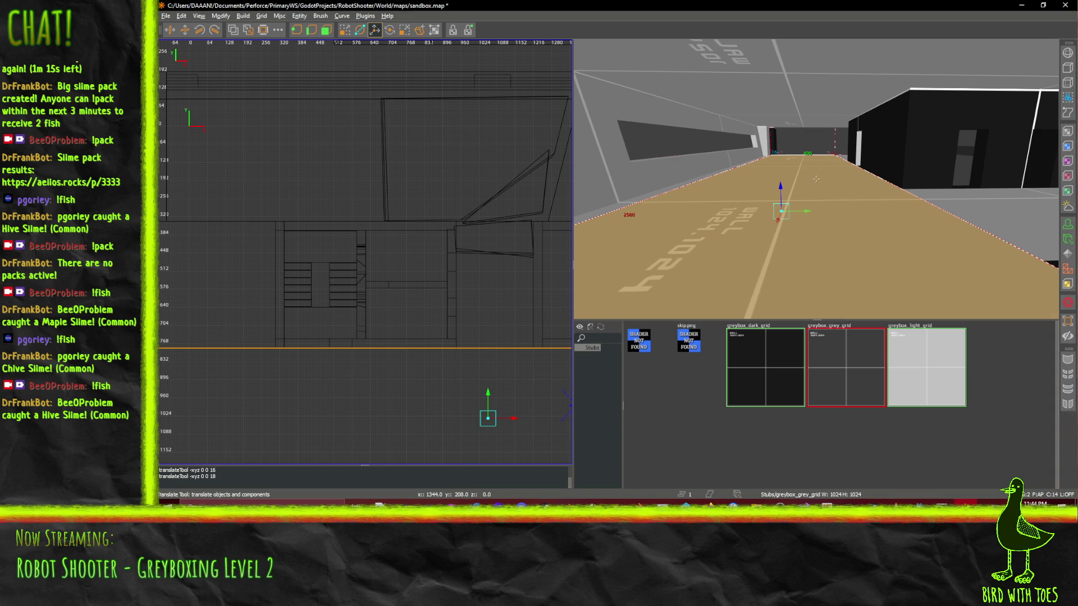
key("c")
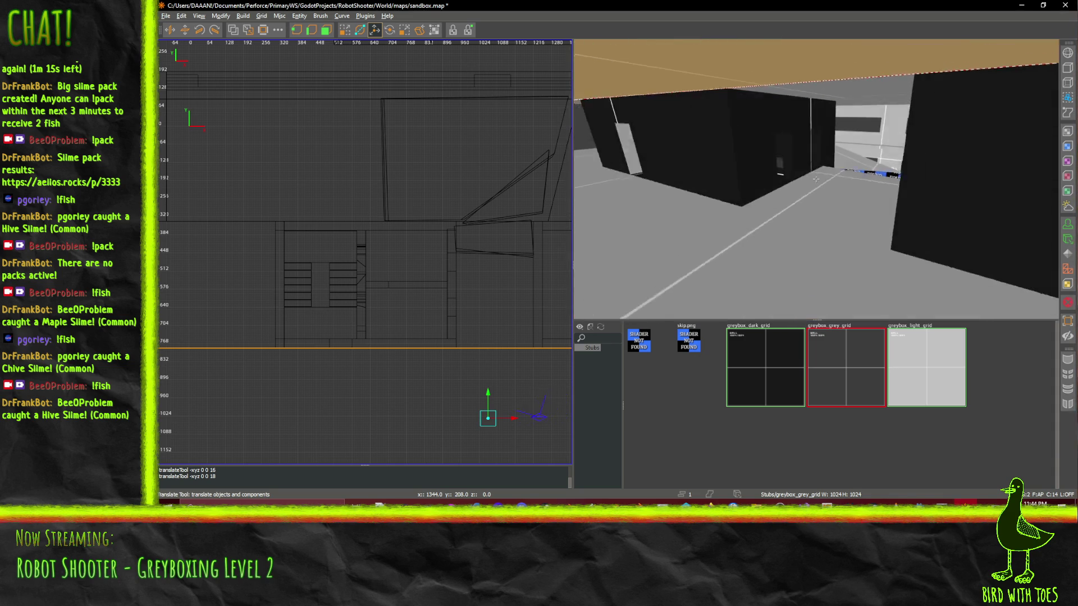
key("d")
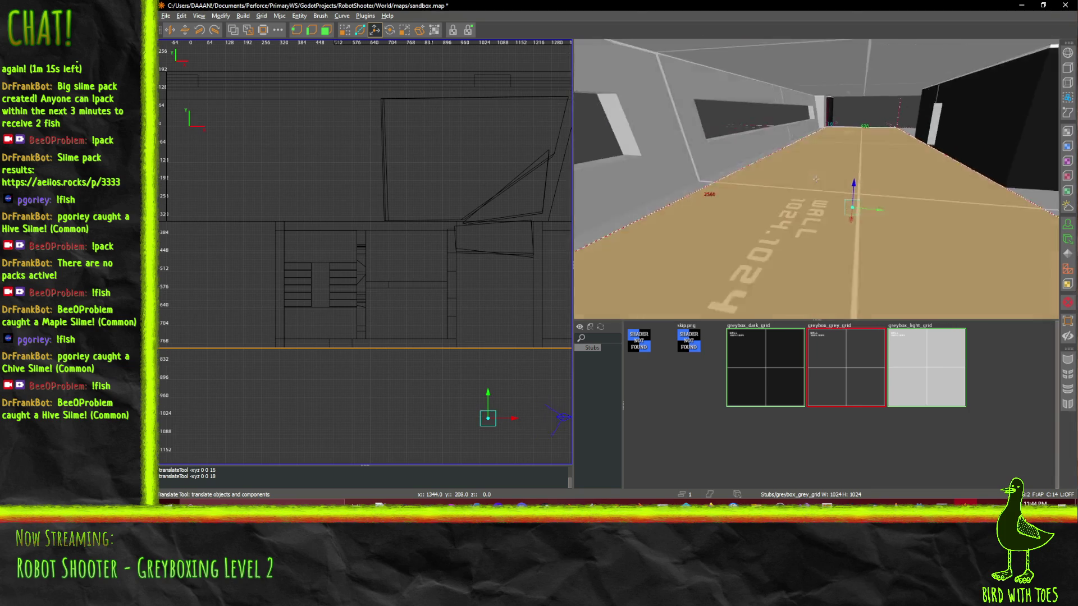
key("Left")
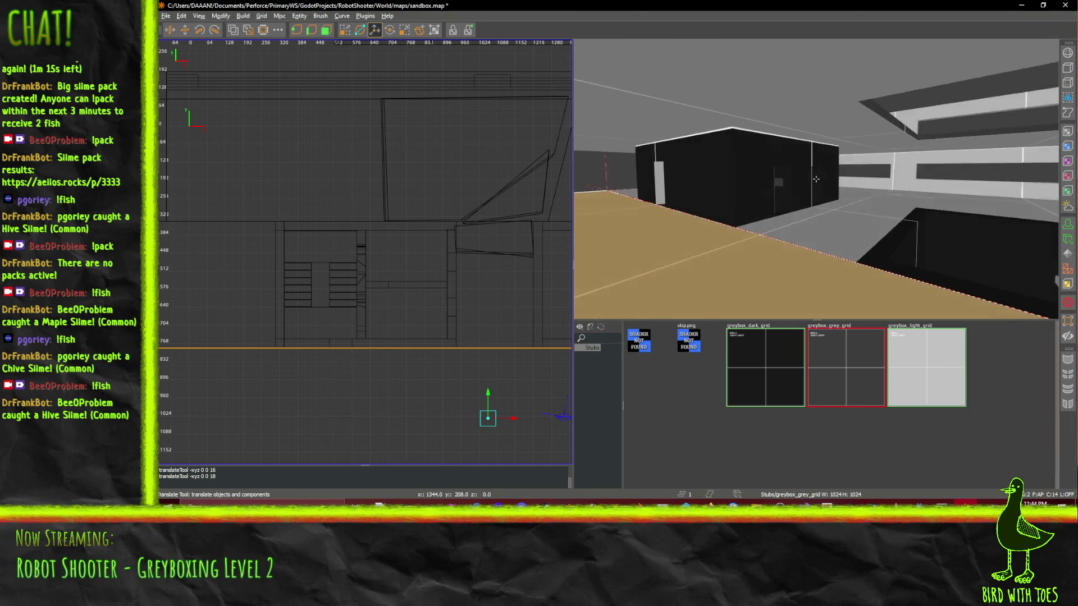
key("Right")
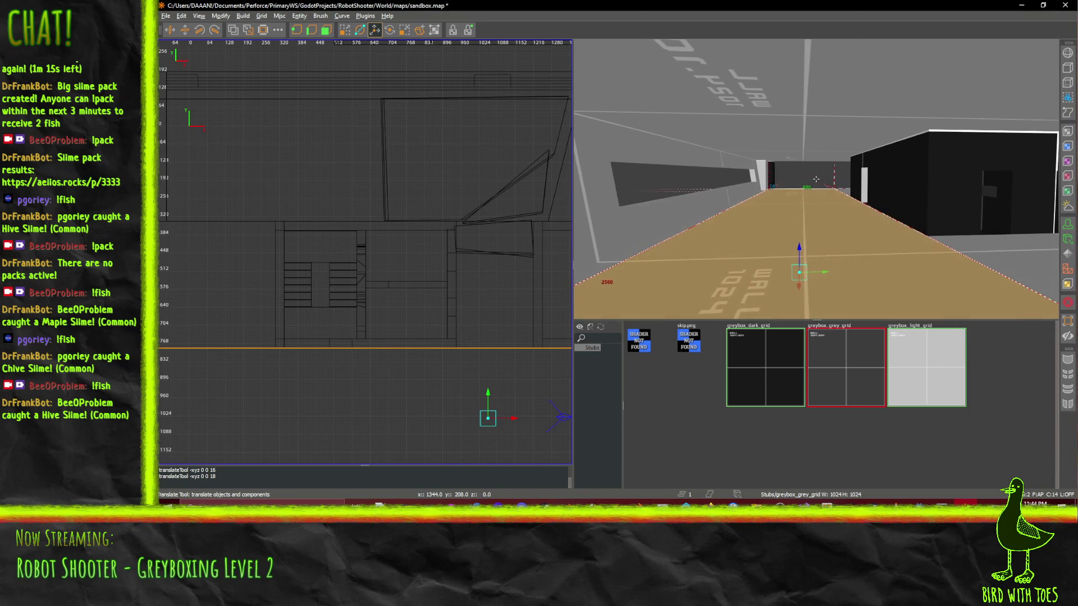
key("Right")
right_click(817, 178)
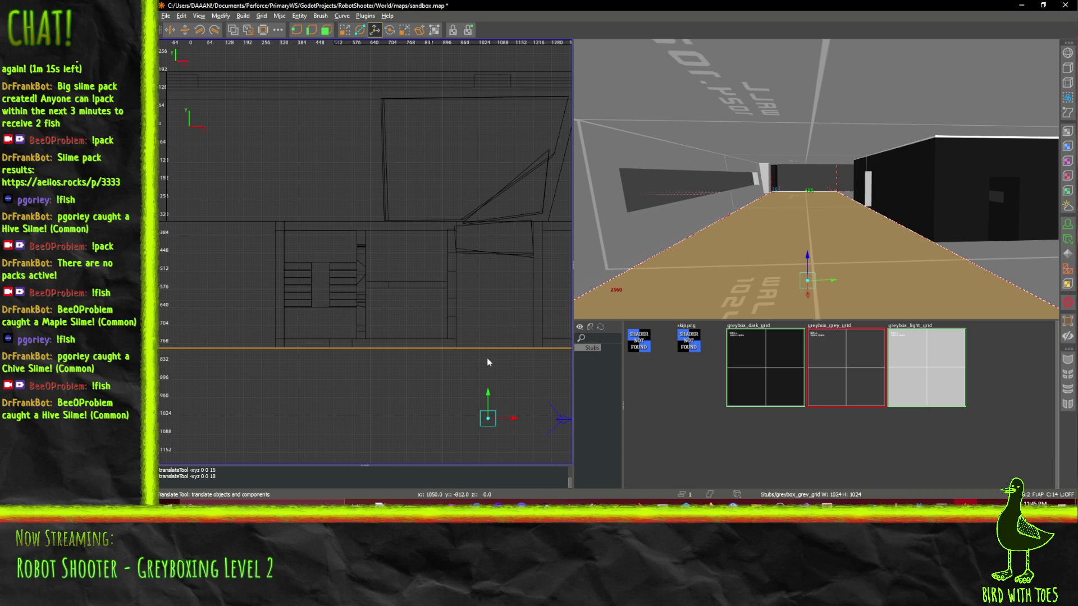
left_click_drag(487, 362, 375, 228)
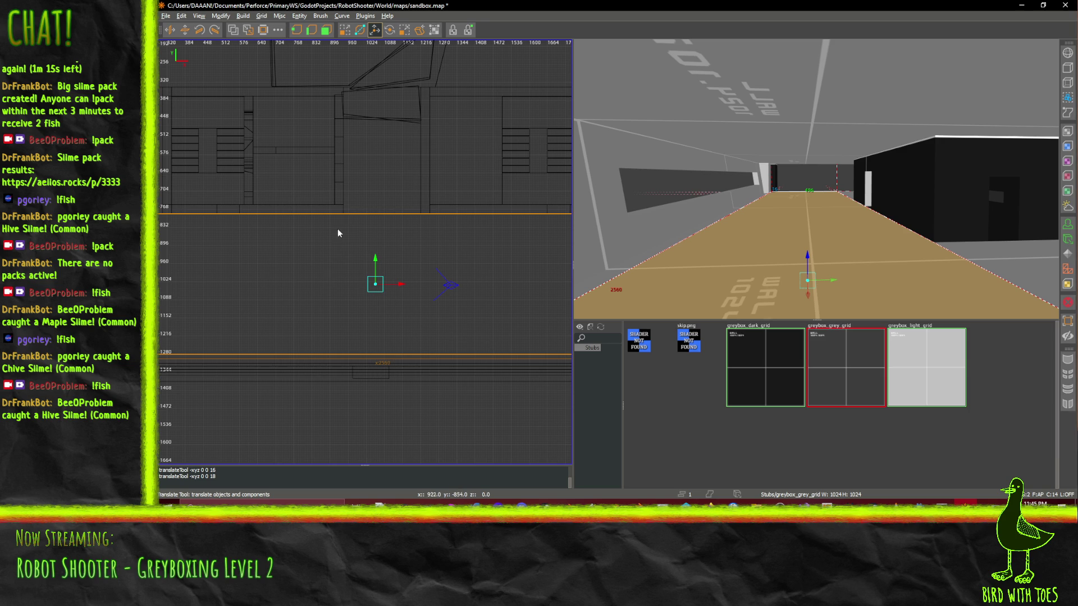
- Split the corridor floor slab along a clip line across it
left_click(360, 30)
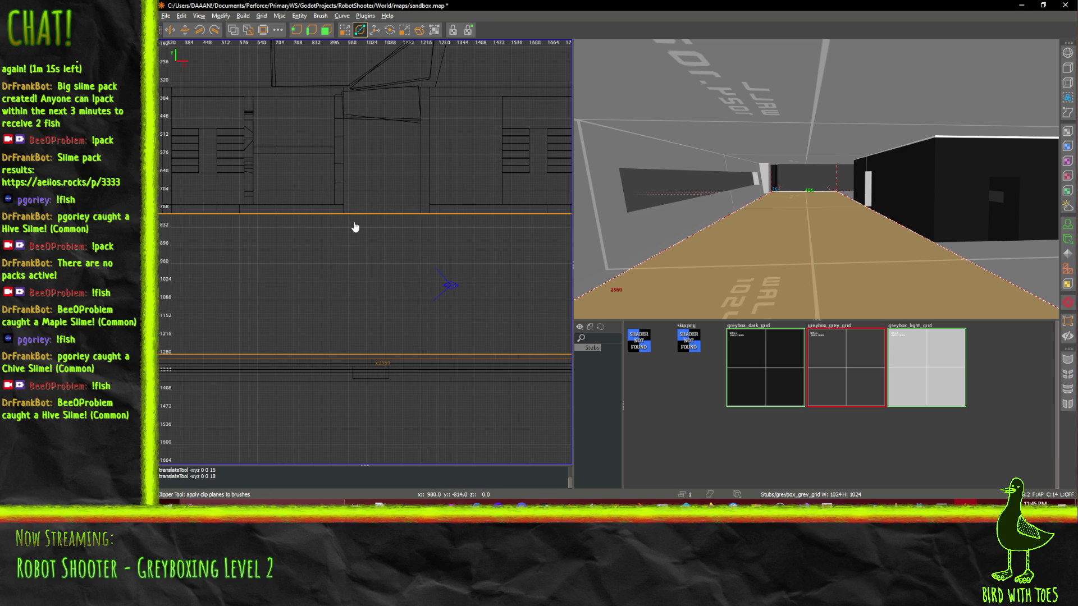
left_click(300, 299)
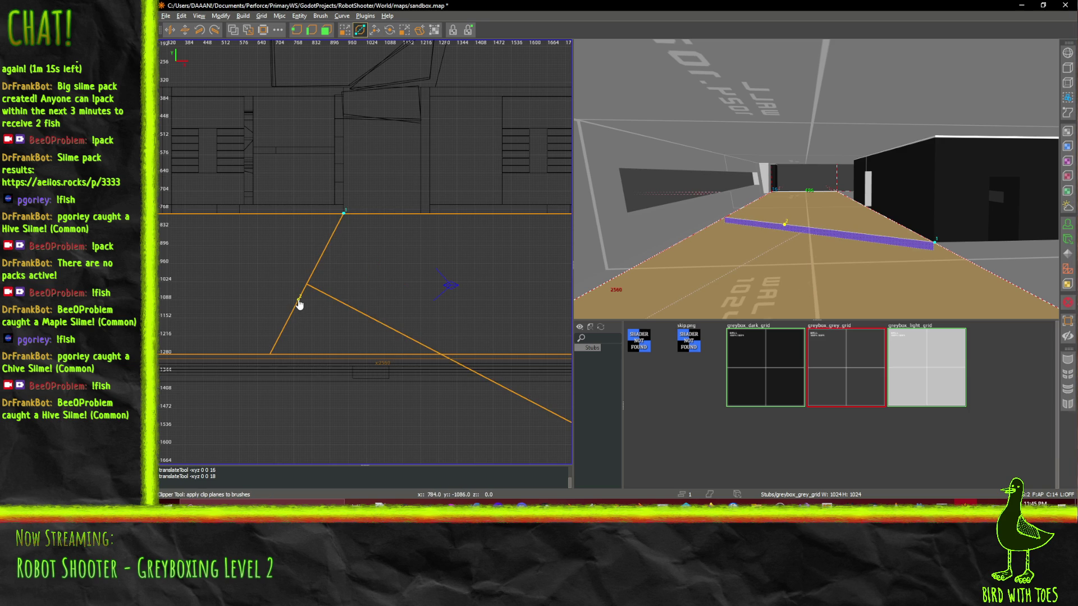
key("shift+Return")
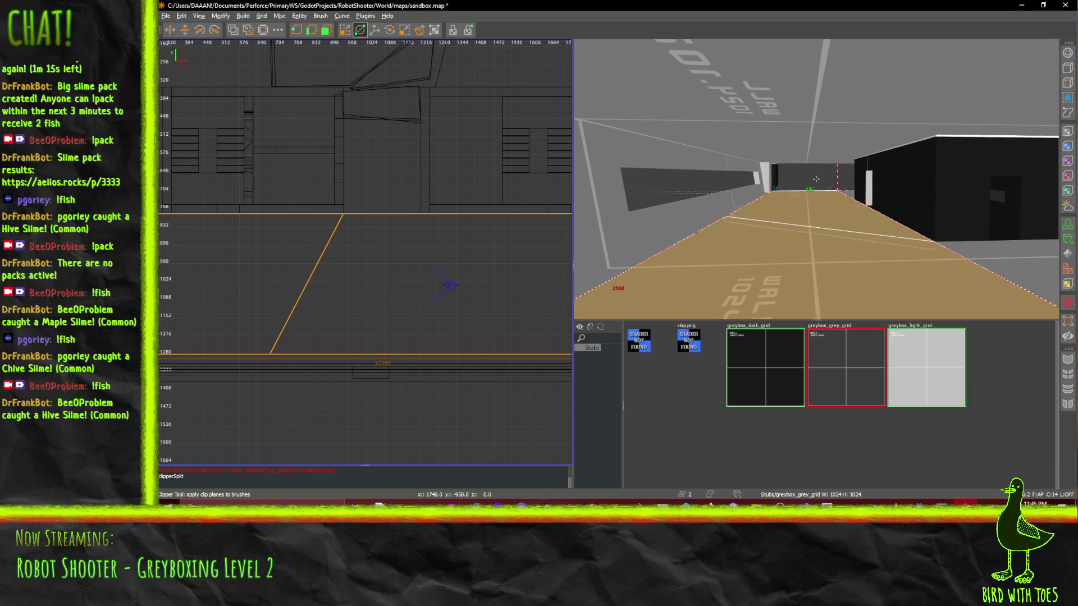
key("Escape")
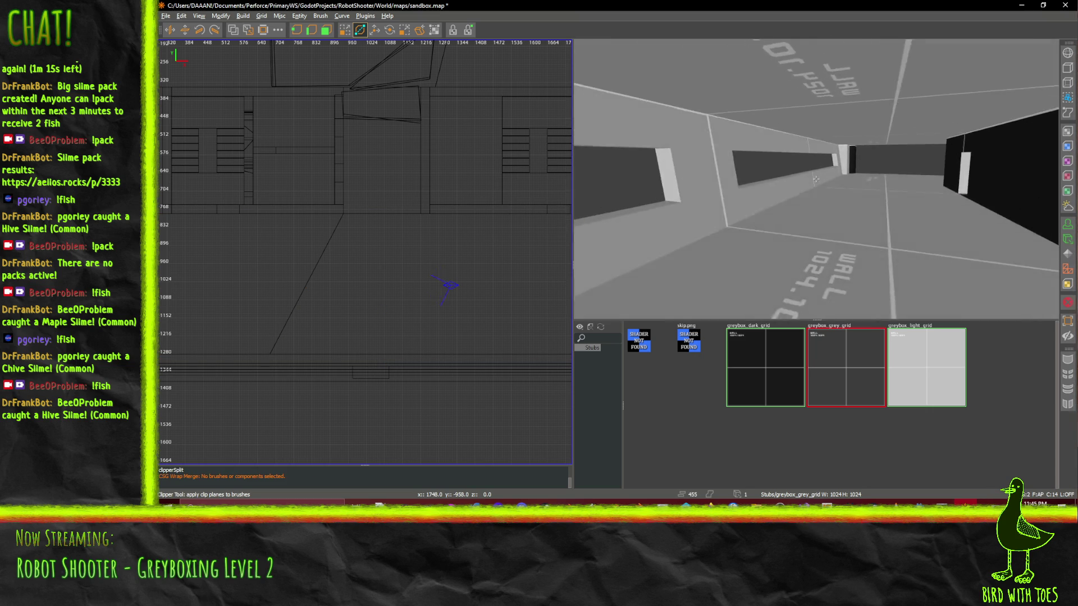
- Reselect the corridor floor brush and split it along a new line across its corner
key("ctrl+u")
left_click(359, 30)
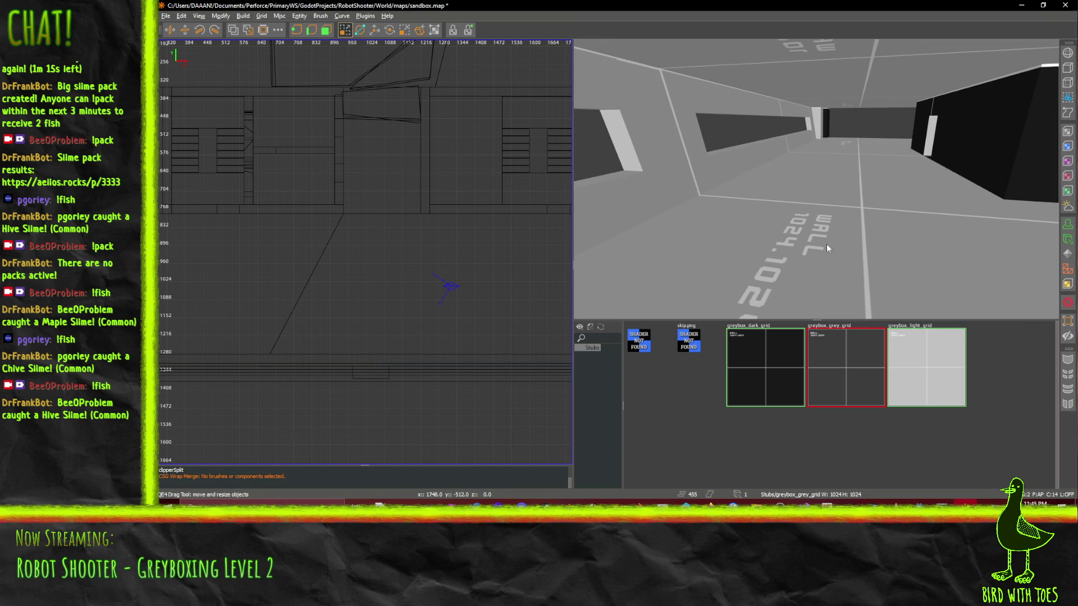
left_click(826, 244, "shift")
left_click(357, 33)
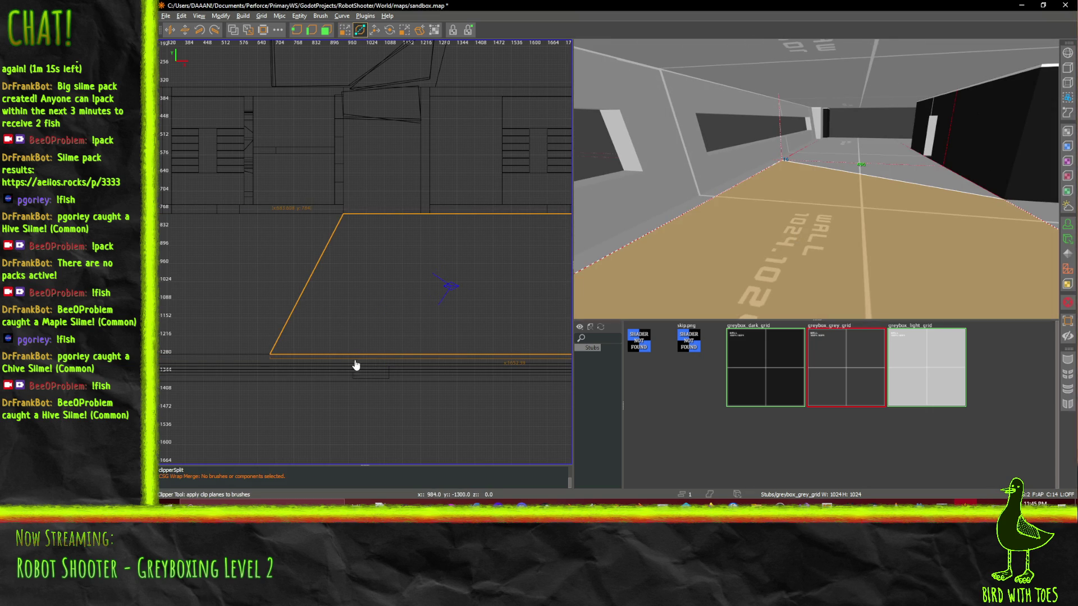
left_click(307, 286)
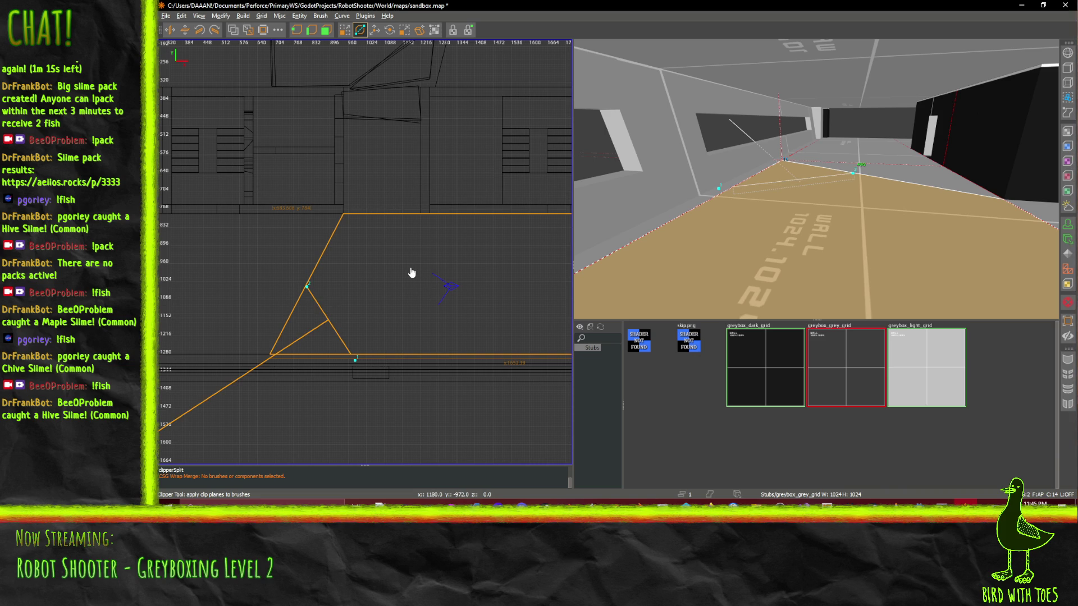
key("shift+Return")
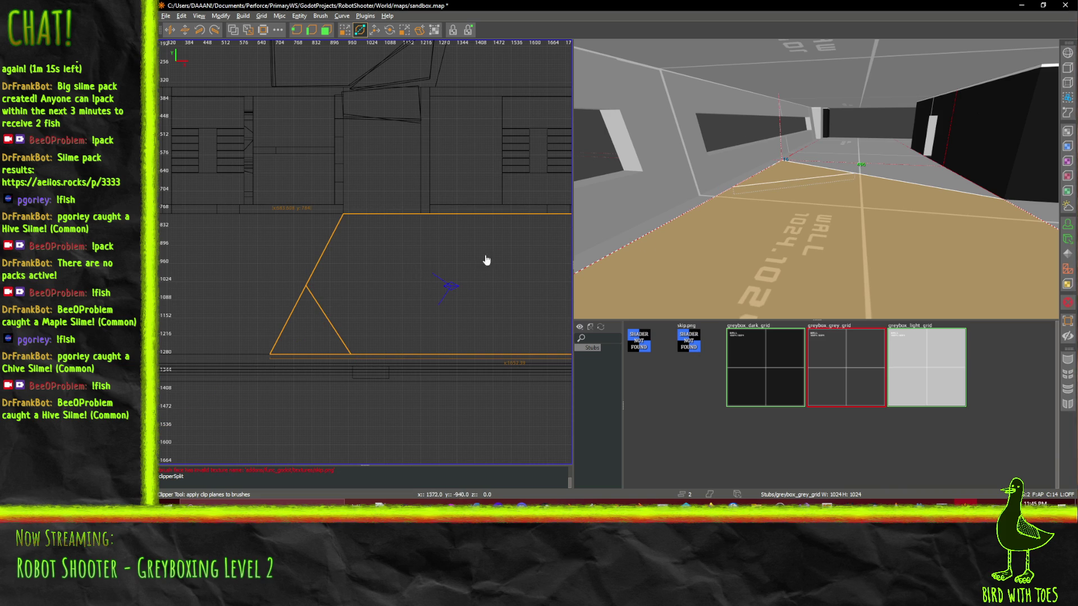
- Cut the floor brush again along a near-vertical clip line, then abandon a further clip line
key("w")
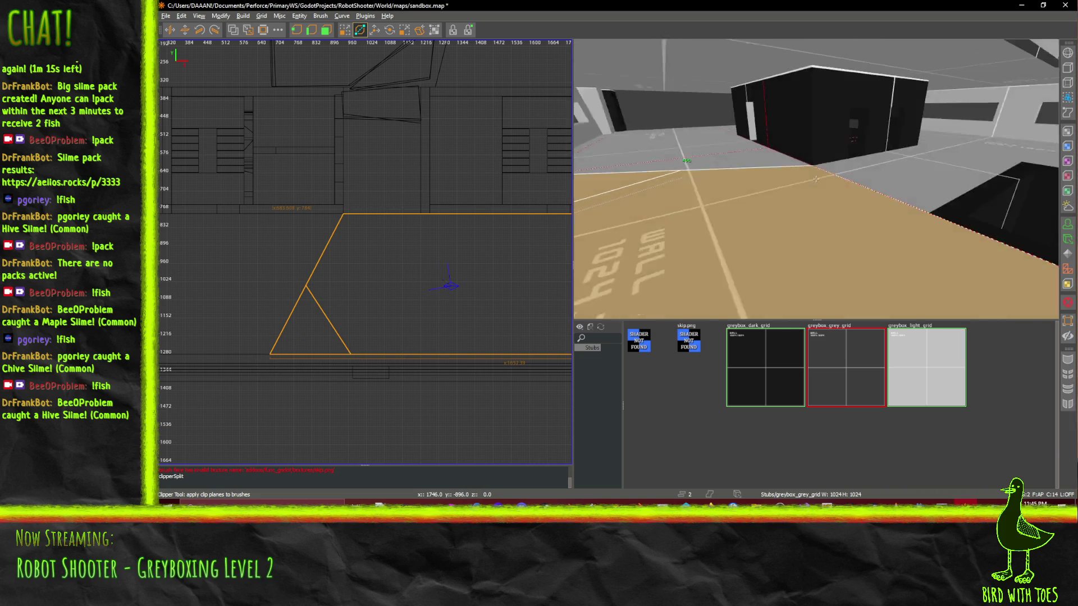
key("w")
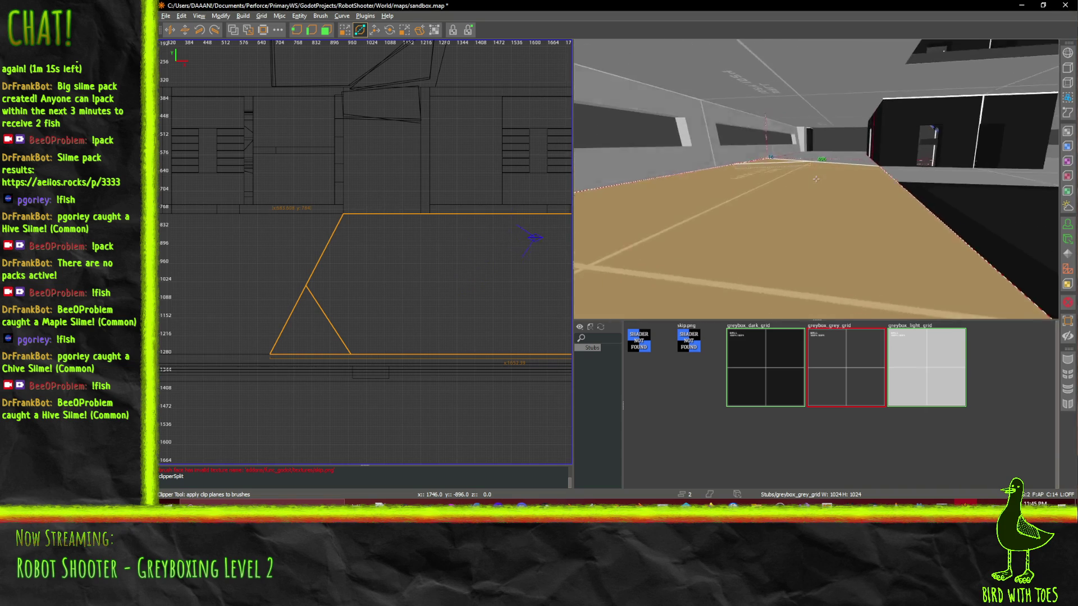
key("w")
right_click(816, 179)
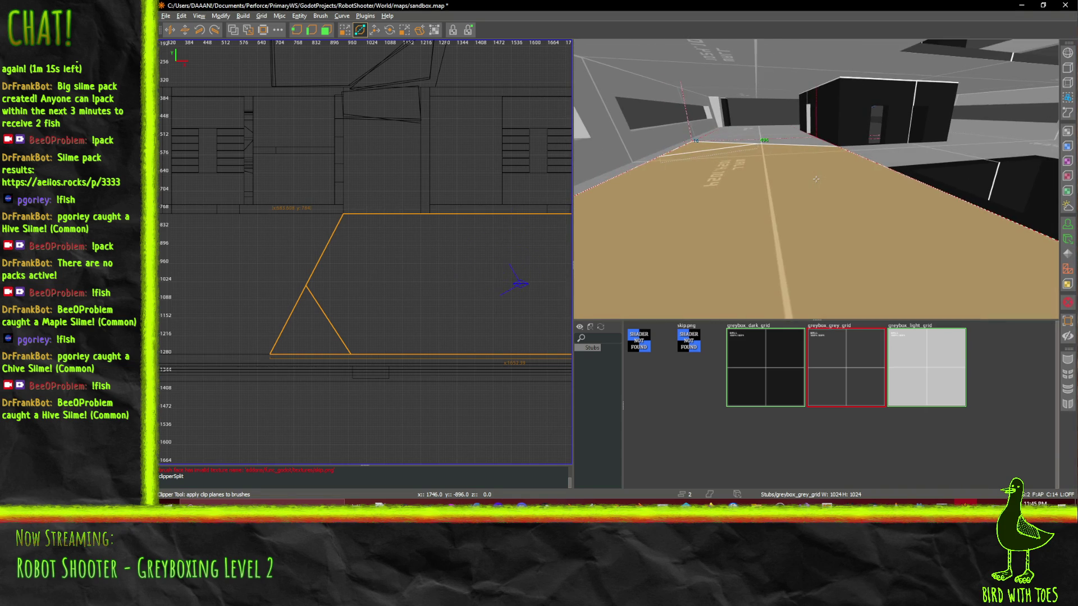
left_click(467, 355)
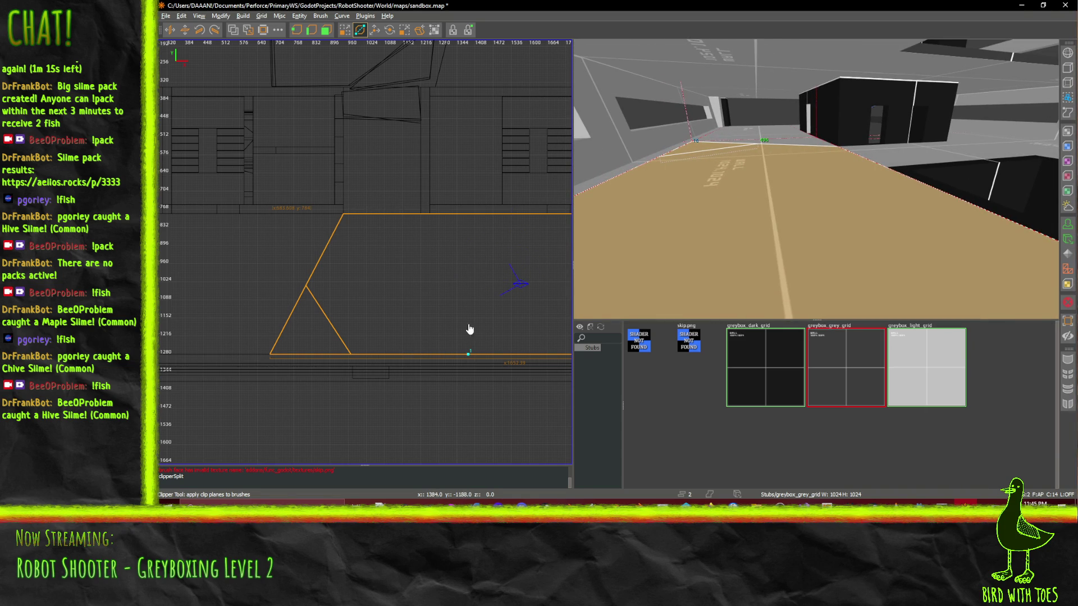
left_click(455, 247)
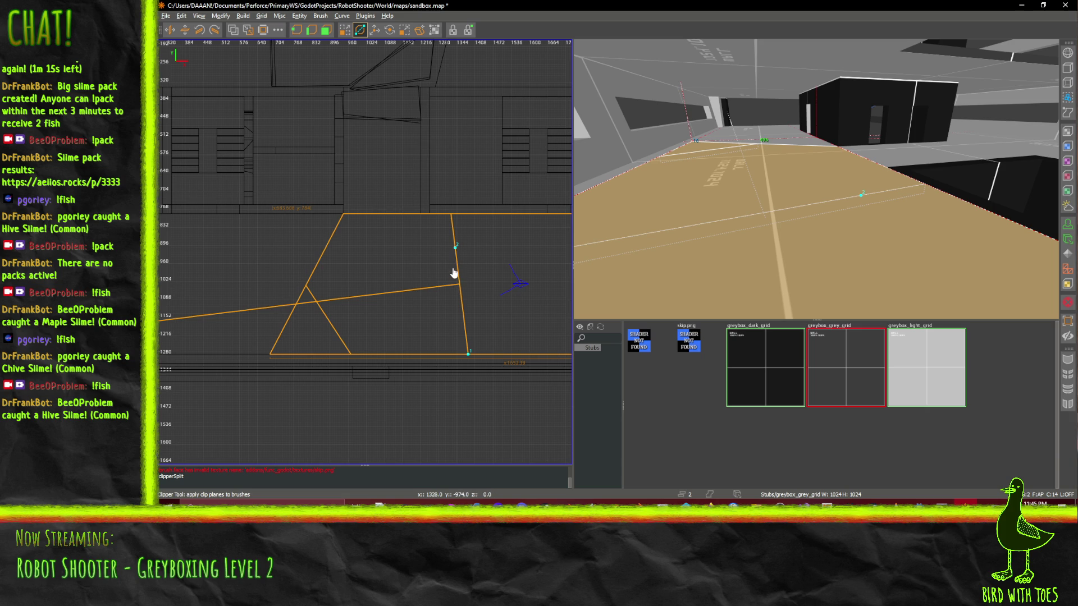
key("Return")
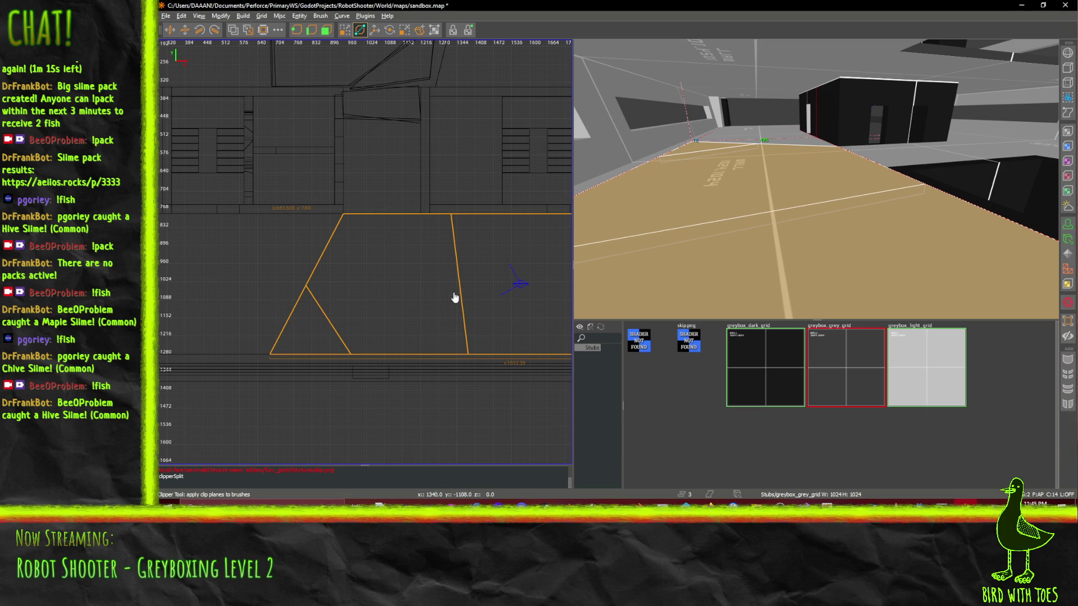
left_click(437, 225)
left_click(452, 230)
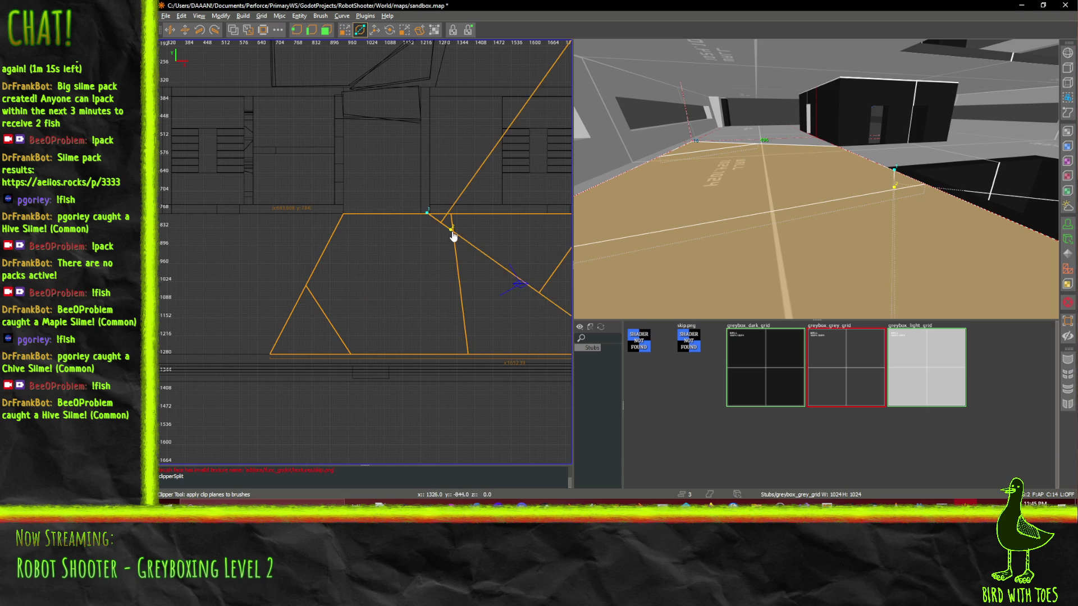
key("Escape")
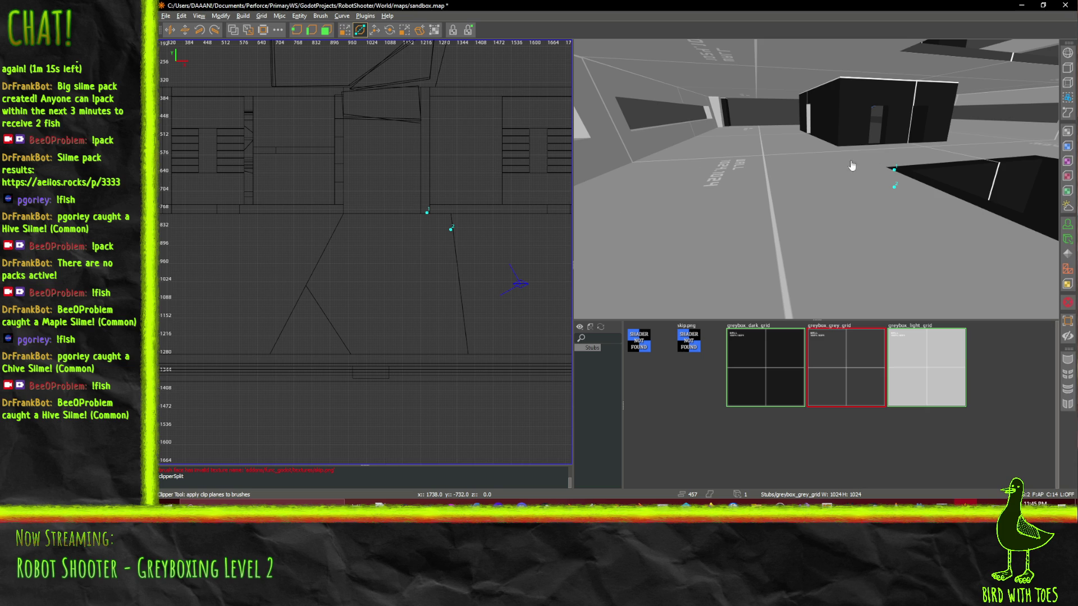
key("x")
left_click(799, 234, "shift")
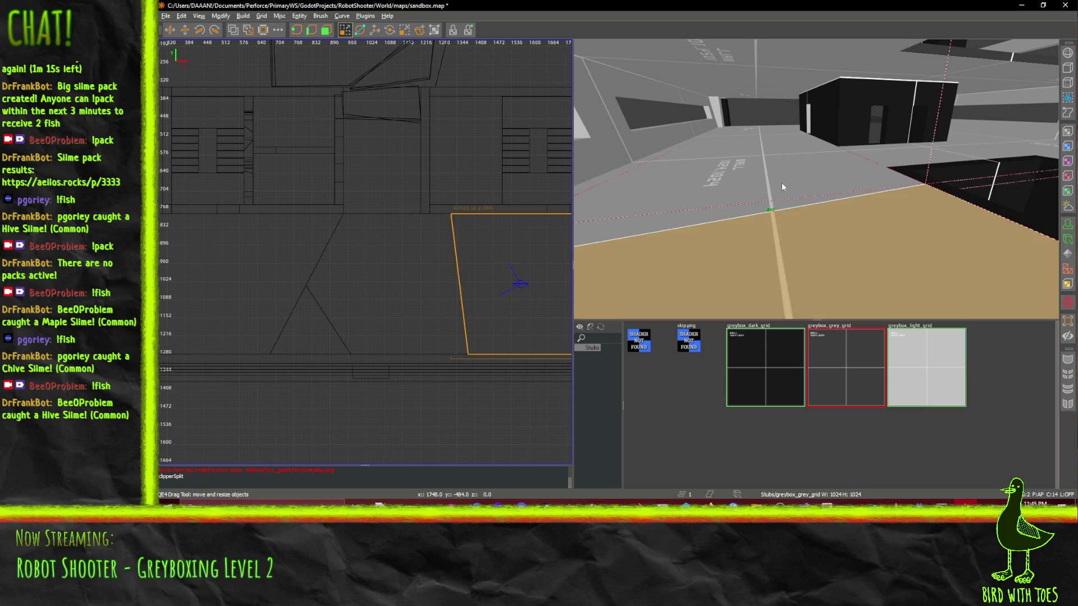
left_click_drag(444, 275, 402, 276)
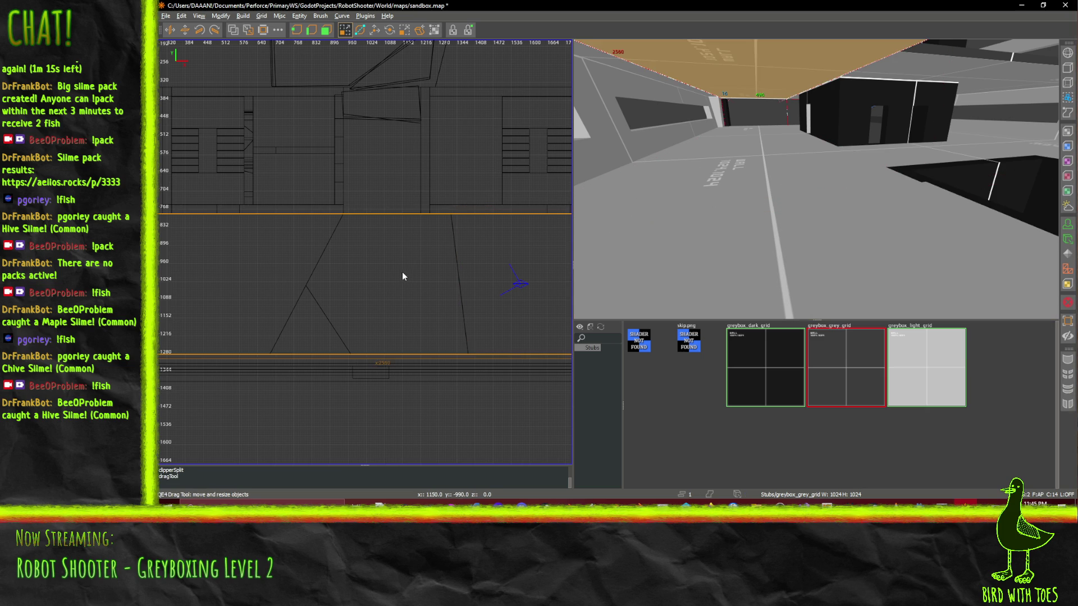
left_click(824, 161, "shift")
left_click(361, 31)
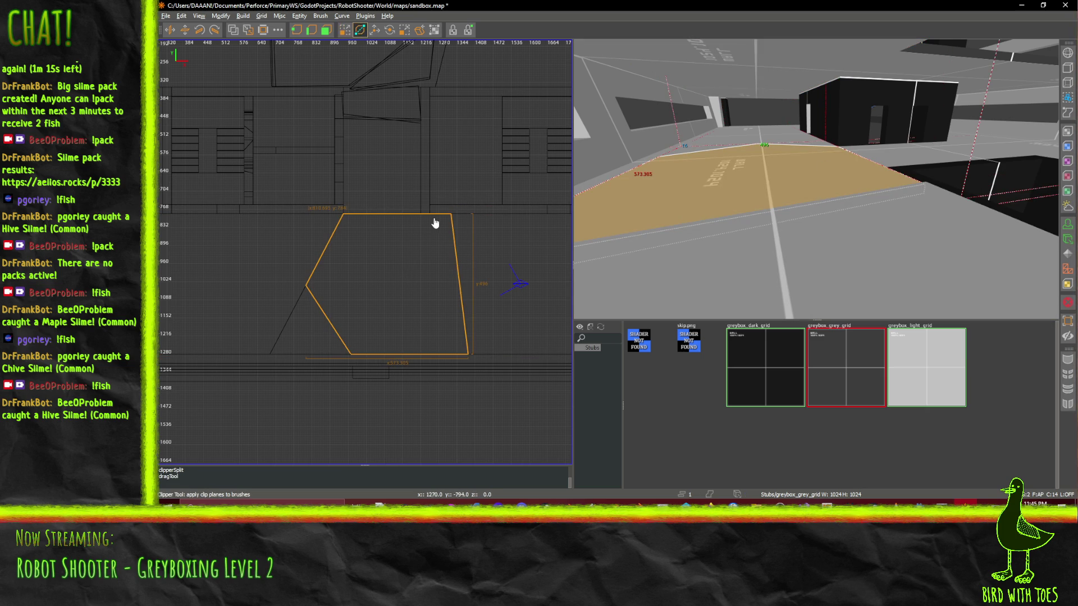
left_click(425, 214)
left_click(453, 226)
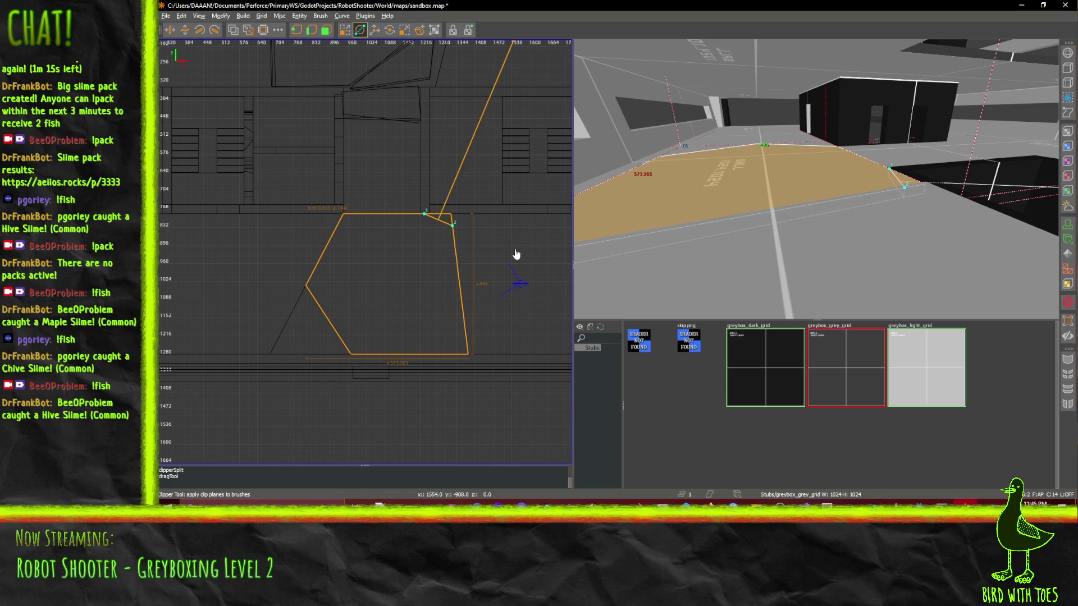
key("shift+Return")
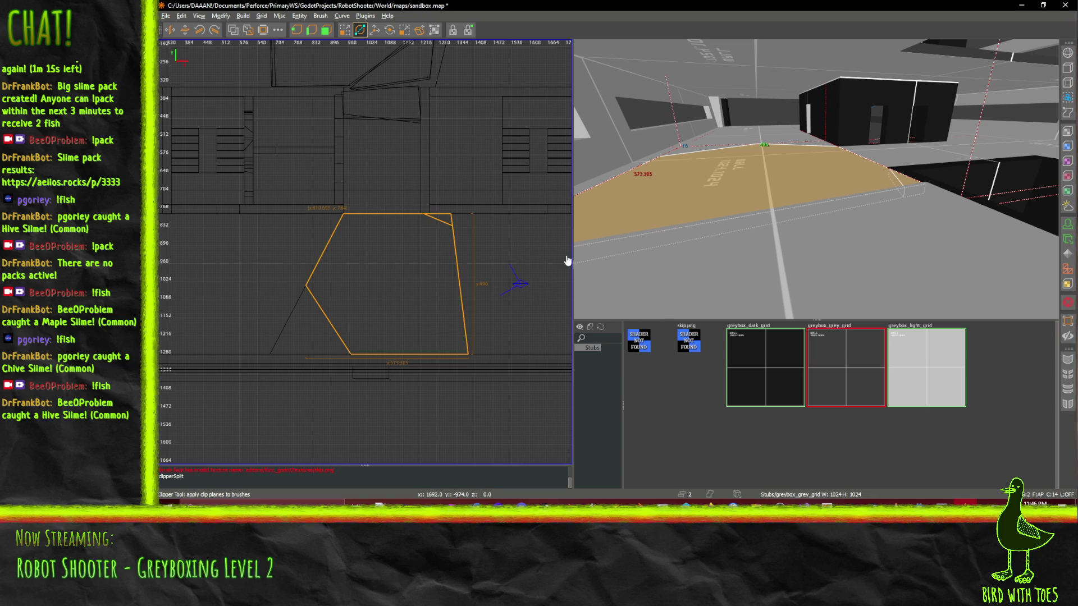
left_click(582, 189)
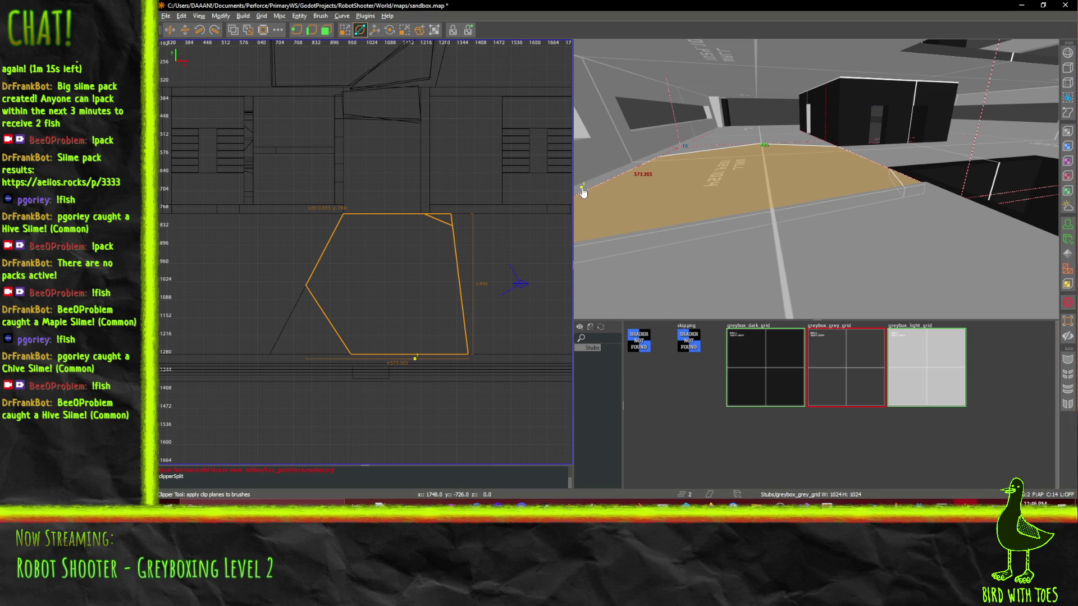
left_click(610, 233)
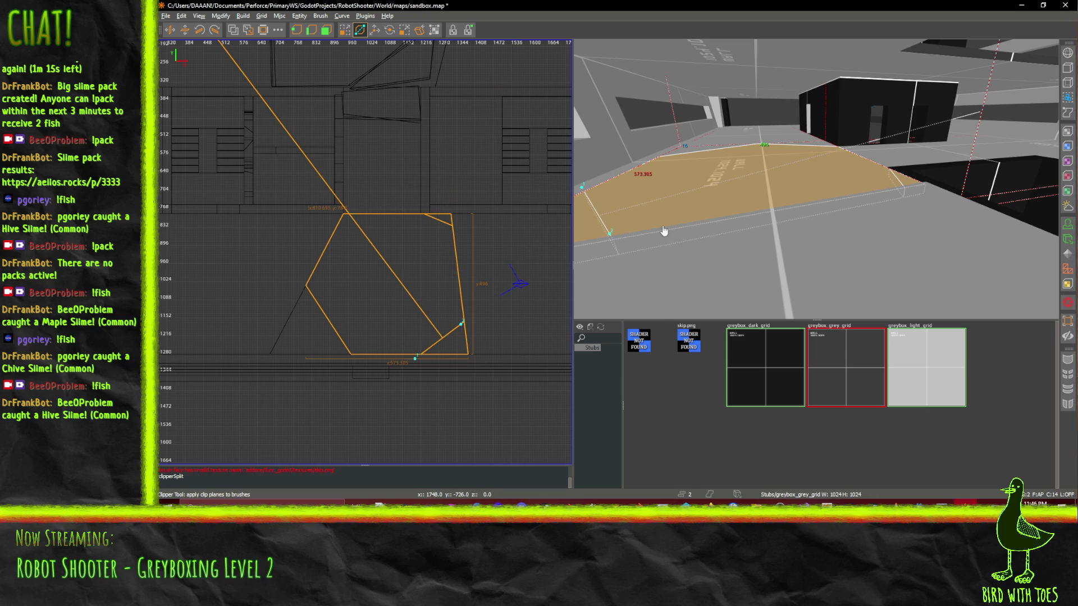
key("Return")
right_click(676, 228)
right_click(800, 167)
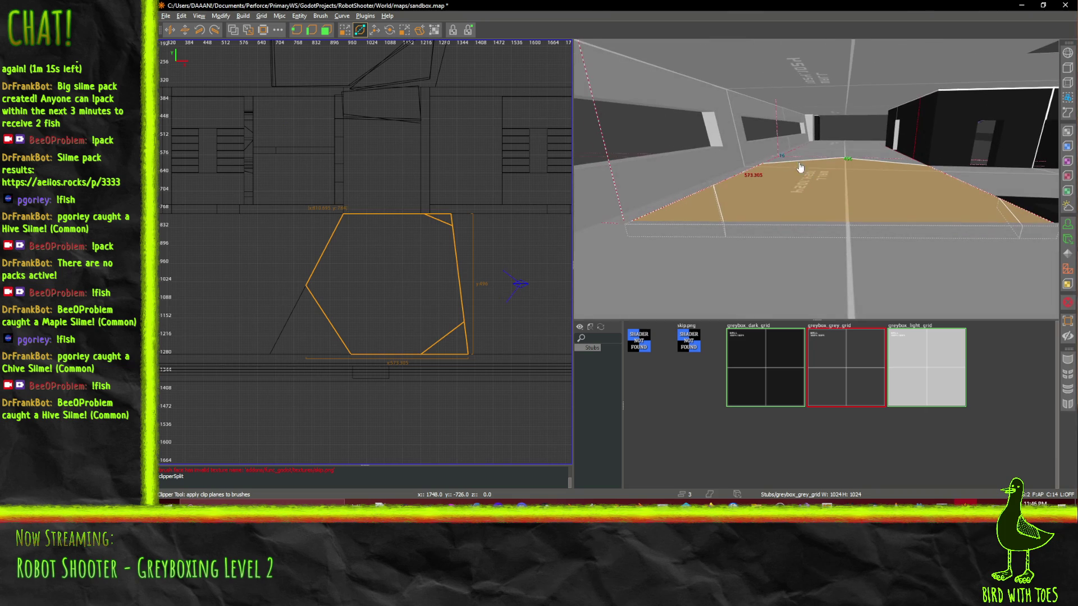
left_click(680, 198)
right_click(681, 197)
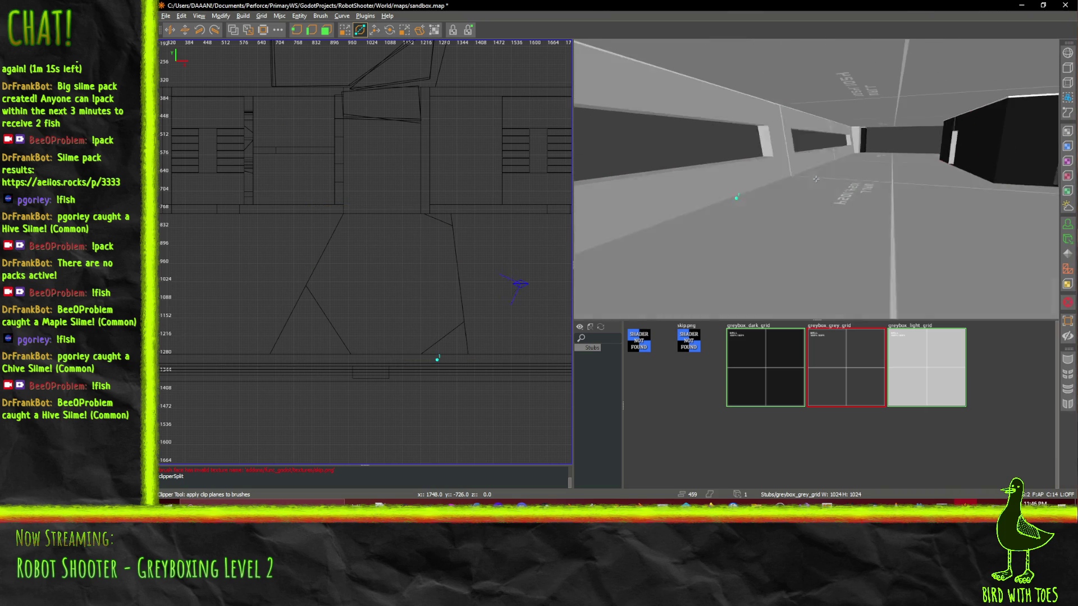
right_click(817, 184)
left_click(777, 178)
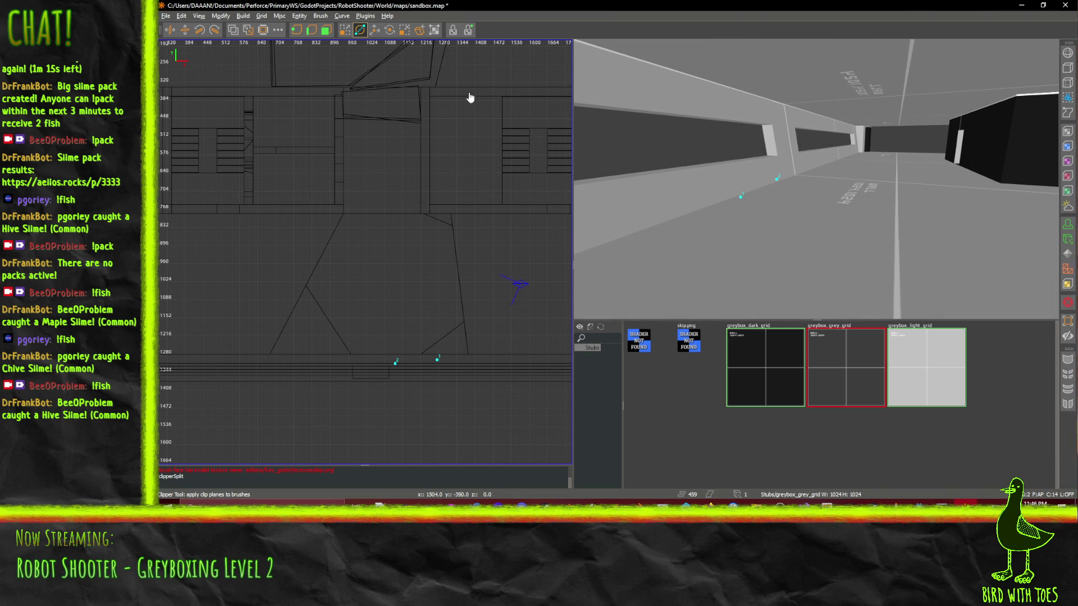
left_click(345, 29)
- Select the floor-edge strip and place a first pair of clip points along the slant
left_click(759, 193)
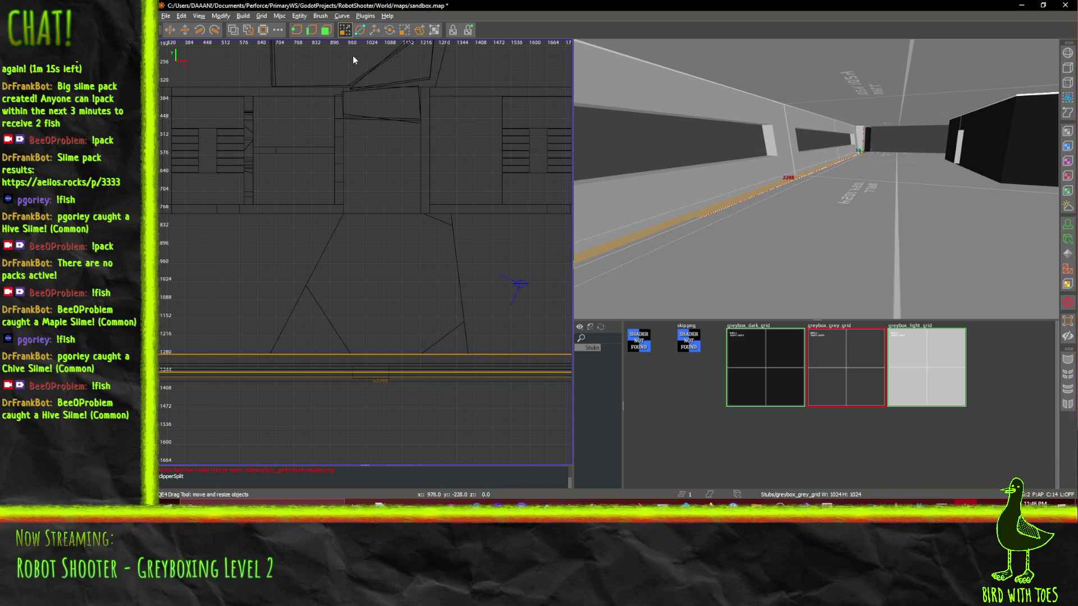
left_click(360, 30)
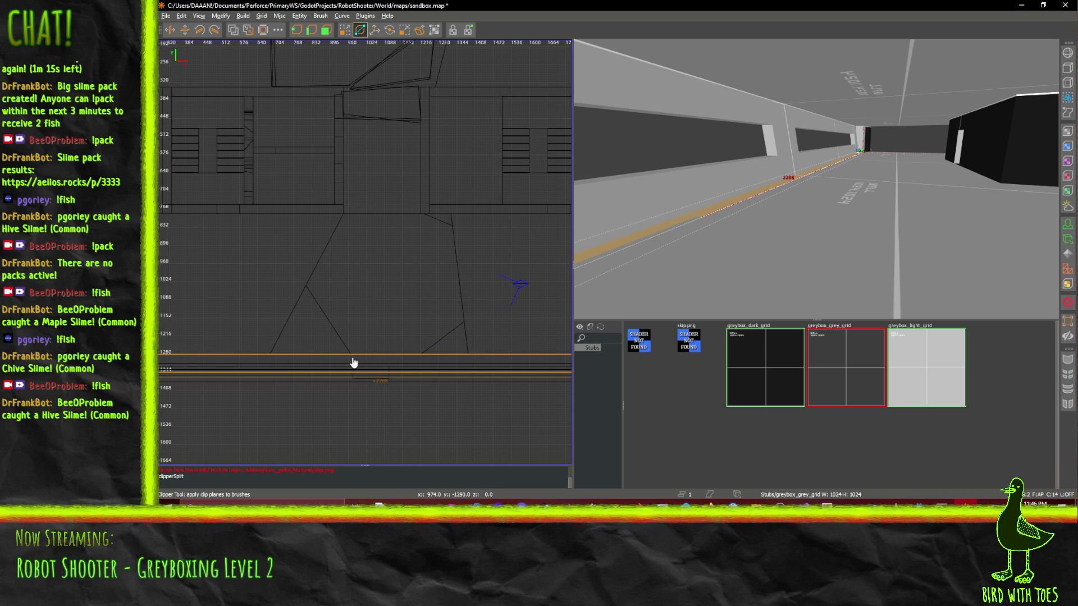
scroll(354, 364, "up", 1)
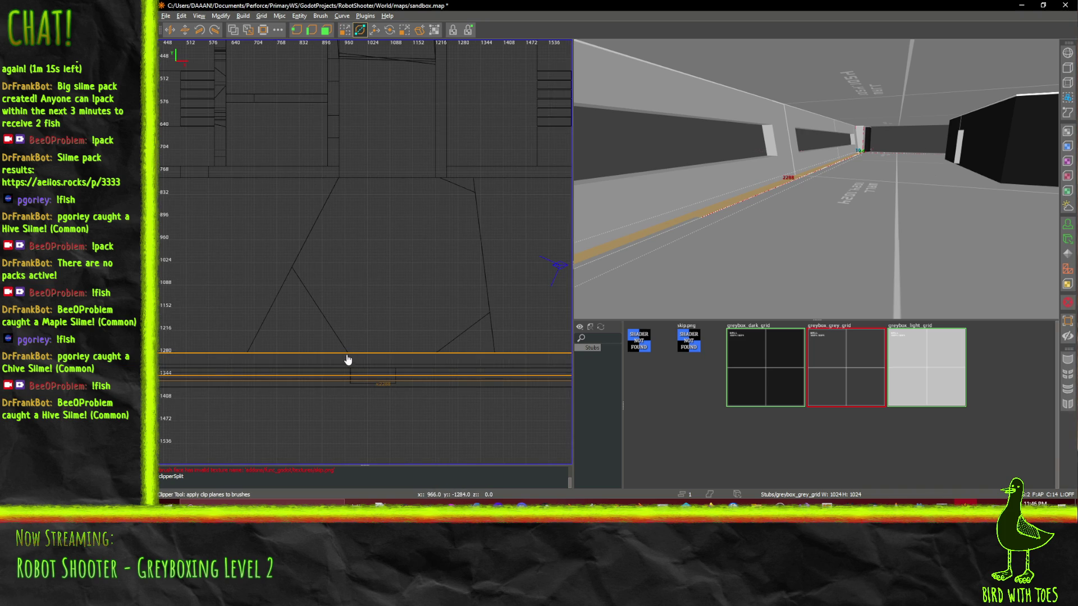
left_click(349, 354)
left_click(425, 369)
scroll(425, 370, "up", 1)
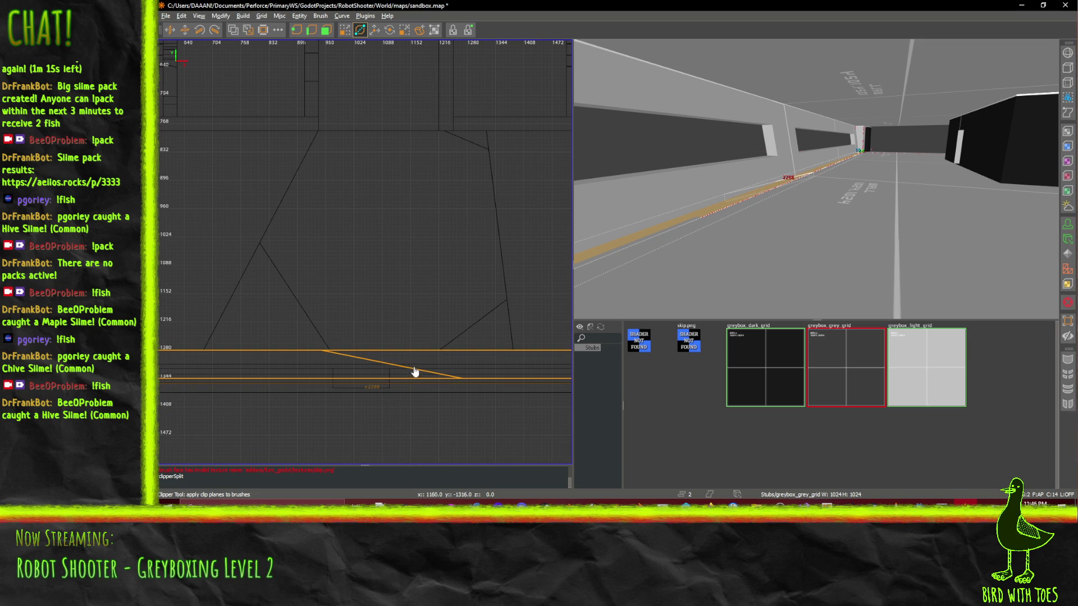
left_click(344, 30)
- Reselect the strip and move the second clip point onto the slanted platform edge
left_click(731, 223)
left_click(713, 210)
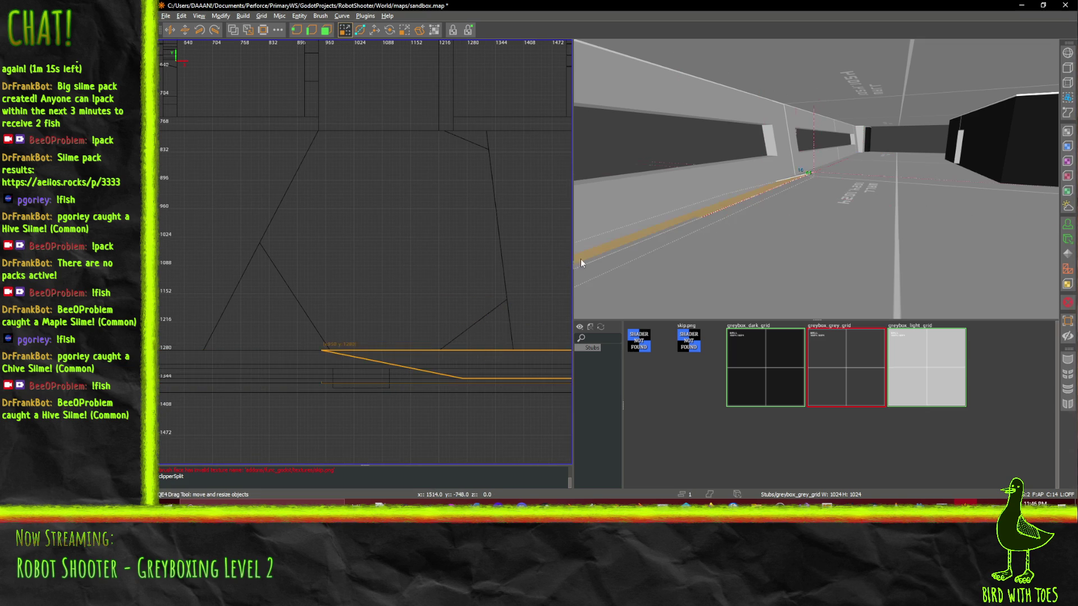
left_click(360, 30)
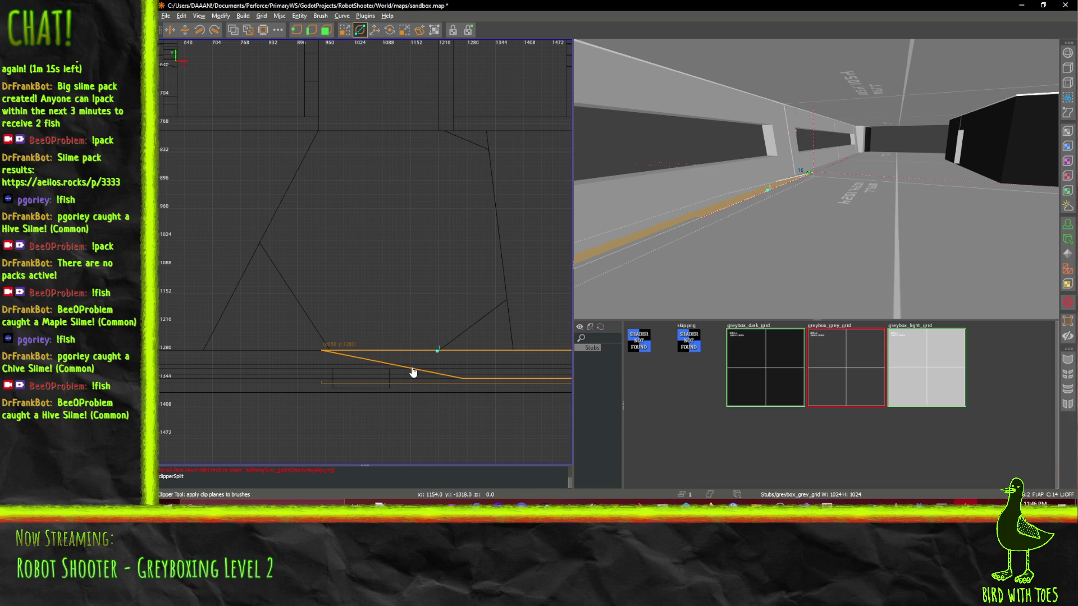
left_click(412, 367)
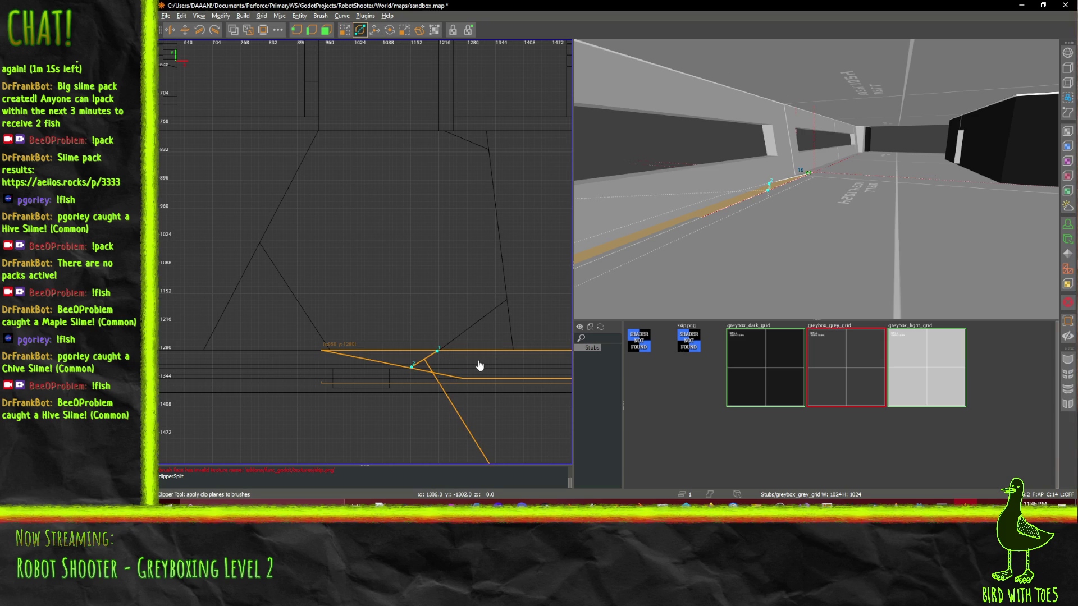
key("Escape")
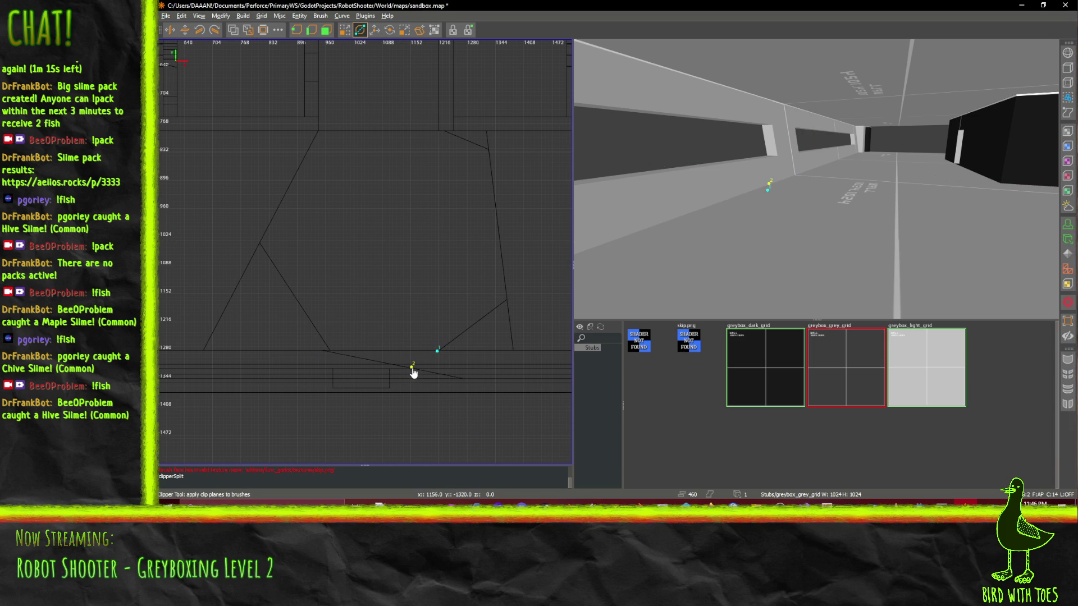
left_click_drag(412, 369, 425, 372)
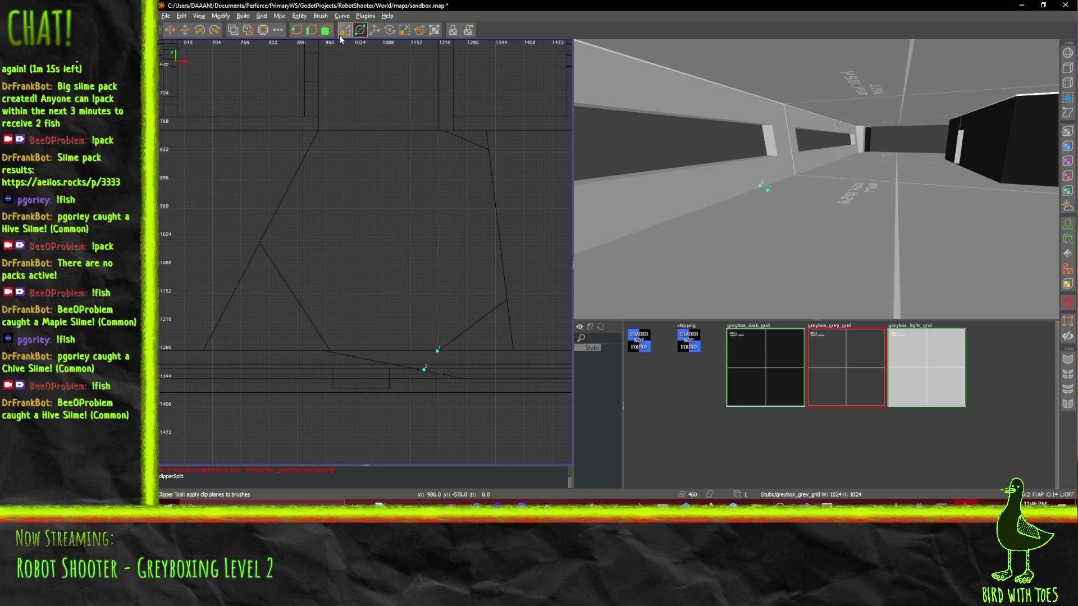
key("q")
- Select the sloped strip, set clip points at the slant corner and split it
left_click(757, 193, "shift")
left_click(754, 198, "shift")
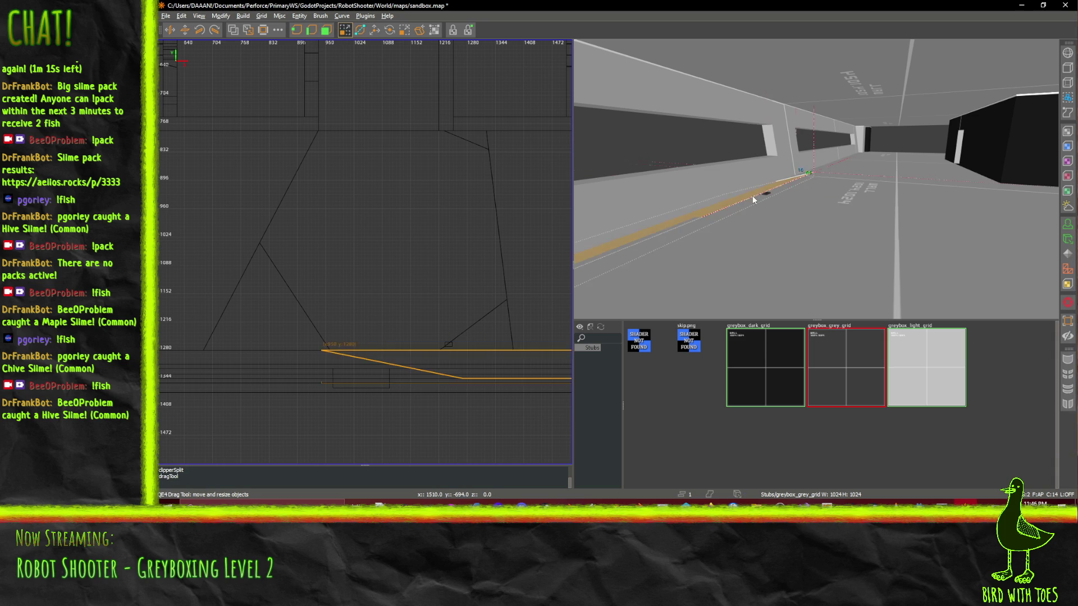
left_click(360, 30)
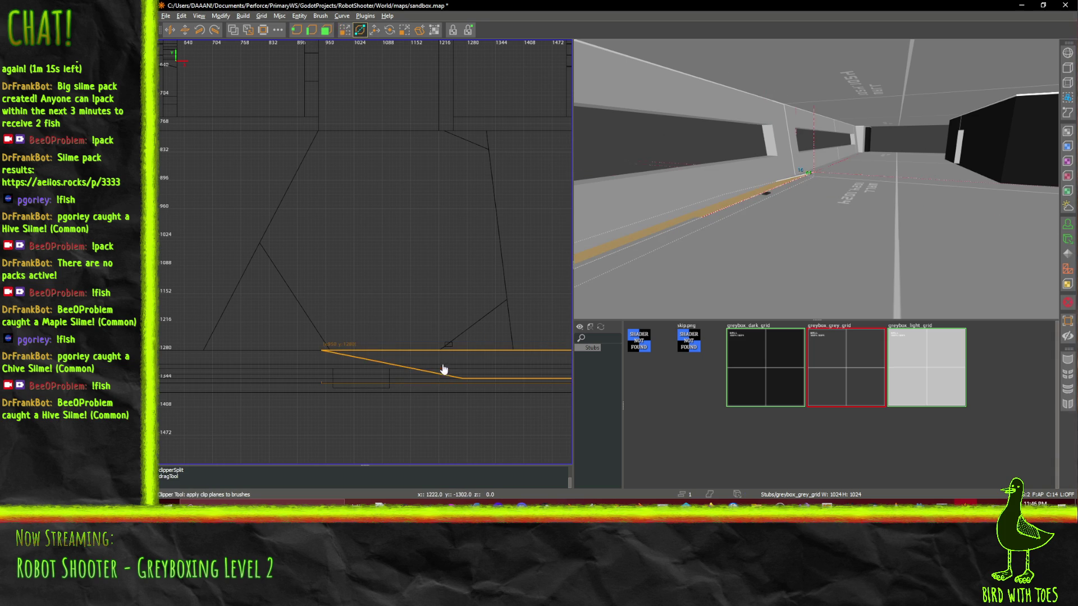
left_click(441, 351)
left_click(437, 362)
key("Return")
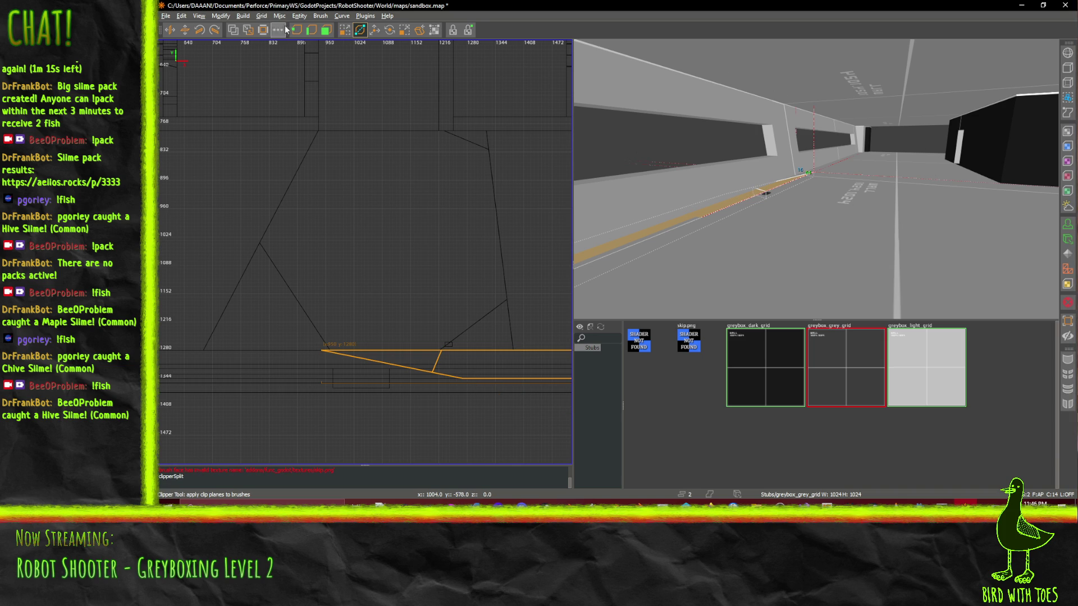
left_click(344, 30)
- Select the heptagonal platform and its wedge piece, restoring the accidentally deleted wedge
left_click(774, 186)
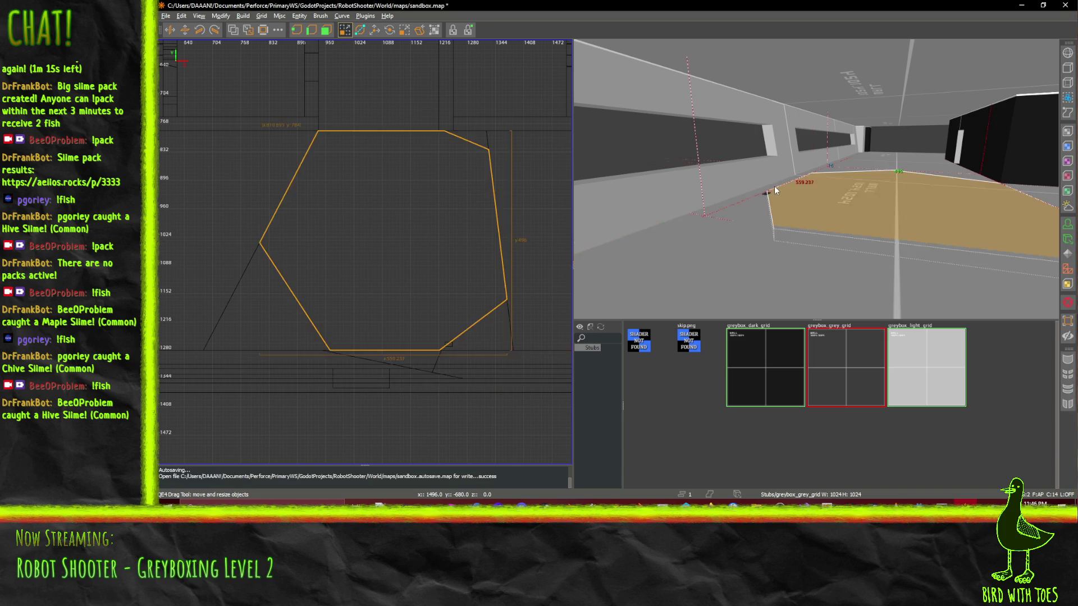
left_click(778, 186)
key("Delete")
left_click(837, 195)
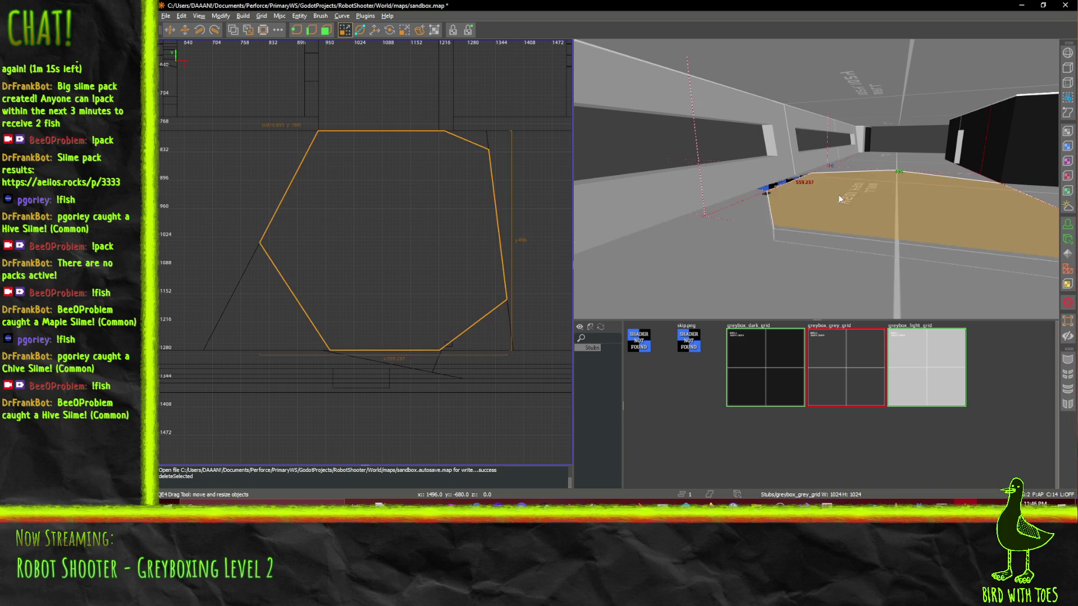
key("ctrl+z")
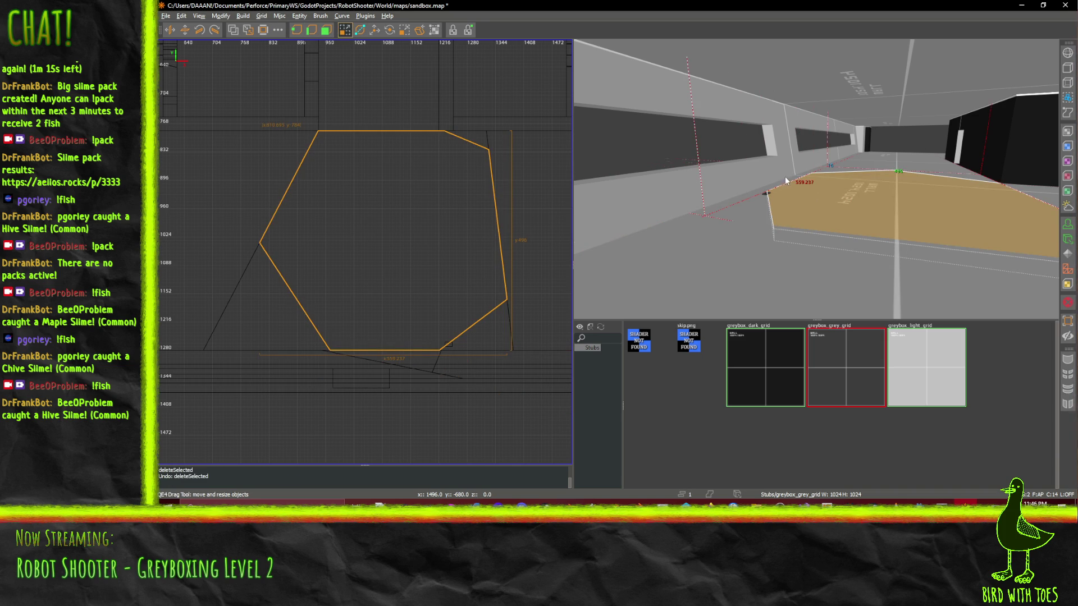
left_click(778, 185)
left_click(857, 201, "shift")
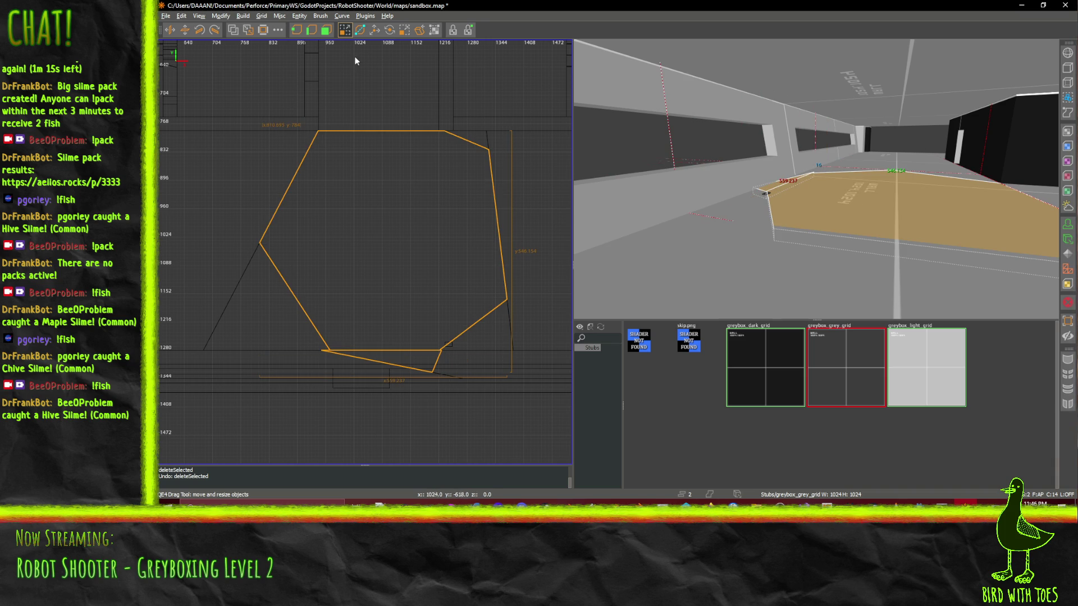
- Lower the platform and wedge by 114 units, then a further 38 units
left_click(375, 29)
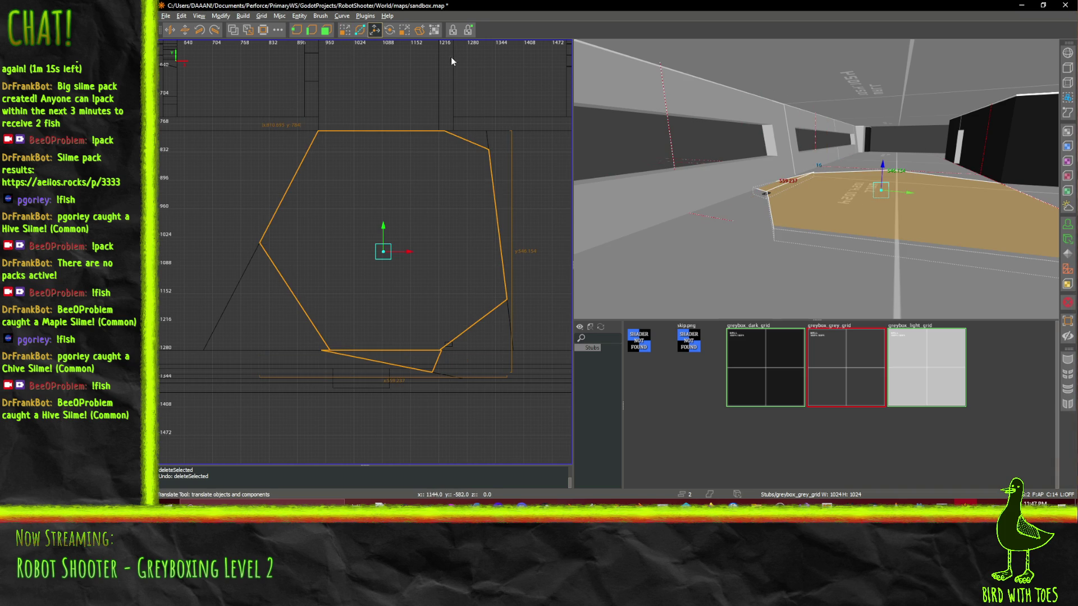
left_click(886, 169)
left_click(782, 187, "shift")
left_click_drag(881, 167, 885, 213)
right_click(885, 213)
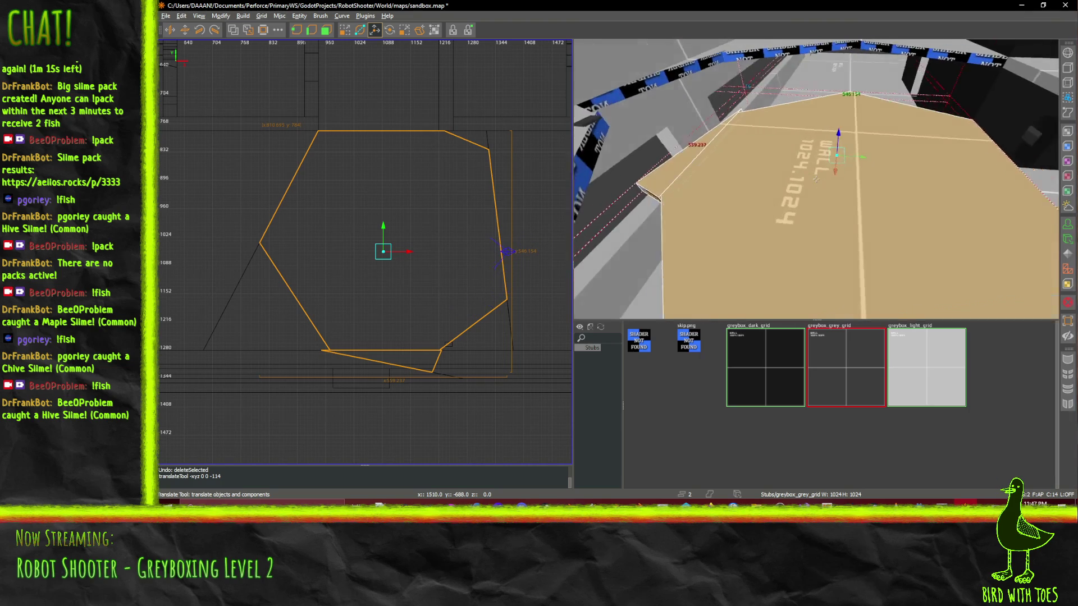
right_click(791, 171)
mouse_move(799, 123)
left_mouse_down()
mouse_move(803, 188)
mouse_move(804, 138)
mouse_move(806, 147)
left_mouse_up()
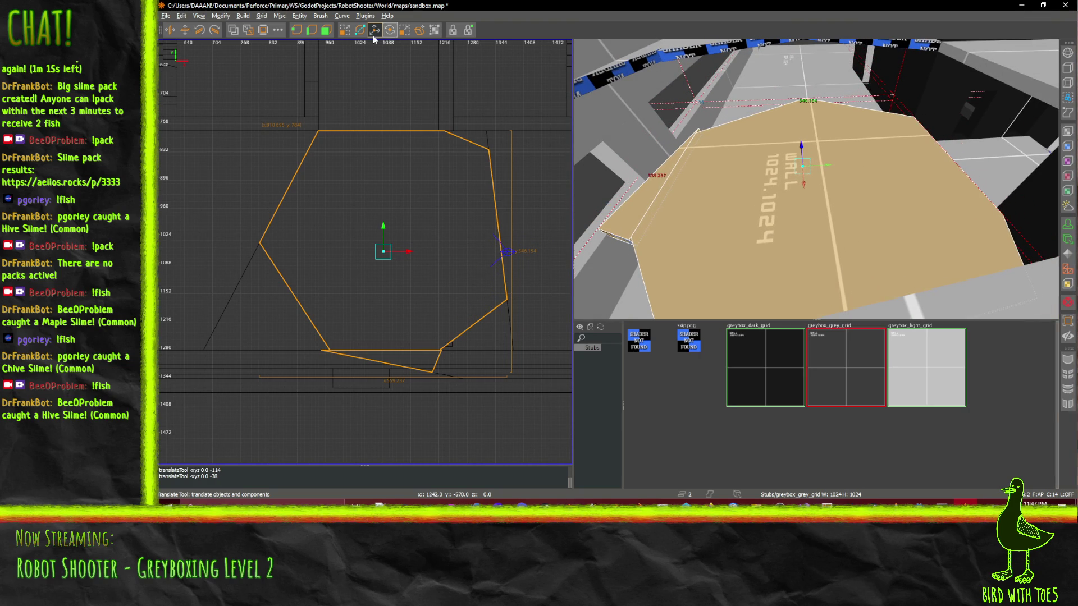
- Rotate the platform slightly about its lower-left corner, then shift it -14 units along Y
left_click(389, 30)
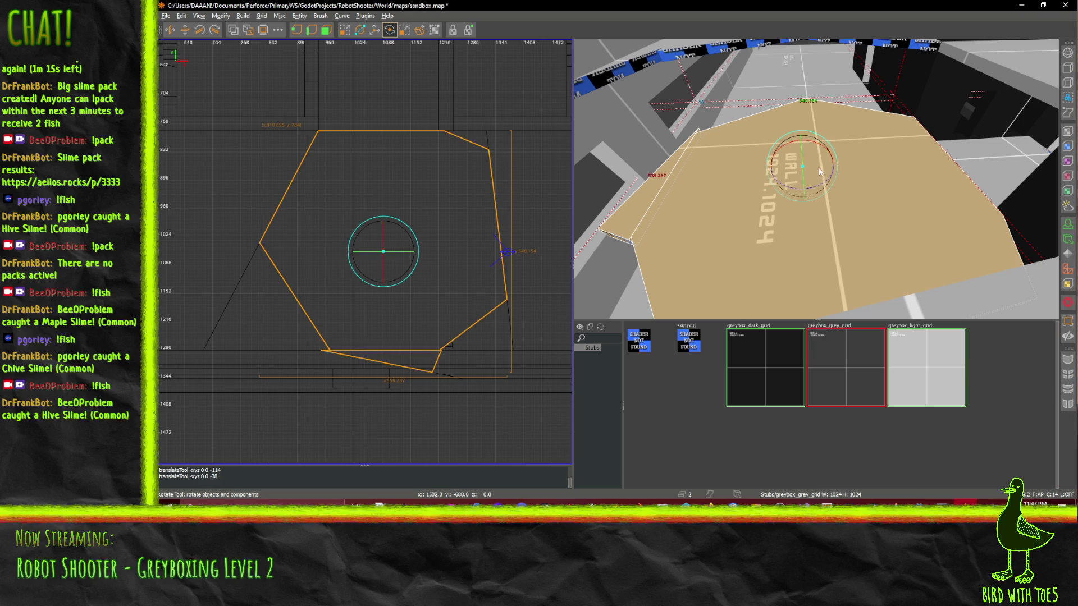
mouse_move(803, 166)
left_mouse_down()
mouse_move(664, 167)
mouse_move(672, 147)
left_mouse_up()
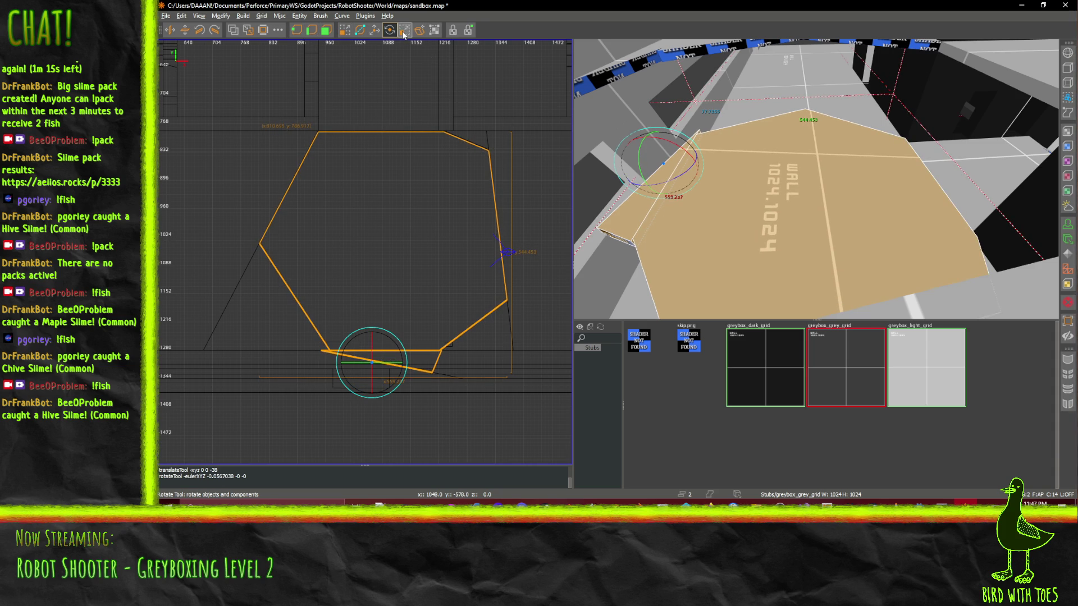
left_click(374, 30)
left_click_drag(824, 180, 814, 177)
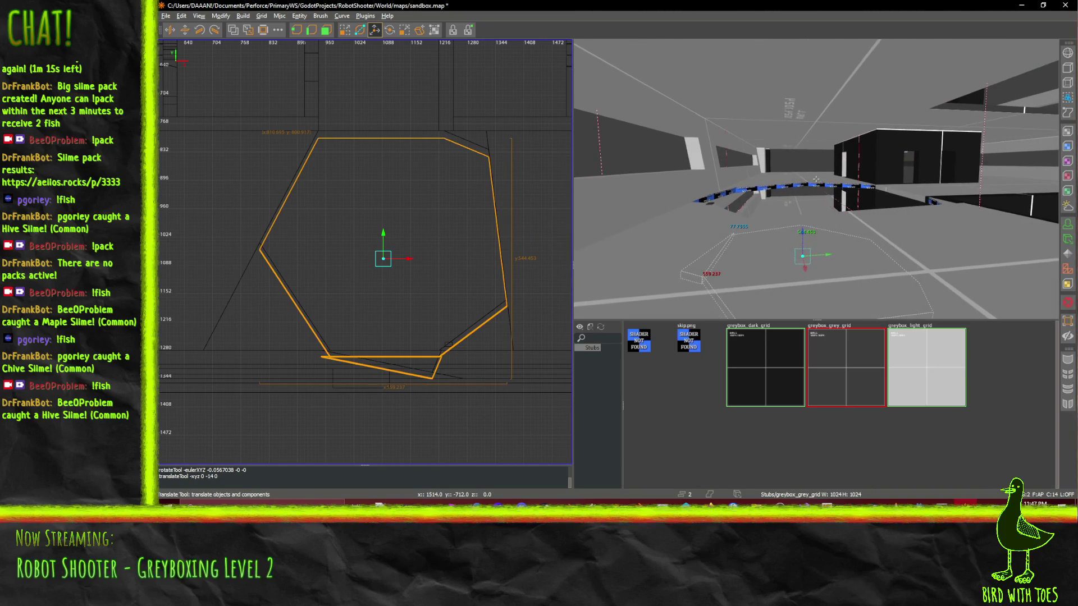
- Fly the 3D camera past the black building to look down on the stairwell
right_click(815, 178)
key("Up")
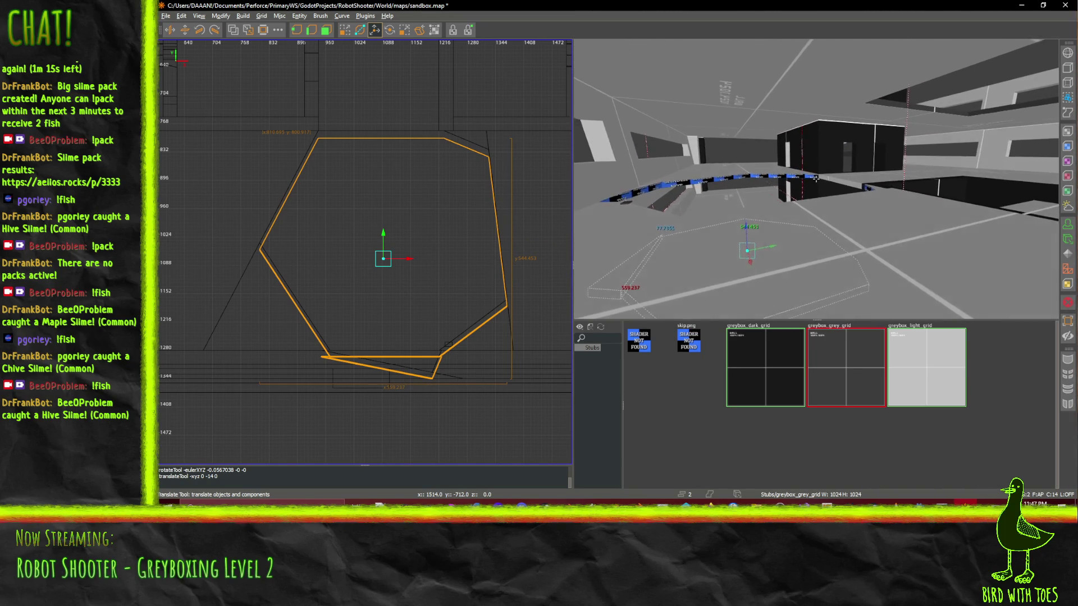
key("Down")
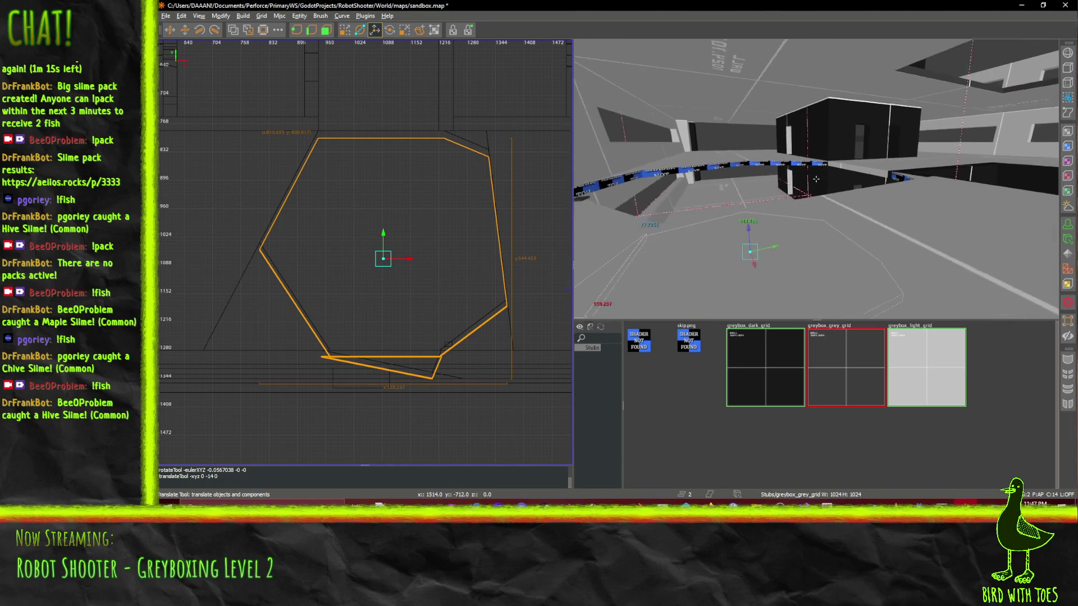
key("Up")
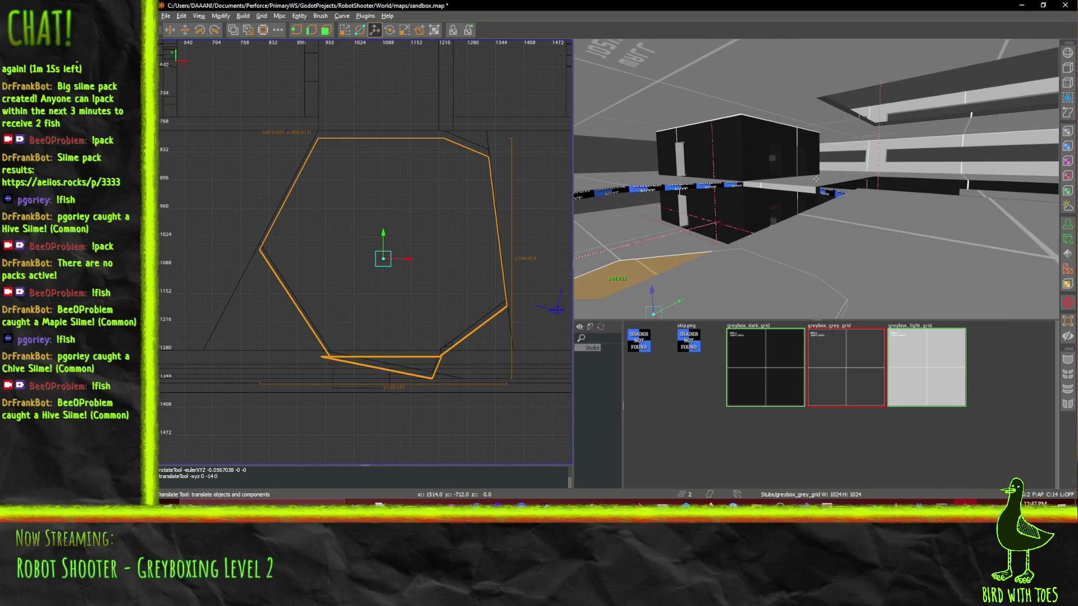
key("Up")
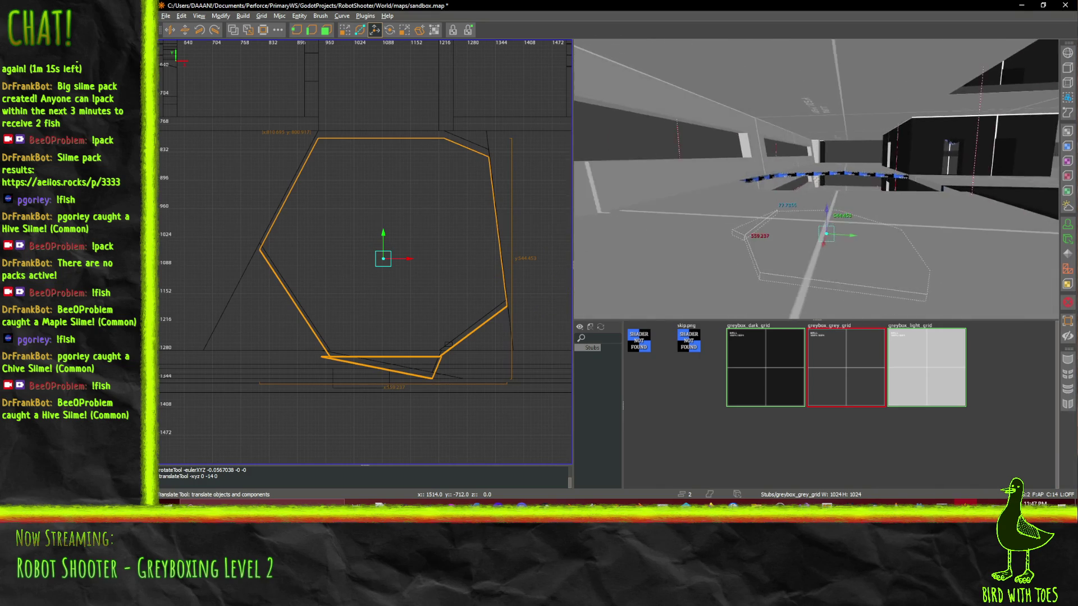
key("Down")
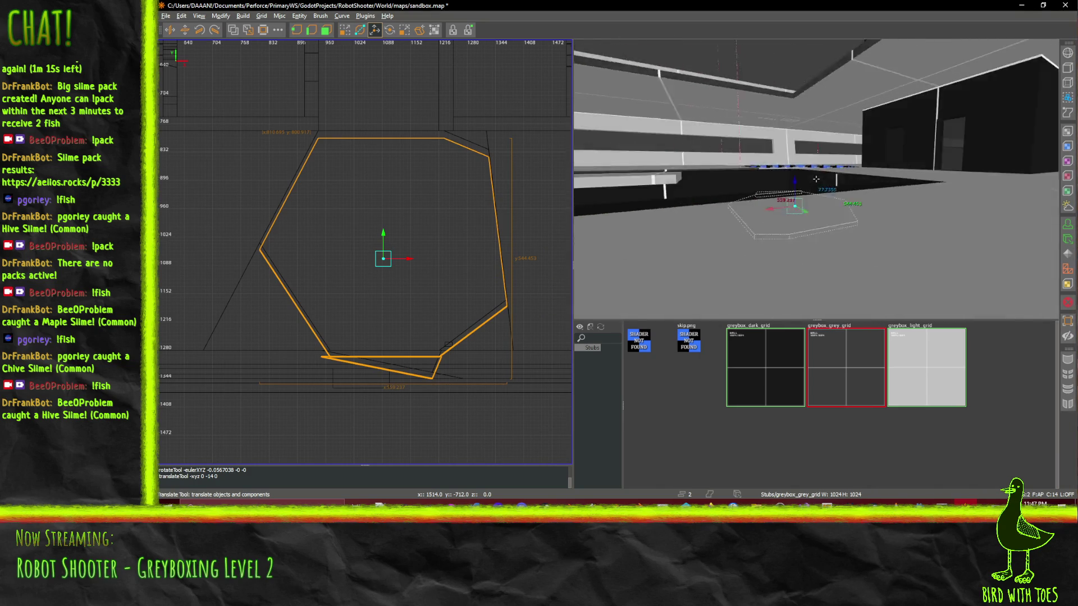
key("Up")
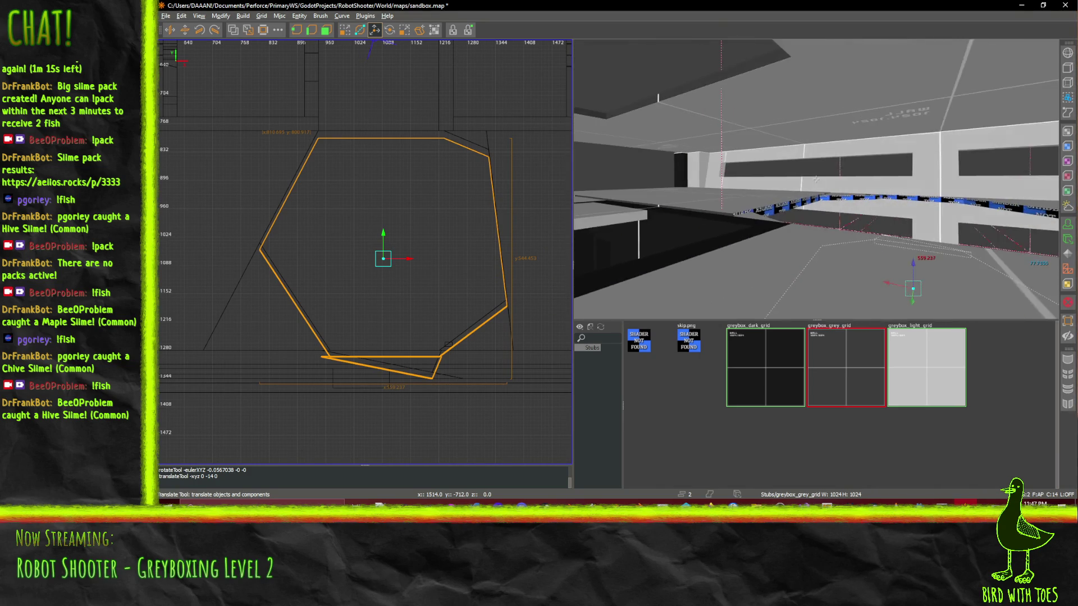
key("Up")
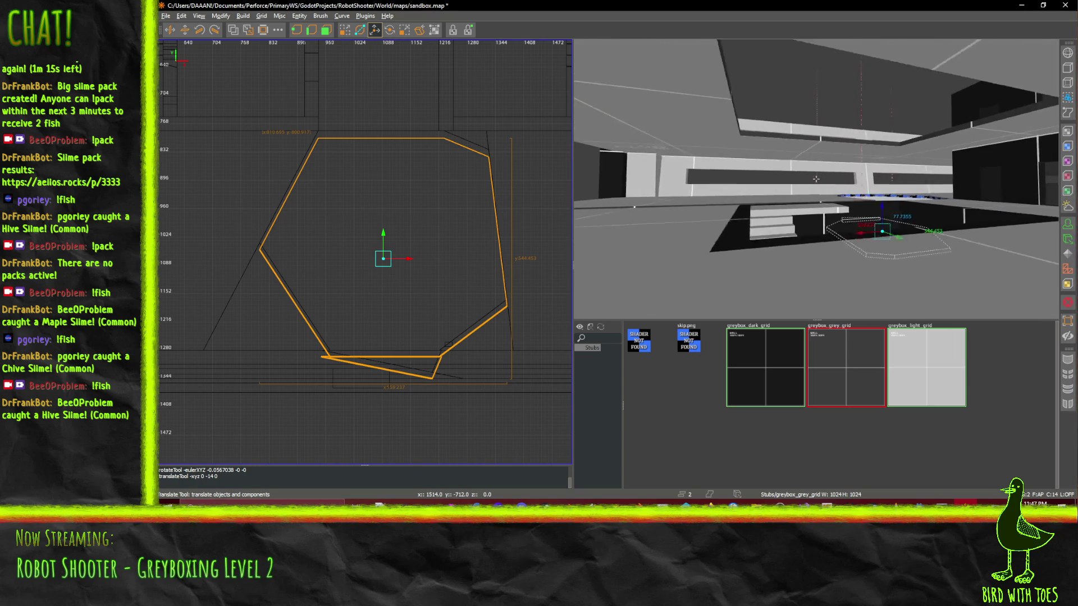
key("Up")
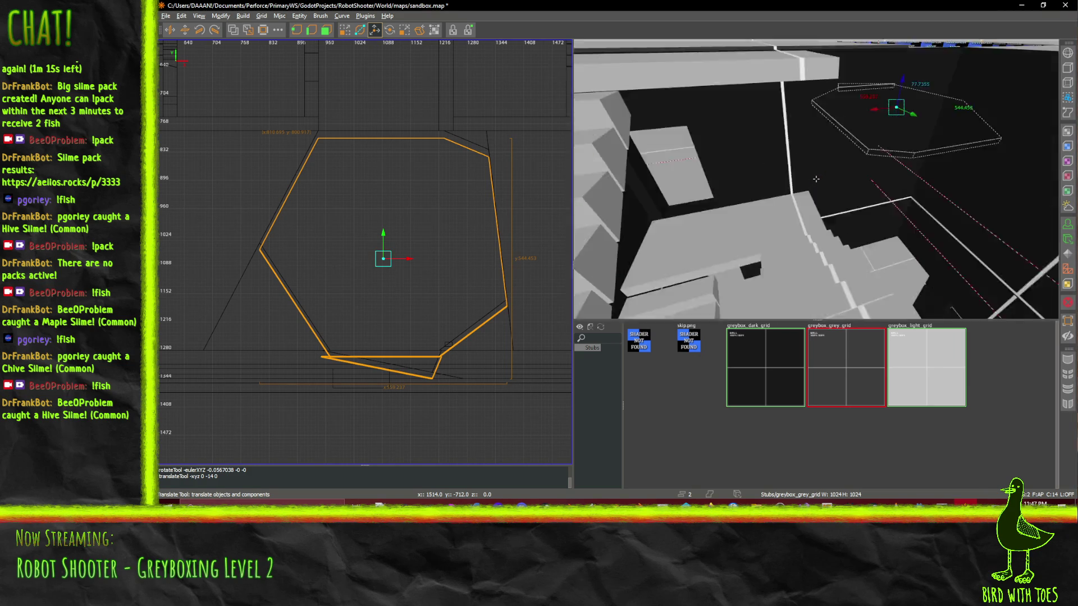
right_click(816, 179)
- Select the landing, back strip and stairwell wall brushes in the 3D view
key("Escape")
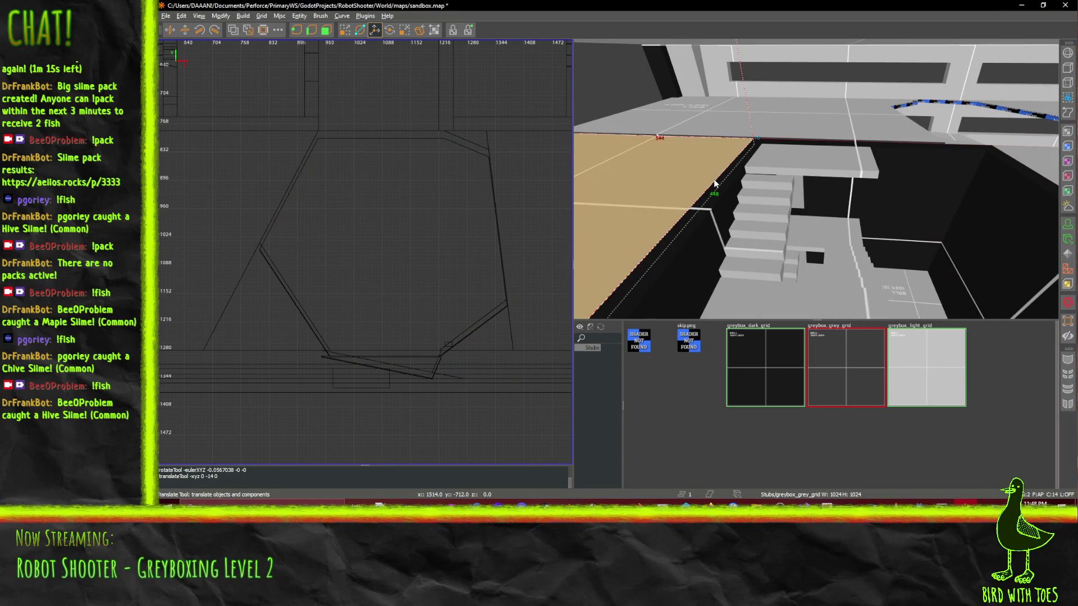
left_click(724, 187, "shift")
left_click(797, 148, "shift")
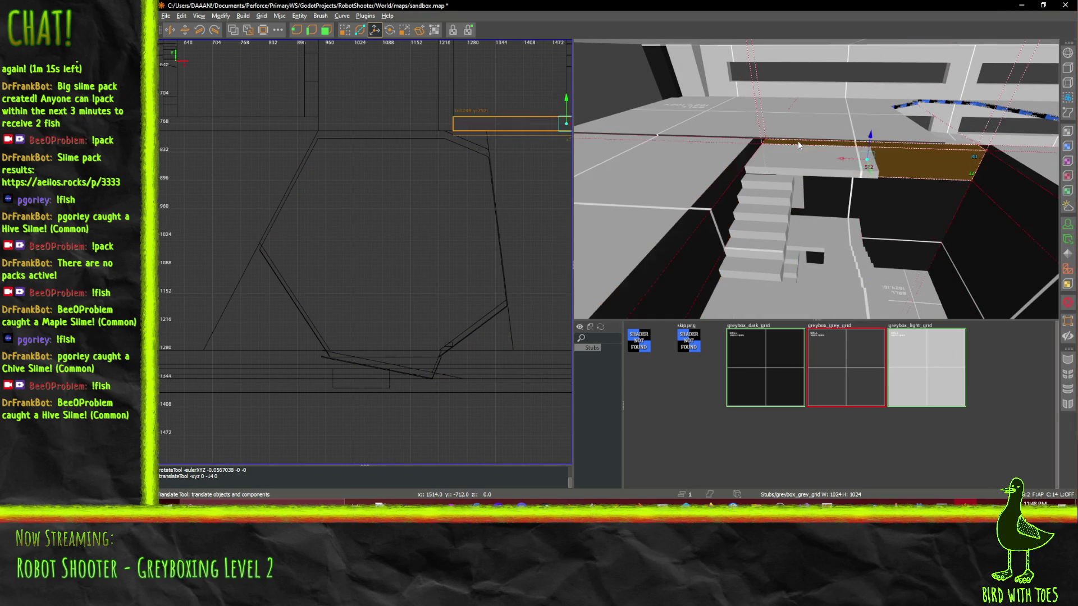
left_click(904, 194, "shift")
left_click(909, 196, "shift")
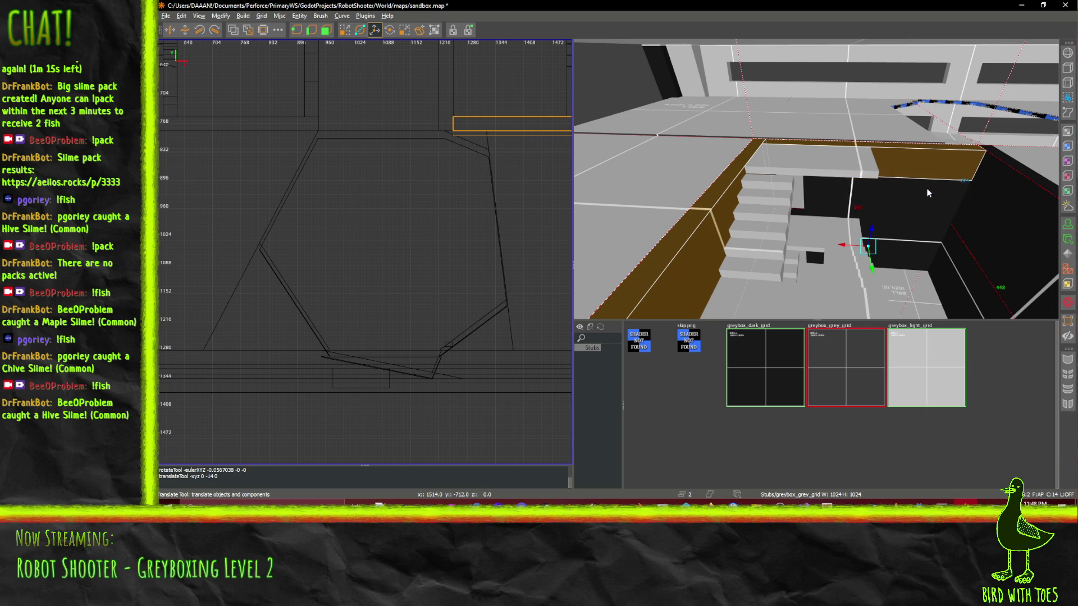
left_click(992, 184, "shift")
left_click(917, 204, "shift")
mouse_move(916, 203)
left_mouse_down()
mouse_move(816, 178)
mouse_move(817, 188)
left_mouse_up()
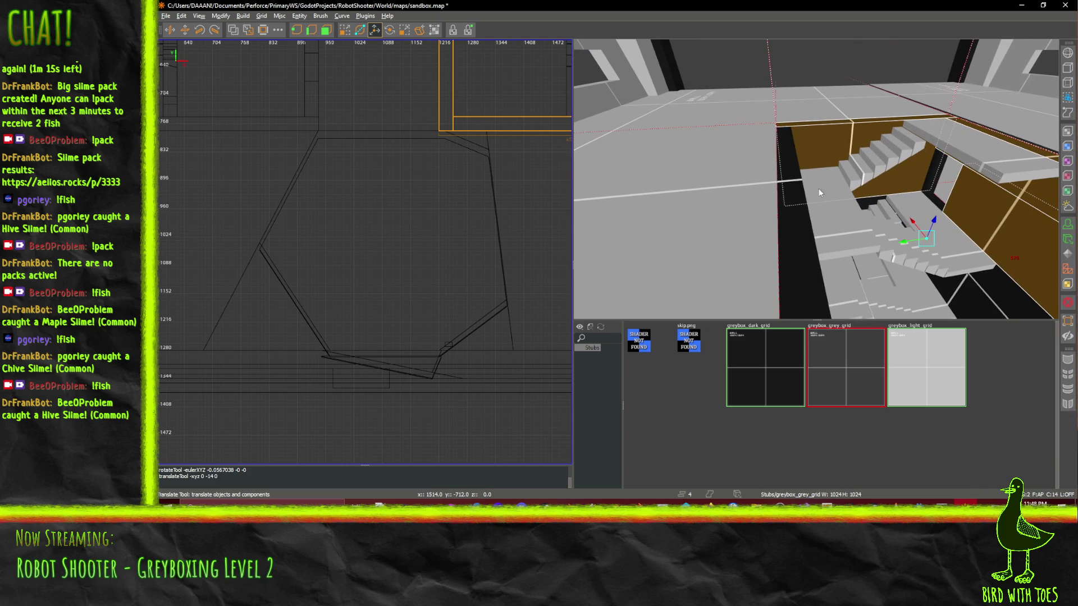
- Add the left wall and right-hand brush, then raise the selection 224 units
left_click(788, 213, "shift")
left_click(940, 170, "shift")
mouse_move(942, 170)
left_mouse_down()
mouse_move(816, 178)
mouse_move(860, 207)
left_mouse_up()
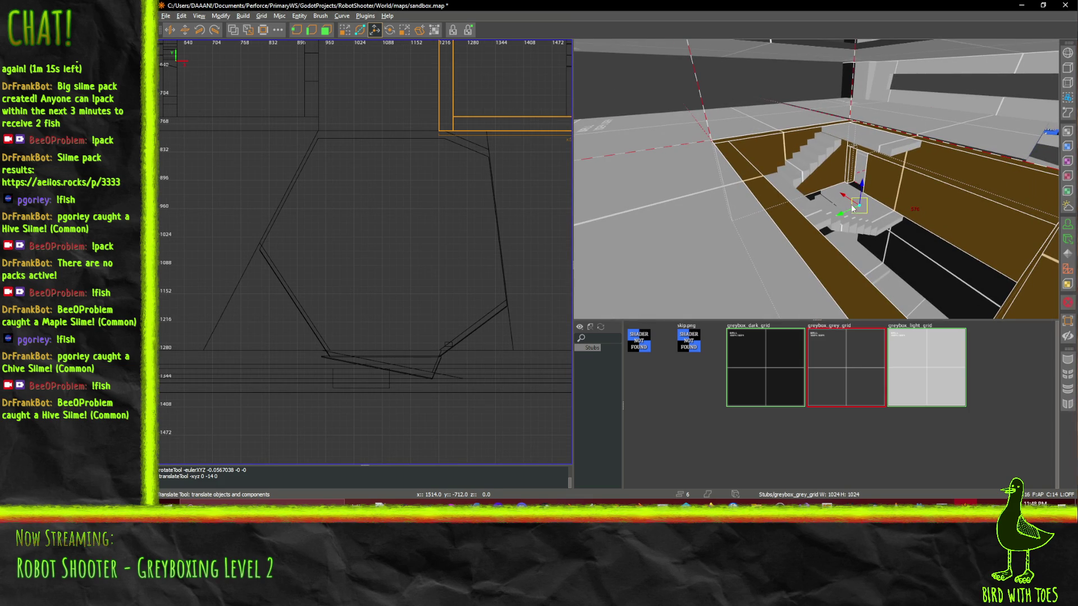
scroll(875, 182, "up", 10)
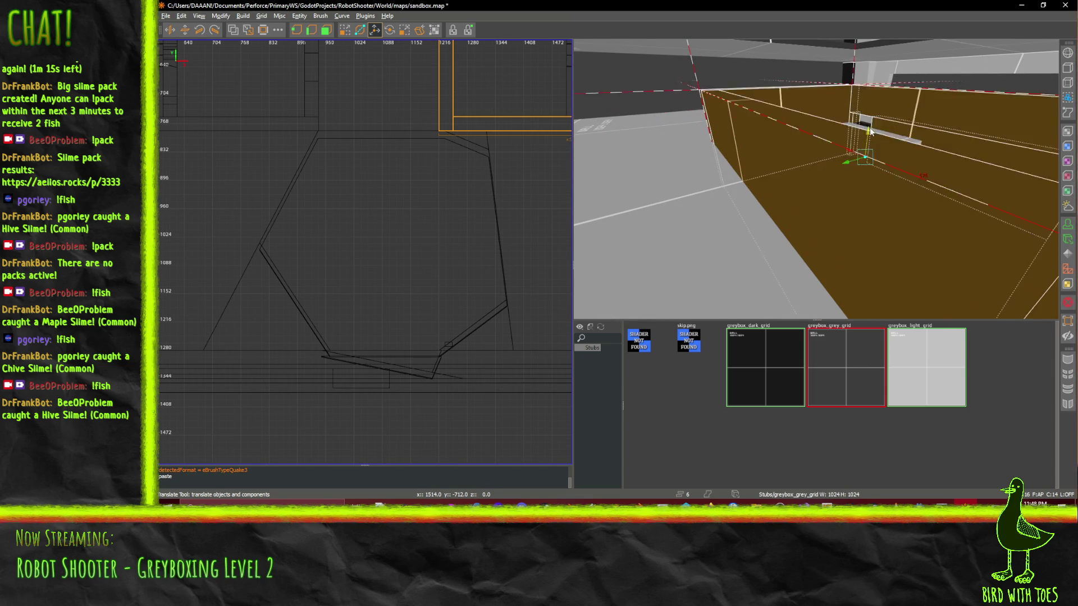
left_click_drag(888, 69, 891, 60)
right_click(891, 60)
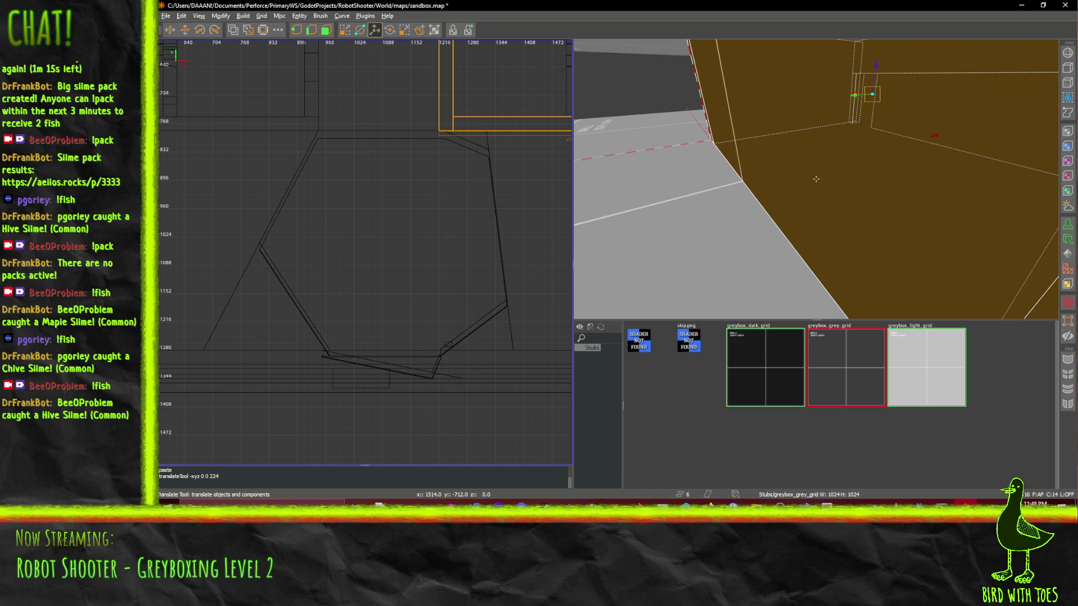
mouse_move(816, 179)
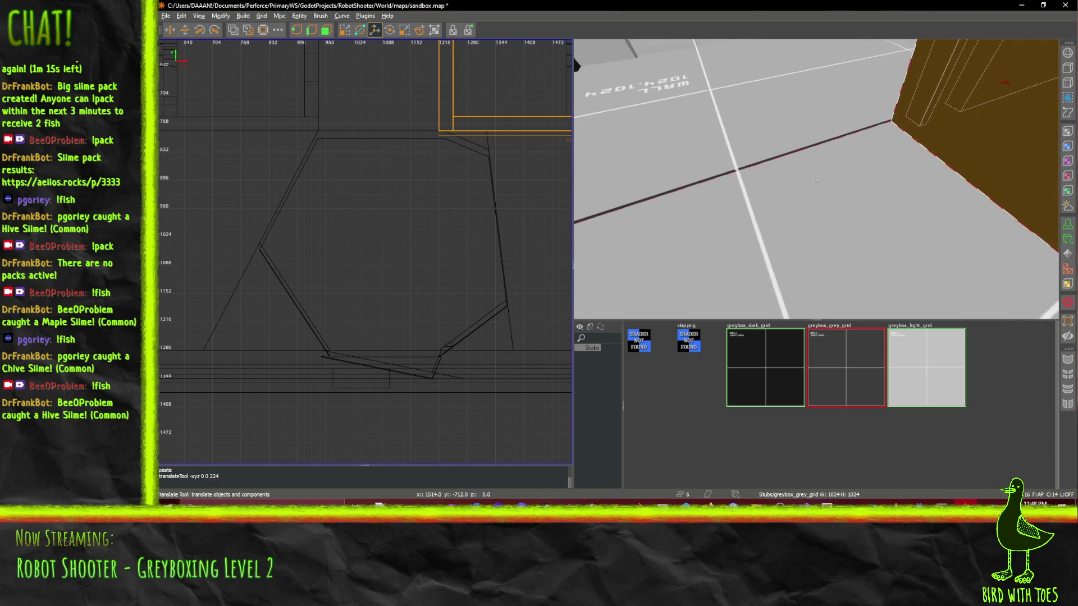
right_click(816, 179)
- Select the corridor floor brush and lower it 4 units along Z
left_click(763, 177, "shift")
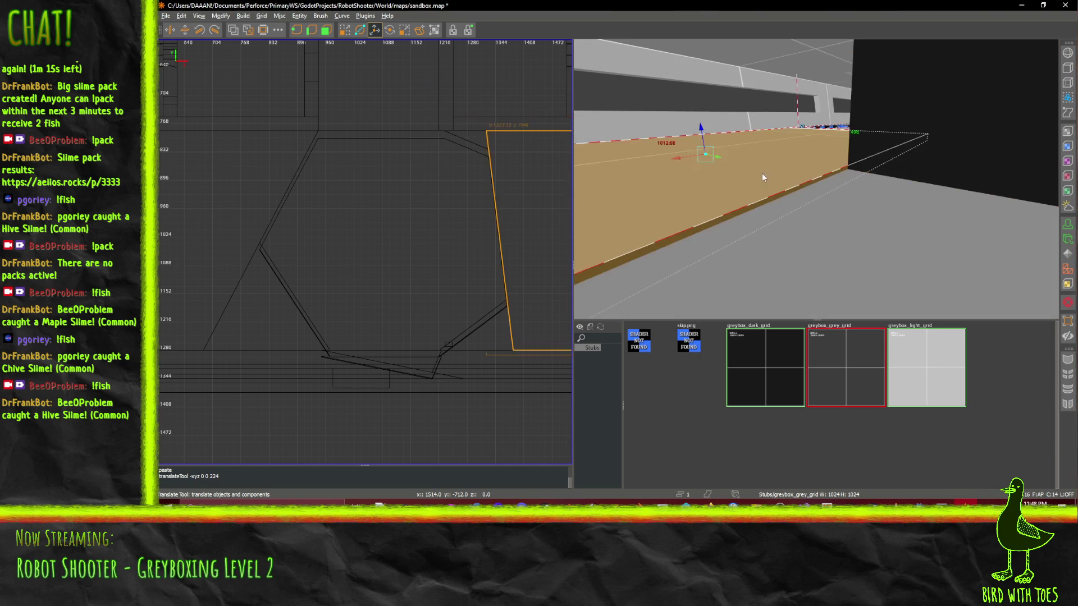
left_click(699, 125, "ctrl+shift")
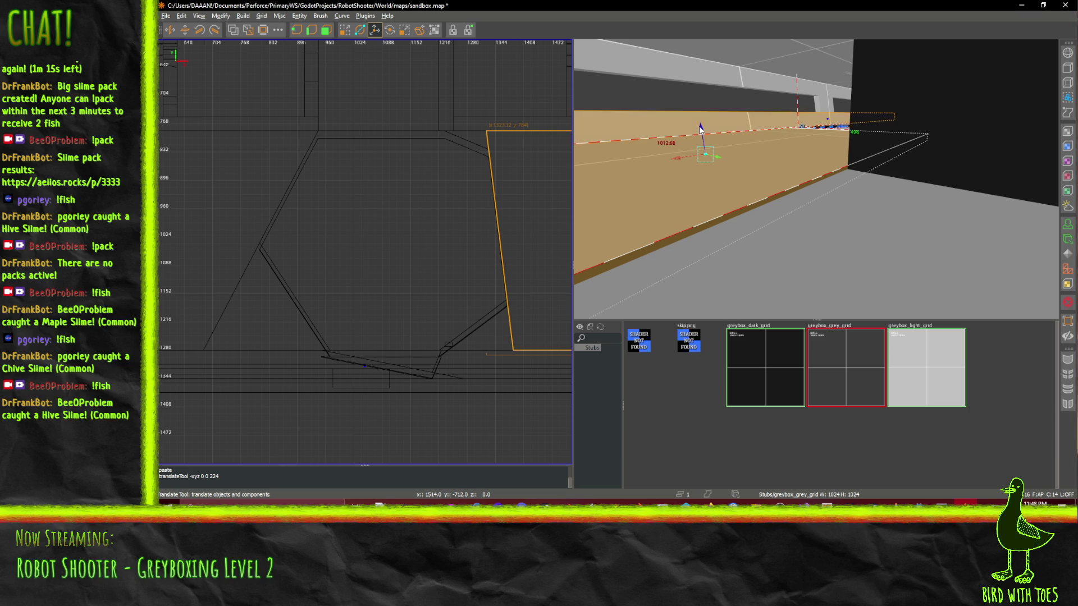
left_click(794, 212, "shift")
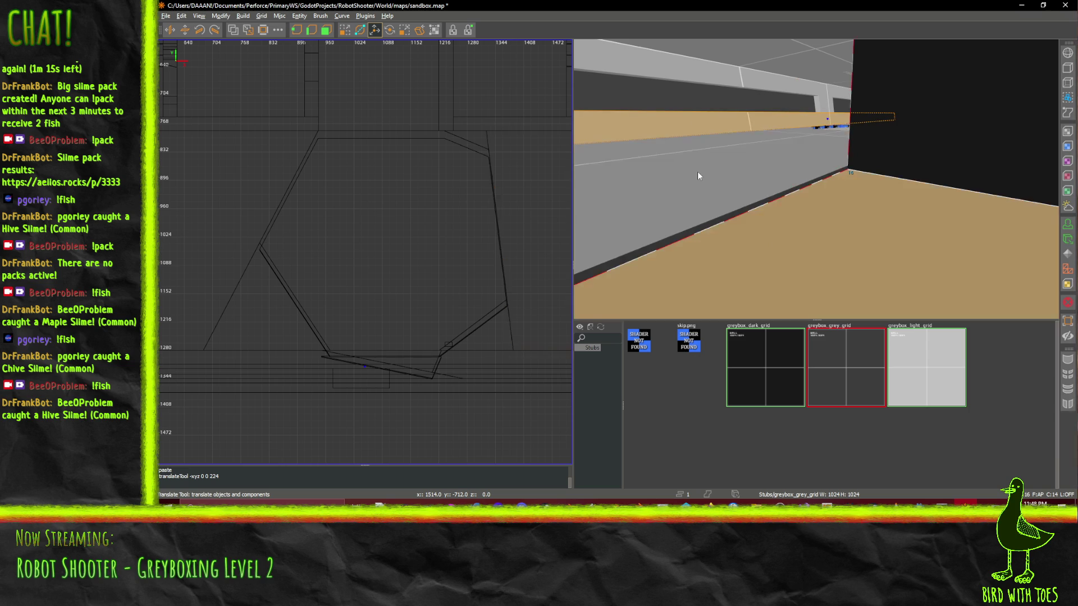
left_click(715, 172, "shift")
left_click(715, 172, "shift")
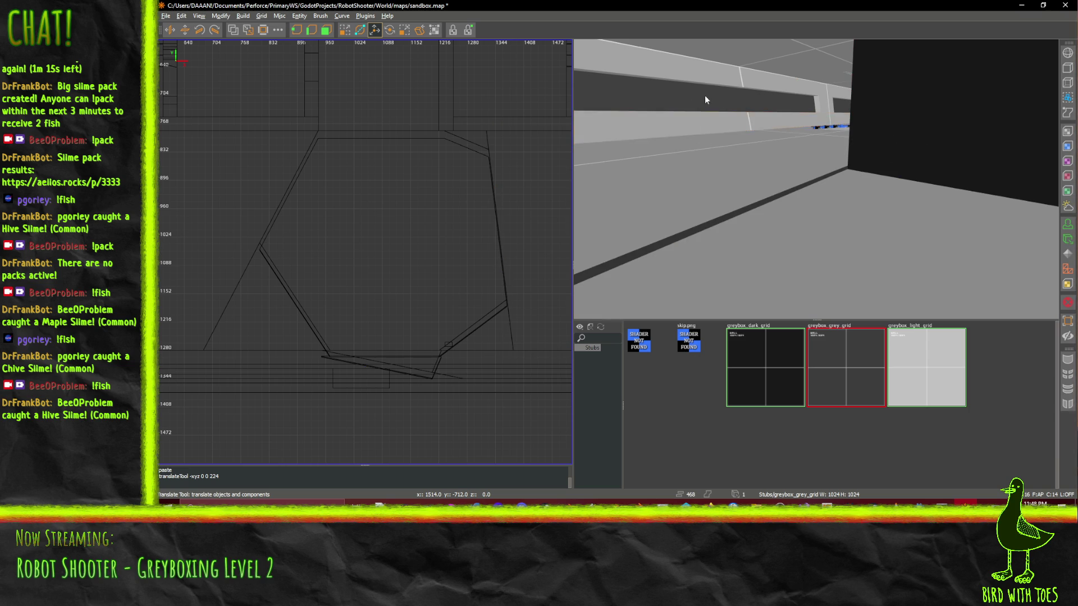
left_click(724, 168, "shift")
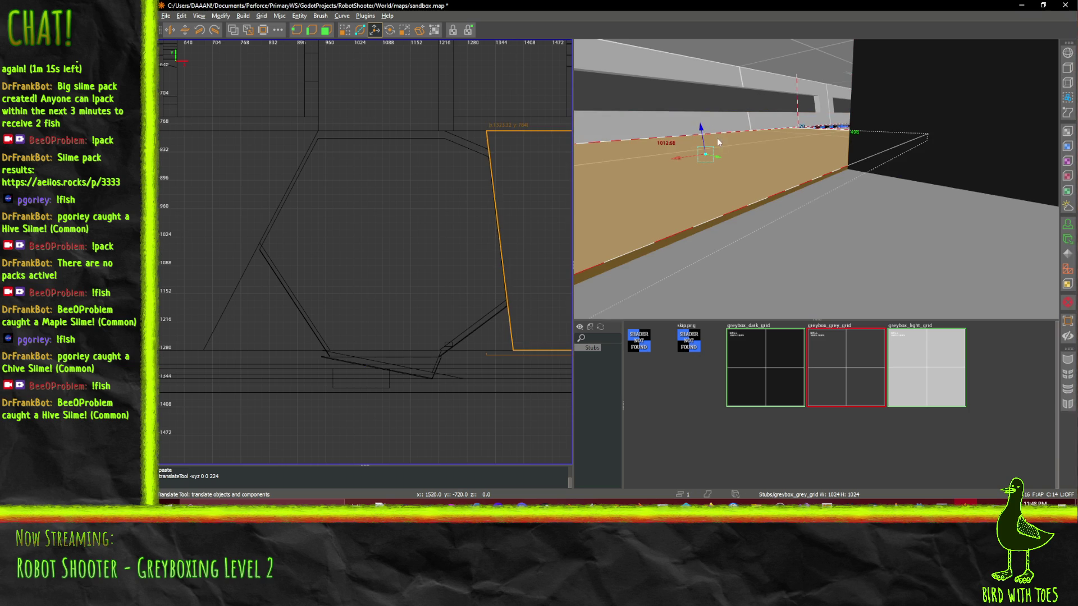
left_click_drag(700, 127, 702, 131)
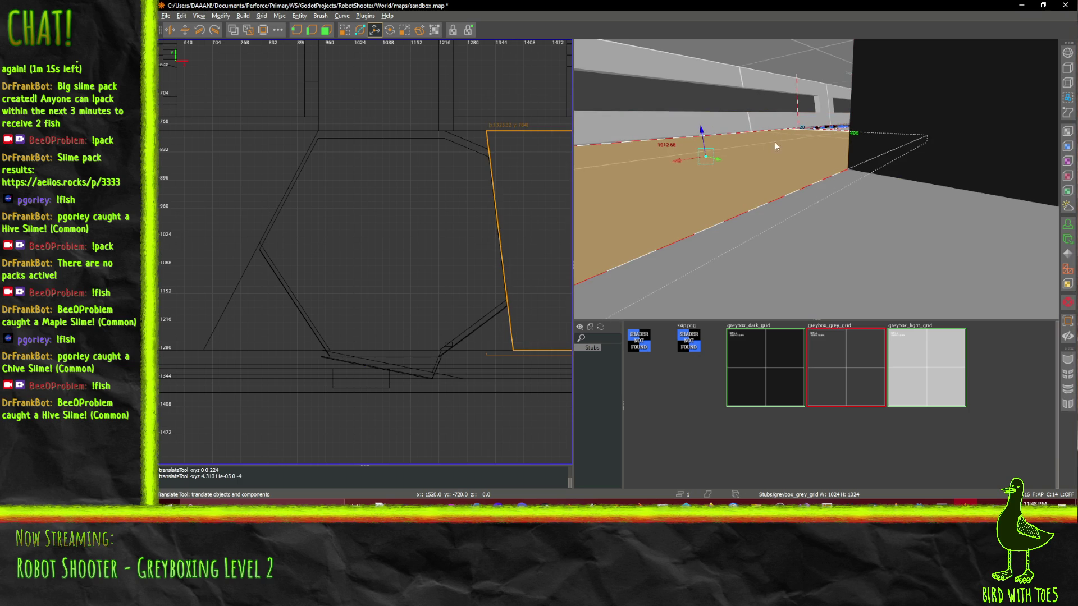
left_click_drag(775, 146, 816, 178)
- Delete the small stray brush near the platform and save the map
left_click(849, 224)
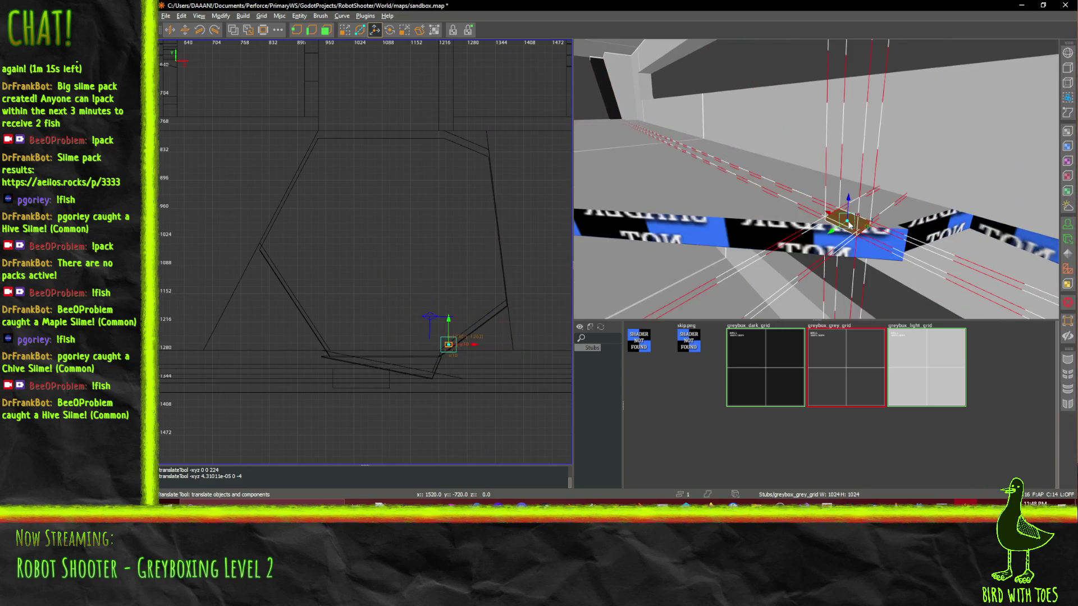
key("Delete")
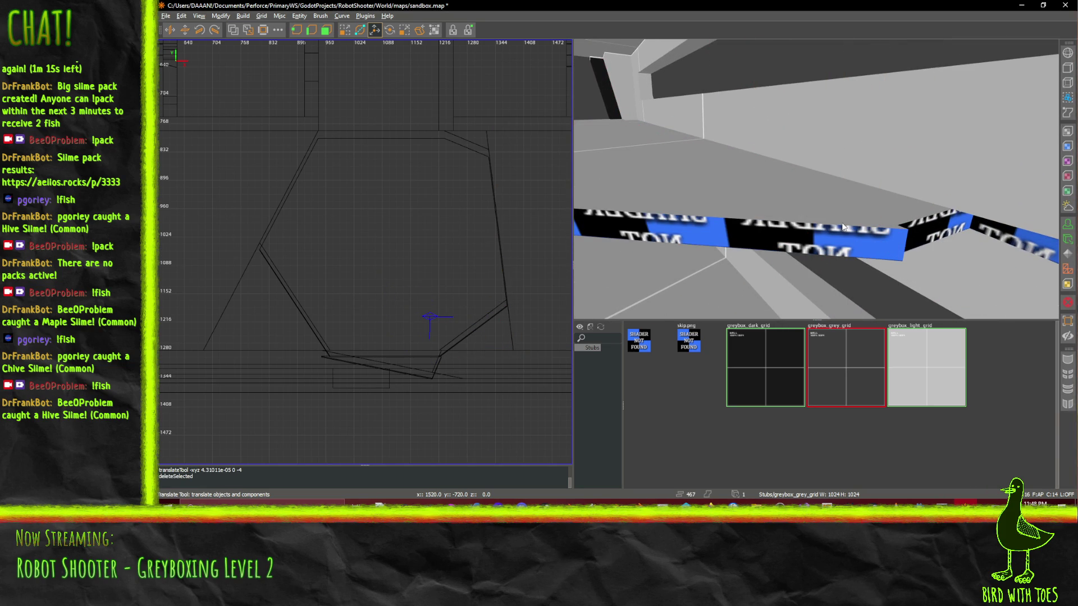
key("ctrl+s")
- Fly through the level in 3D, reviewing the floor and corridors
left_click_drag(842, 226, 815, 178)
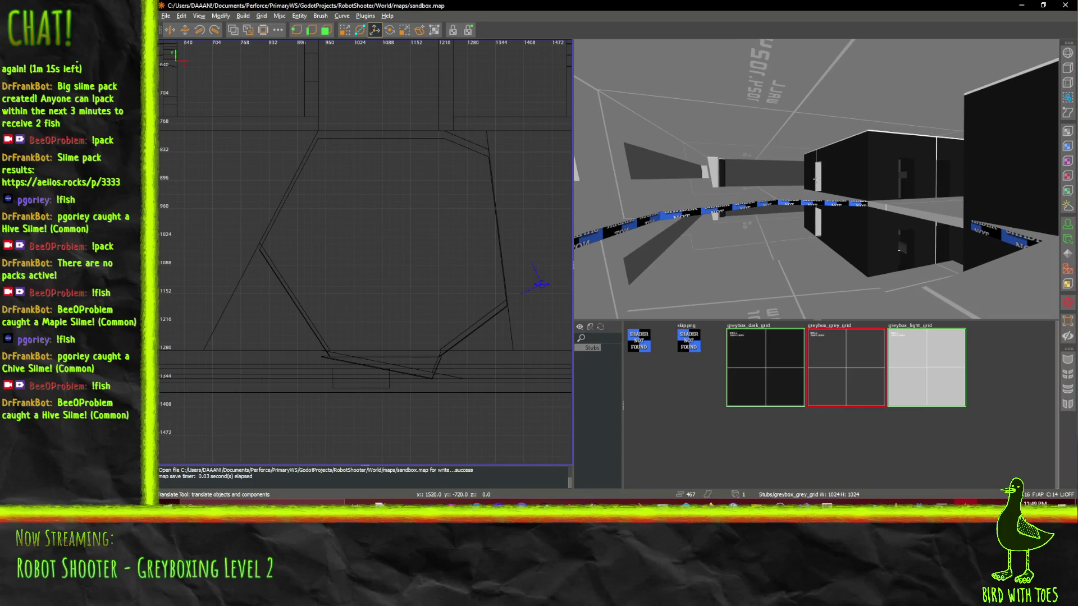
left_click_drag(816, 179, 816, 178)
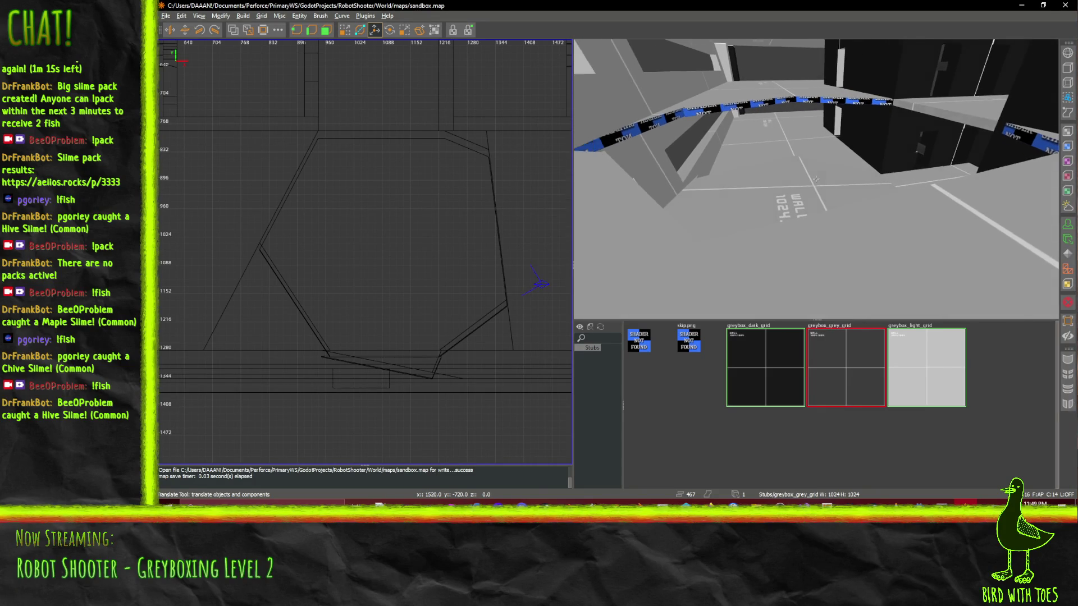
left_click_drag(816, 178, 816, 178)
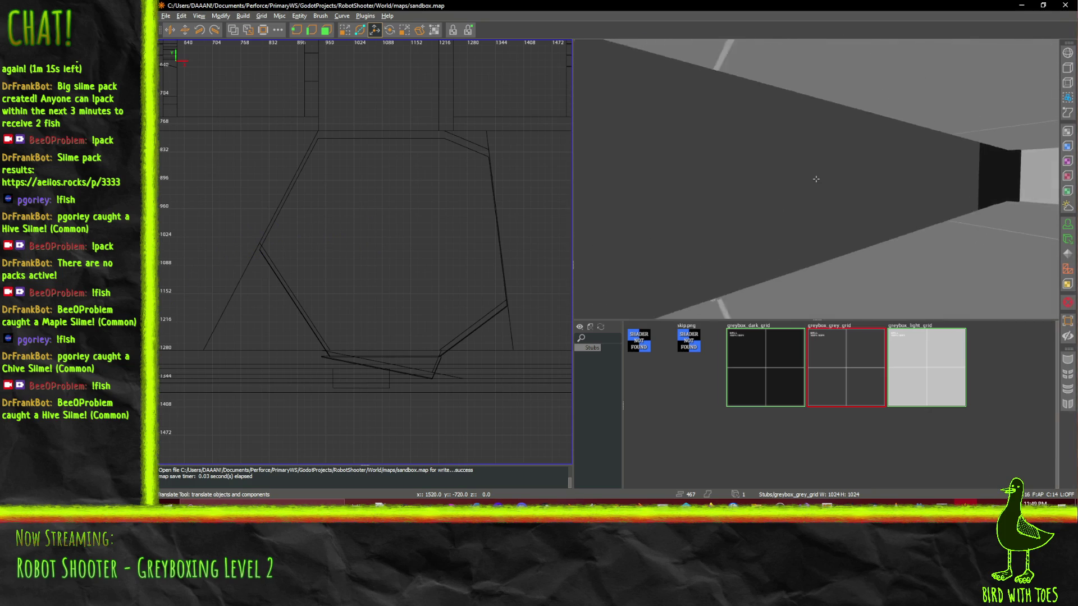
left_click_drag(815, 178, 815, 179)
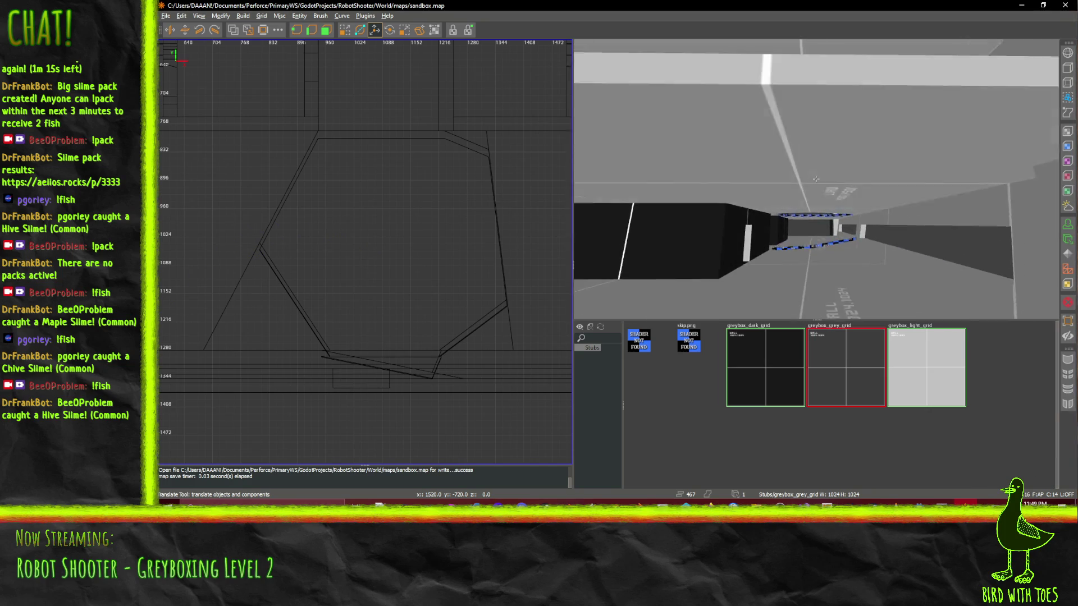
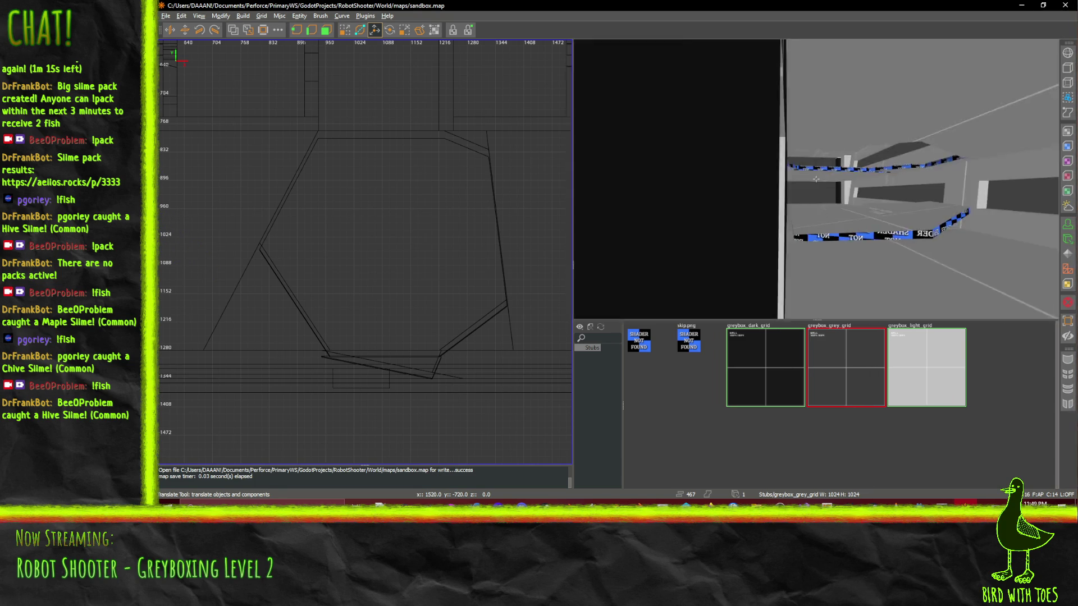
- Fly the camera through the level toward the dark block building and switch tool modes
key("w")
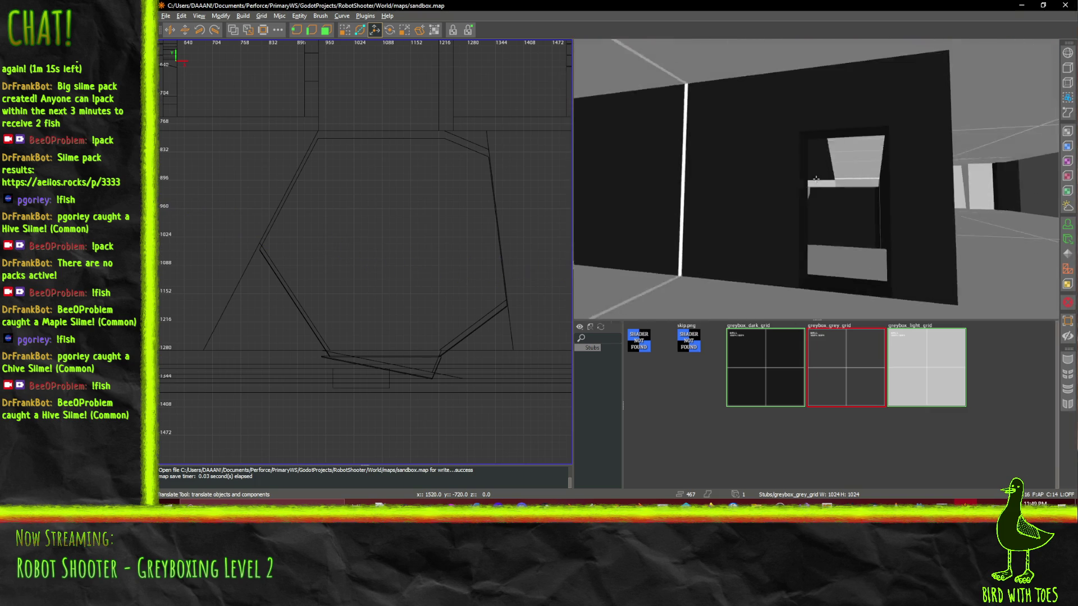
key("w")
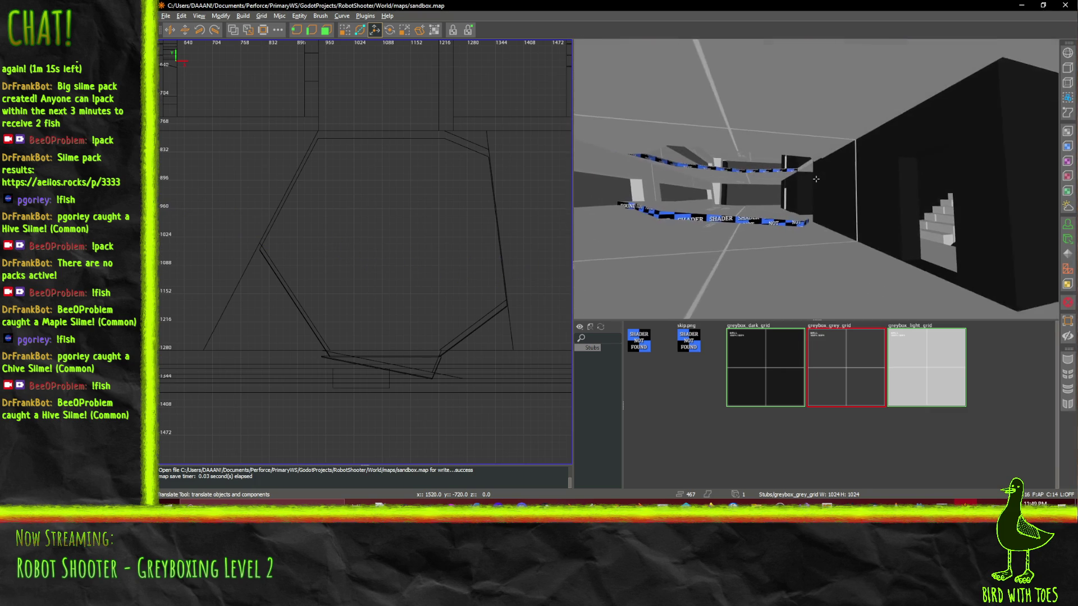
key("w")
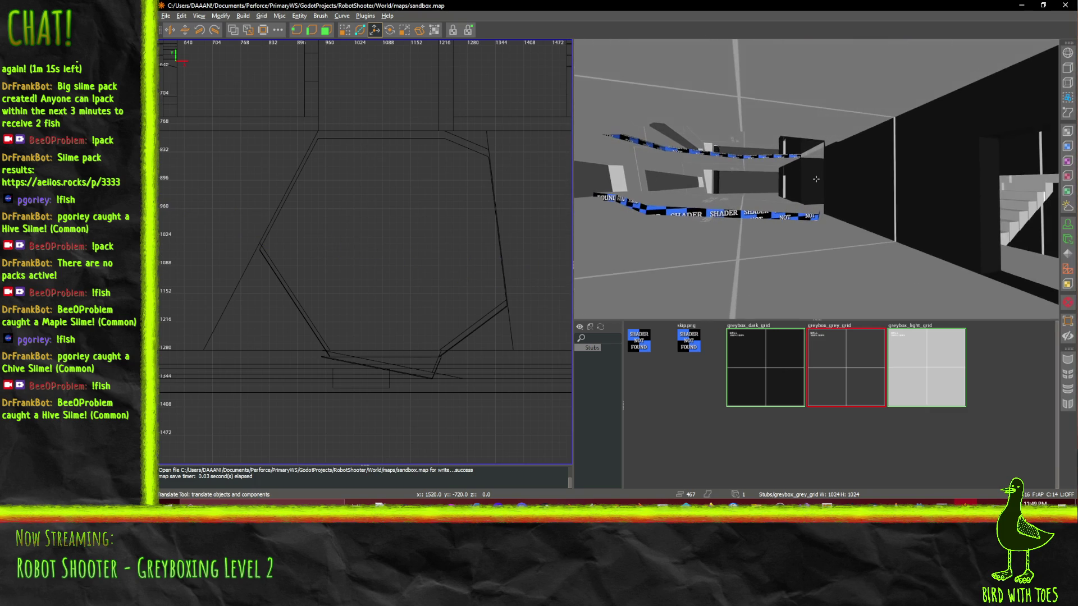
key("w")
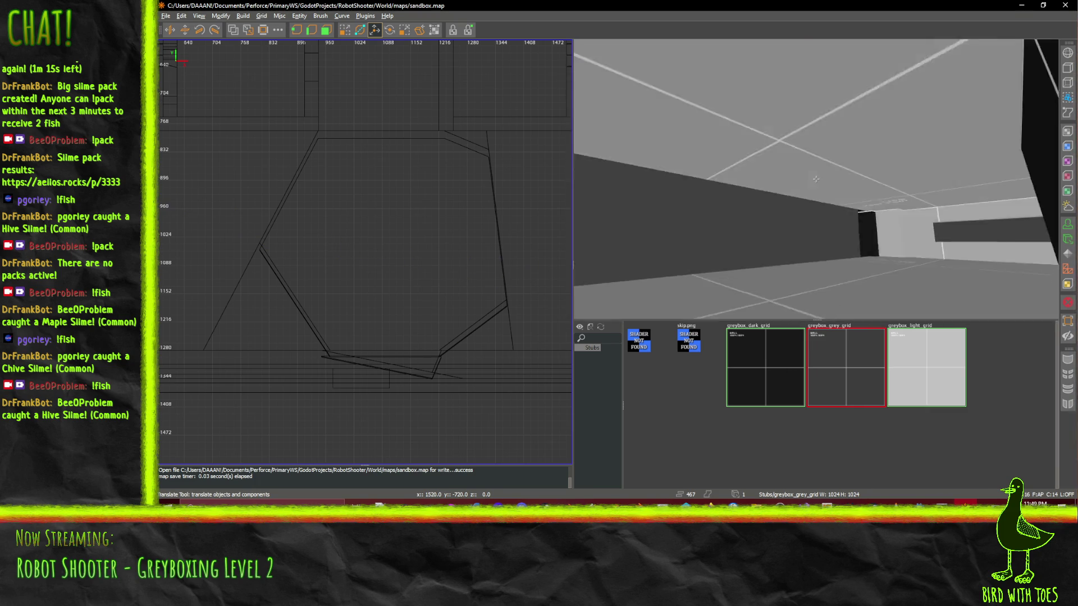
key("w")
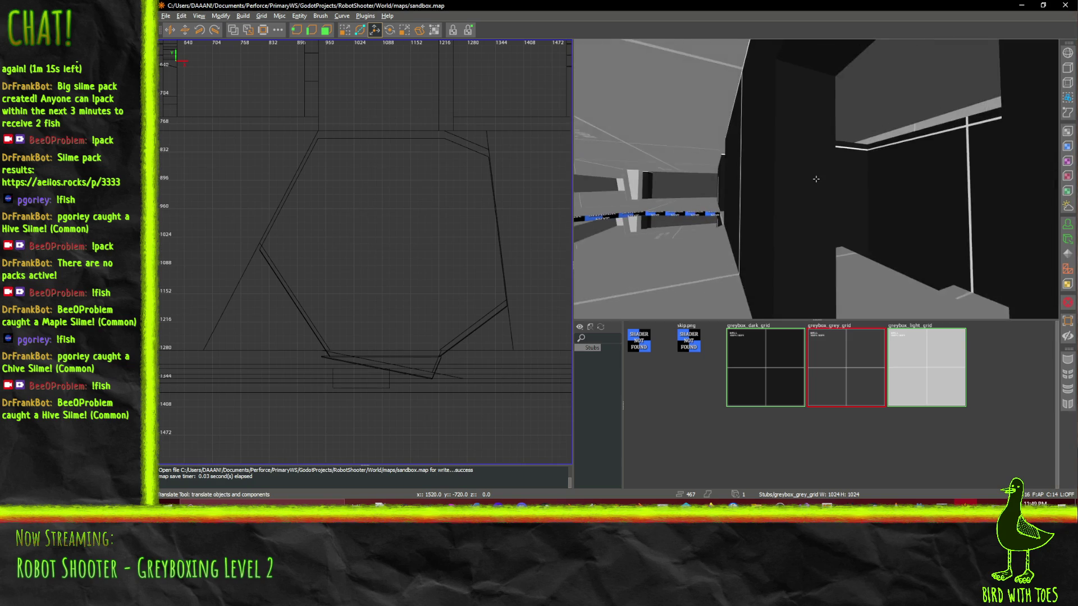
key("w")
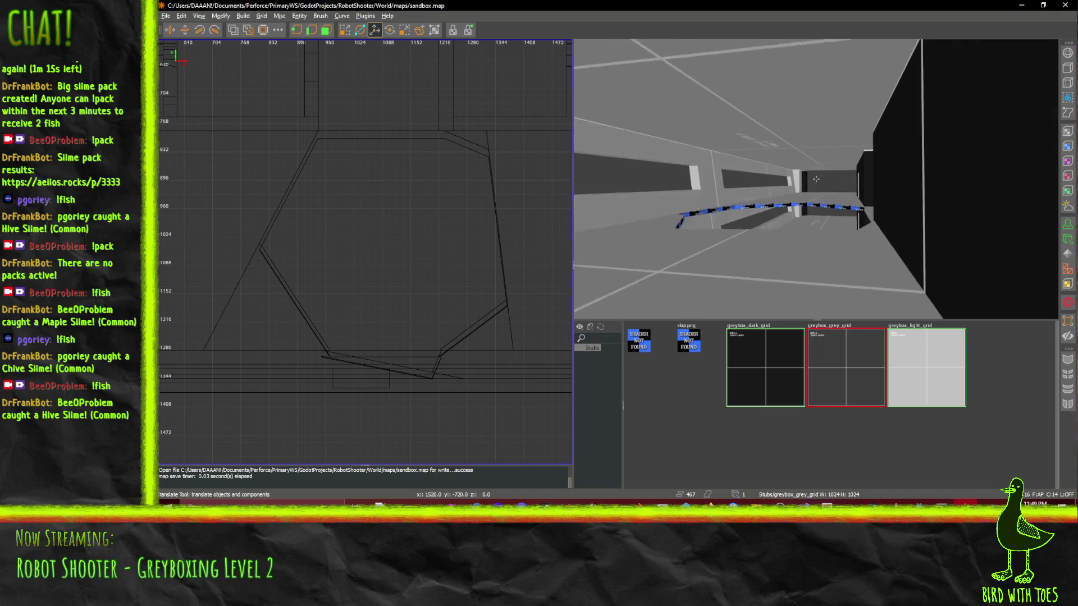
key("w")
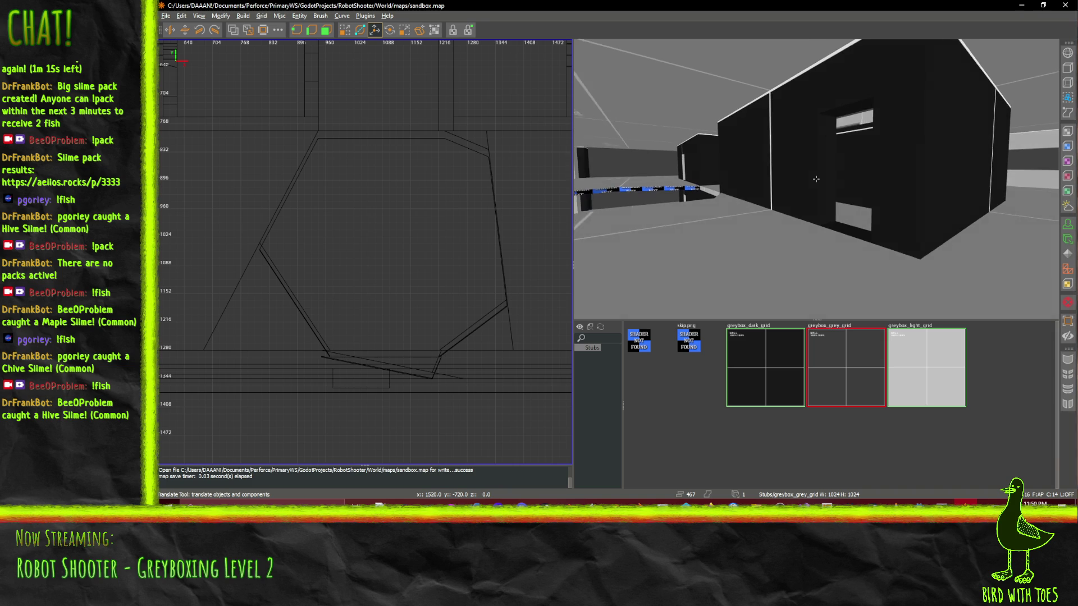
right_click(816, 179)
key("q")
right_click(789, 180)
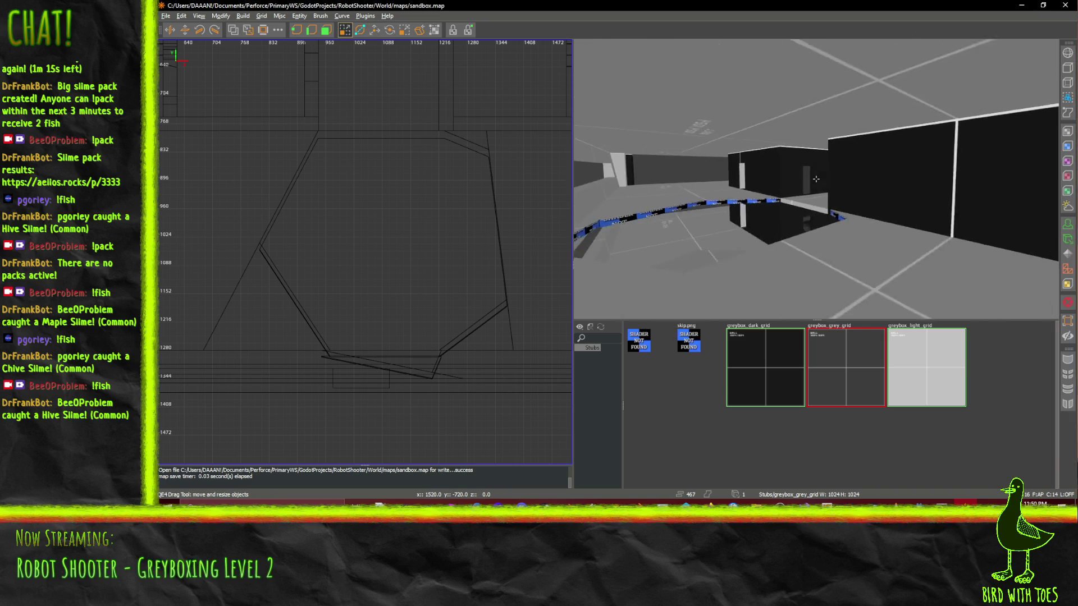
- Fly down the corridor past the blue platform into the ring room, facing the beams
key("w")
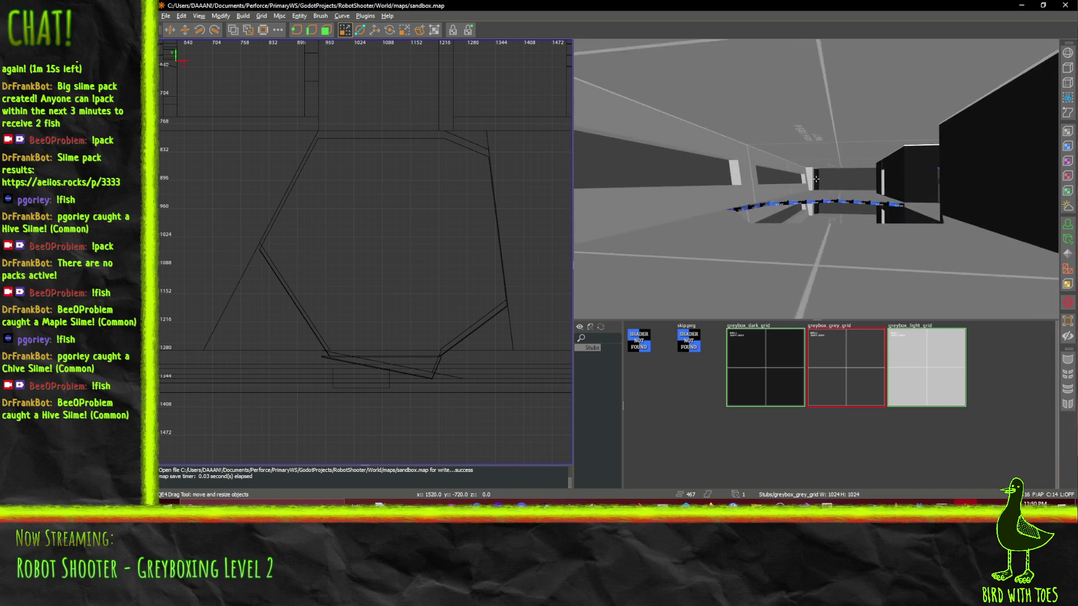
key("w")
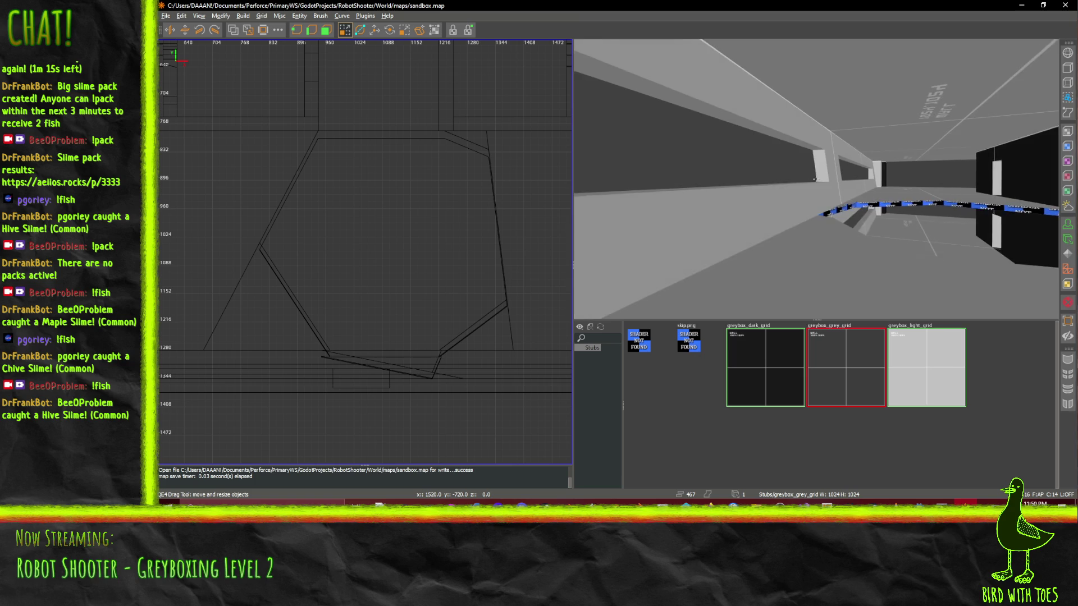
key("w")
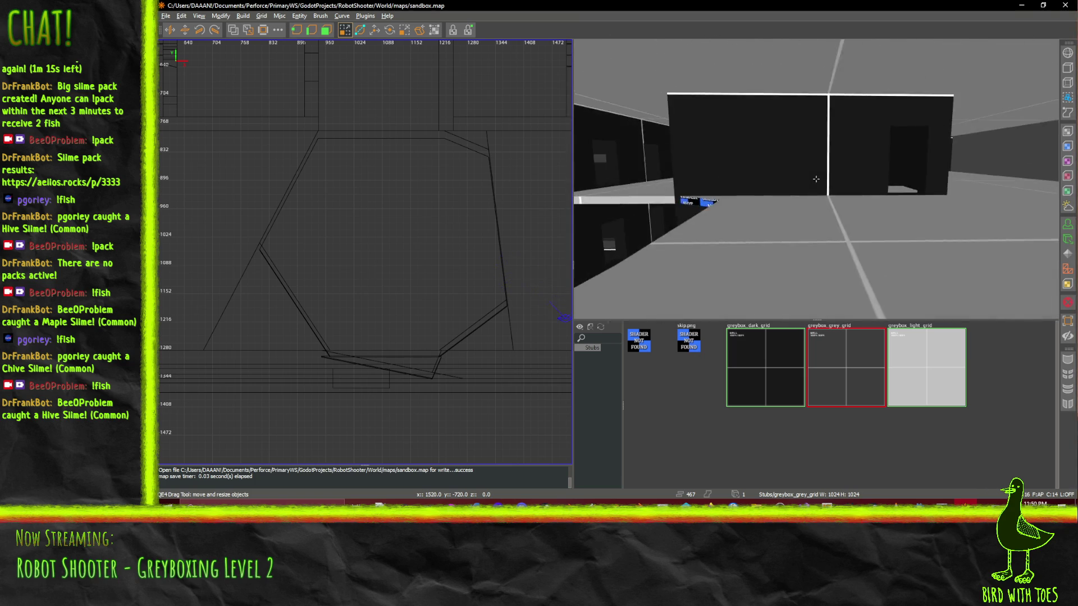
key("w")
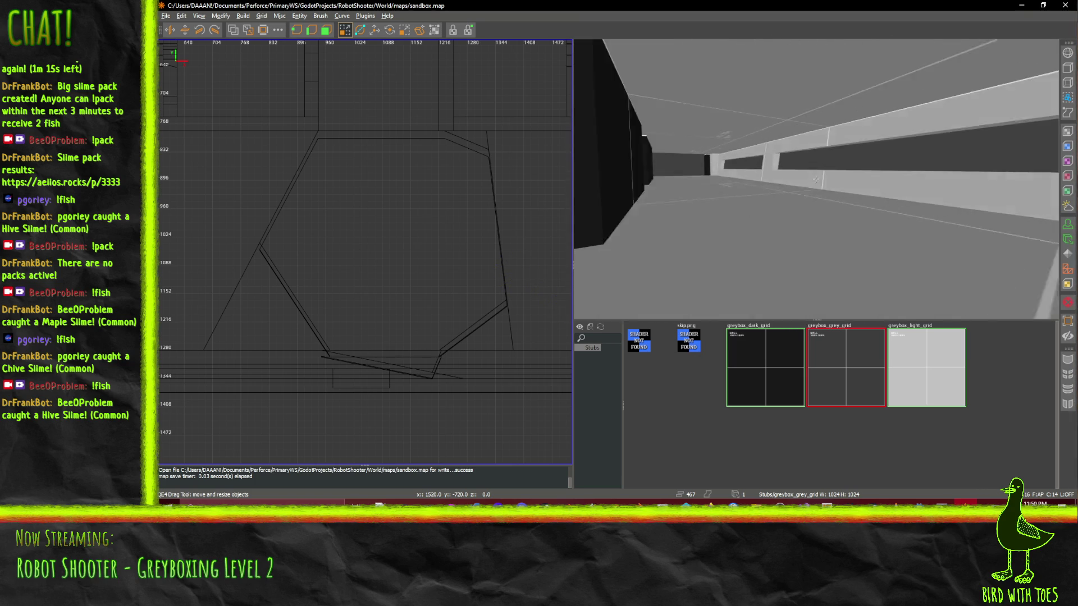
key("w")
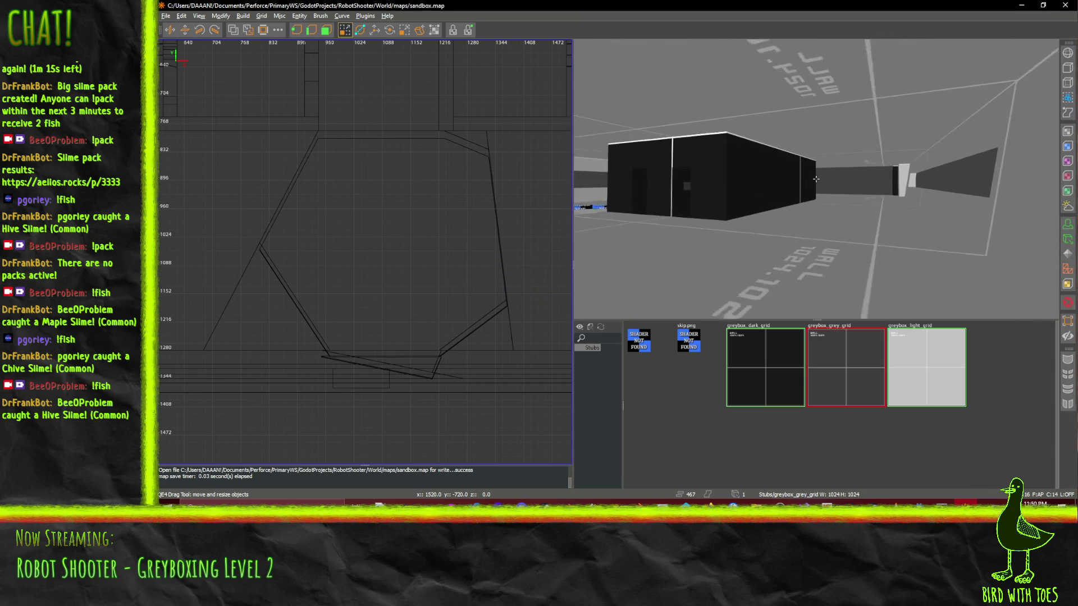
key("w")
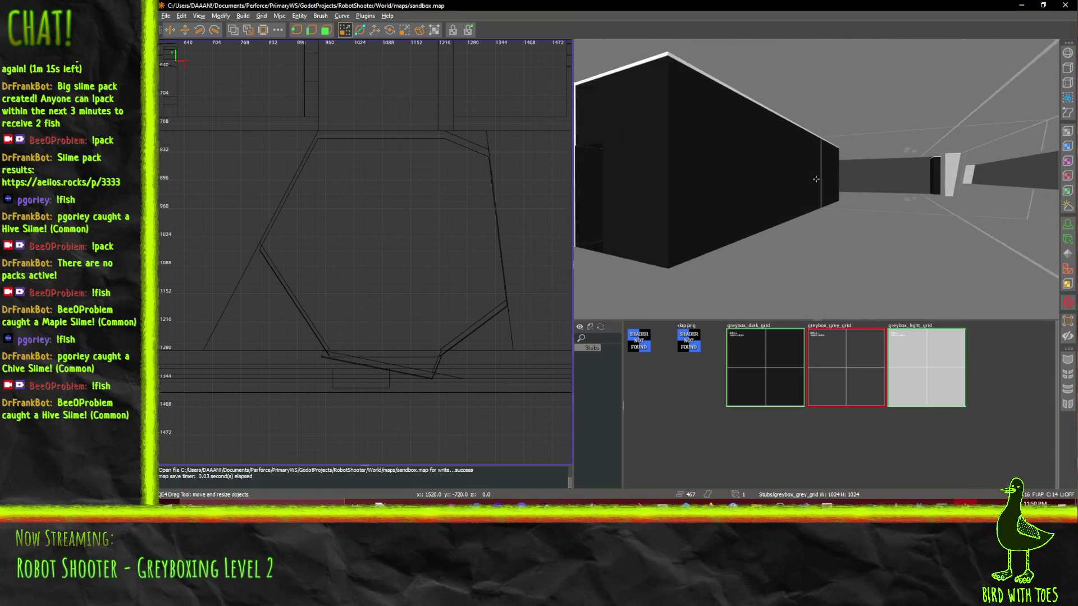
key("w")
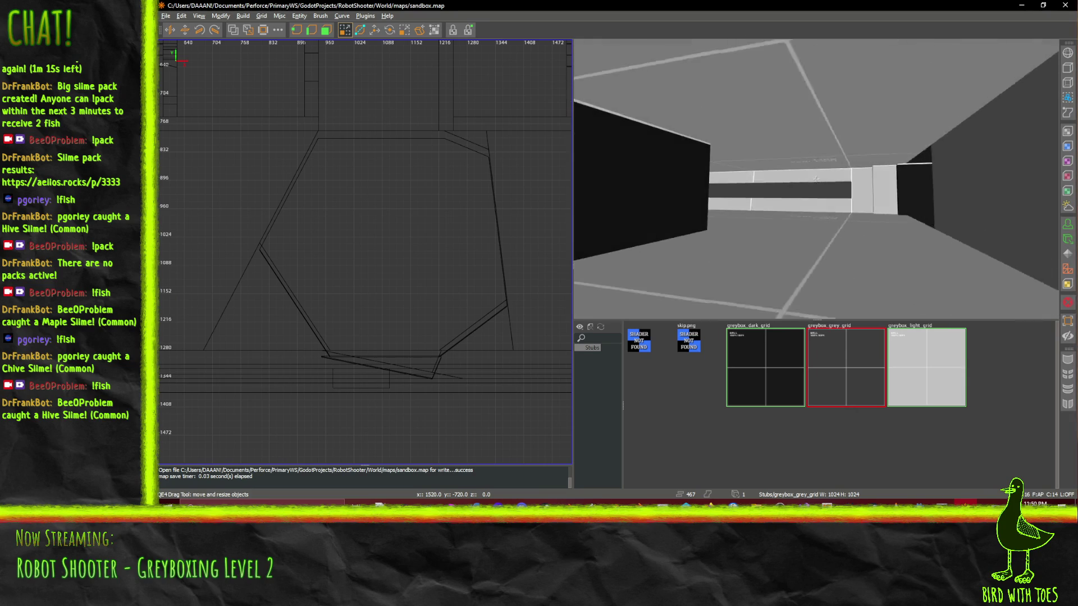
key("w")
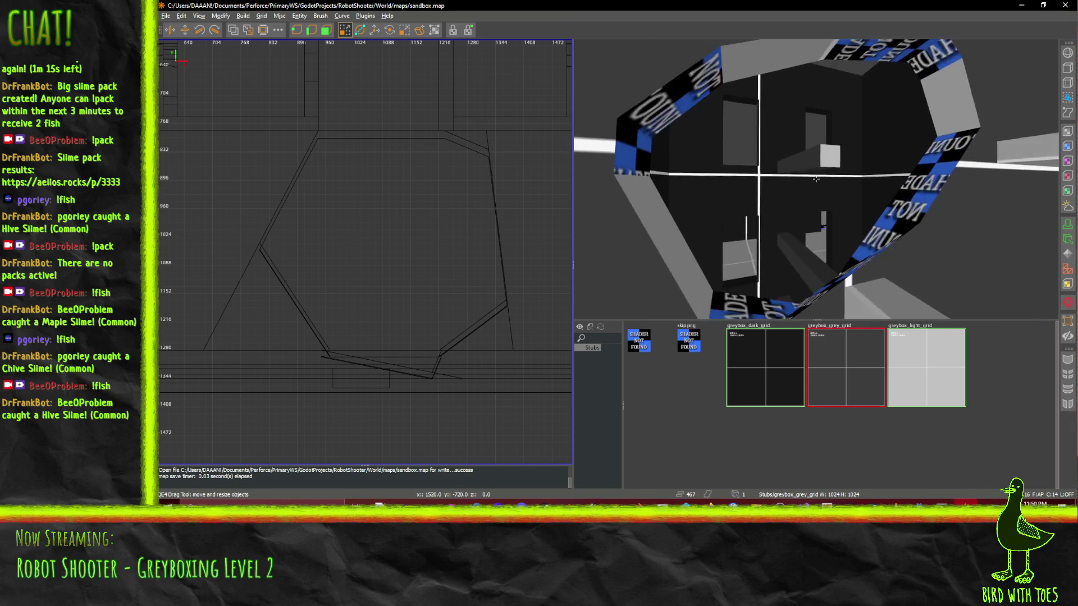
key("s")
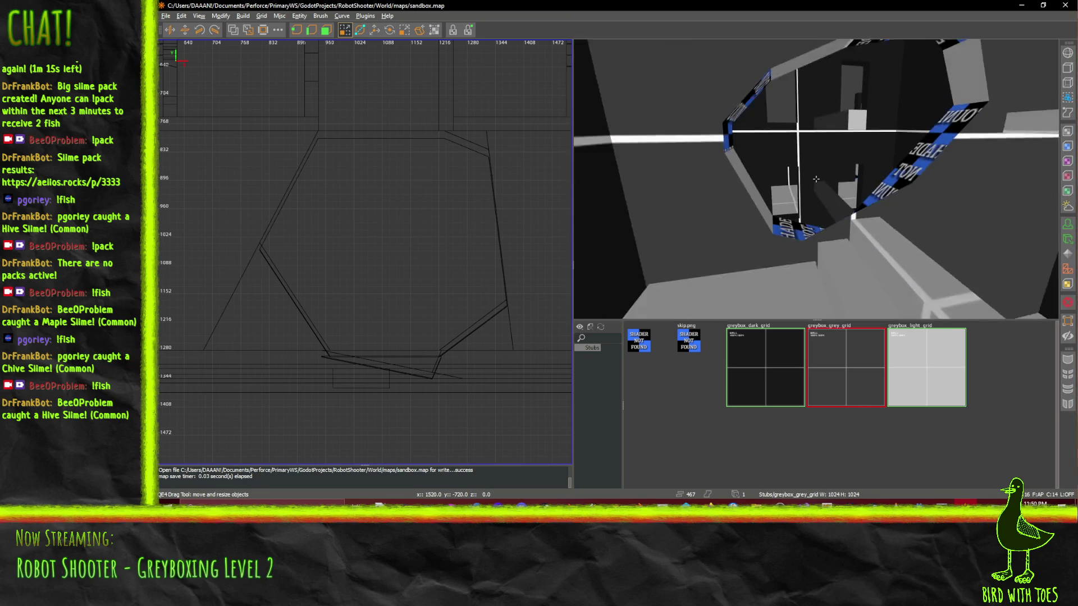
key("w")
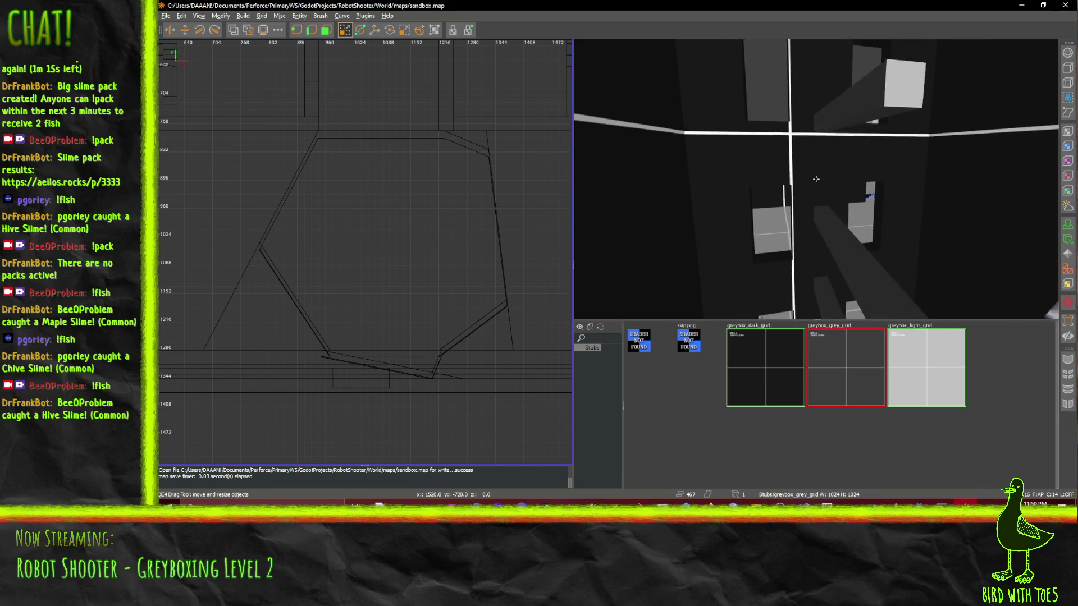
key("w")
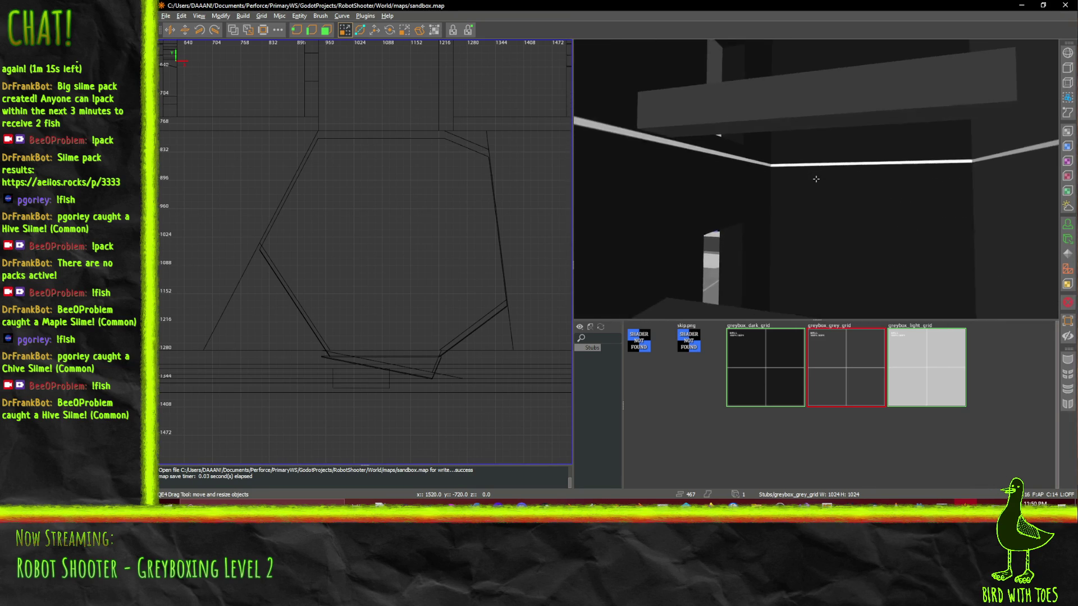
key("s")
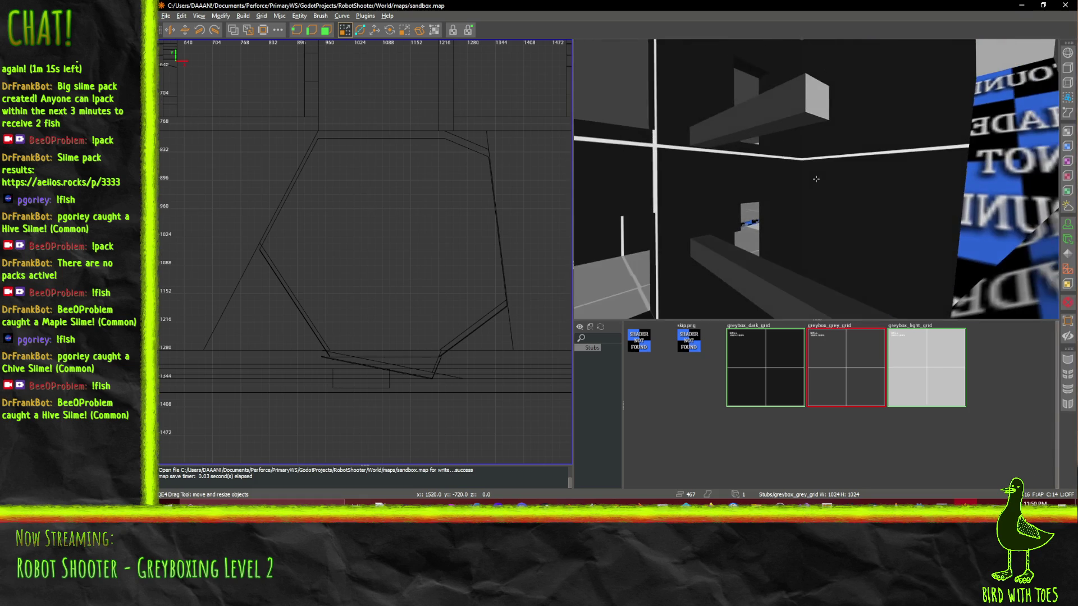
key("s")
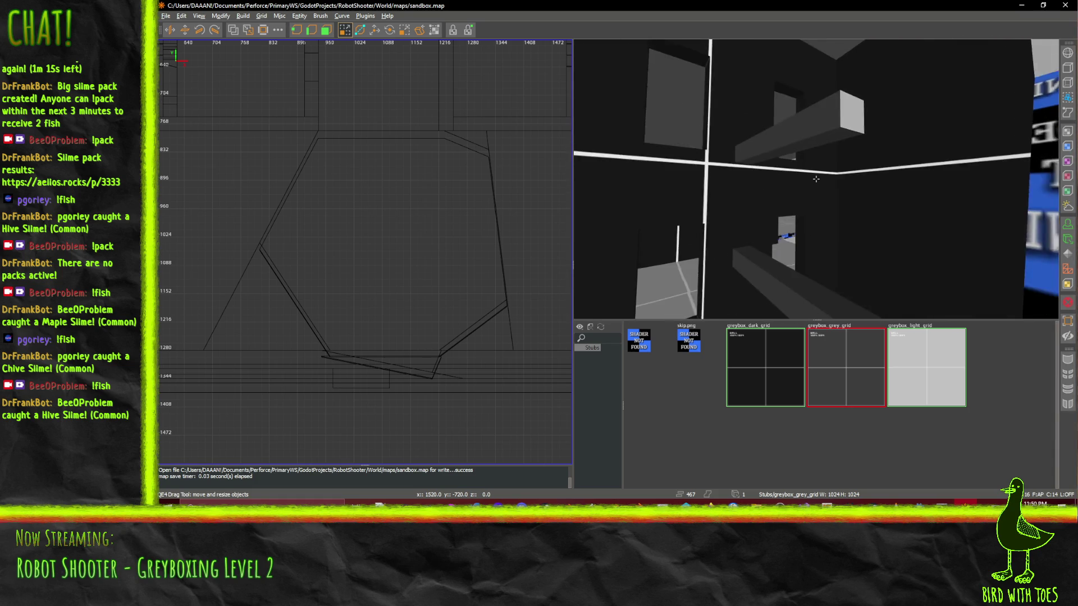
key("s")
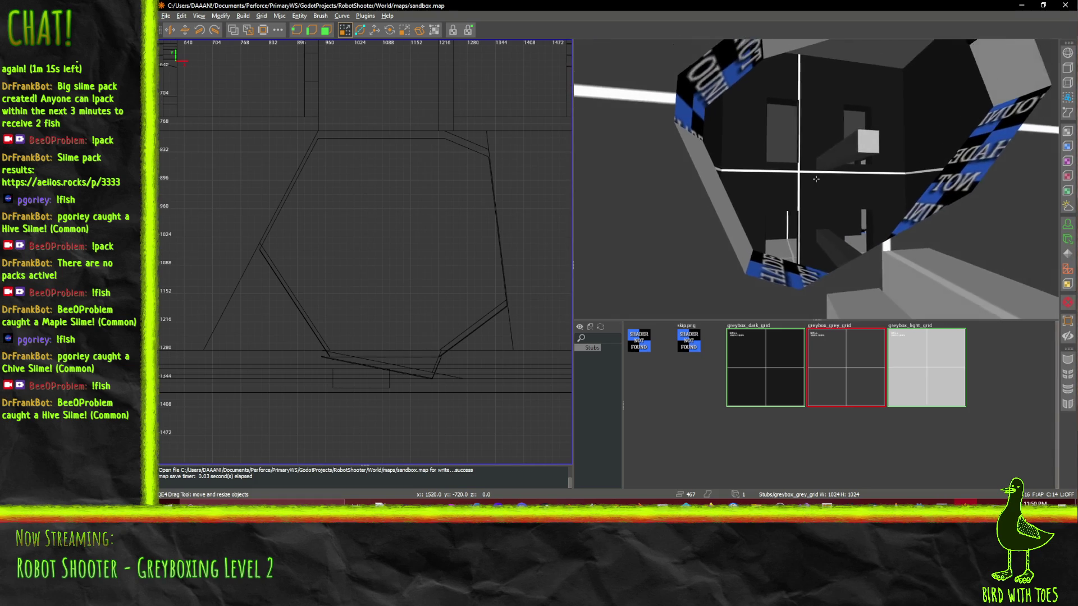
key("w")
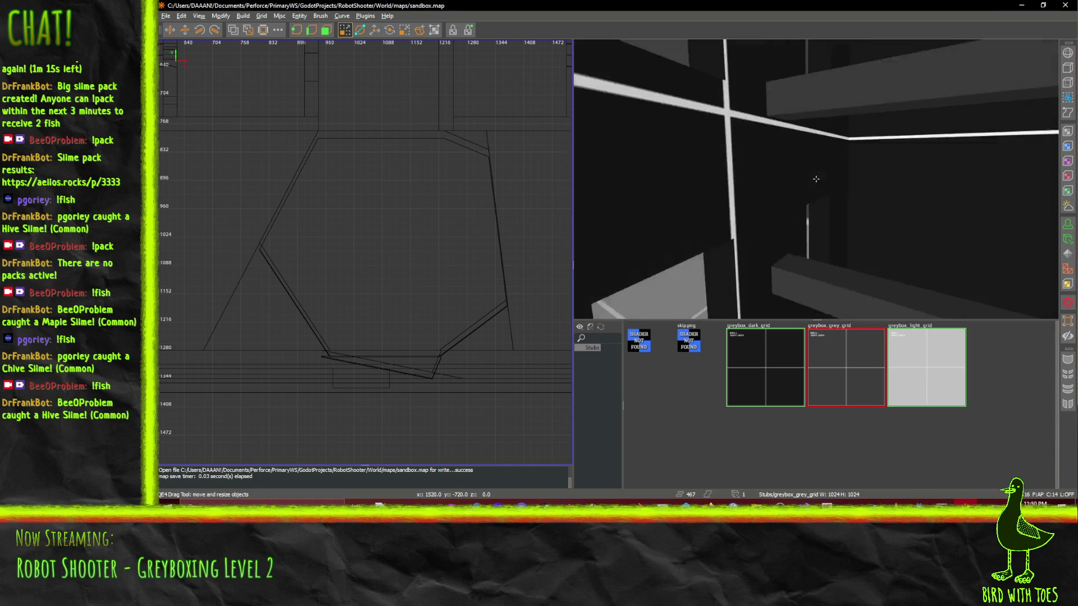
key("d")
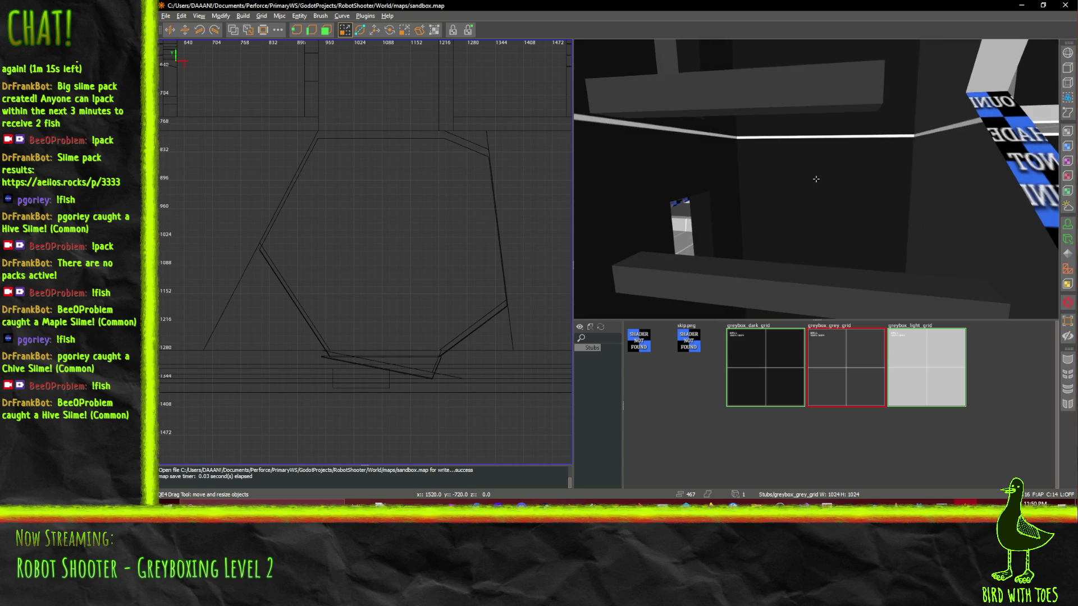
- Select the beam brush, move the rotation centre to its end and tilt it shallower
left_click(843, 98)
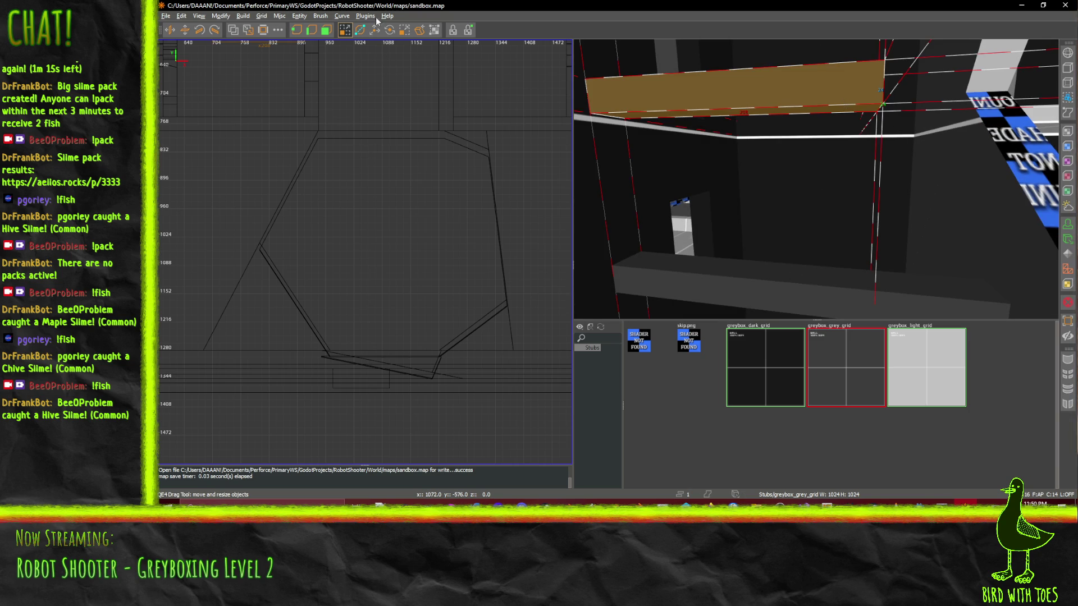
key("w")
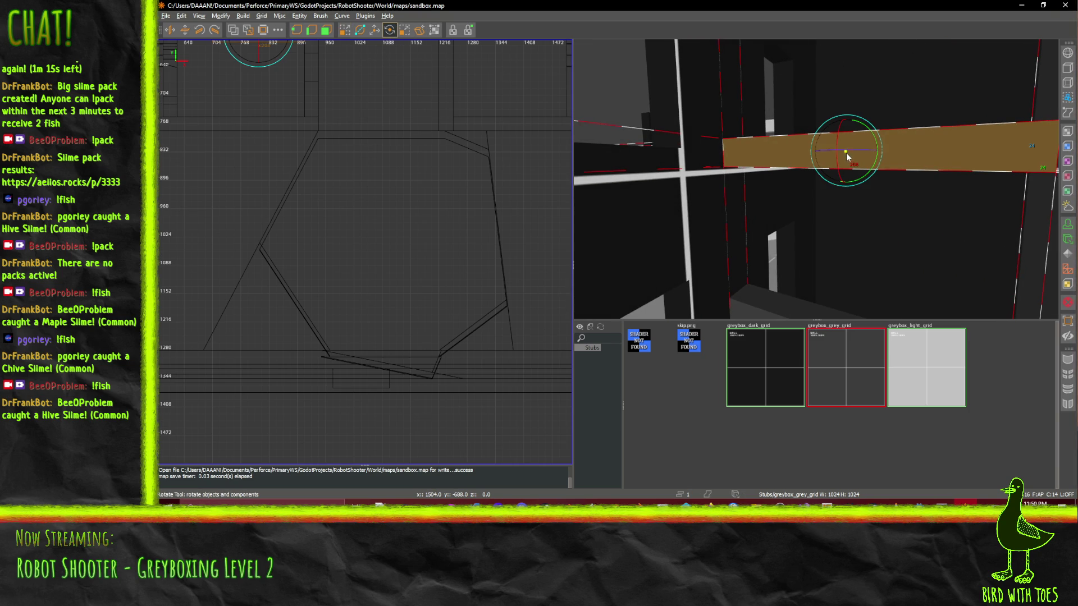
left_click_drag(845, 153, 768, 153)
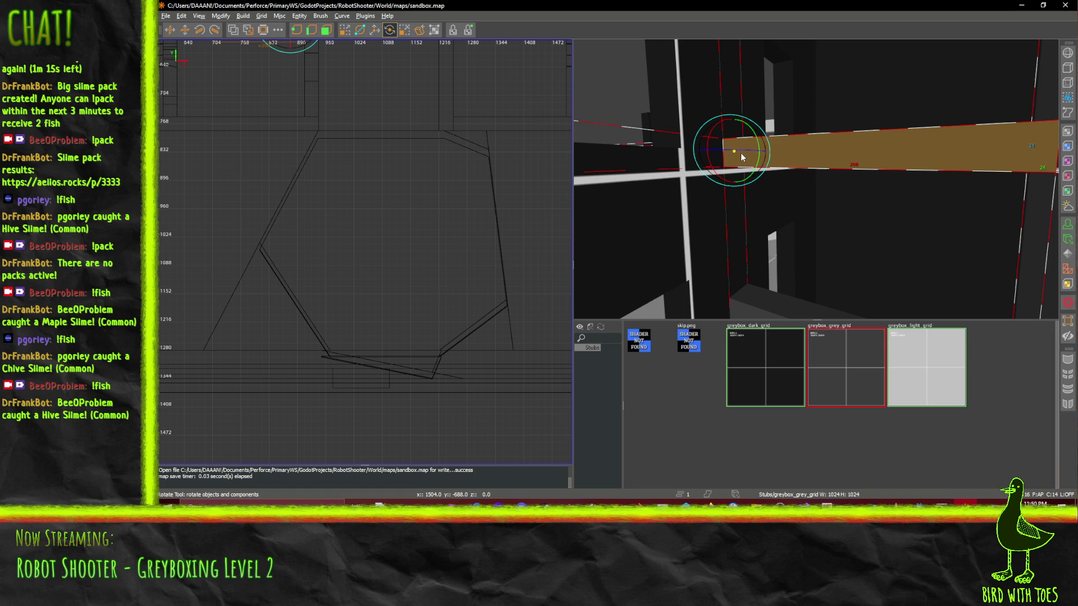
key("d")
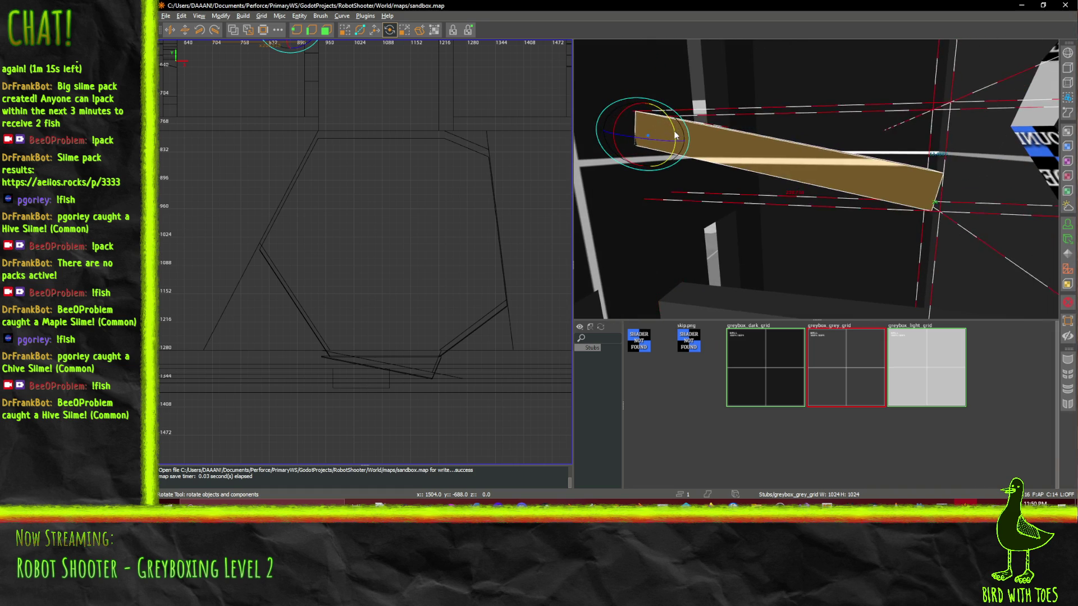
mouse_move(675, 134)
left_mouse_down()
mouse_move(646, 163)
mouse_move(717, 142)
left_mouse_up()
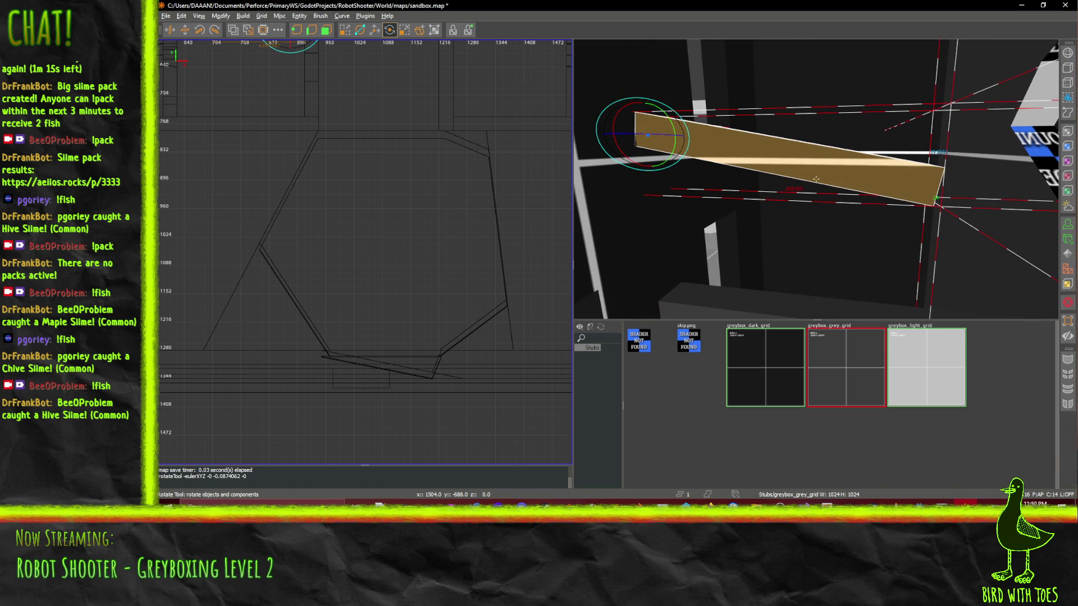
key("d")
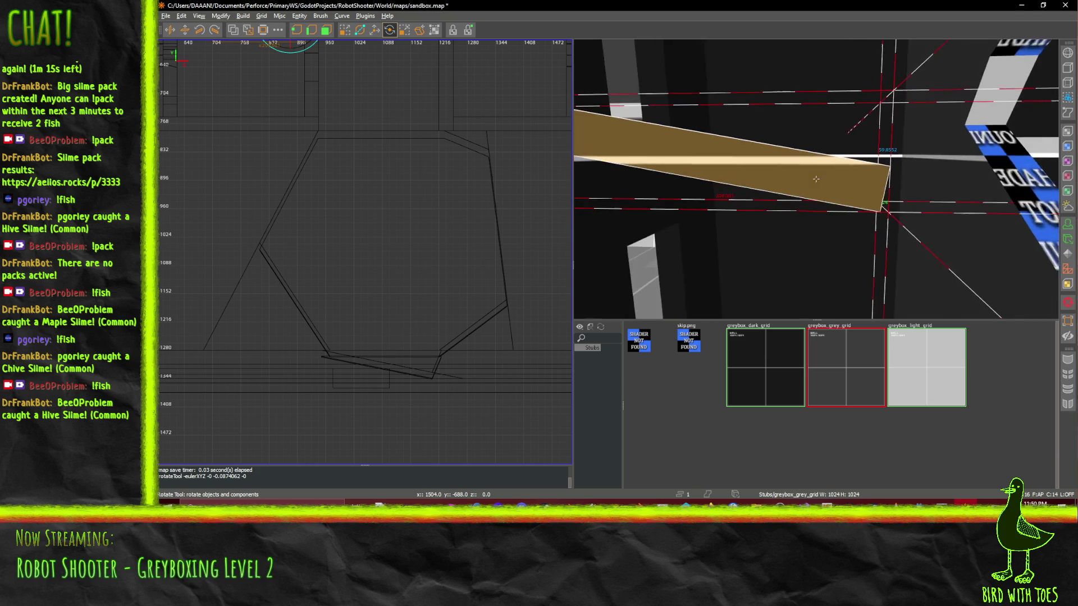
- Fly the camera around the rotated beam to check its slant above the stairs
key("s")
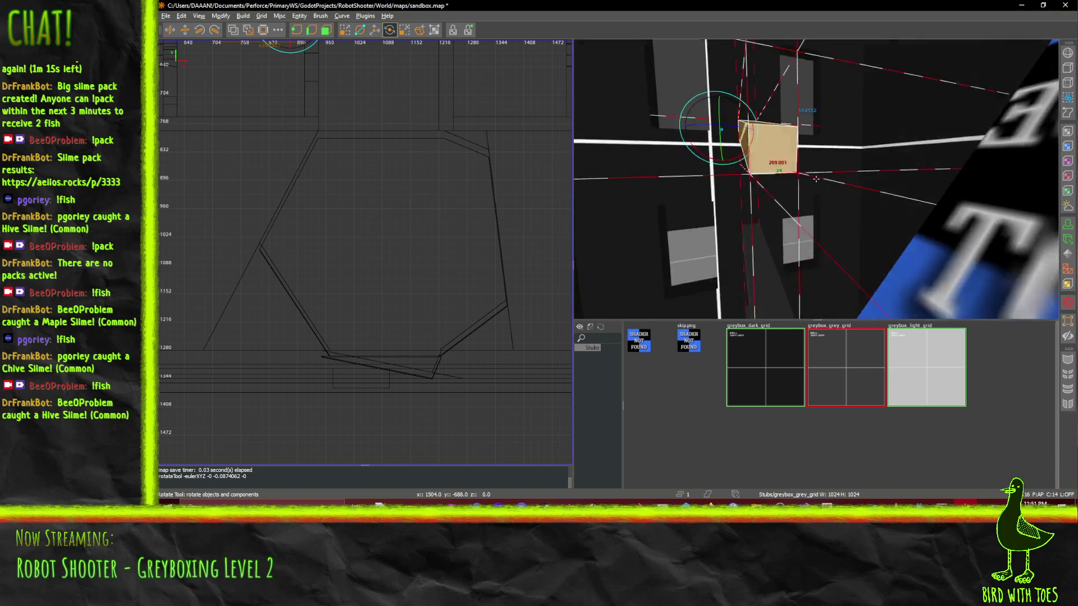
key("s")
key("w")
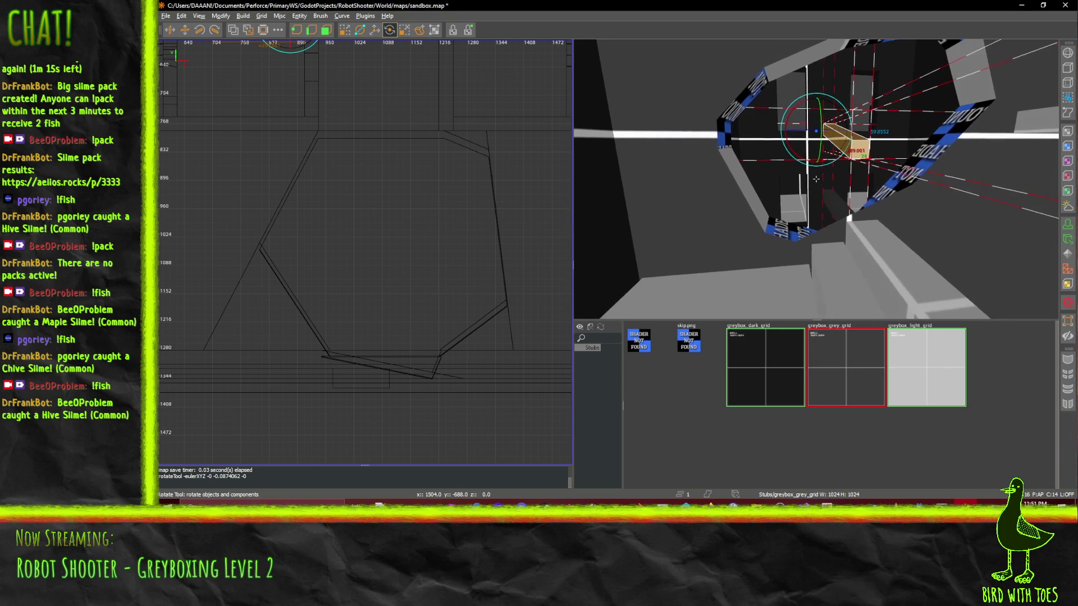
key("a")
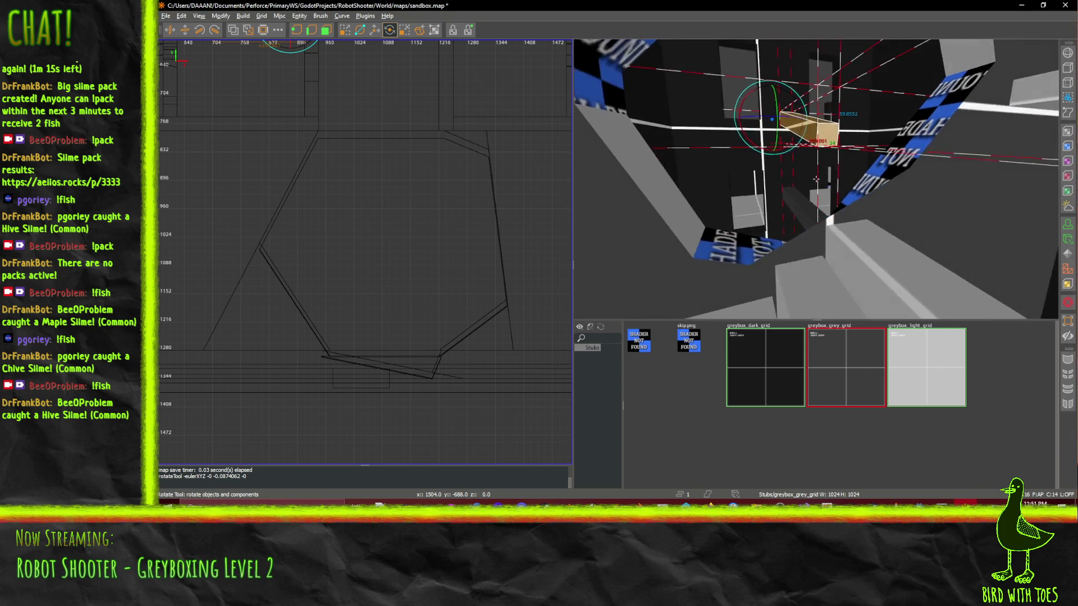
key("a")
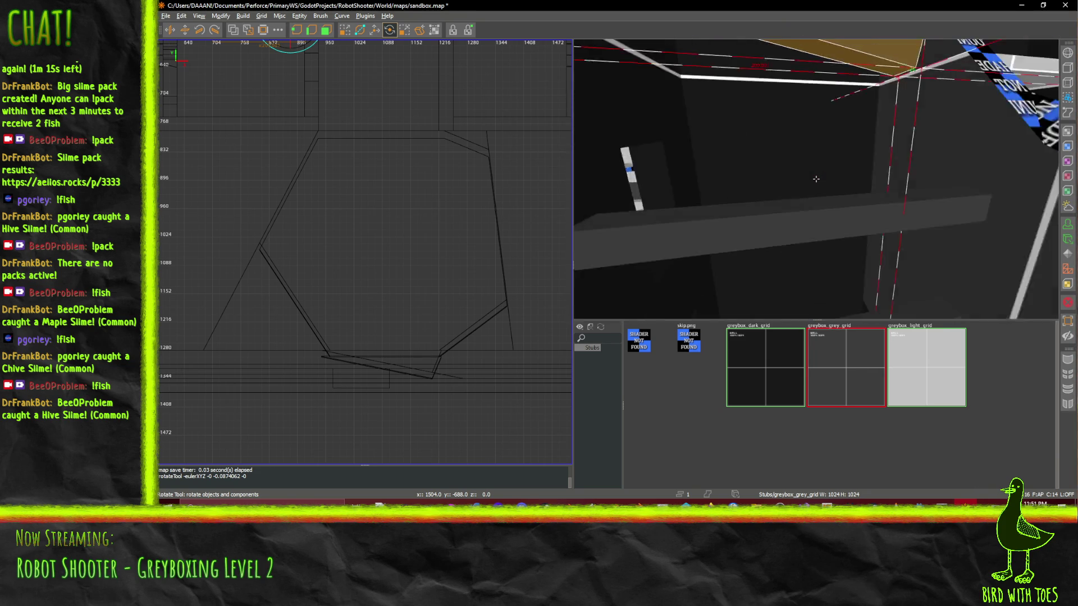
key("d")
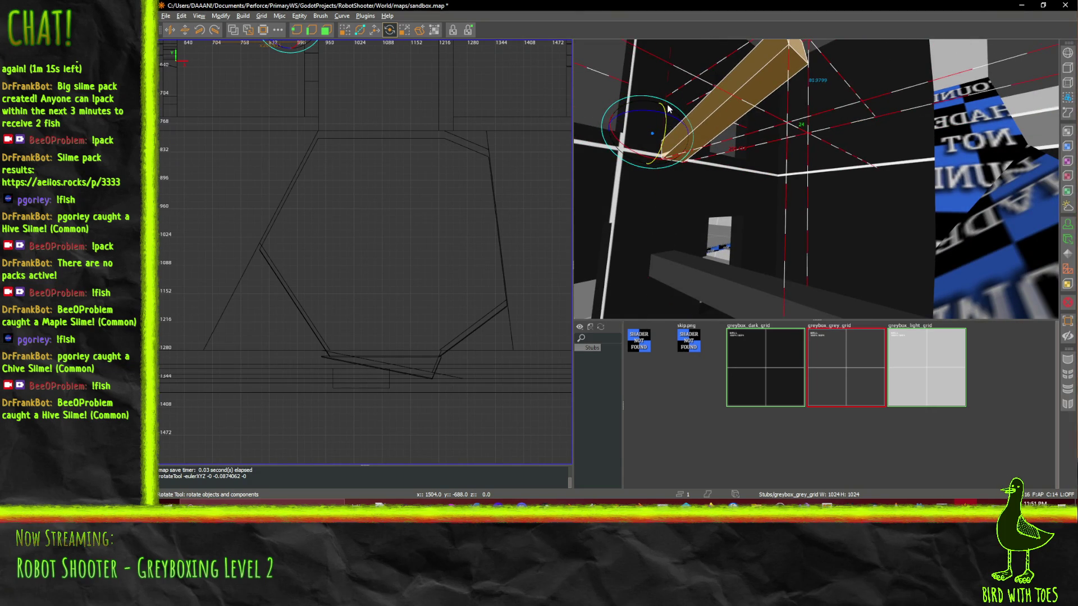
- Fly the 3D view around the slanted beam brush, framing it with the stairs
key("s")
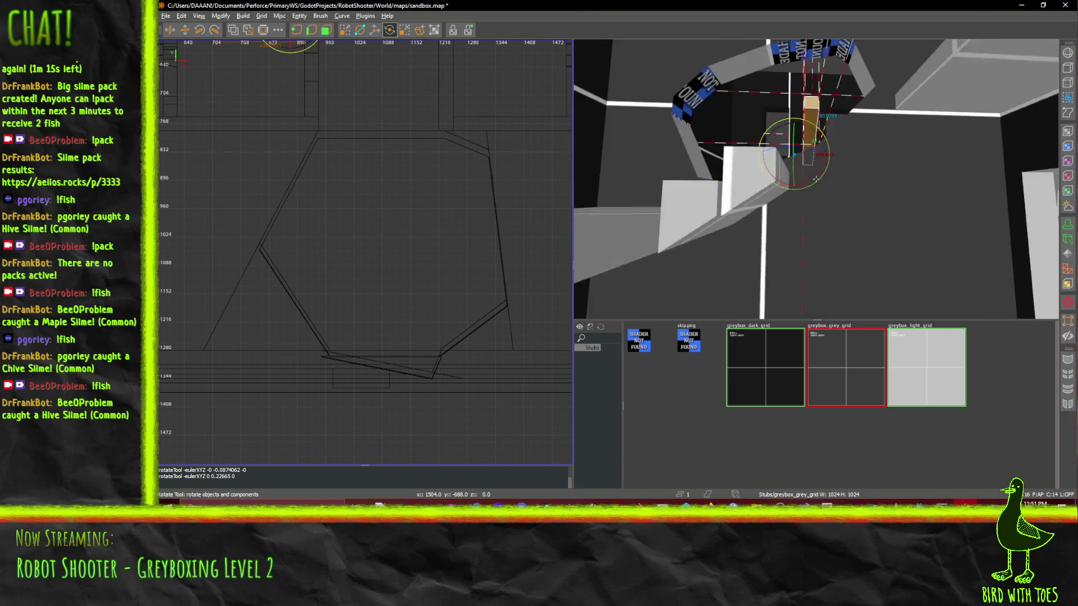
key("s")
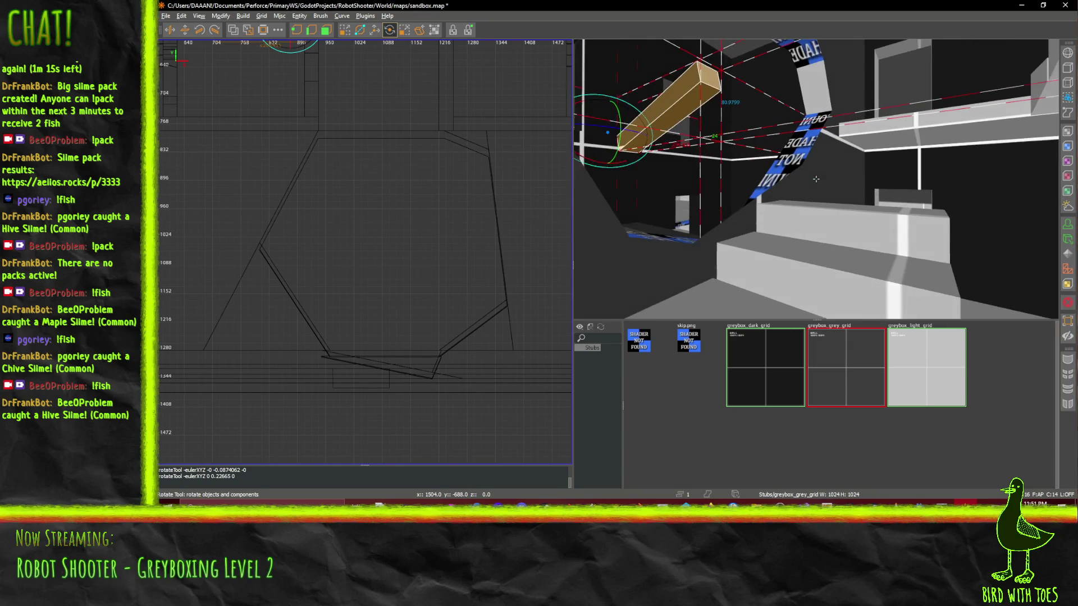
right_click(971, 150)
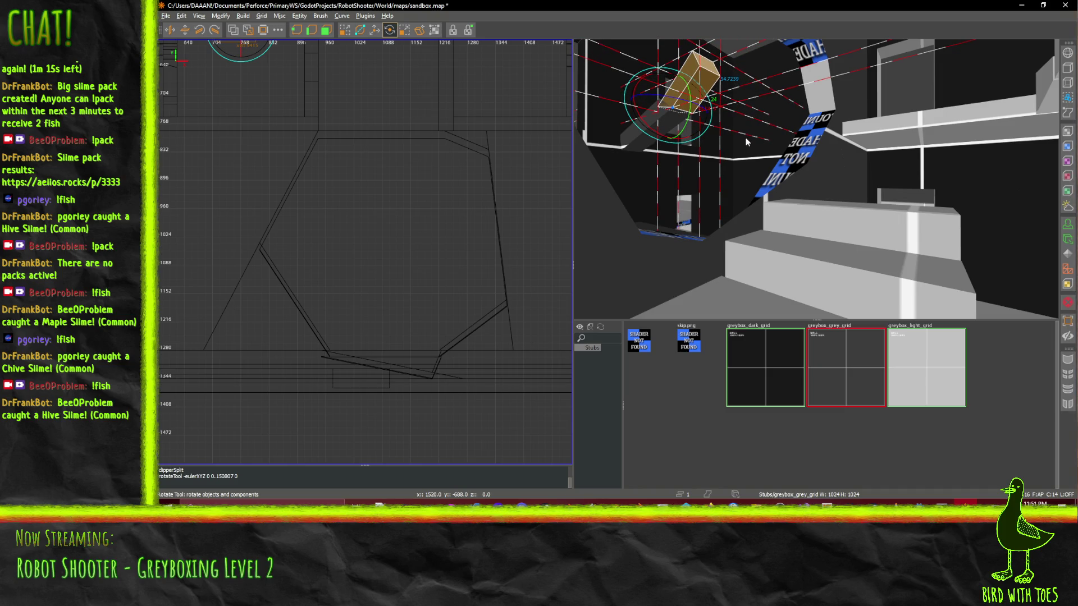
right_click(726, 119)
key("w")
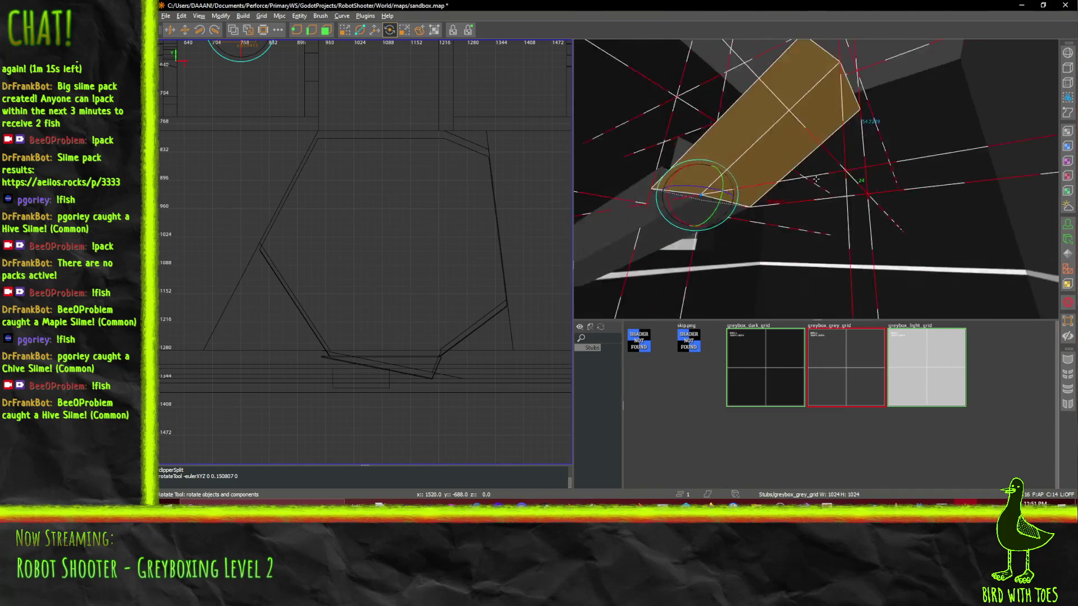
right_click(816, 178)
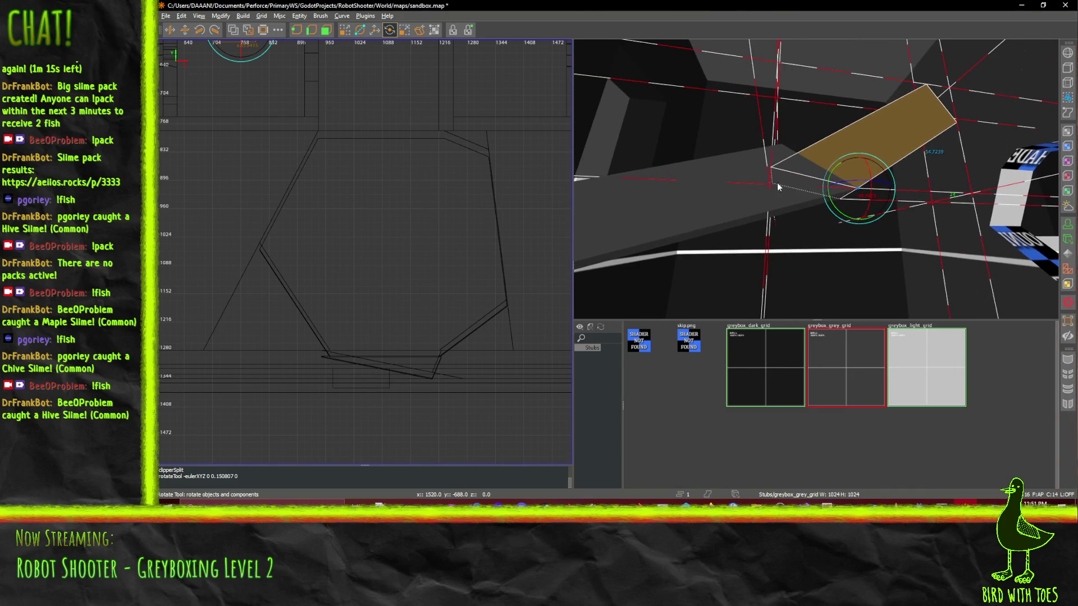
key("s")
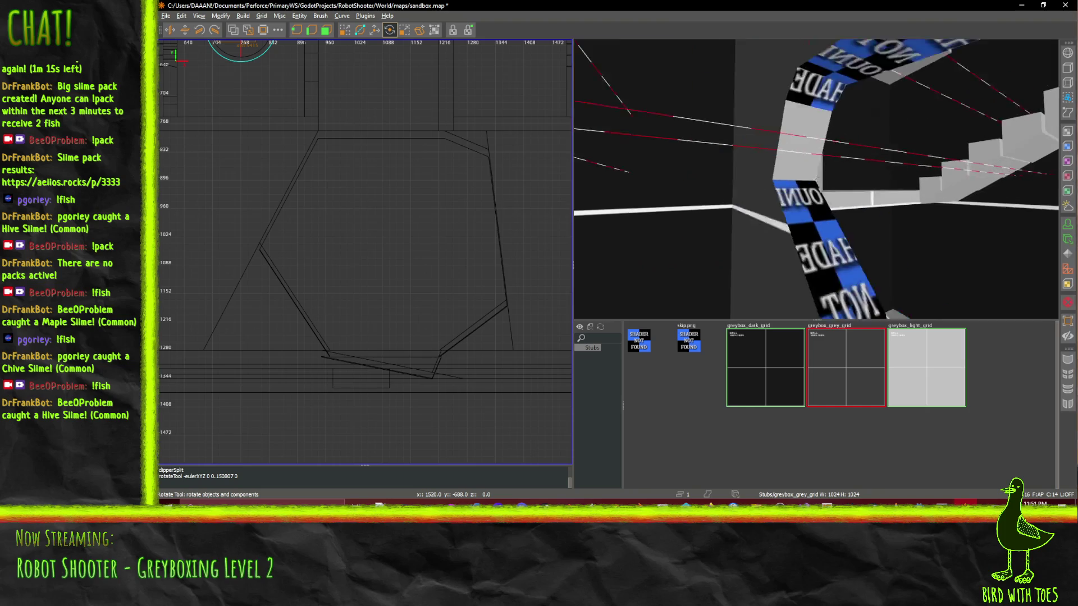
key("a")
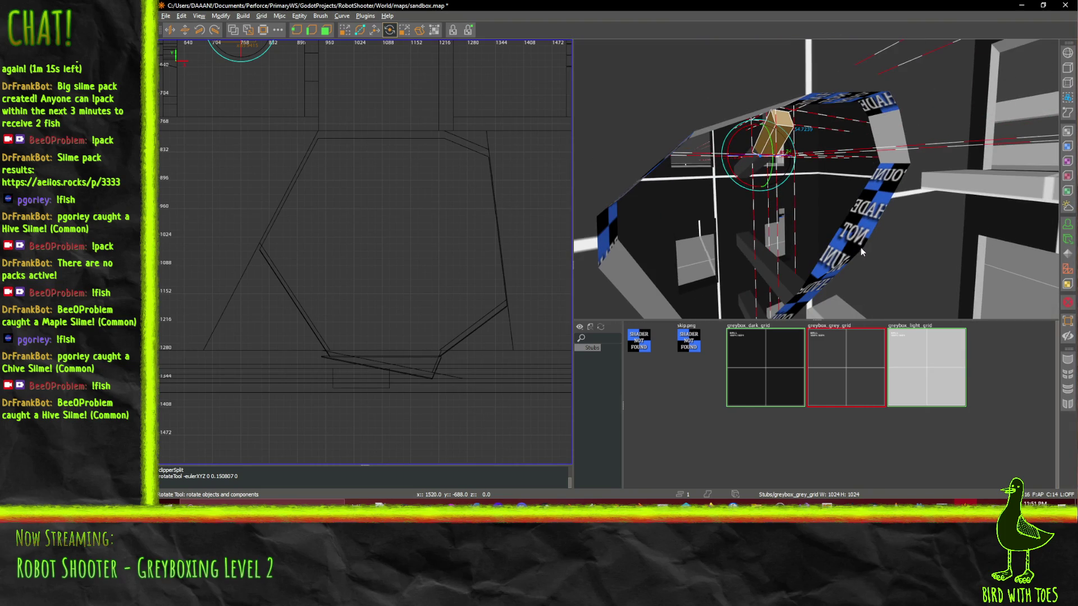
key("w")
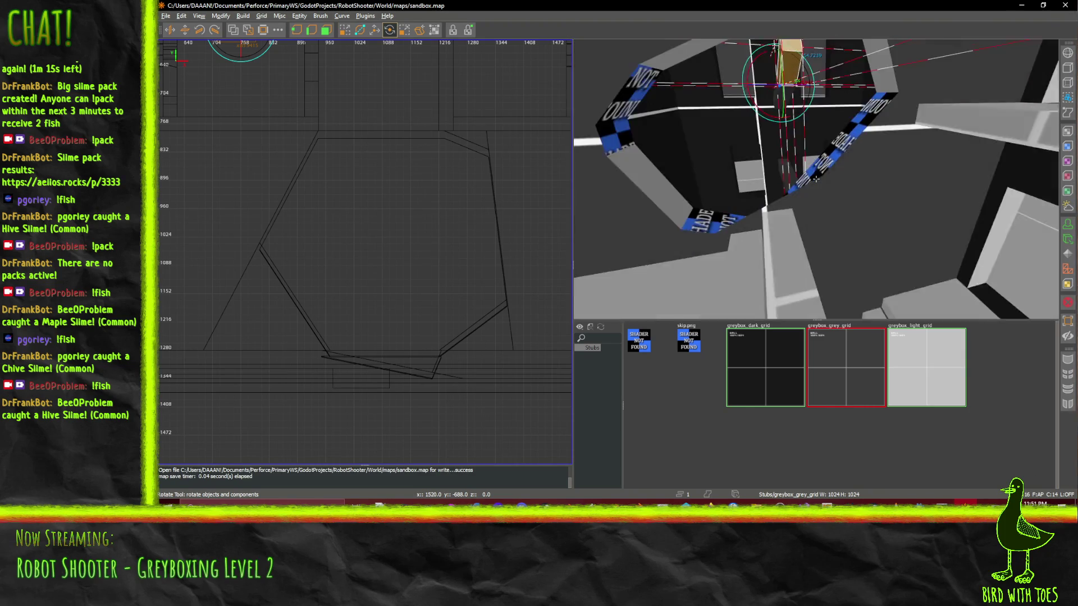
key("s")
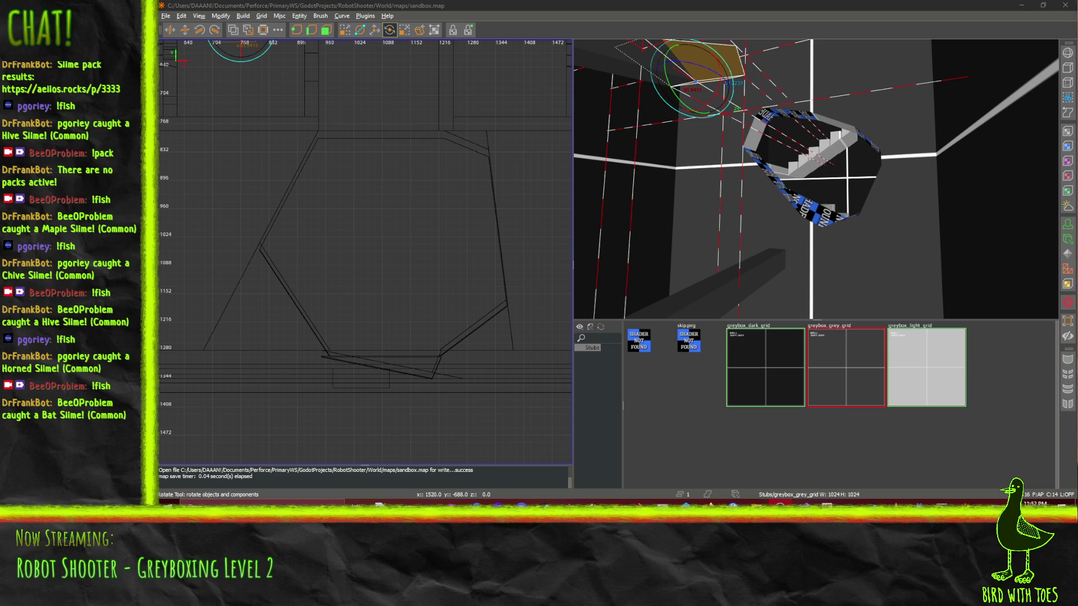
scroll(855, 222, "down", 10)
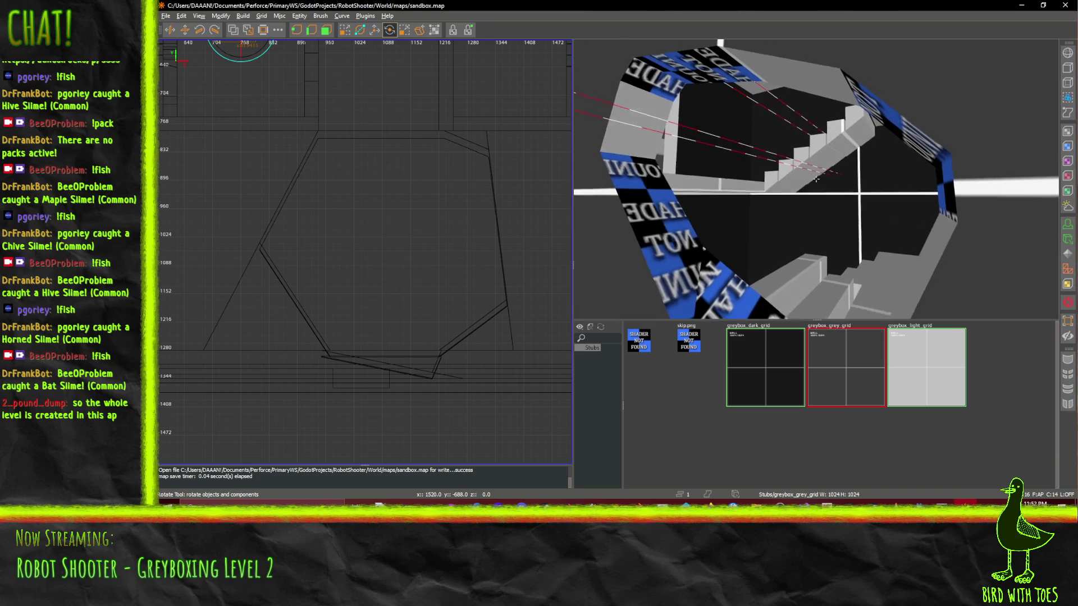
scroll(815, 178, "up", 5)
scroll(816, 179, "down", 2)
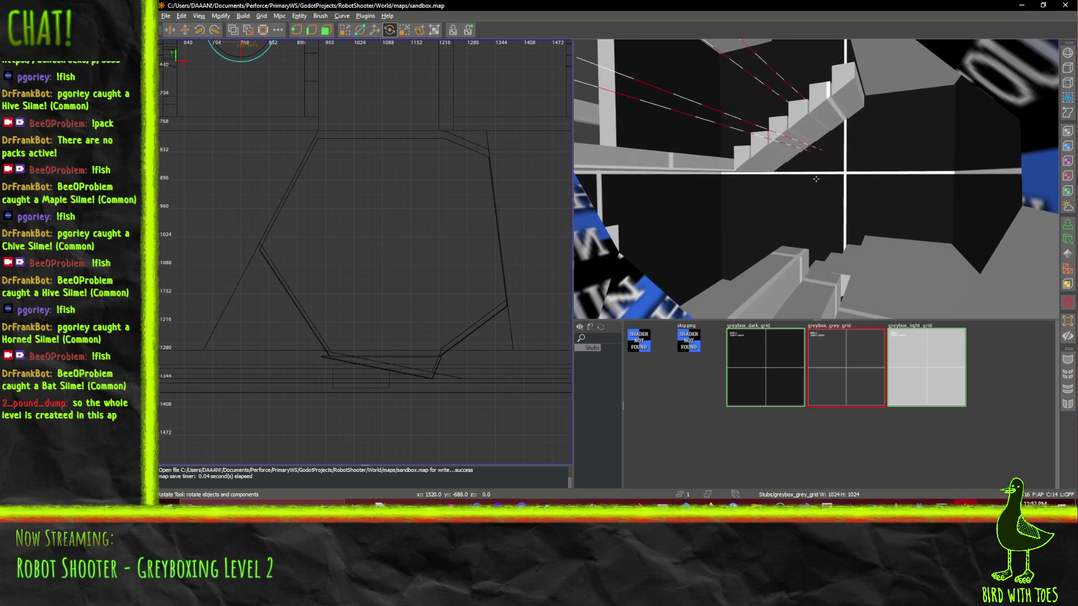
scroll(816, 179, "down", 3)
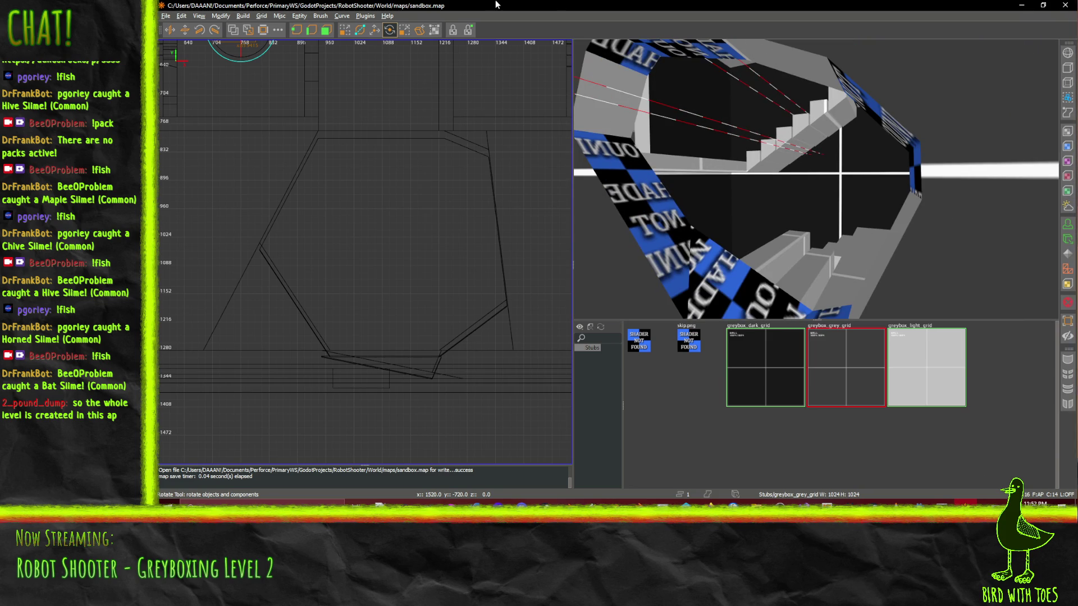
scroll(816, 179, "down", 6)
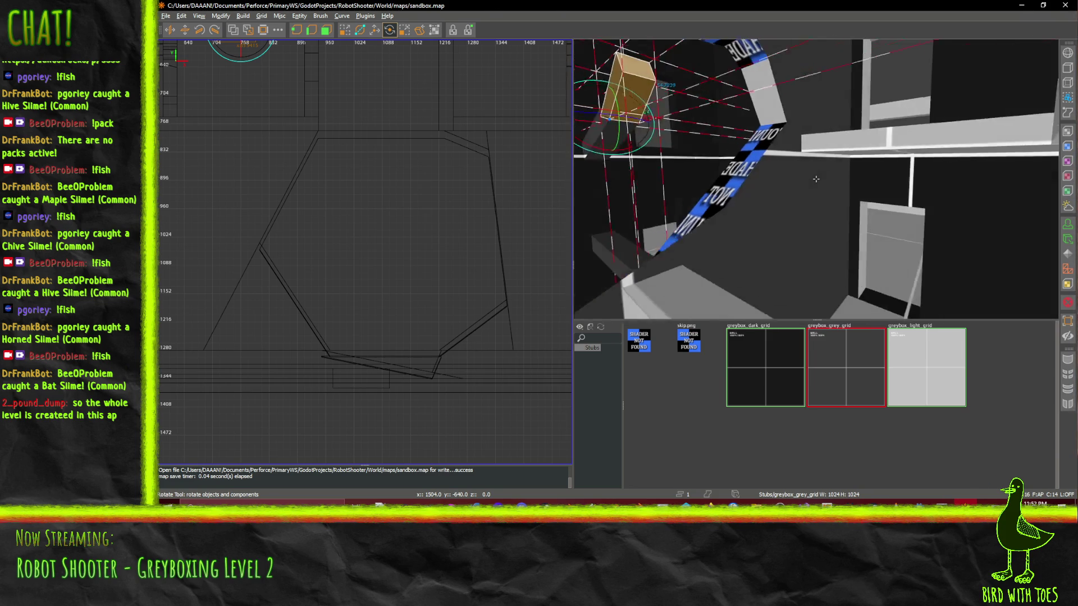
scroll(816, 179, "down", 6)
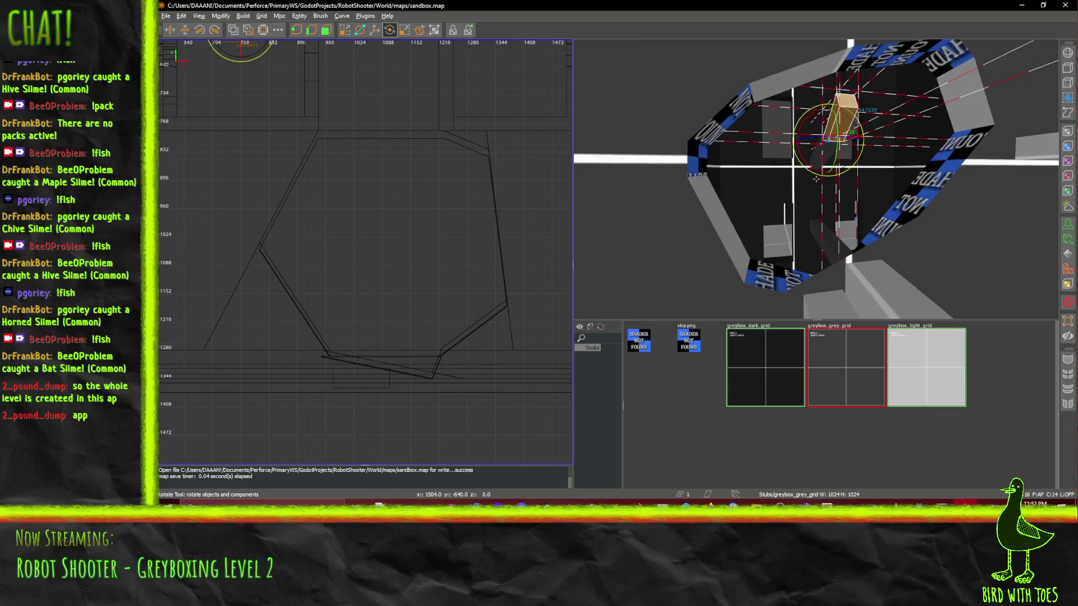
scroll(815, 179, "up", 10)
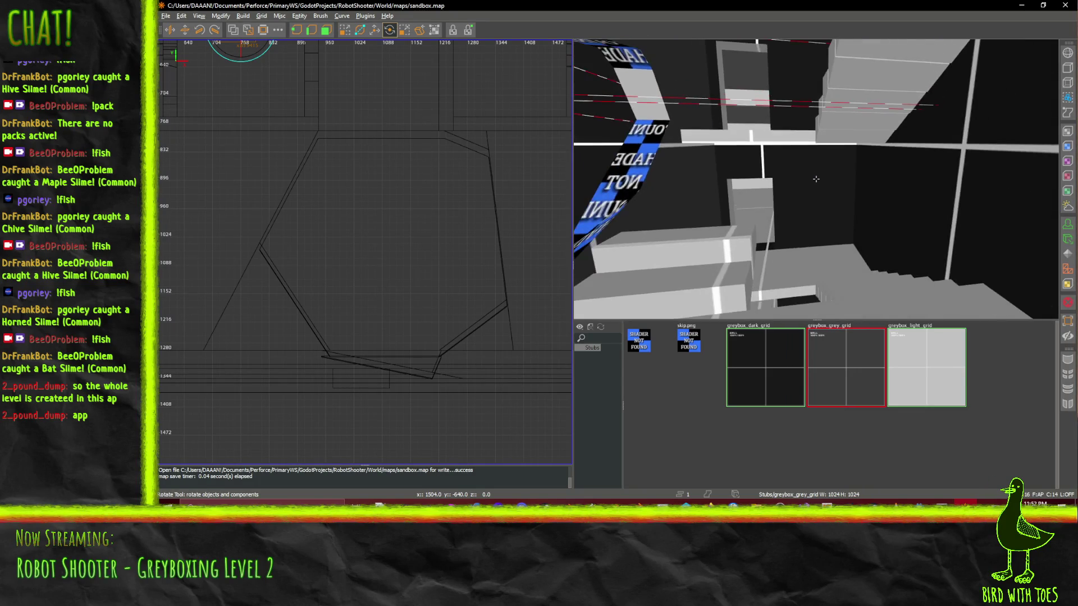
scroll(815, 179, "up", 10)
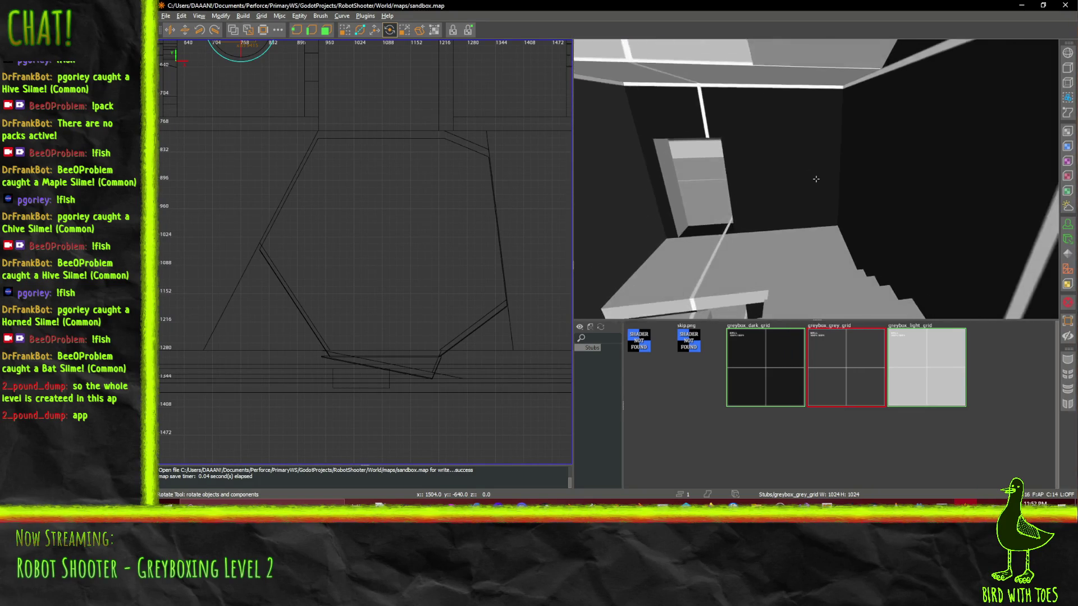
scroll(815, 179, "down", 10)
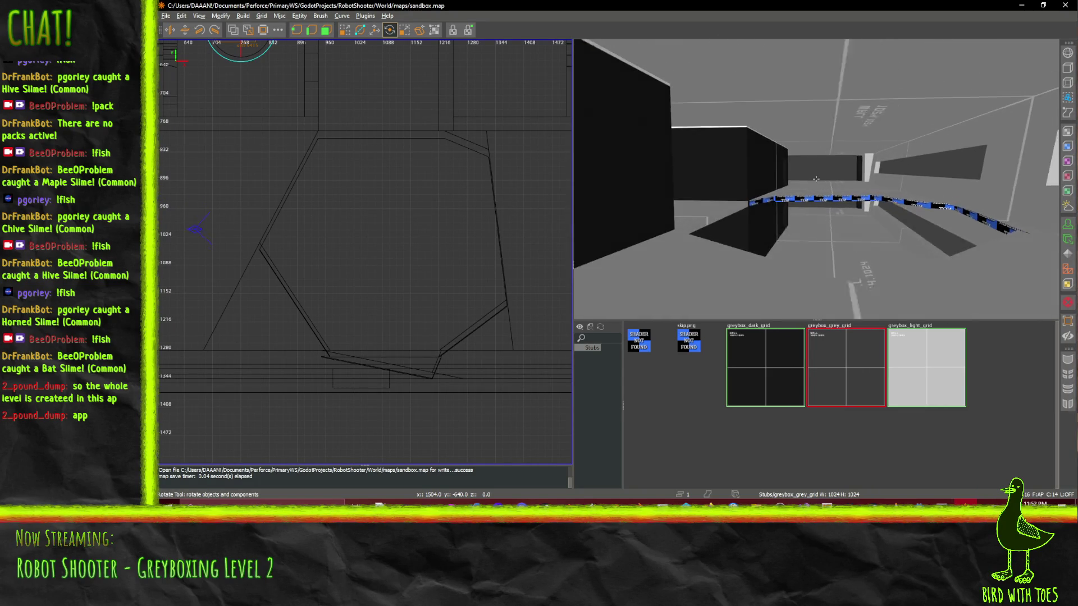
scroll(816, 179, "down", 7)
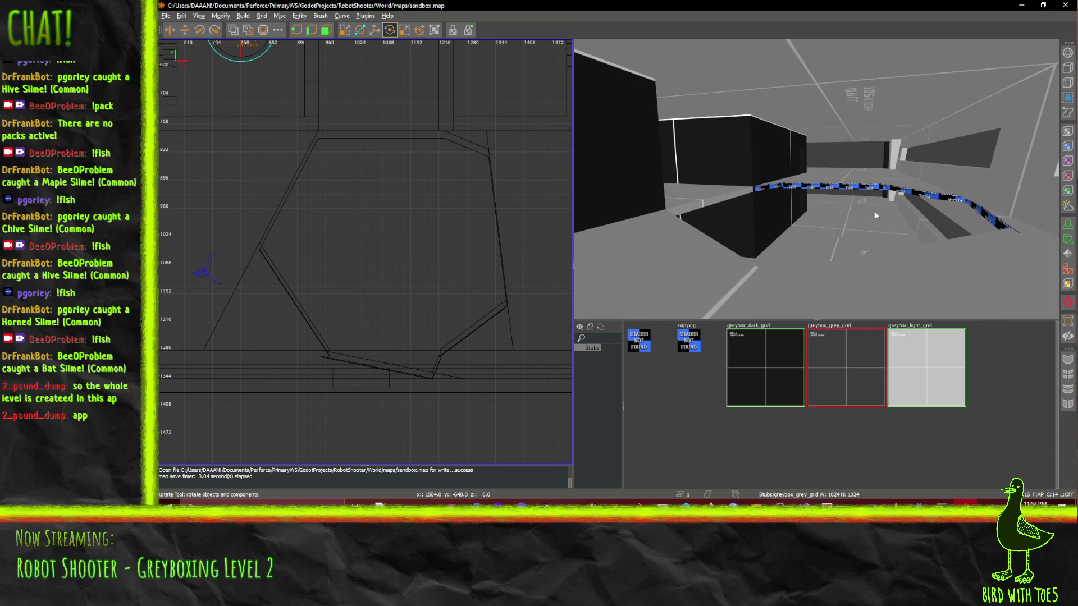
scroll(816, 179, "up", 10)
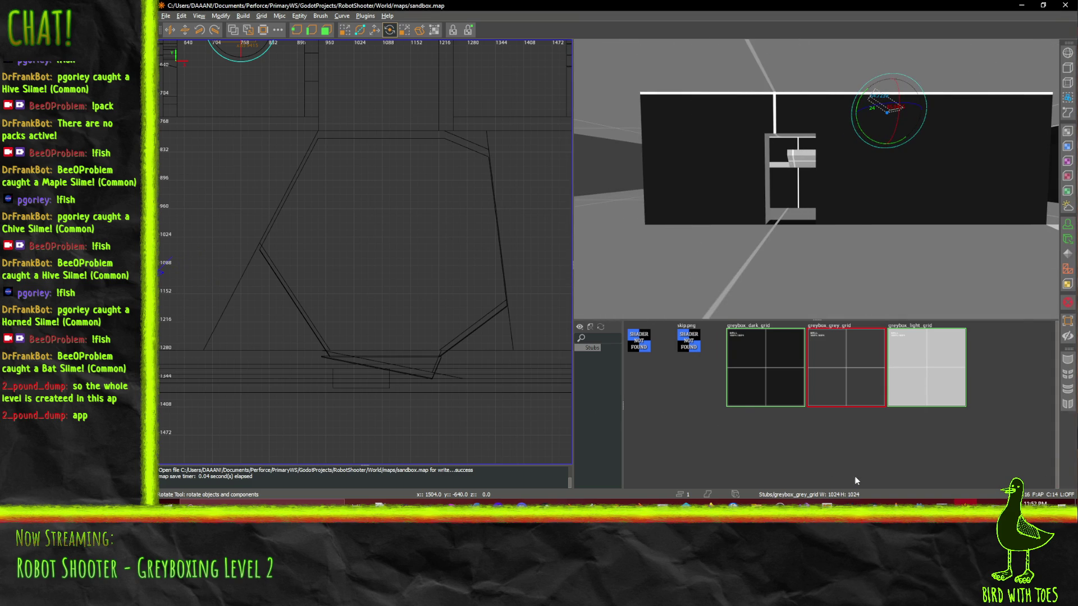
- Open sandbox.tscn in Godot, build the map, and orbit the view across the level
left_click(931, 522)
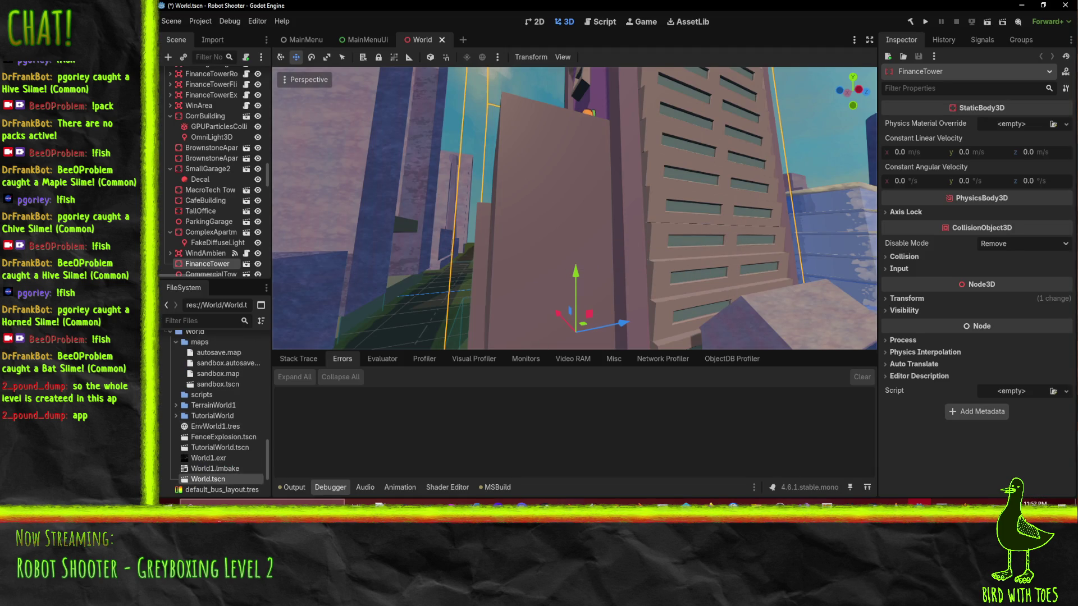
double_click(214, 384)
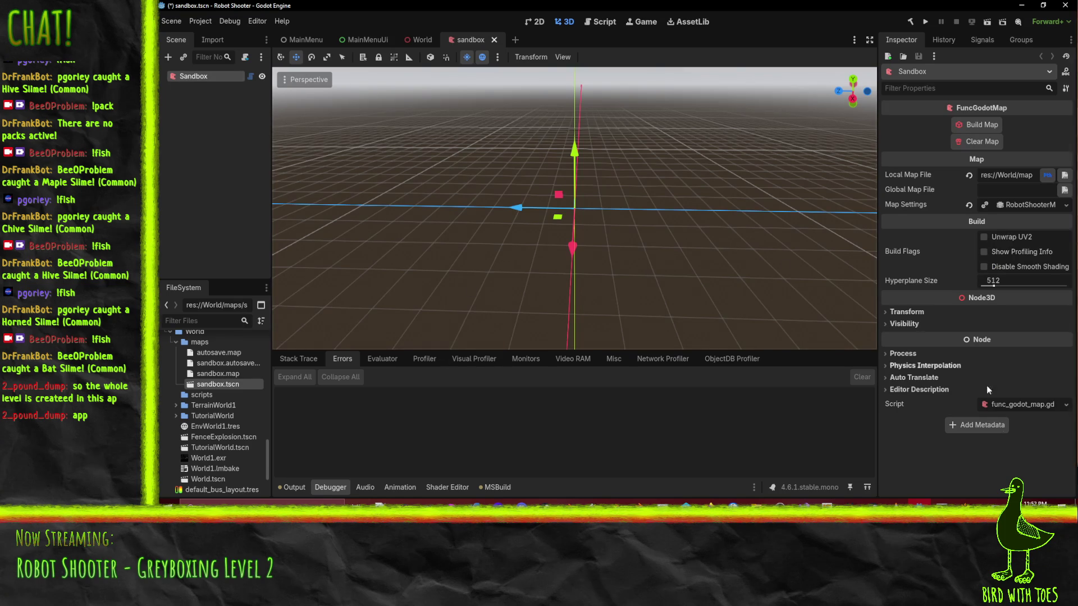
left_click(979, 125)
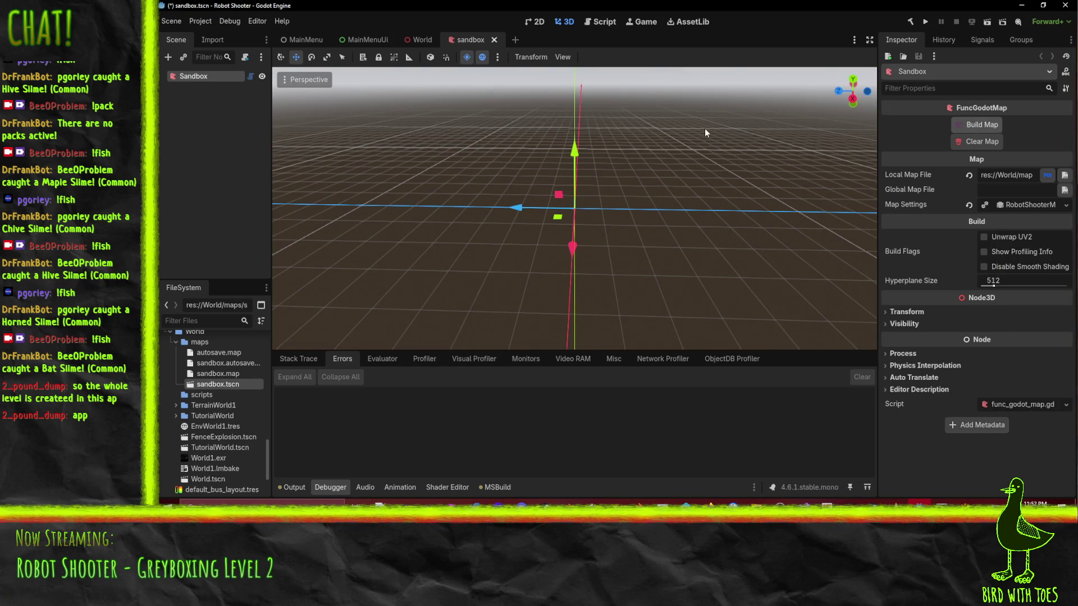
scroll(668, 194, "down", 5)
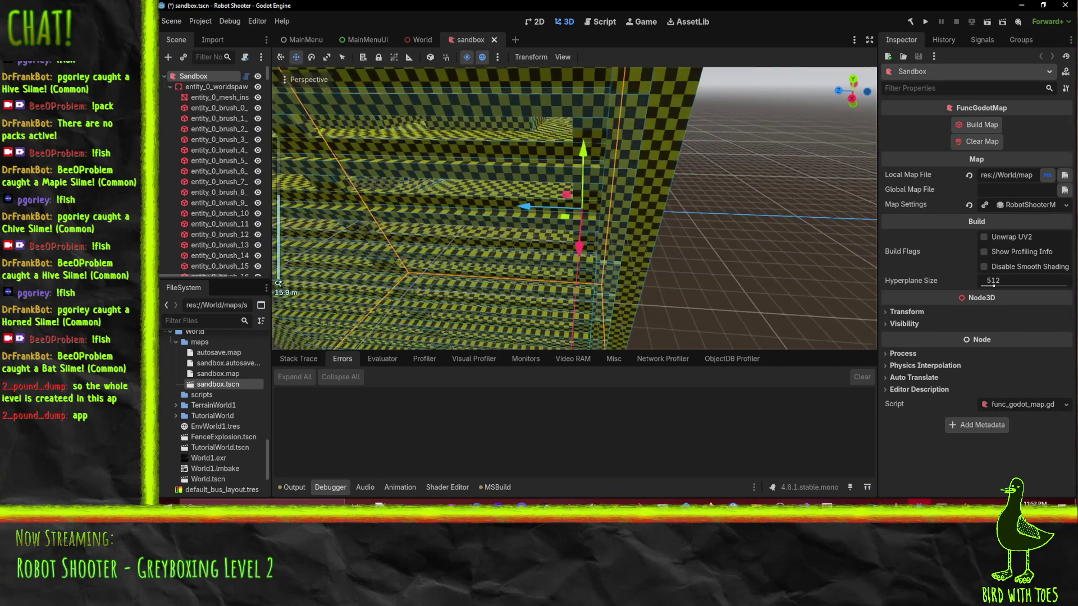
left_click_drag(571, 241, 494, 225)
scroll(698, 311, "up", 6)
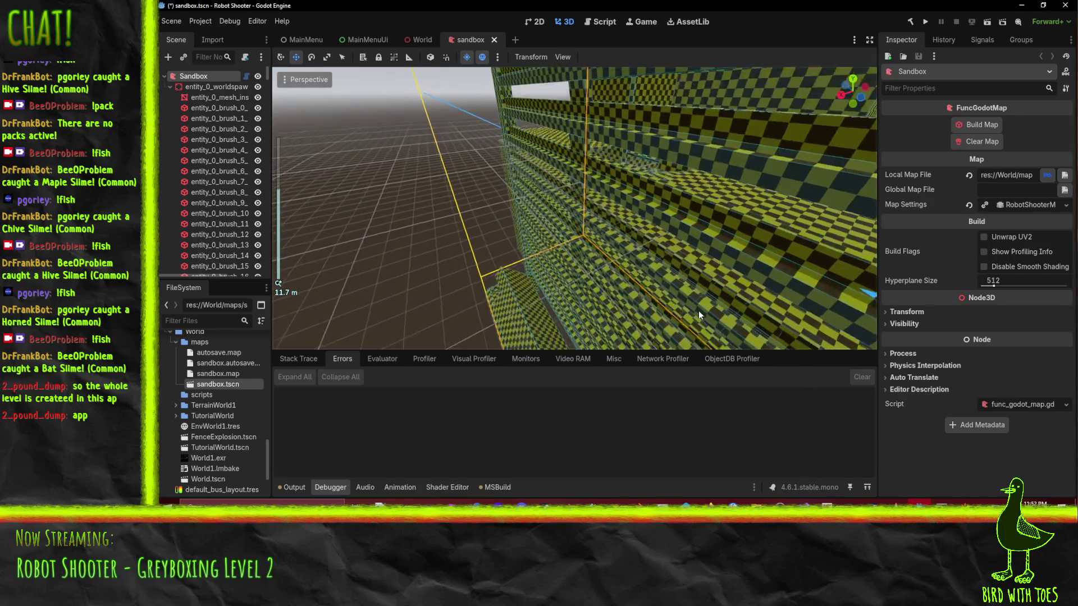
mouse_move(698, 311)
left_mouse_down()
mouse_move(665, 283)
mouse_move(654, 225)
mouse_move(612, 213)
mouse_move(503, 223)
mouse_move(506, 245)
mouse_move(541, 227)
mouse_move(616, 259)
left_mouse_up()
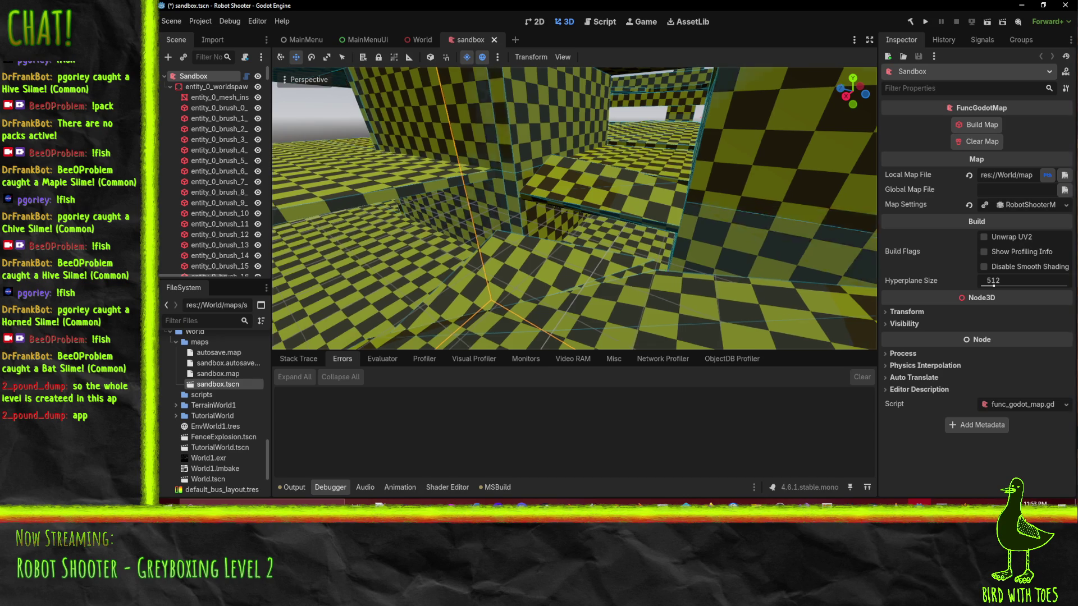
left_click_drag(545, 228, 601, 201)
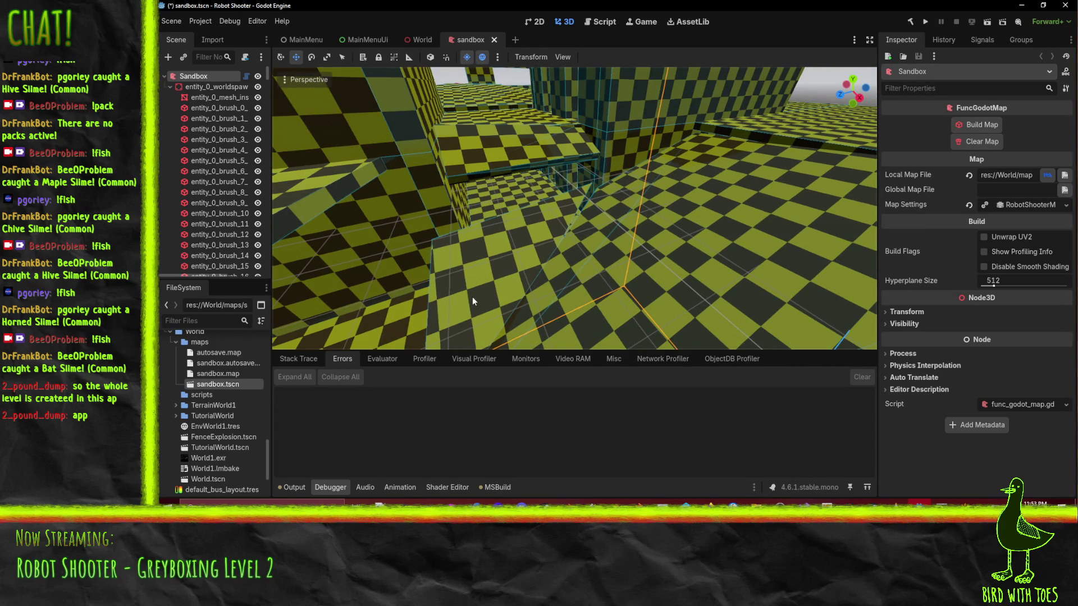
left_click_drag(473, 296, 636, 241)
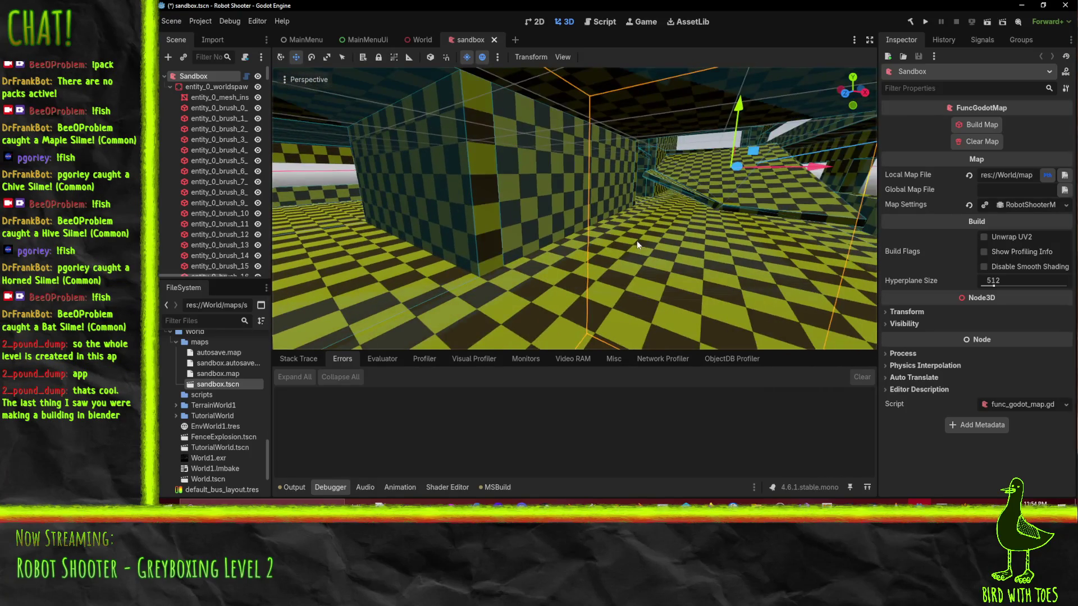
key("f")
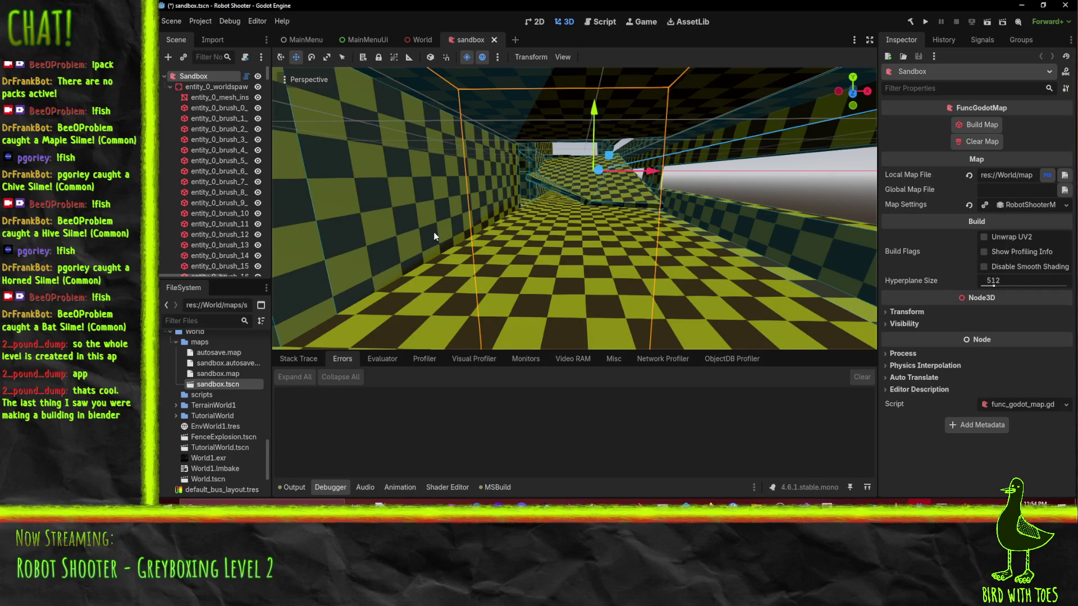
scroll(230, 207, "down", 10)
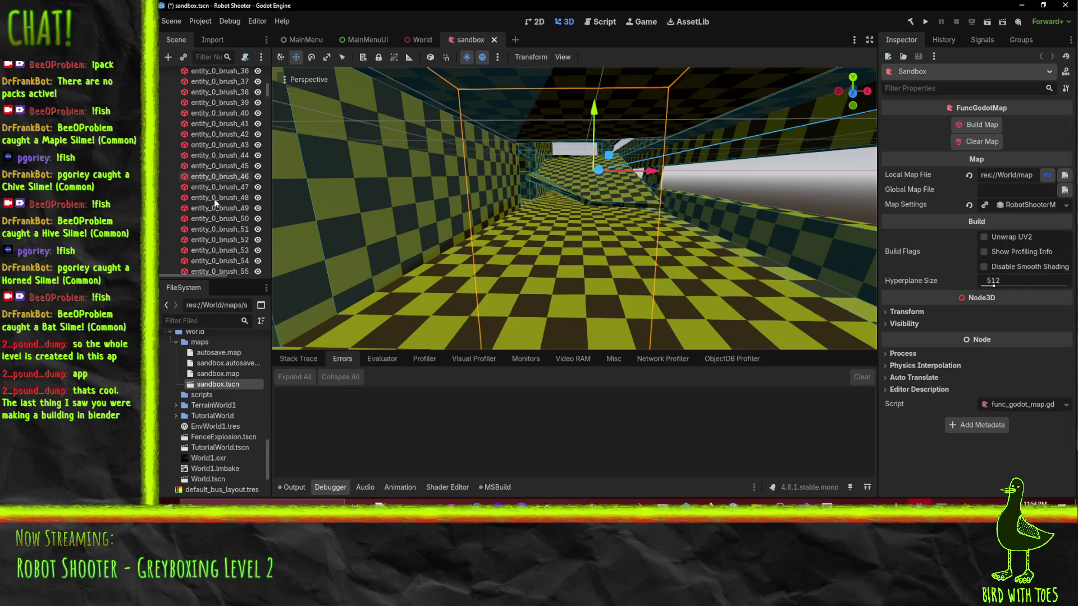
mouse_move(265, 98)
left_mouse_down()
mouse_move(273, 124)
mouse_move(265, 271)
mouse_move(271, 32)
left_mouse_up()
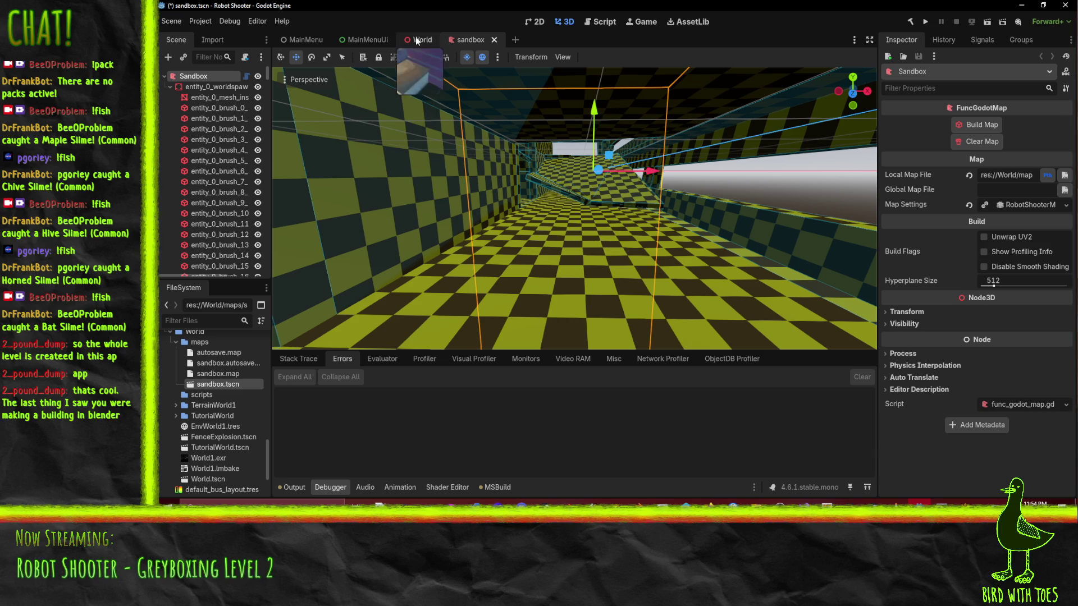
- Switch to the World scene and fly around the FinanceTower and under the concrete ramp
key("ctrl+shift+Tab")
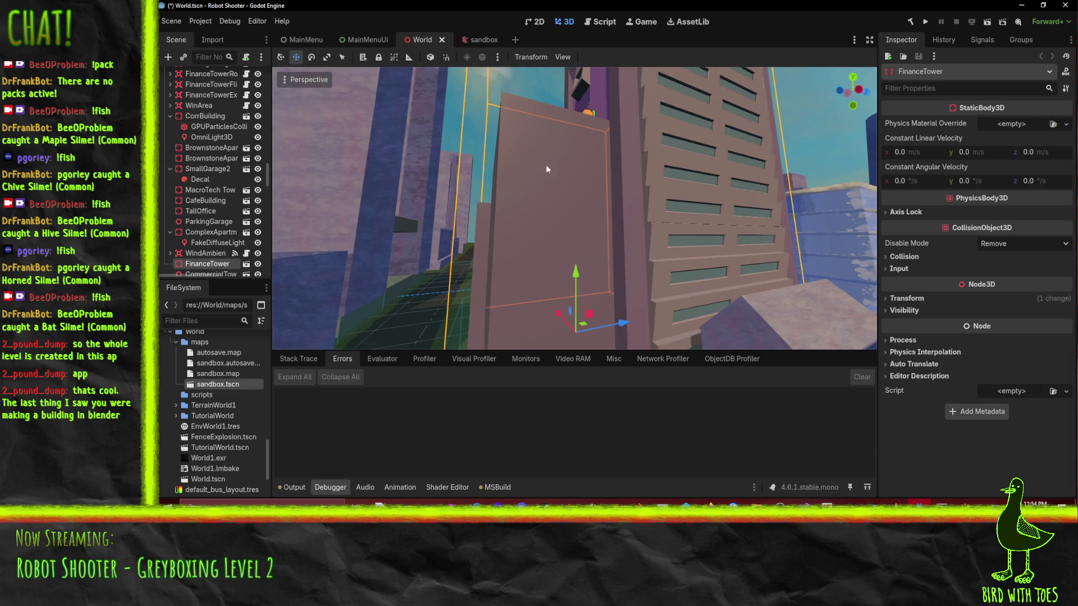
right_click(548, 169)
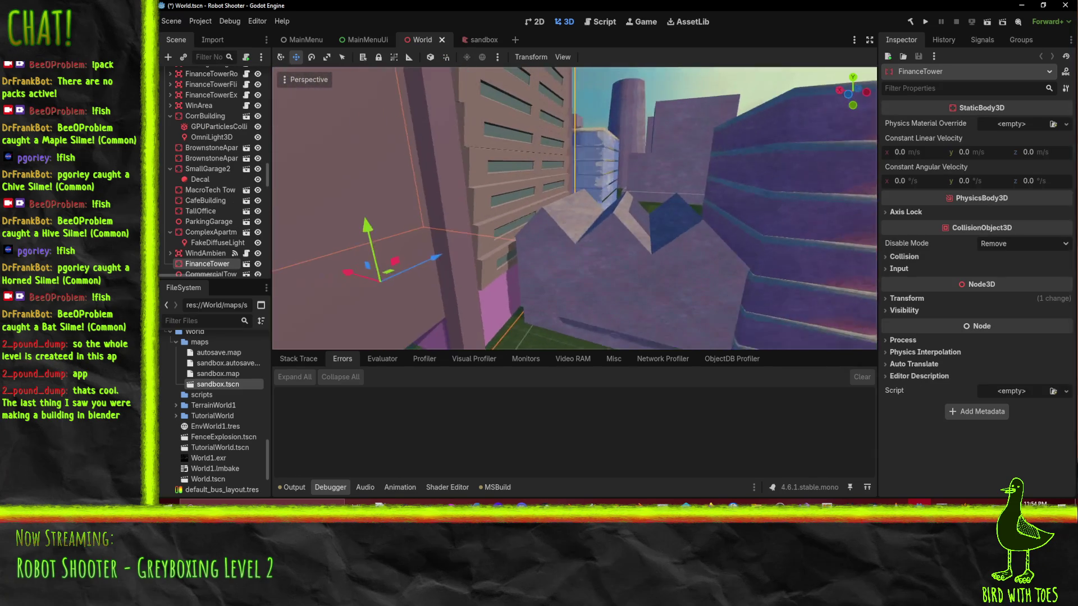
key("w")
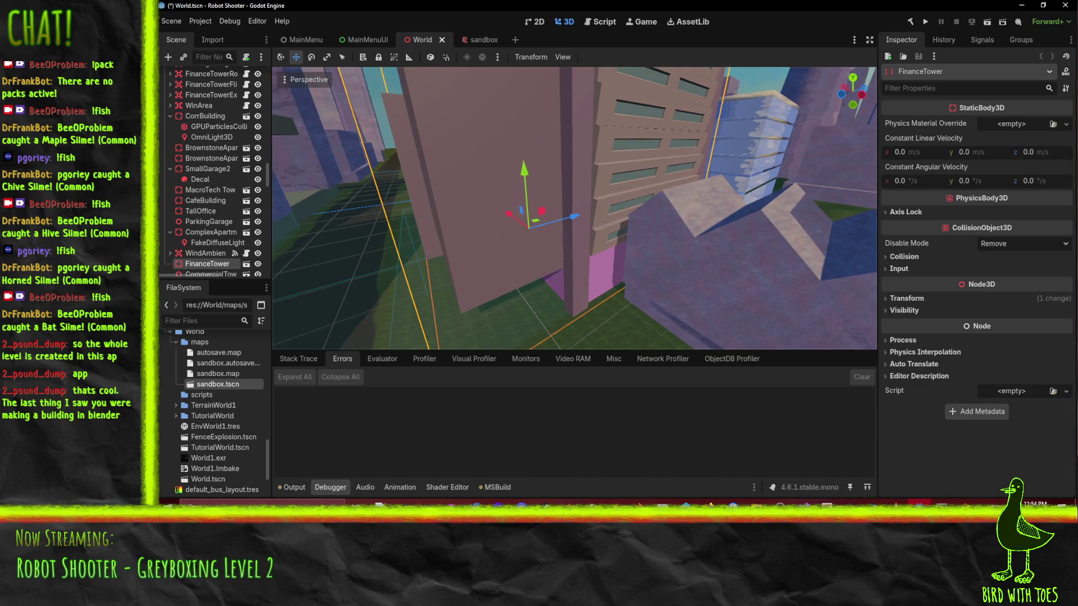
key("w")
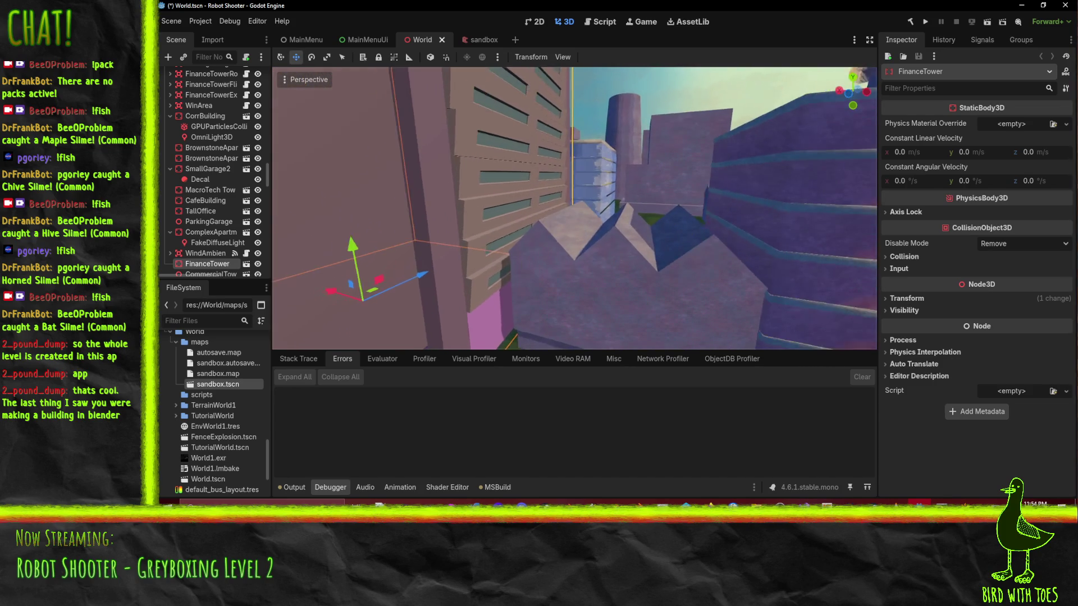
key("w")
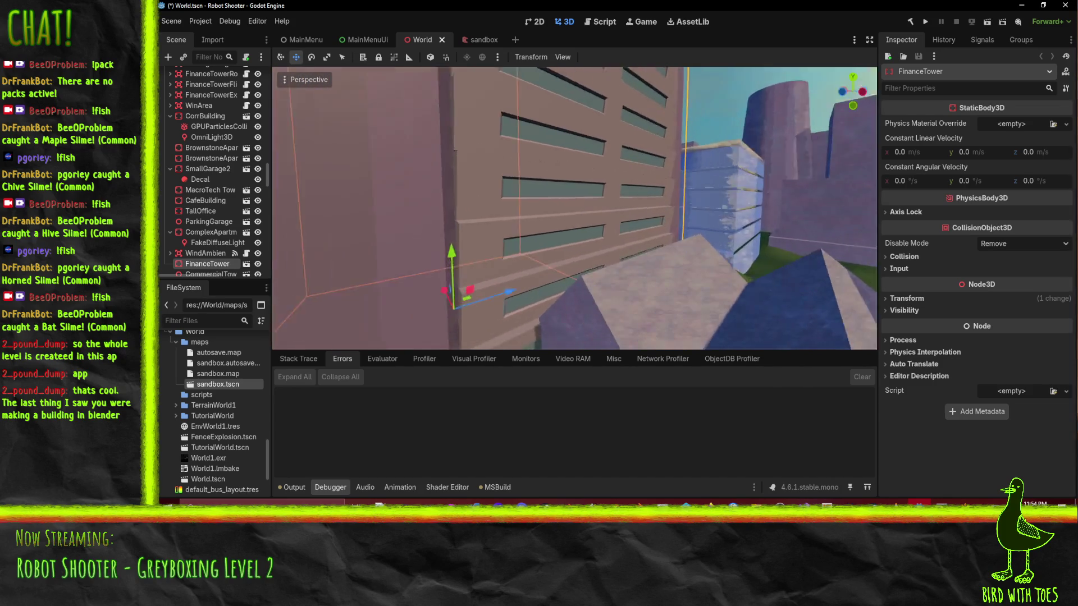
key("w")
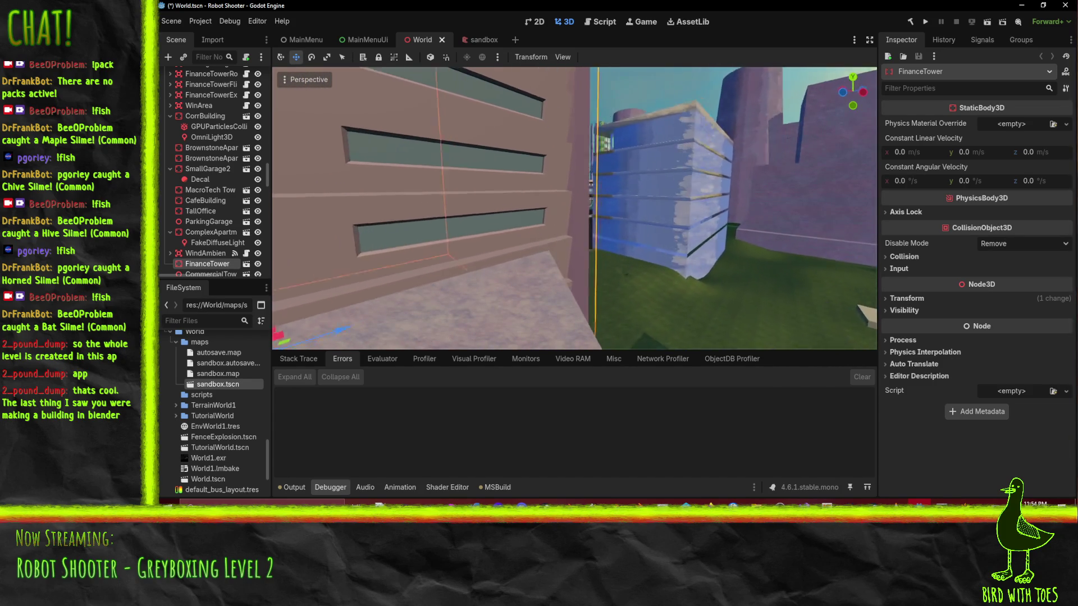
key("w")
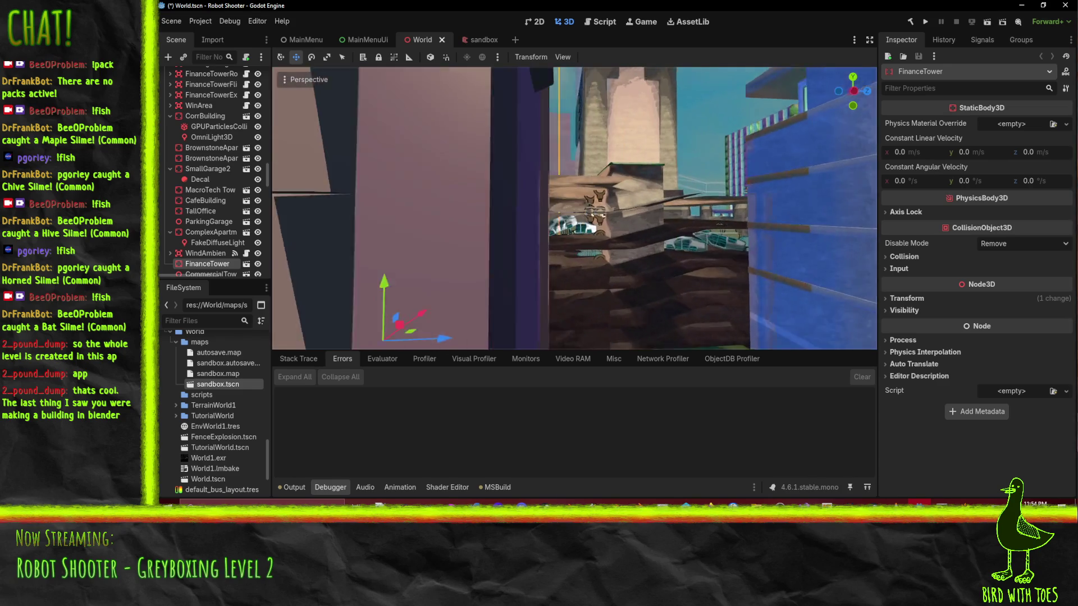
key("w")
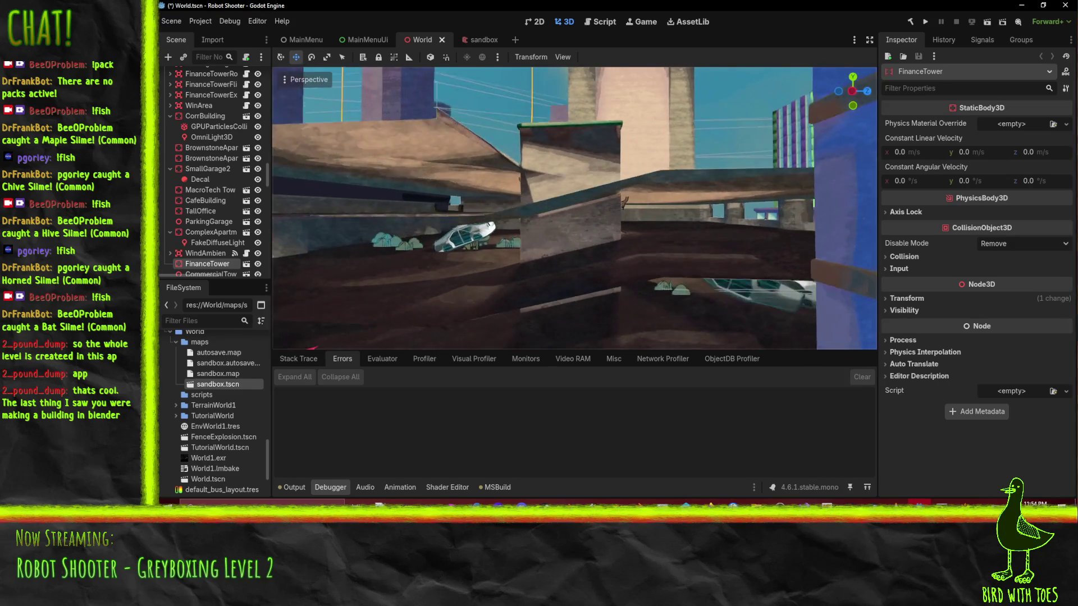
key("w")
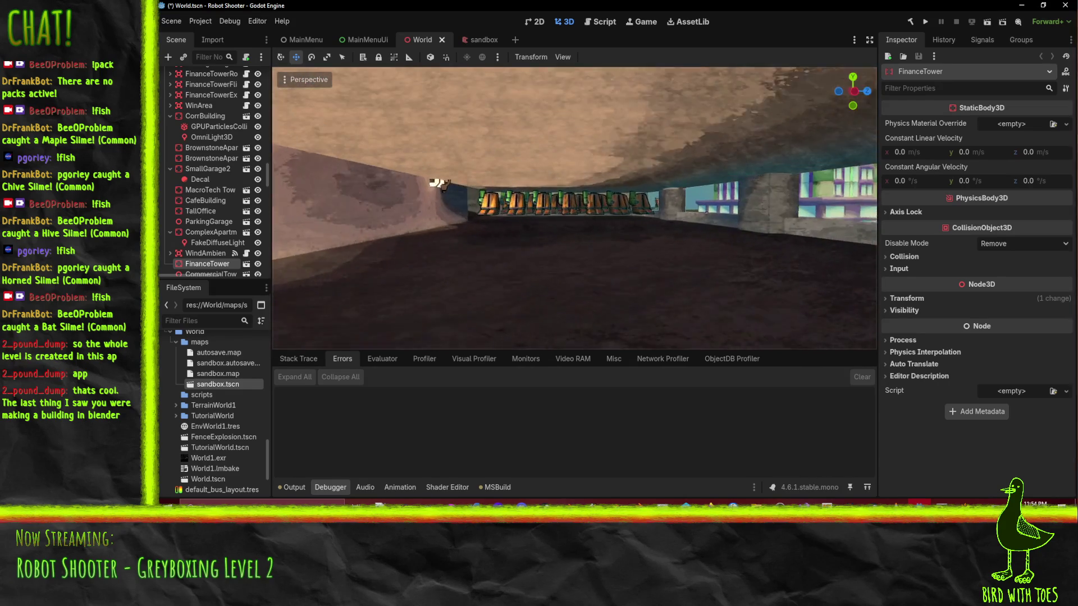
key("w")
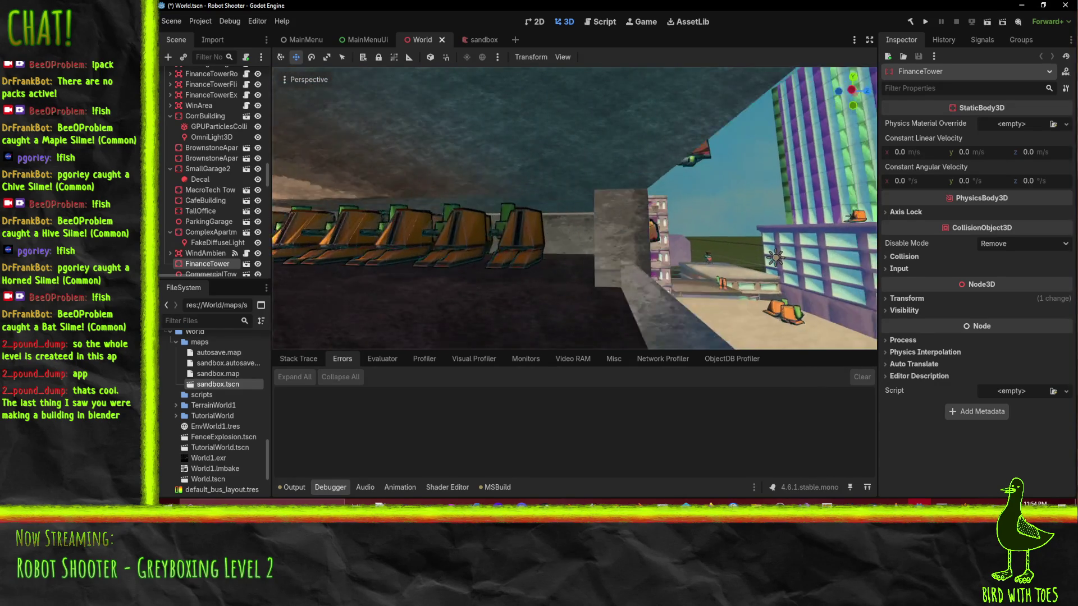
- Fly over the grass courtyard past the blue building to the black-cube tree and parking structure
key("w")
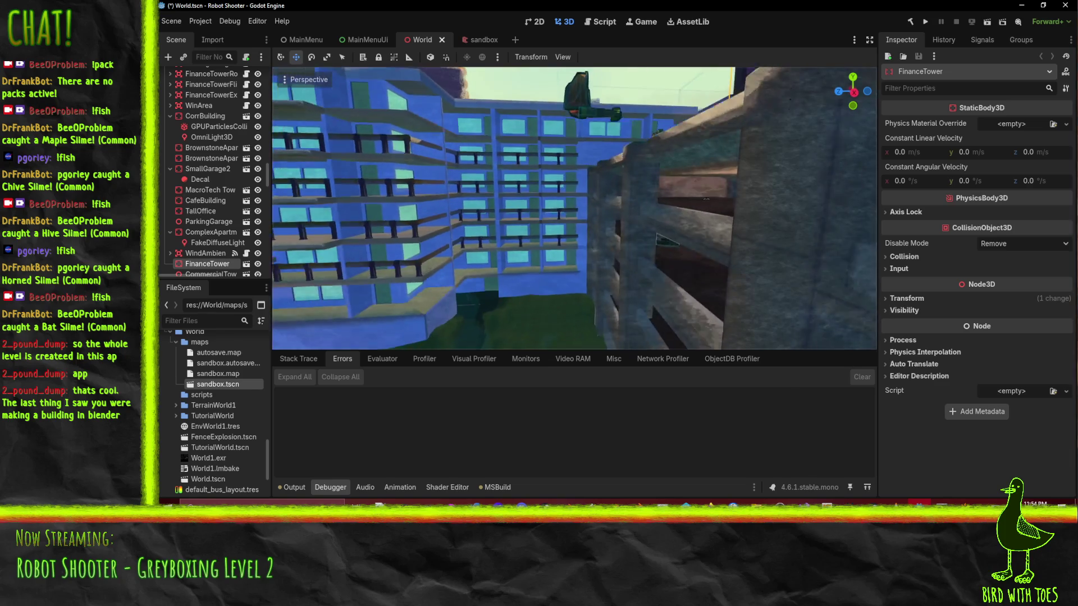
key("w")
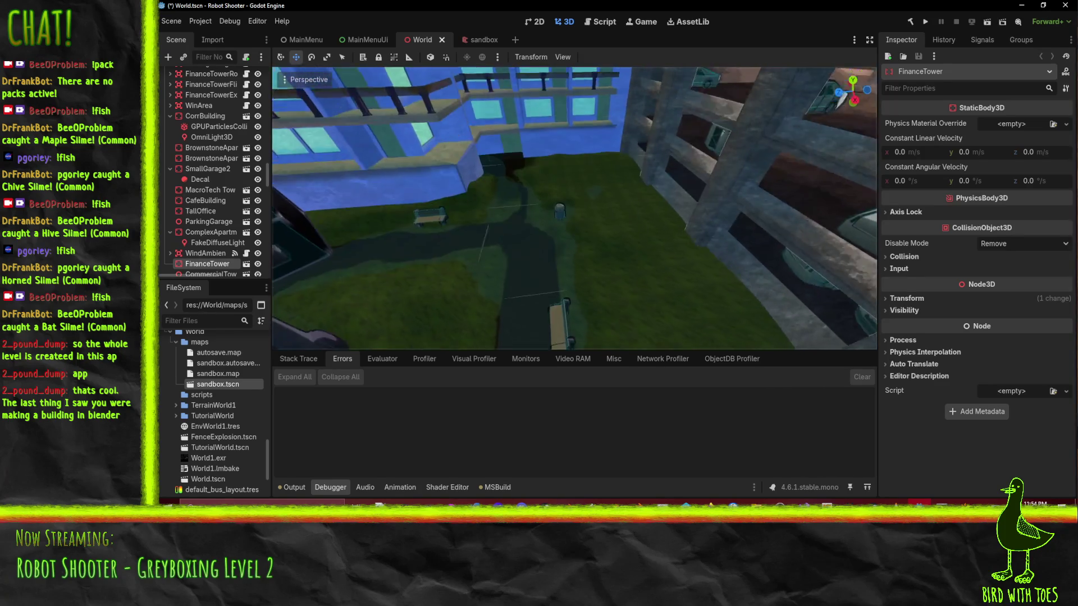
key("w")
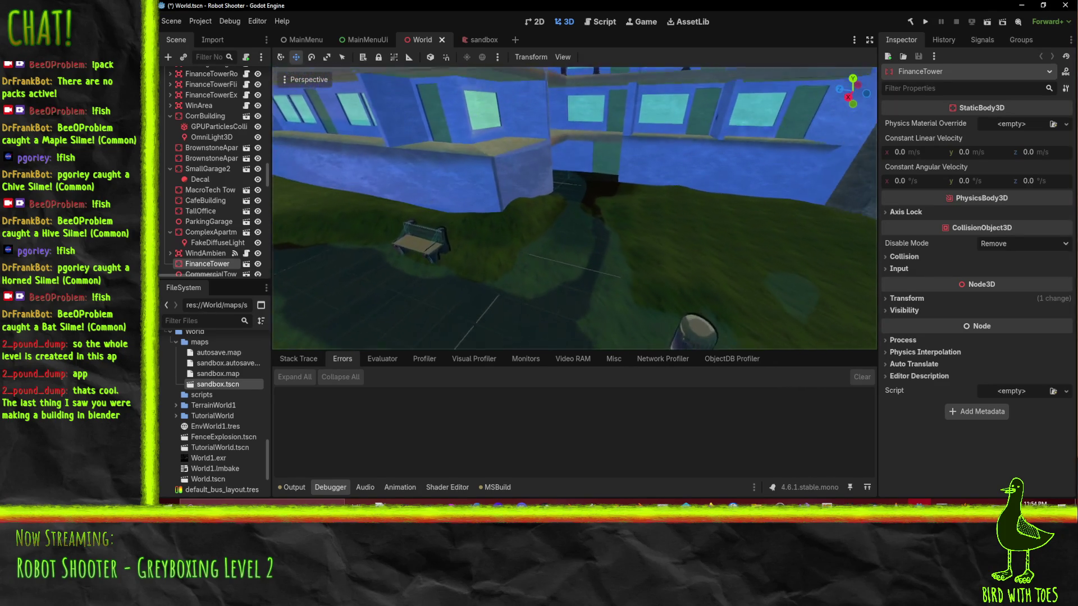
key("w")
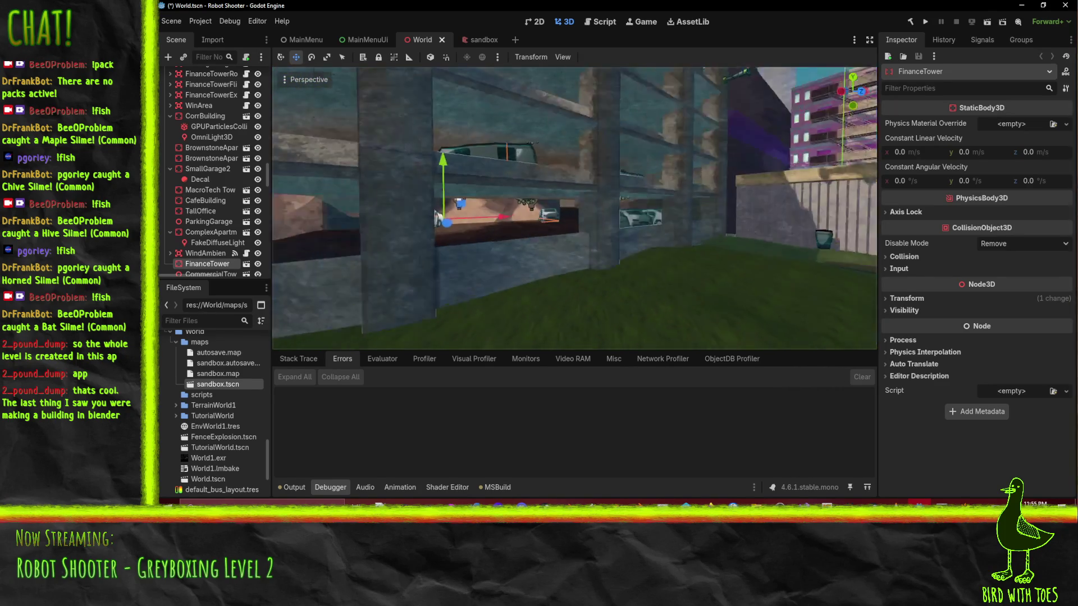
key("w")
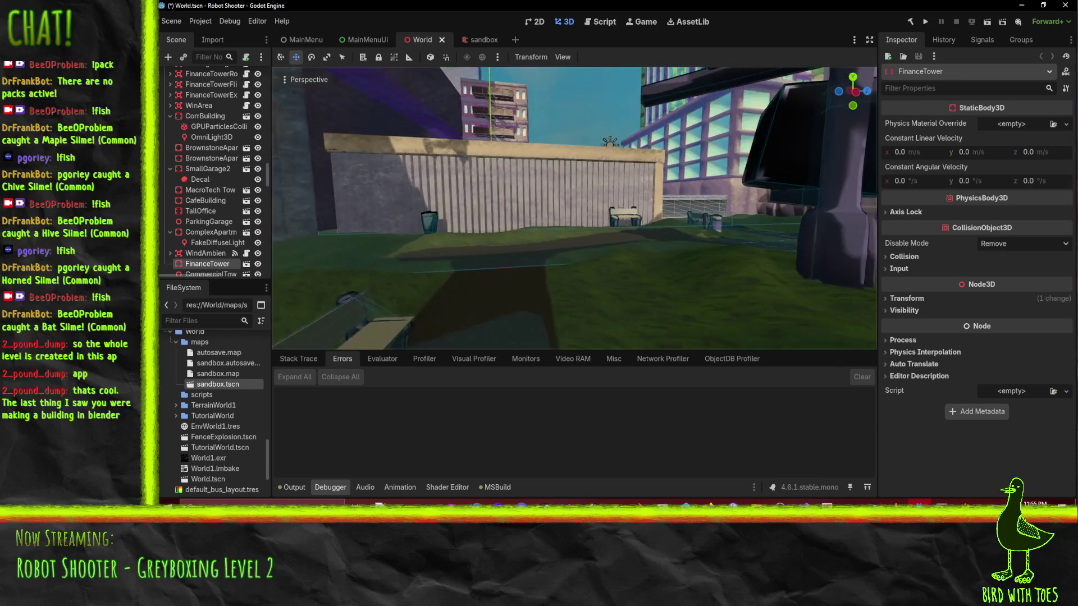
key("w")
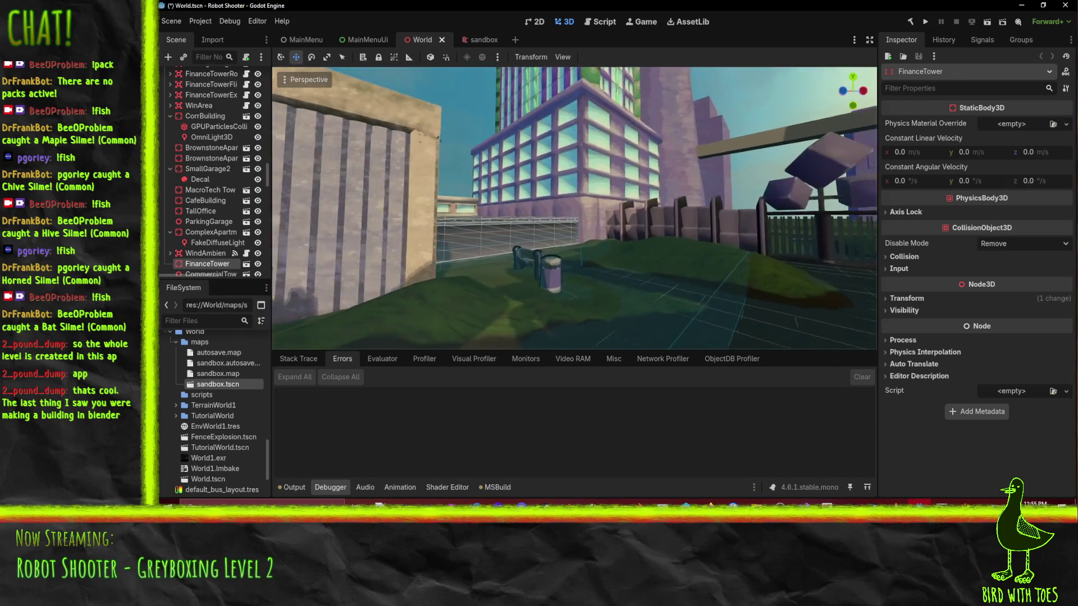
key("w")
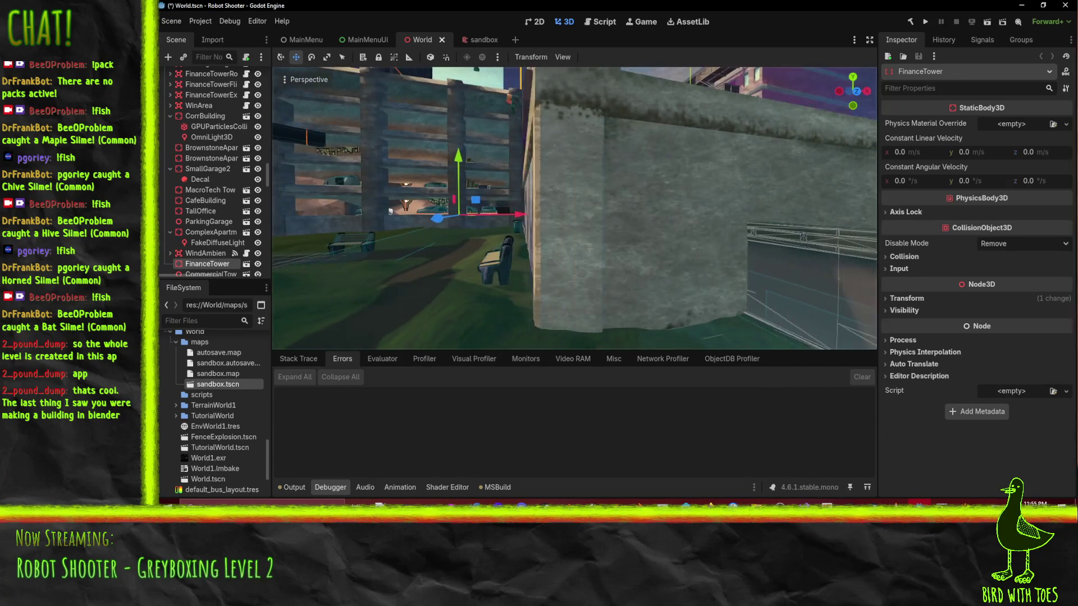
key("w")
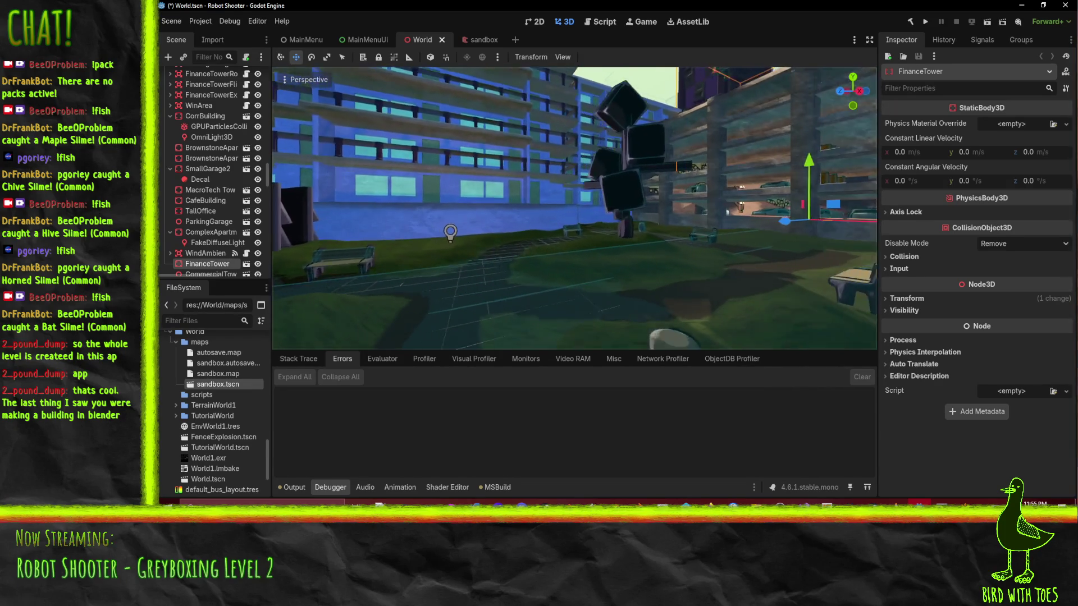
key("w")
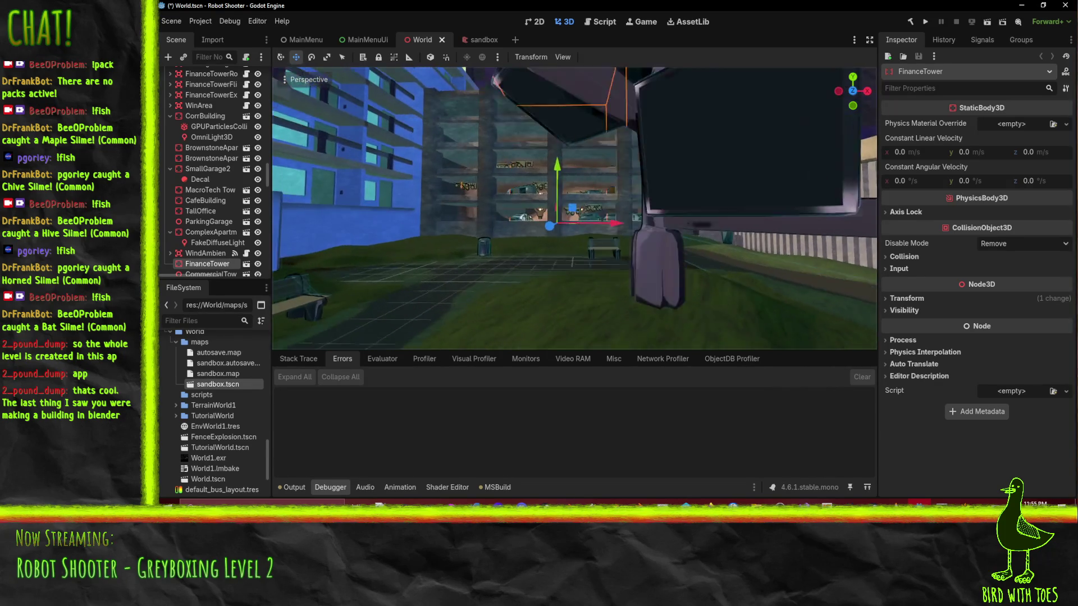
key("w")
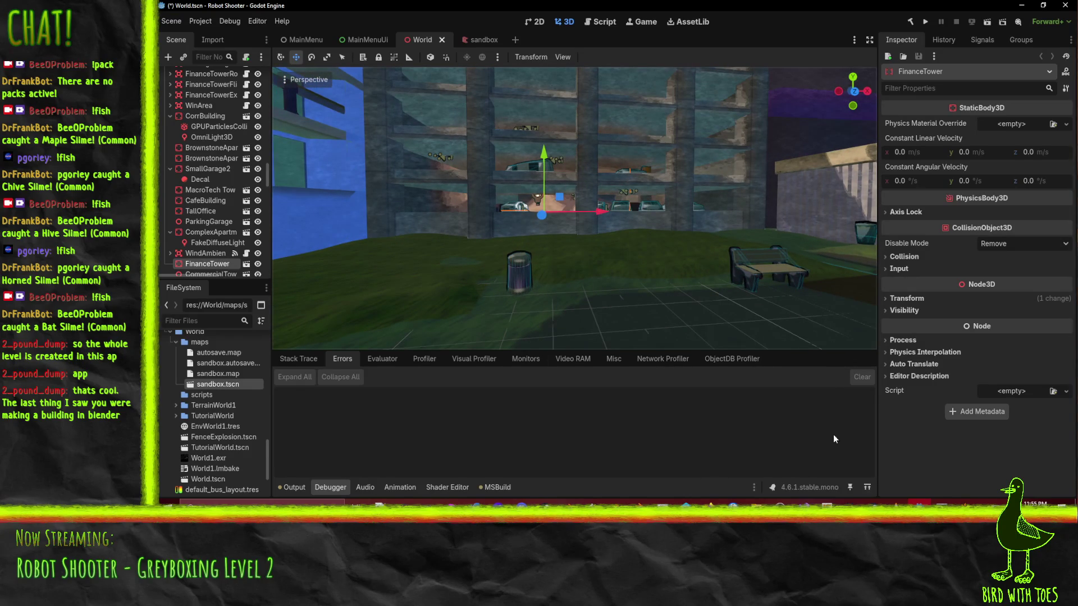
- Bring TrenchBroom forward and look around the sandbox.map brushes in the 3D view
left_click(960, 504)
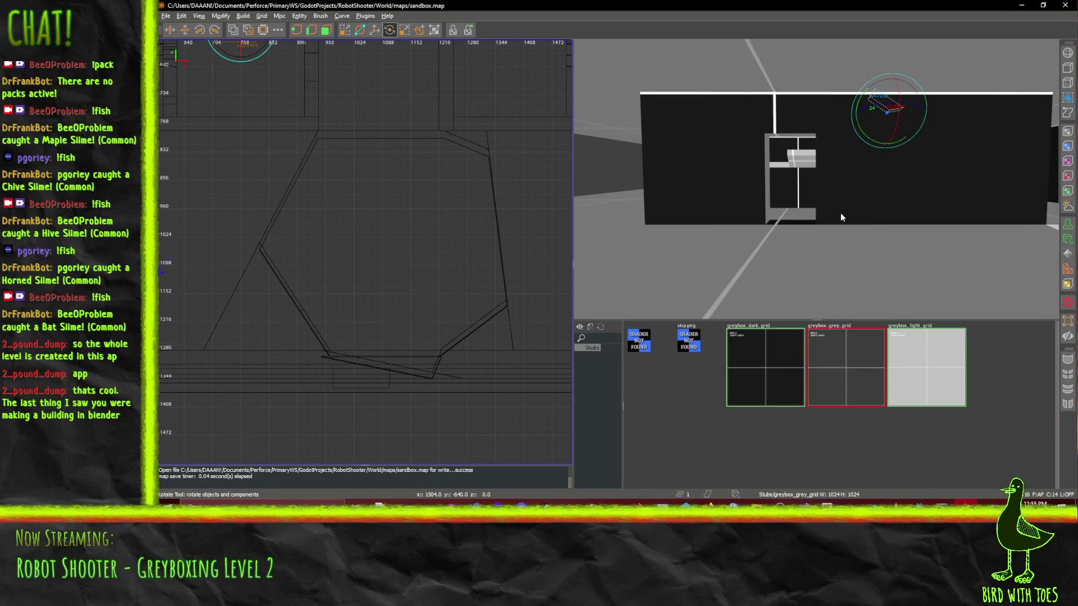
left_click_drag(806, 192, 816, 180)
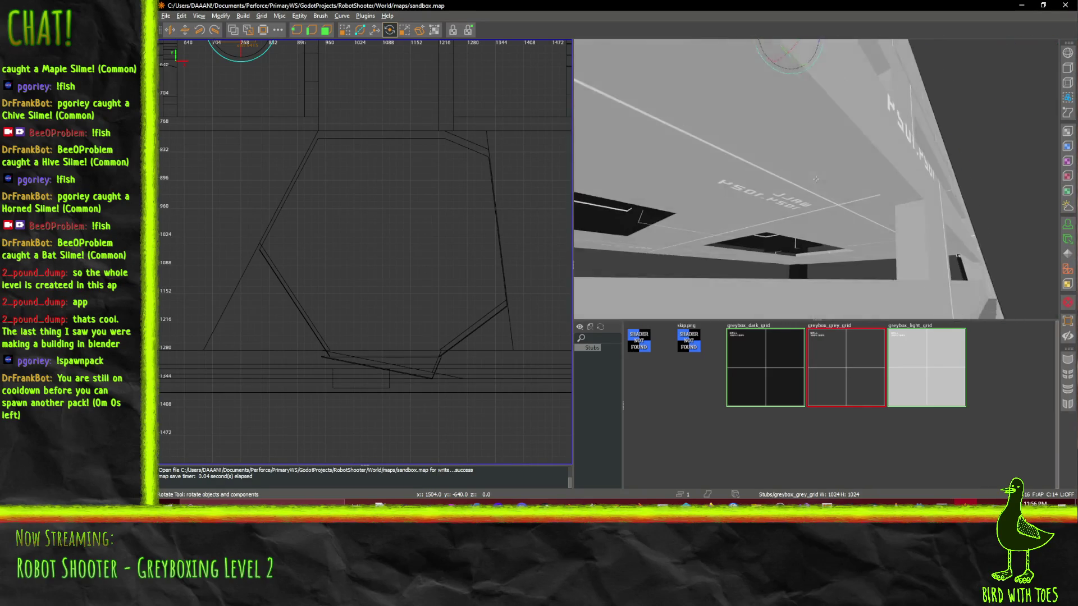
mouse_move(815, 179)
left_mouse_down()
mouse_move(792, 146)
mouse_move(842, 192)
mouse_move(815, 179)
left_mouse_up()
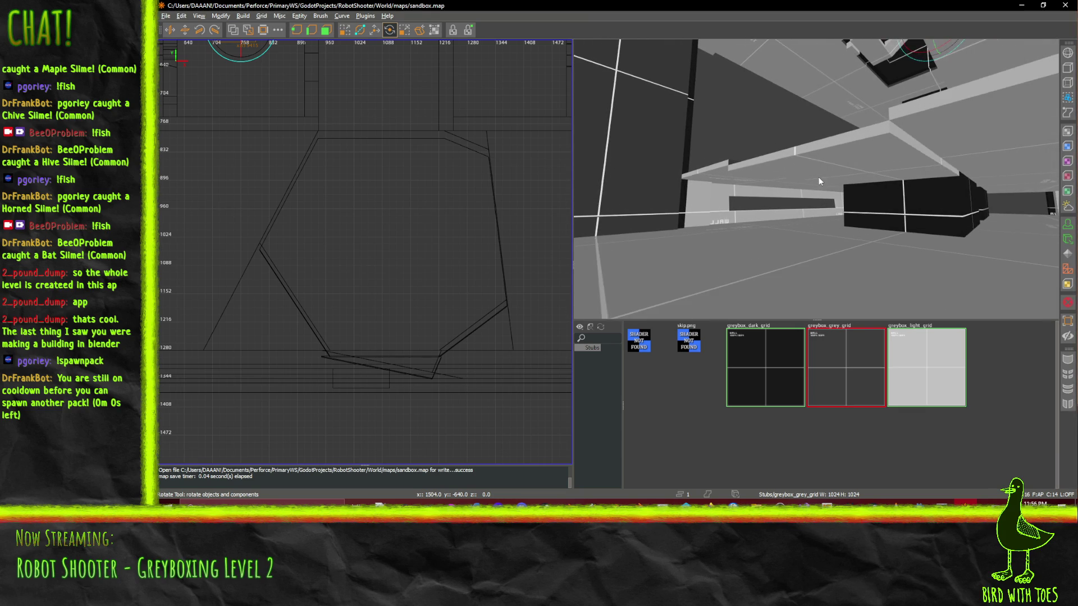
- Select the ceiling slab and raise it 16 units, undoing two accidental rotations
left_click(807, 176)
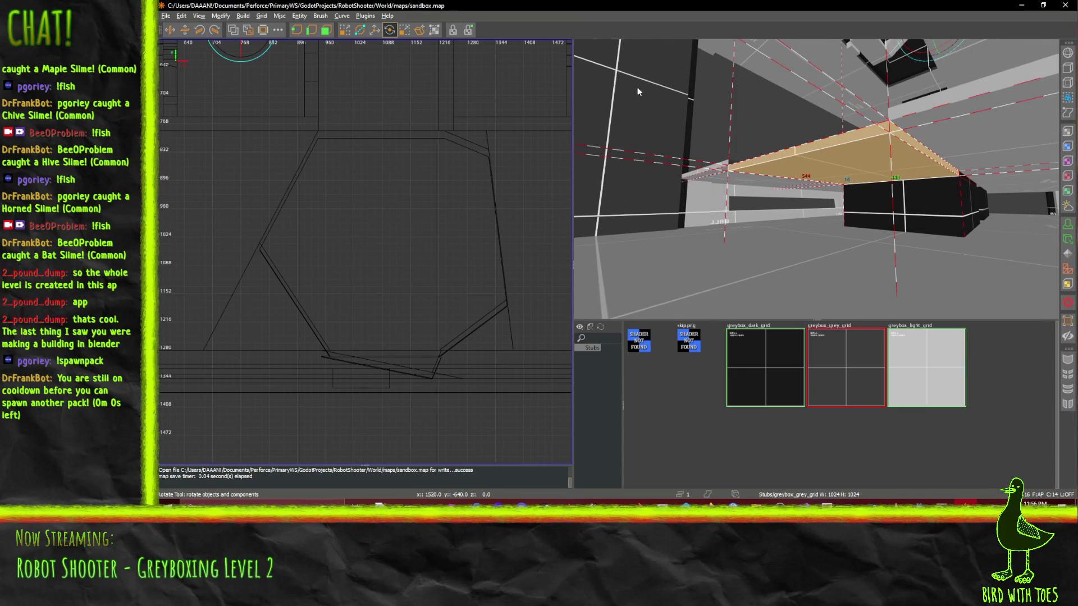
mouse_move(788, 157)
left_mouse_down()
mouse_move(787, 148)
mouse_move(803, 152)
left_mouse_up()
key("ctrl+z")
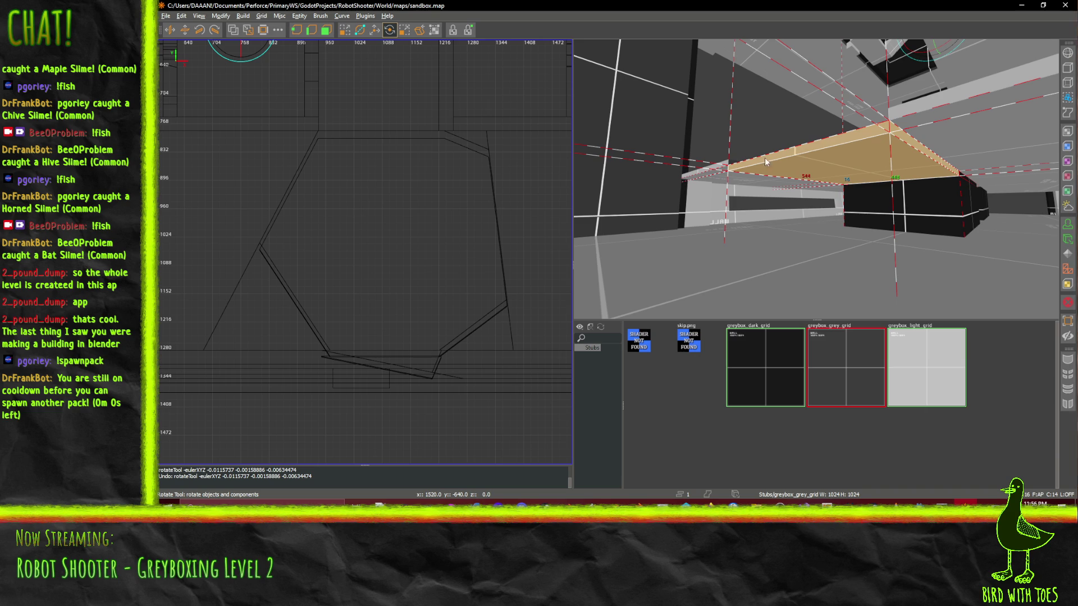
left_click_drag(794, 155, 796, 150)
key("ctrl+z")
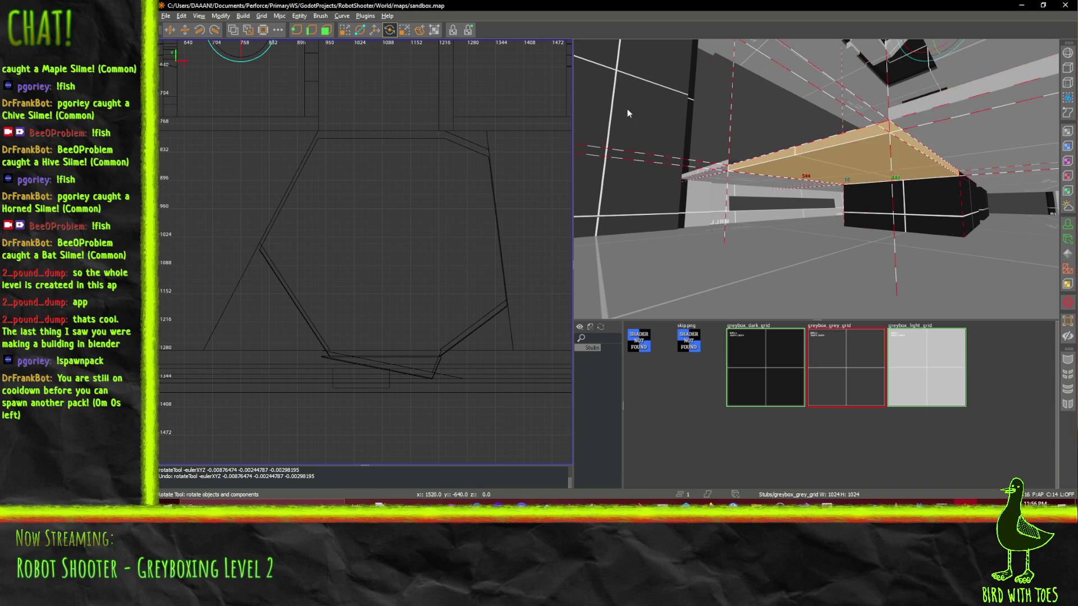
left_click(375, 34)
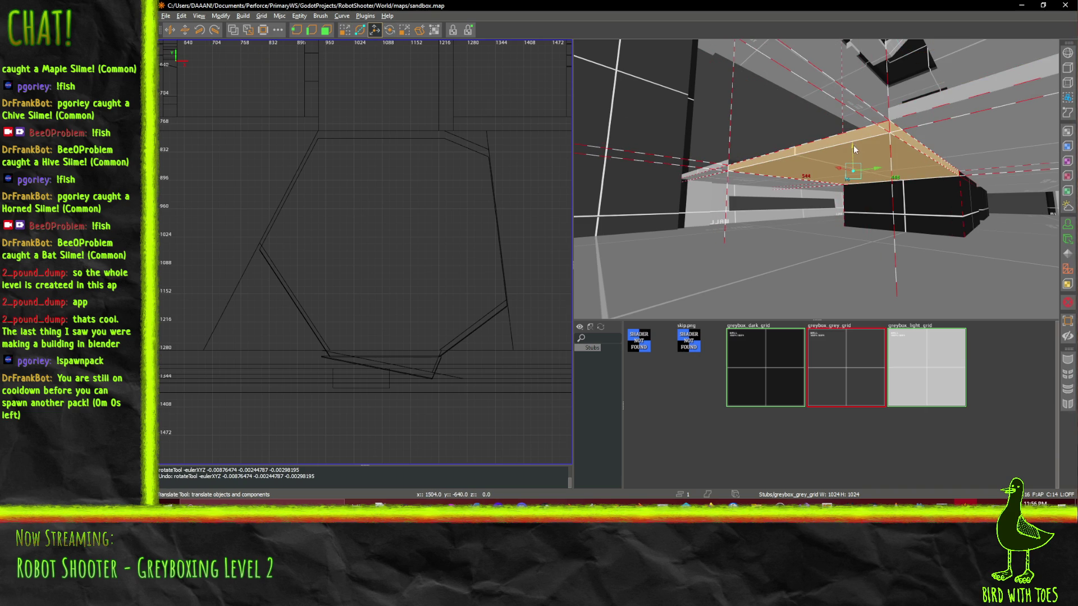
left_click_drag(854, 149, 856, 140)
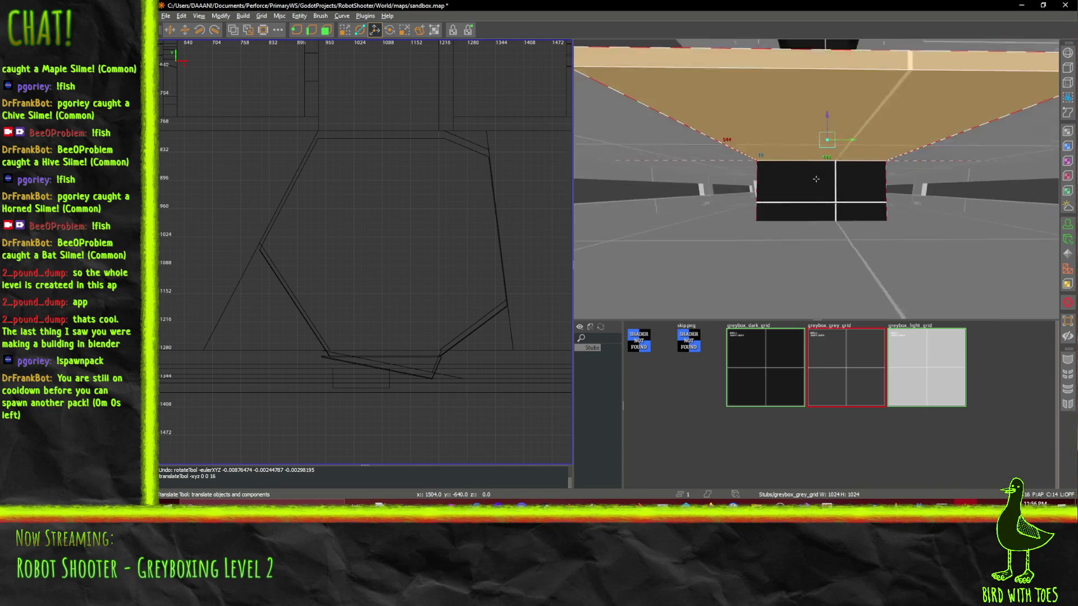
- Fly the camera around the black block and under the raised slab to inspect it
key("w")
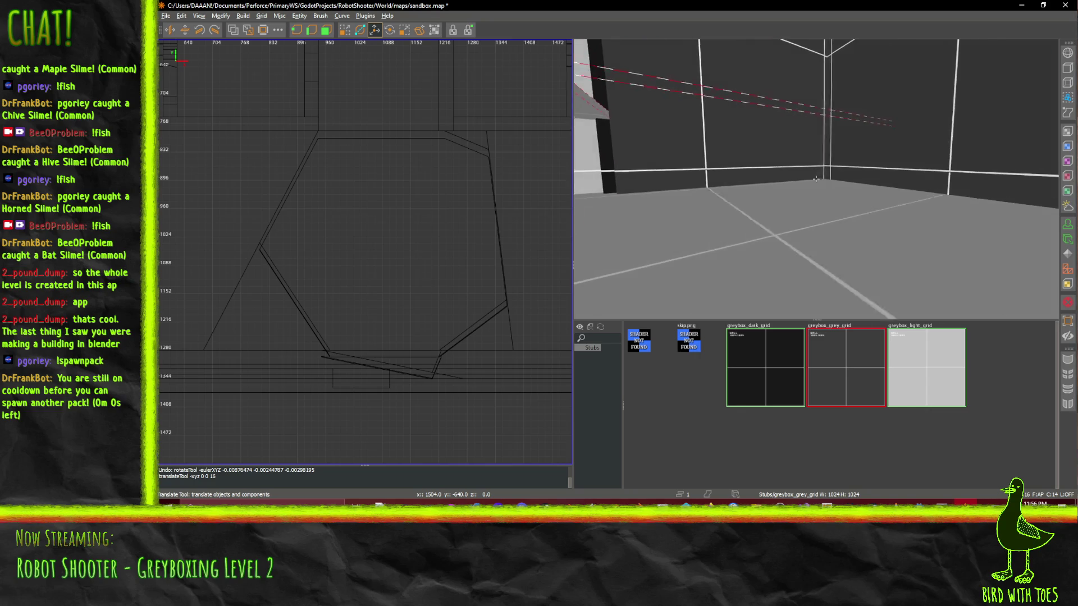
key("w")
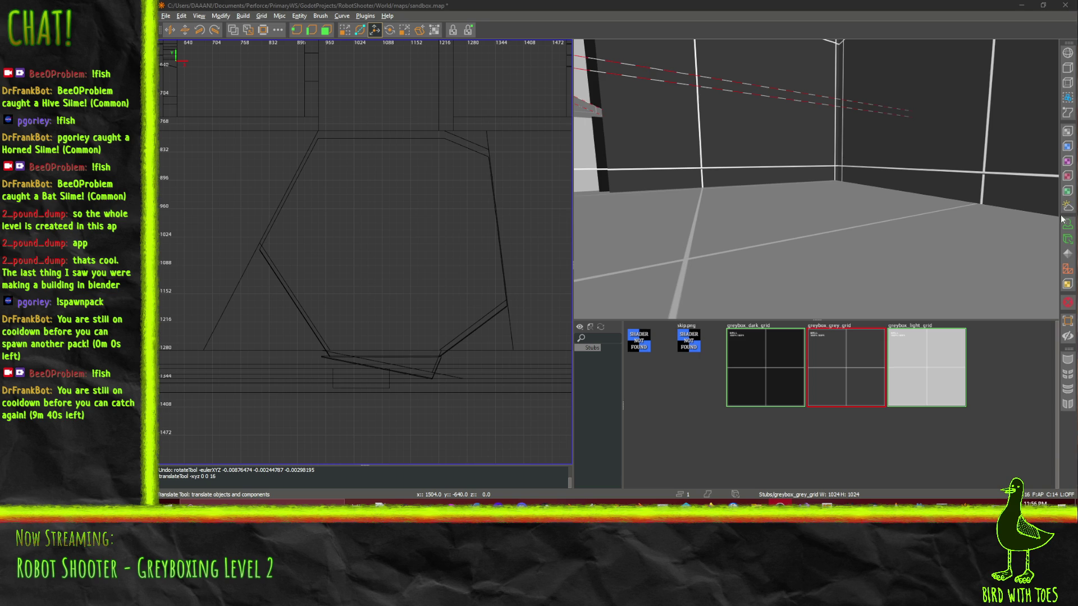
right_click(1004, 228)
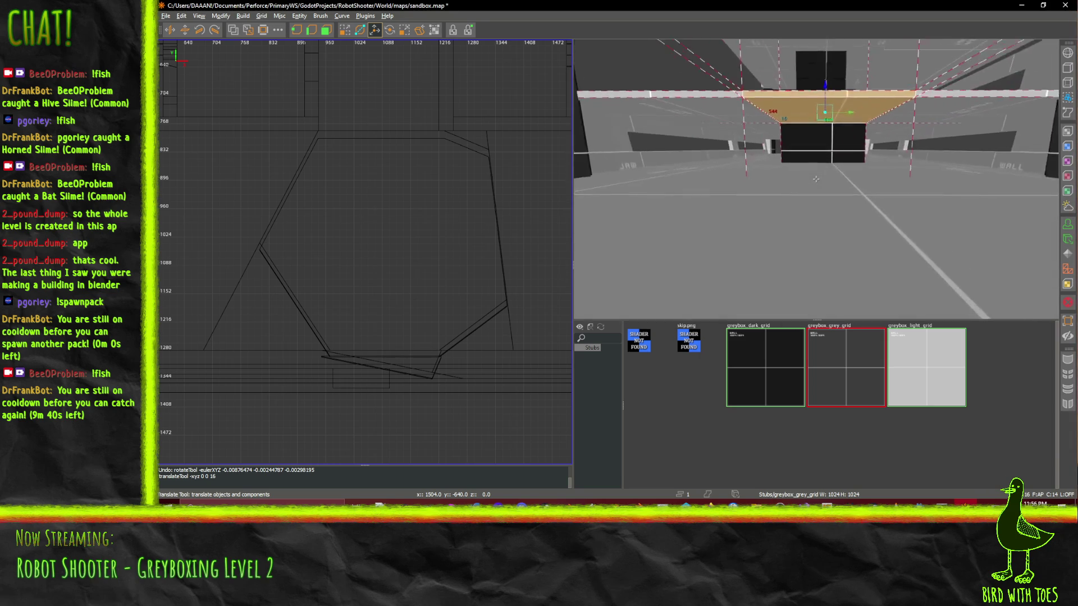
key("a")
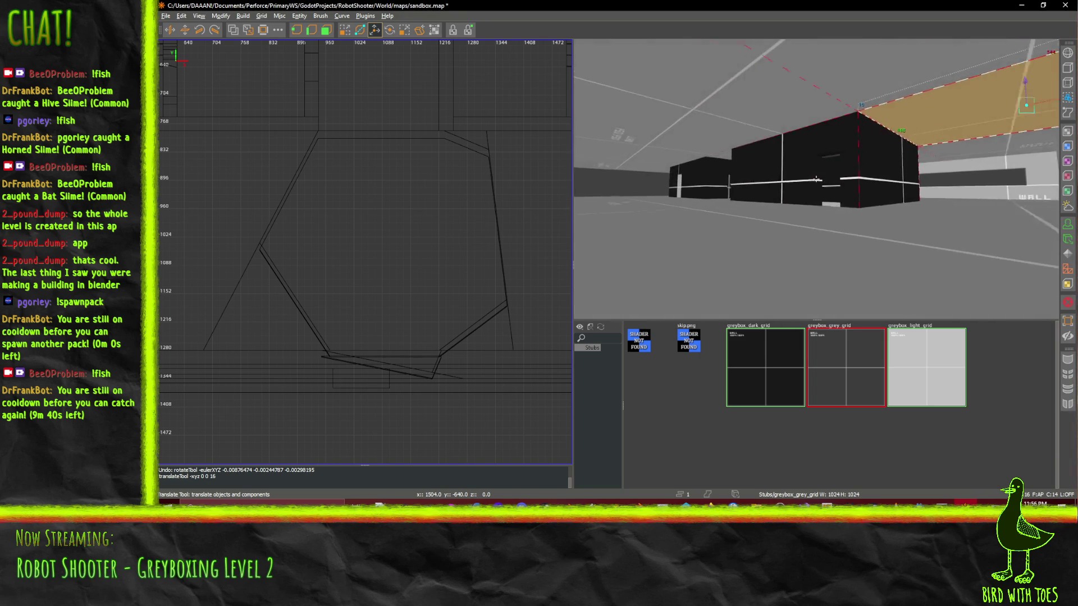
key("w")
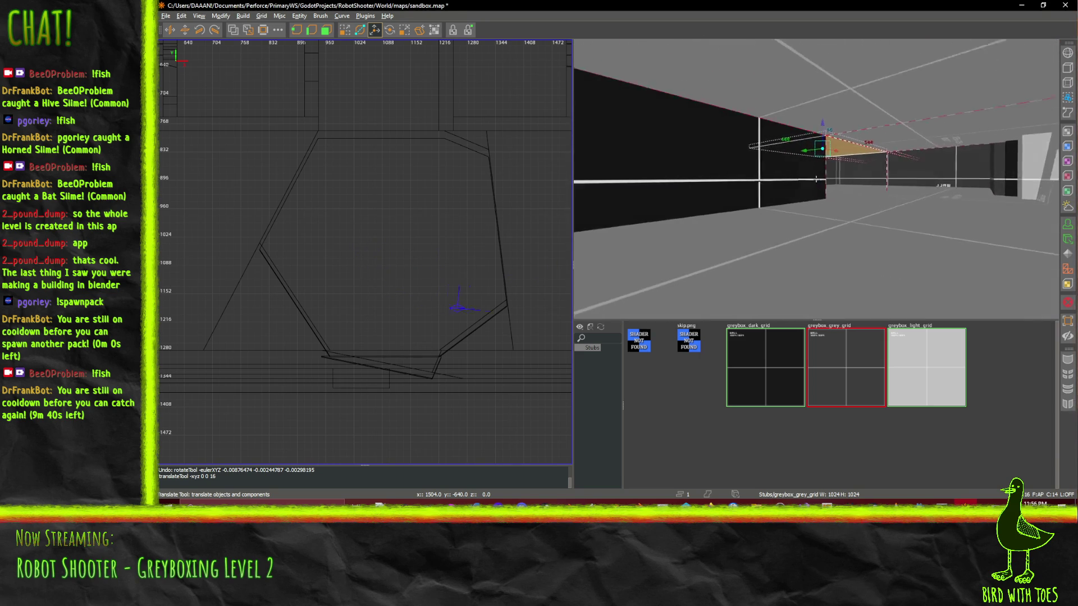
key("w")
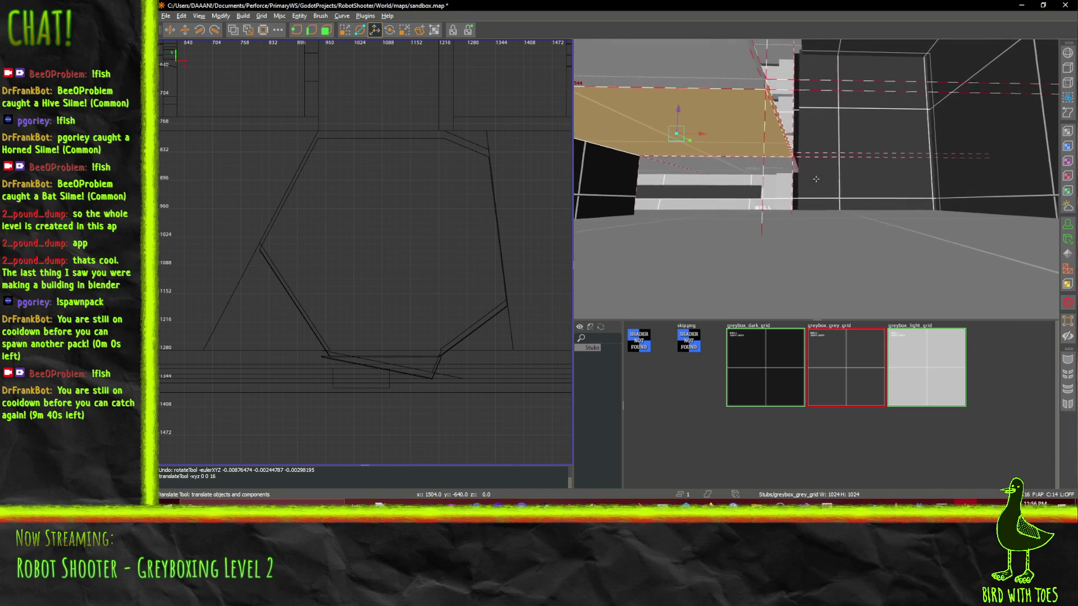
key("s")
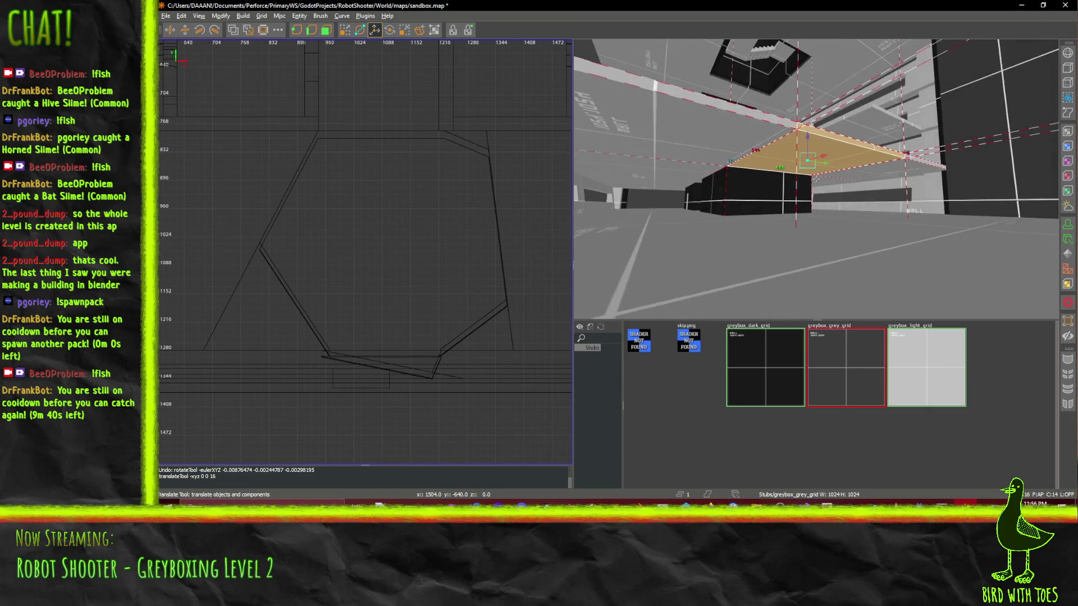
key("d")
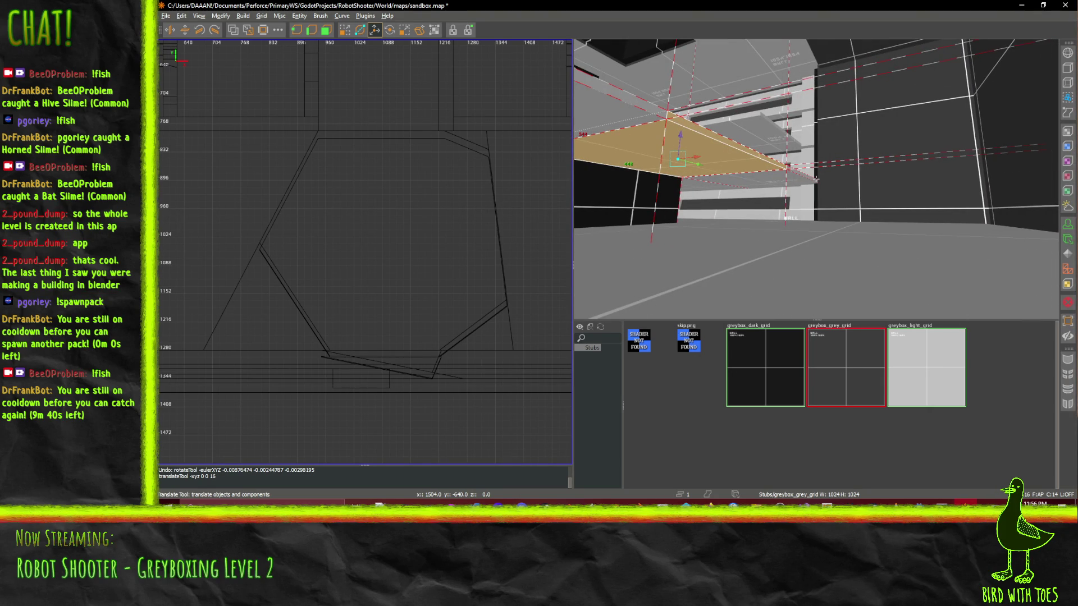
key("d")
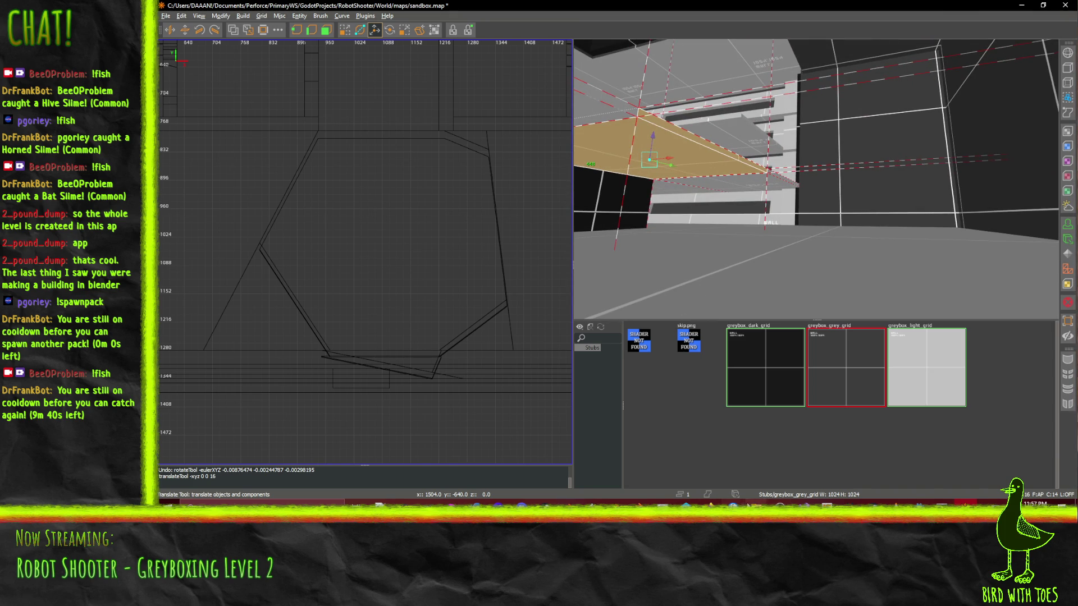
left_click(705, 522)
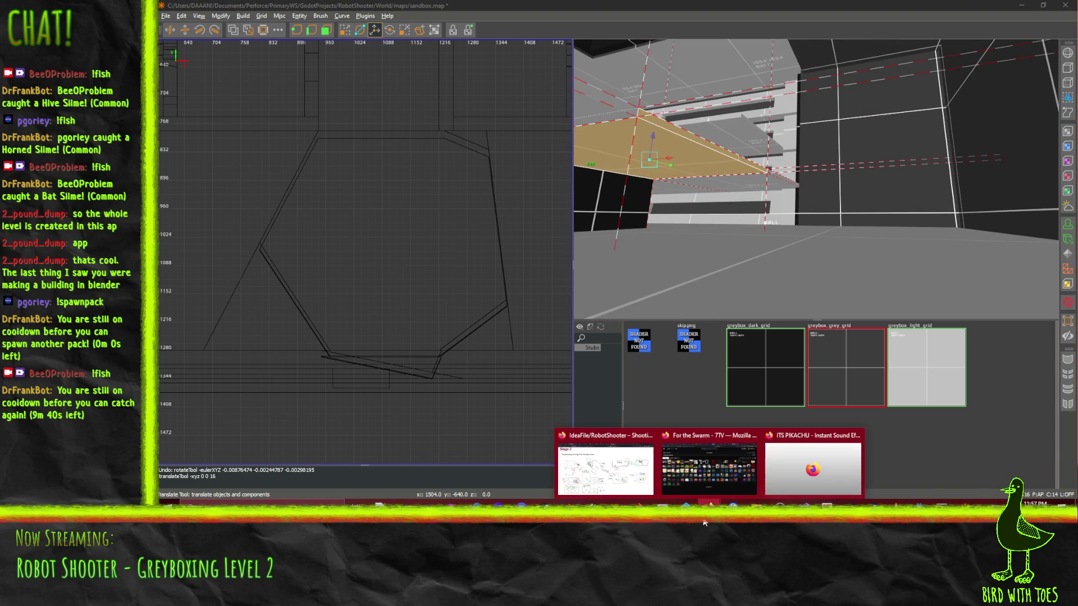
left_click(618, 480)
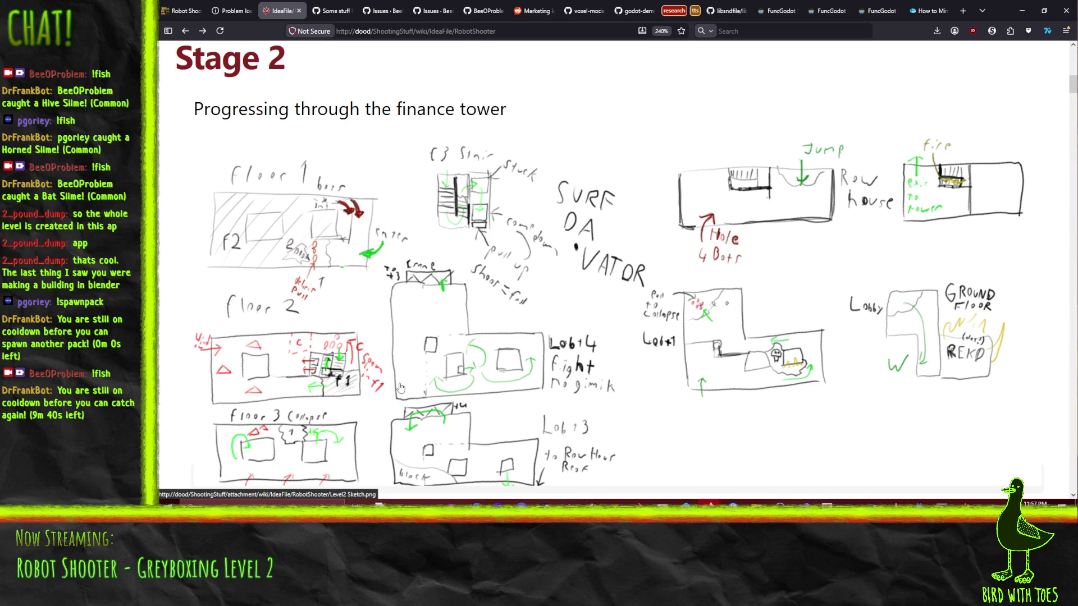
- Return to TrenchBroom and fly the camera up to and along the dark wall
left_click(965, 502)
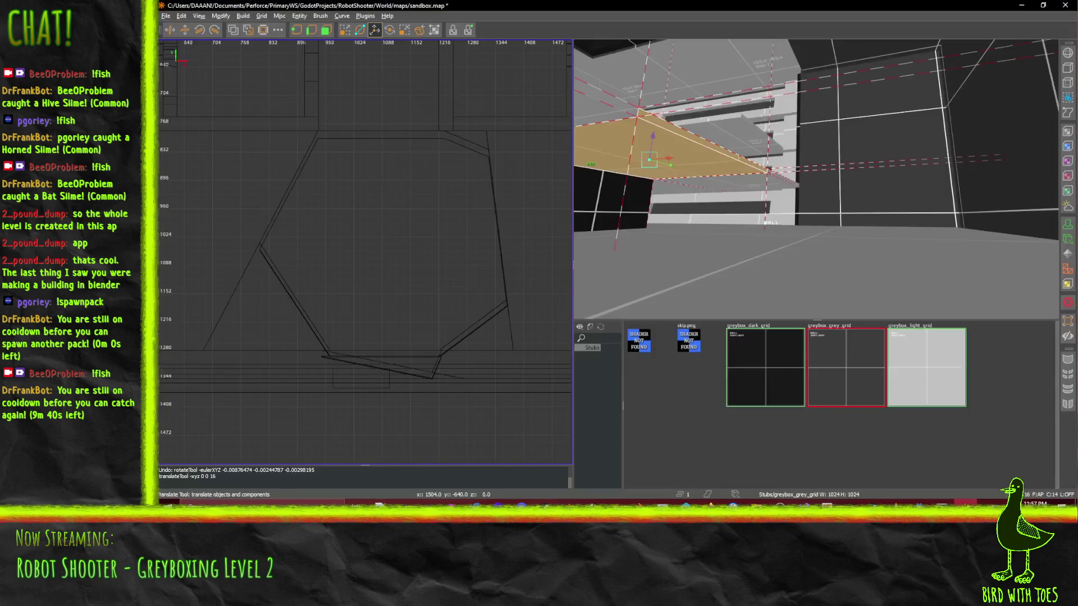
right_click(955, 251)
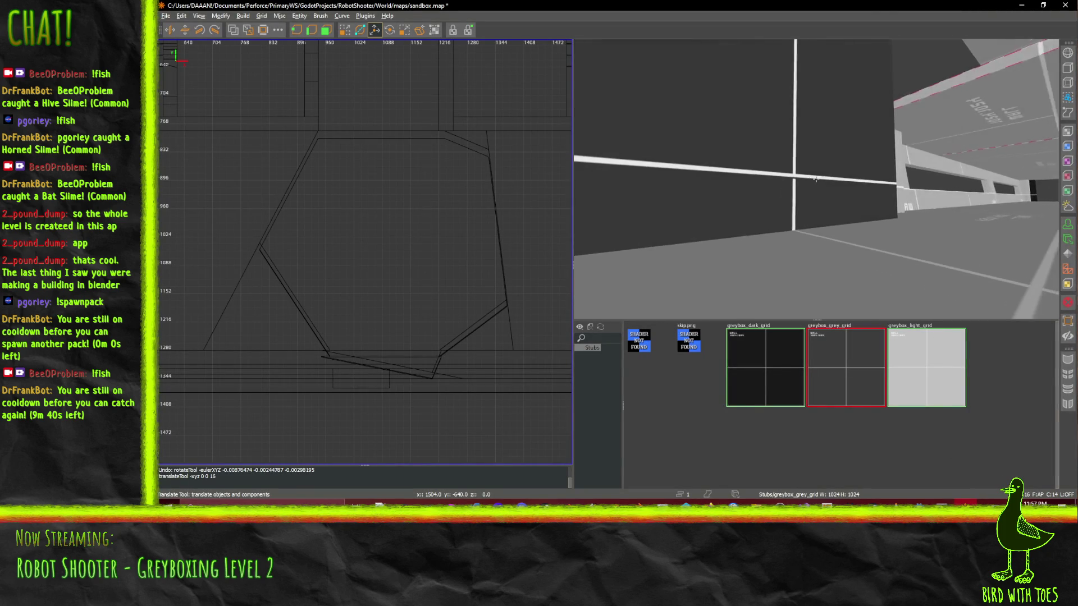
key("w")
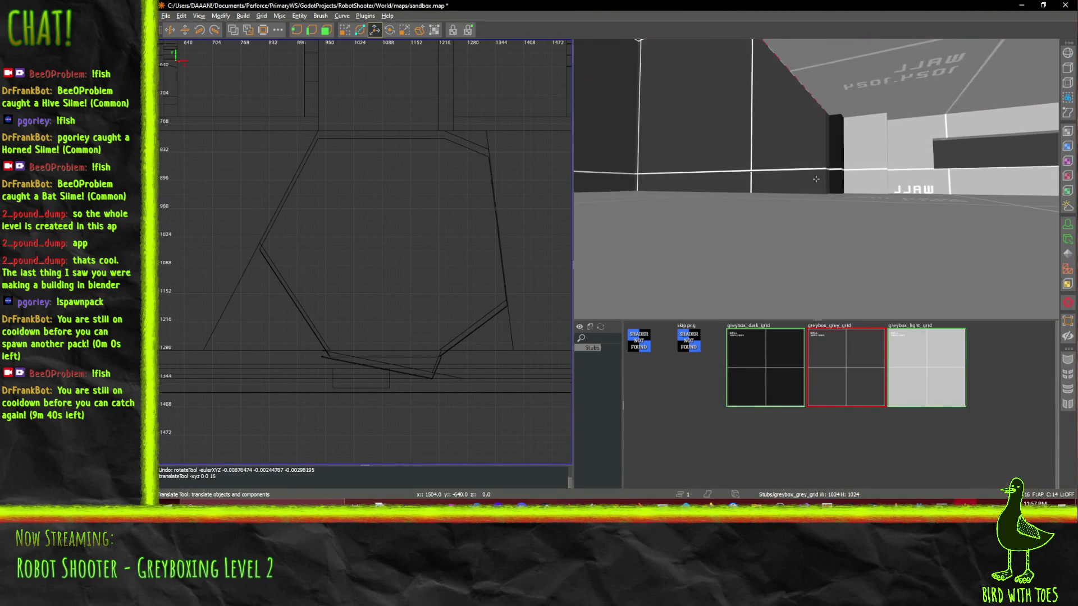
key("w")
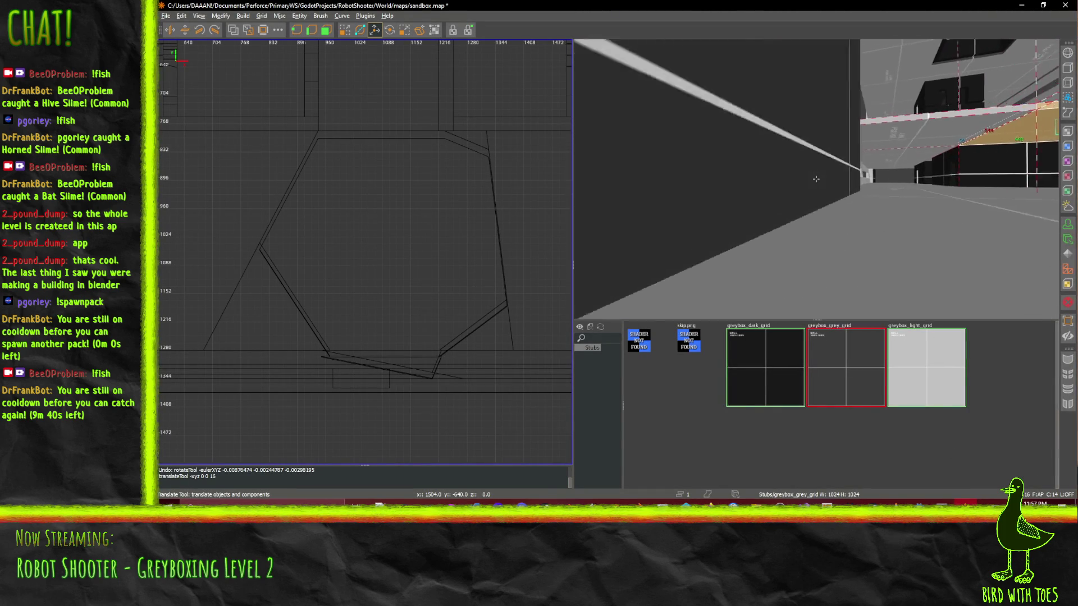
key("a")
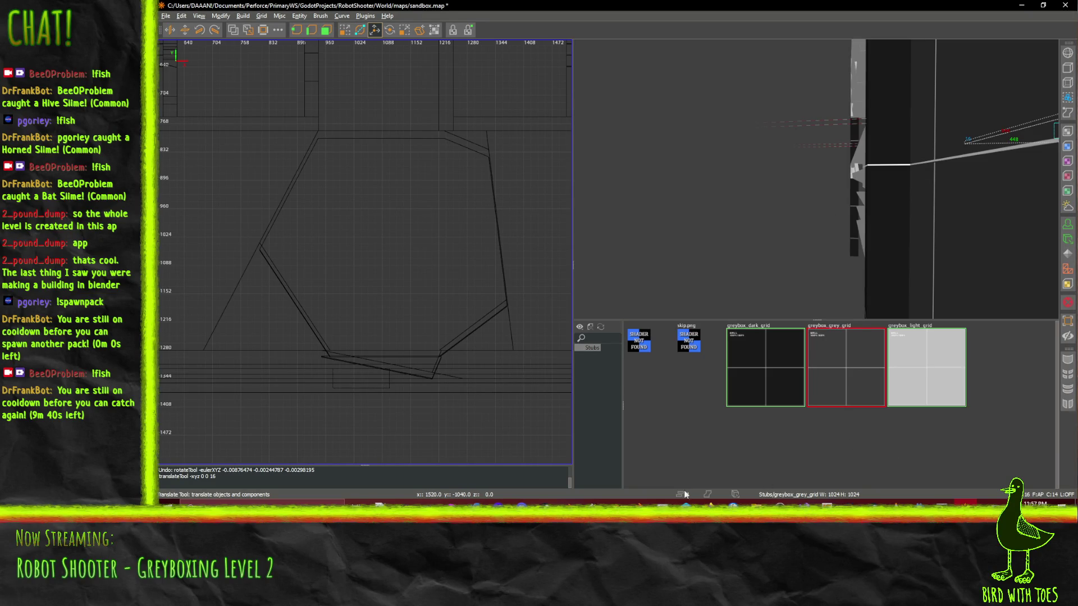
- In Blender, zoom and orbit around the FinanceTower's lower roof, selecting then clearing a vertex
key("alt+Tab")
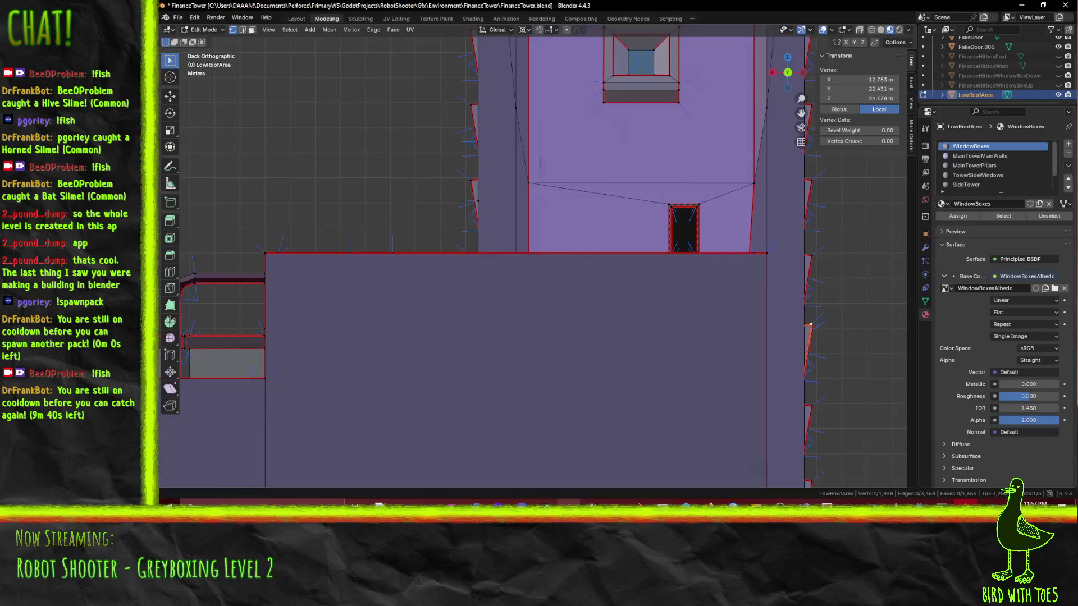
scroll(624, 260, "down", 4)
scroll(623, 259, "up", 1)
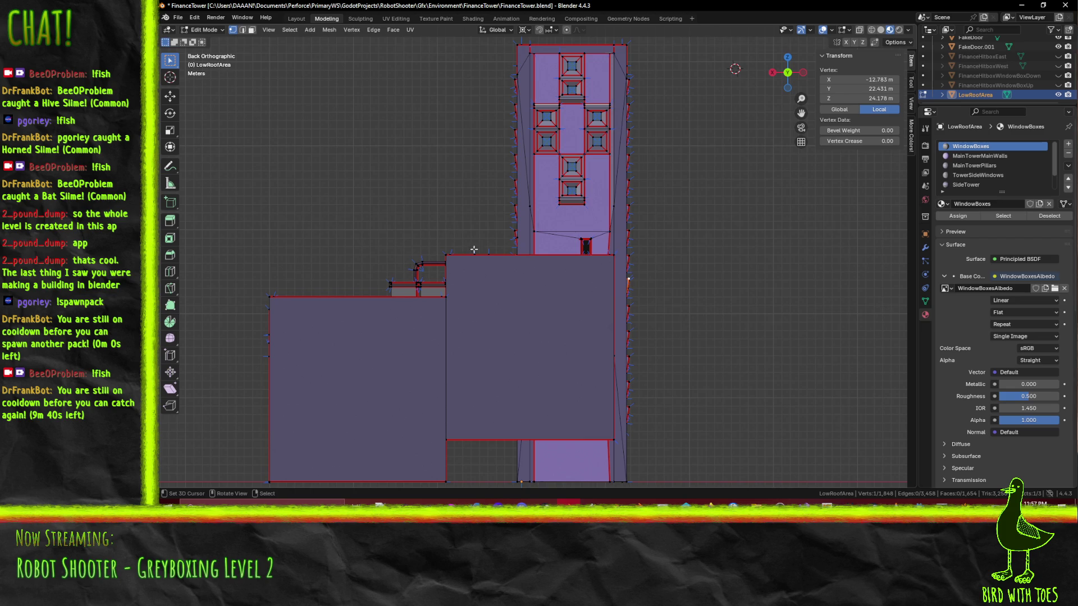
left_click_drag(474, 251, 474, 255)
left_click(404, 191)
mouse_move(399, 187)
left_mouse_down()
mouse_move(449, 282)
mouse_move(407, 292)
left_mouse_up()
scroll(492, 318, "up", 7)
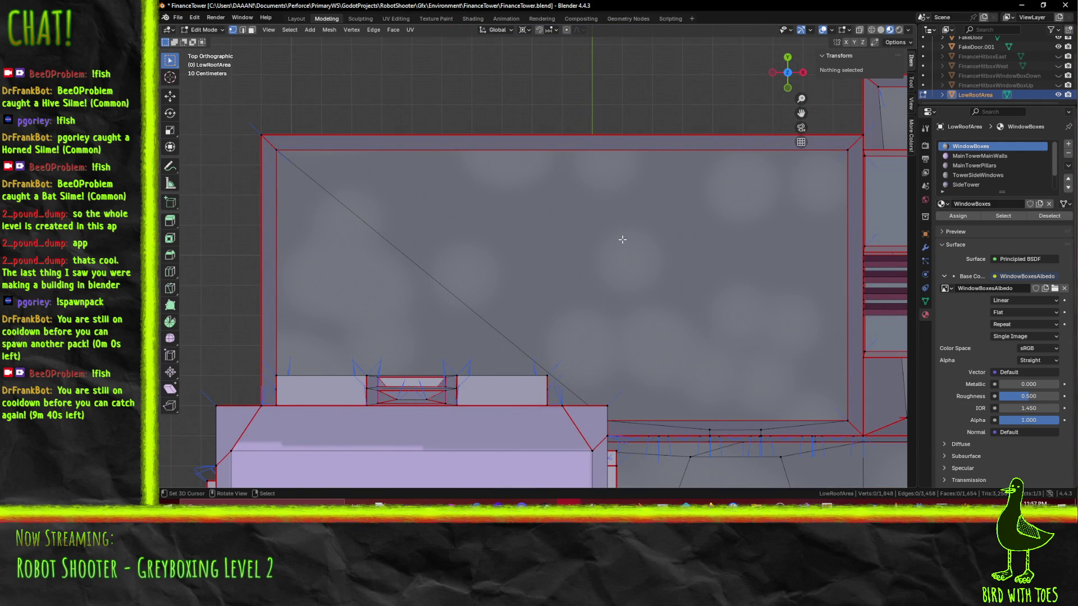
- Switch the Blender viewport to wireframe shading, then return to TrenchBroom
key("z")
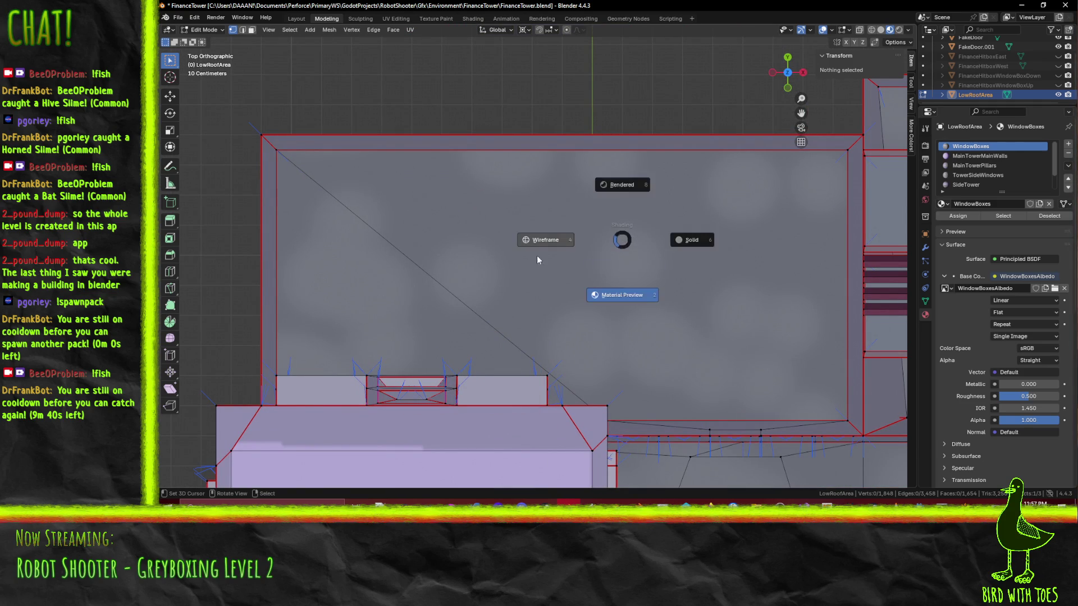
left_click(554, 294)
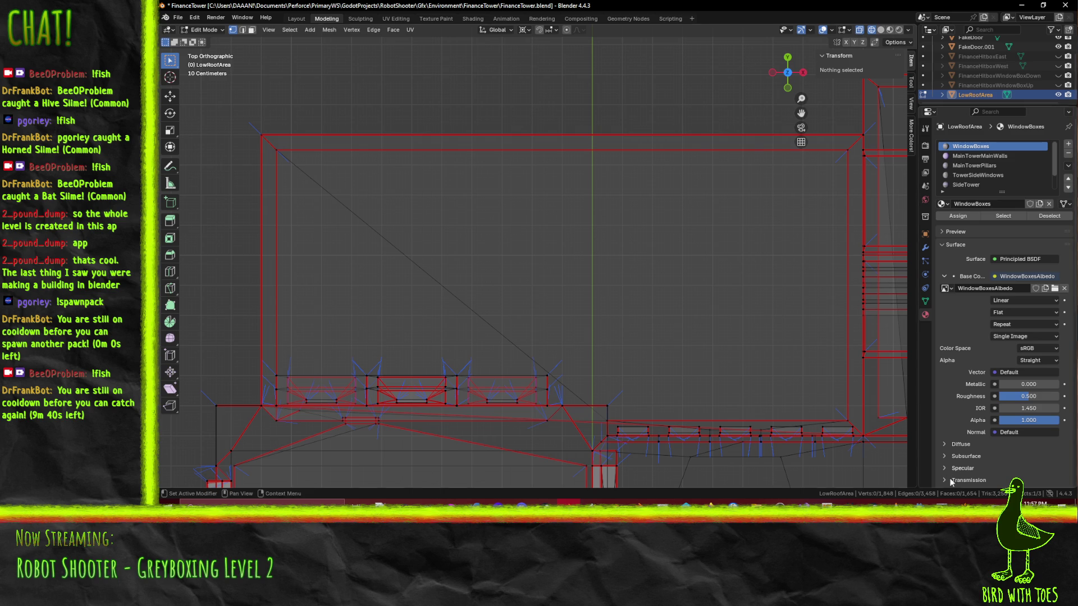
key("alt+Tab")
scroll(475, 305, "down", 10)
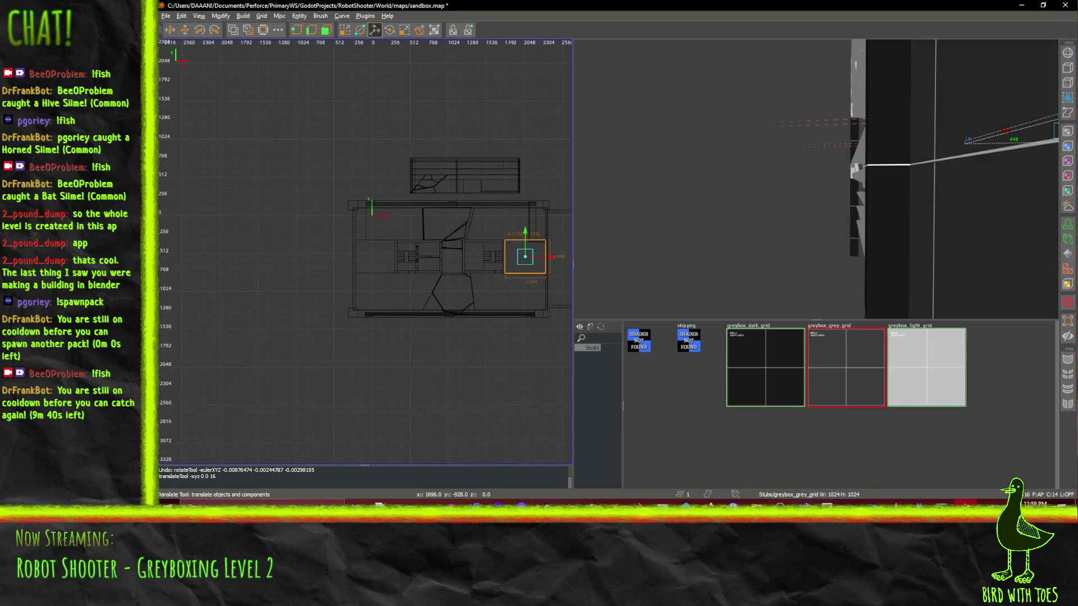
- Select the long thin brush in the top view and slide it 800 units along negative Y (544 + 256)
mouse_move(493, 290)
left_mouse_down()
mouse_move(334, 250)
mouse_move(221, 129)
mouse_move(192, 130)
left_mouse_up()
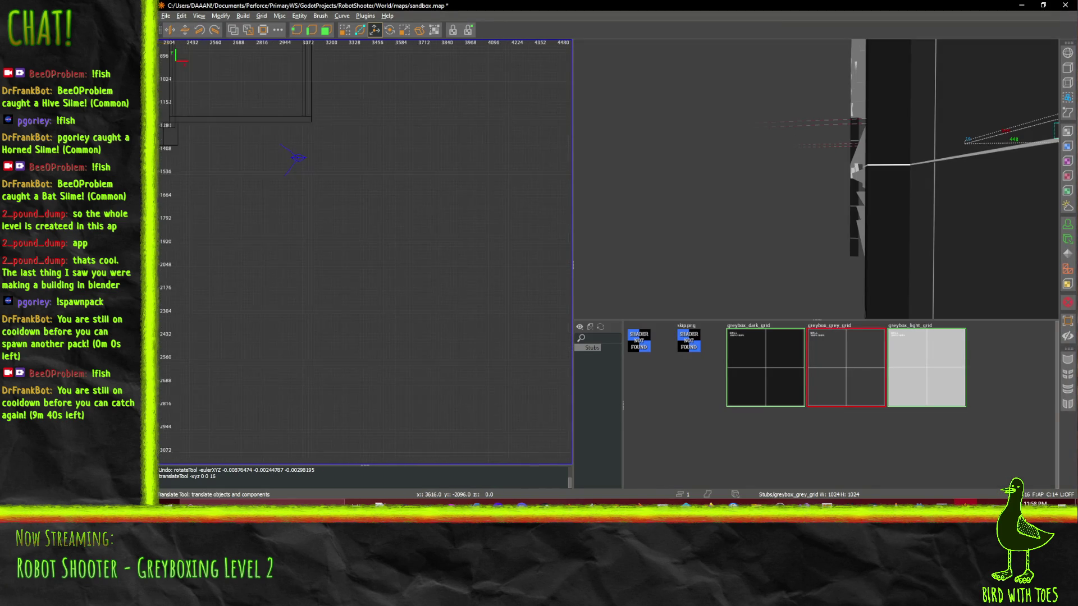
scroll(287, 201, "up", 5)
left_click(307, 138)
left_click_drag(337, 285, 384, 244)
scroll(382, 244, "up", 1)
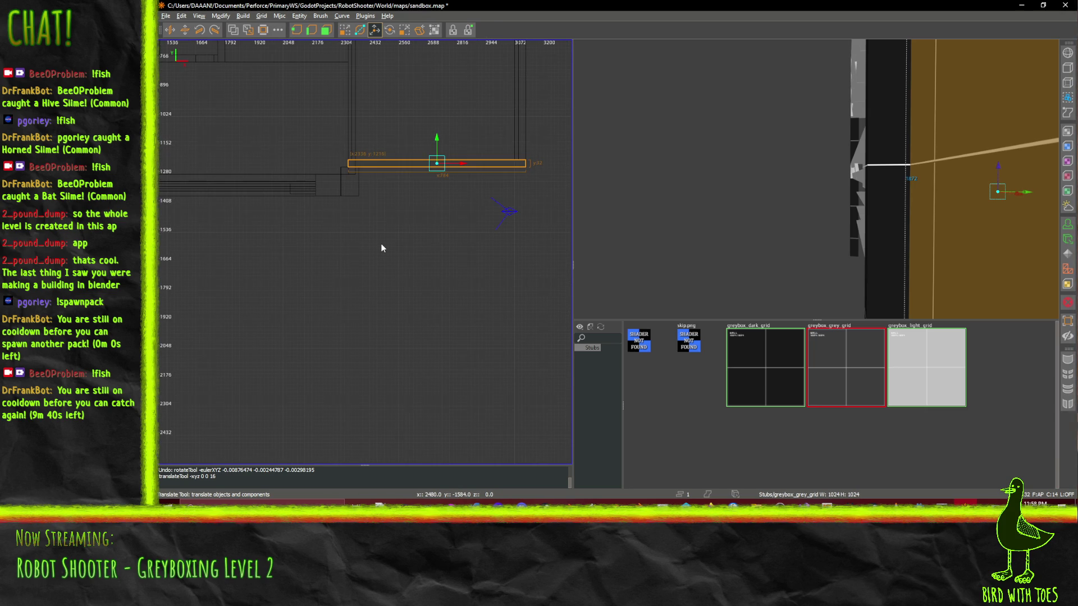
scroll(394, 239, "up", 1)
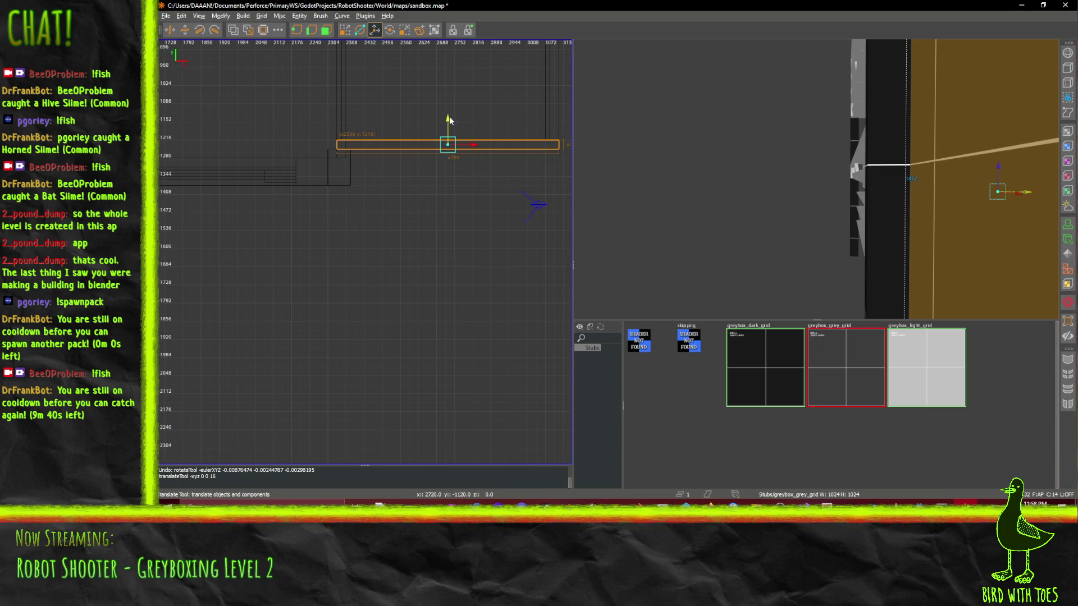
left_click_drag(449, 116, 440, 265)
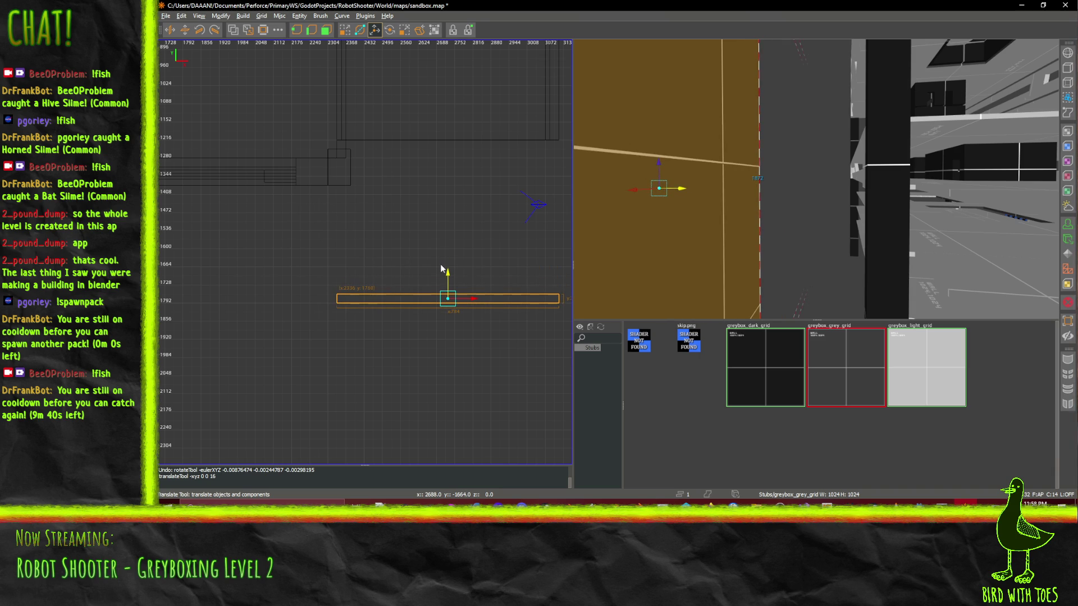
left_click_drag(441, 269, 448, 345)
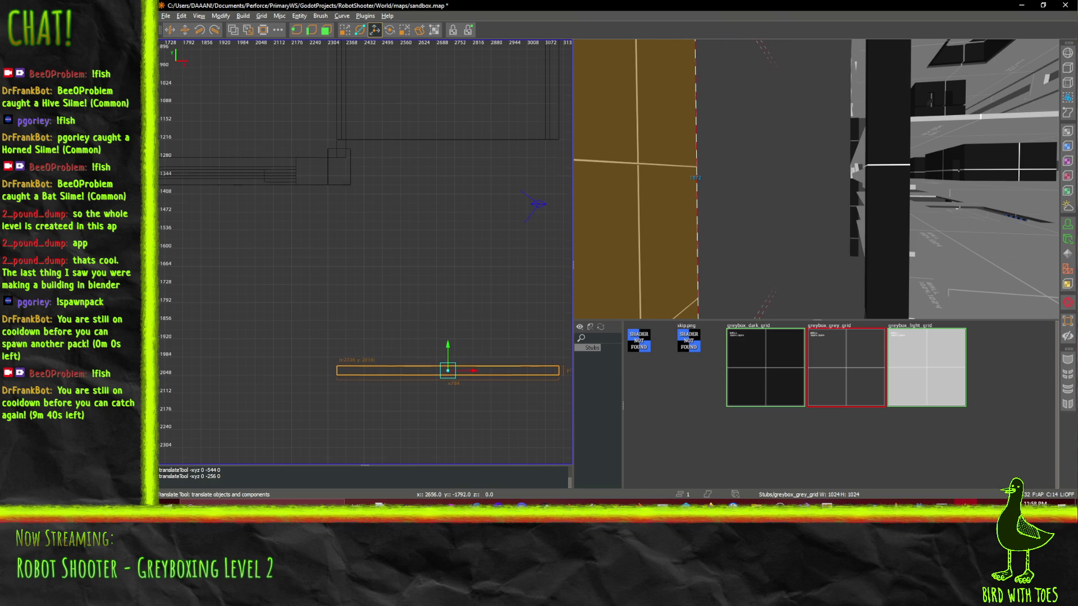
left_click_drag(459, 221, 467, 204)
left_click_drag(691, 256, 816, 180)
- Fly the 3D camera through the corridors and under the ceiling overhang, then switch to Godot
key("w")
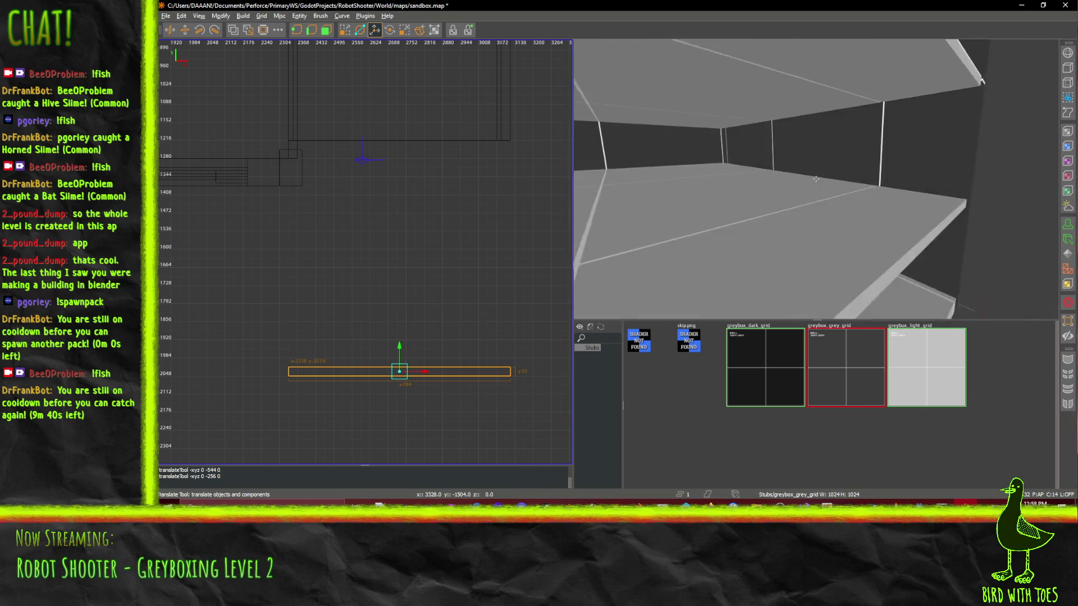
key("s")
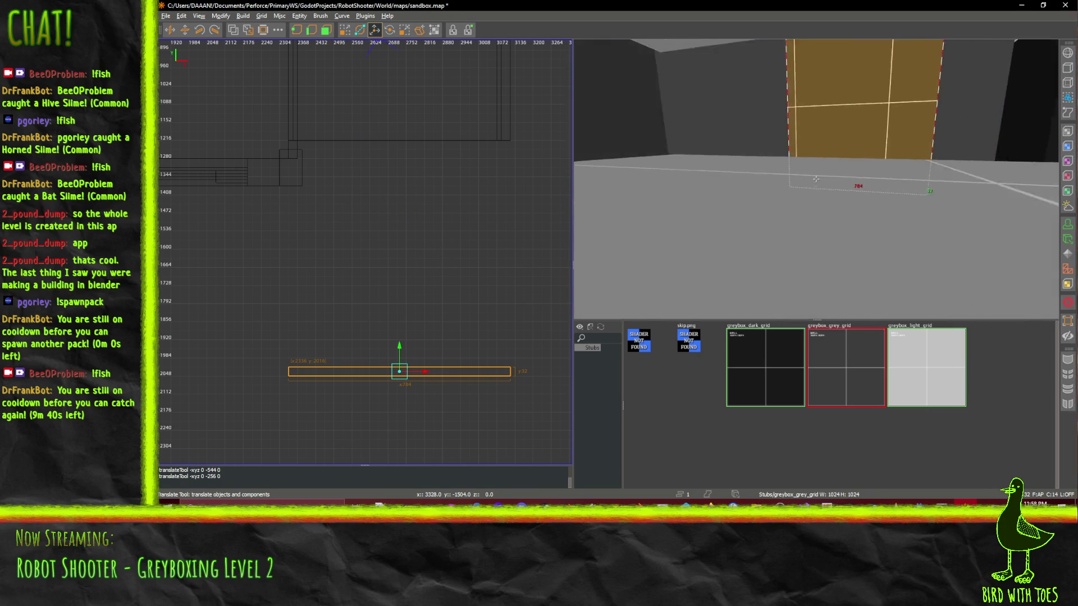
key("a")
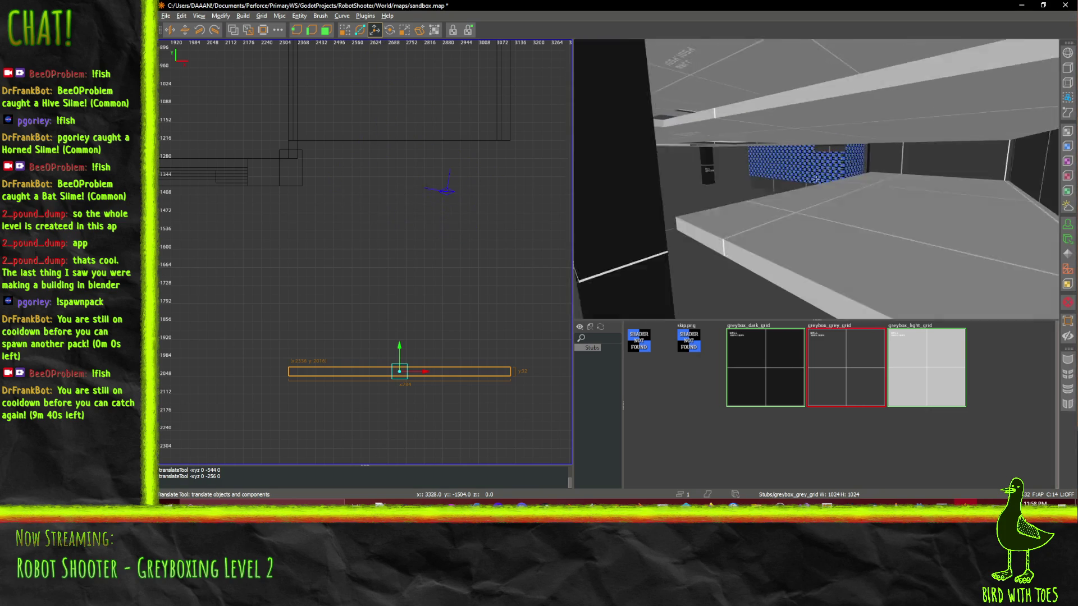
key("d")
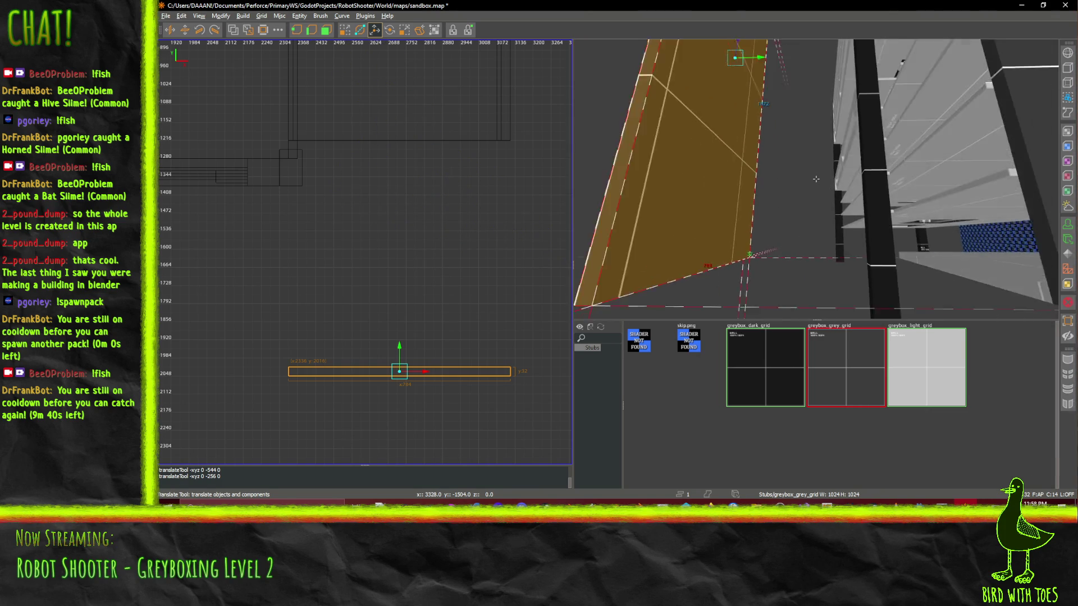
key("w")
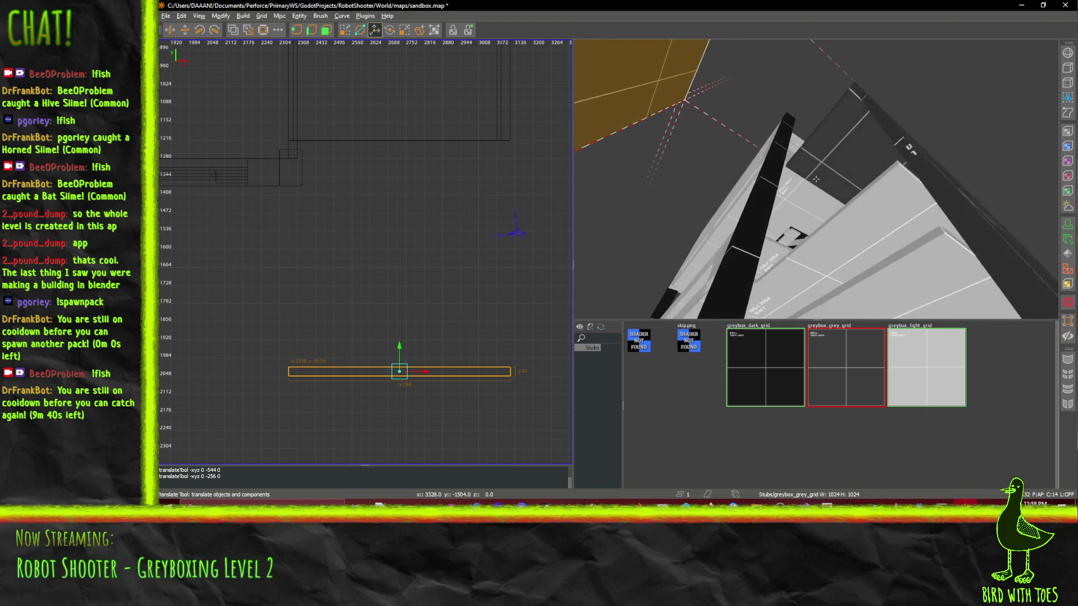
key("s")
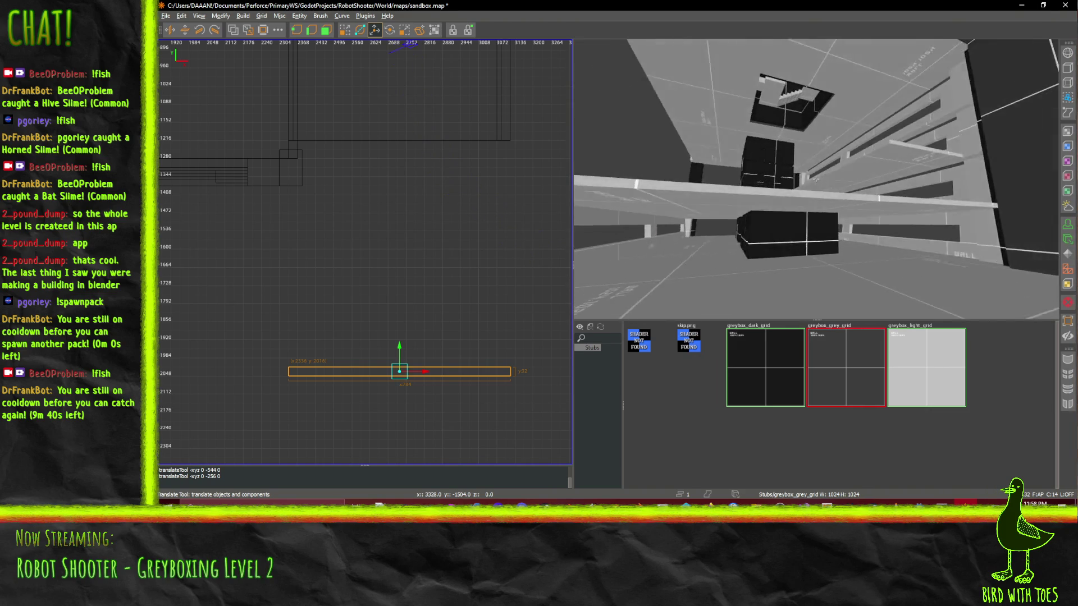
left_click_drag(816, 179, 816, 179)
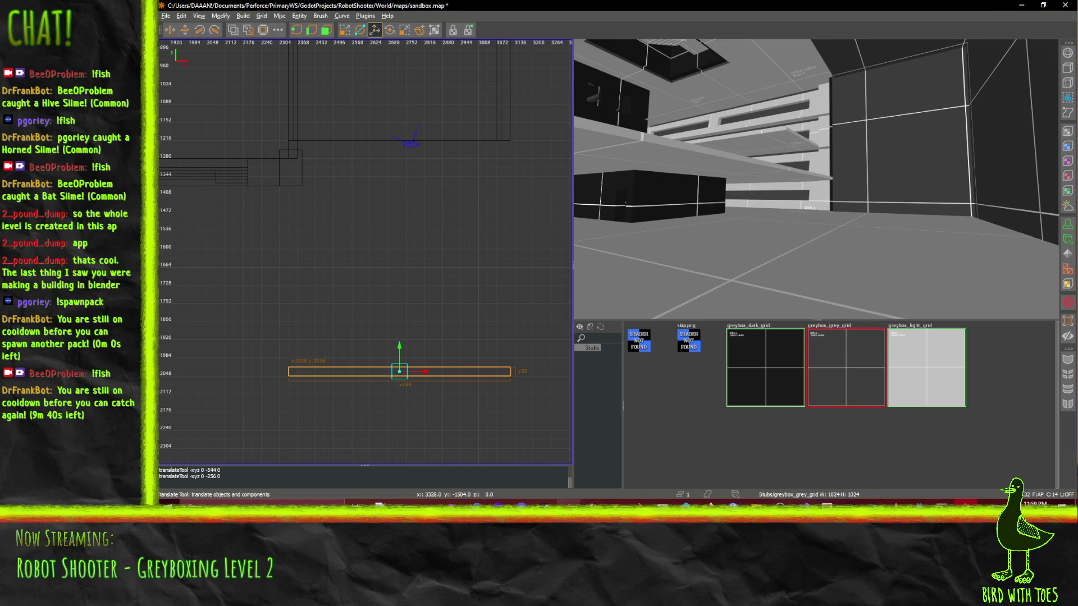
left_click(919, 504)
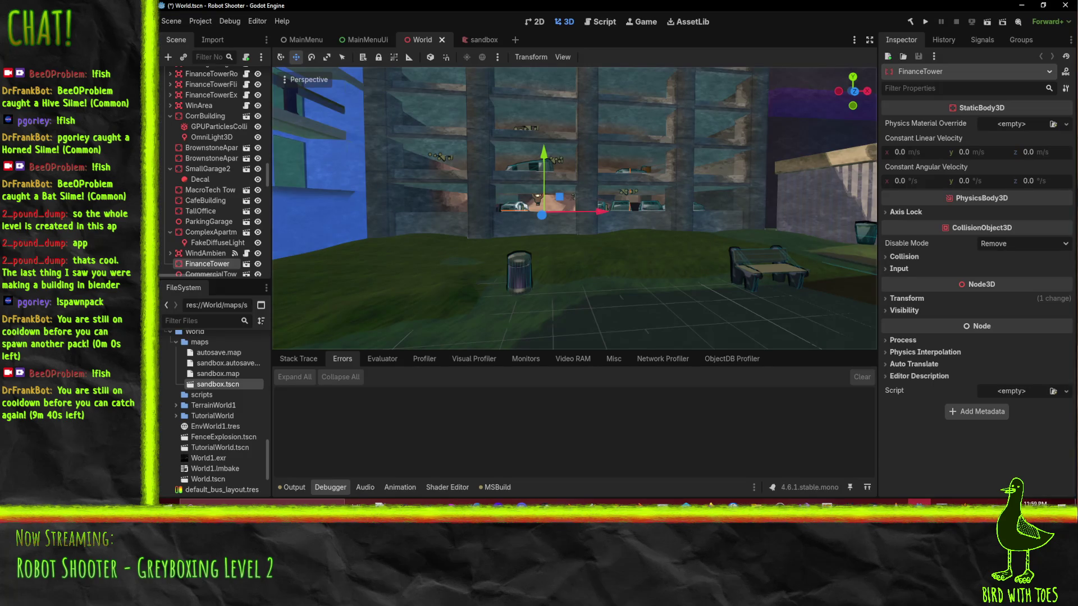
- Orbit Godot's 3D view around the FinanceTower rooftop, then return to sandbox.map in TrenchBroom
left_click_drag(713, 262, 651, 253)
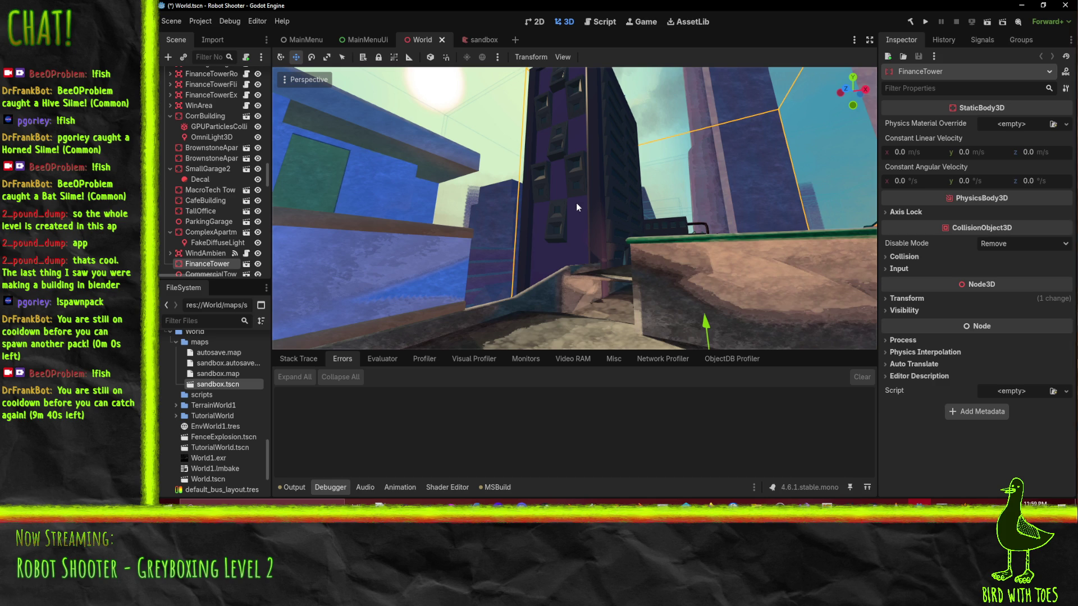
left_click_drag(576, 206, 571, 204)
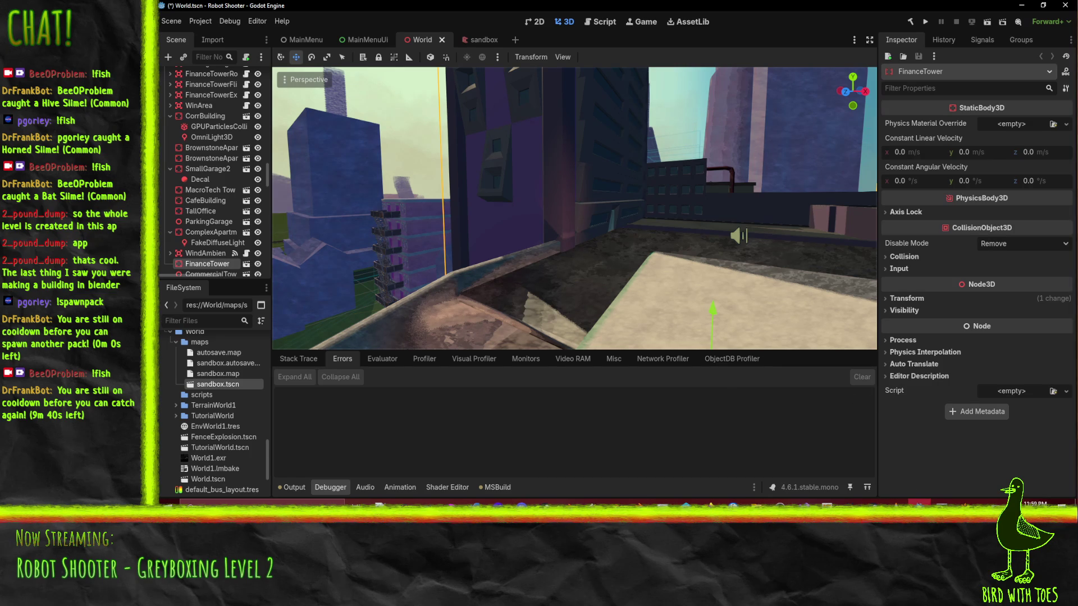
key("alt+Tab")
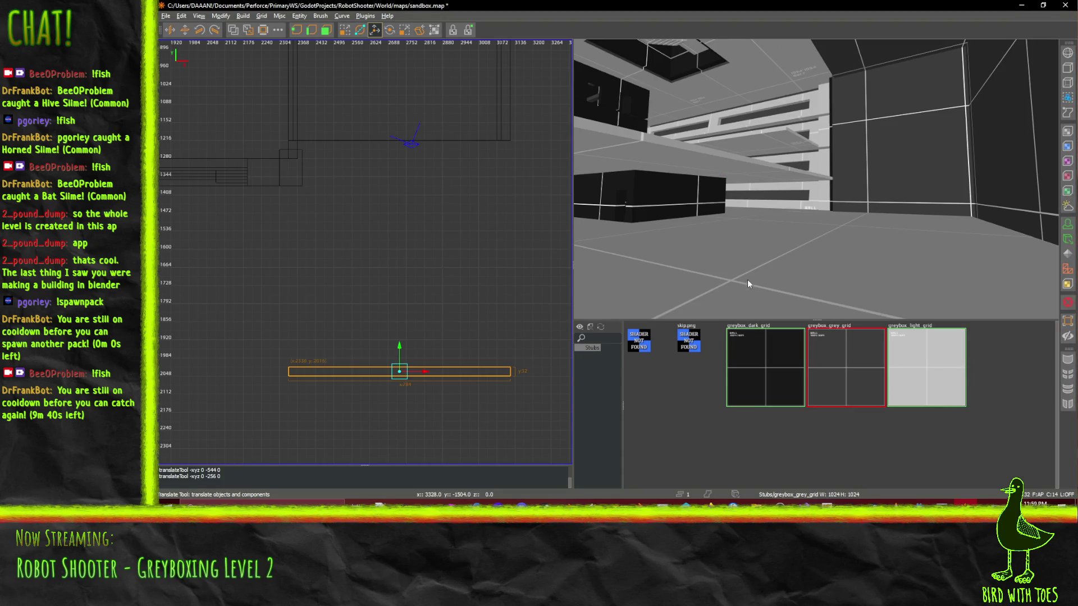
- Zoom out the 2D view, turn the 3D camera and select the large floor brush
scroll(494, 287, "down", 2)
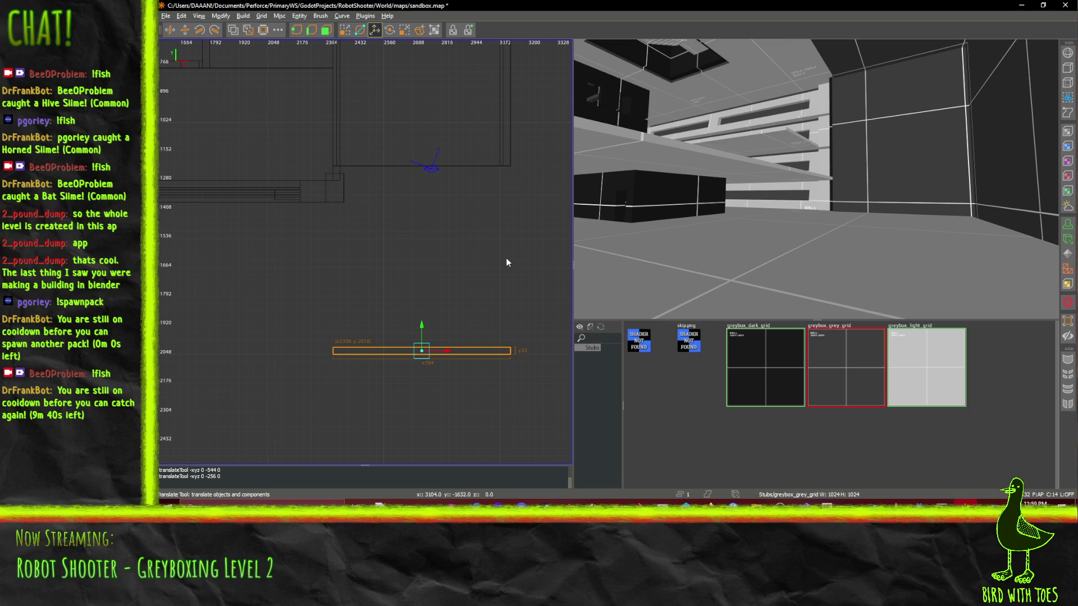
left_click_drag(753, 216, 816, 179)
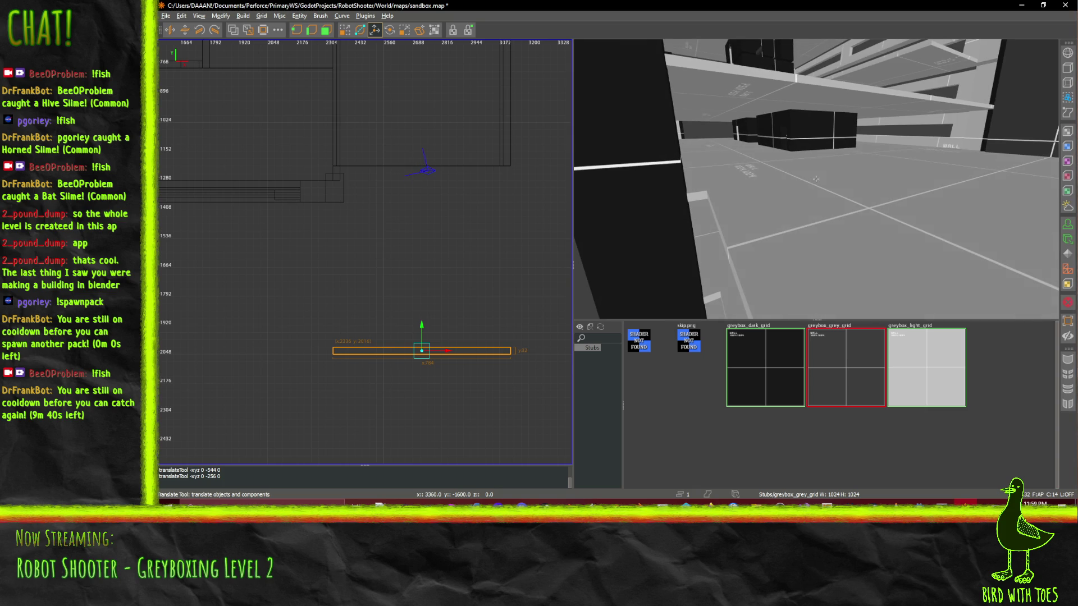
left_click(752, 209)
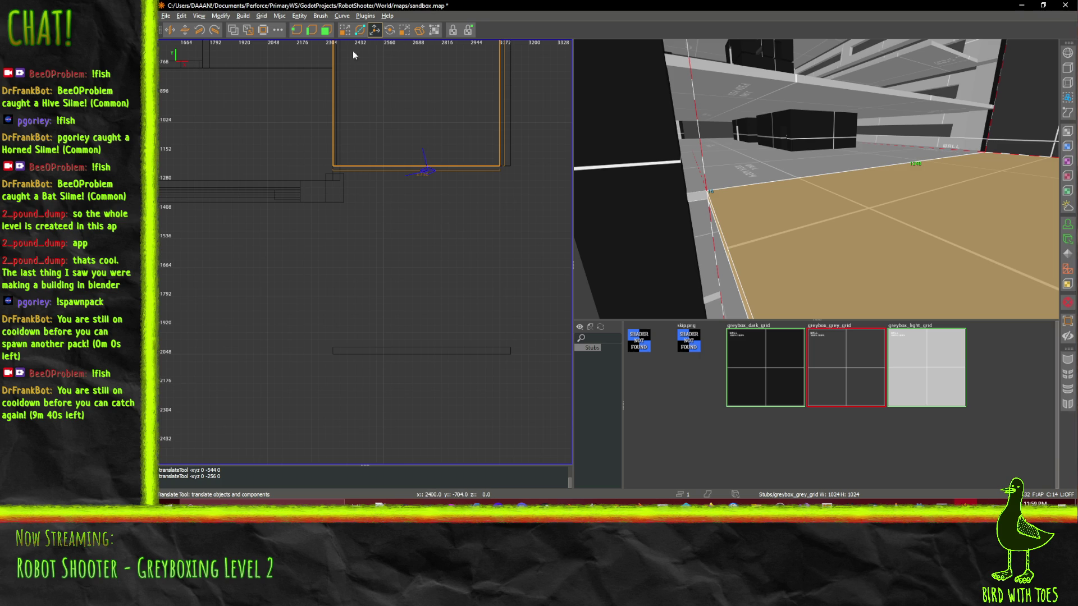
- Stretch the floor brush and the thin wall brush down to the slab with the Drag tool
key("q")
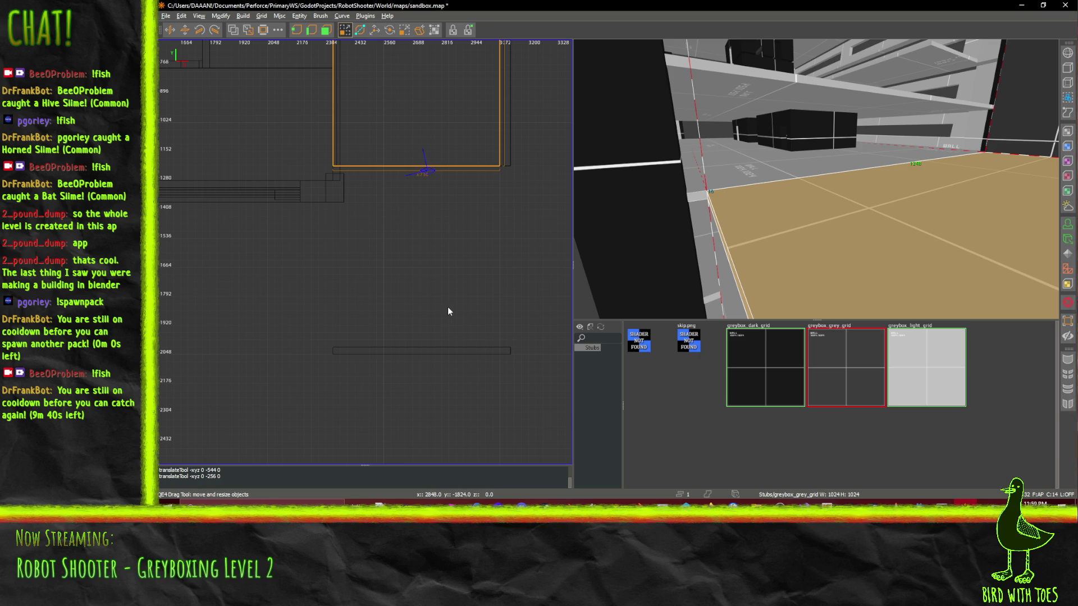
left_click_drag(429, 227, 440, 389)
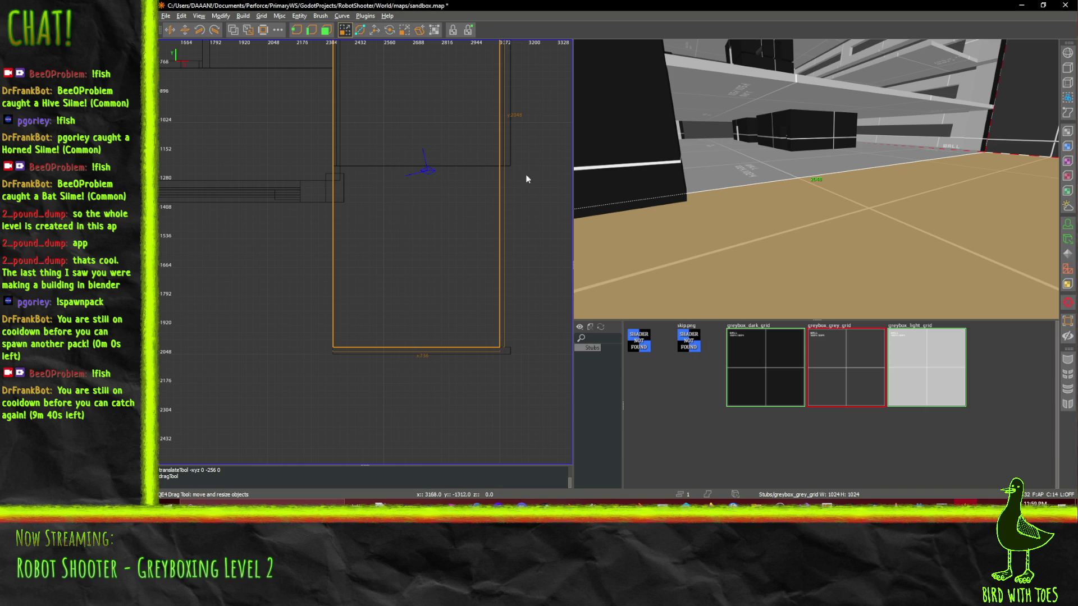
left_click(509, 148)
left_click_drag(512, 223, 513, 401)
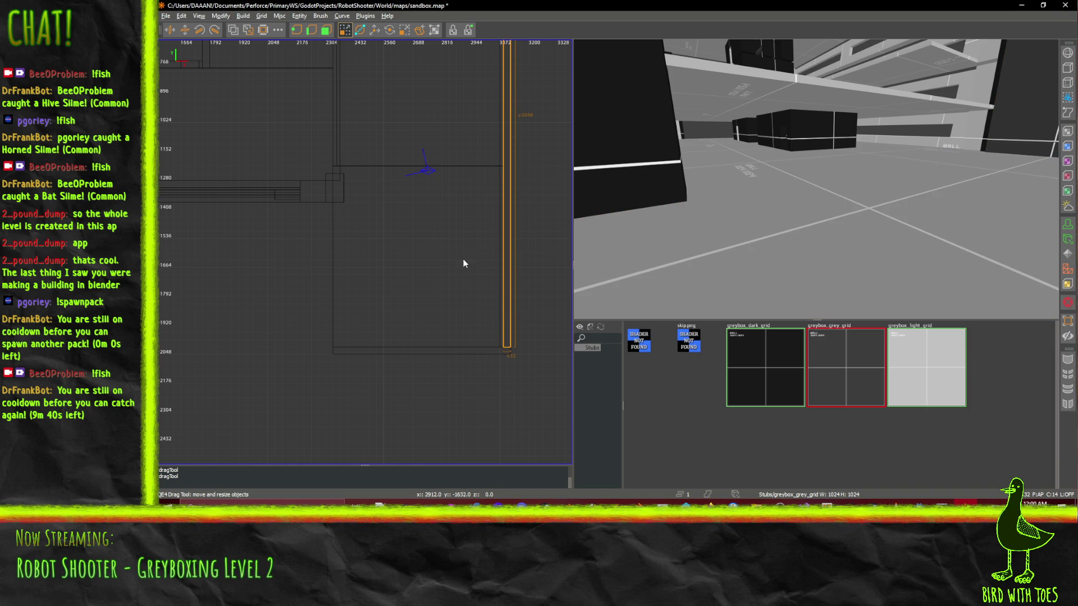
- Extend the floor brush's right edge 16 units to meet the wall
key("w")
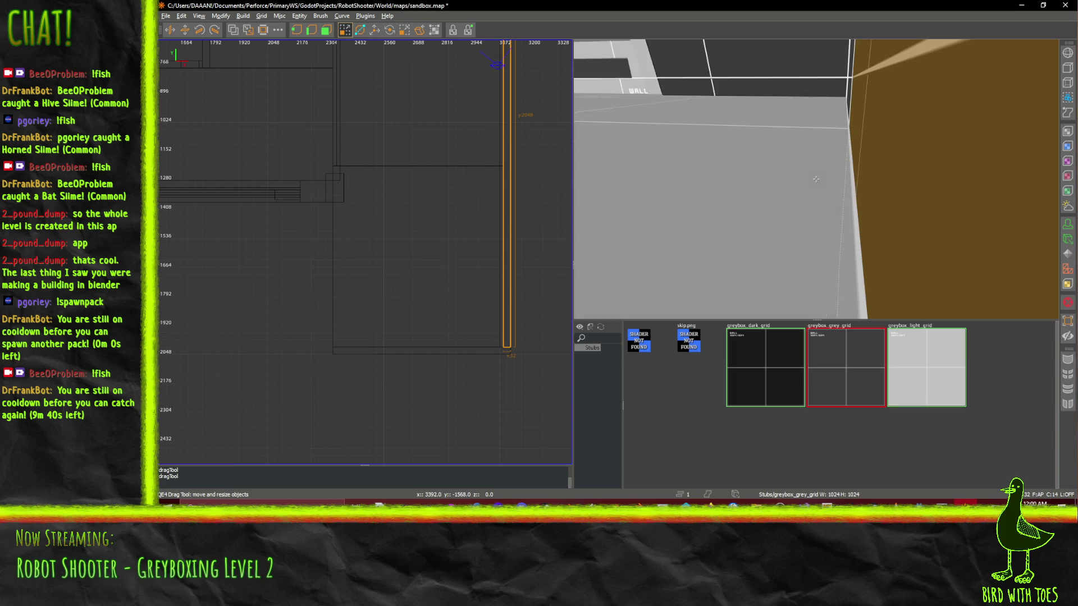
key("w")
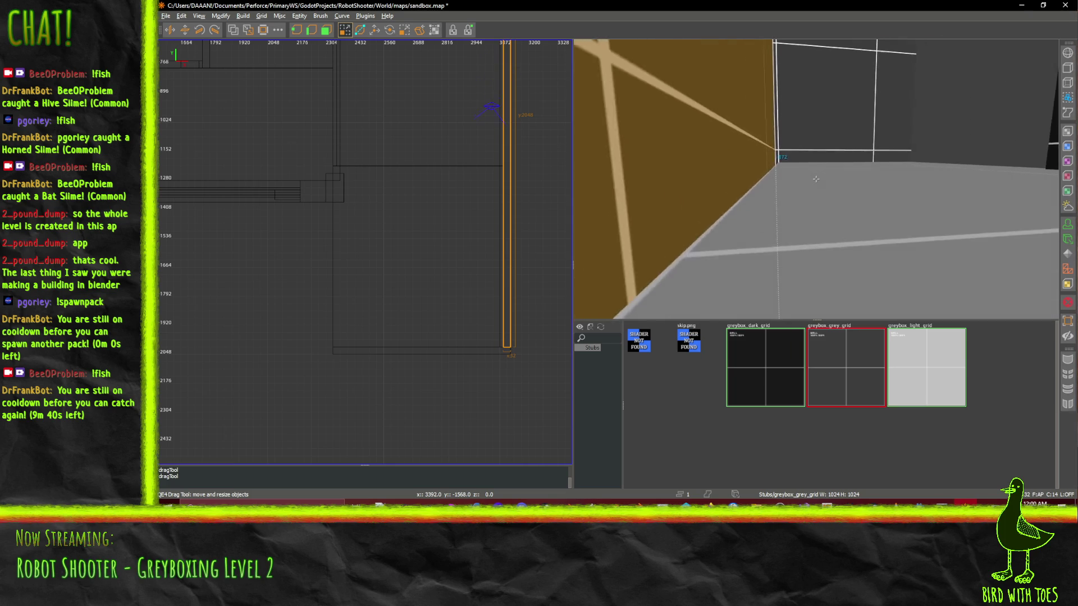
key("w")
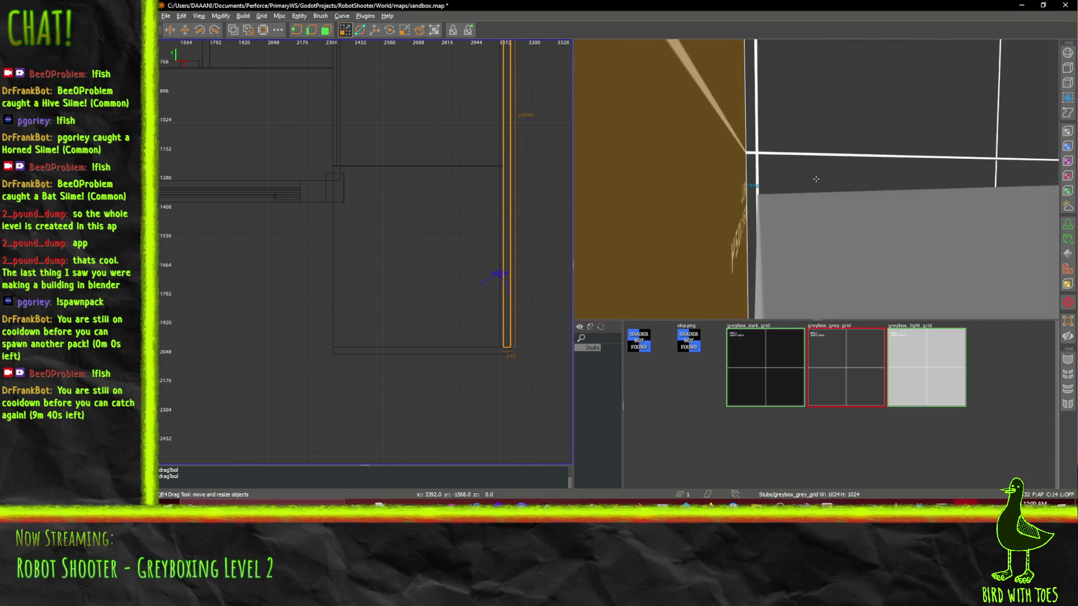
right_click(815, 178)
left_click(819, 263, "shift")
left_click_drag(513, 250, 525, 252)
key("ctrl+z")
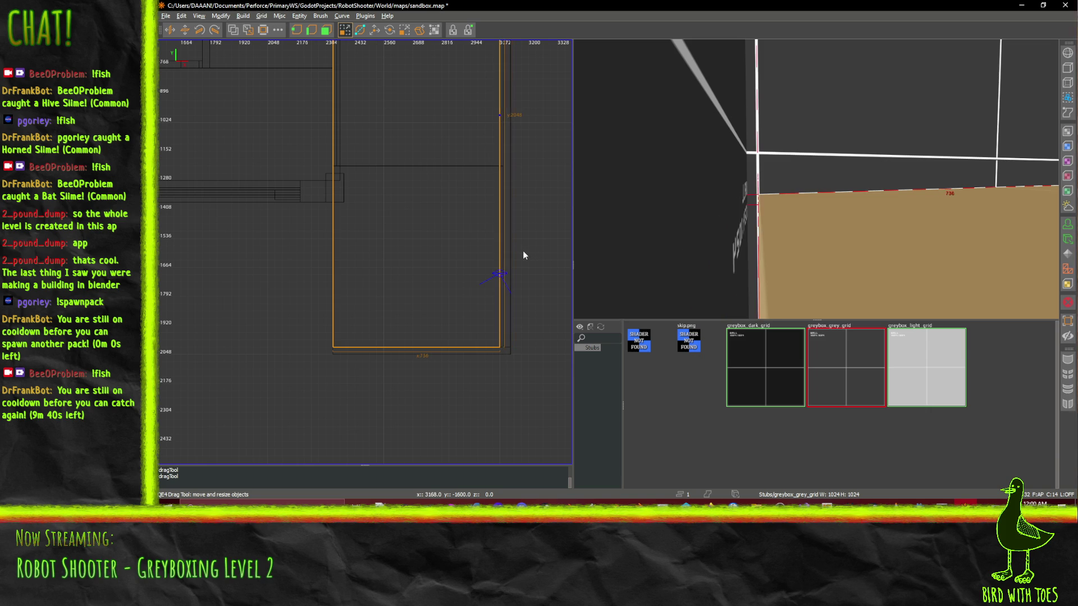
scroll(523, 251, "up", 3)
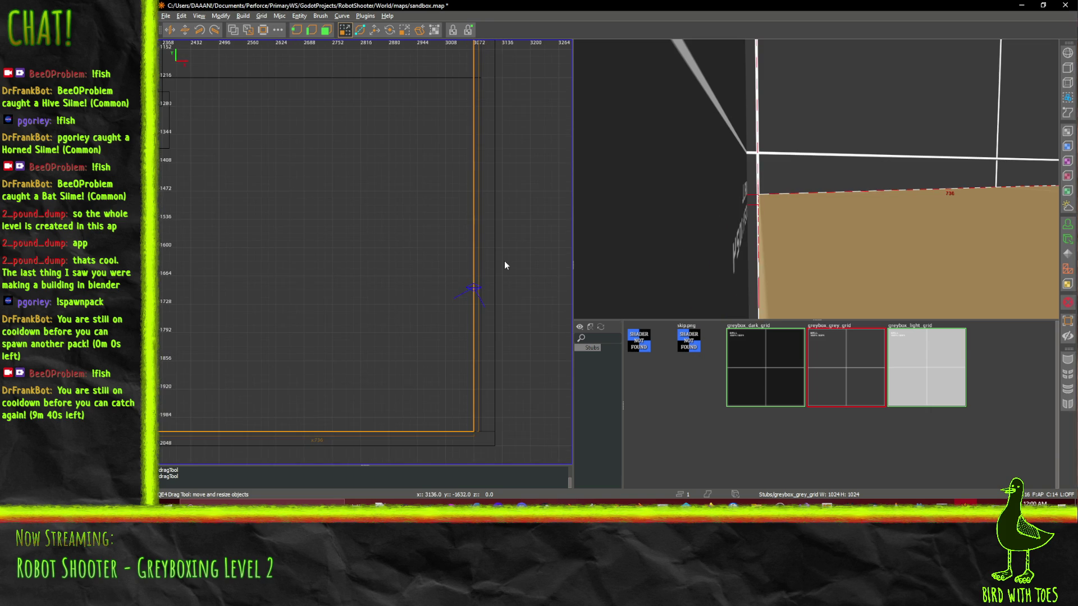
scroll(504, 260, "up", 4)
left_click_drag(495, 264, 523, 269)
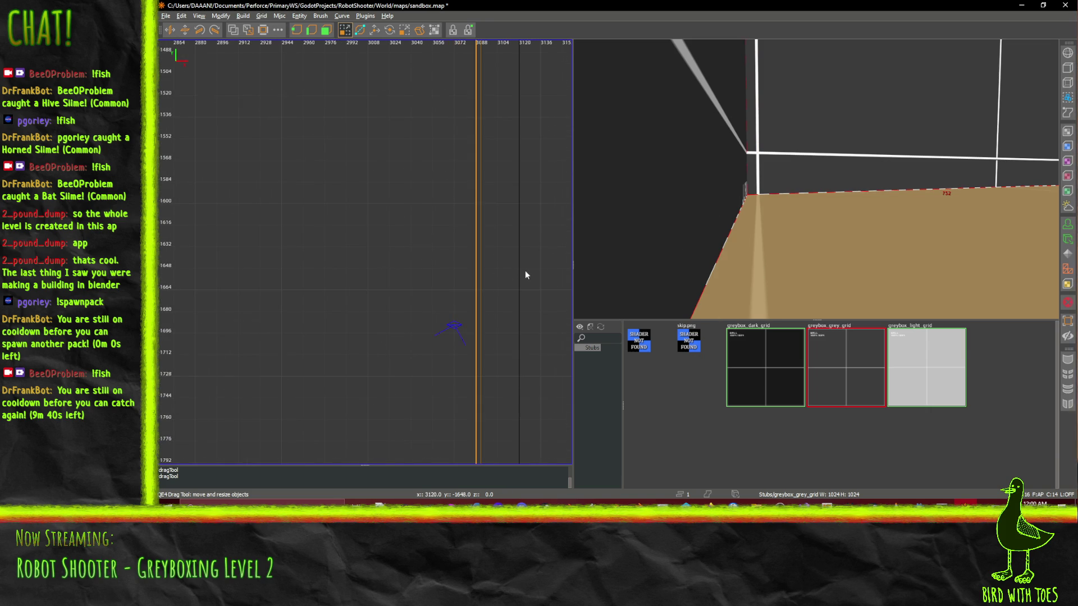
scroll(524, 271, "down", 5)
- Check that the floor meets the pillar at the dark wall corner, then select the wall brush
key("s")
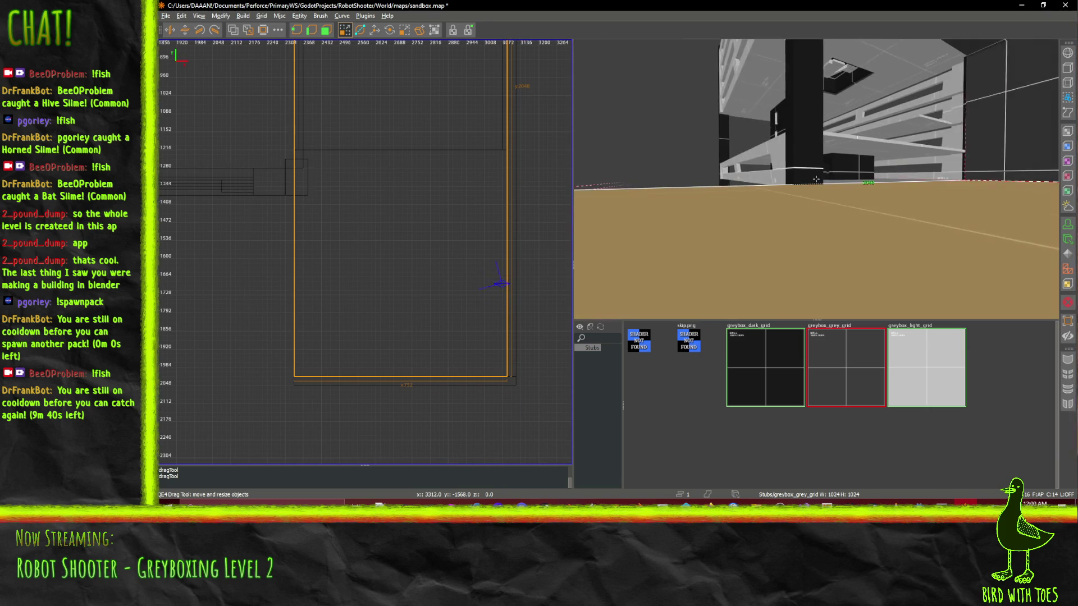
key("Right")
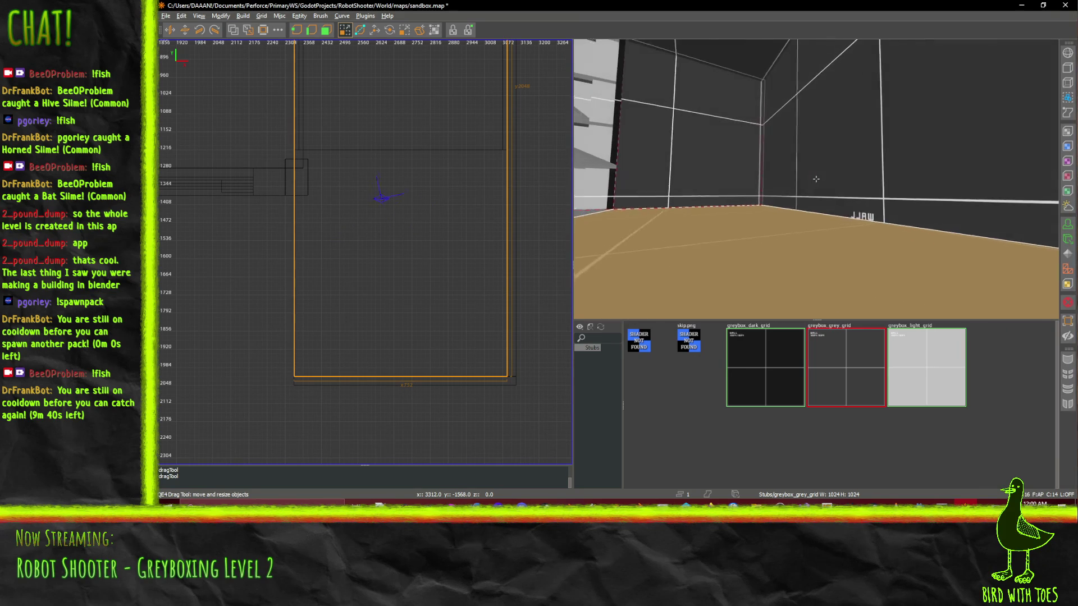
key("Left")
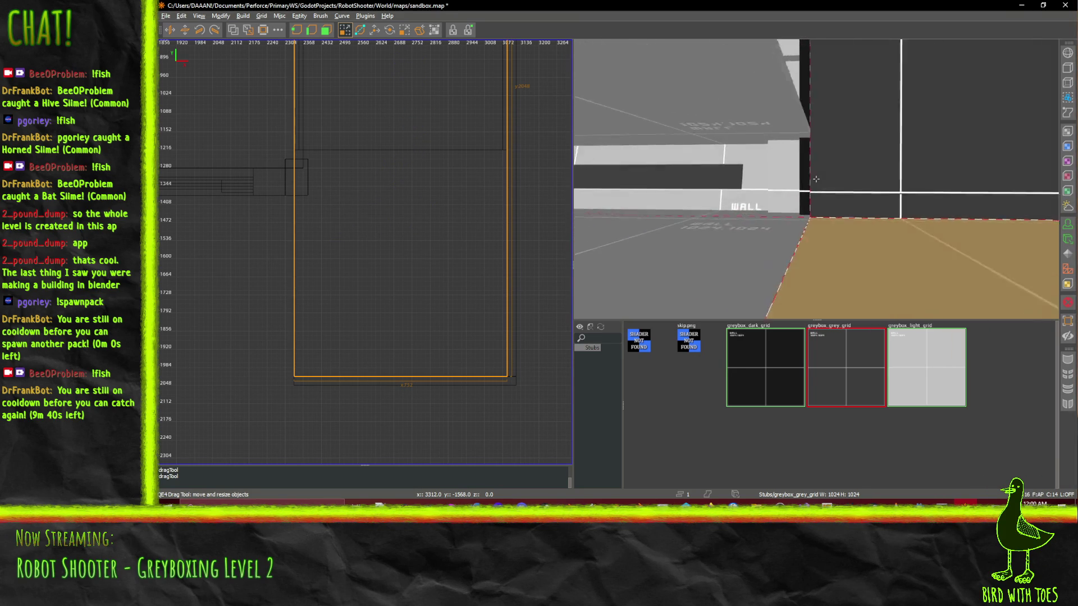
key("Right")
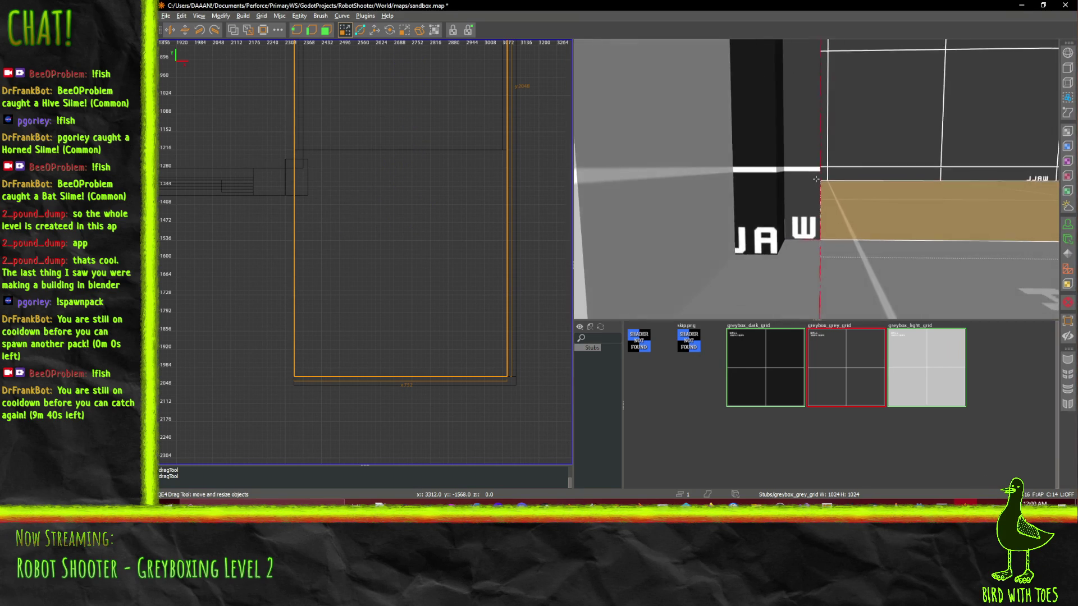
key("Left")
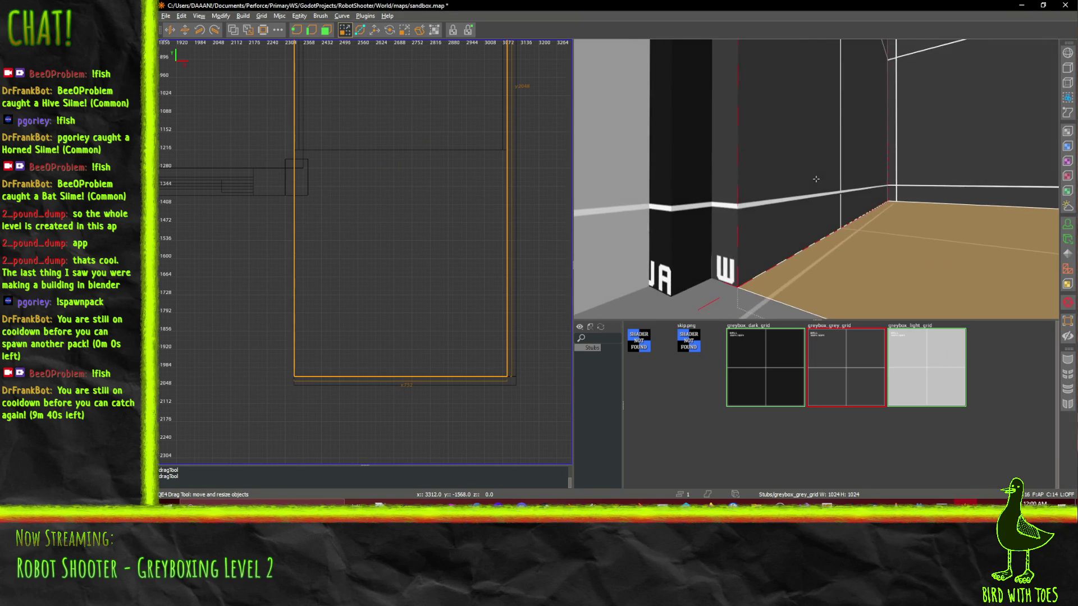
left_click(811, 179)
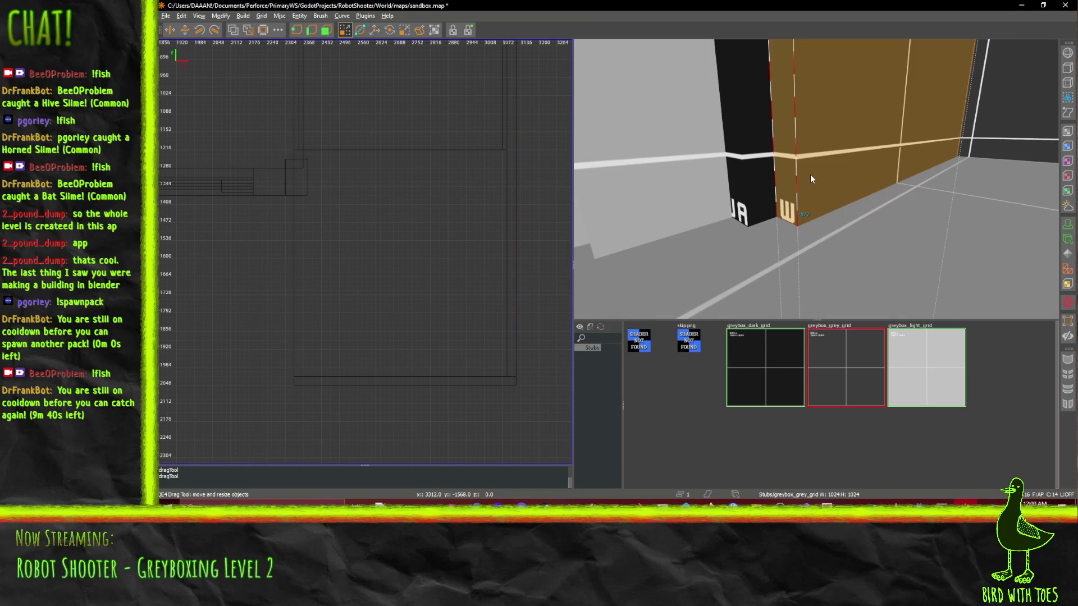
- Fly the 3D camera down the grey corridor toward the black pillar
key("Left")
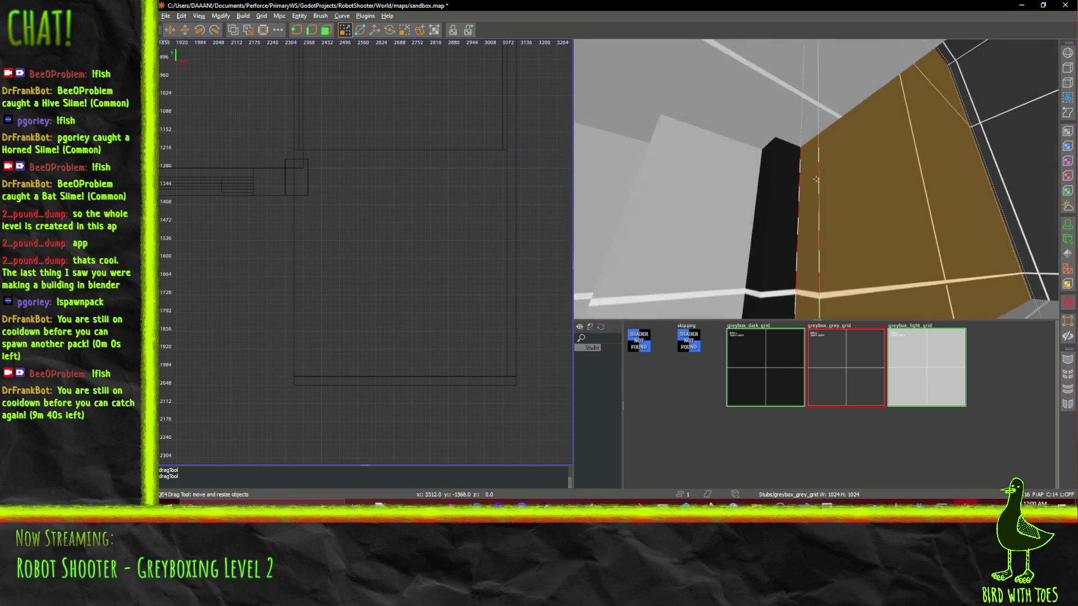
key("Left")
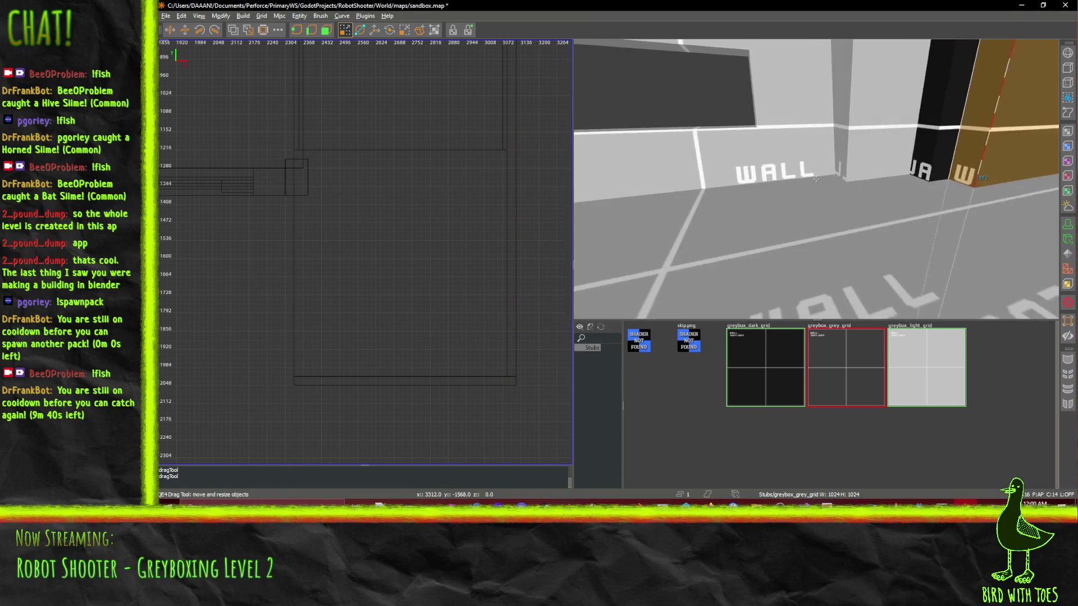
key("Left")
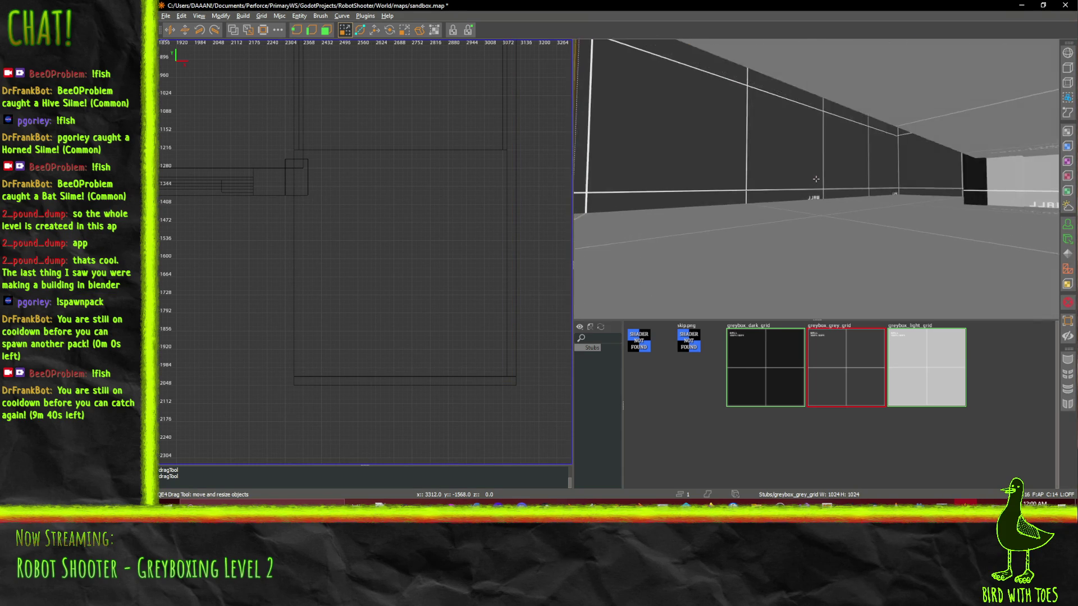
key("Left")
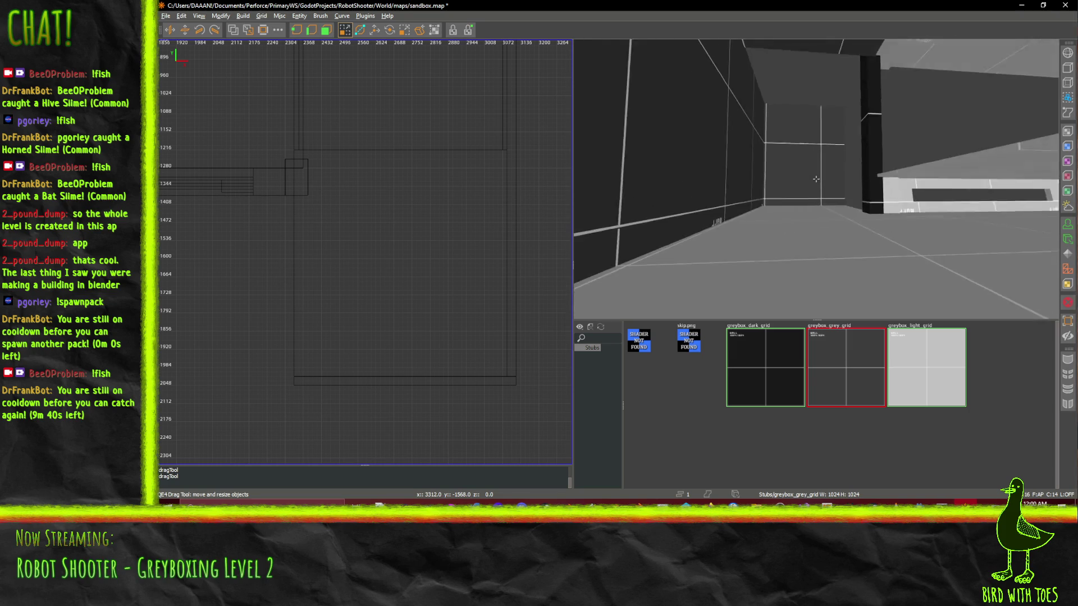
key("Up")
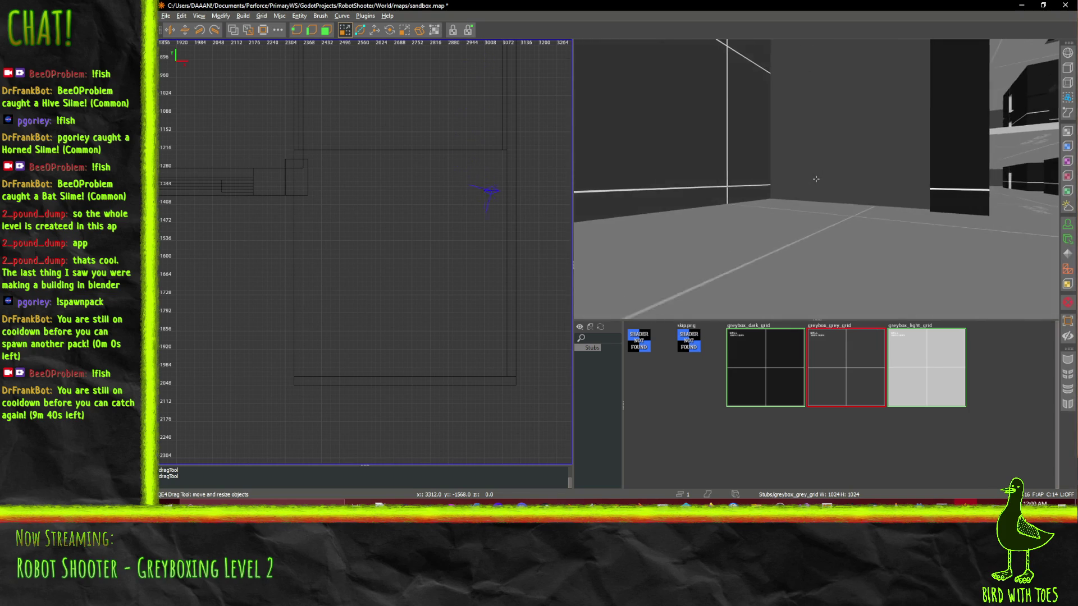
key("Up")
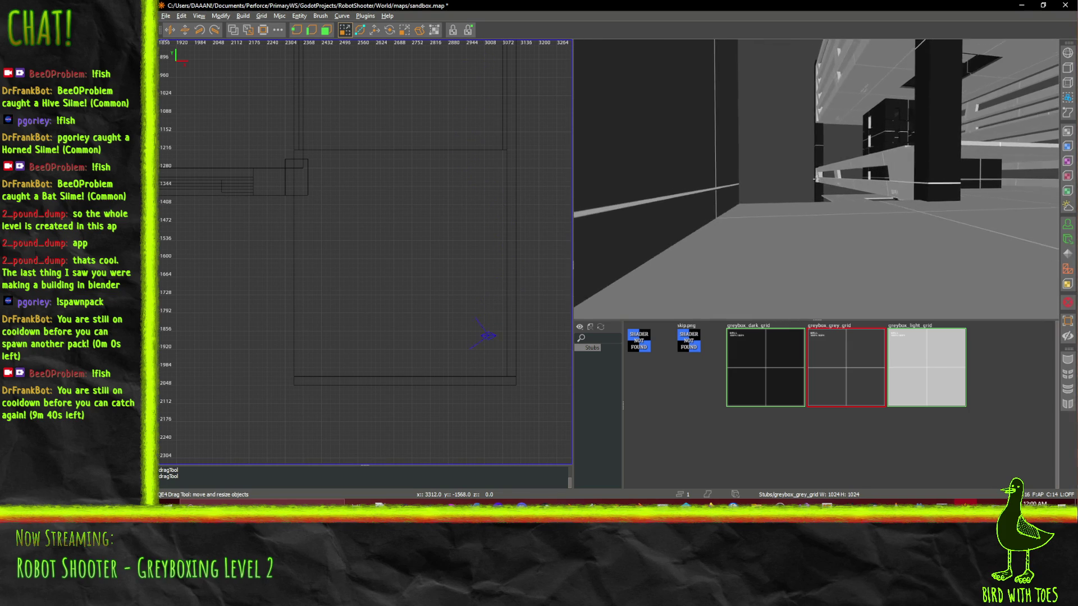
key("Up")
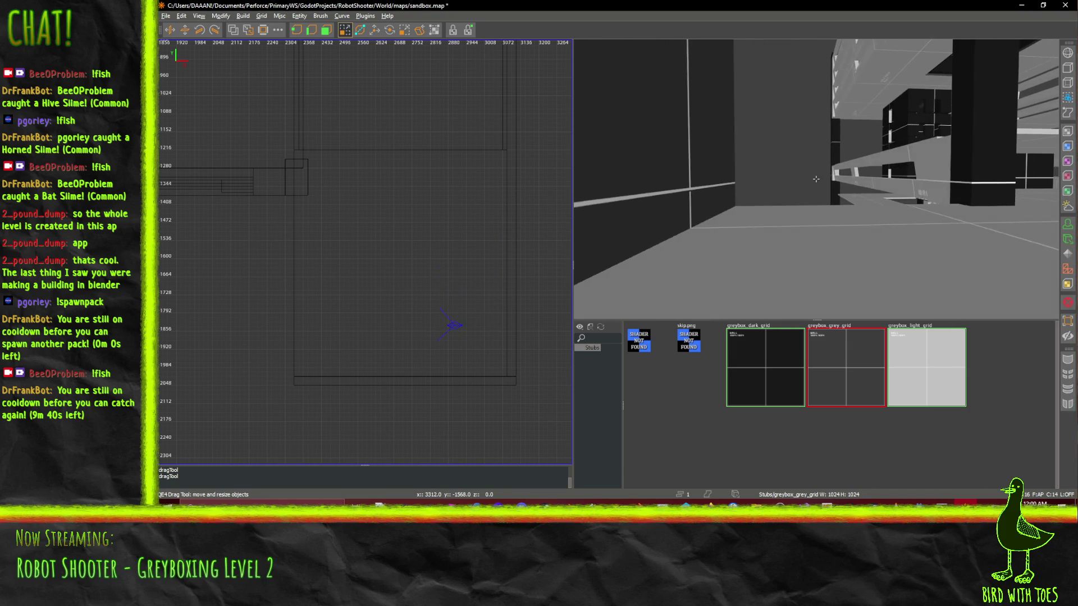
key("Up")
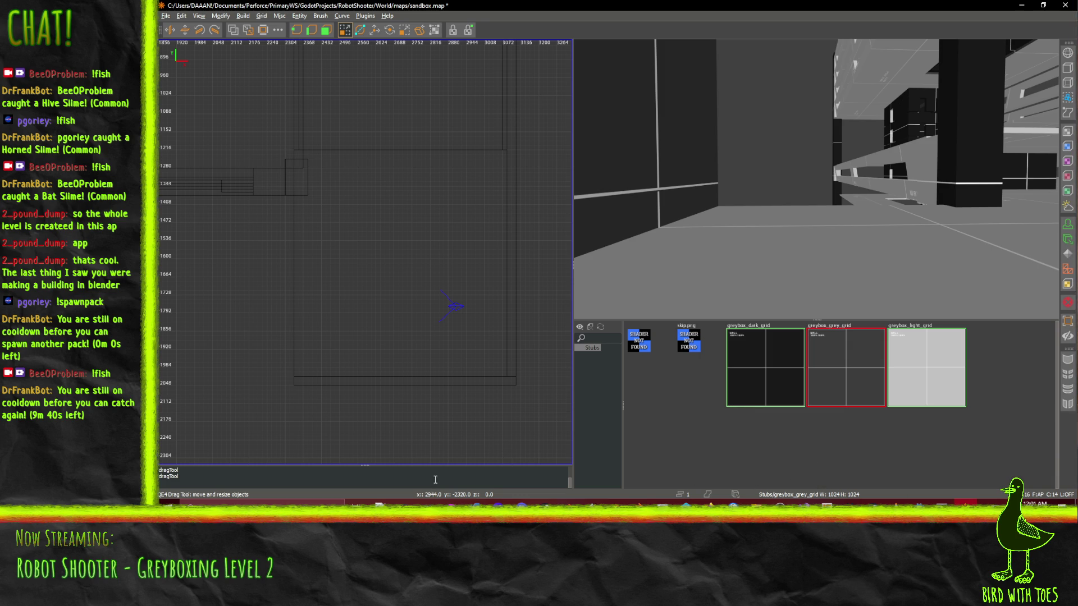
- In Blender, move a vertex on the LowRootArea outline to a new position
key("alt+Tab")
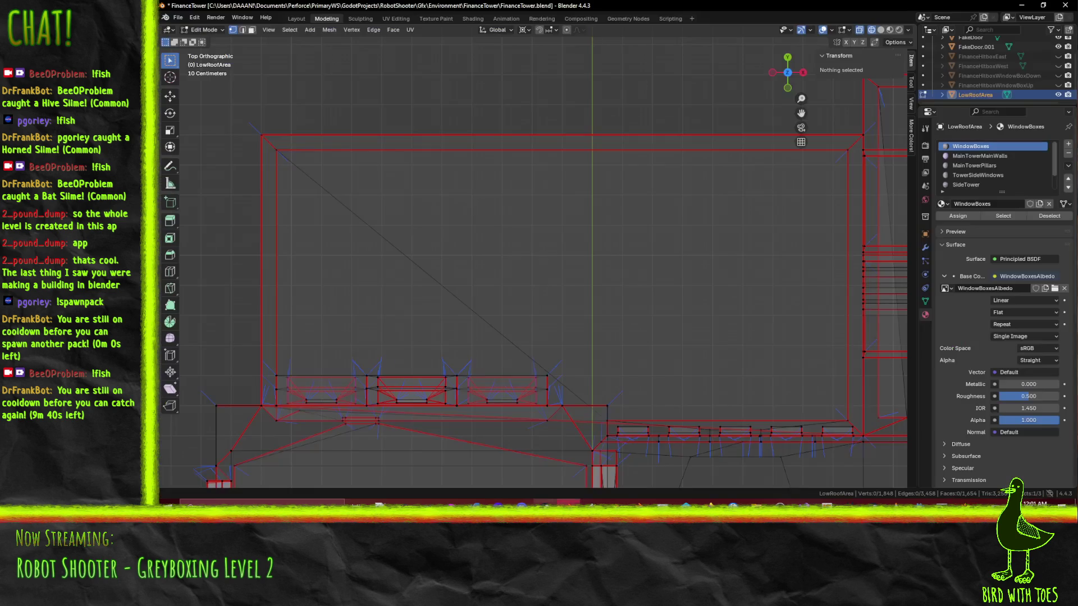
scroll(708, 329, "down", 6)
left_click(563, 290)
key("g")
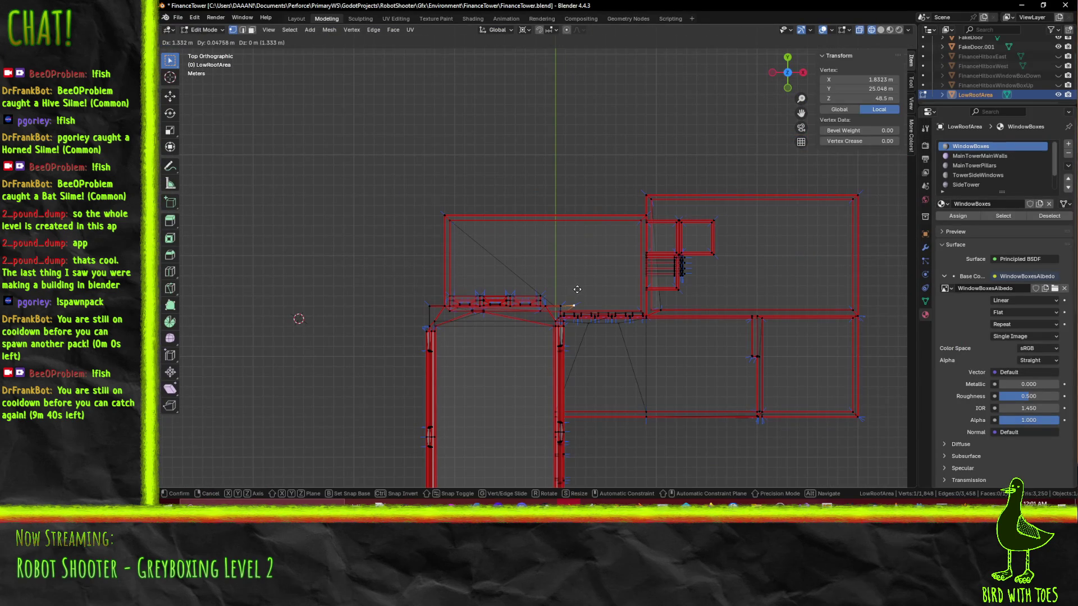
left_click(578, 291)
mouse_move(578, 291)
left_mouse_down()
mouse_move(822, 139)
mouse_move(912, 117)
mouse_move(786, 168)
left_mouse_up()
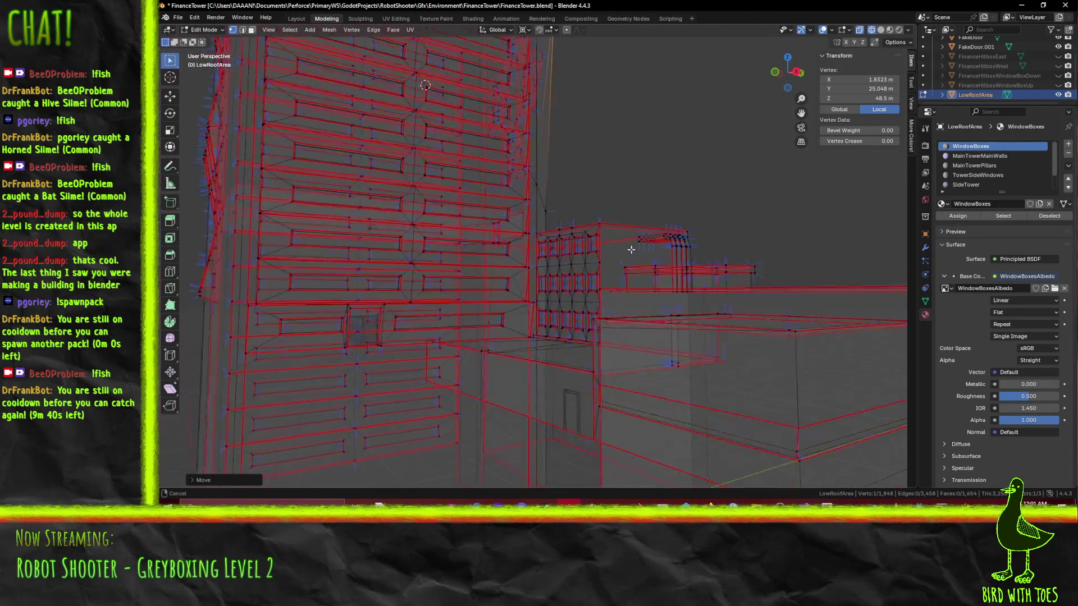
mouse_move(638, 241)
left_mouse_down()
mouse_move(695, 200)
mouse_move(763, 244)
mouse_move(824, 237)
left_mouse_up()
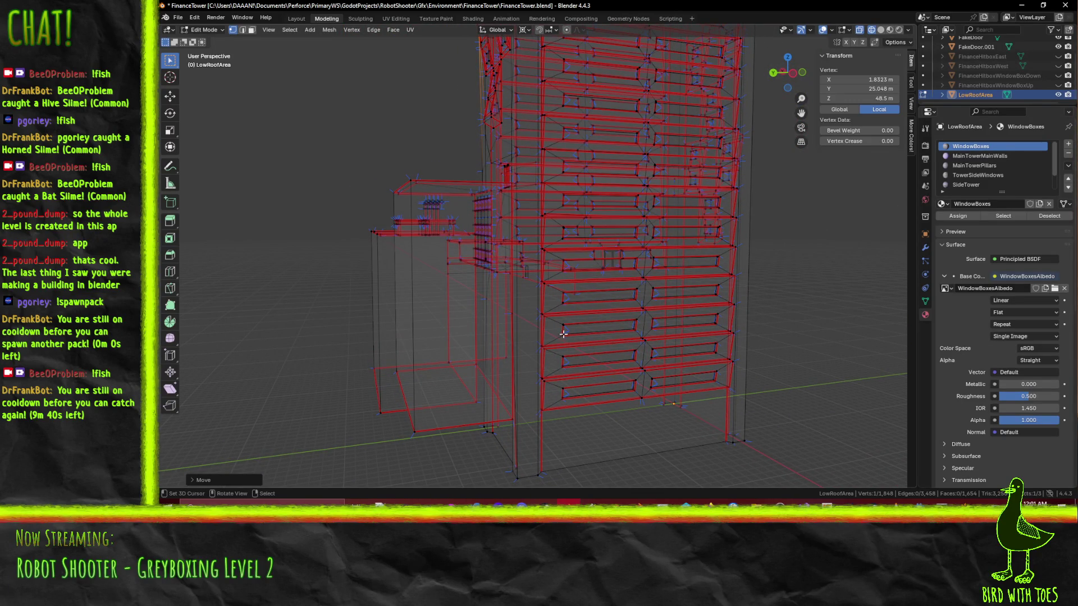
mouse_move(550, 300)
left_mouse_down()
mouse_move(571, 304)
mouse_move(544, 307)
mouse_move(712, 305)
mouse_move(752, 315)
mouse_move(738, 314)
mouse_move(745, 332)
mouse_move(721, 340)
left_mouse_up()
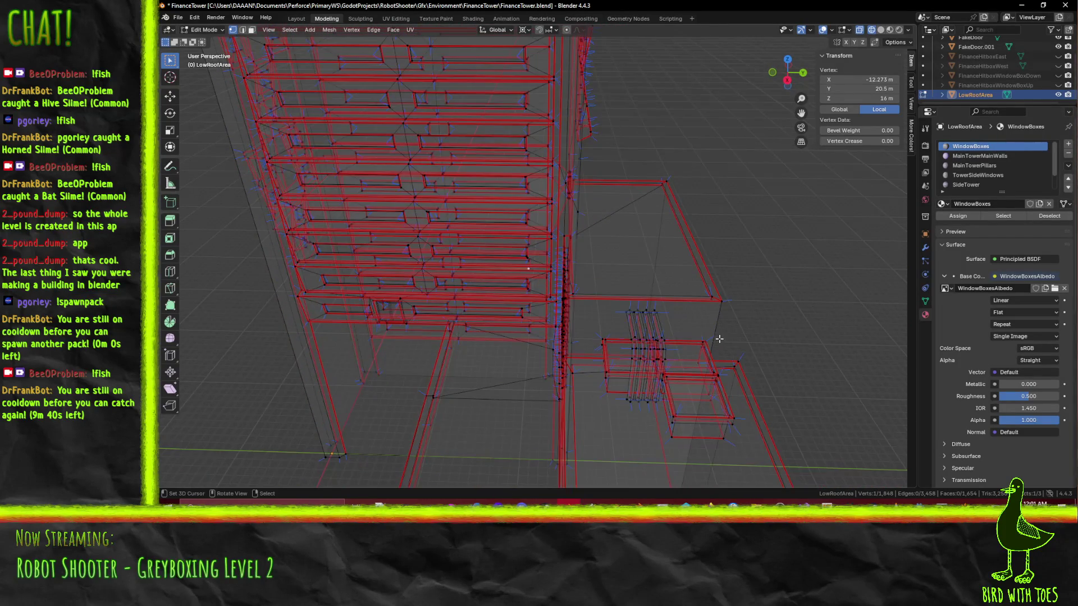
- Deselect the vertex and view the FinanceTower in Material Preview shading
key("KP_7")
scroll(702, 344, "up", 3)
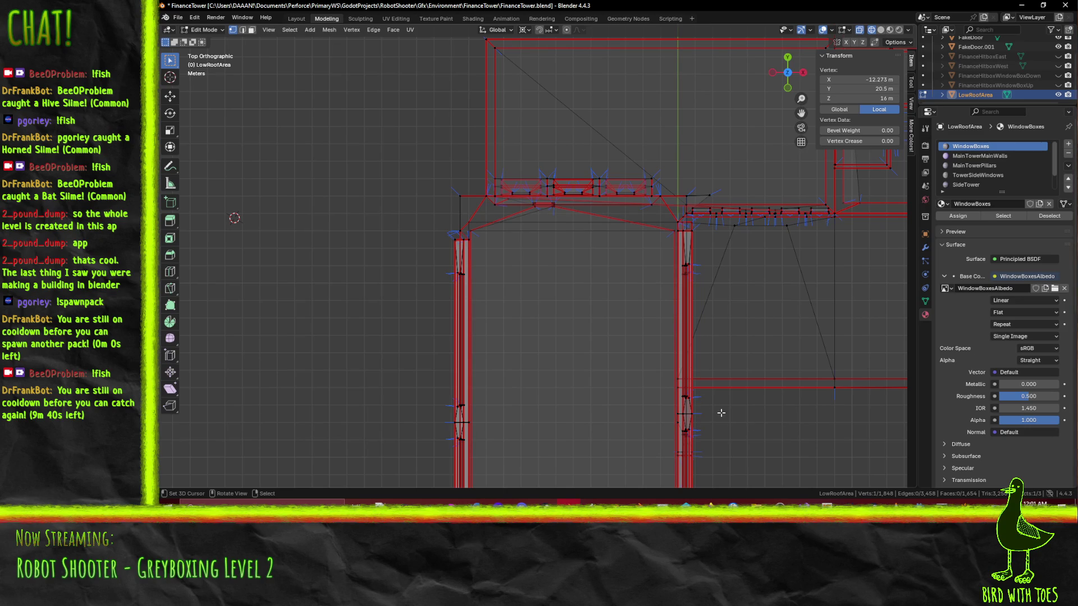
left_click(744, 407)
left_click_drag(736, 397, 701, 317)
scroll(701, 317, "down", 5)
key("z")
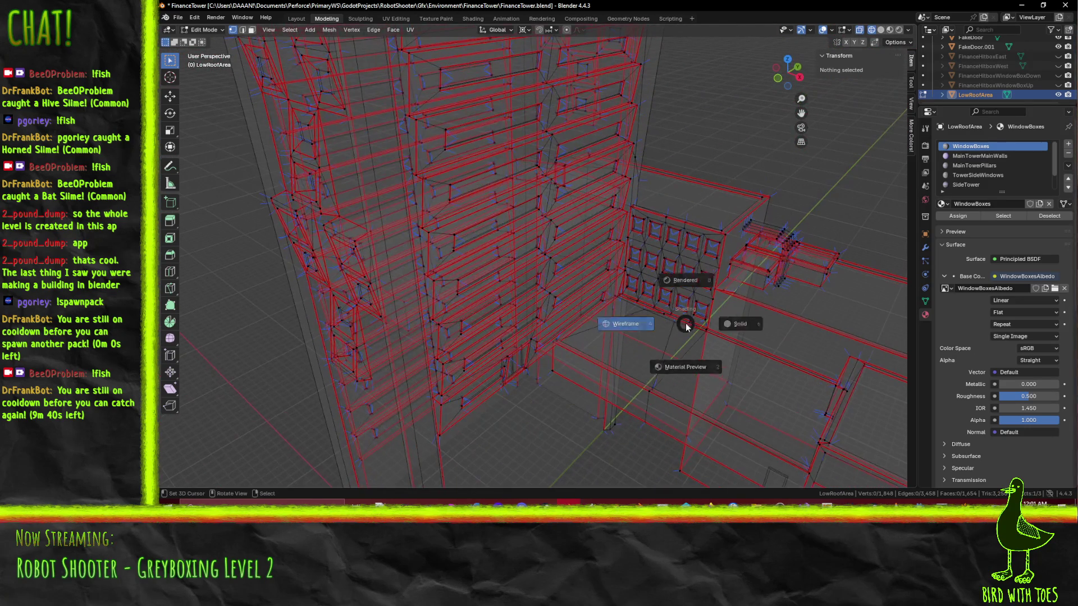
left_click(693, 381)
scroll(684, 352, "up", 6)
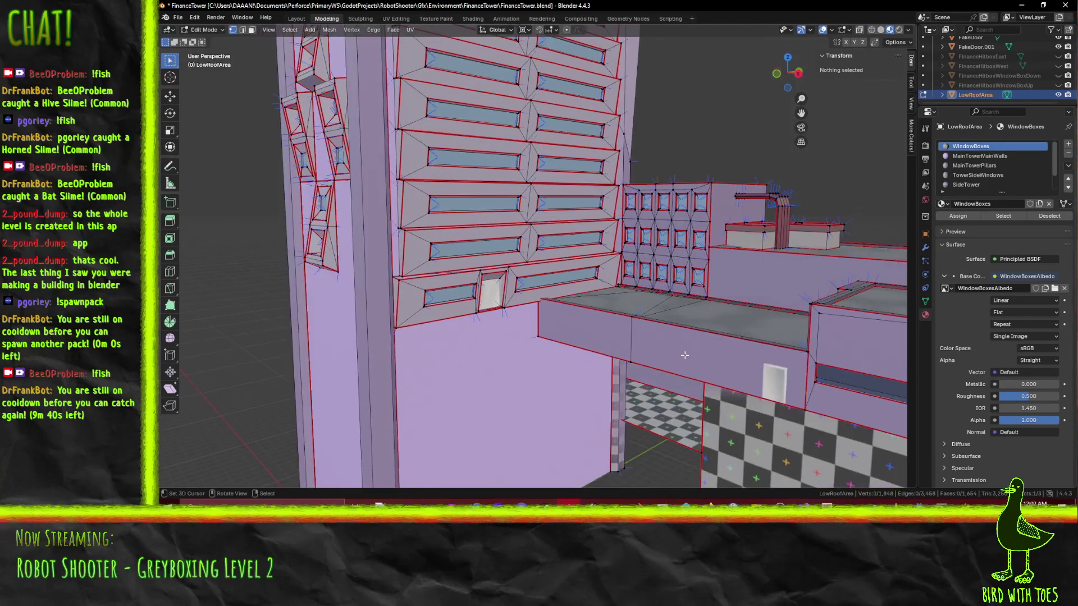
left_click_drag(684, 353, 642, 352)
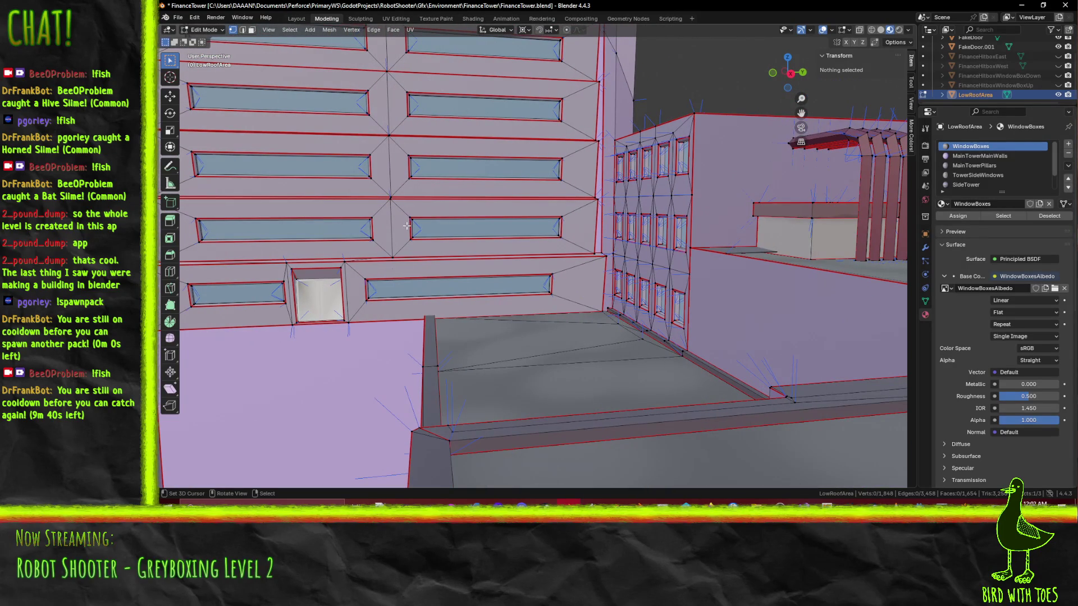
key("alt+Tab")
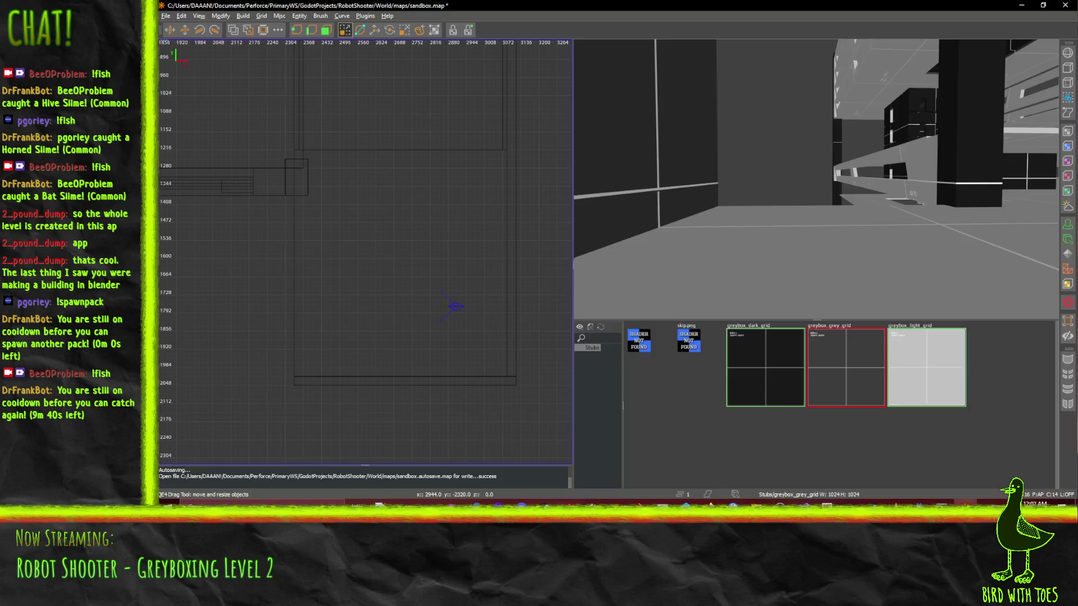
key("d")
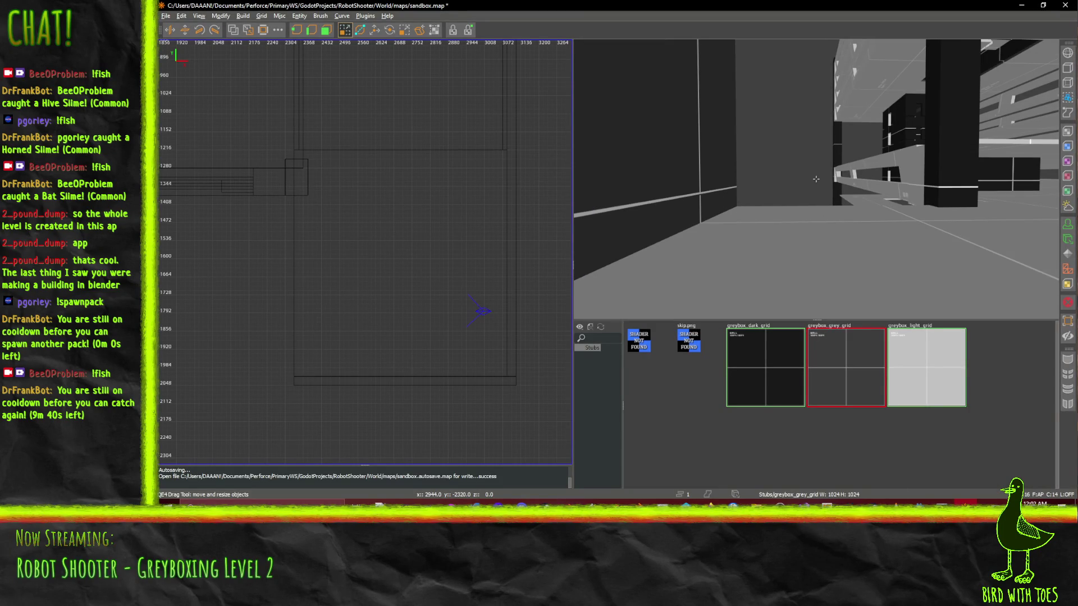
key("a")
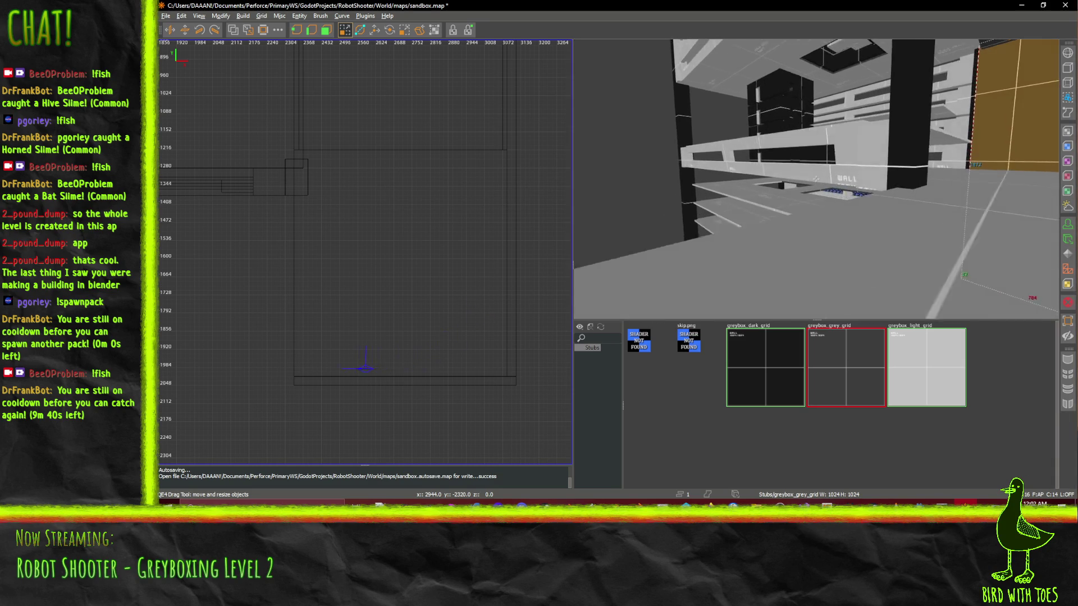
key("w")
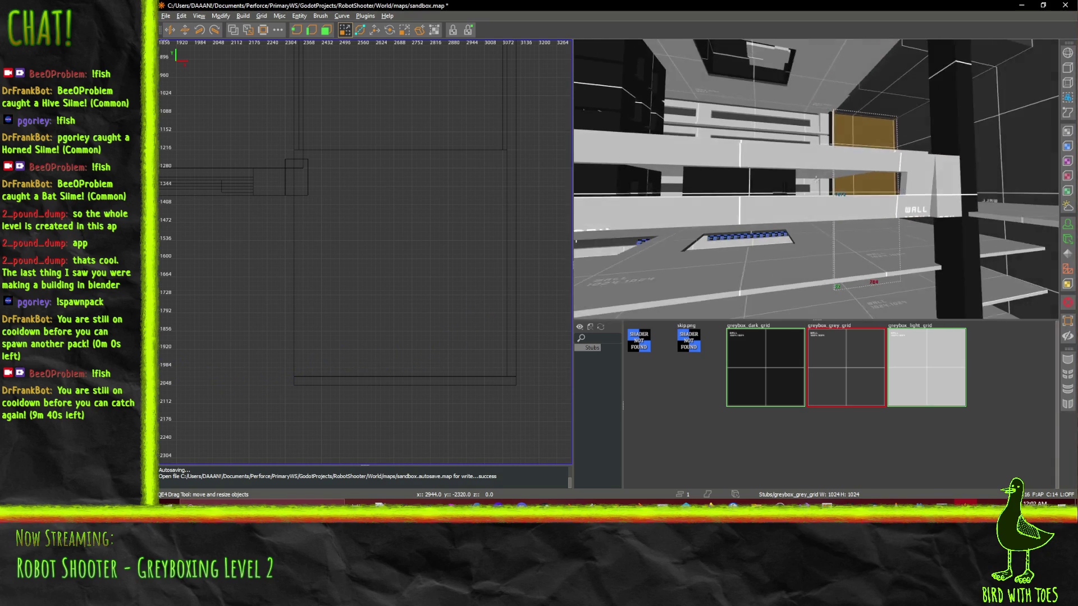
key("w")
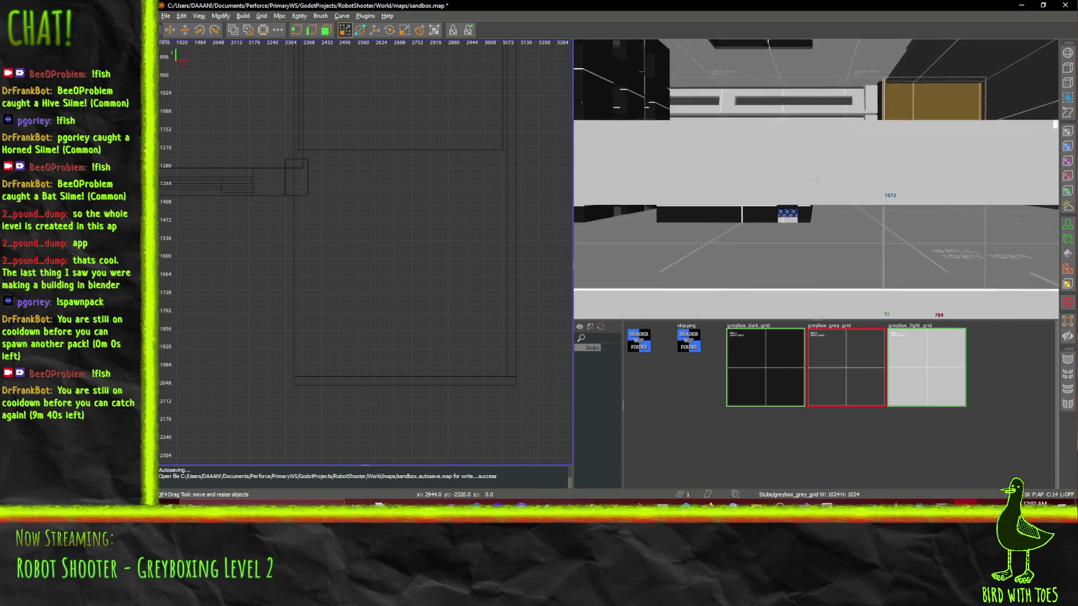
key("s")
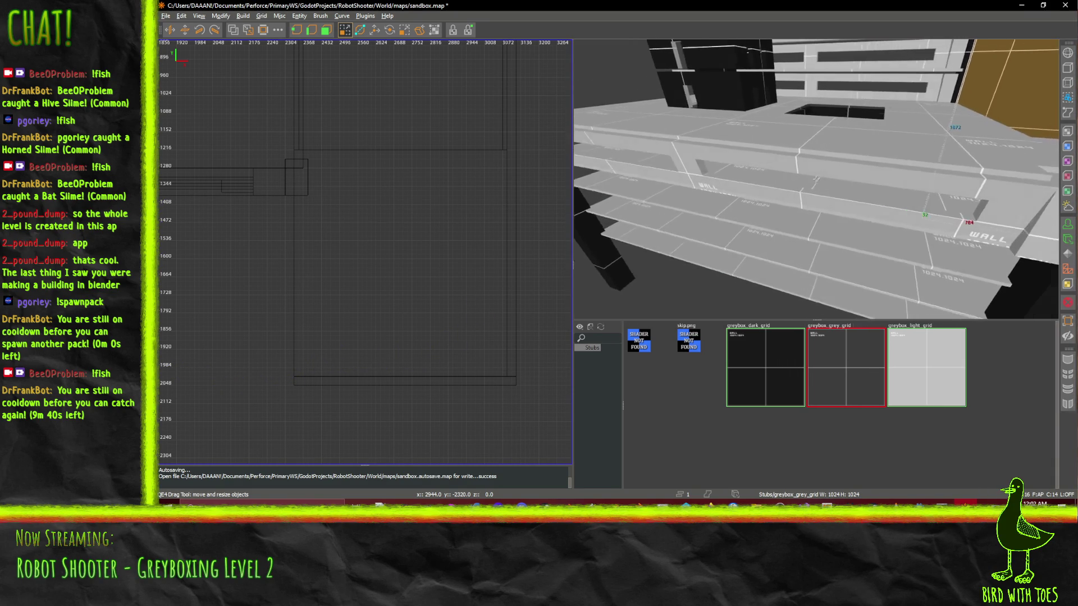
key("w")
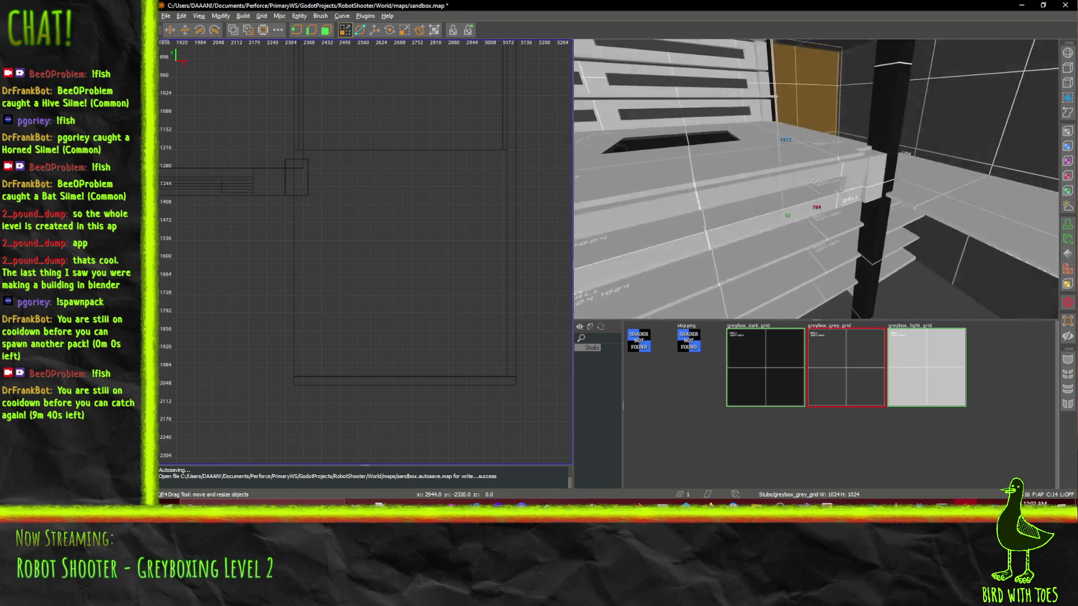
key("s")
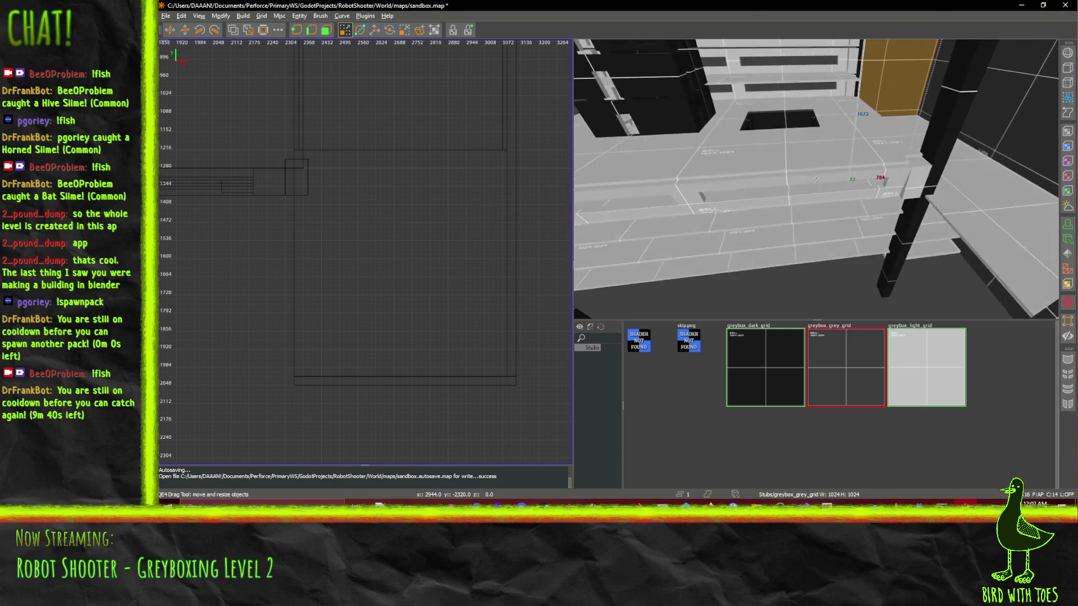
key("w")
right_click(815, 182)
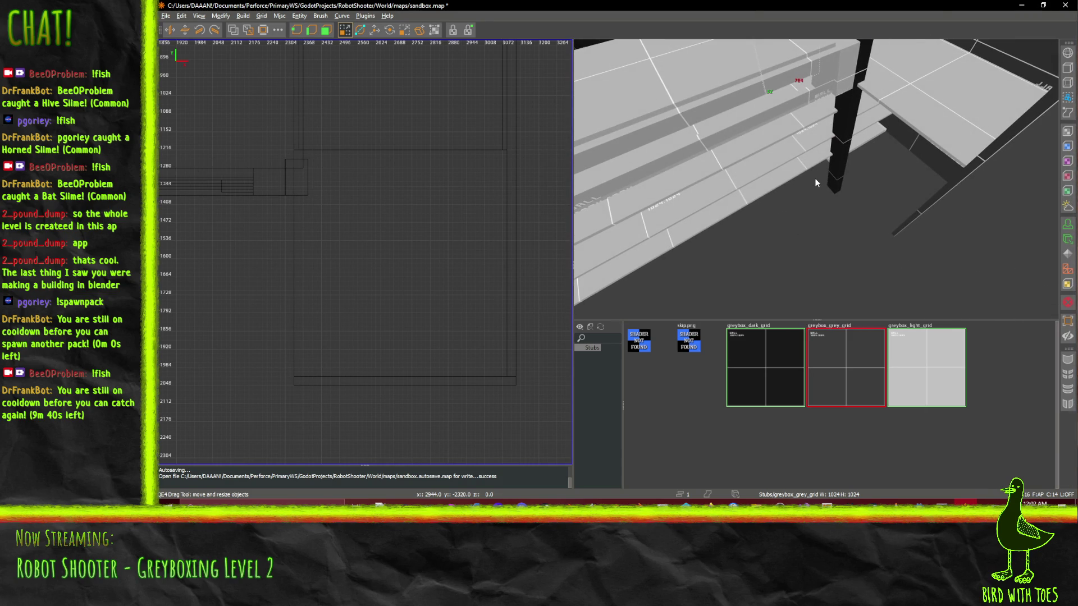
key("ctrl+shift+Tab")
scroll(274, 315, "down", 10)
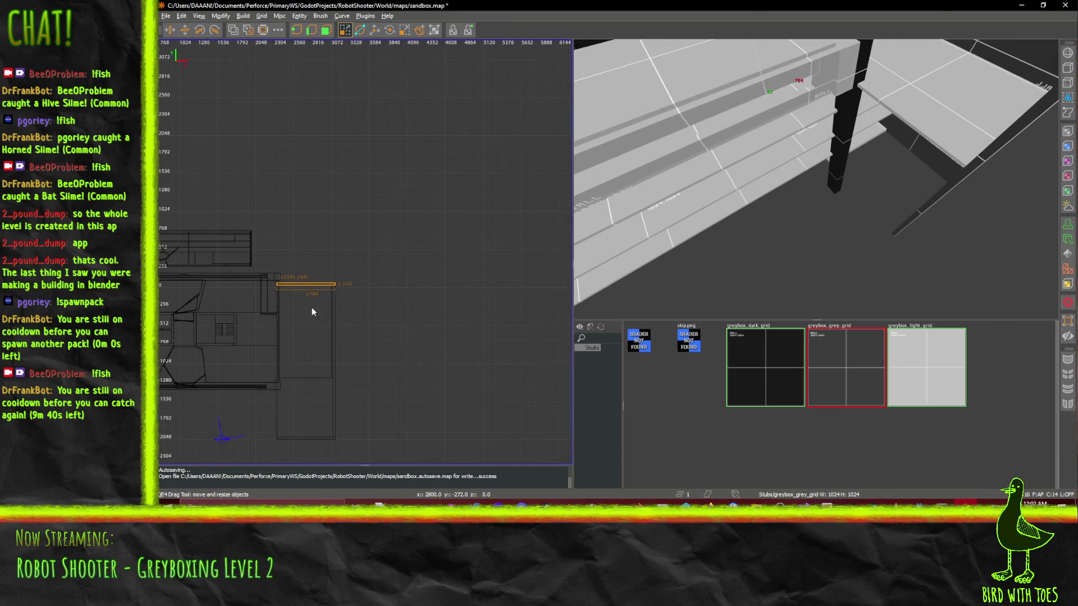
scroll(326, 345, "up", 4)
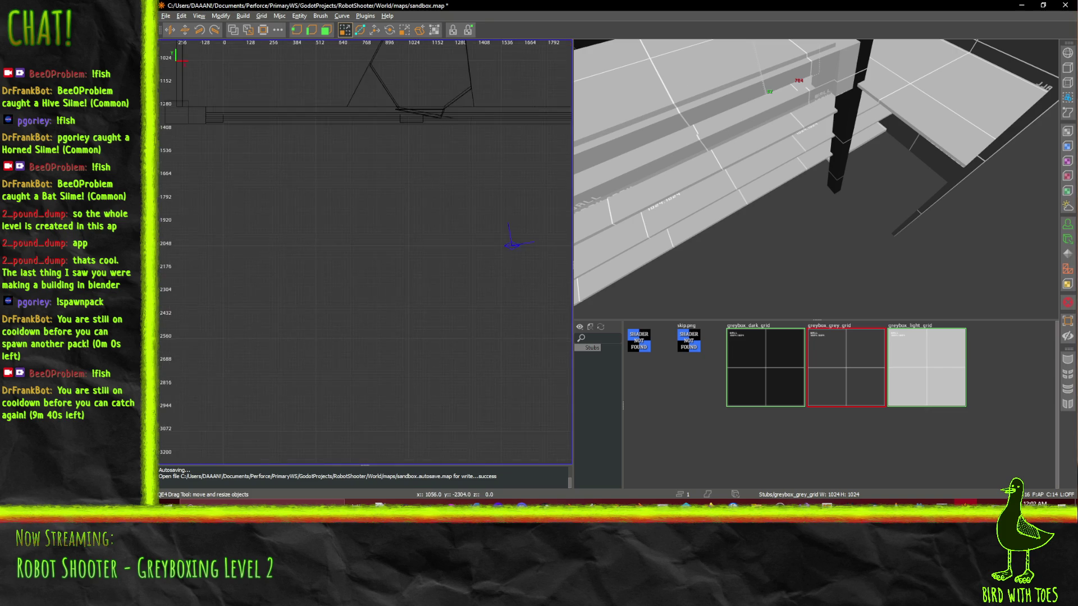
scroll(434, 276, "up", 1)
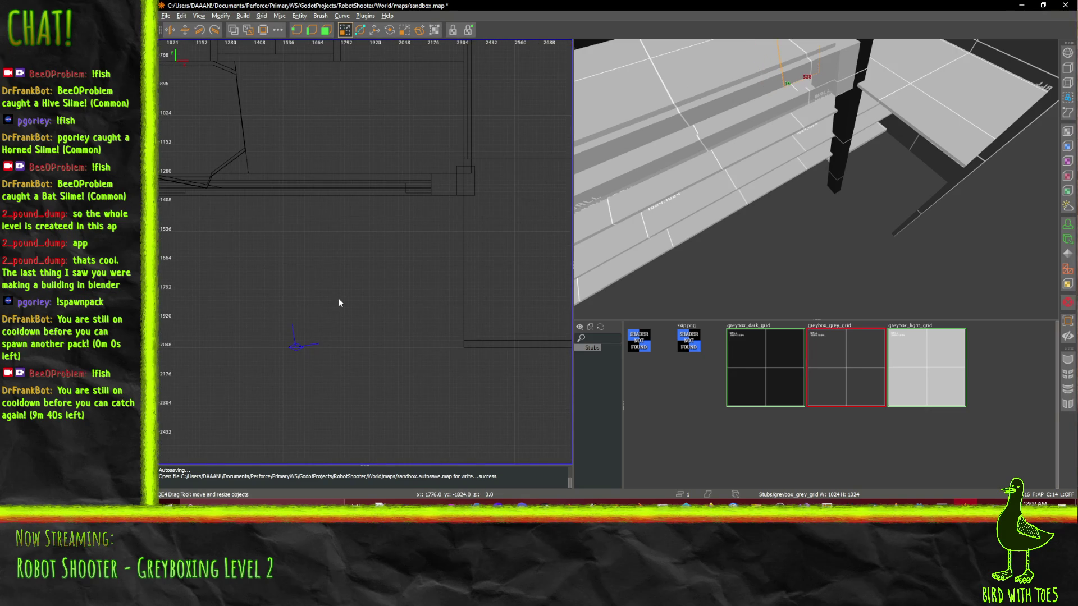
key("q")
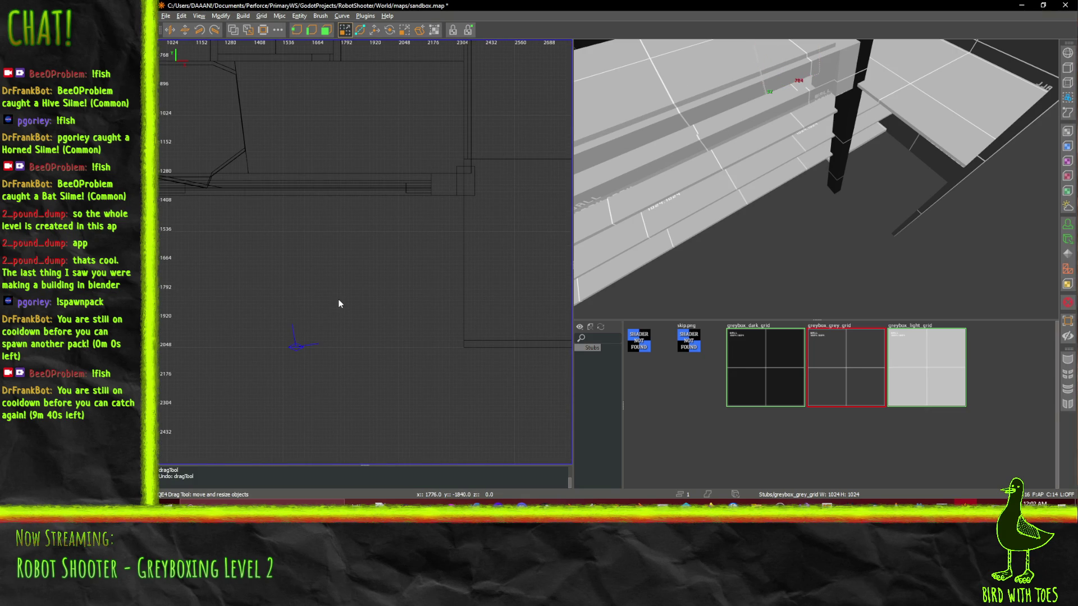
- Draw a new box brush in the open area below the existing walls
left_click_drag(279, 349, 394, 245)
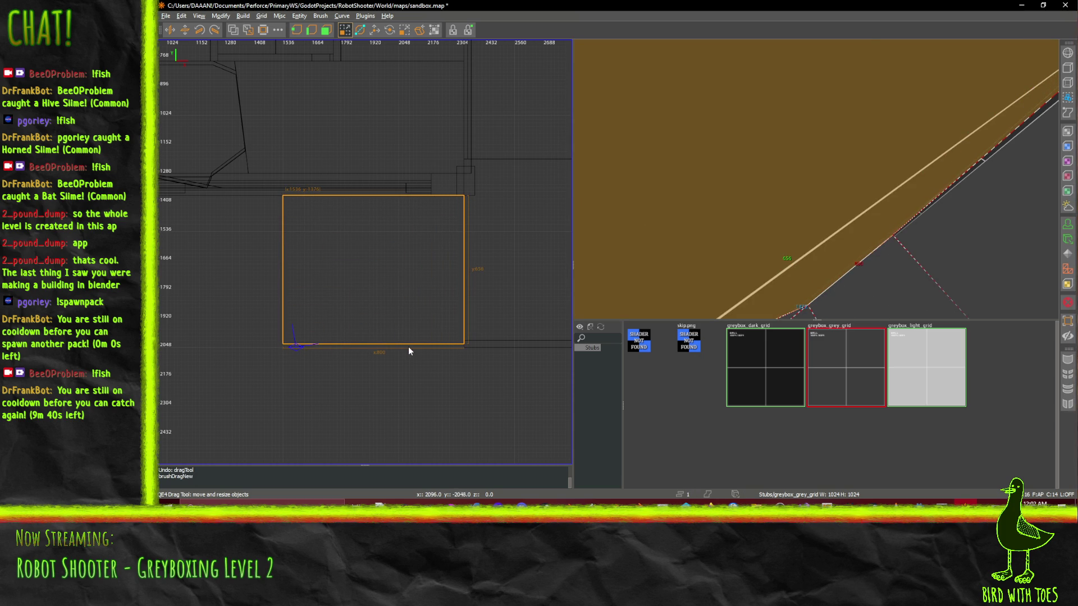
left_click_drag(408, 347, 408, 350)
scroll(796, 203, "down", 3)
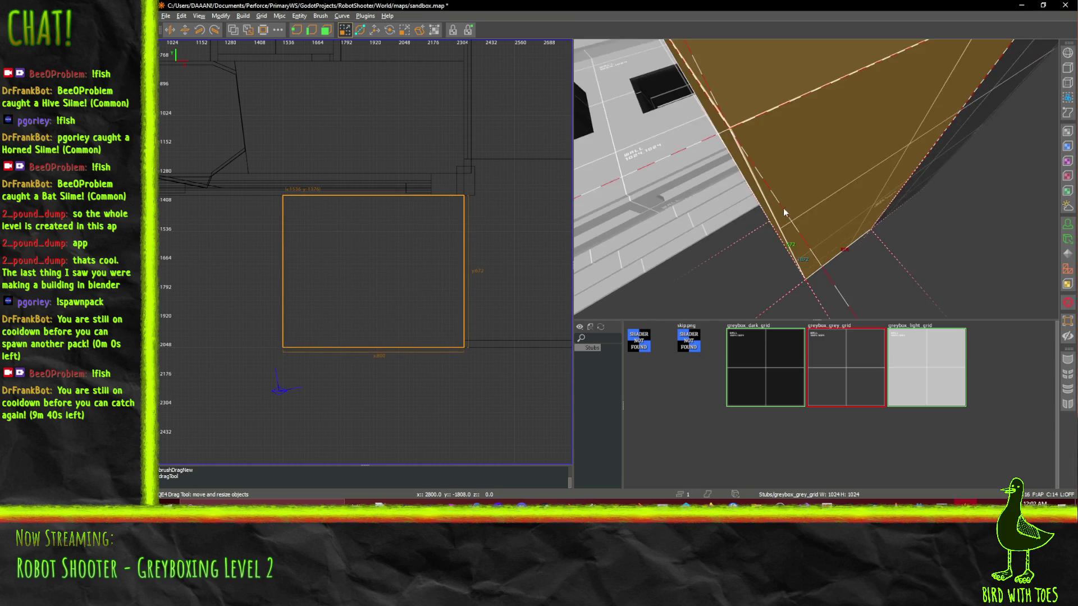
scroll(784, 212, "up", 3)
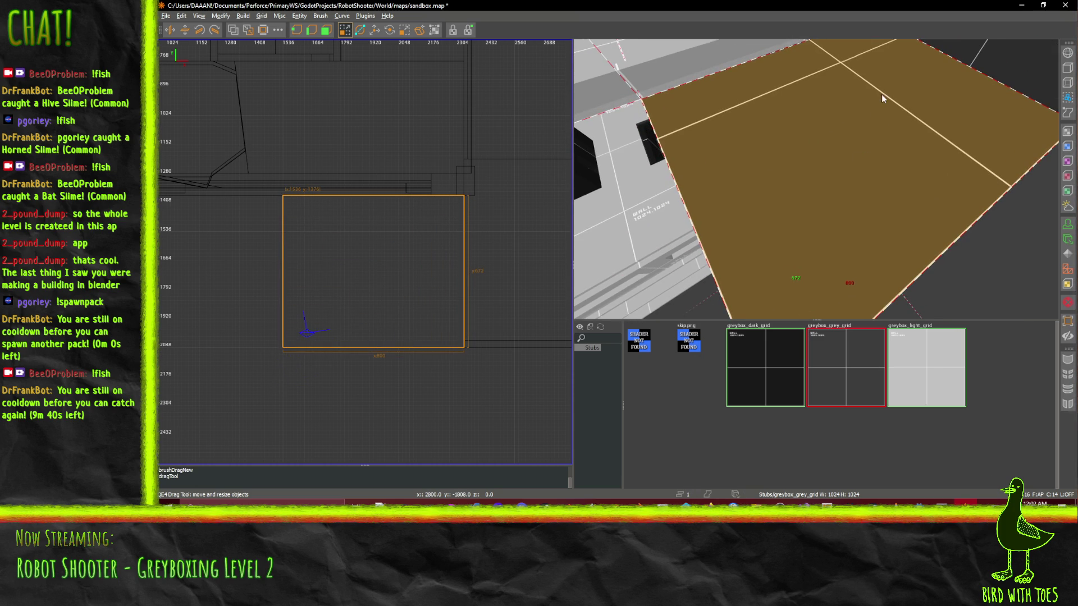
key("ctrl+z")
- Inspect the new brush in the 3D view and check its face texture settings
key("Up")
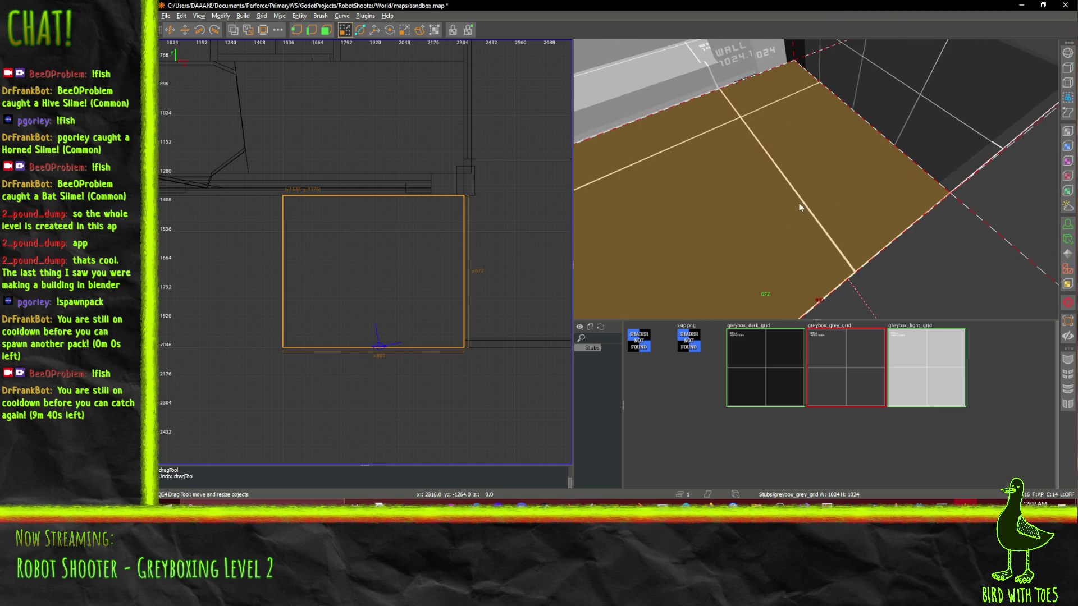
key("a")
key("s")
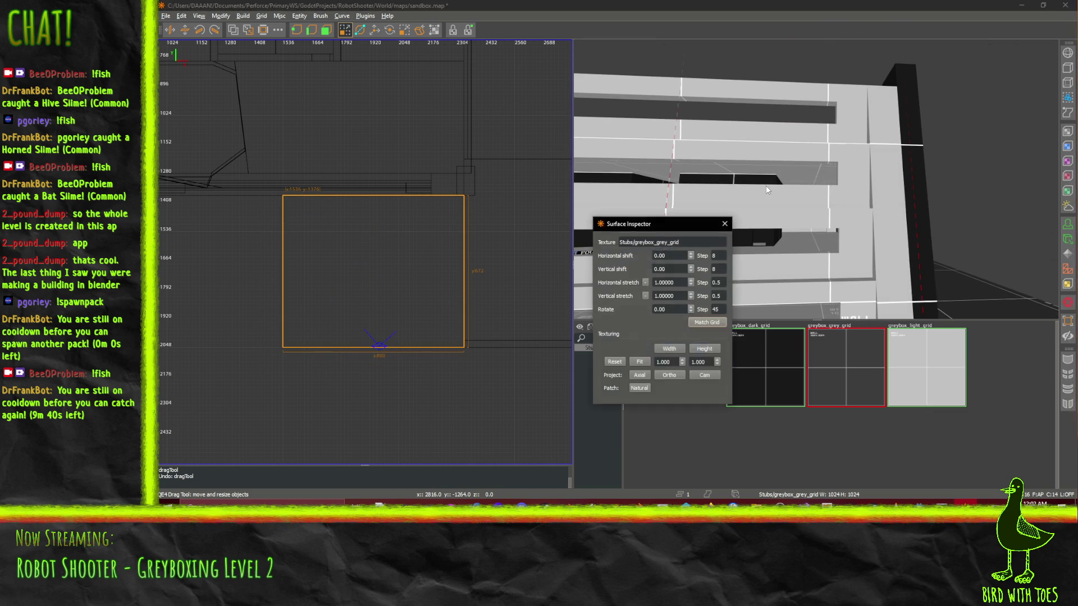
key("Down")
key("z")
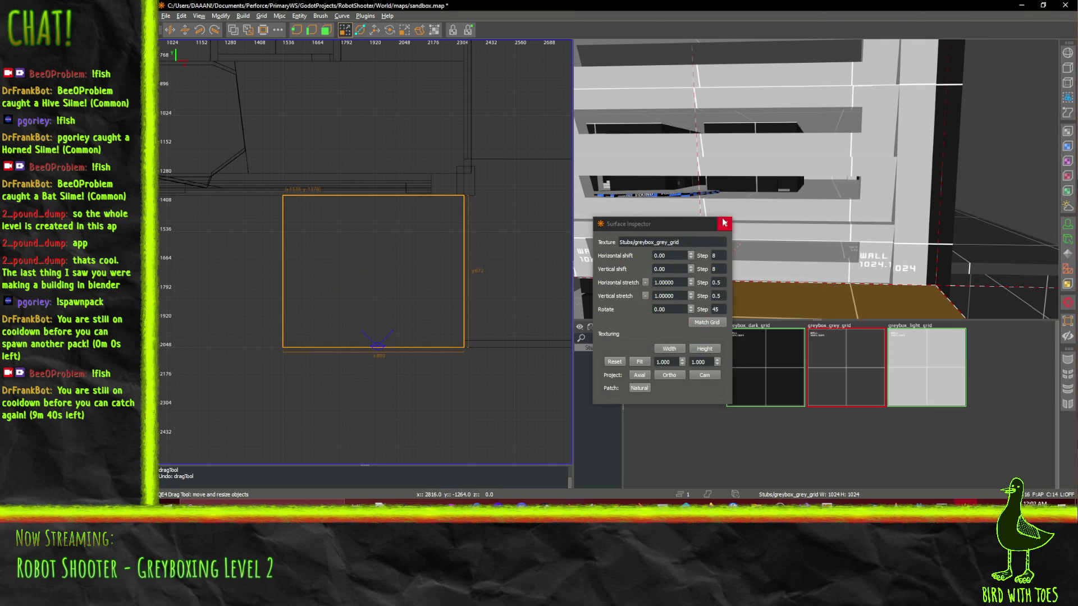
left_click(724, 223)
key("s")
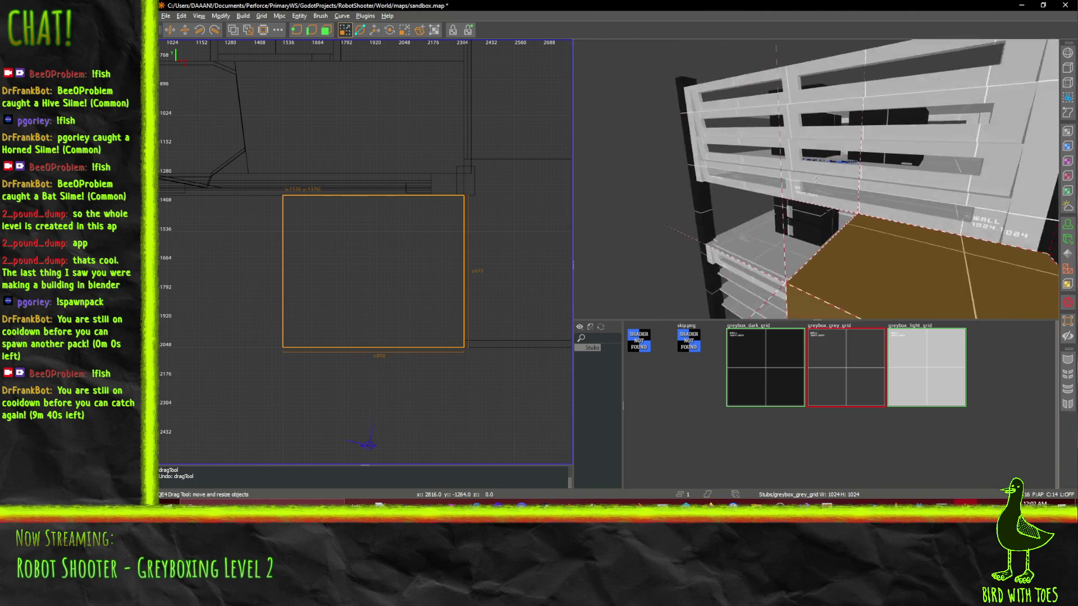
key("KP_Subtract")
key("KP_Subtract")
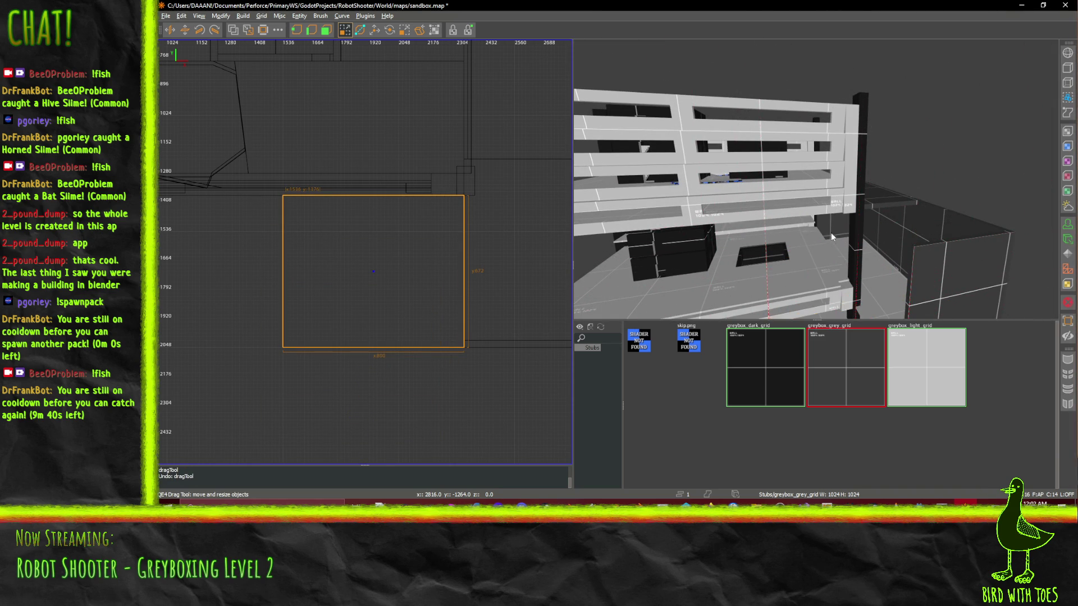
key("w")
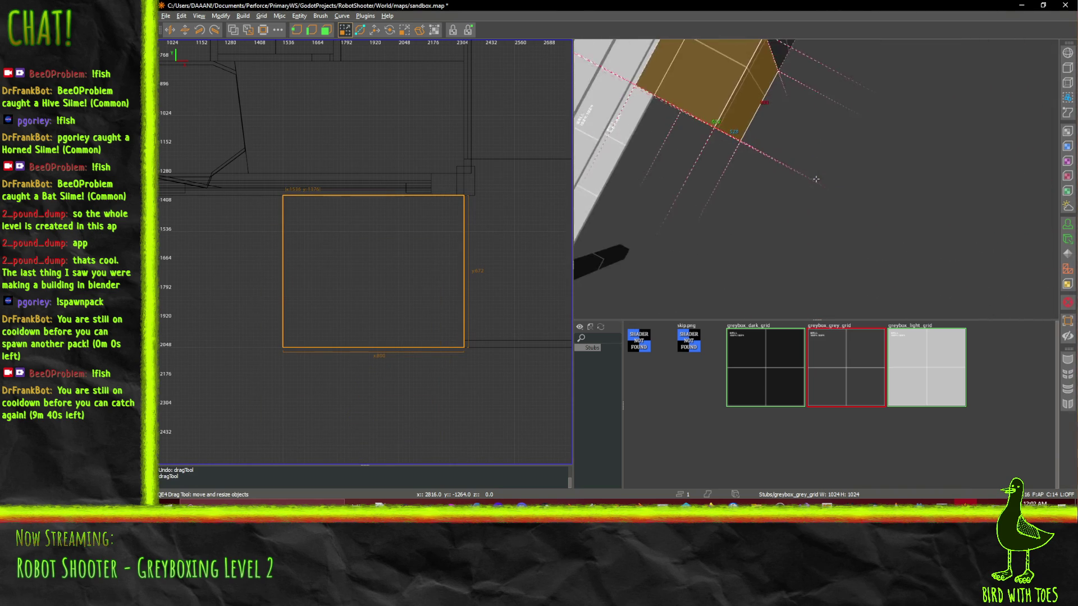
key("Right")
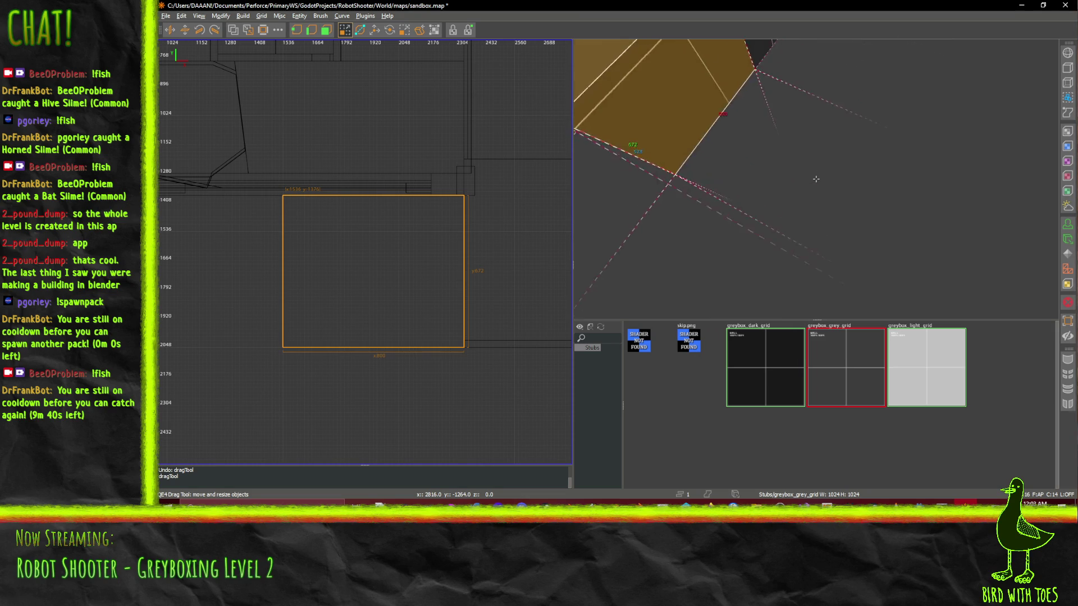
key("Down")
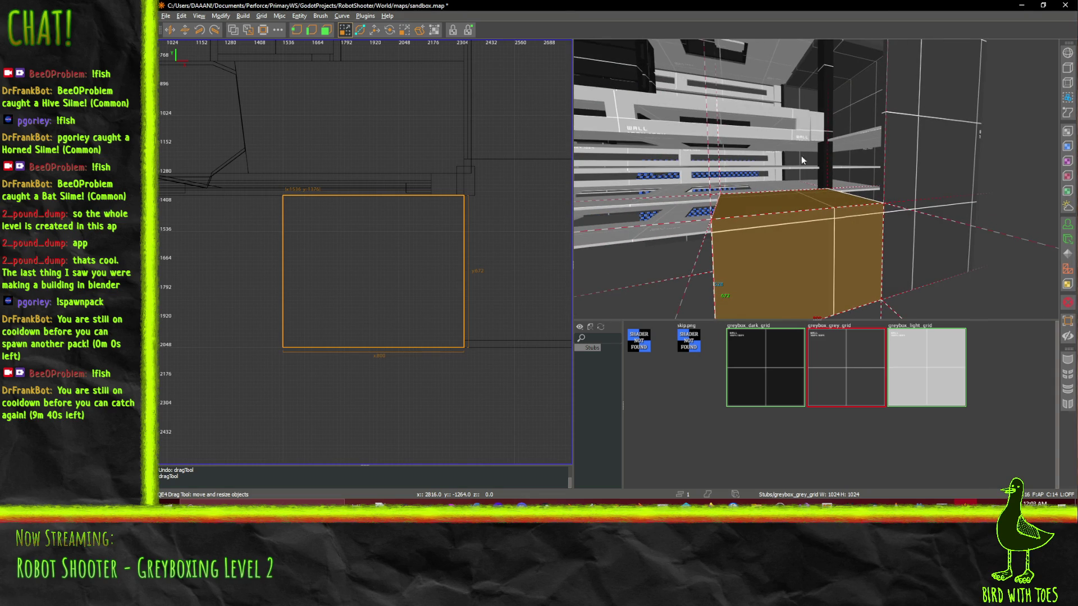
- Adjust the brush's height by dragging its top face, confirming the greybox_grey_grid texture
mouse_move(801, 160)
left_mouse_down()
mouse_move(782, 143)
mouse_move(772, 230)
mouse_move(801, 56)
left_mouse_up()
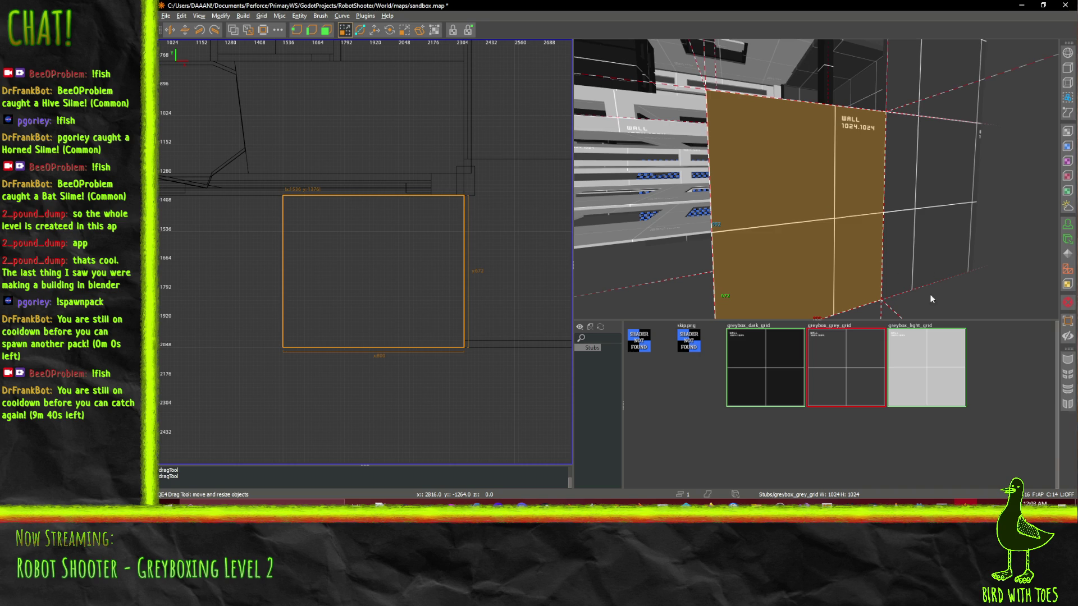
right_click(756, 222)
key("w")
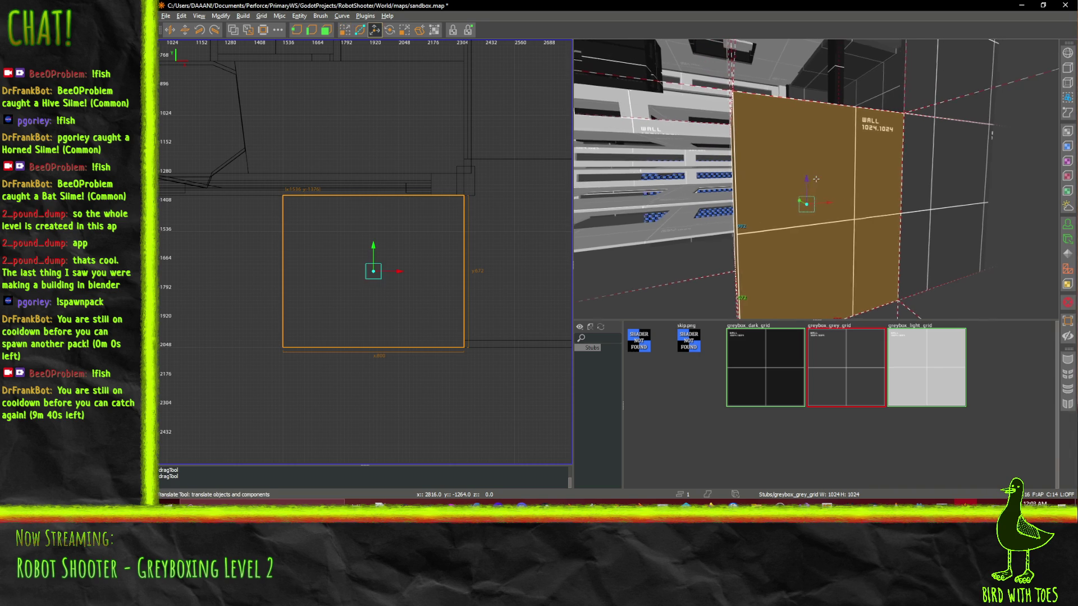
right_click(750, 186)
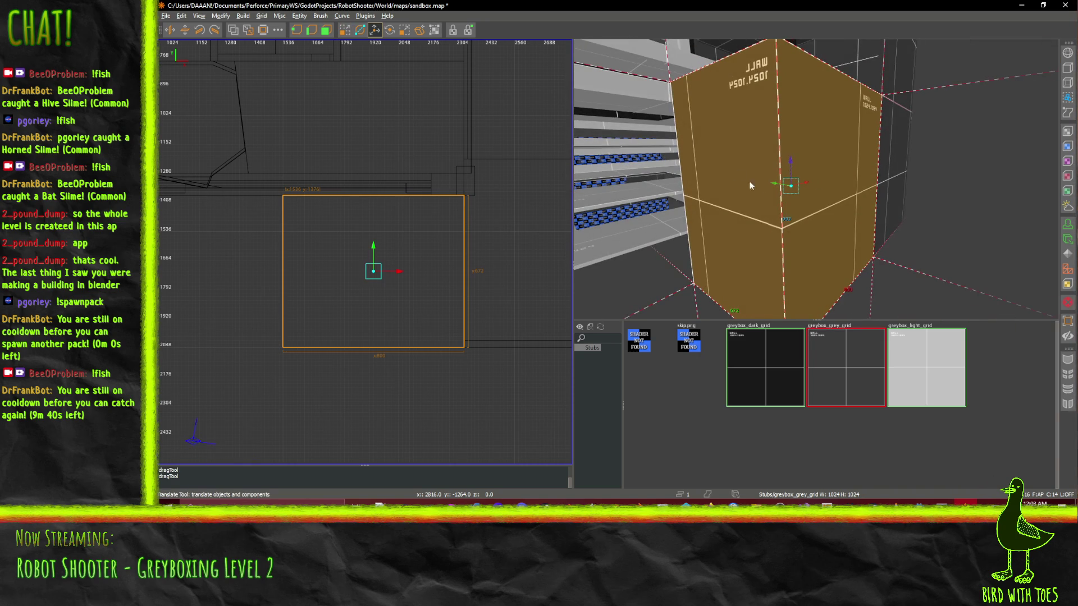
key("s")
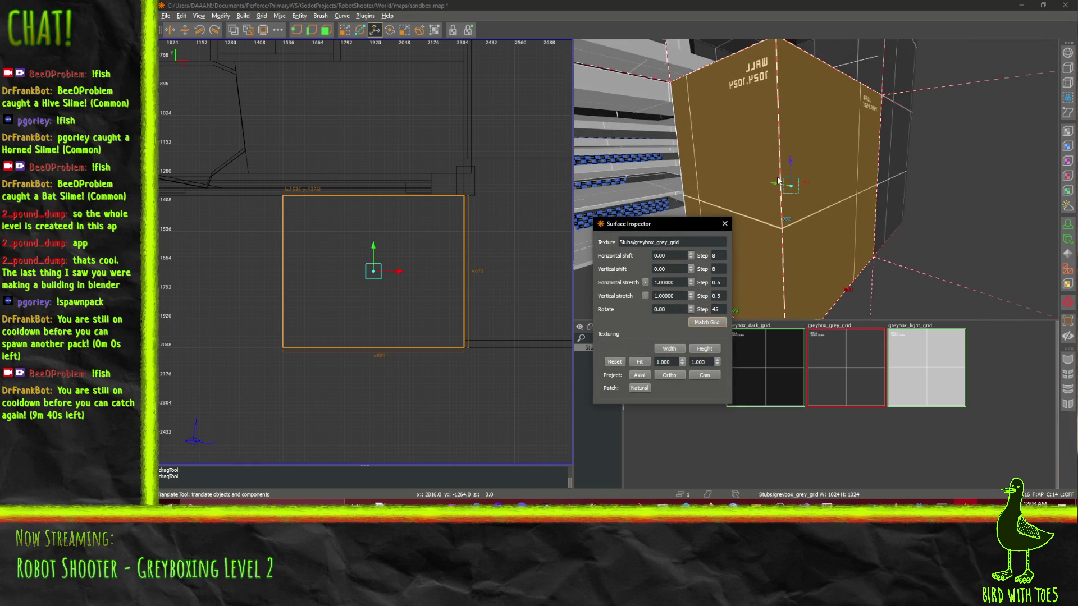
left_click(723, 226)
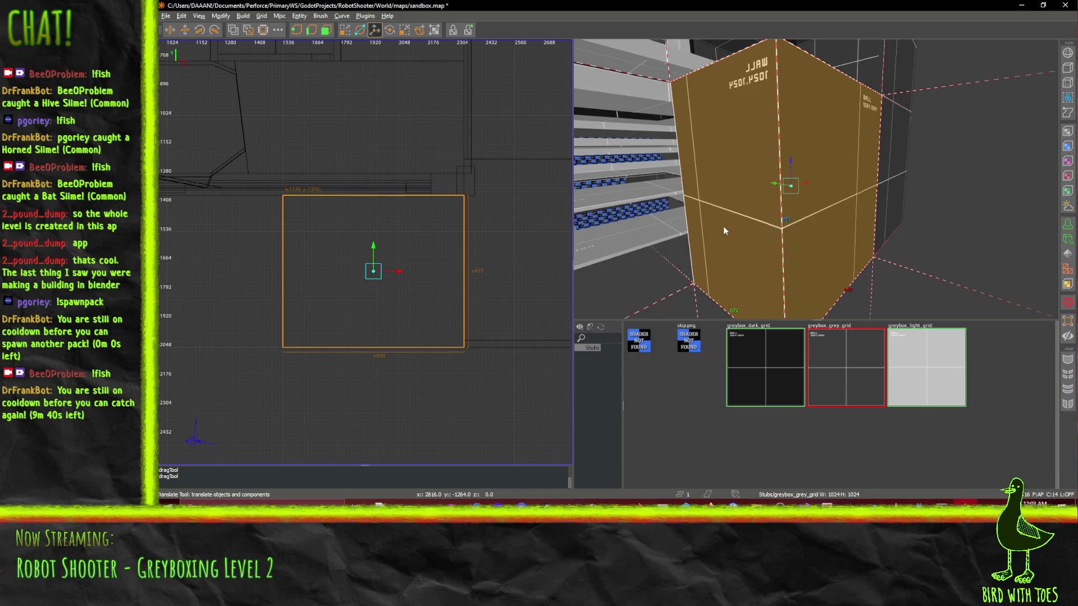
key("q")
right_click(723, 230)
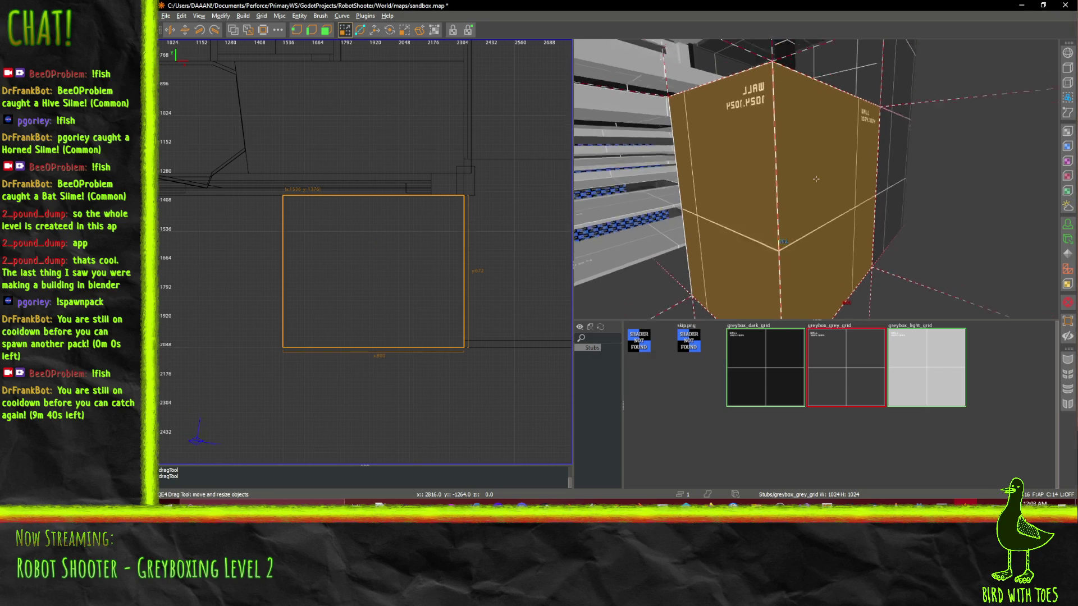
right_click(810, 178)
key("d")
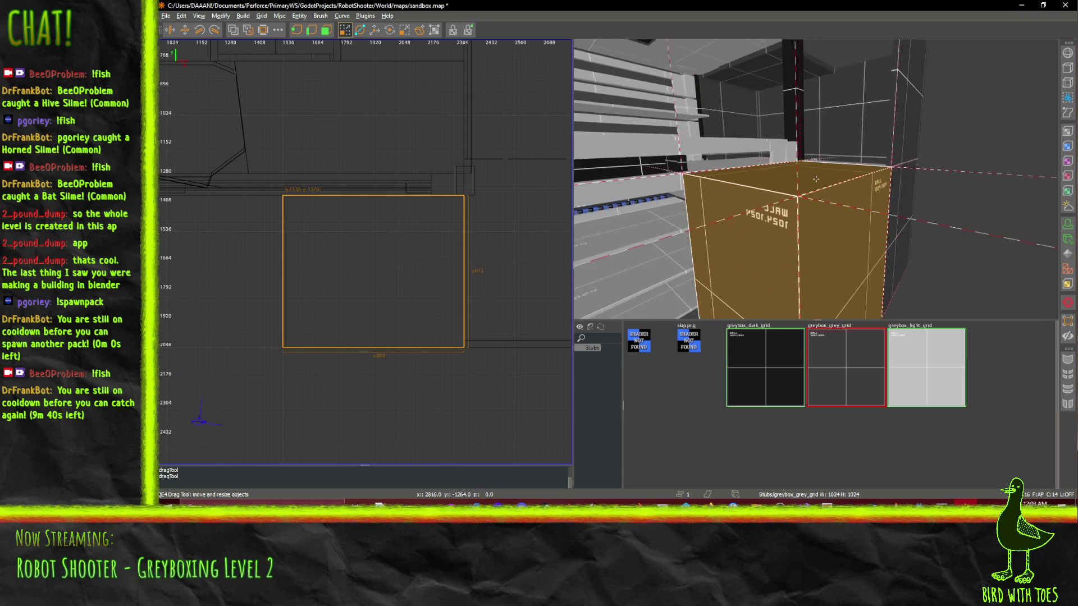
- Fly the camera up to the large box brush and pull one face in
right_click(816, 178)
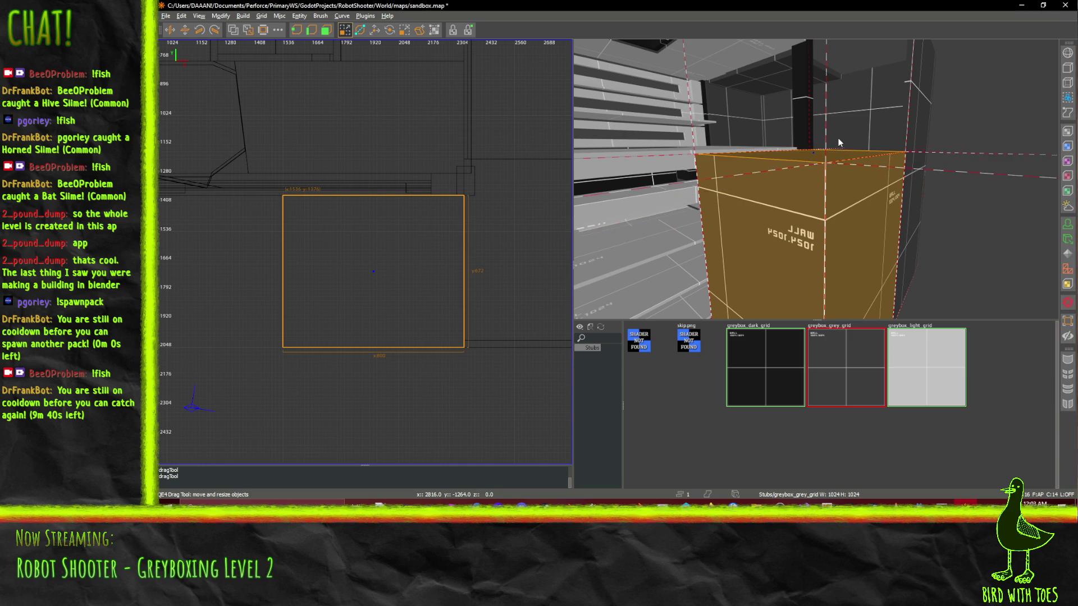
key("Left")
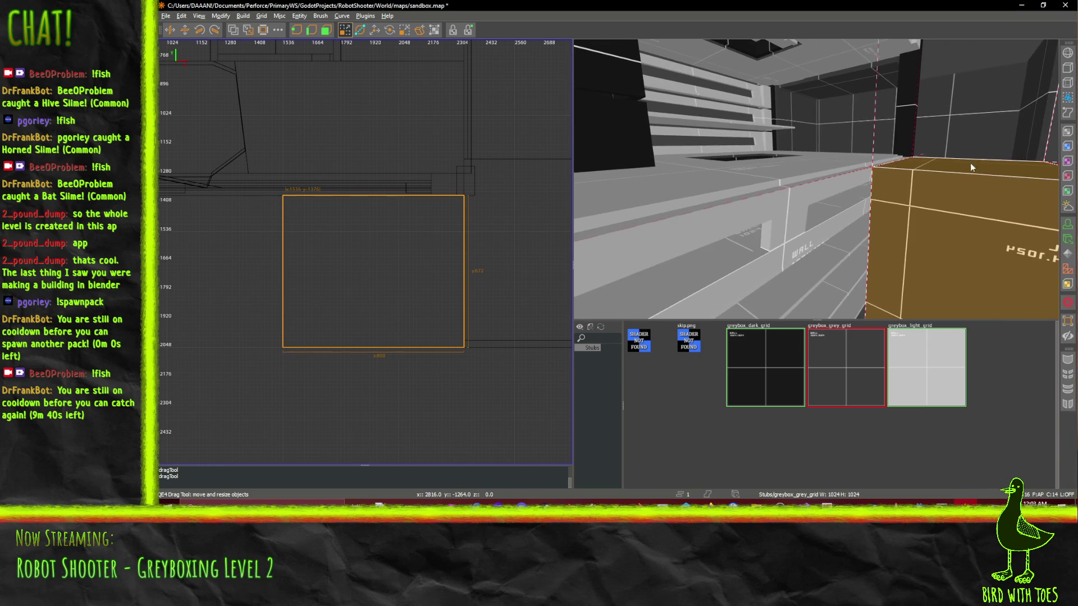
right_click(1000, 153)
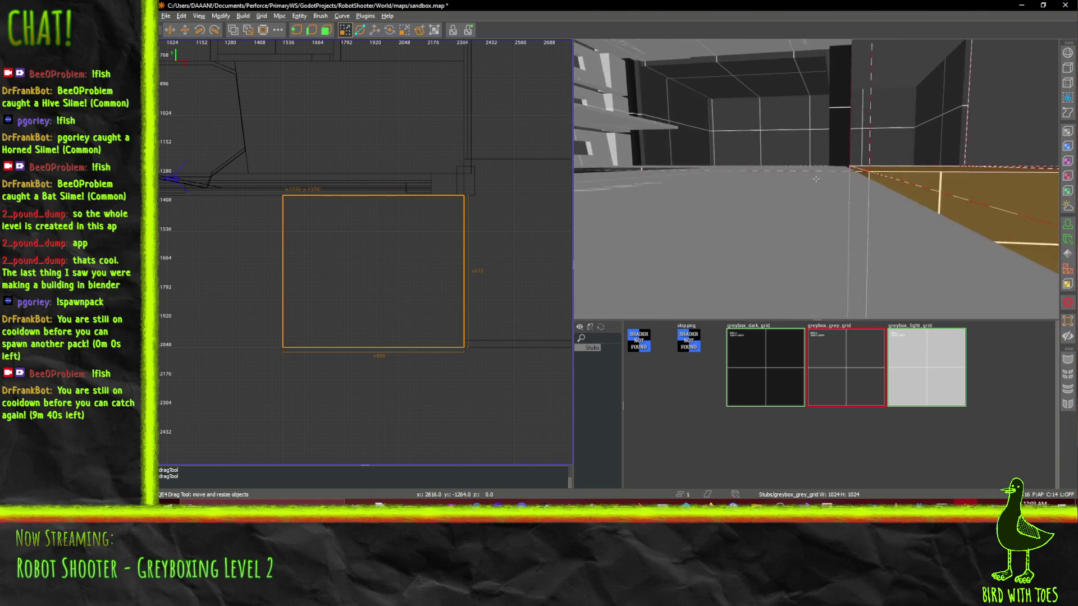
key("Up")
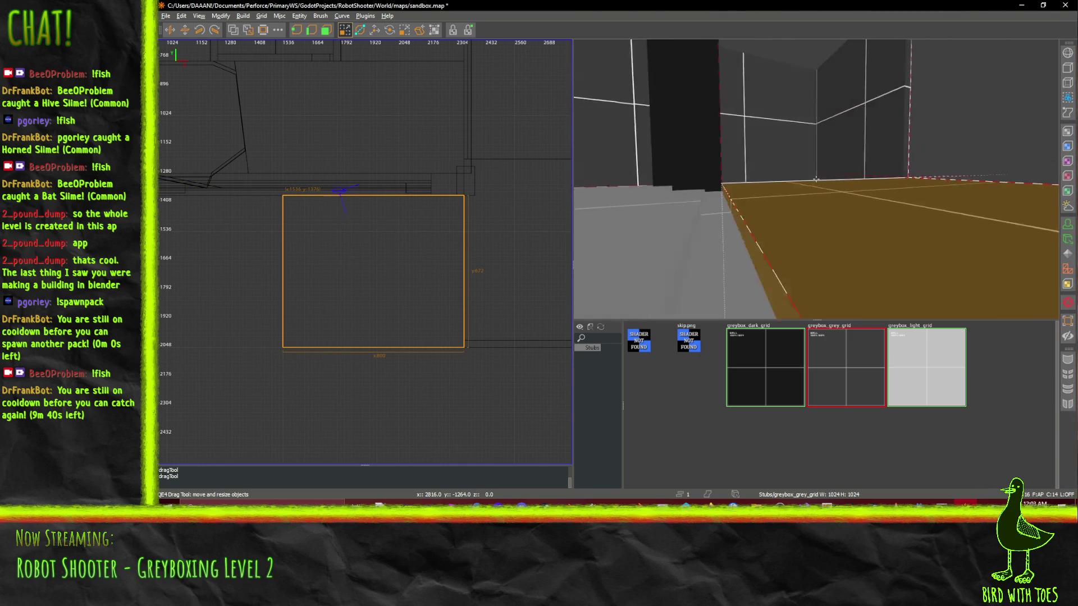
key("Up")
left_click_drag(887, 164, 927, 123)
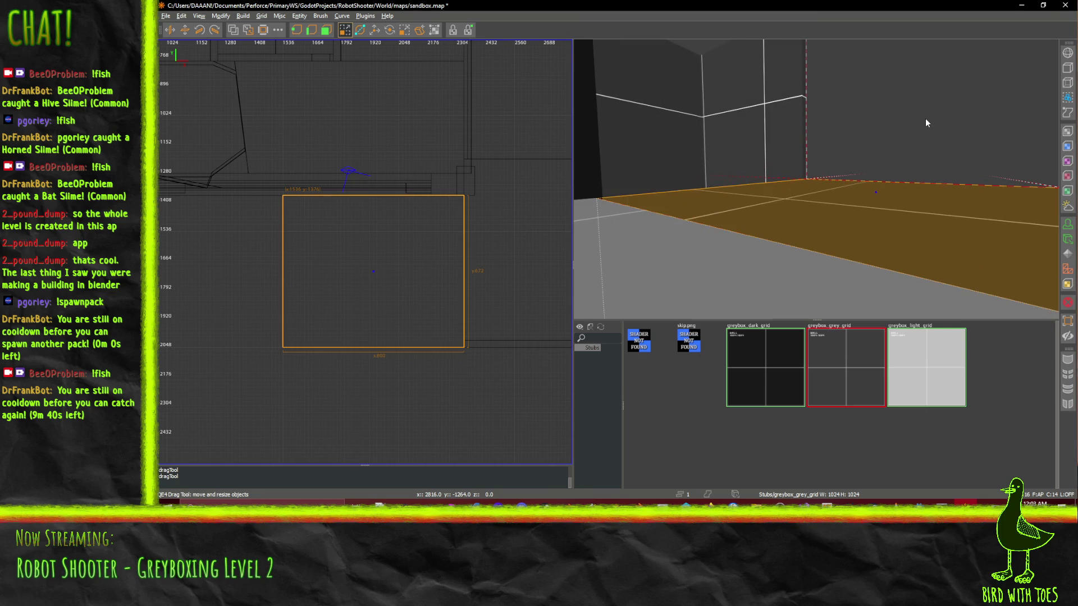
right_click(915, 150)
key("Down")
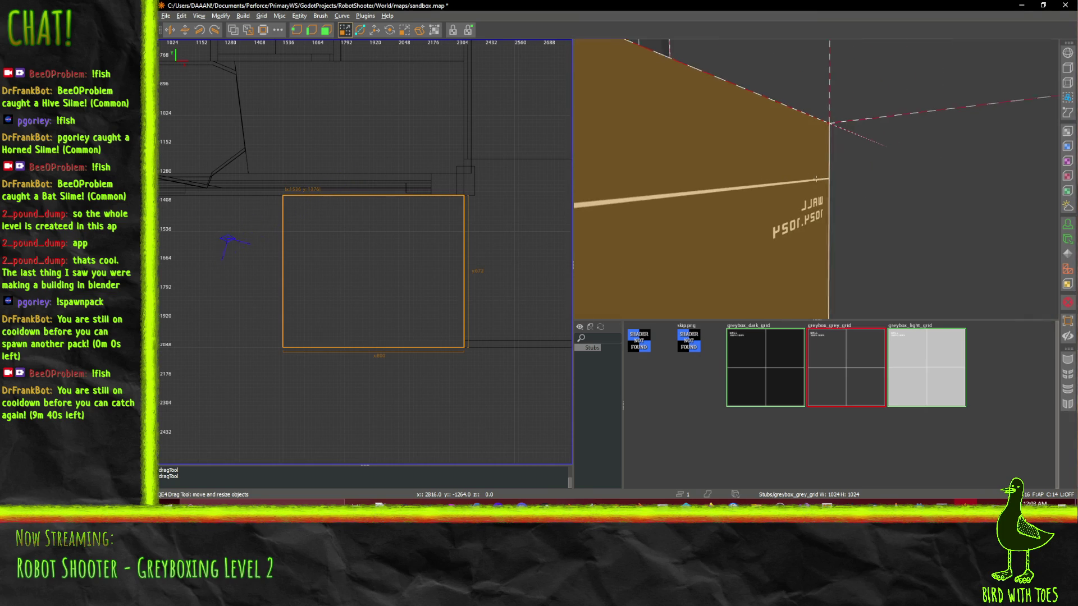
- Extend the brush's left edge out to a grid line, then view the box from below
right_click(815, 179)
scroll(250, 254, "up", 1)
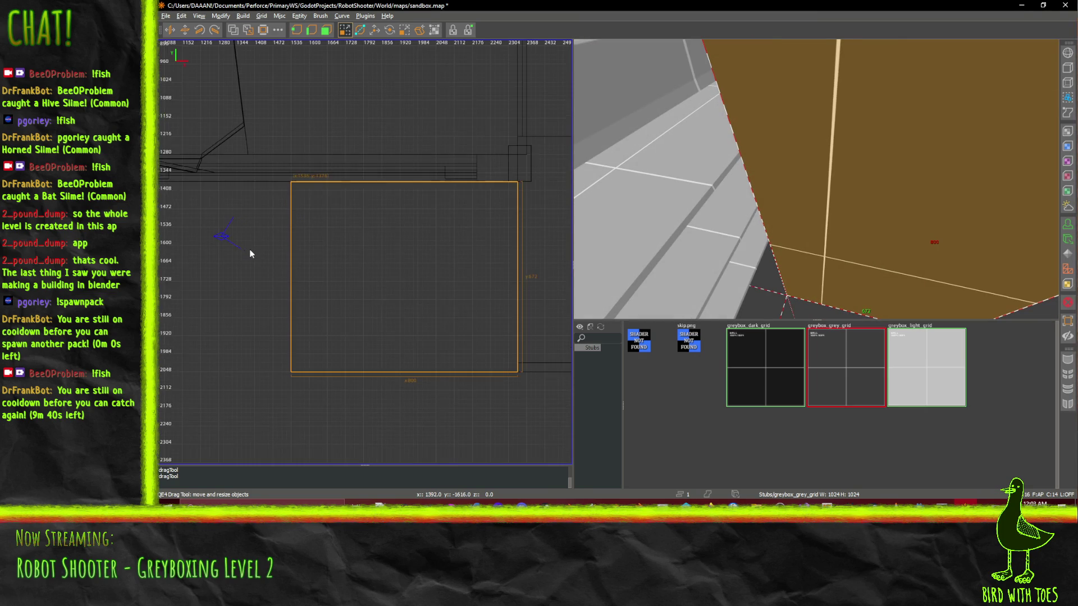
right_click(618, 202)
key("Up")
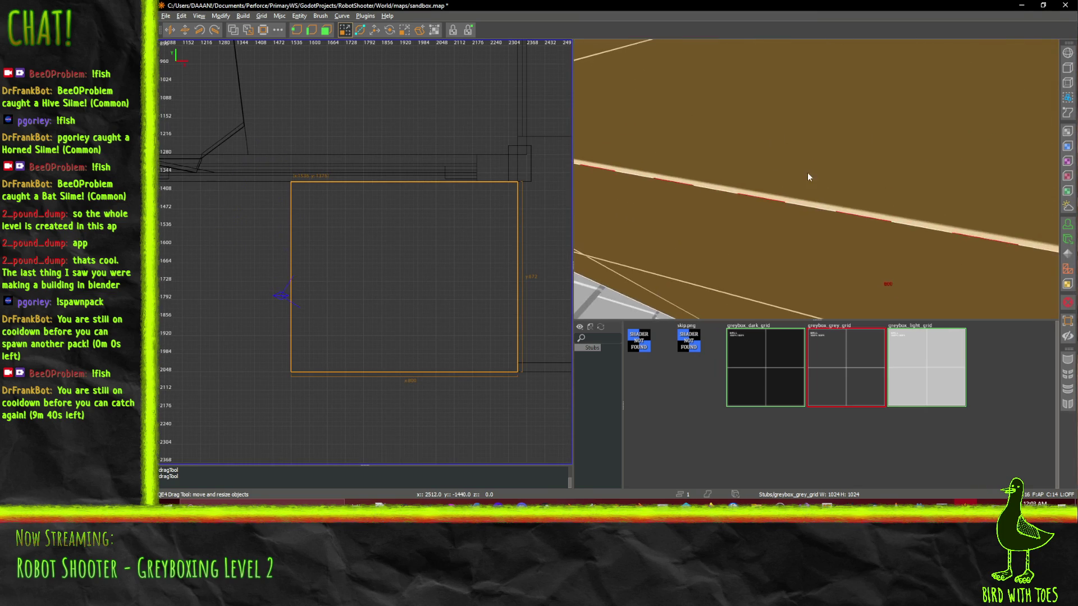
key("Down")
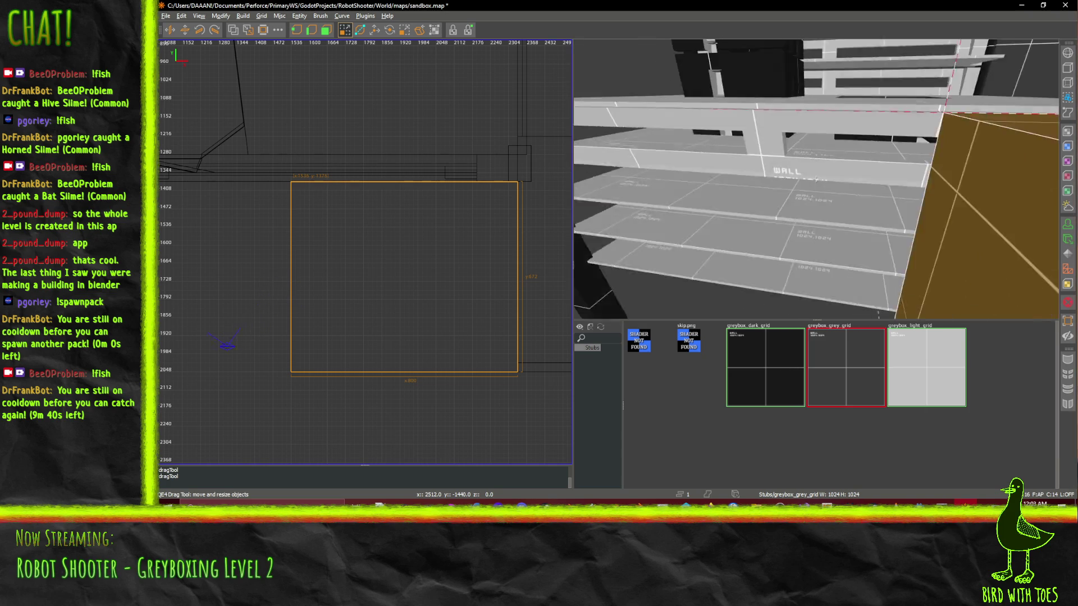
right_click(816, 178)
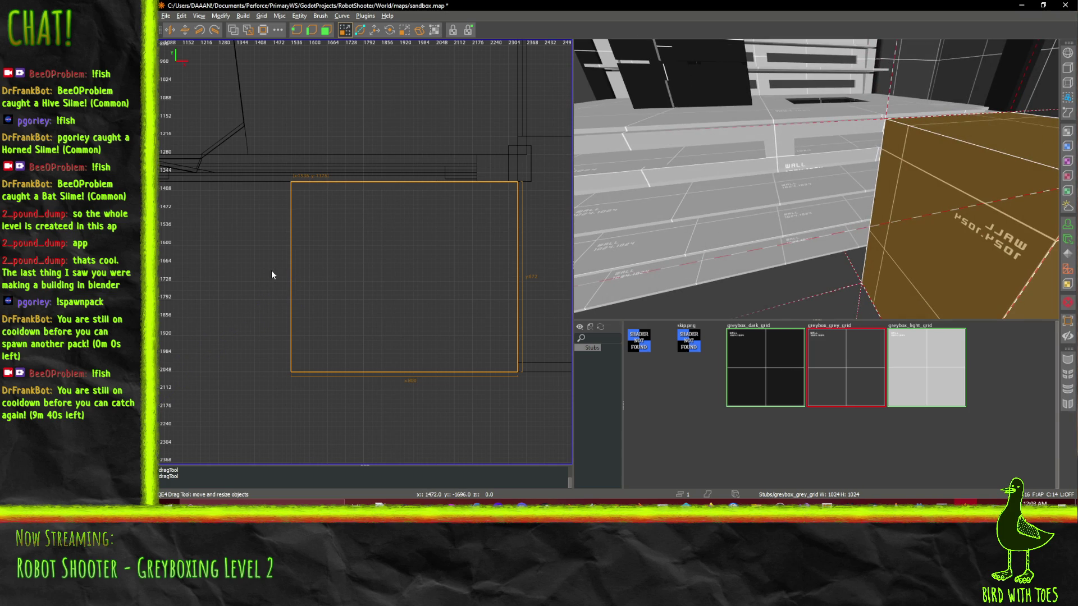
mouse_move(271, 270)
left_mouse_down()
mouse_move(170, 274)
mouse_move(331, 272)
mouse_move(322, 271)
left_mouse_up()
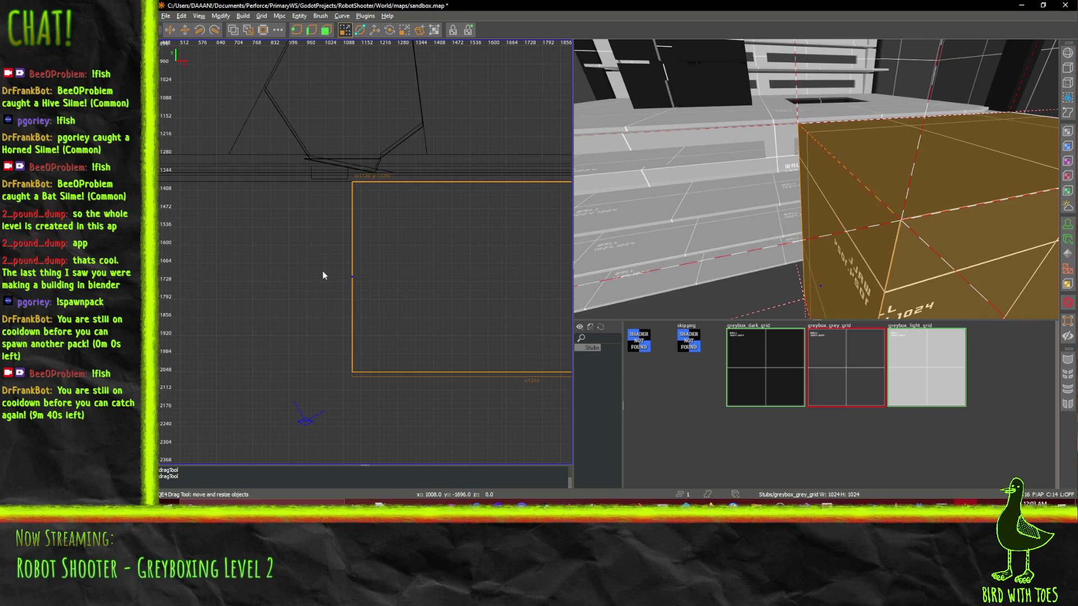
left_click_drag(412, 346, 292, 259)
mouse_move(544, 375)
left_mouse_down()
mouse_move(416, 362)
mouse_move(398, 346)
mouse_move(422, 347)
left_mouse_up()
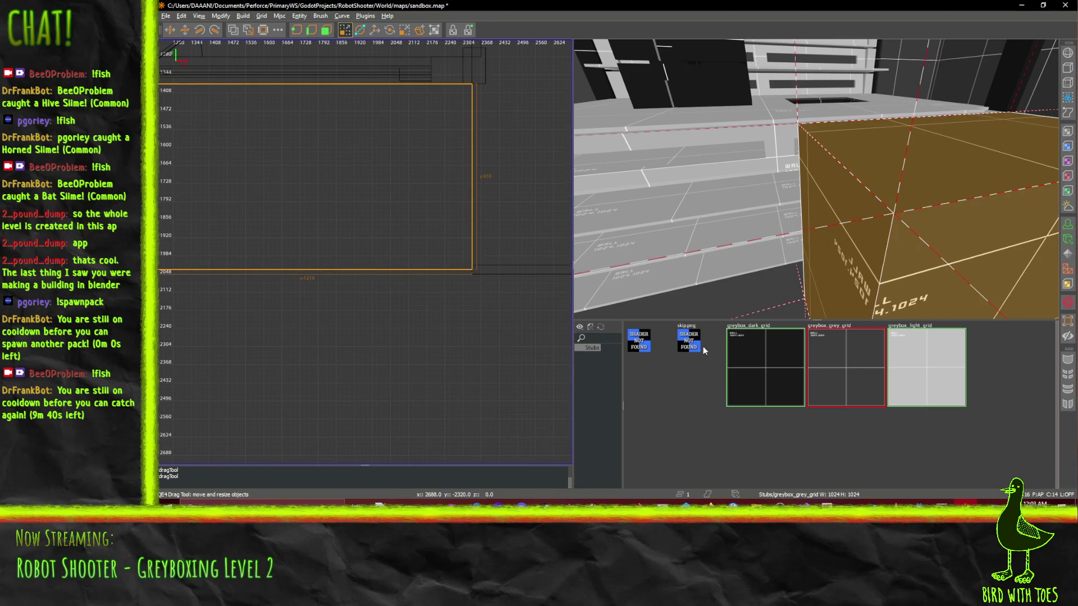
left_click_drag(815, 179, 816, 178)
- Hollow the large box with Make Room and delete its checkered wall
left_click(264, 31)
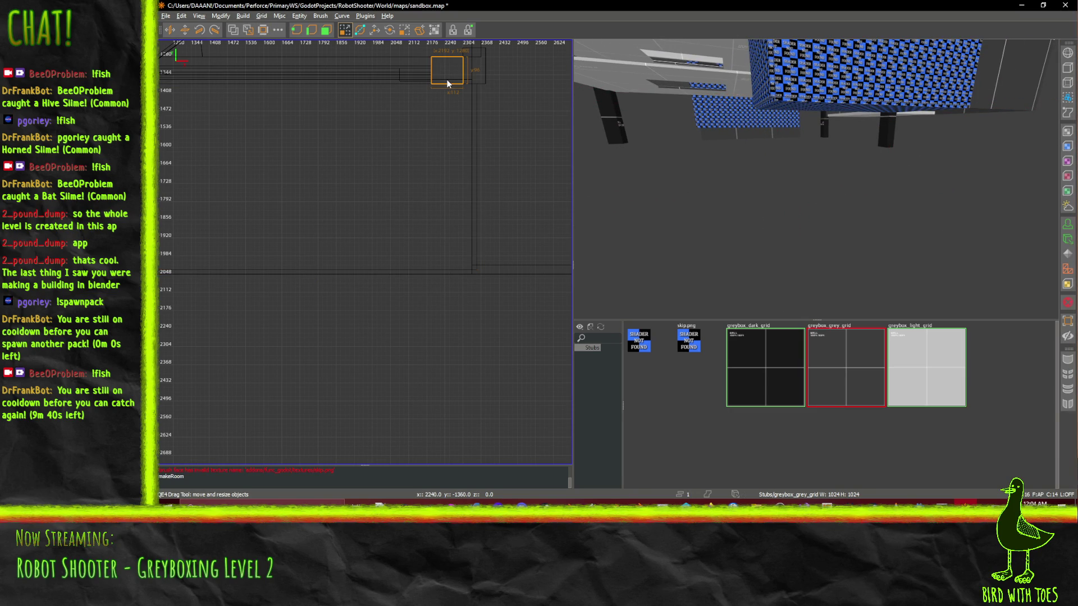
left_click(416, 85)
left_click(402, 80)
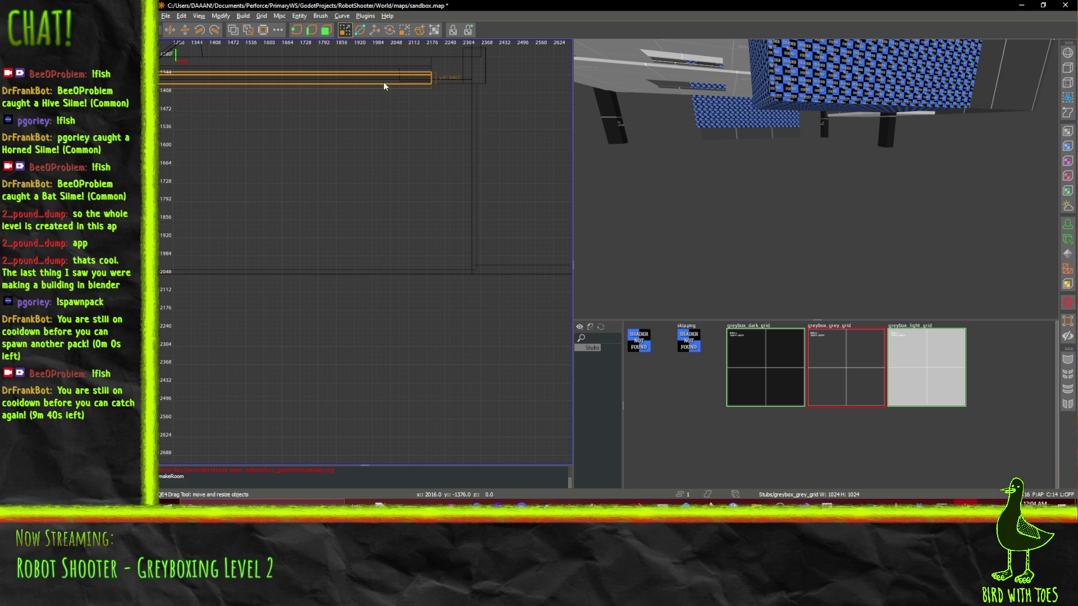
right_click(724, 115)
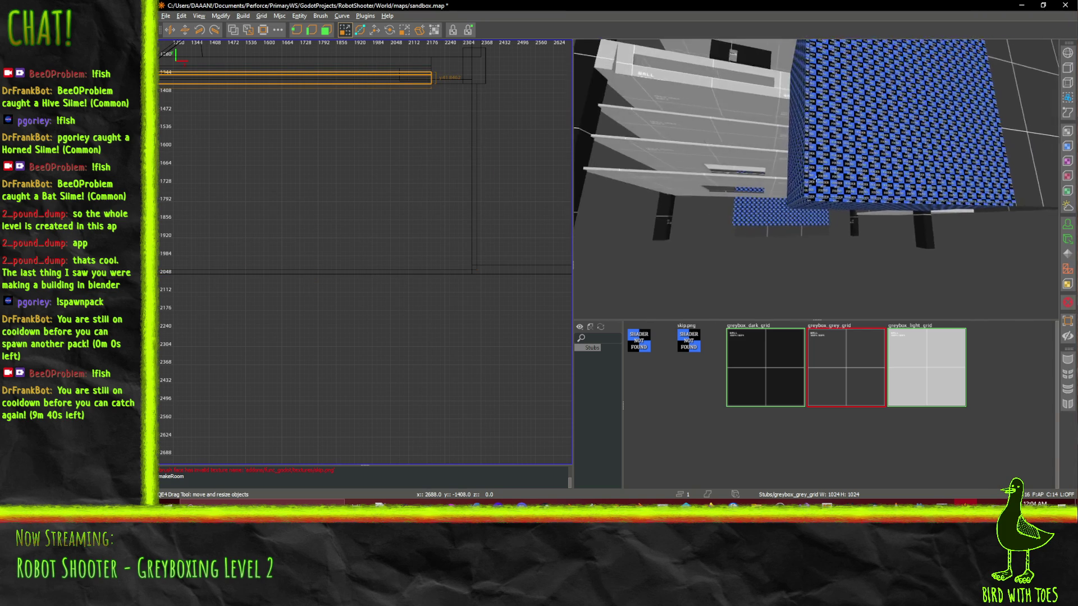
key("Up")
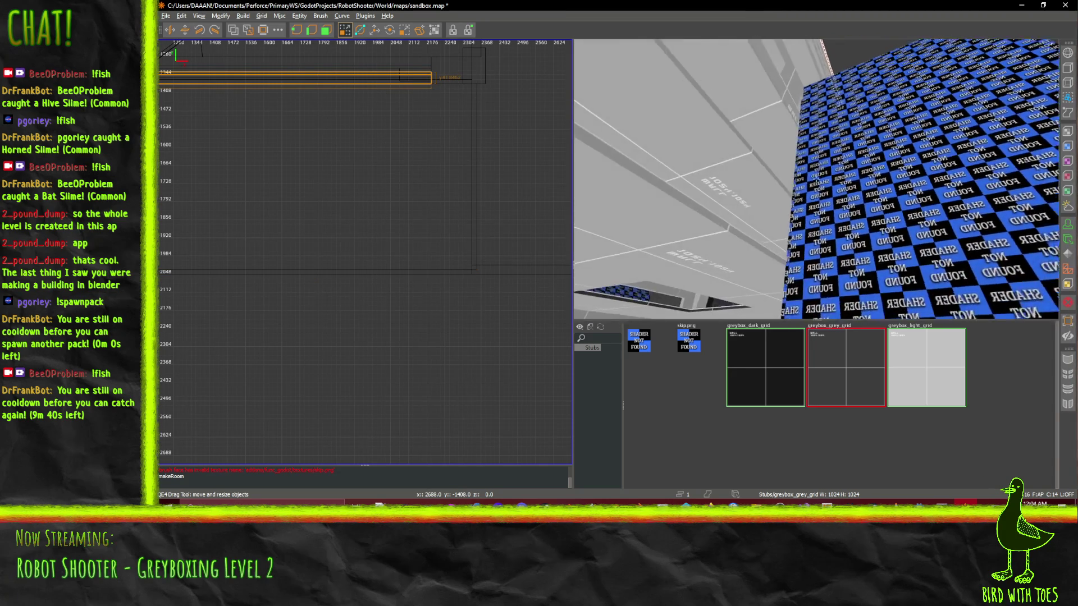
left_click(835, 192)
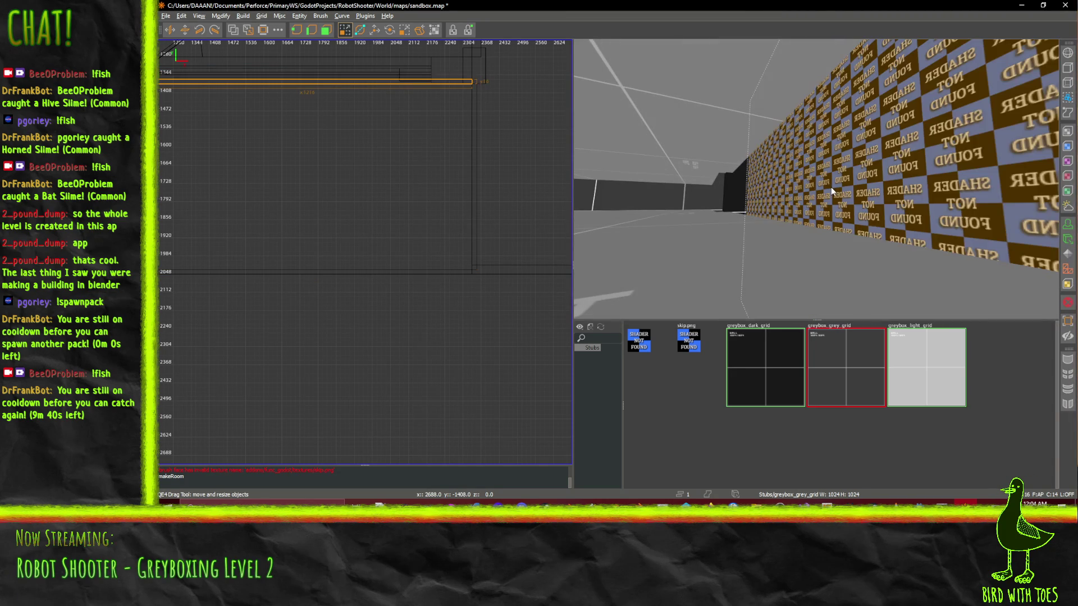
key("Delete")
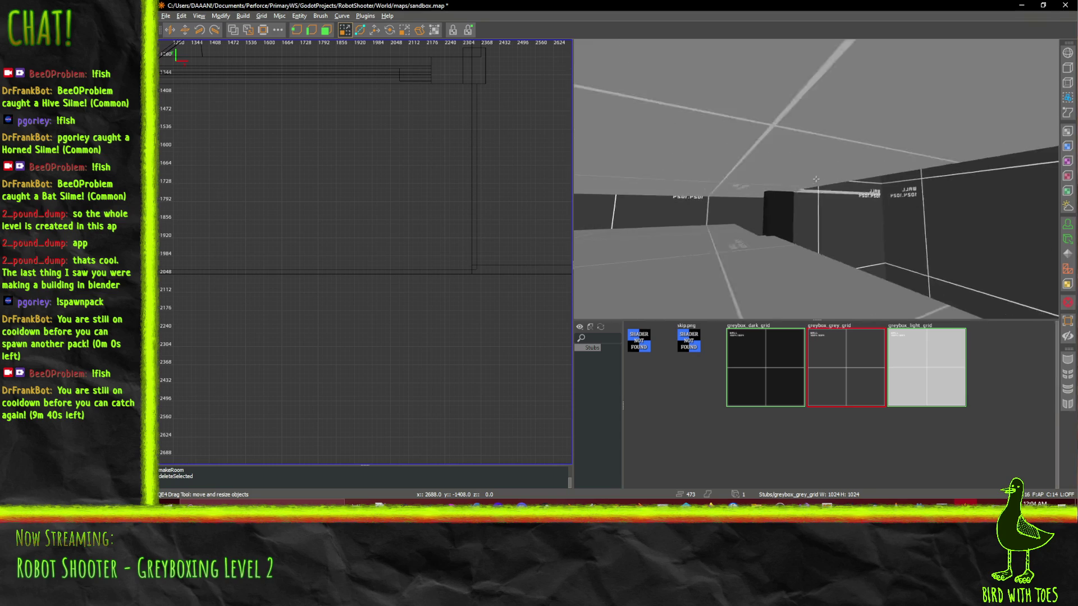
- Fly into the room and select the blue patterned wall
key("Up")
key("w")
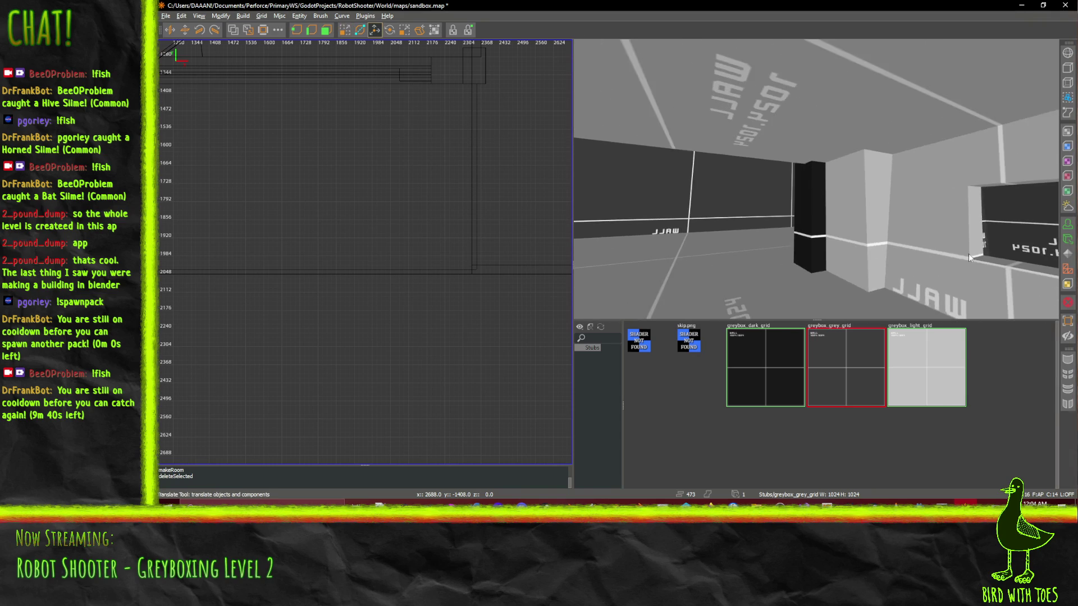
key("shift+space")
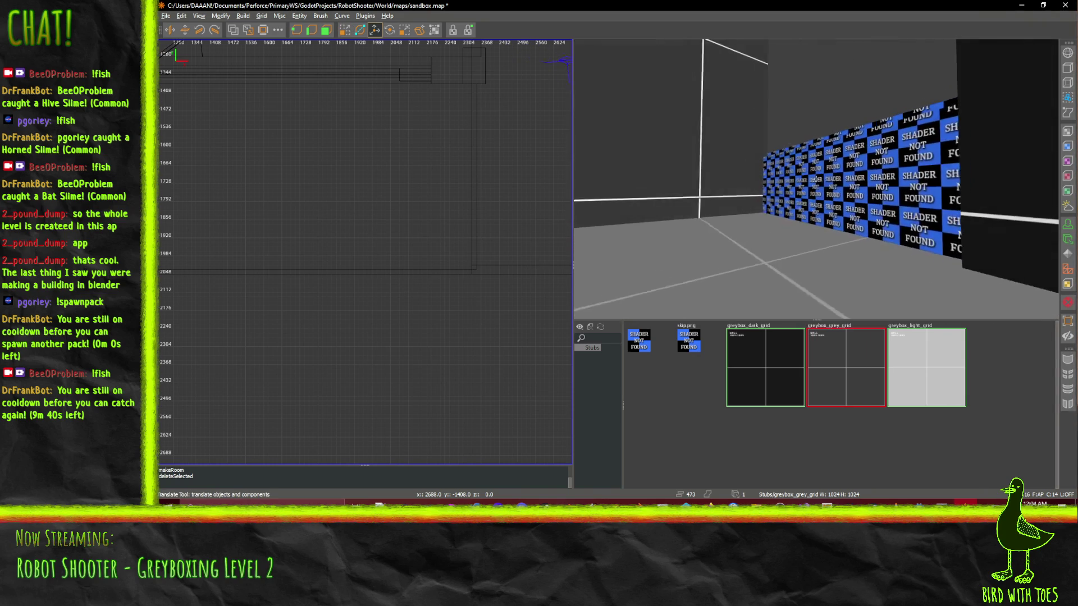
key("d")
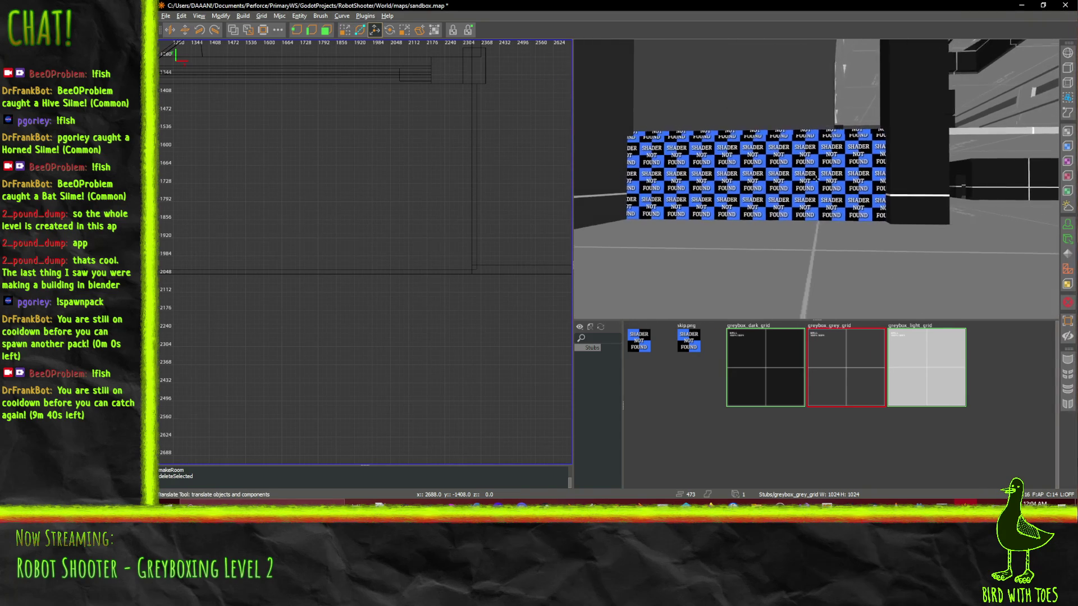
key("w")
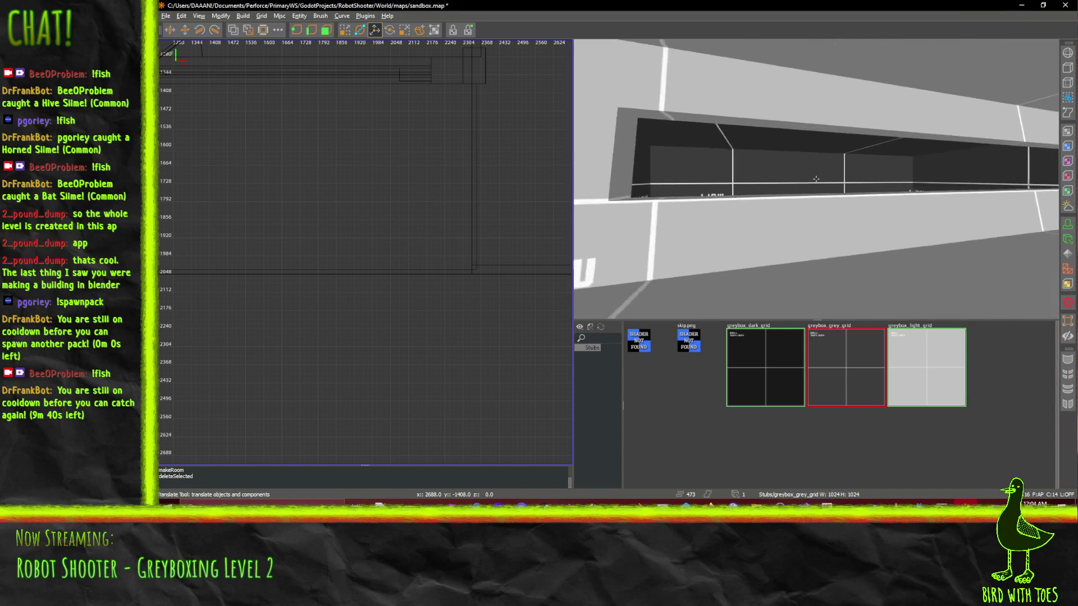
key("s")
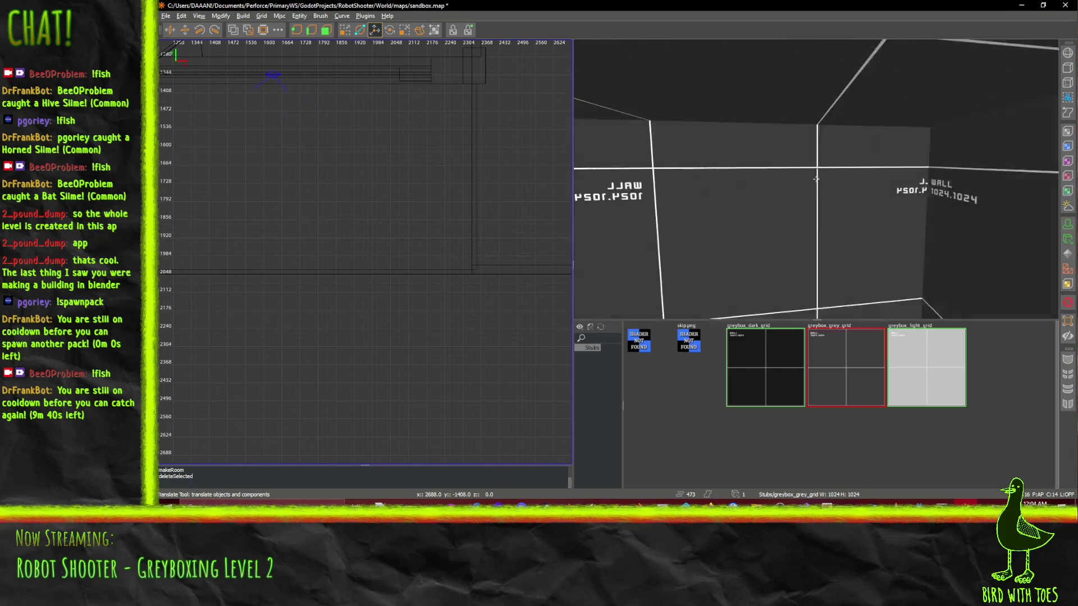
key("s")
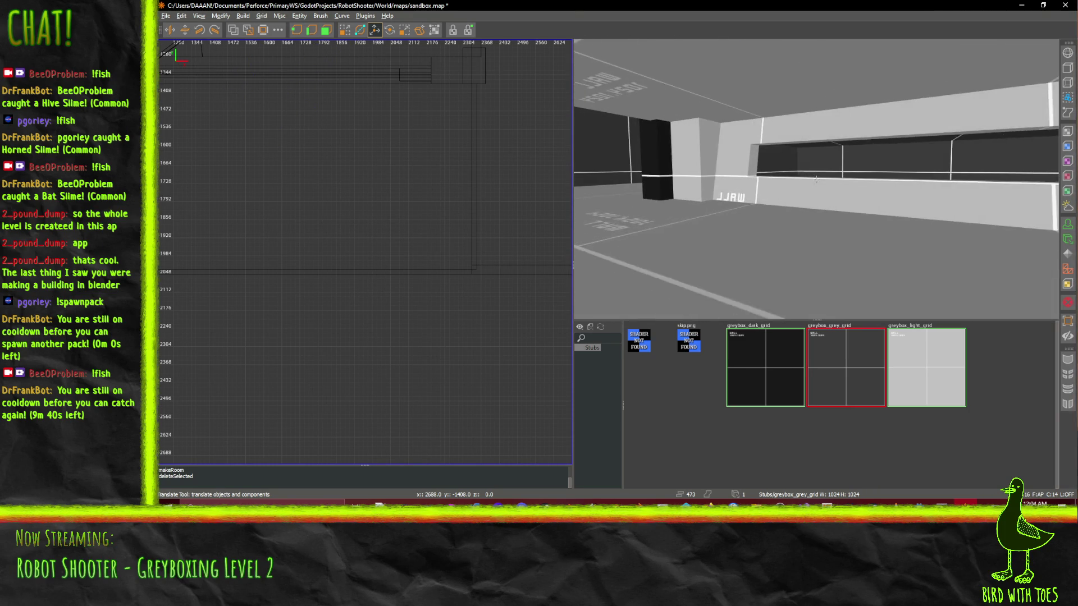
key("w")
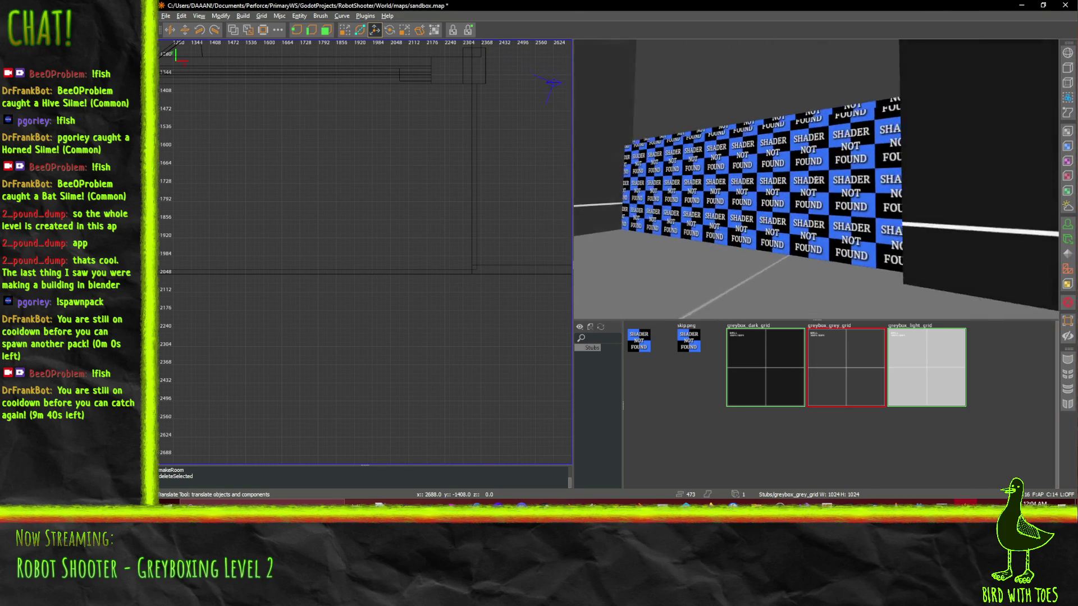
key("s")
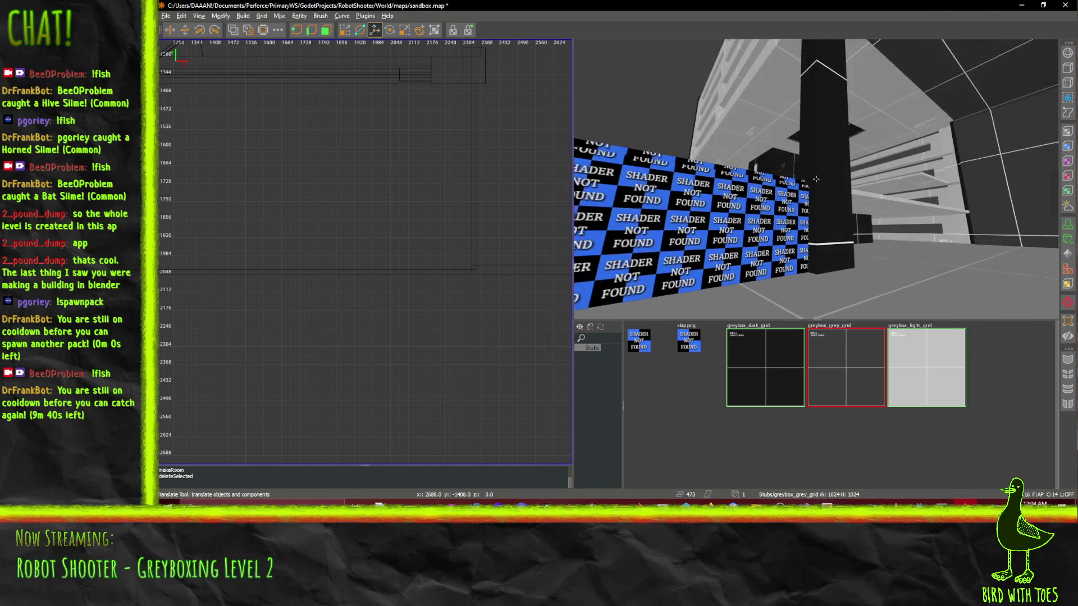
key("w")
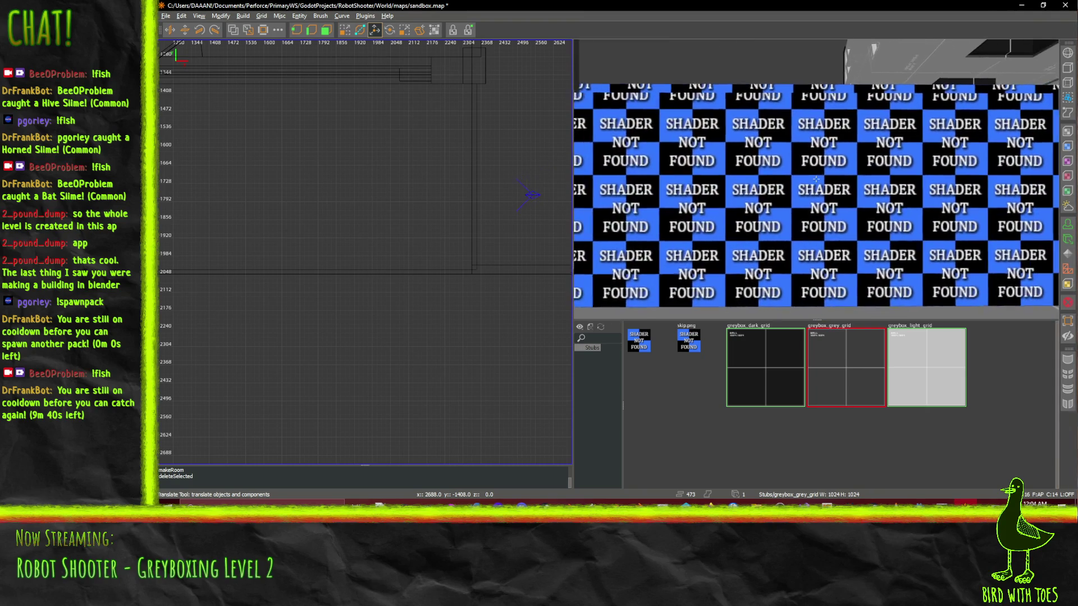
key("s")
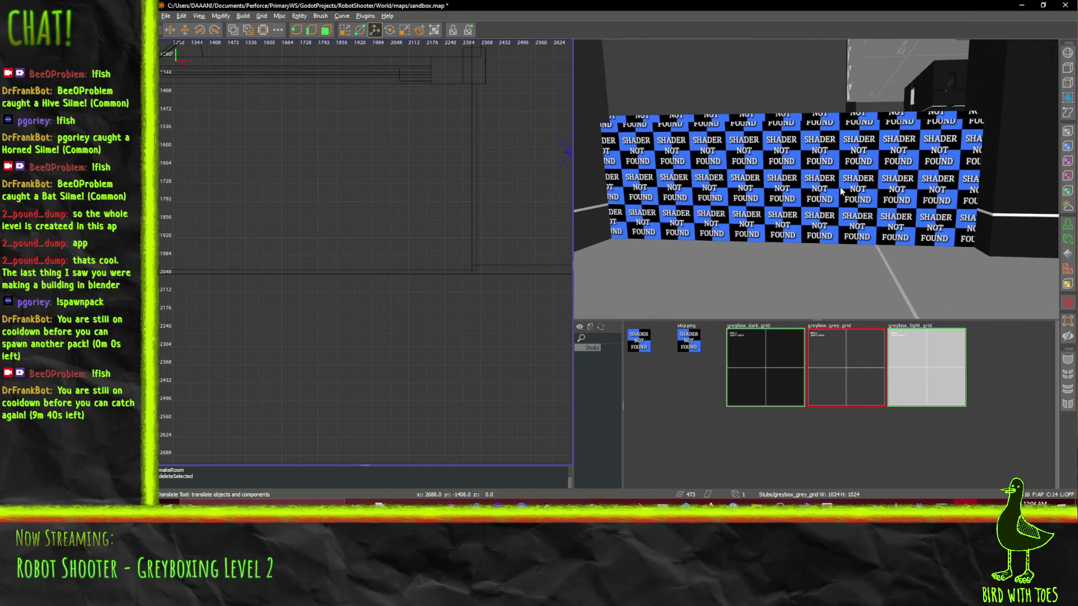
left_click(904, 211)
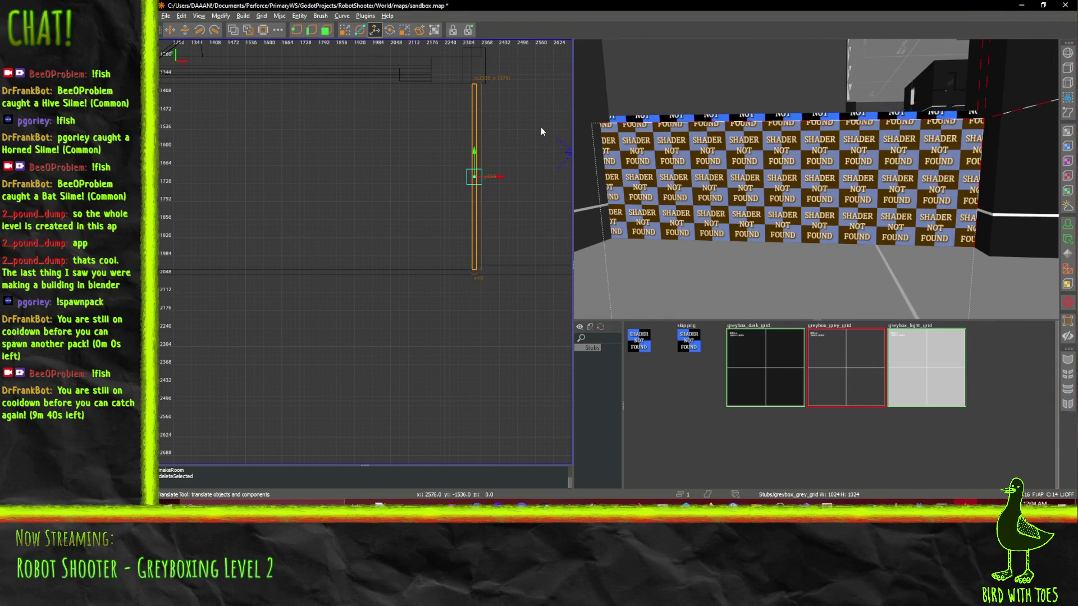
- Delete the patterned wall and stretch the big right-hand wall brush taller
key("Delete")
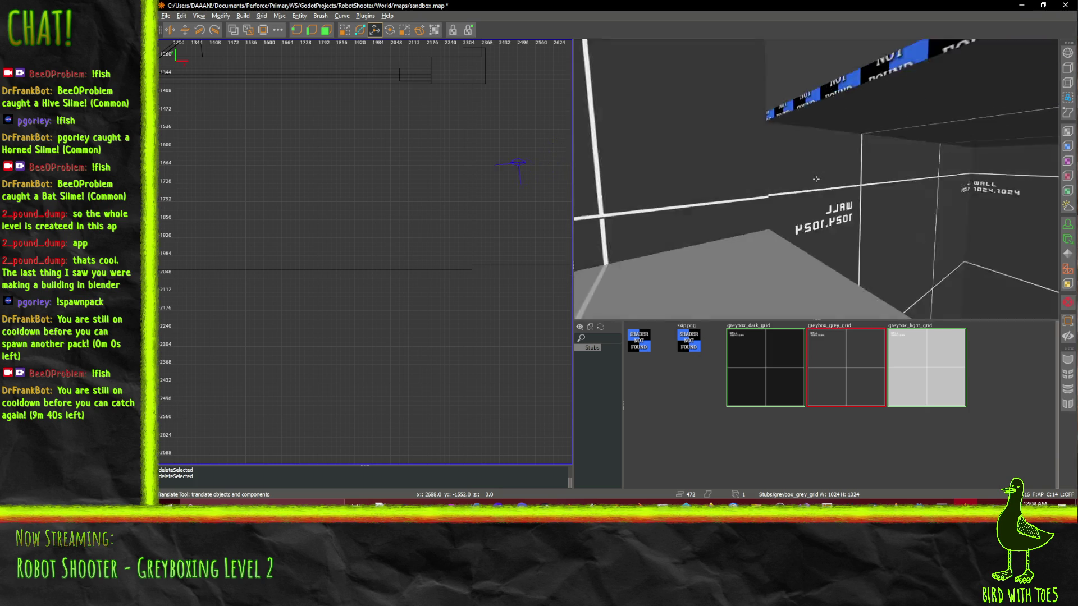
left_click(850, 188)
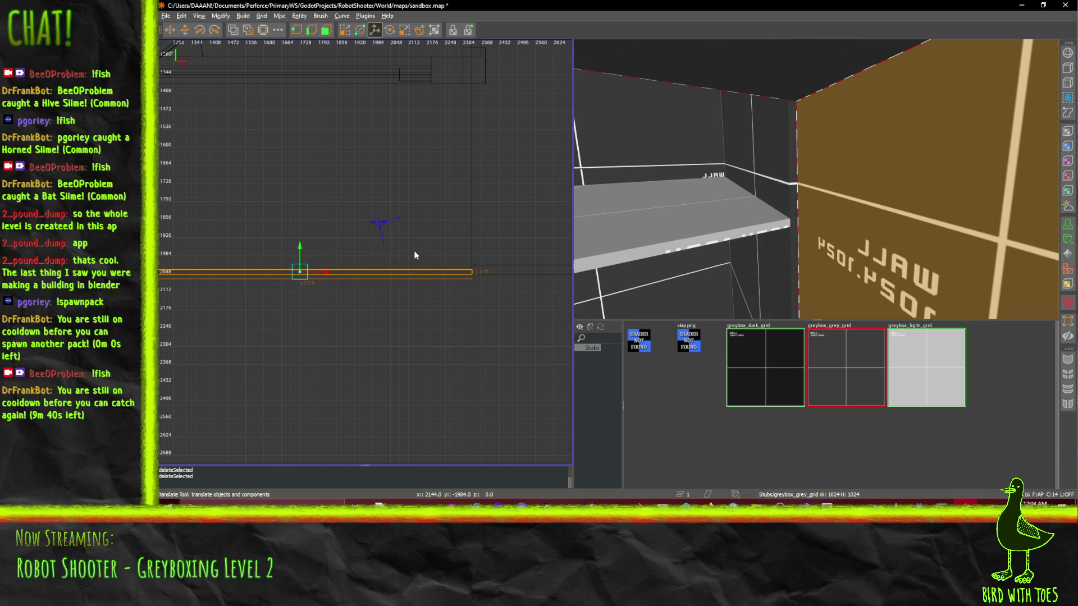
left_click(344, 30)
left_click_drag(356, 177, 361, 187)
right_click(816, 180)
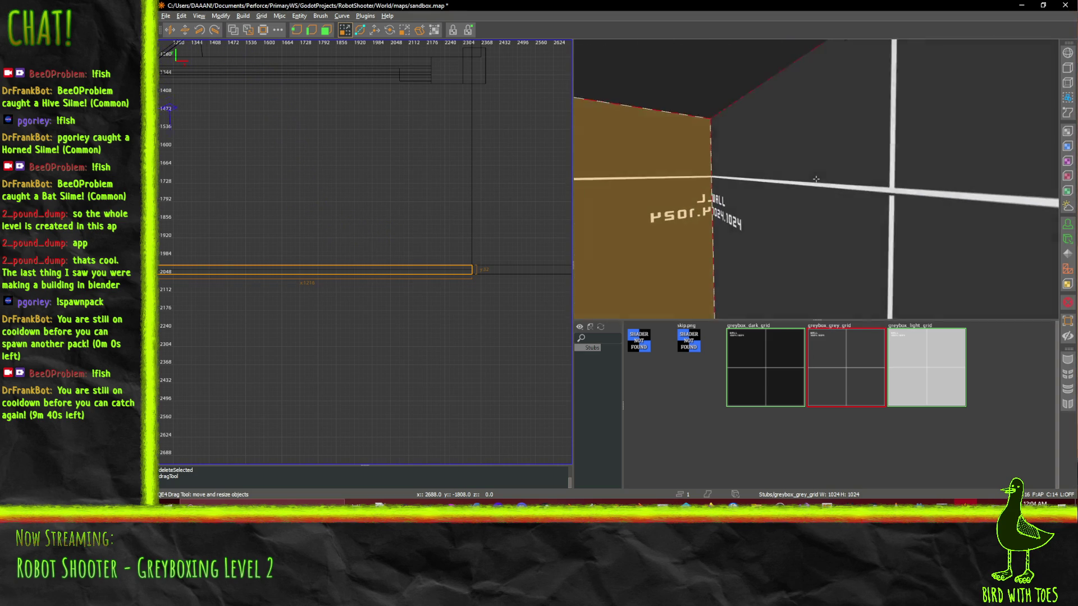
right_click(816, 179)
- Widen the corner wall brush to 32 units and shift it one grid step right
left_click(769, 197, "shift")
left_click_drag(338, 204, 635, 225)
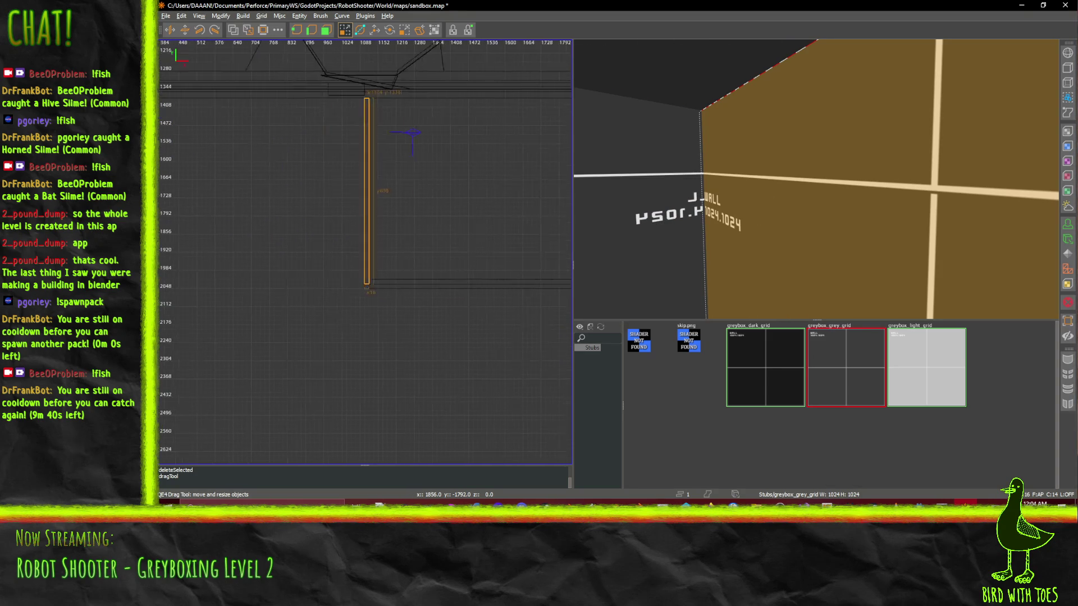
left_click_drag(469, 232, 429, 221)
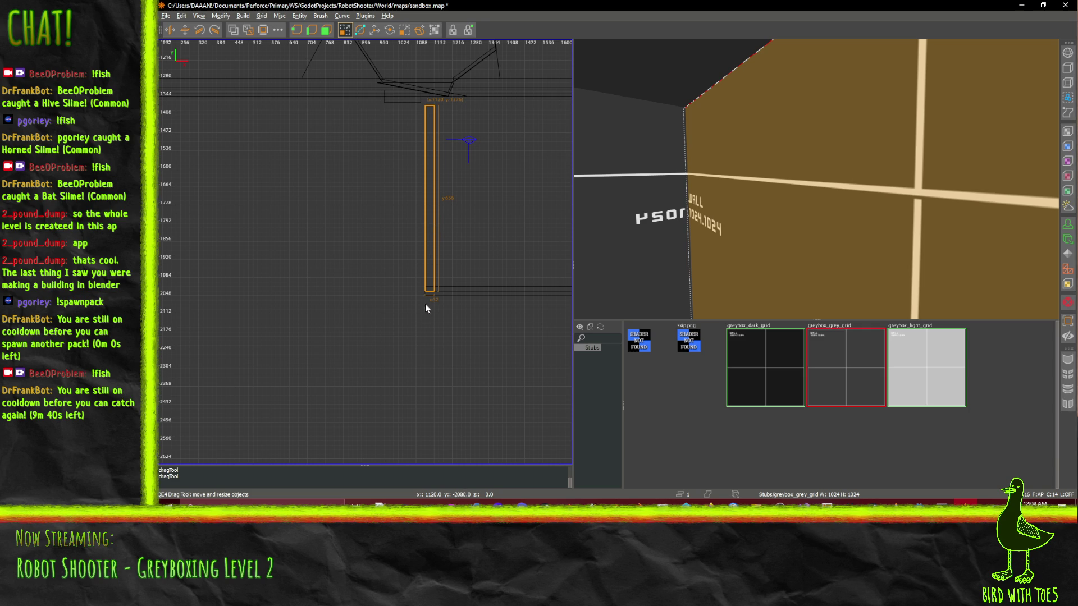
left_click_drag(426, 305, 425, 308)
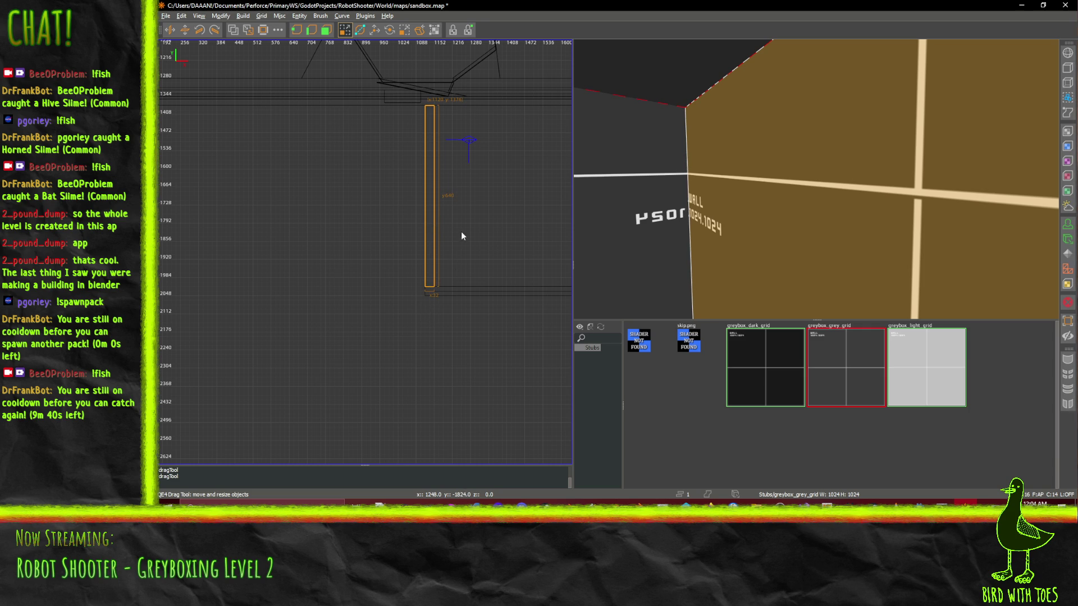
mouse_move(460, 232)
left_mouse_down()
mouse_move(470, 230)
mouse_move(407, 209)
mouse_move(501, 244)
left_mouse_up()
mouse_move(816, 179)
left_mouse_down()
mouse_move(809, 185)
mouse_move(816, 179)
left_mouse_up()
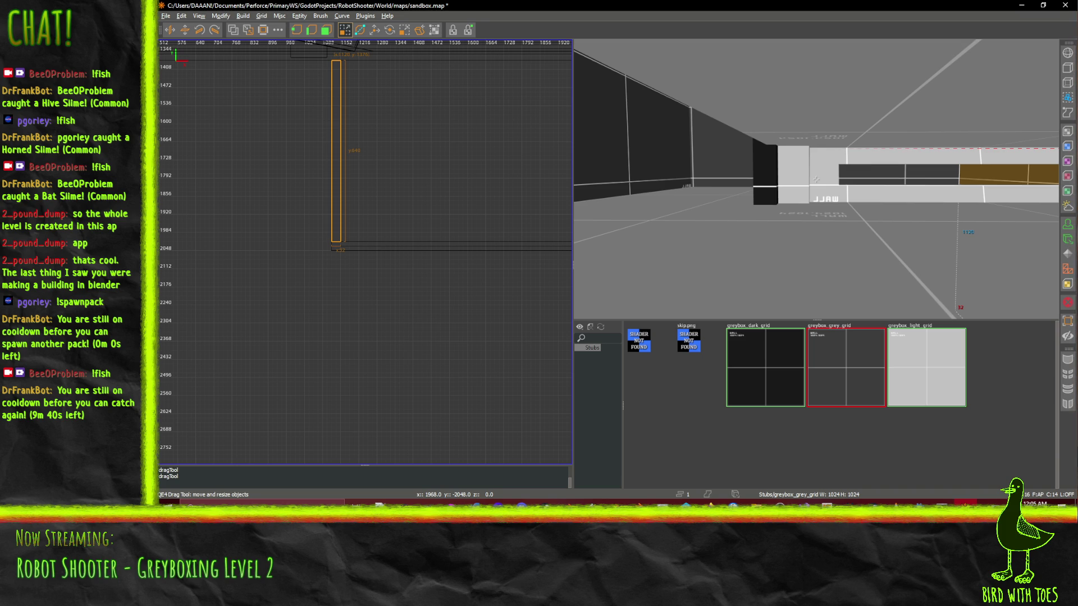
- Fly around the level, select the shelf brush under the ceiling beam, and pan the 2D grid toward the camera
mouse_move(816, 179)
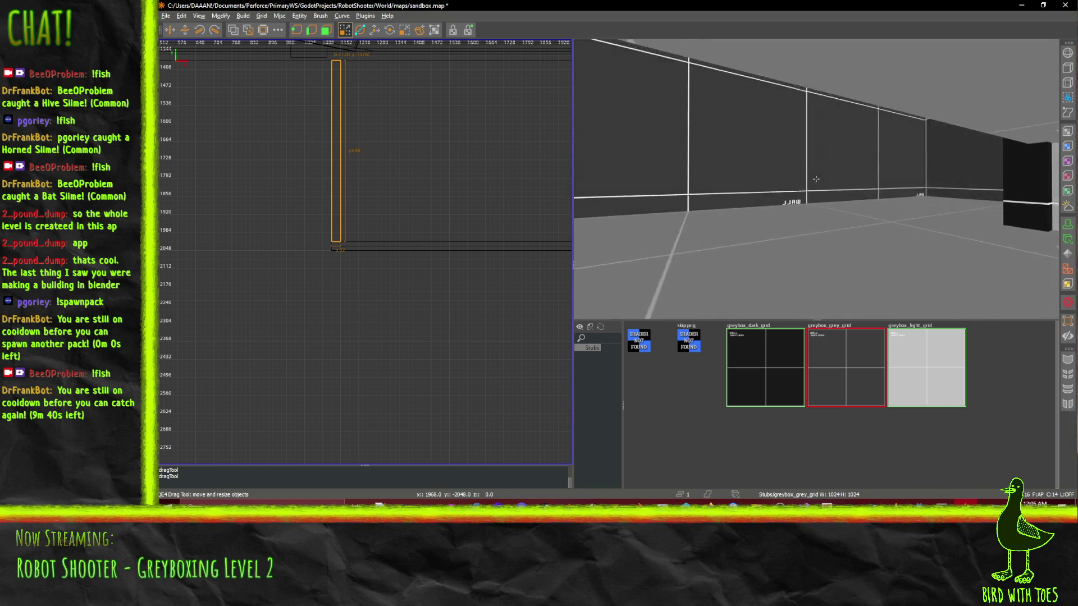
key("w")
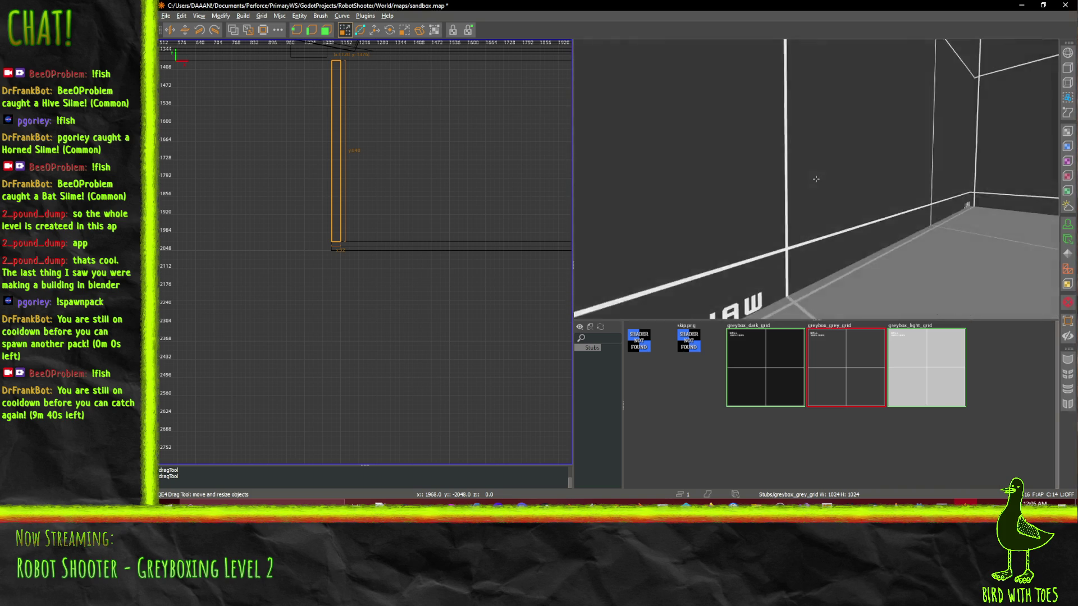
key("s")
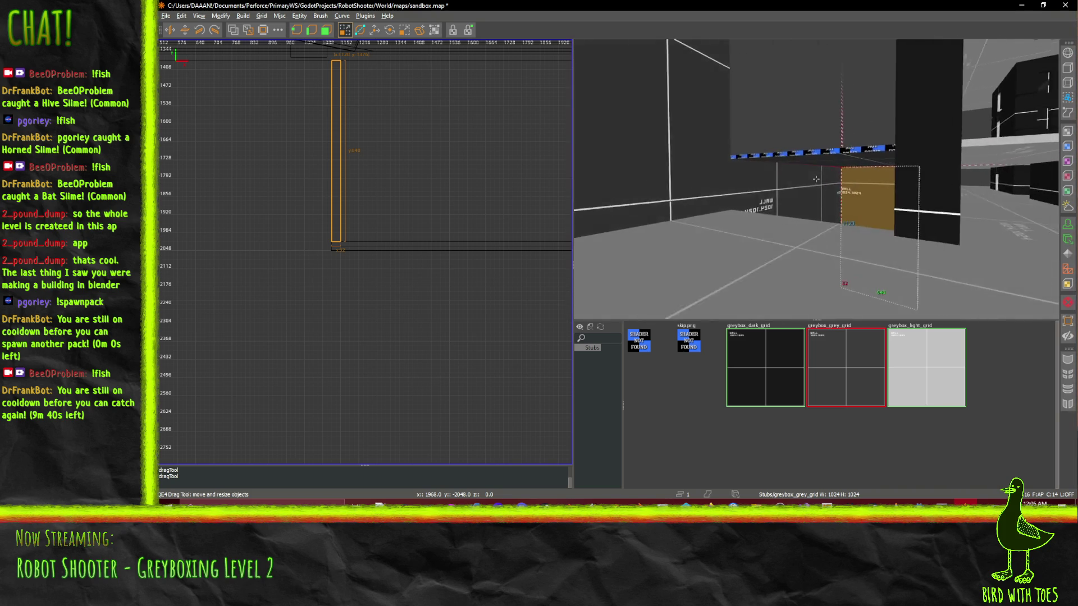
key("w")
left_click(794, 108)
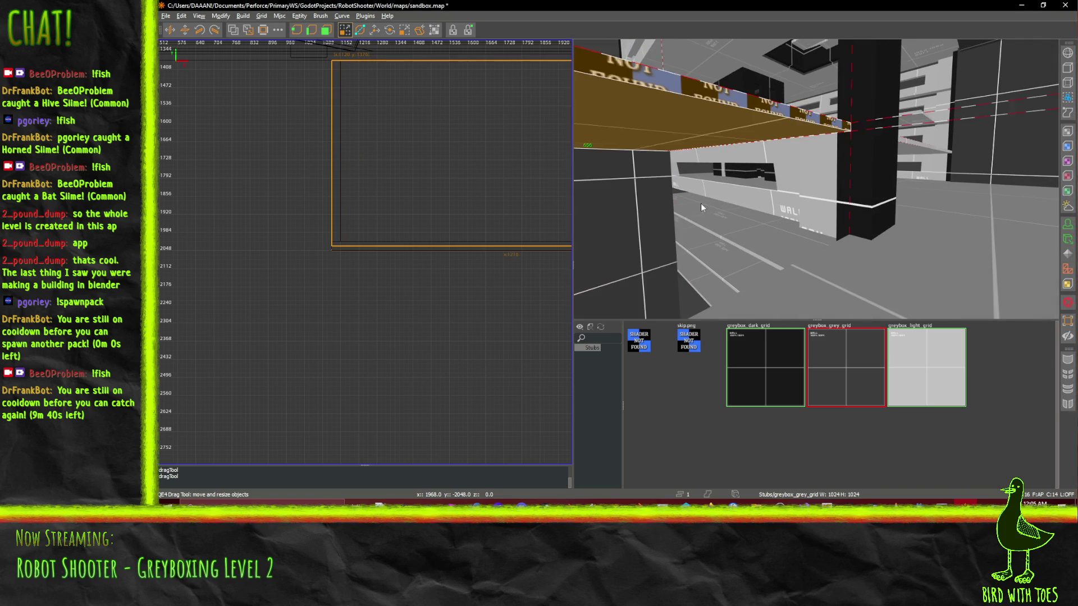
mouse_move(799, 110)
left_mouse_down()
mouse_move(497, 201)
mouse_move(509, 219)
left_mouse_up()
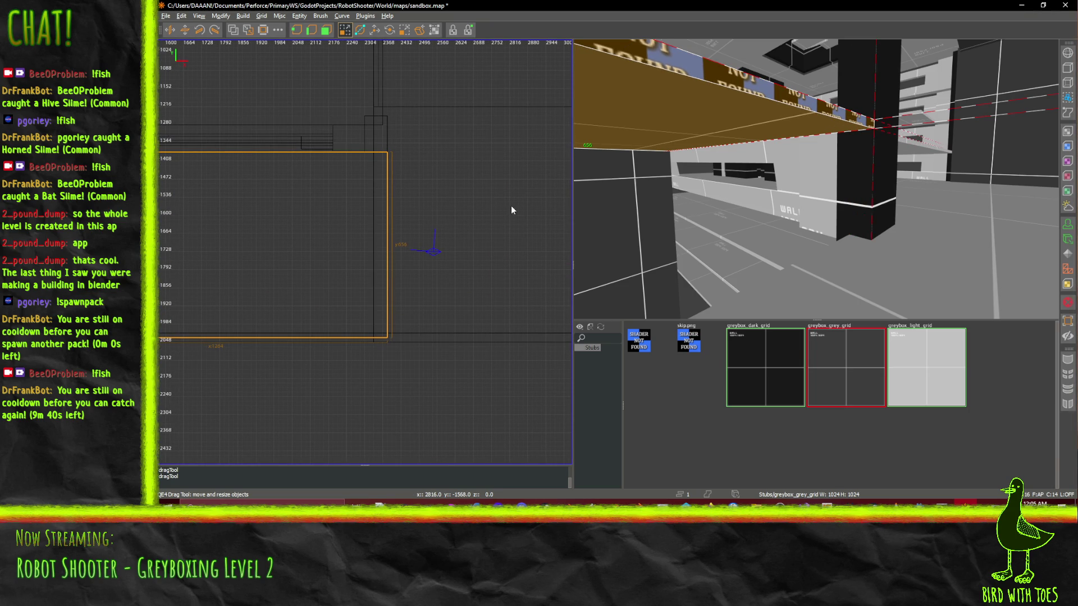
scroll(510, 210, "up", 3)
scroll(511, 210, "right", 3)
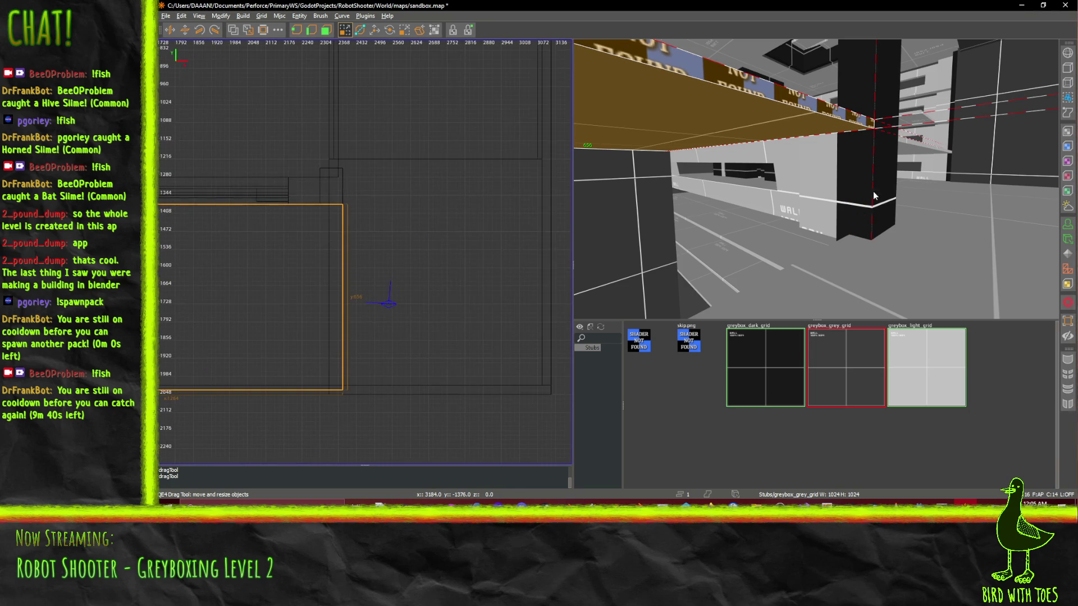
scroll(874, 195, "up", 5)
- Select the three shelf brushes under the beam and stretch them slightly longer at one end
left_click(804, 130)
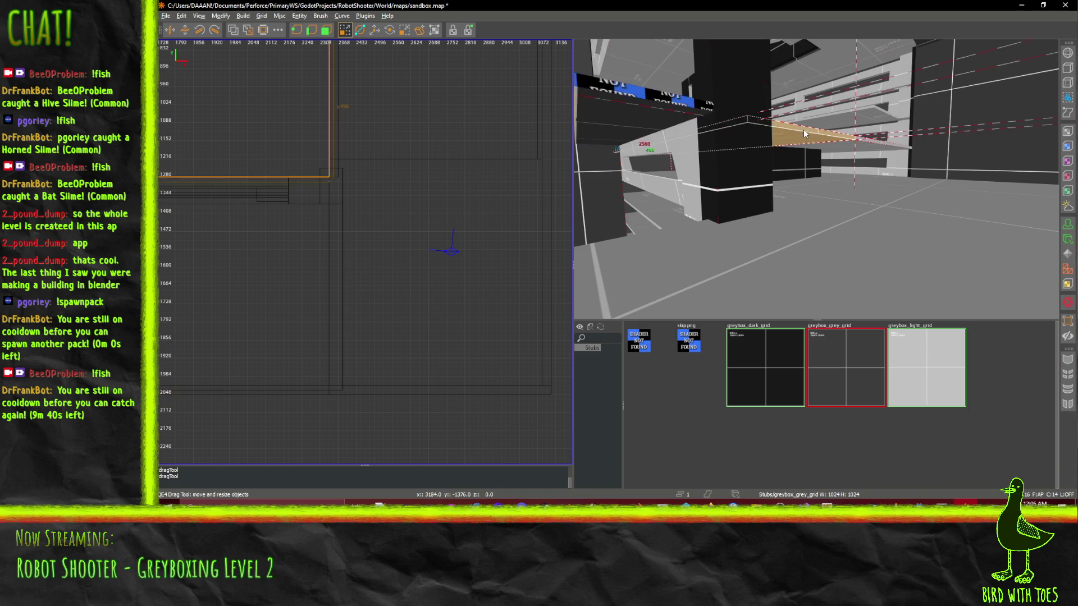
left_click(861, 140, "shift")
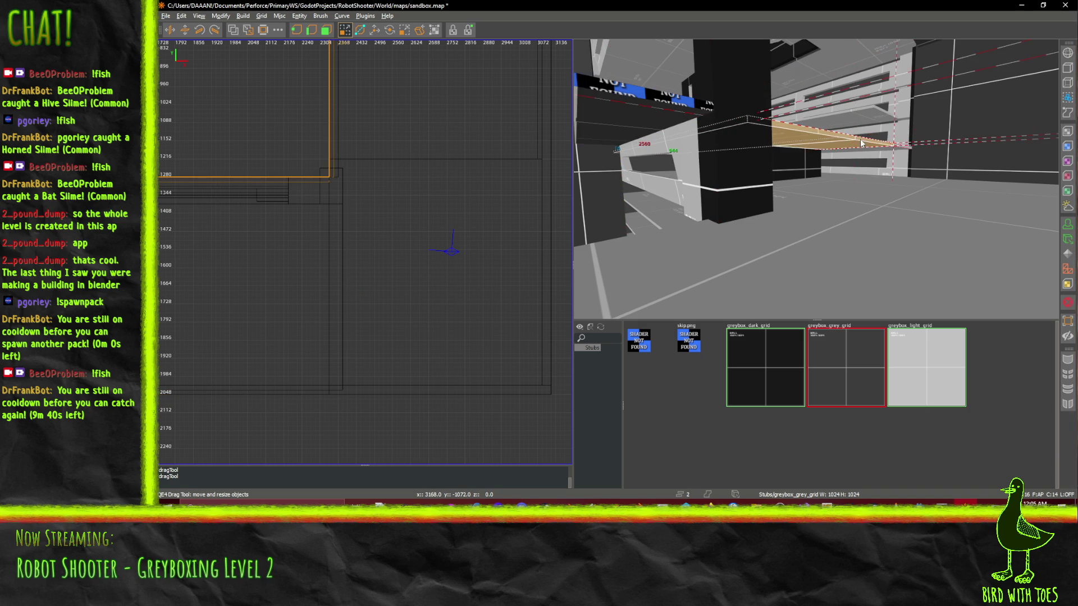
left_click(902, 148, "shift")
mouse_move(384, 115)
left_mouse_down()
mouse_move(399, 121)
mouse_move(380, 102)
left_mouse_up()
- Undo the first brush resize and fly around the beam and pillar to check
key("ctrl+z")
right_click(815, 179)
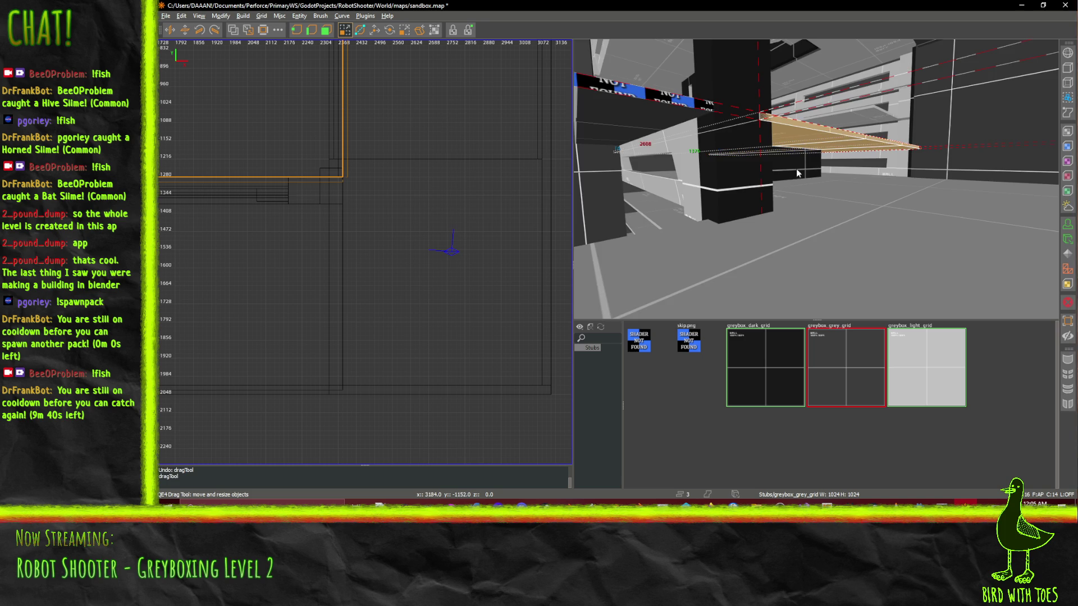
key("Up")
key("Up")
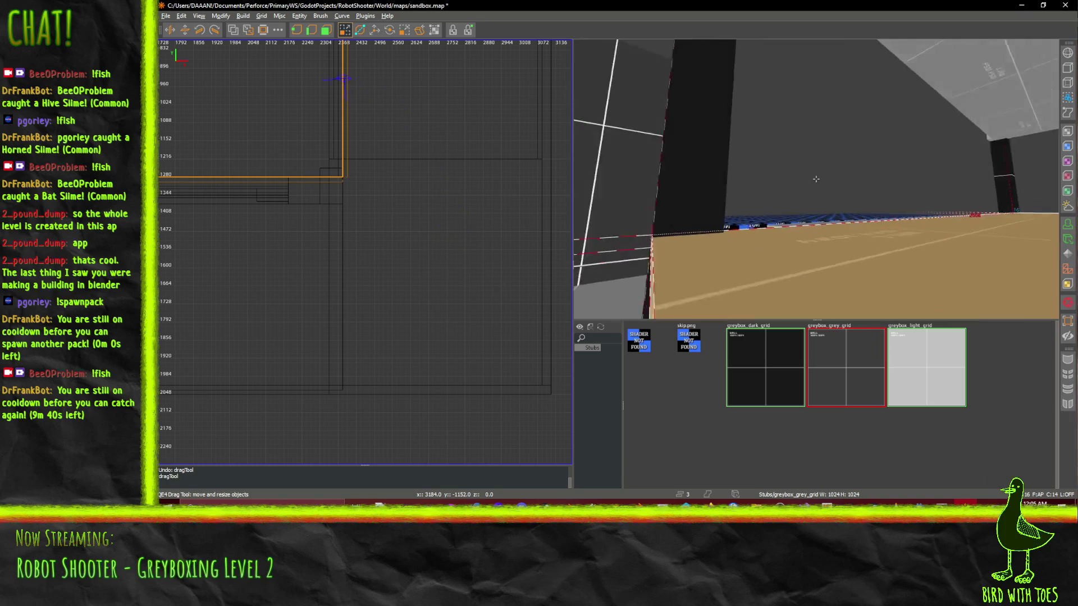
key("Up")
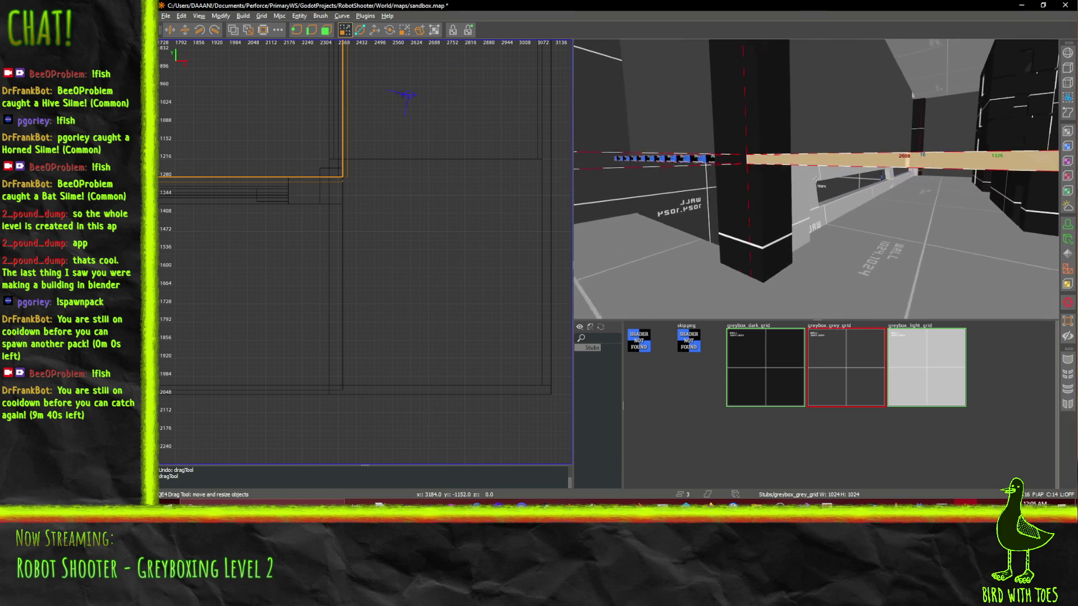
key("Down")
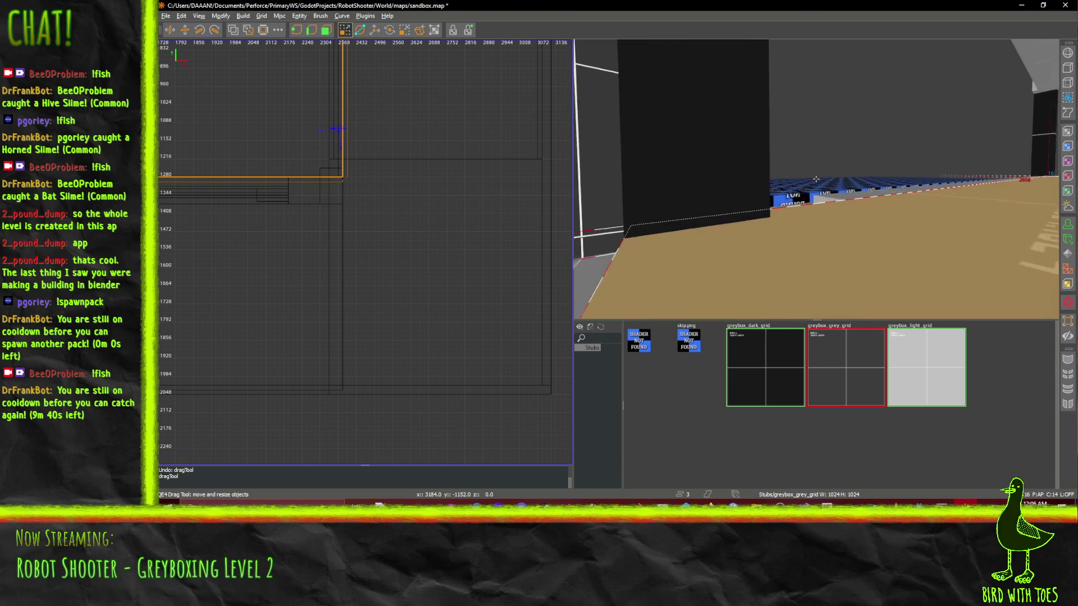
right_click(815, 179)
key("Up")
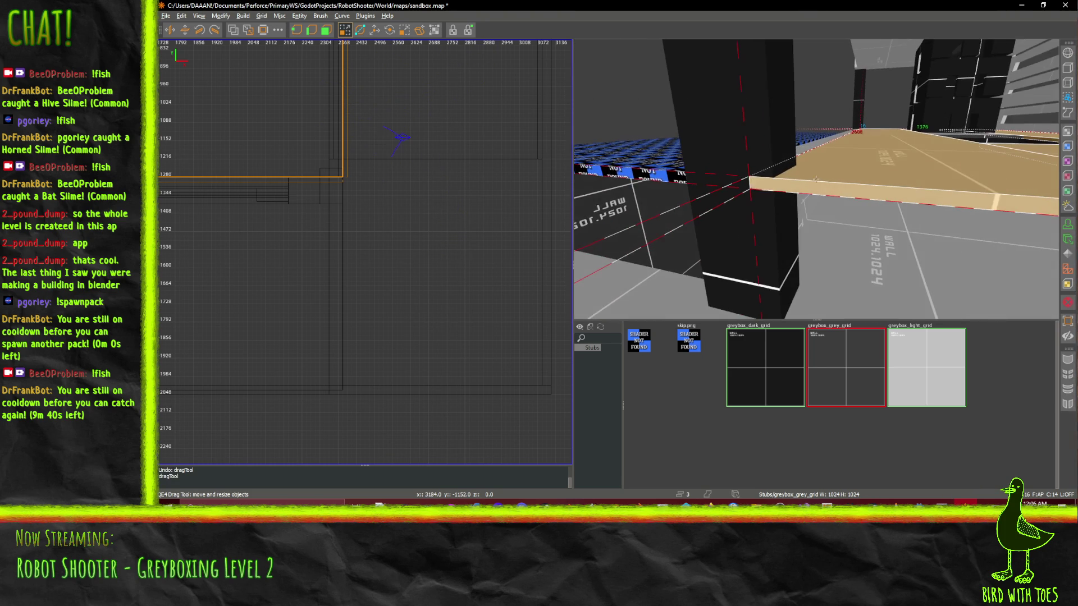
key("Right")
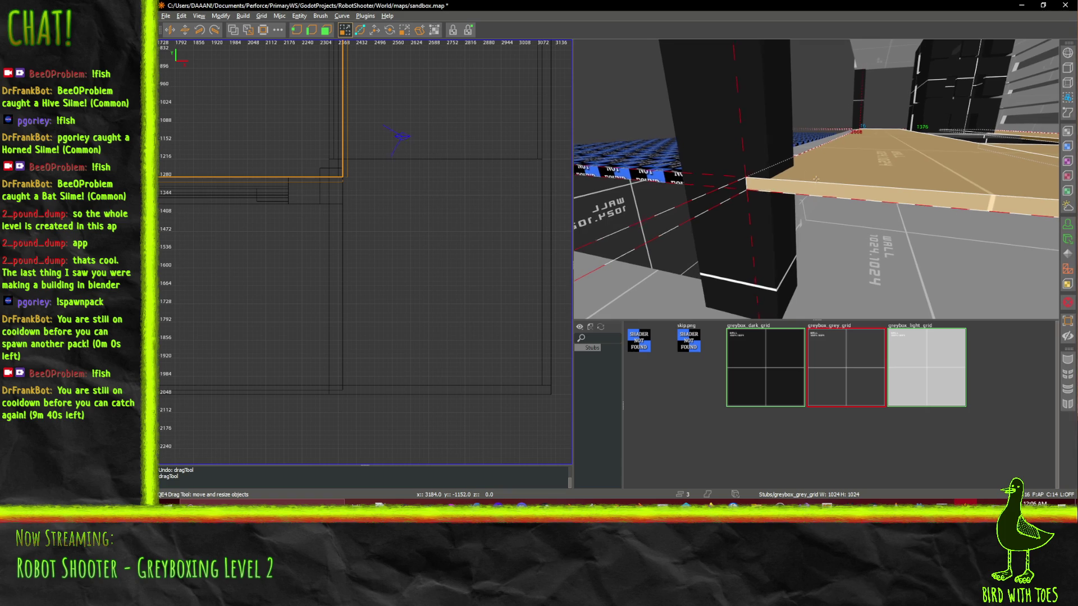
- Undo the remaining brush resizes and clear the selection
key("ctrl+z")
right_click(836, 191)
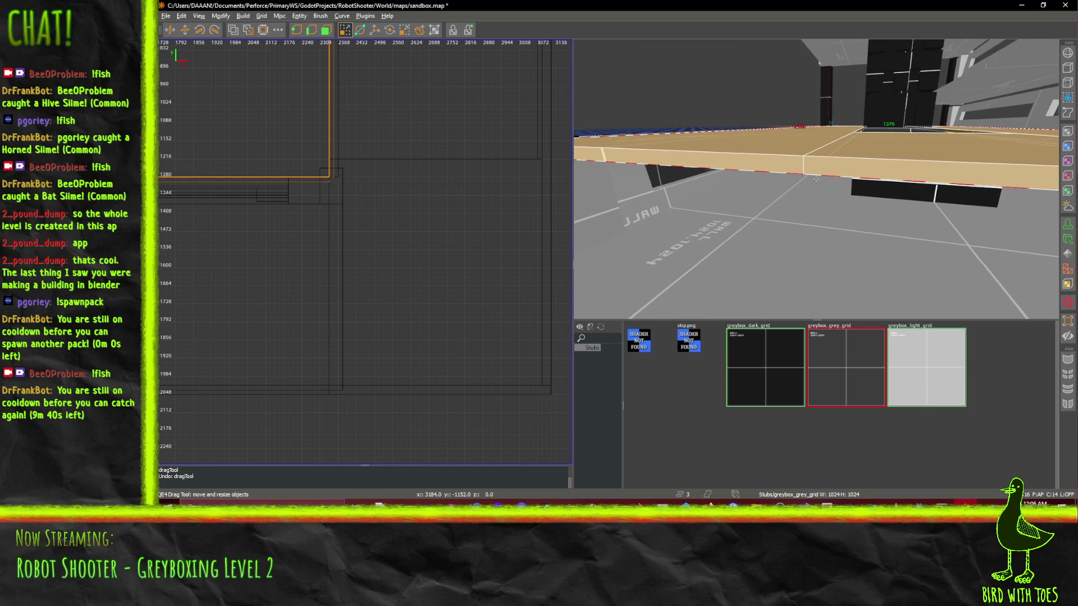
key("Left")
key("Left")
key("Left")
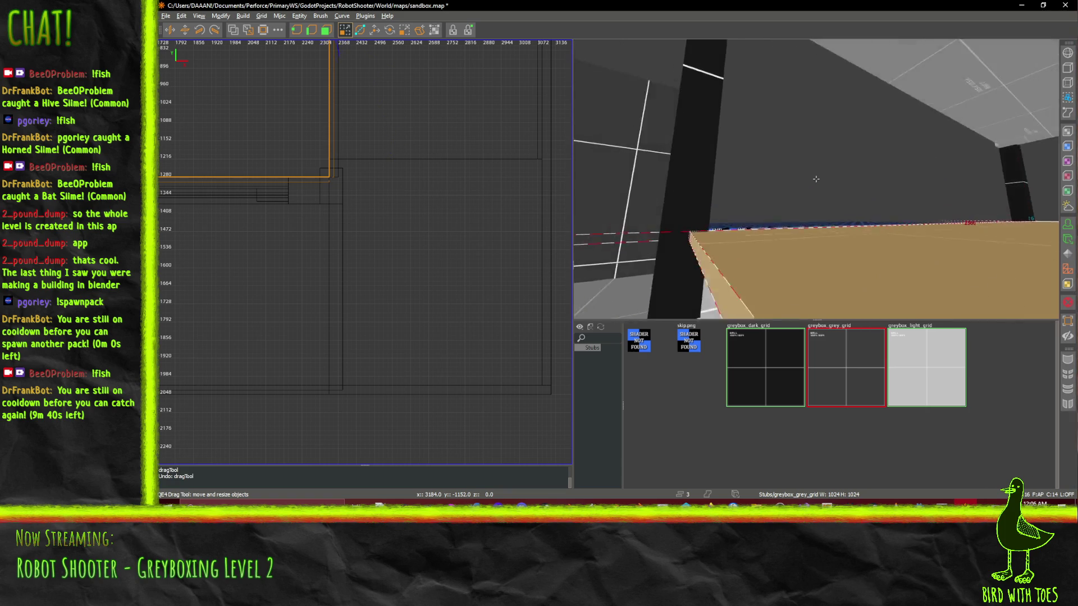
key("Down")
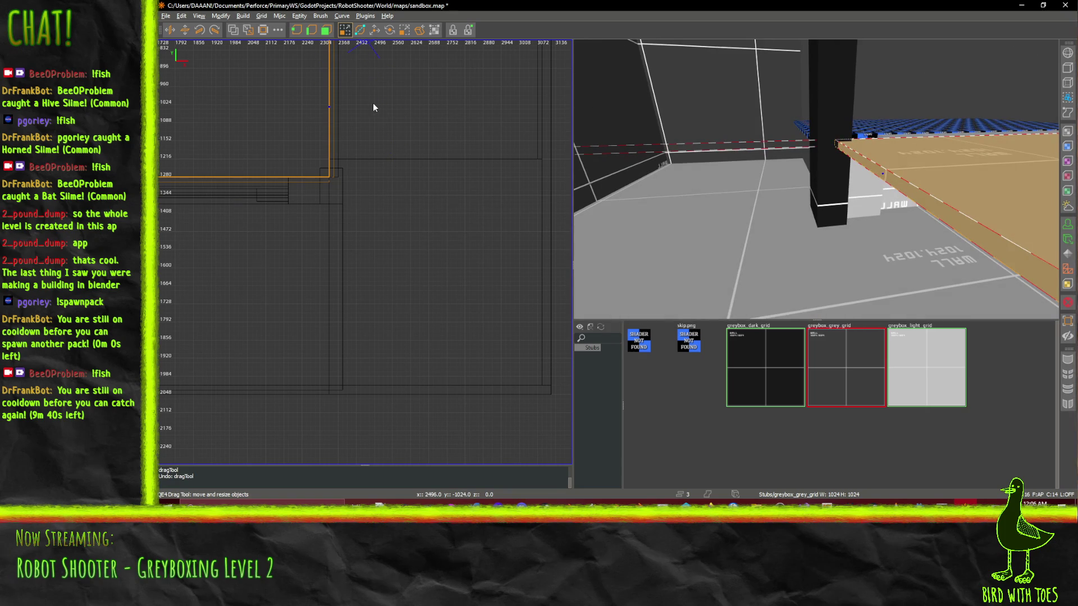
key("ctrl+z")
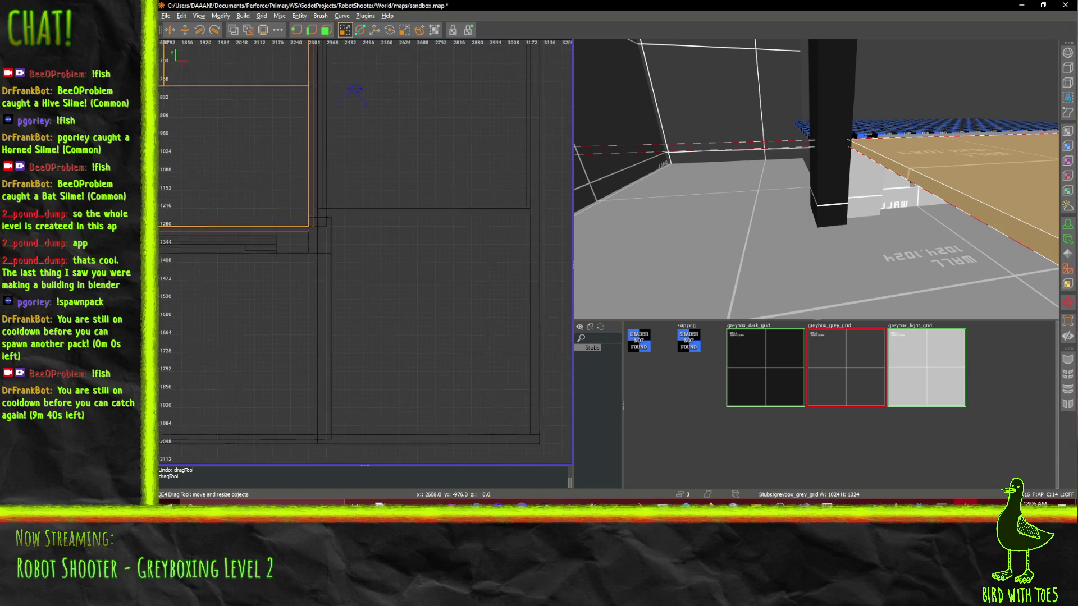
key("Escape")
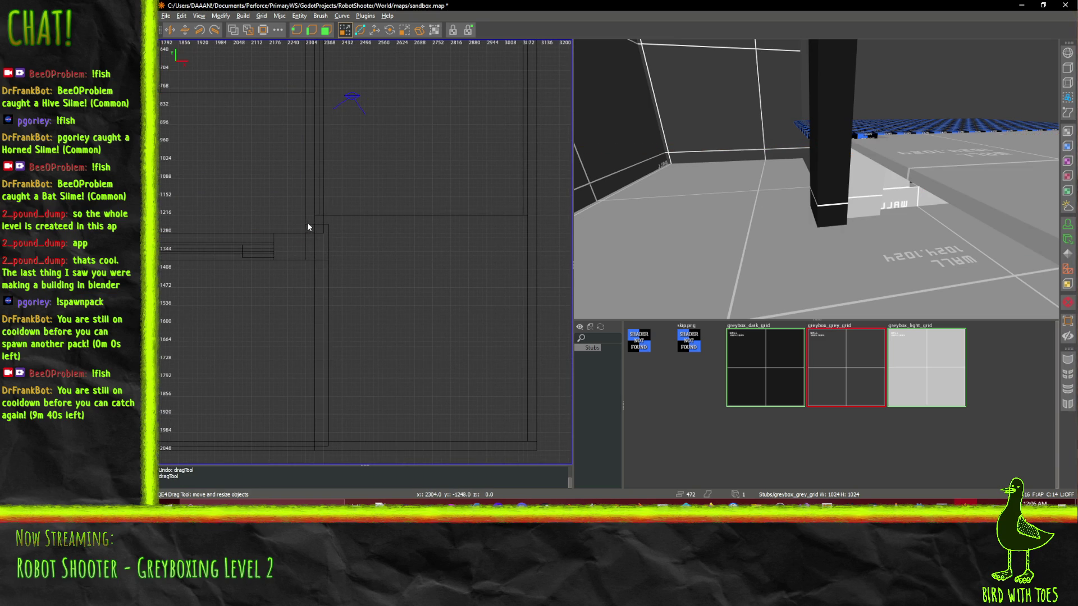
- Draw a long brush south of the tall room, texture it greybox_light_grid, and pull its top end up
mouse_move(307, 223)
left_mouse_down()
mouse_move(359, 139)
mouse_move(328, 60)
left_mouse_up()
scroll(433, 86, "up", 5)
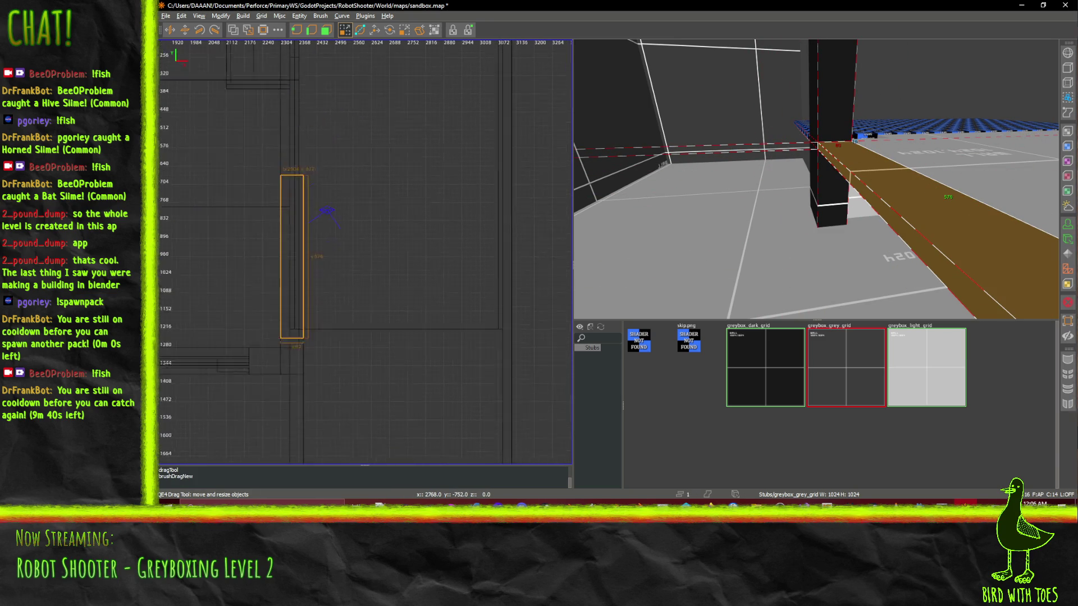
left_click(949, 387)
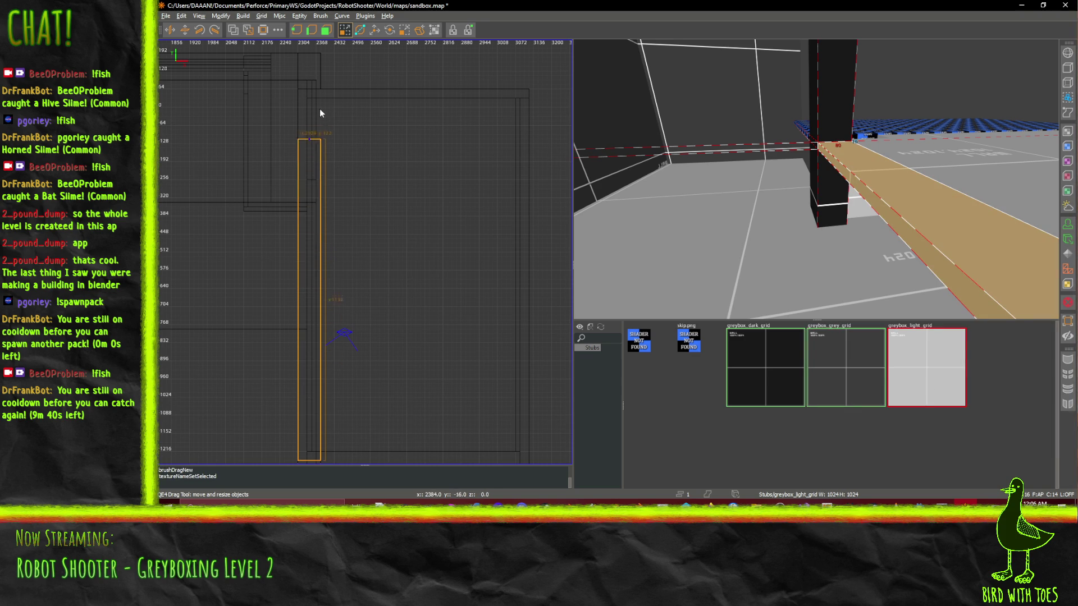
left_click_drag(321, 78, 321, 73)
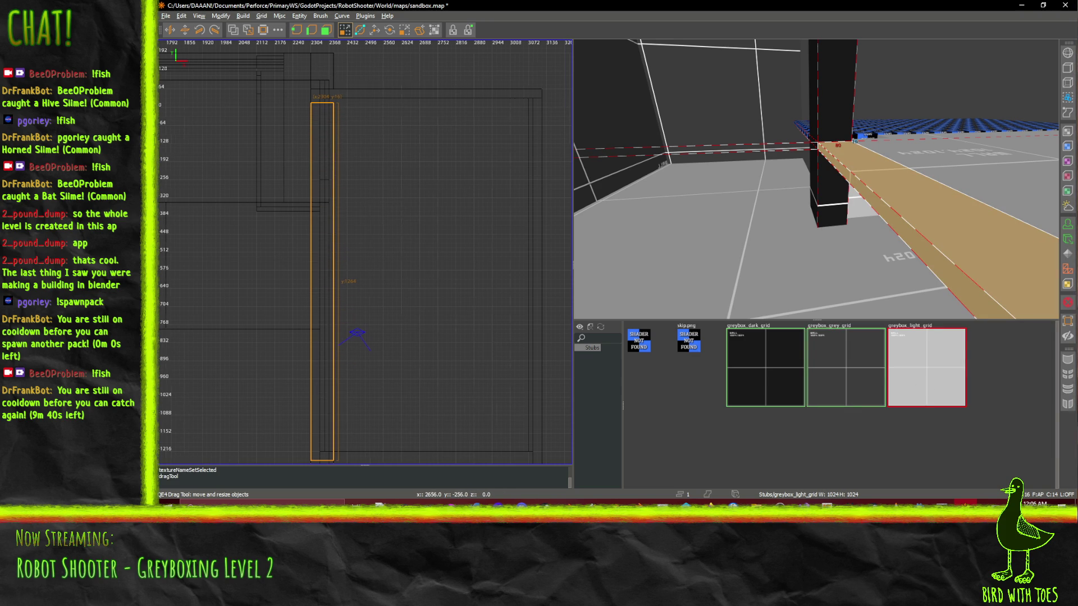
- Extend the new brush's top end further, check it in 3D, and select the back wall brush
right_click(947, 155)
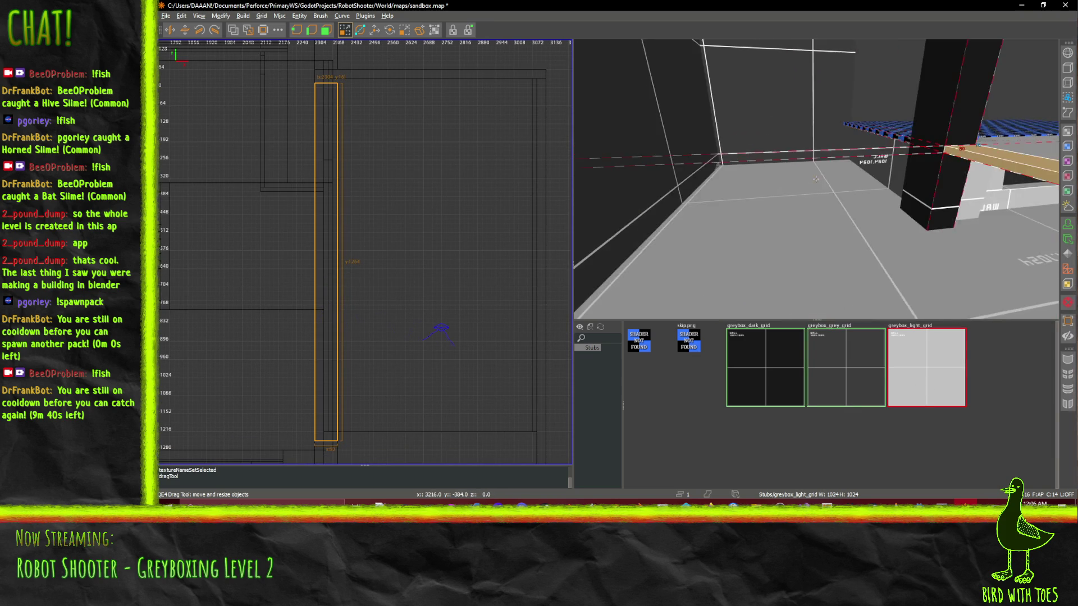
key("Up")
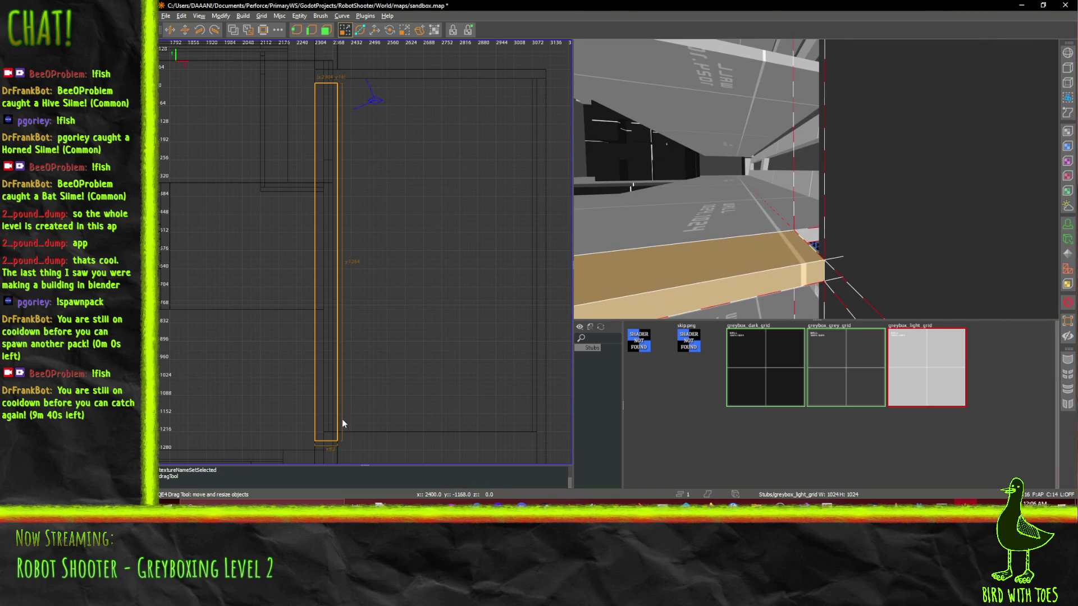
left_click_drag(340, 79, 337, 63)
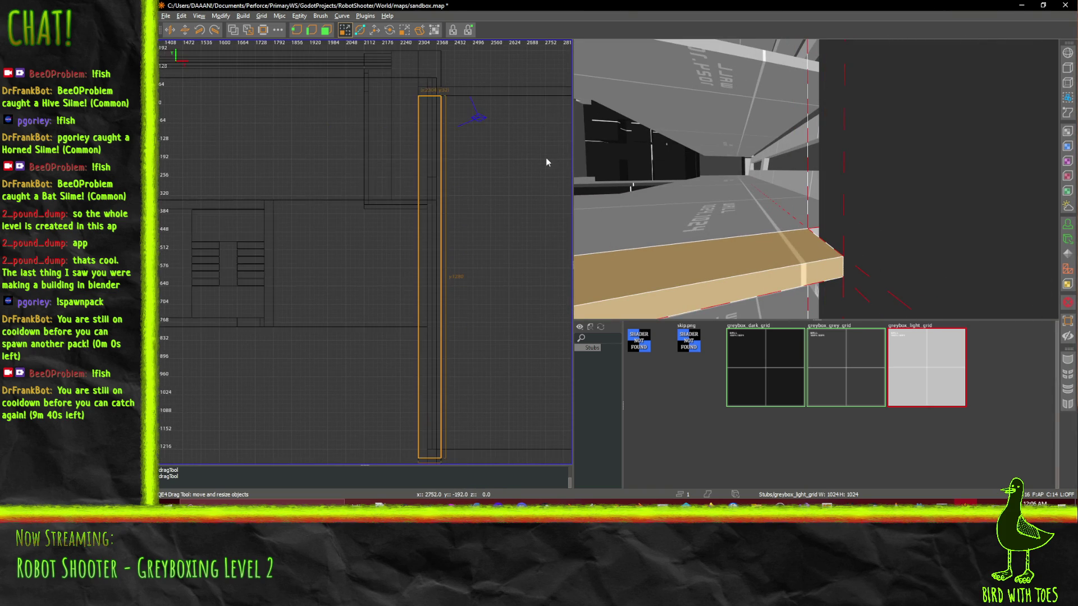
right_click(618, 169)
key("Up")
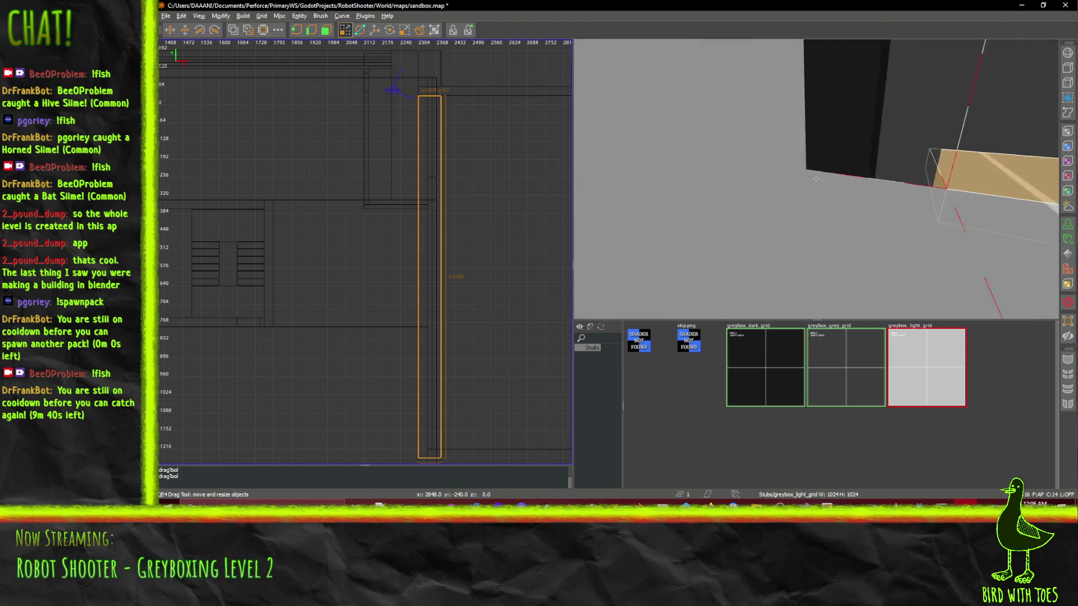
key("Down")
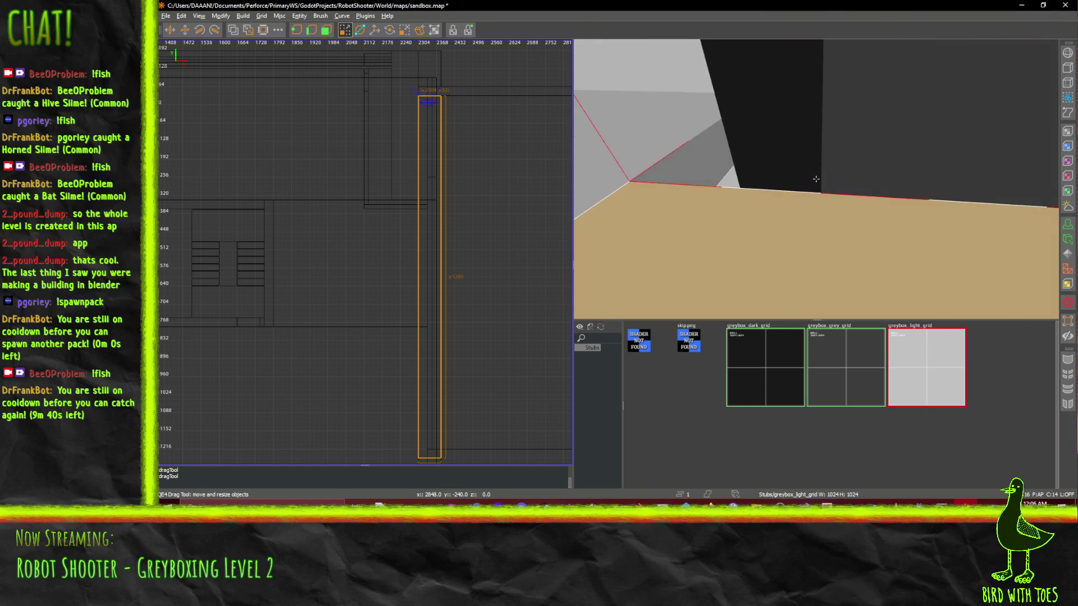
right_click(815, 179)
left_click(796, 156, "shift")
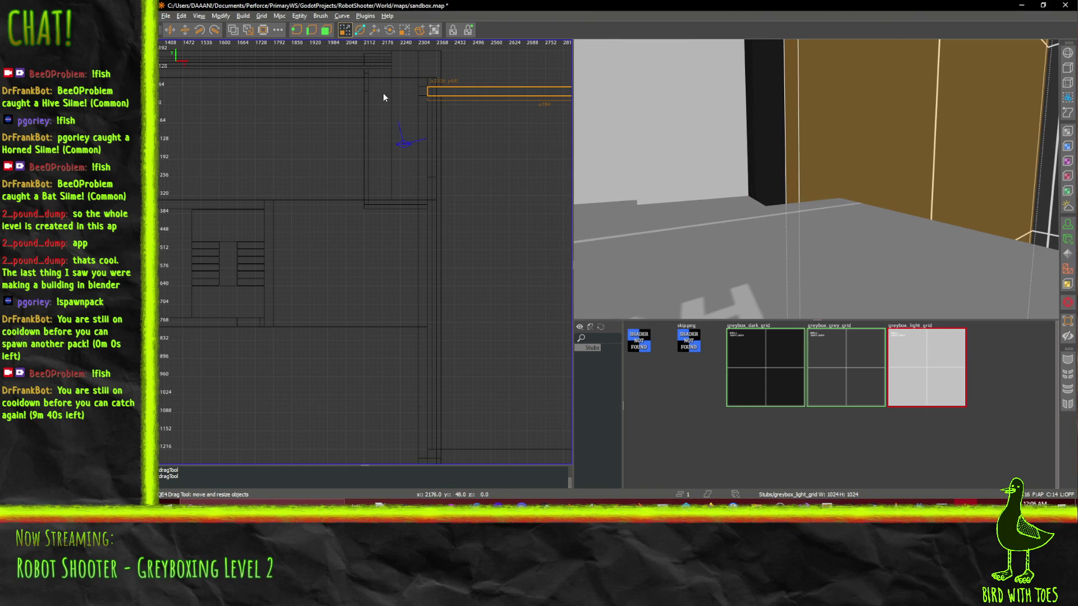
- Fly through the room to face the orange wall brush, then save sandbox.map with Ctrl+S
right_click(816, 178)
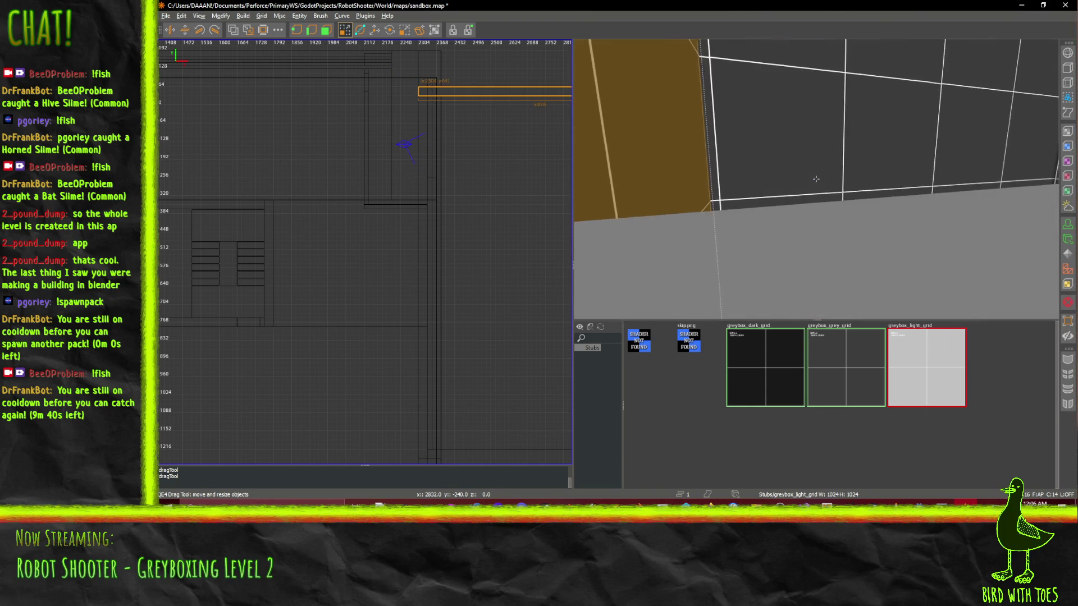
key("Up")
key("Up")
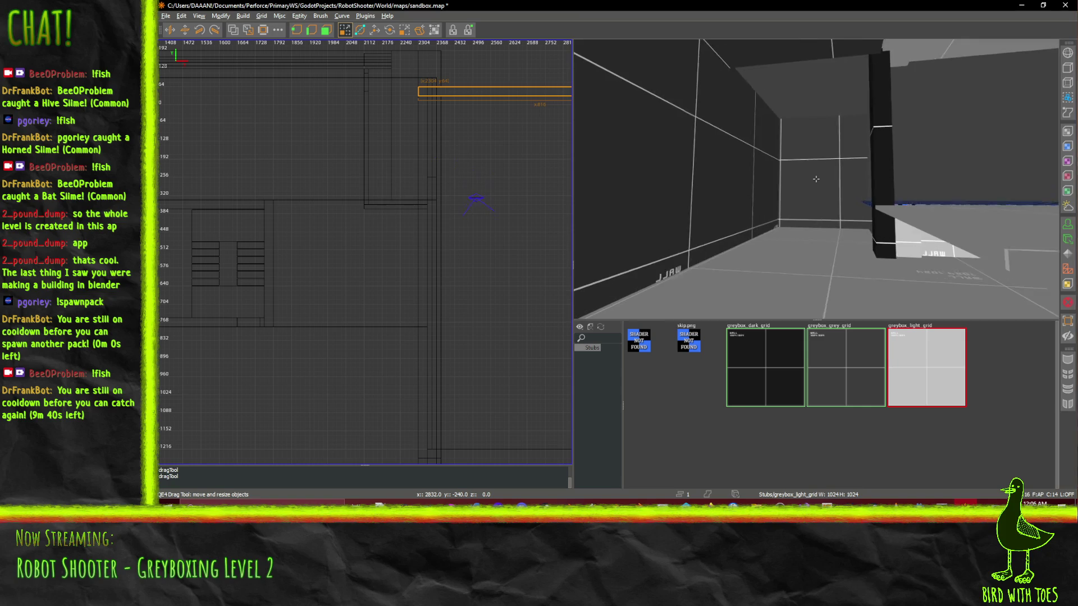
key("Up")
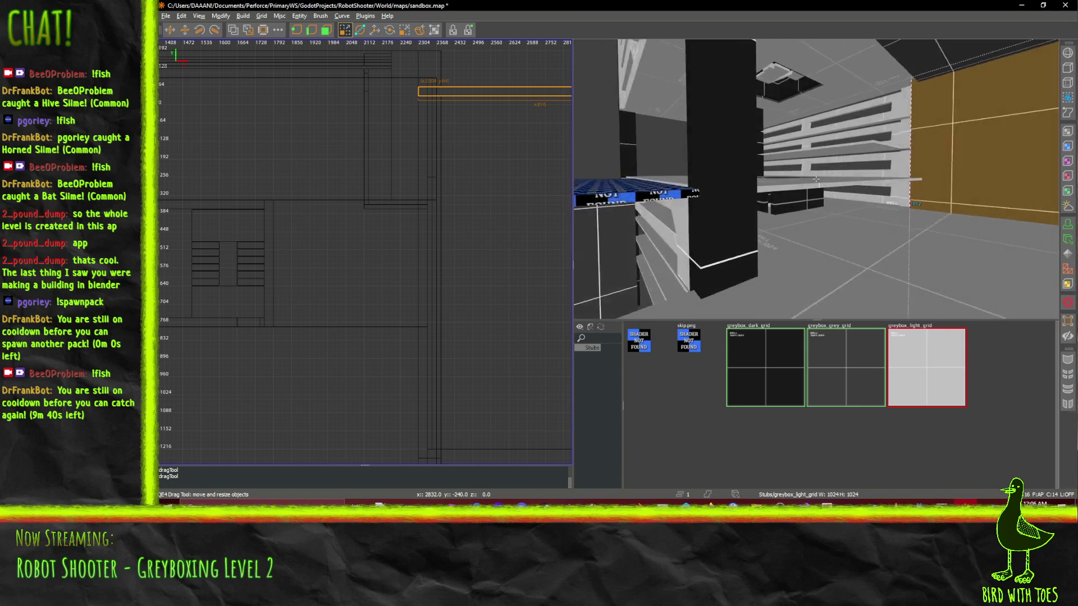
key("Up")
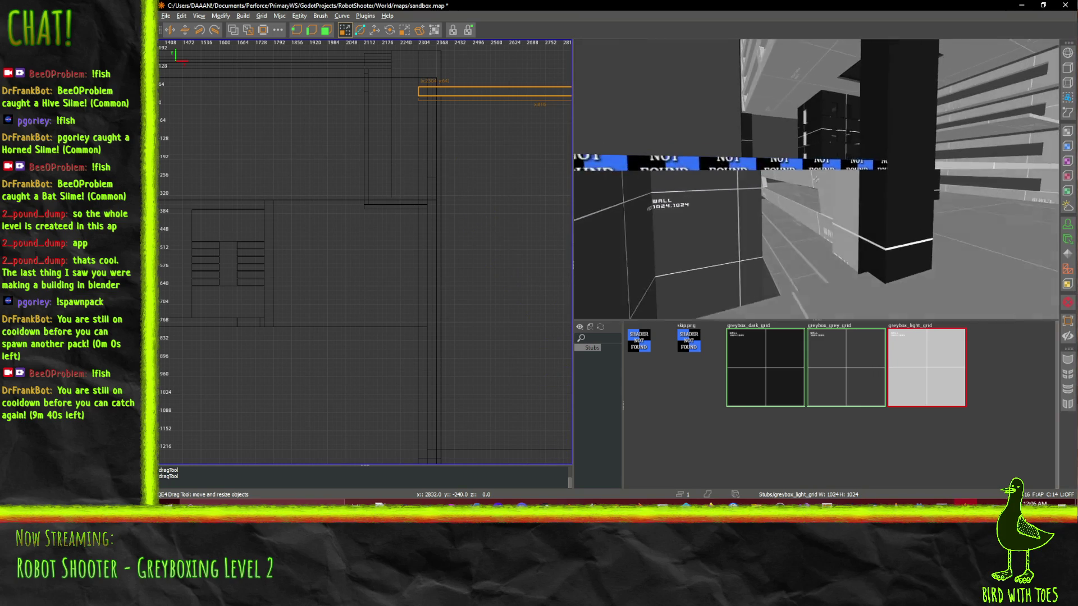
key("Down")
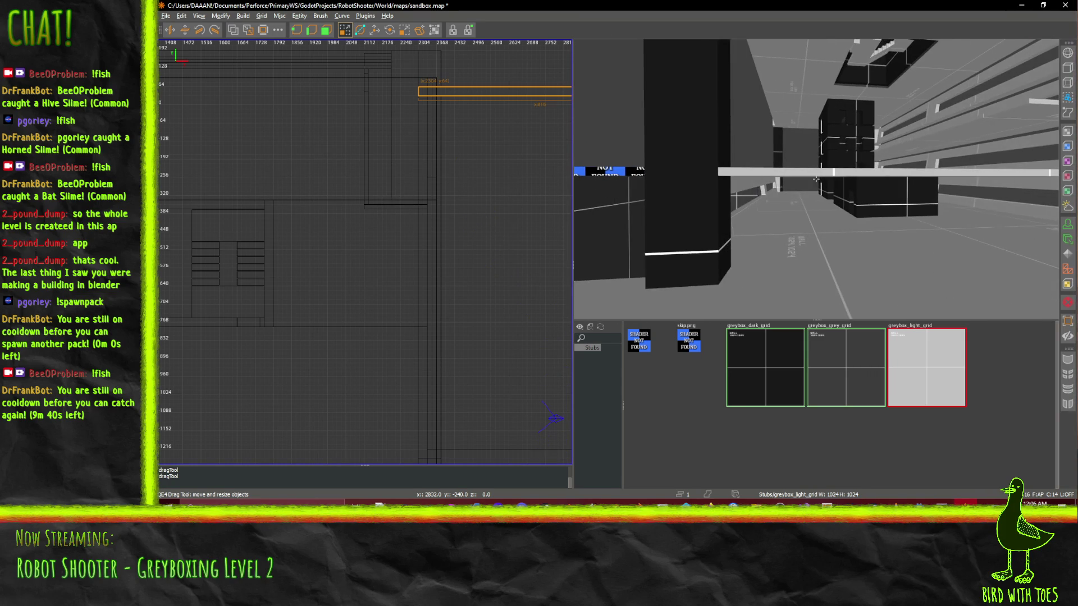
key("Up")
key("Up")
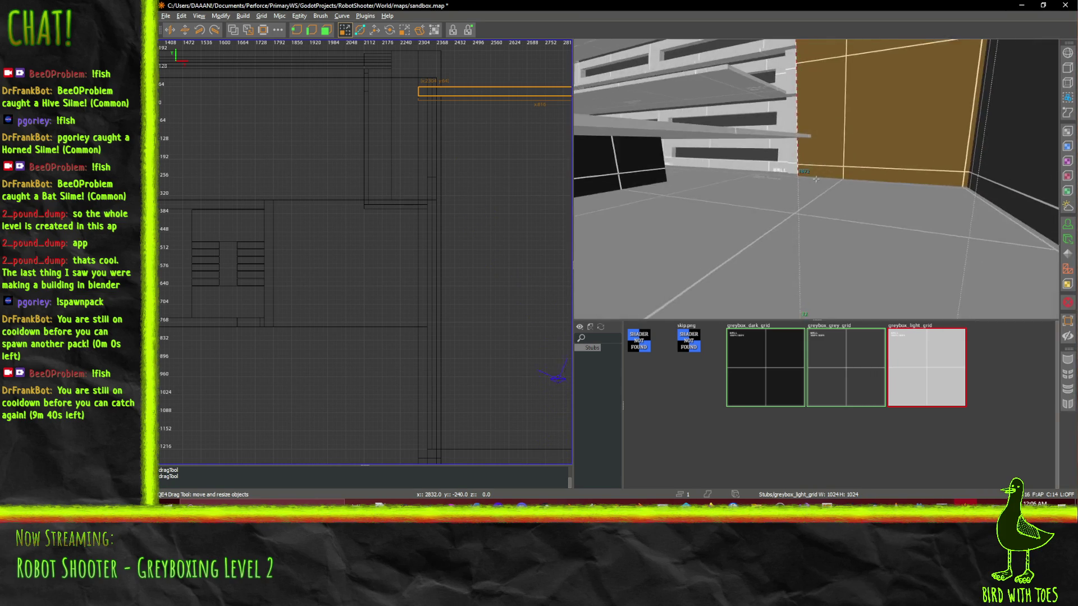
key("Down")
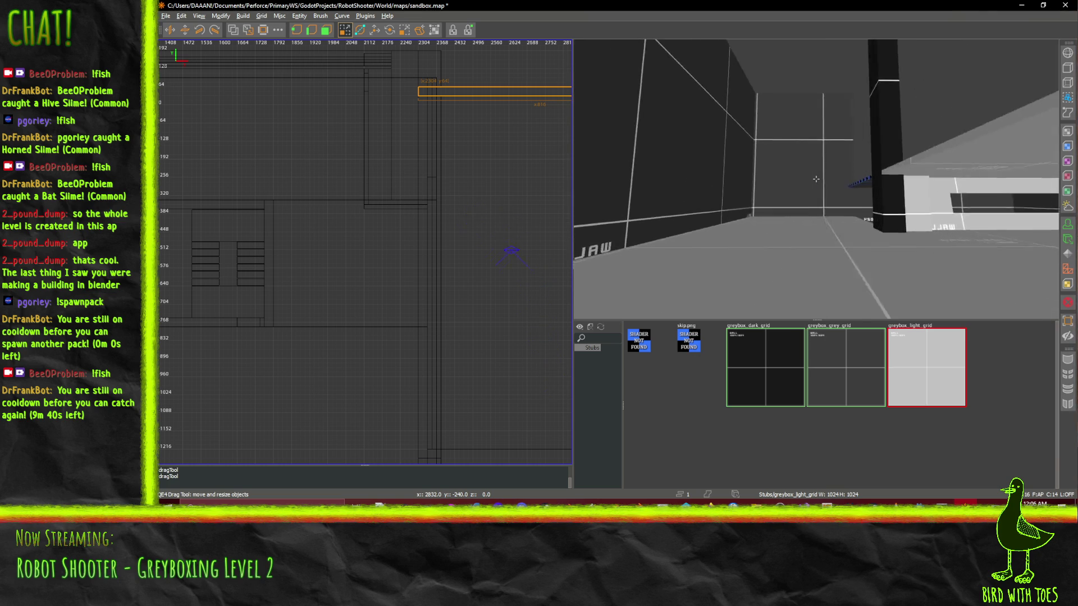
key("Right")
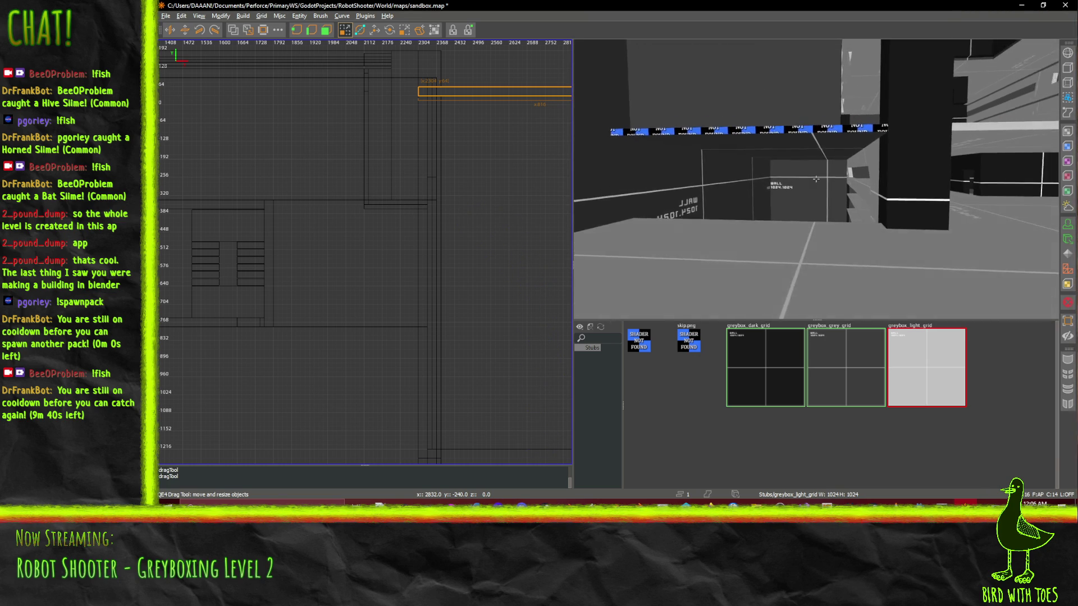
key("Right")
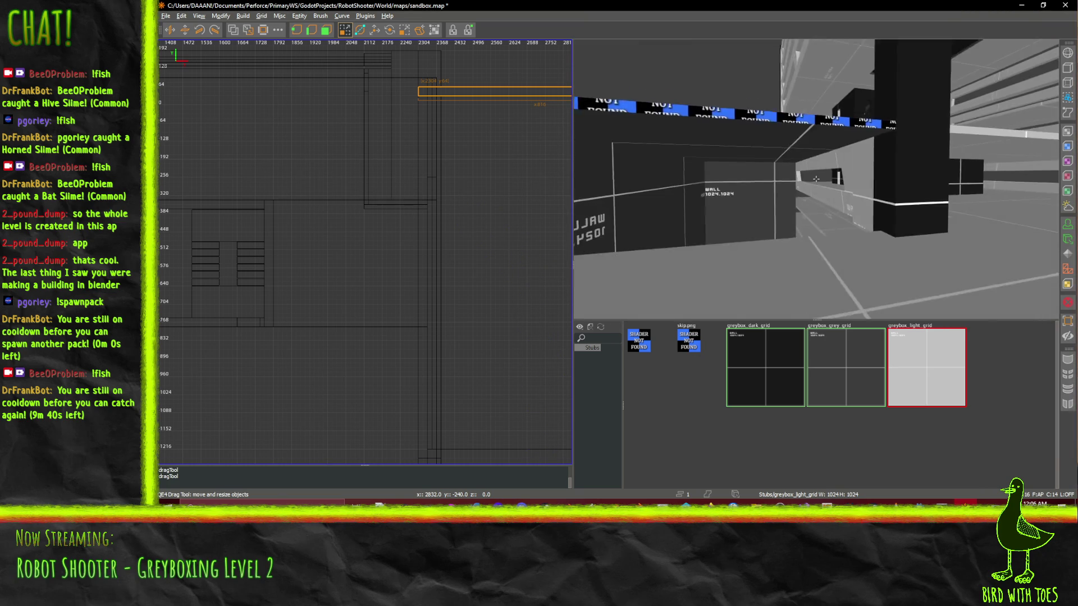
key("Up")
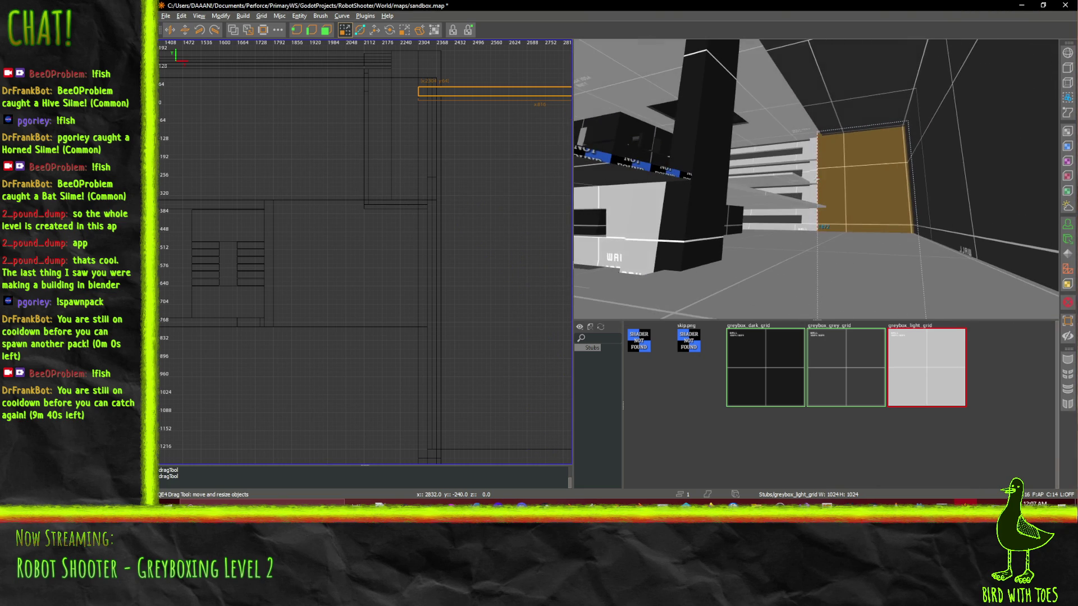
key("ctrl+s")
- Leave free-look and bring the Robot Shooter wiki's Stage 2 sketch page to the front
key("Left")
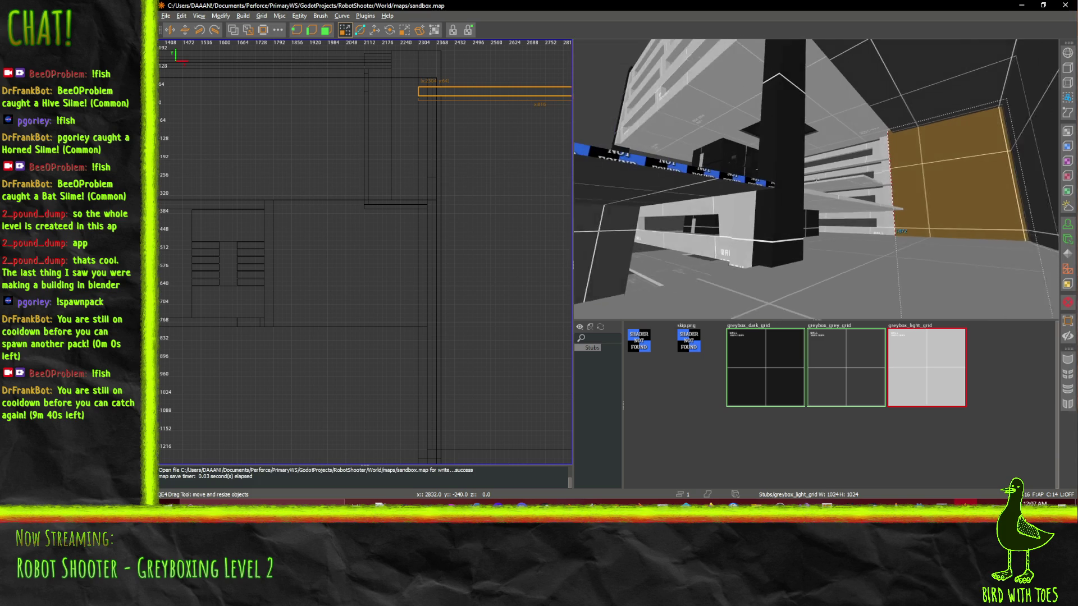
right_click(795, 223)
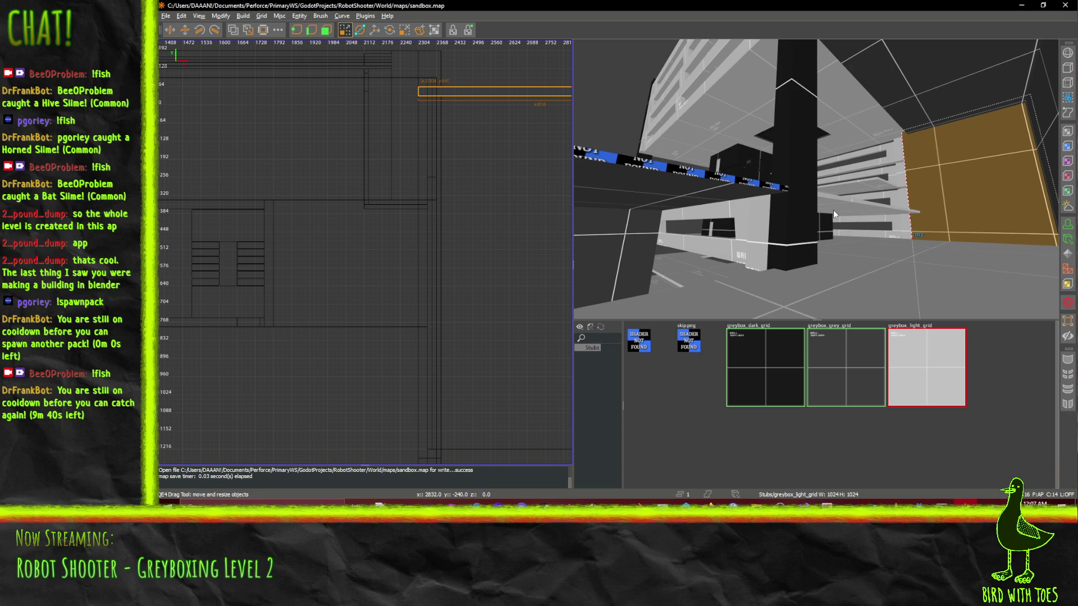
scroll(823, 206, "up", 5)
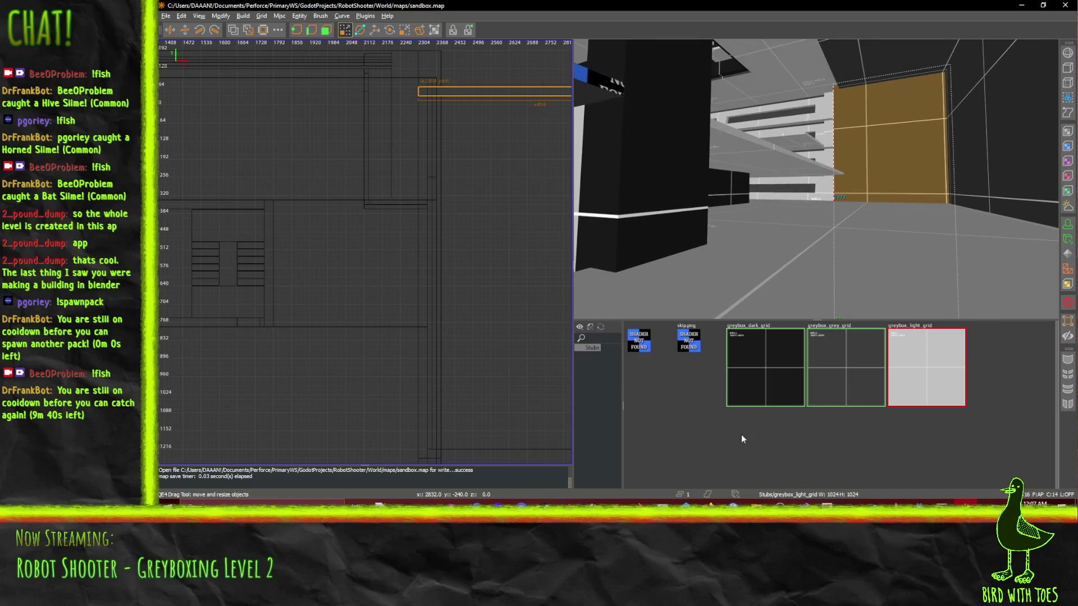
mouse_move(705, 522)
left_click(612, 466)
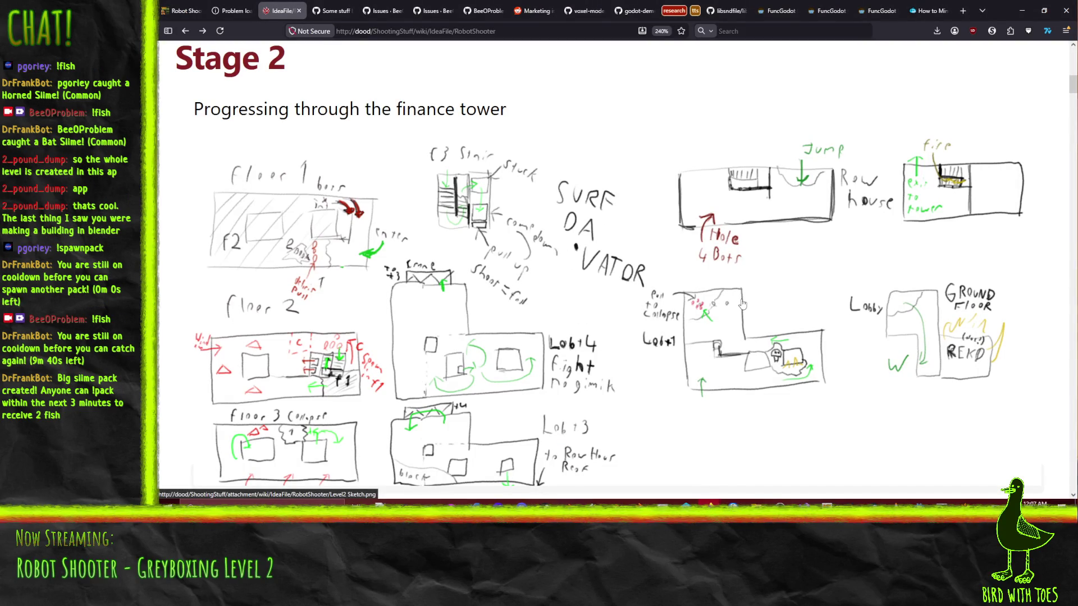
- Scroll the wiki down to the Stage 2 floor-by-floor notes
scroll(742, 303, "down", 2)
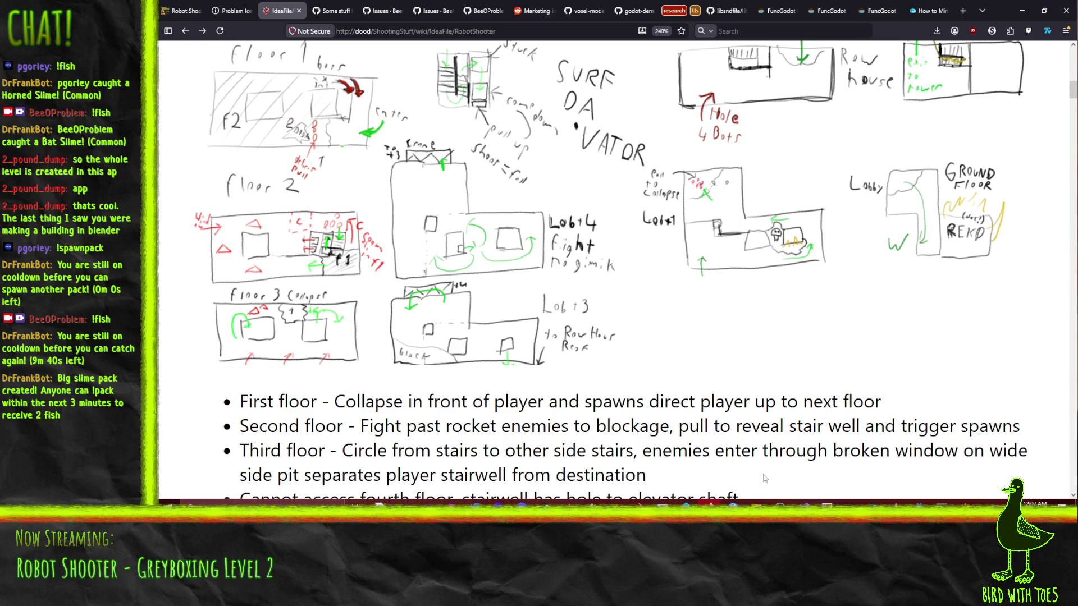
- Back in NetRadiant, fly down the windowed corridor and select the lower wall strip beneath the window
key("alt+Tab")
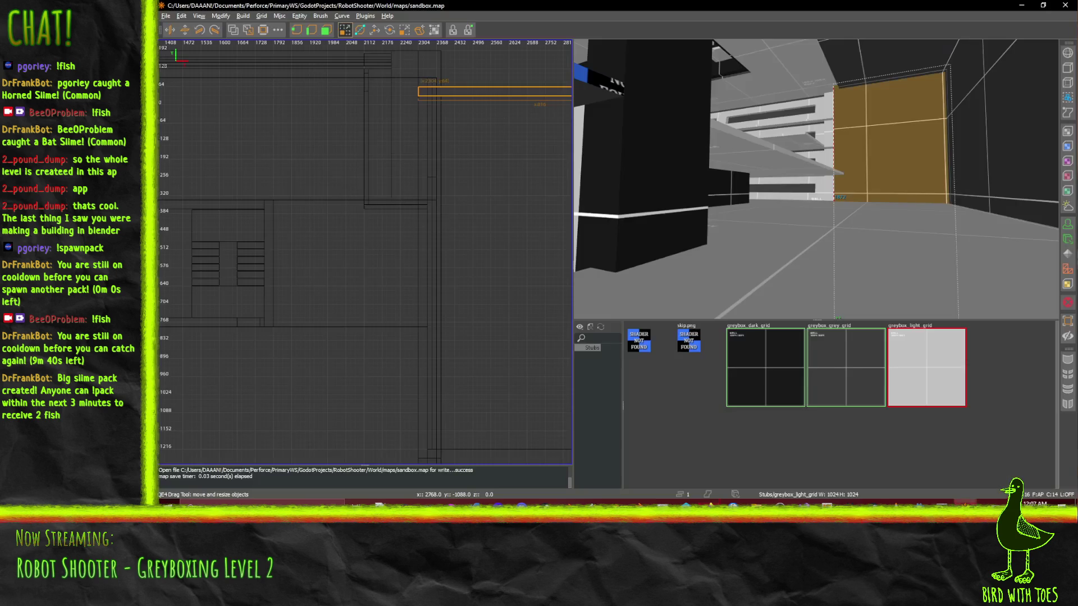
key("w")
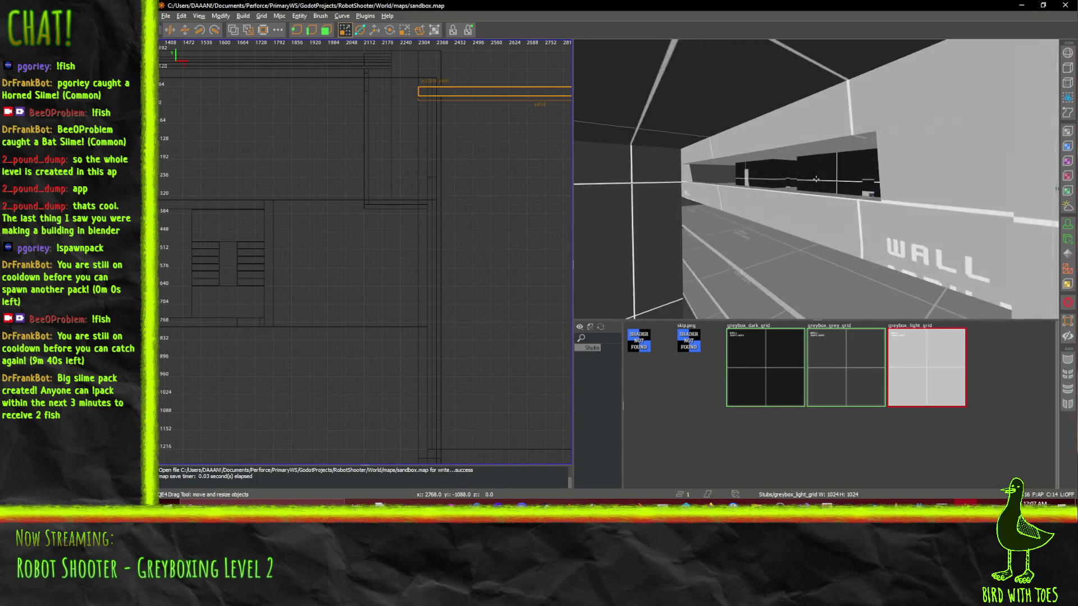
key("w")
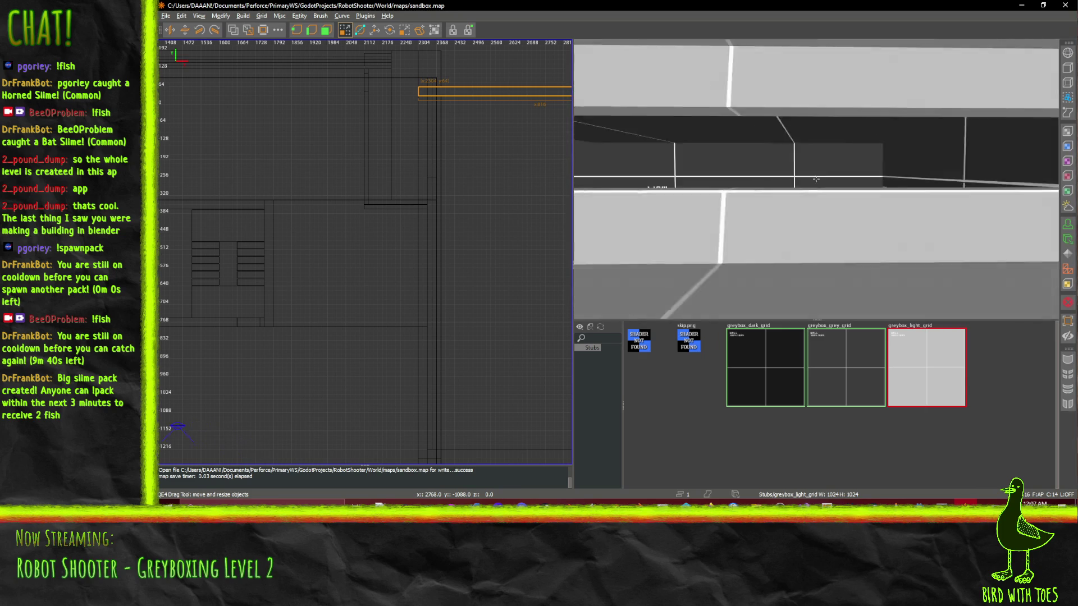
key("w")
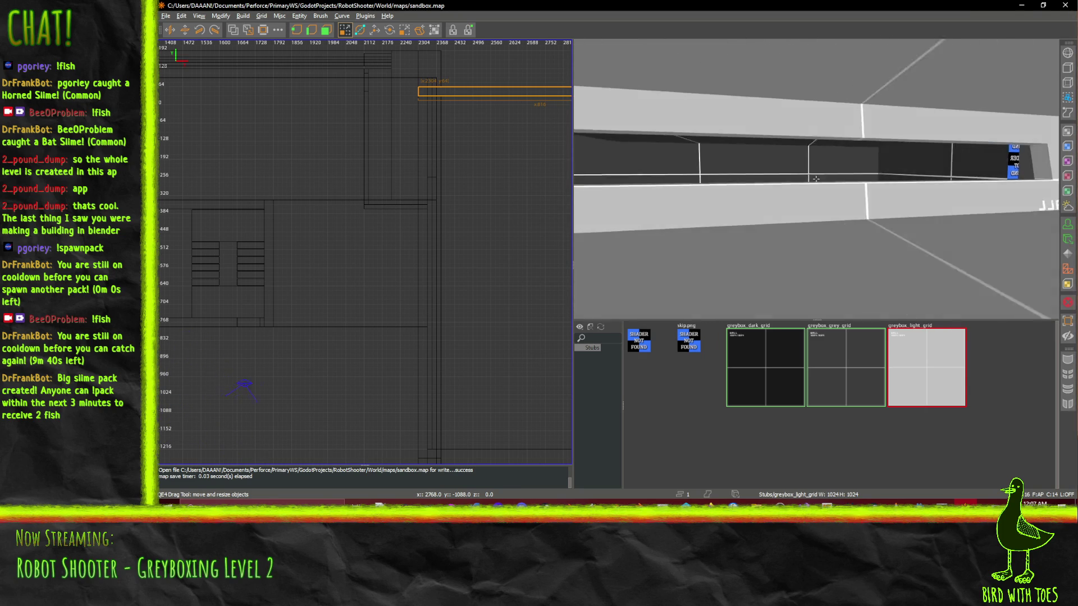
key("w")
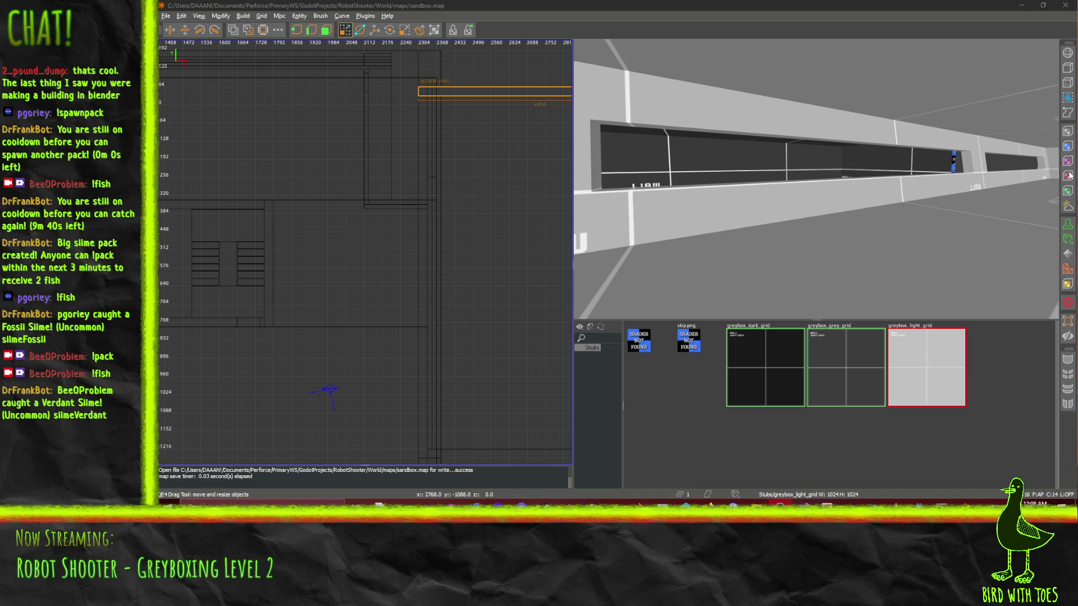
key("w")
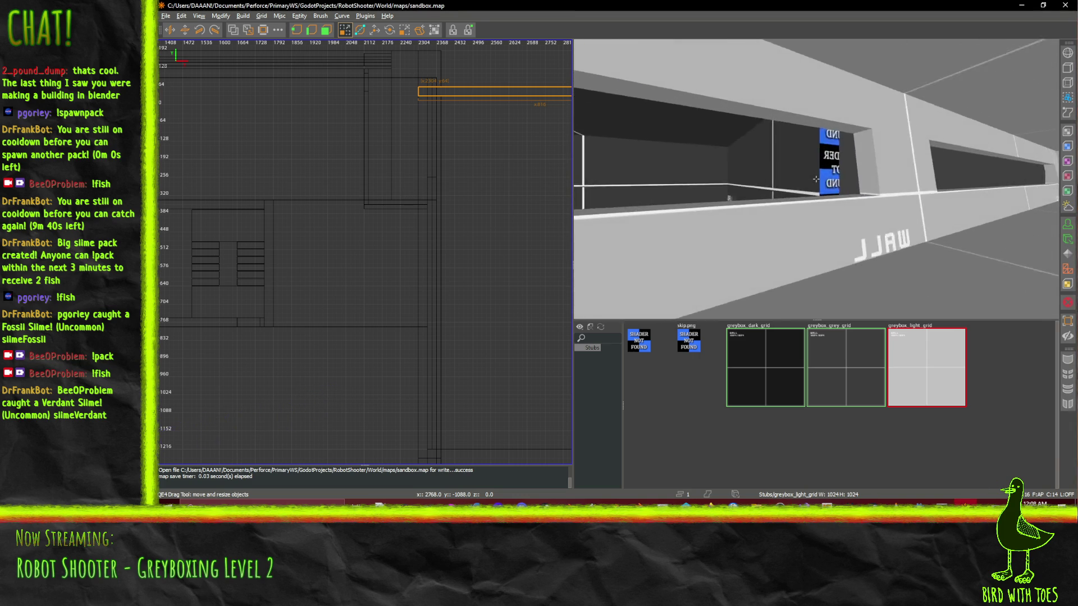
key("s")
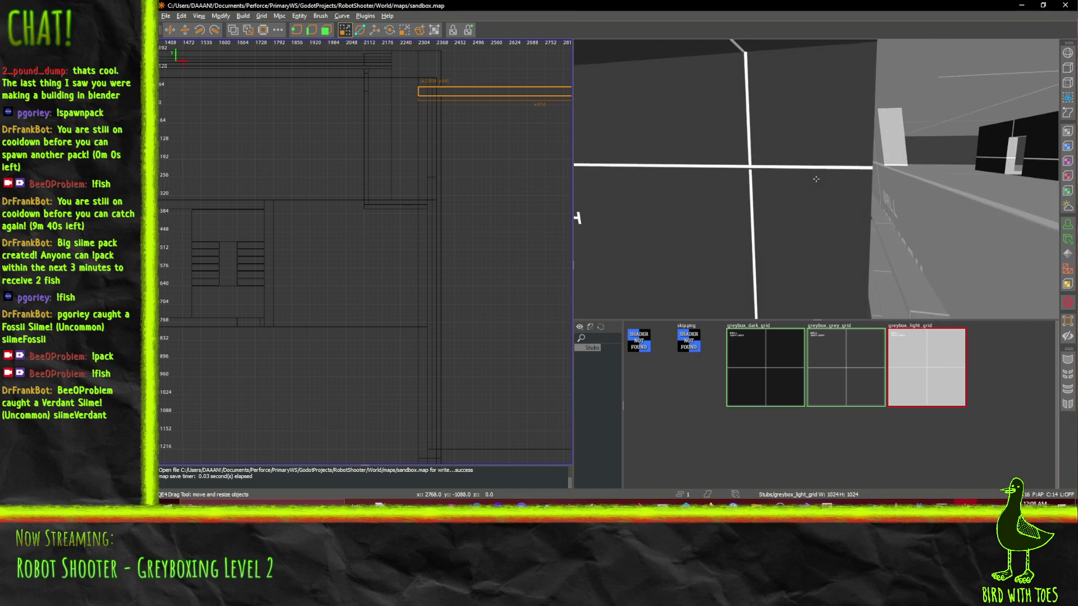
key("s")
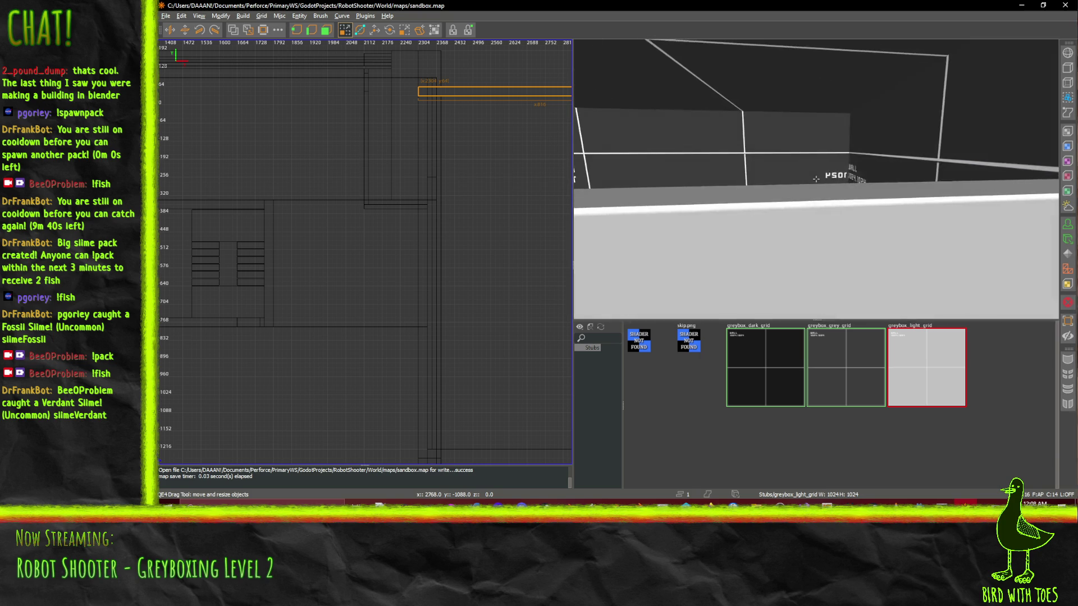
right_click(818, 181)
key("s")
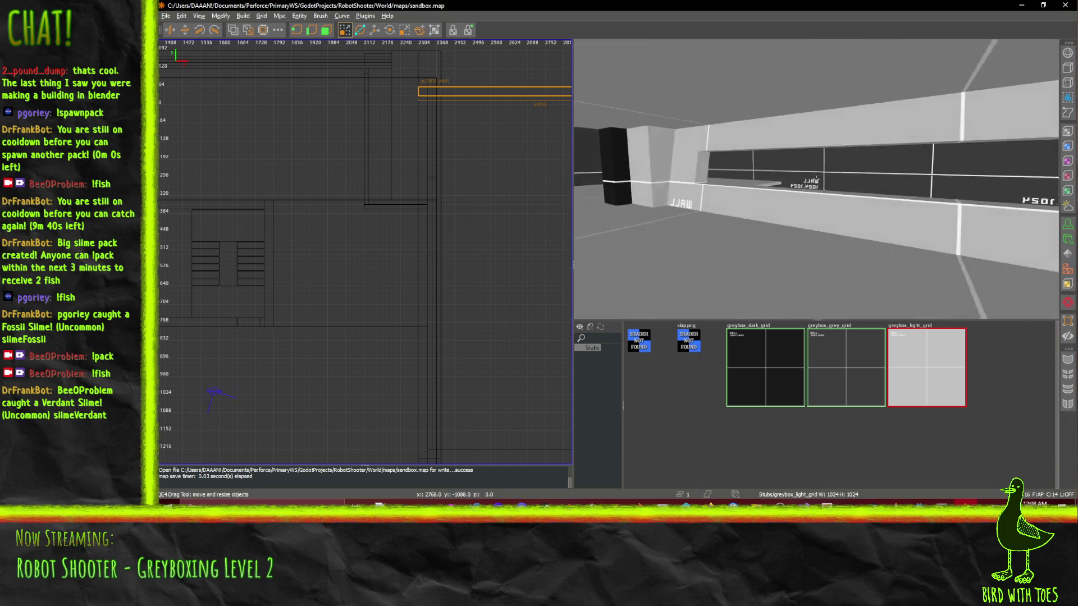
right_click(815, 178)
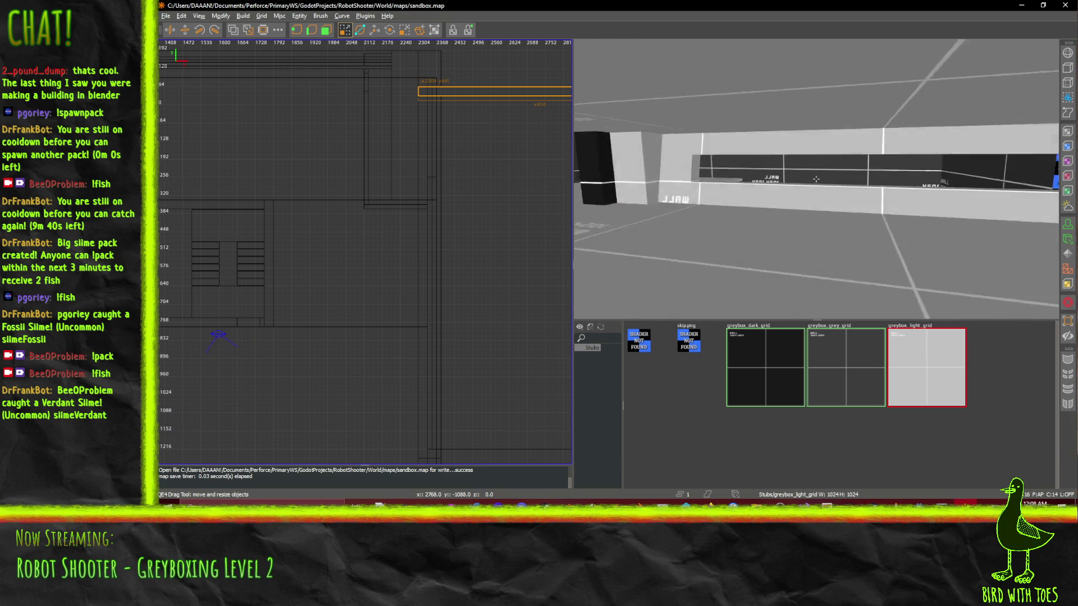
left_click(786, 190, "shift")
- Delete the selected lower wall strip beneath the window
right_click(860, 183)
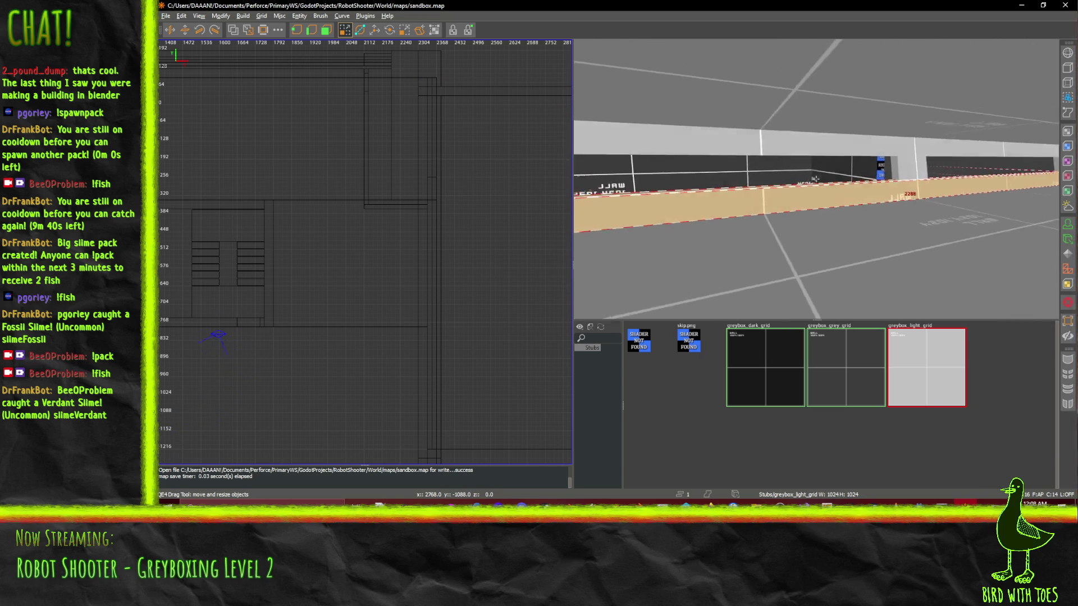
key("w")
key("a")
key("a")
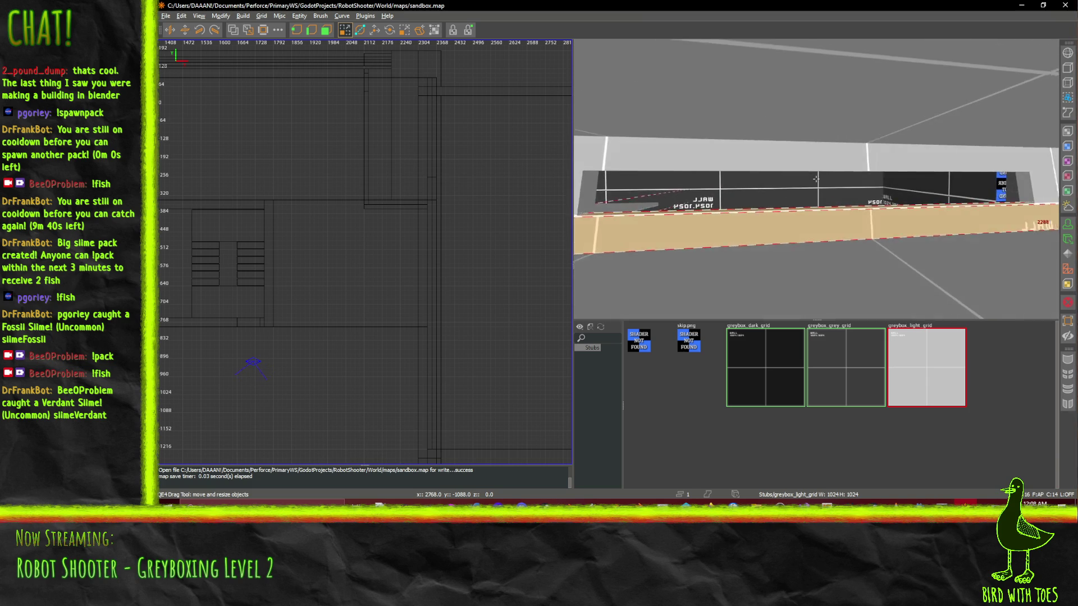
key("BackSpace")
- Fly the camera across the level to the long ledge beside the black pillar
key("a")
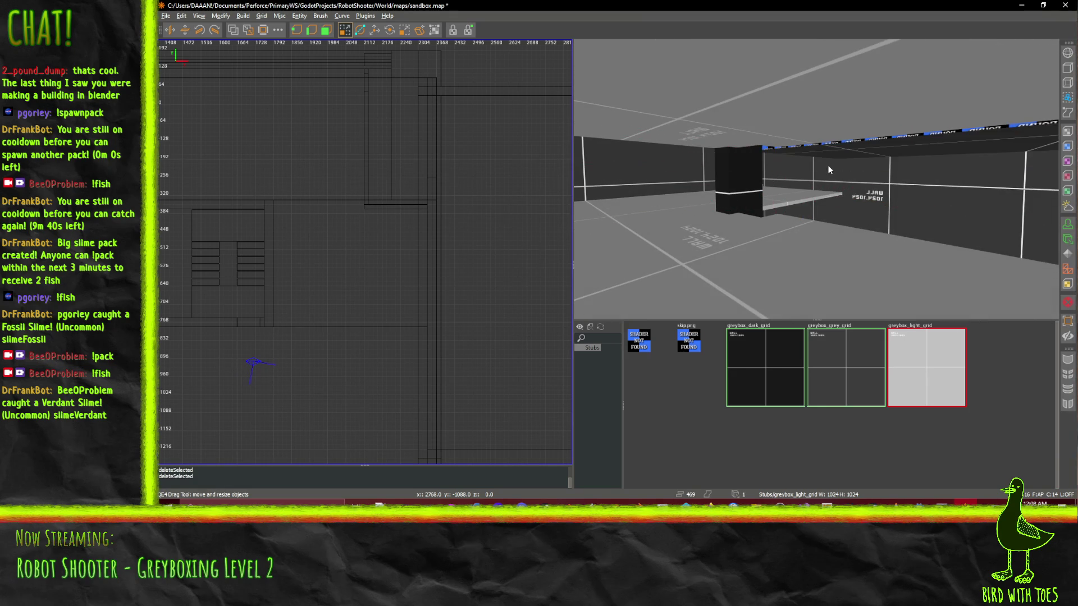
key("shift+space")
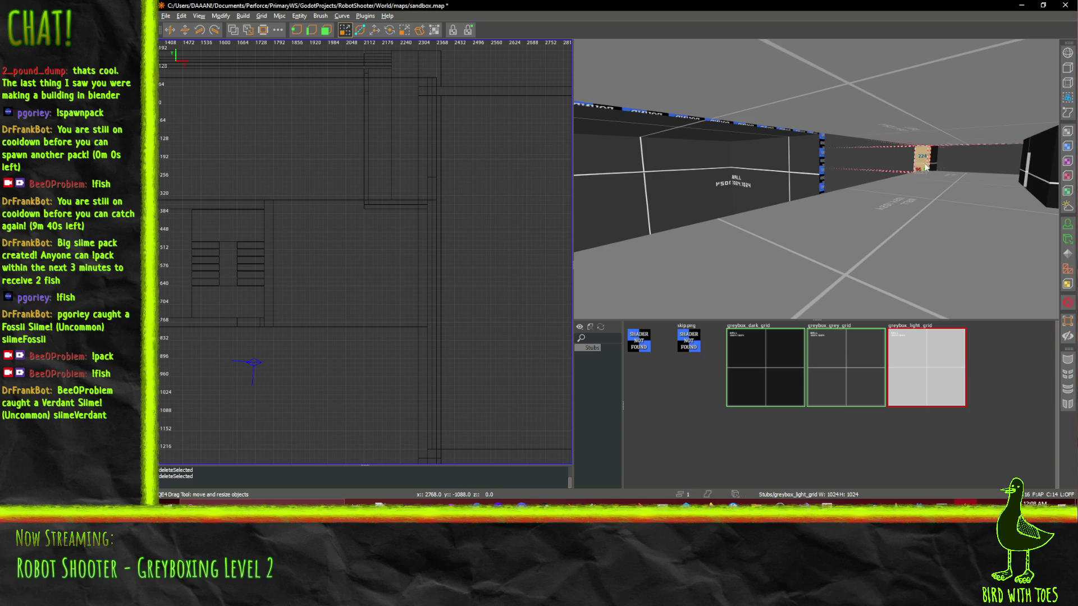
key("shift+space")
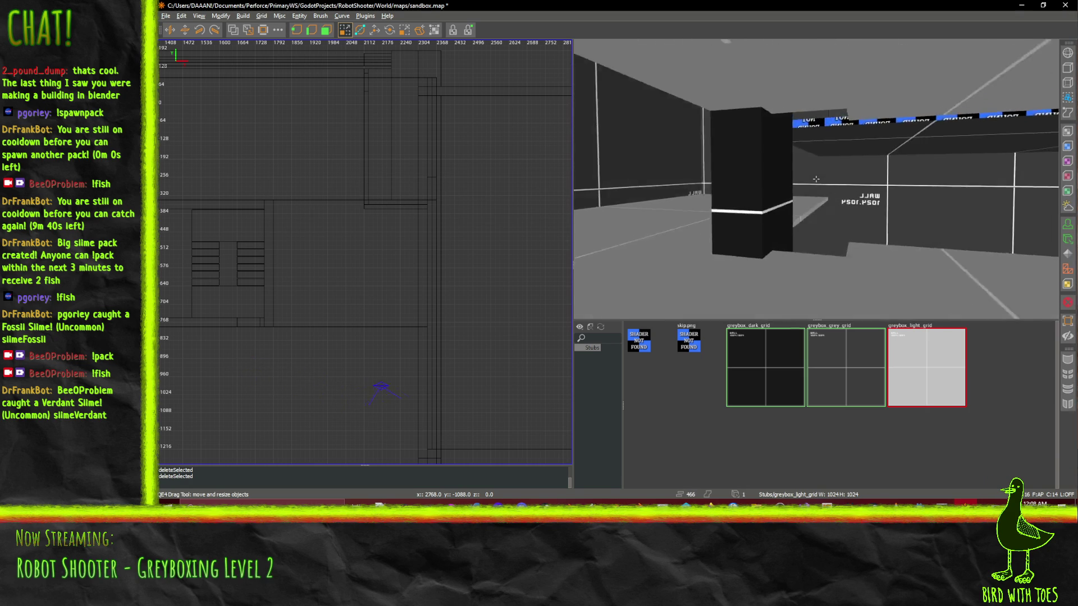
key("w")
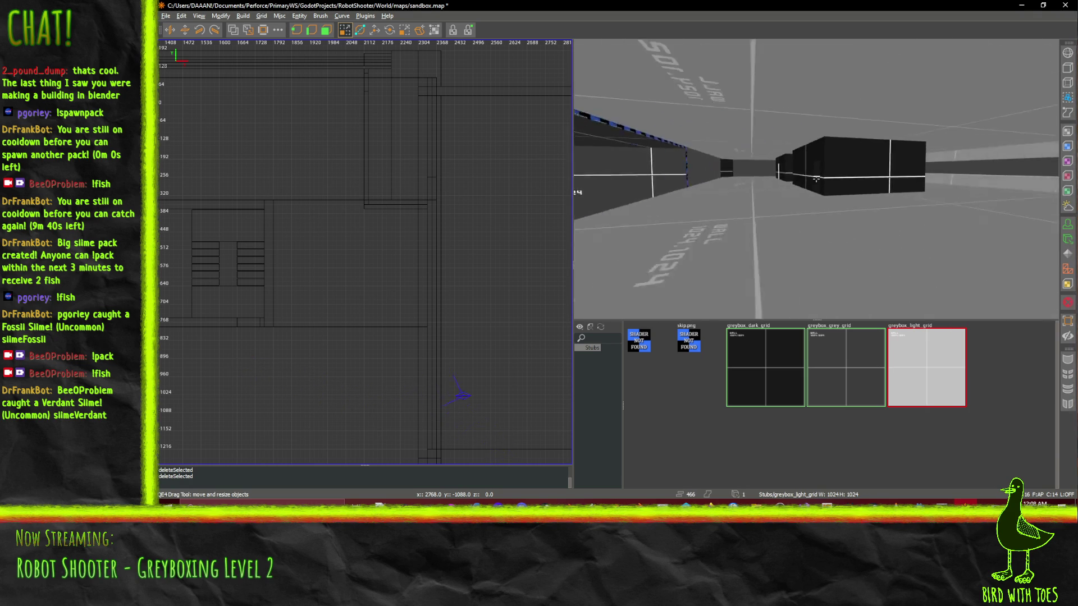
key("w")
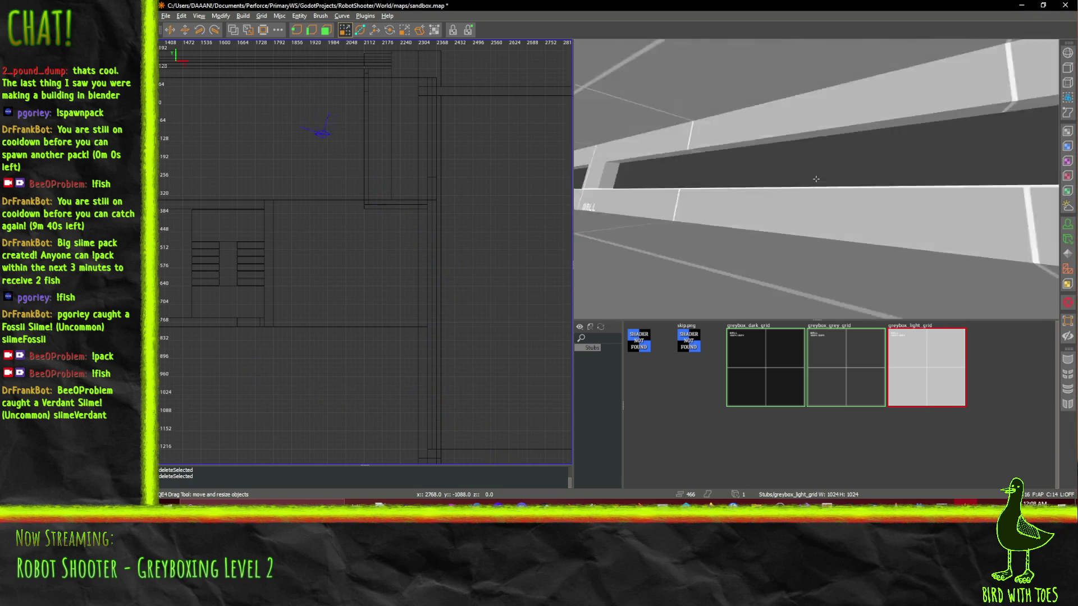
key("s")
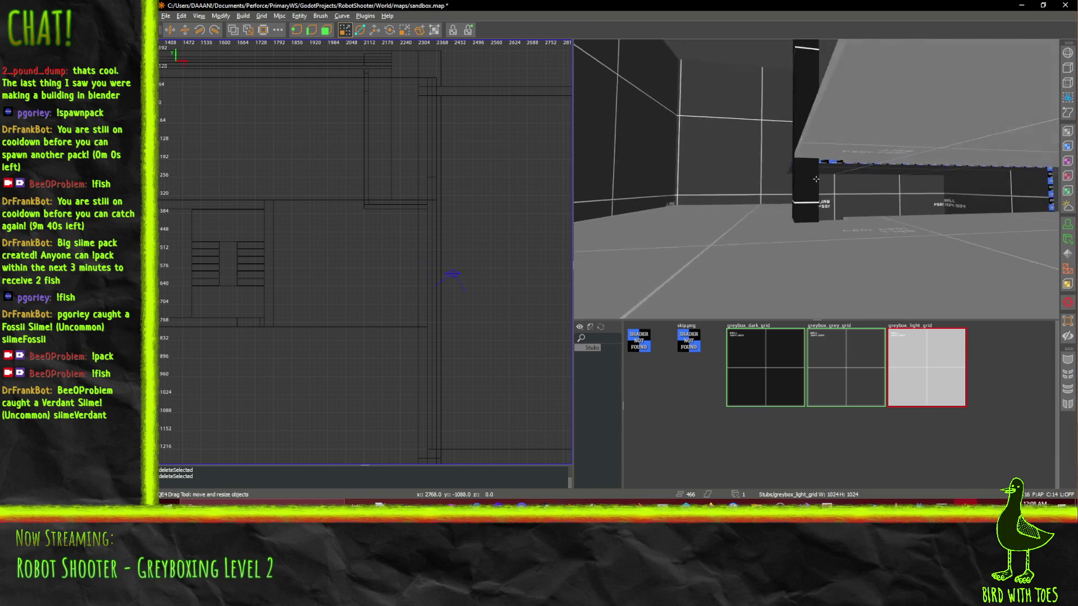
key("w")
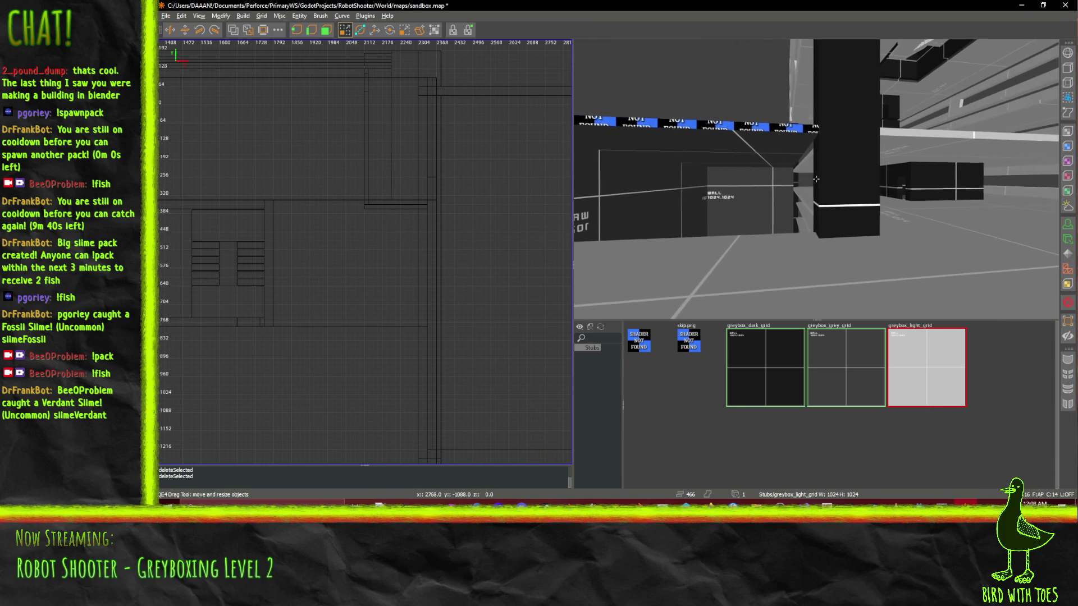
key("w")
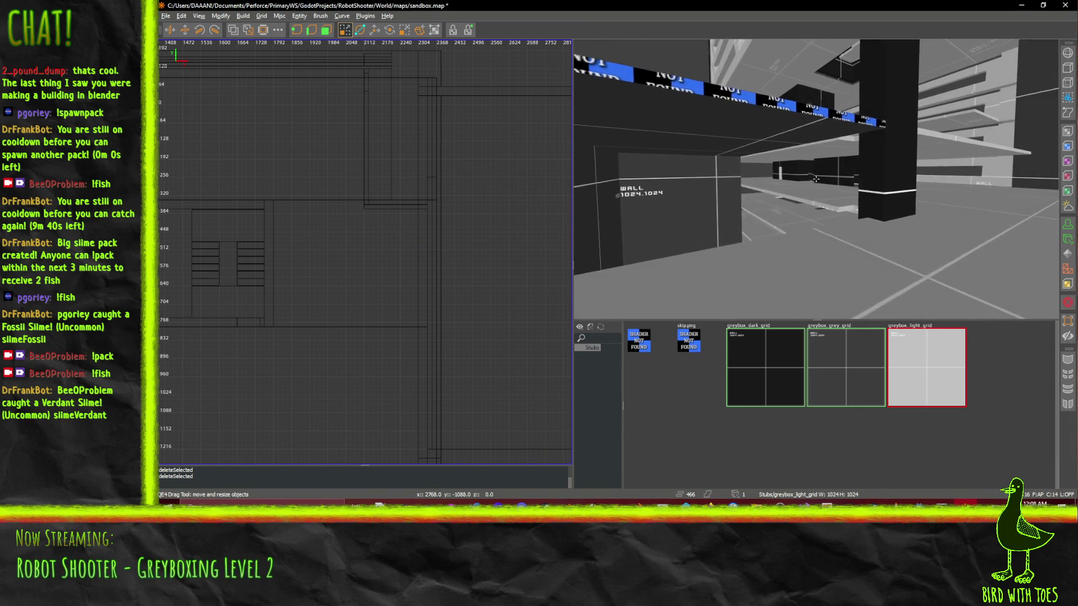
key("w")
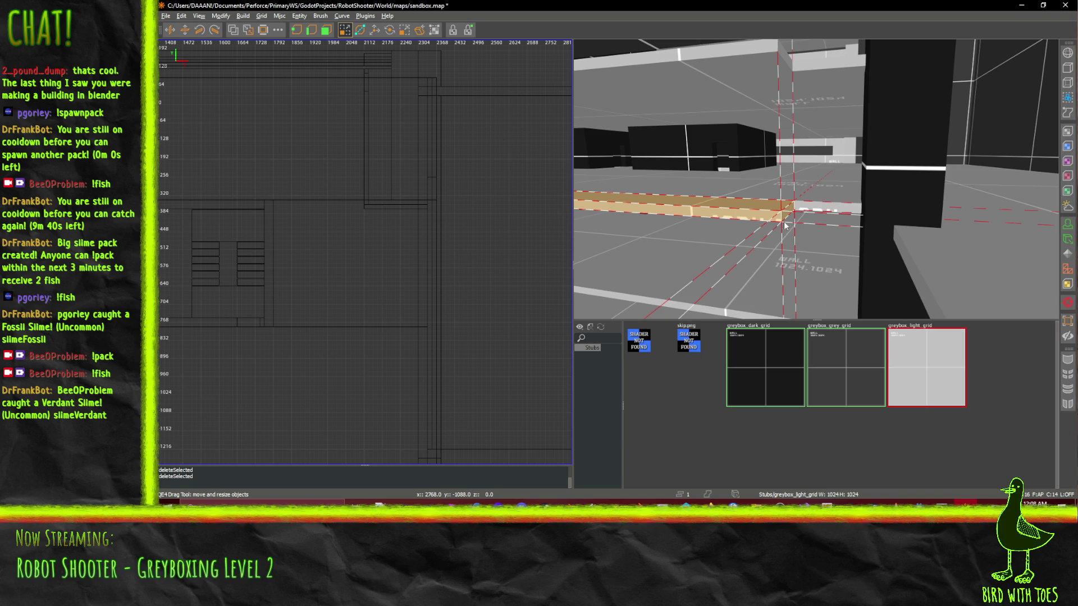
- Select the long ledge brush, stretch its vertical face, and narrow it to a thinner strip in edge mode
left_click(828, 201)
key("w")
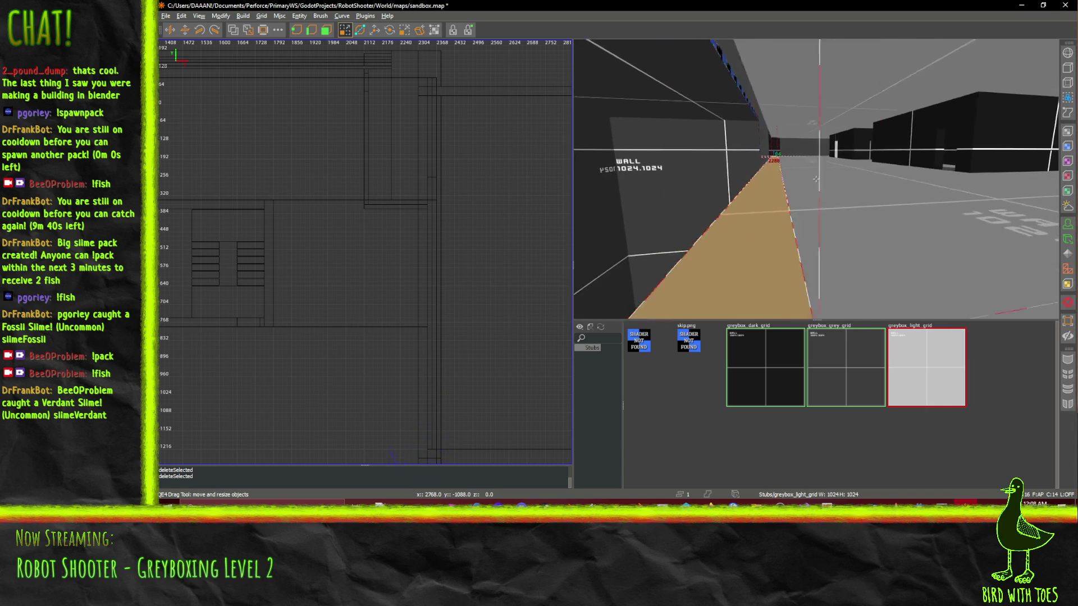
left_click(837, 204)
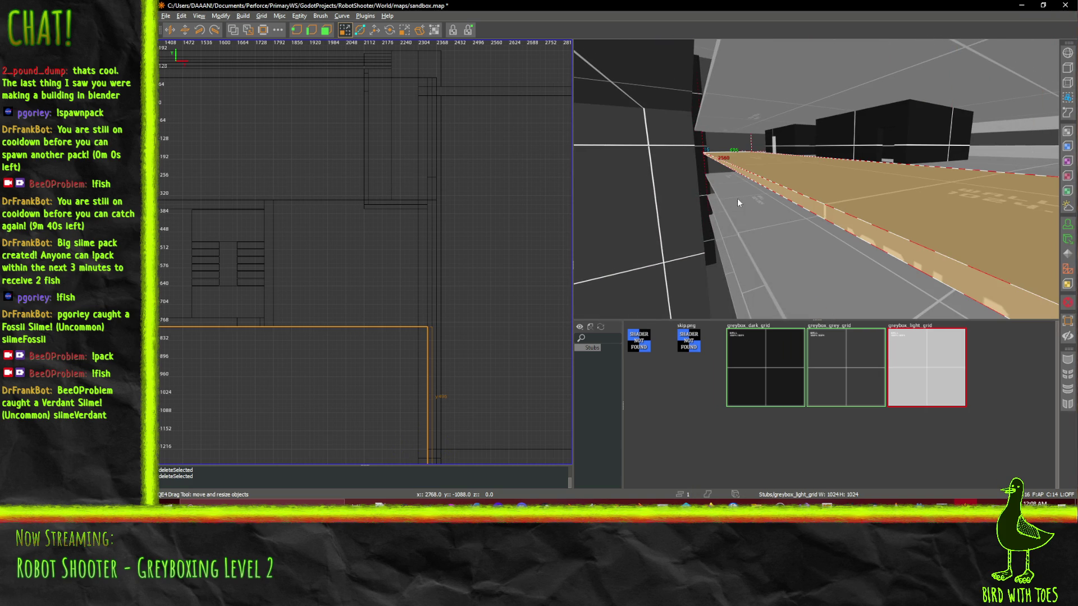
mouse_move(729, 185)
left_mouse_down()
mouse_move(673, 159)
mouse_move(617, 168)
mouse_move(652, 123)
left_mouse_up()
left_click(332, 33)
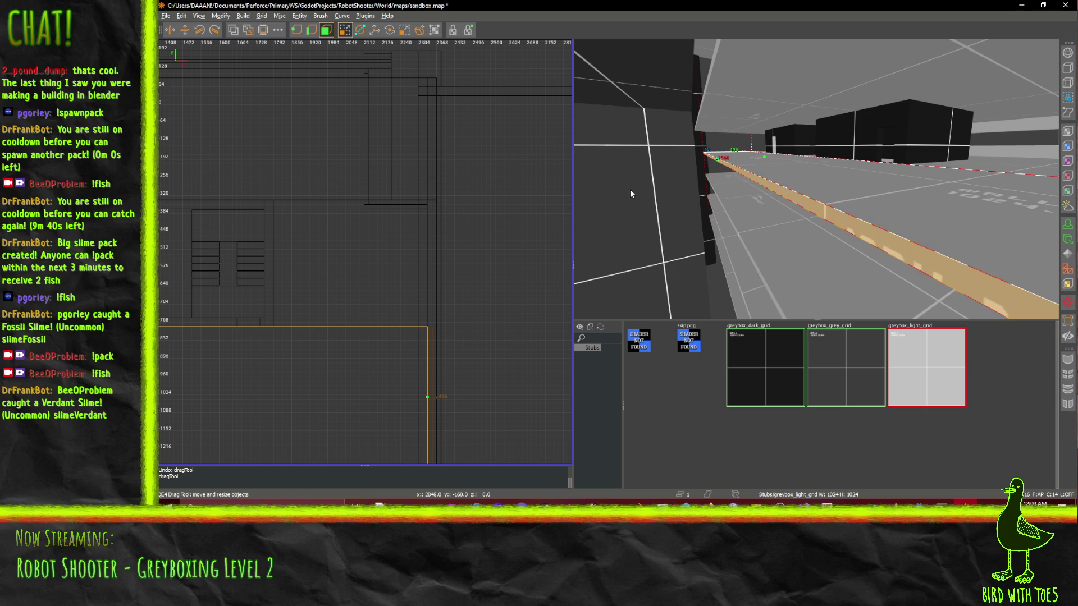
mouse_move(630, 189)
left_mouse_down()
mouse_move(532, 196)
mouse_move(541, 197)
left_mouse_up()
- Inspect the ledge along the walls in 3D and shrink it from 496 to 480
right_click(678, 164)
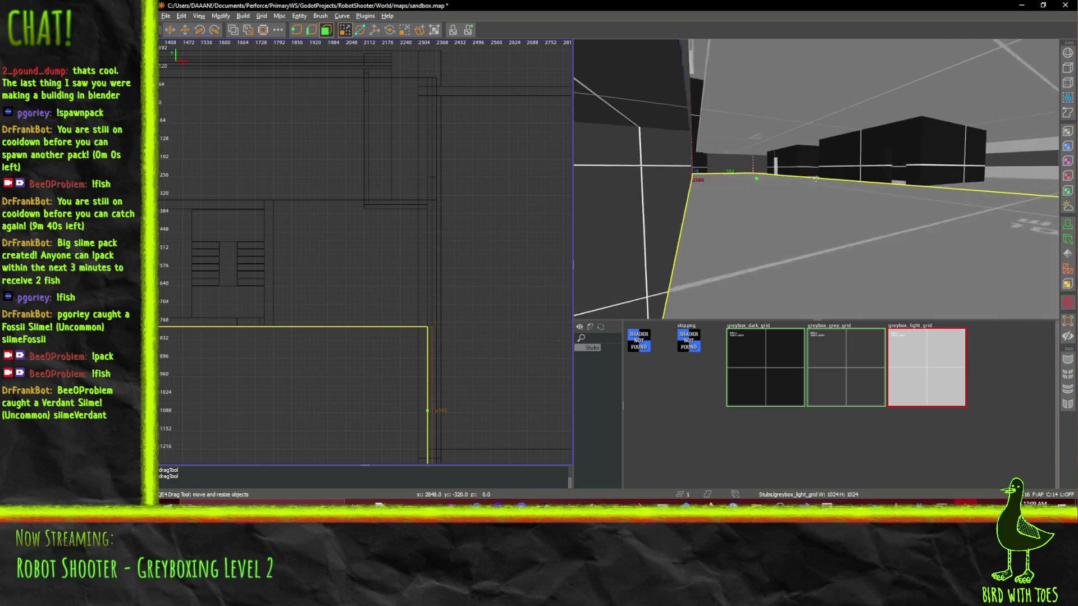
key("w")
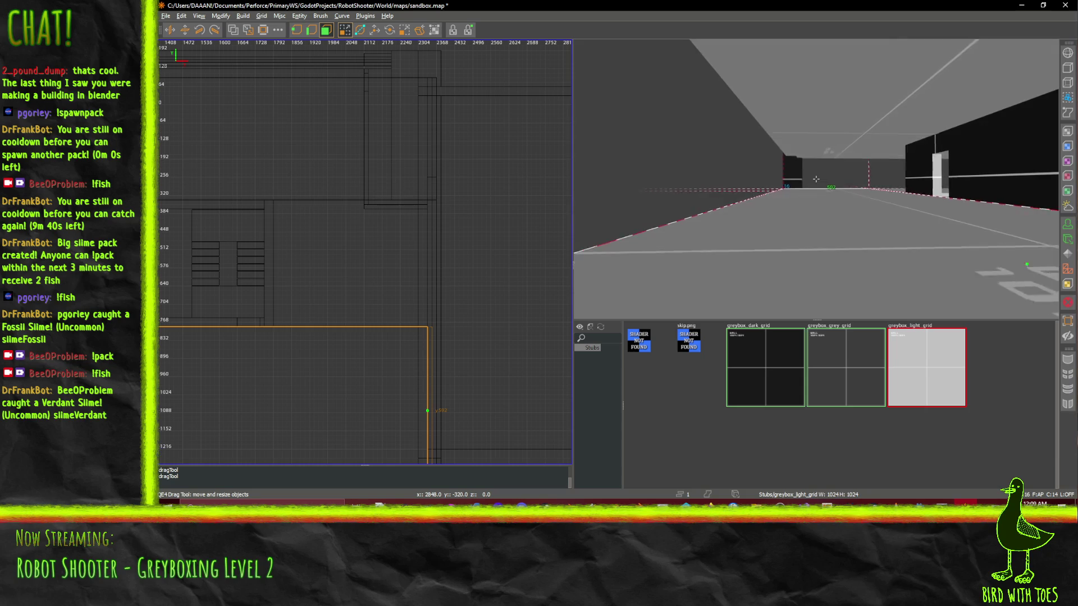
key("s")
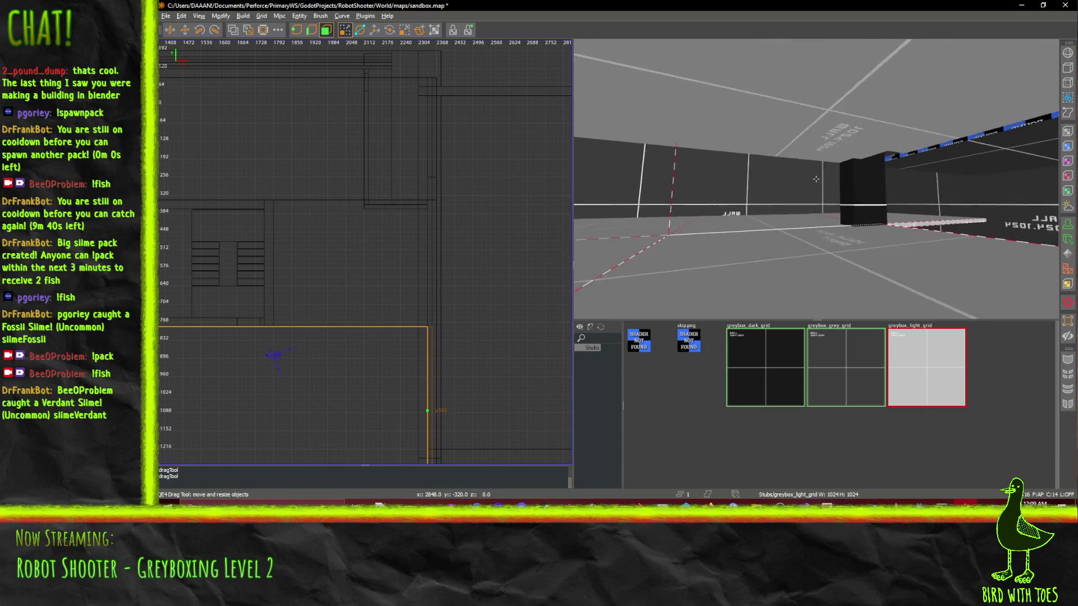
key("w")
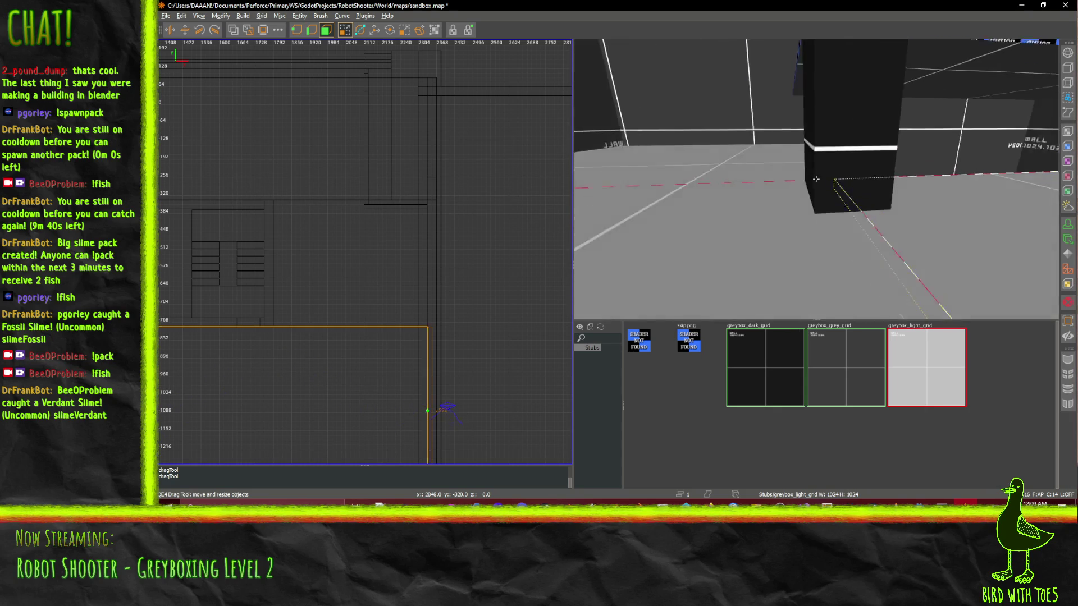
key("w")
key("ctrl+z")
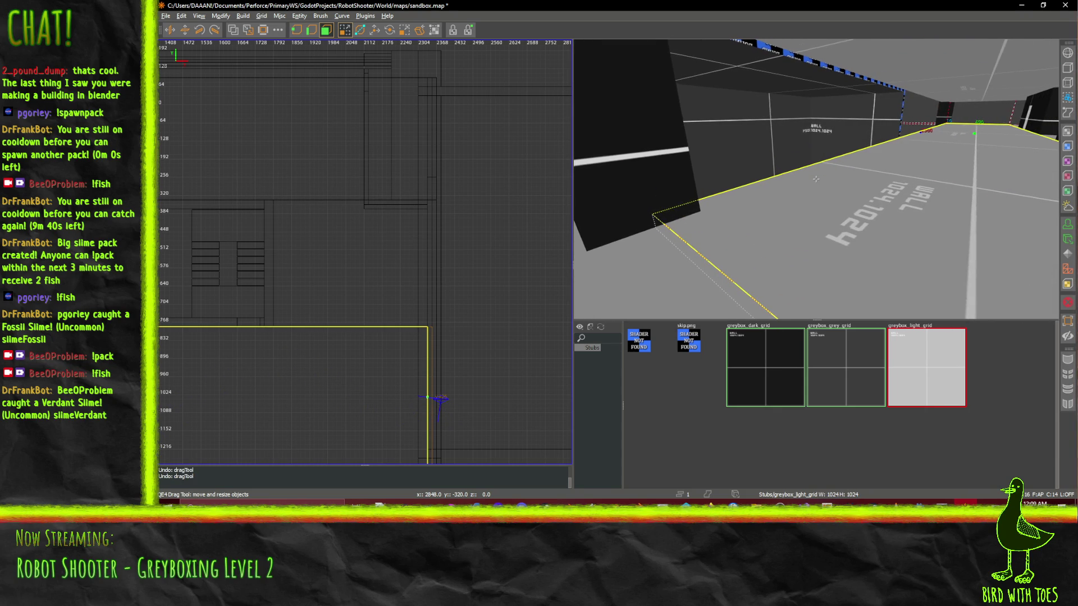
key("s")
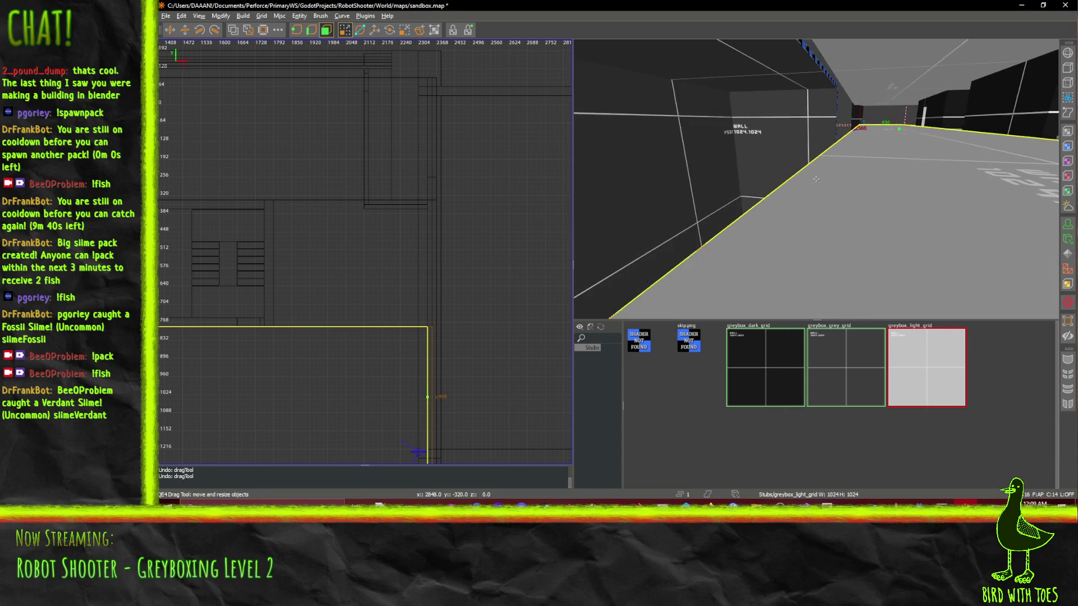
key("s")
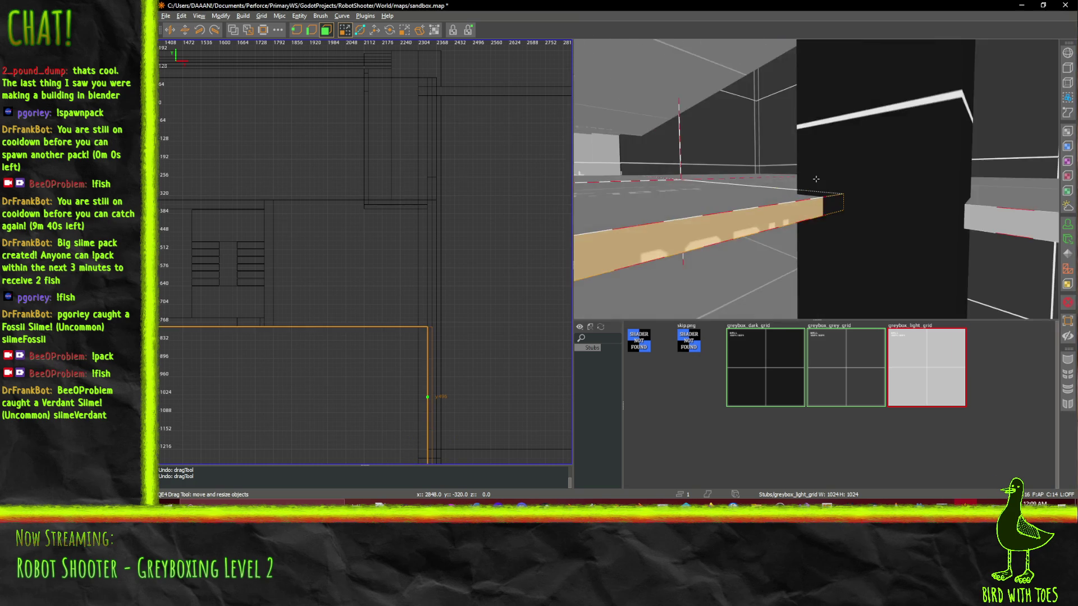
key("w")
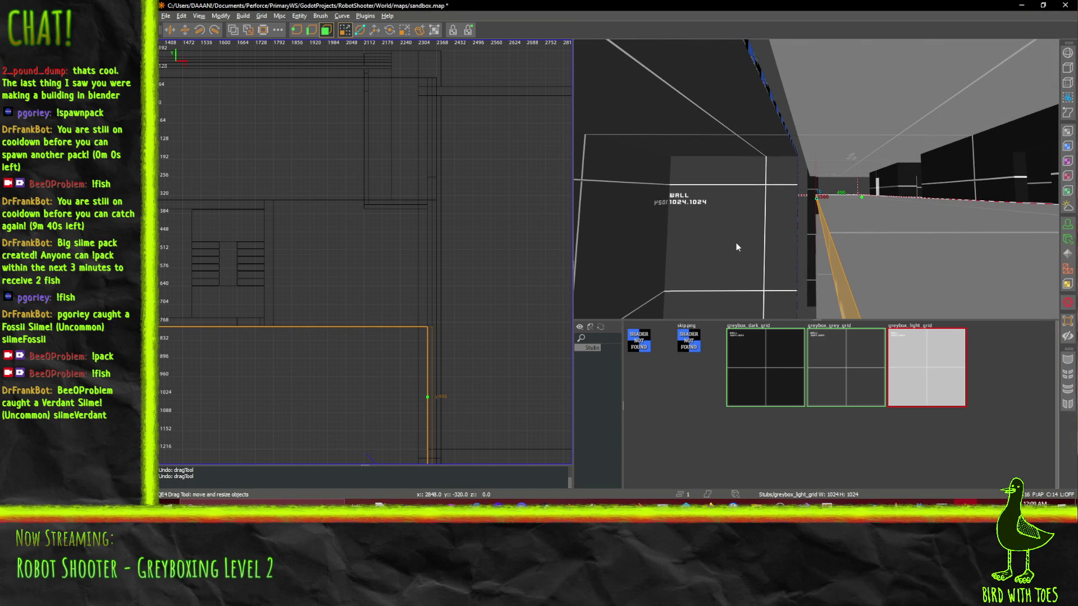
left_click_drag(736, 243, 746, 241)
right_click(746, 242)
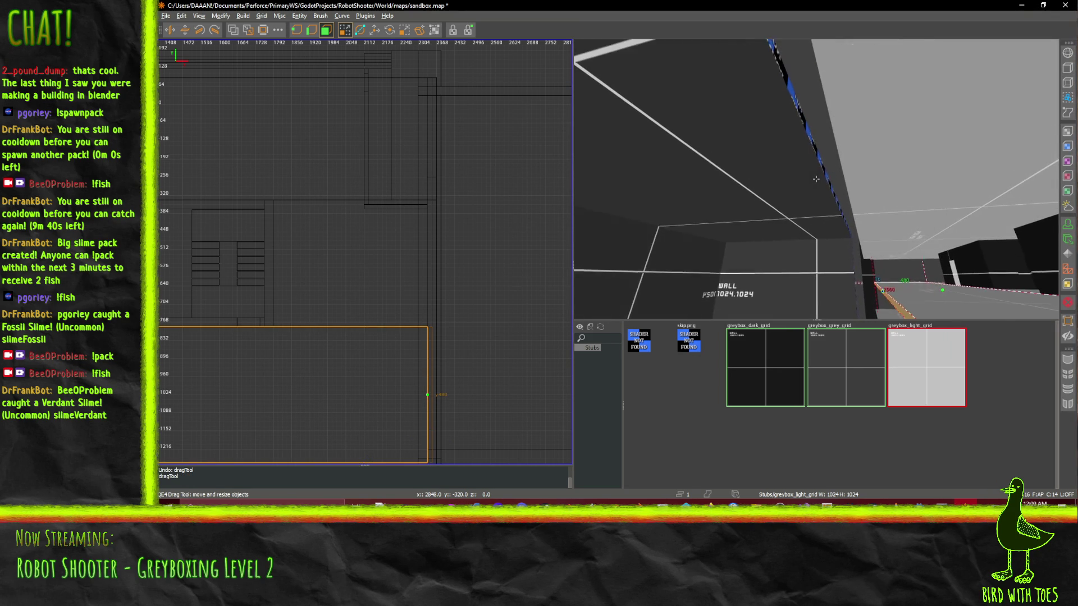
- Move the brush's bottom face up one grid step in the 2D view
scroll(291, 359, "down", 3)
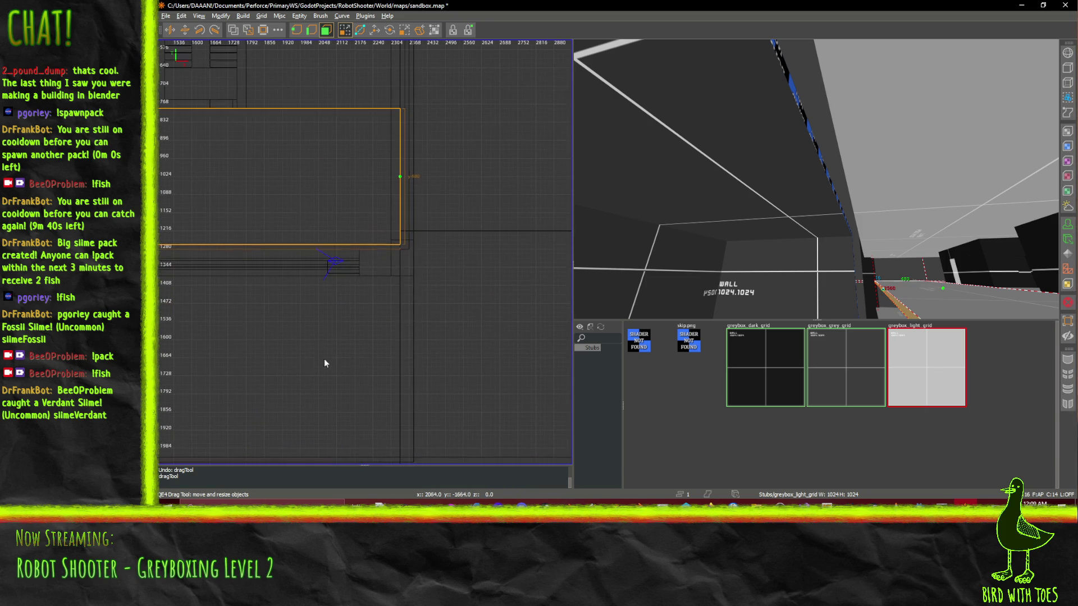
scroll(390, 369, "up", 3)
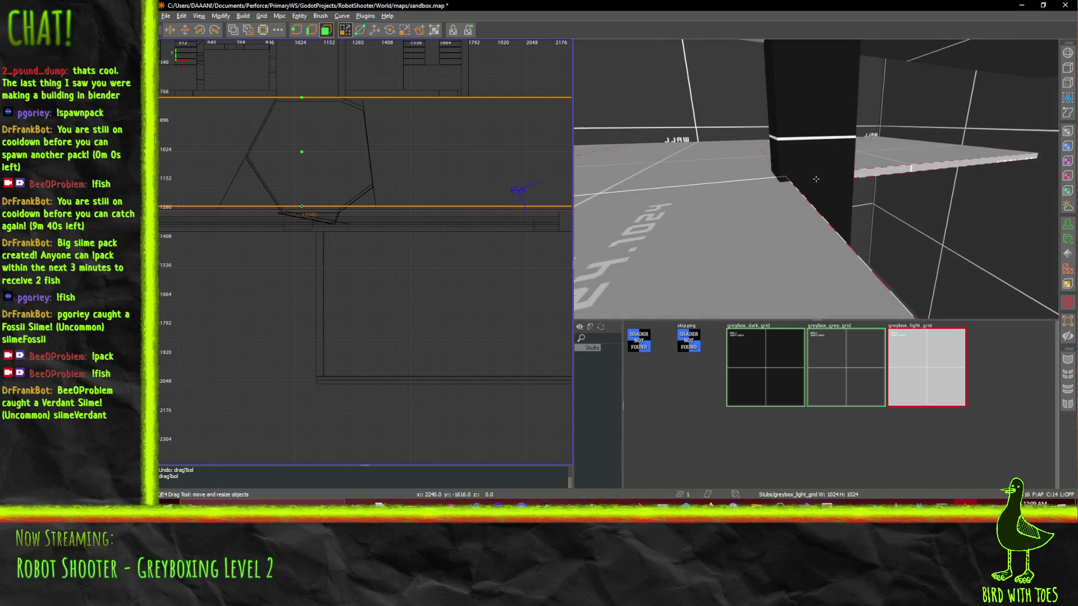
left_click_drag(476, 238, 474, 235)
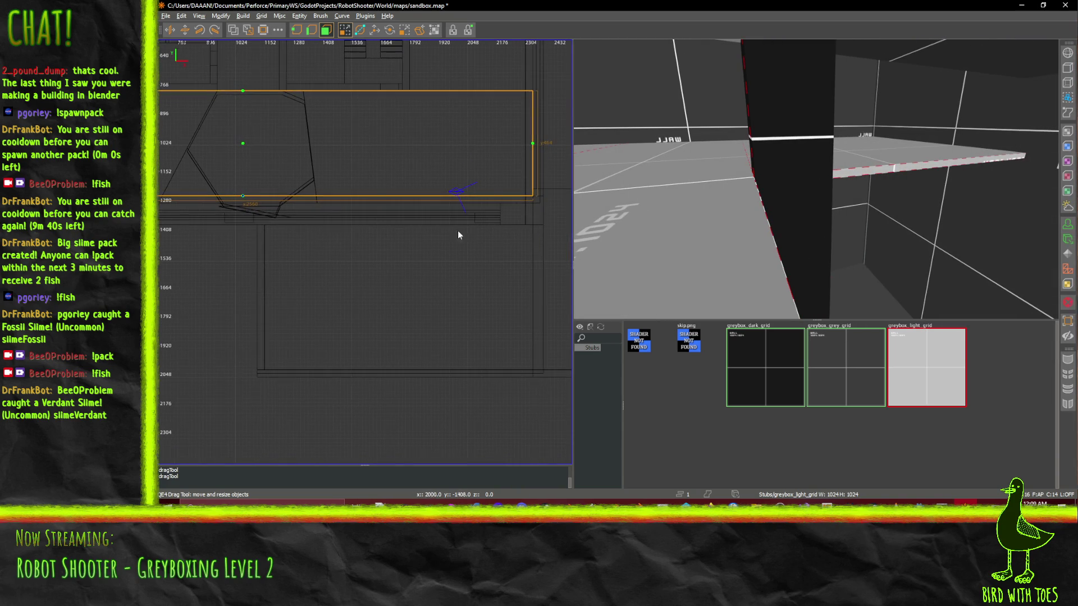
scroll(499, 212, "up", 2)
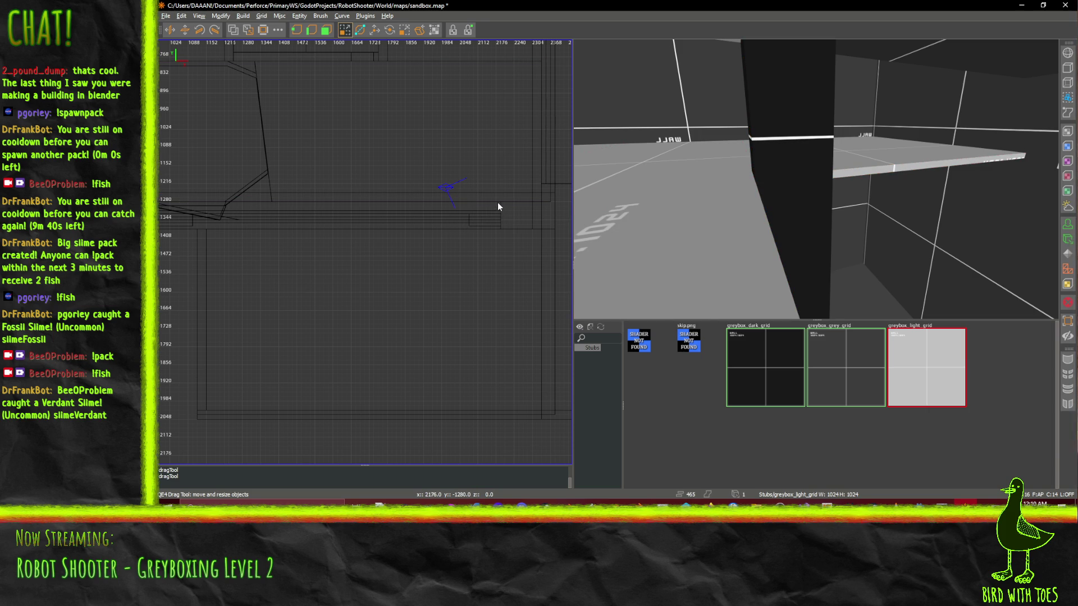
- Draw a new long thin brush south of the room and shift it up one grid step
left_click_drag(500, 202, 164, 226)
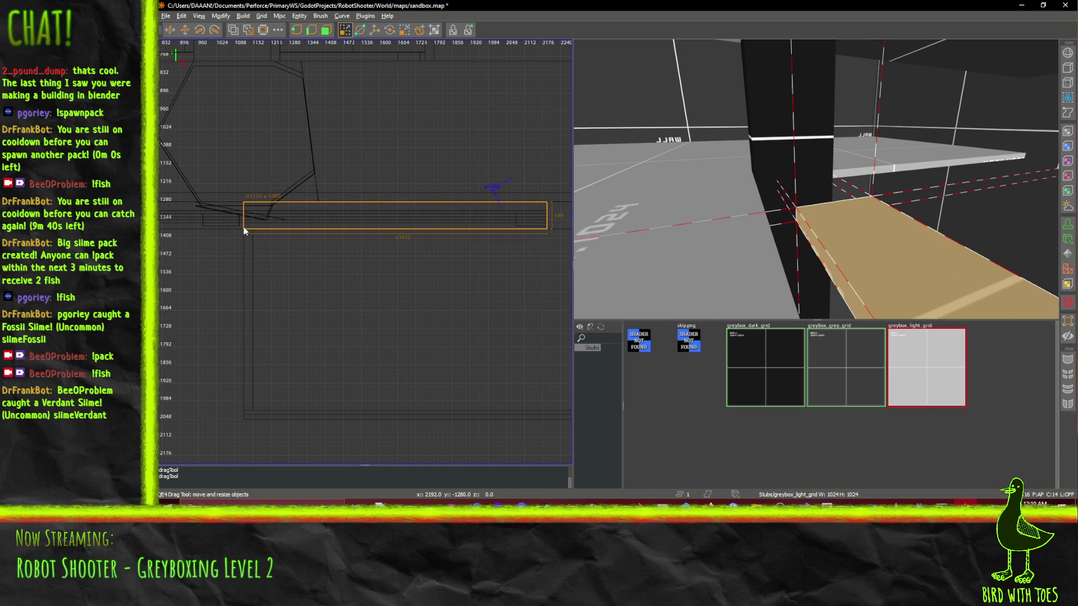
mouse_move(480, 217)
left_mouse_down()
mouse_move(477, 208)
mouse_move(474, 238)
left_mouse_up()
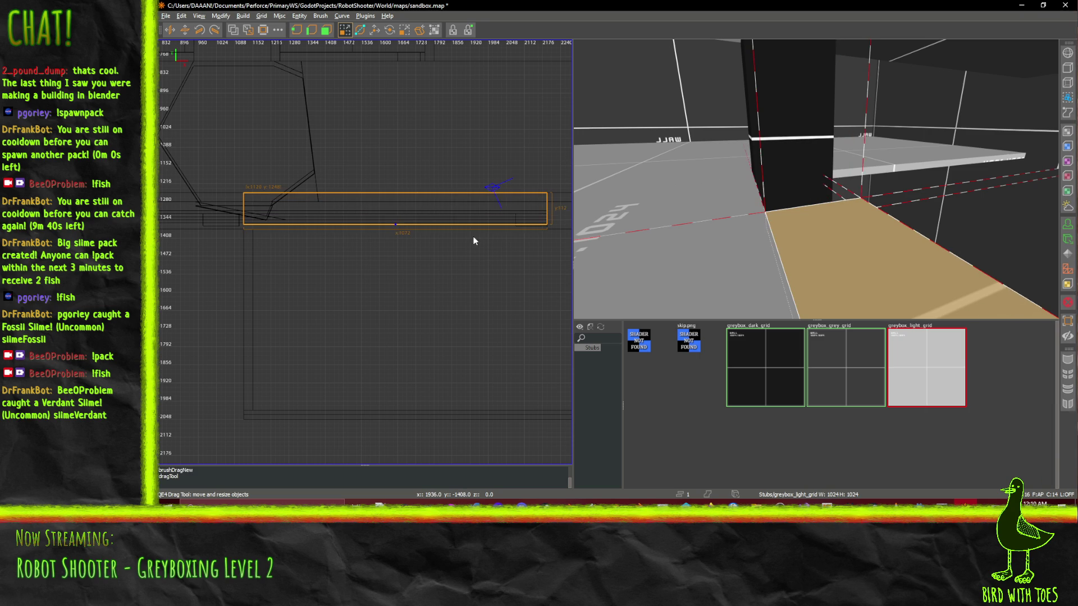
right_click(816, 178)
key("w")
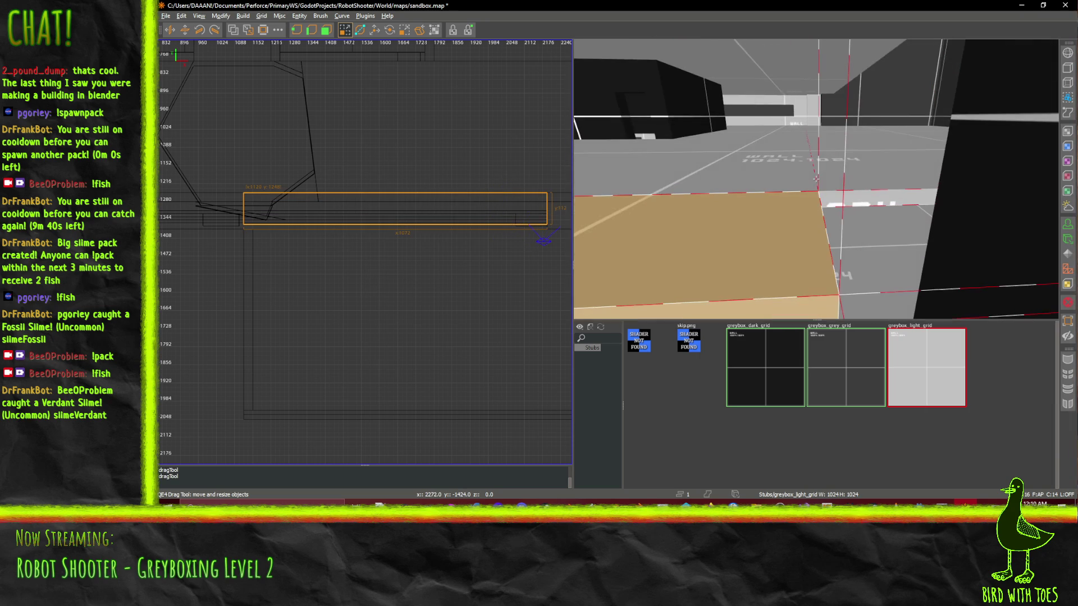
key("d")
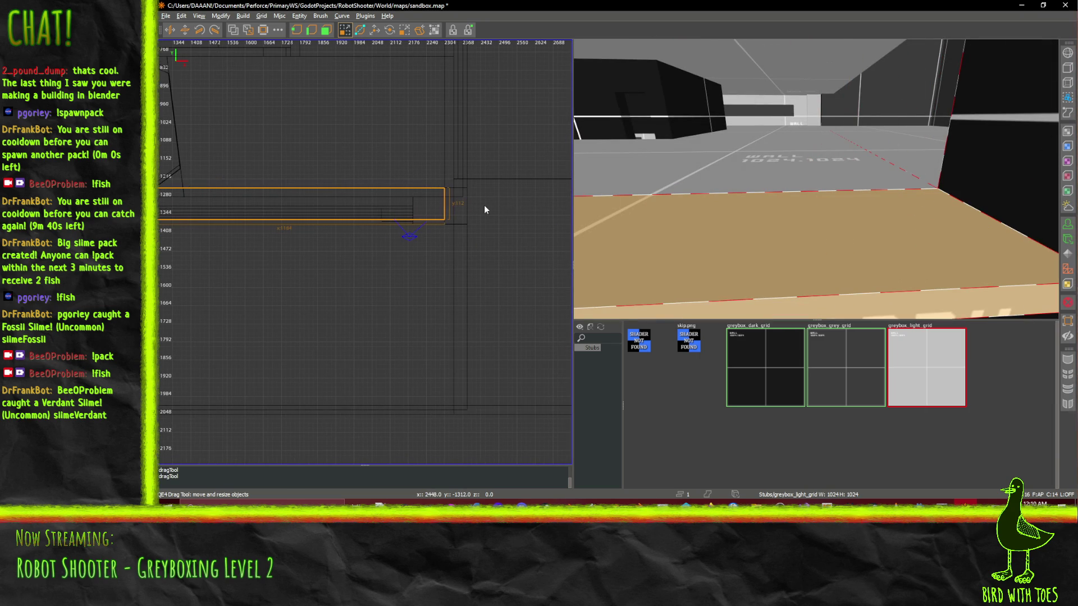
key("a")
key("a")
- Fly around the new floor strip in 3D to view it against the checkered wall
right_click(595, 224)
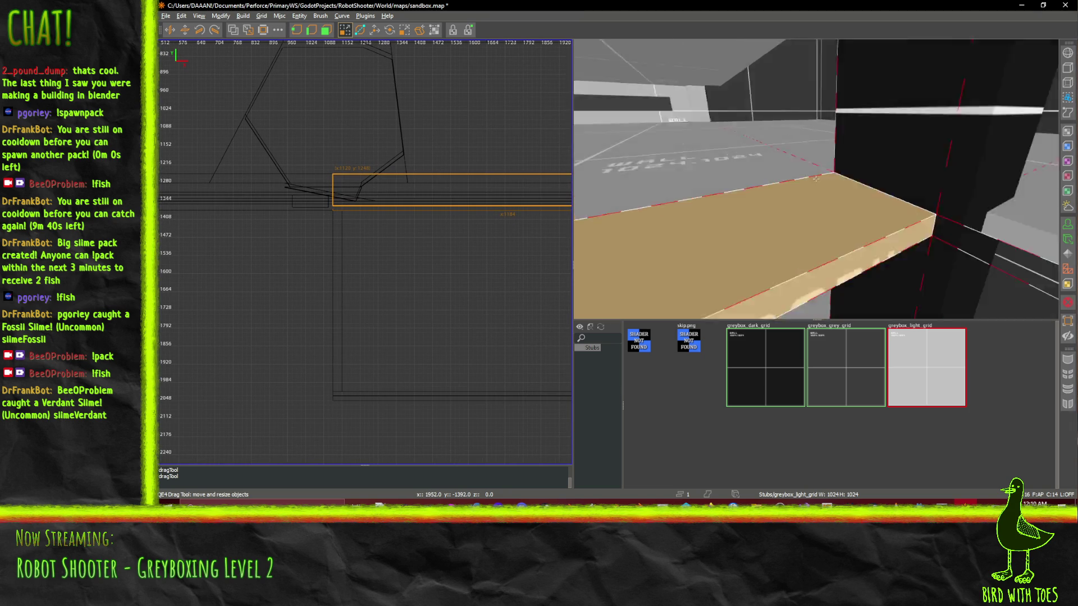
key("s")
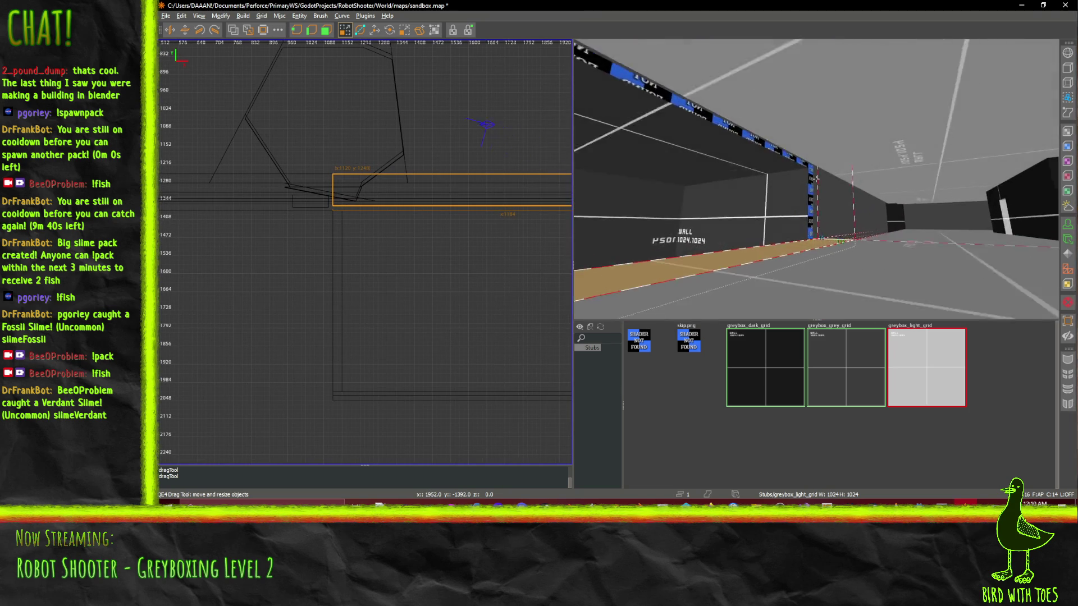
key("a")
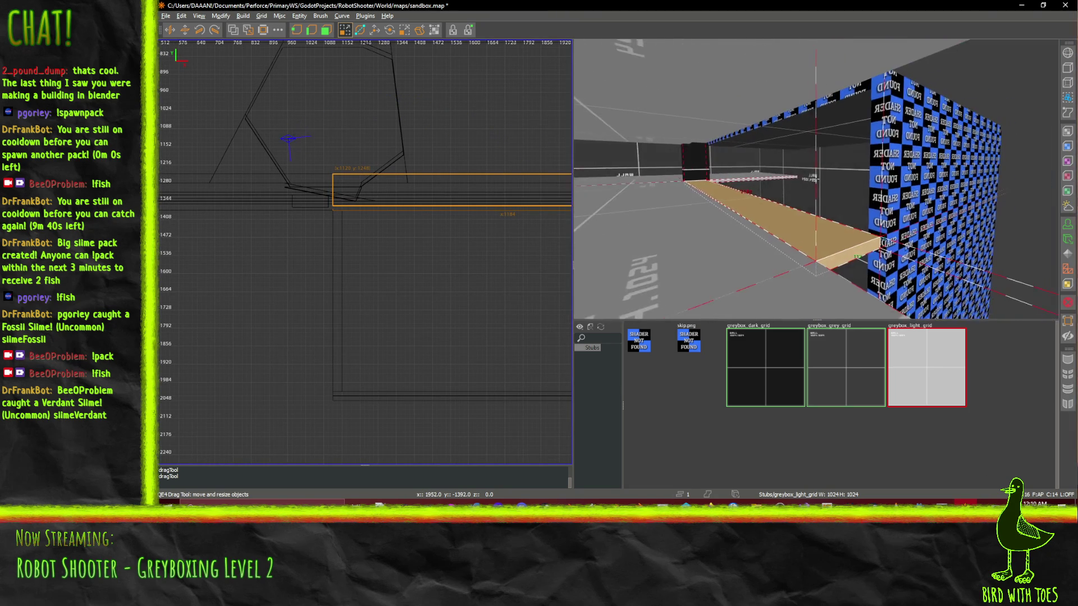
key("d")
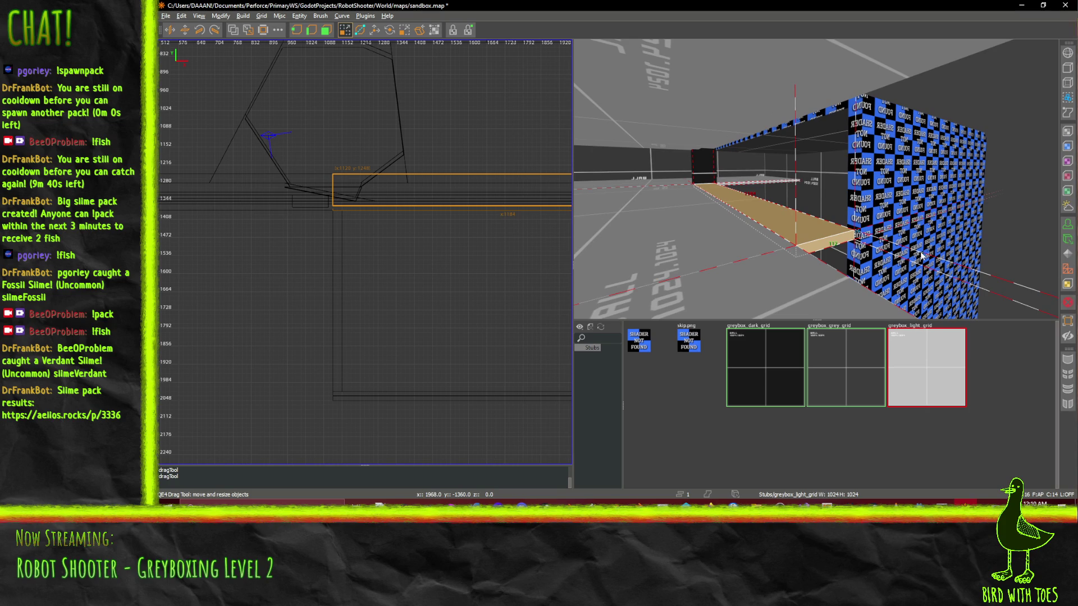
key("w")
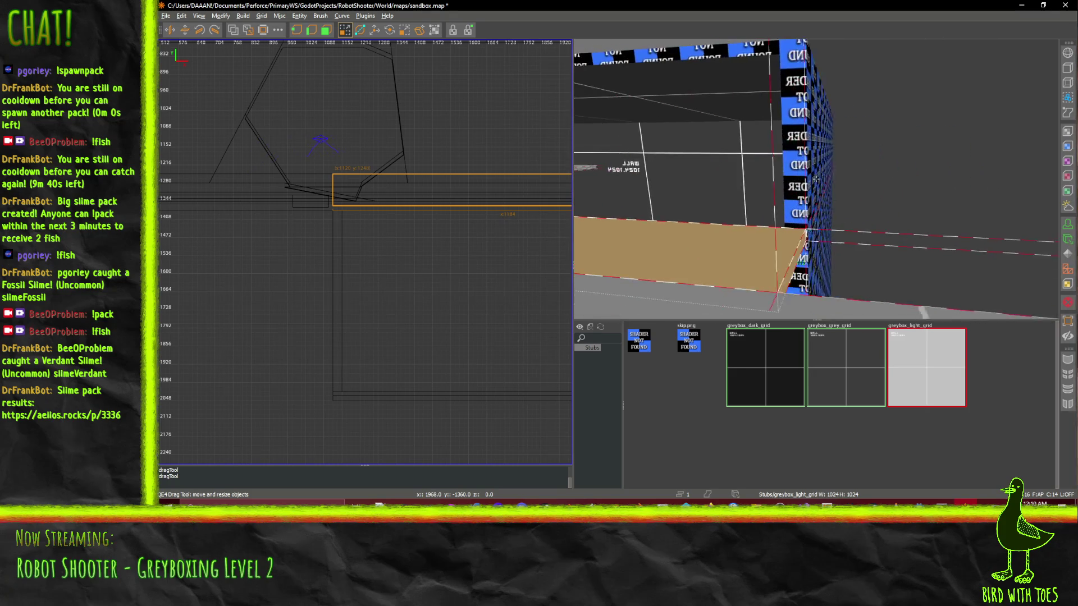
key("s")
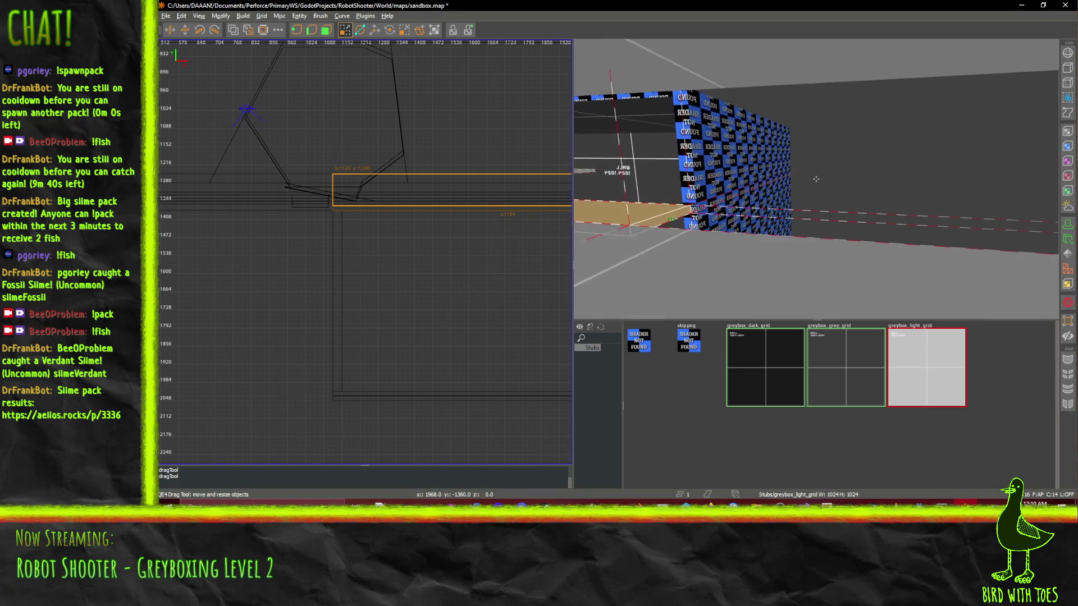
key("w")
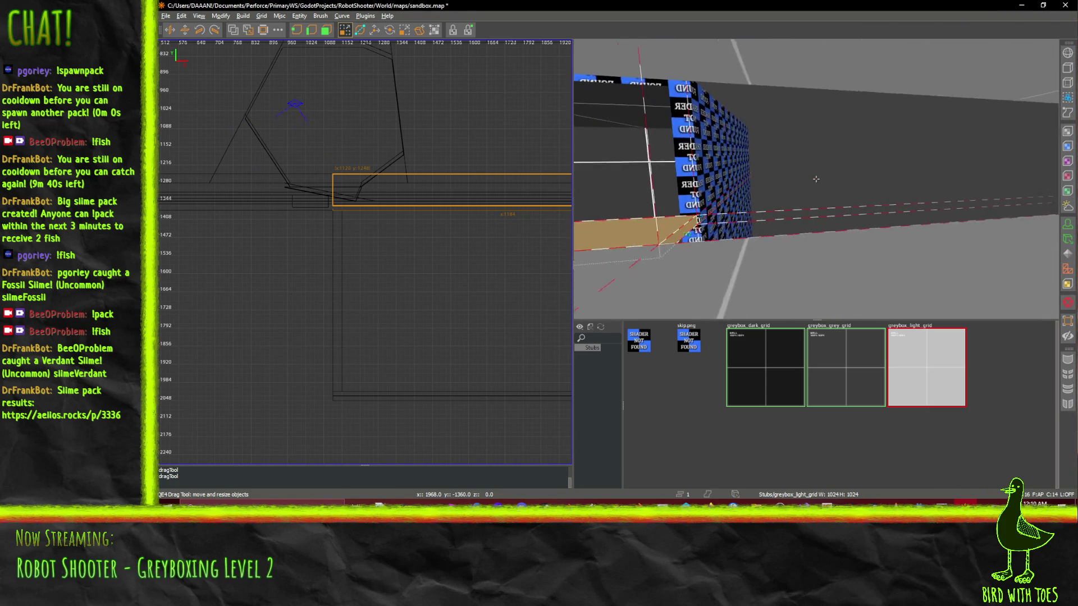
key("Left")
- Pan the top view west and turn the 3D camera down the floor strip toward the dark block
left_click_drag(314, 202, 533, 219)
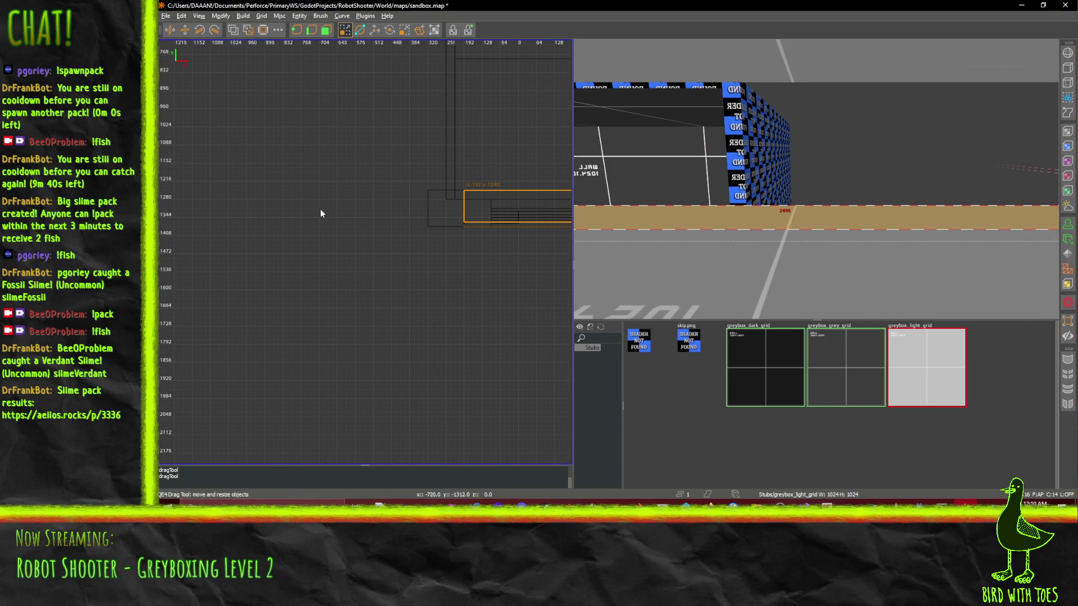
left_click_drag(401, 202, 413, 202)
key("Right")
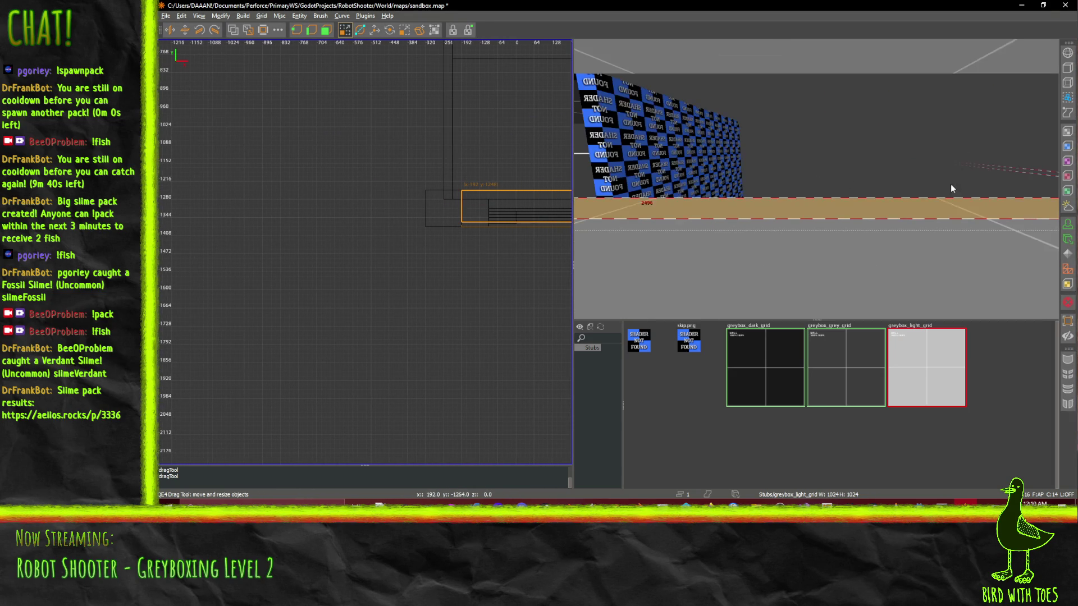
key("Right")
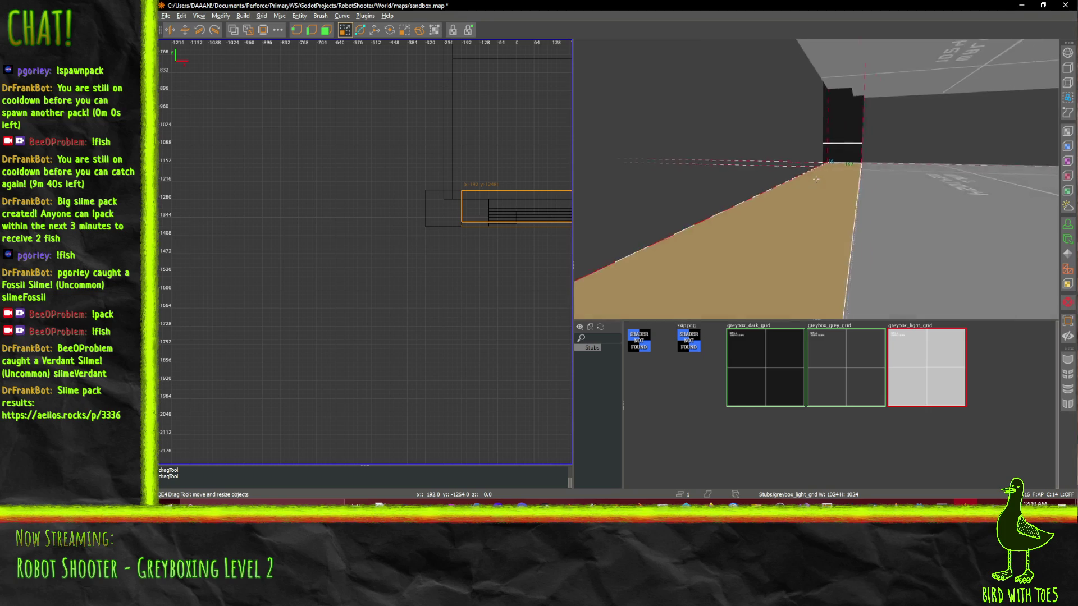
key("Right")
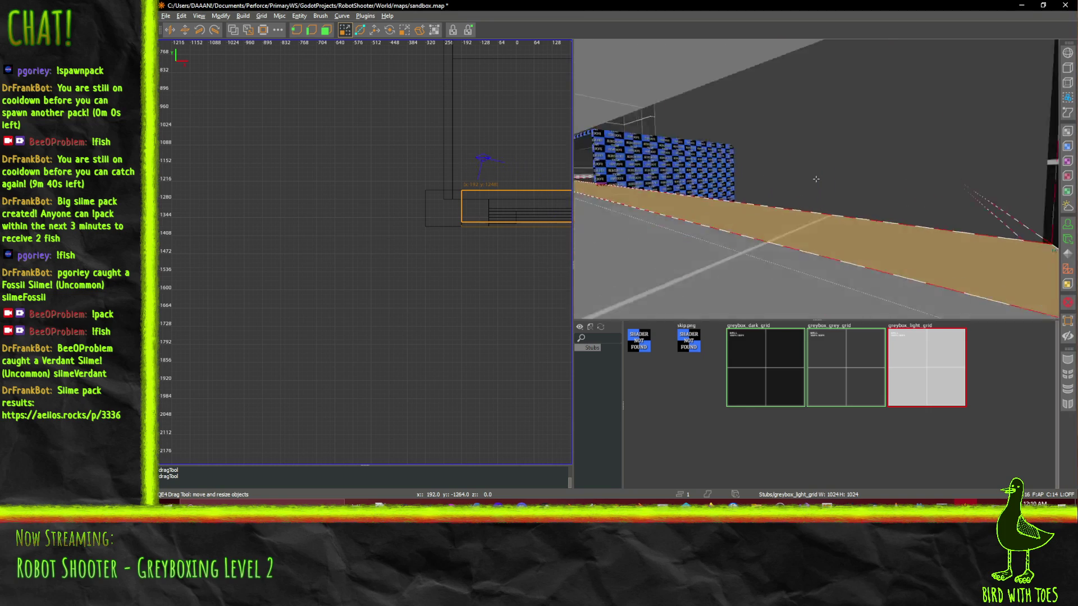
key("Right")
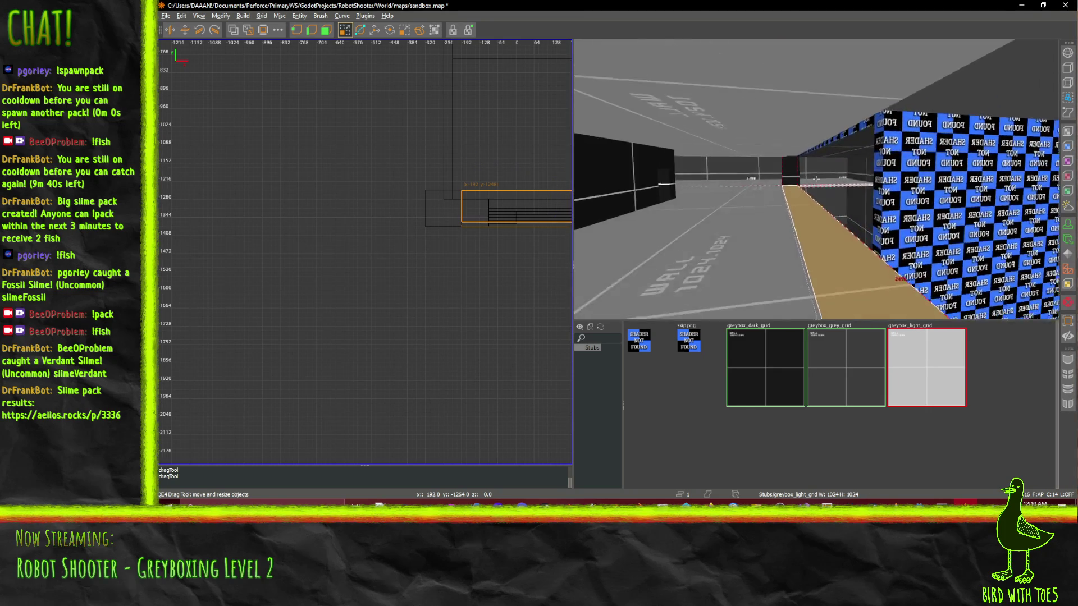
key("Right")
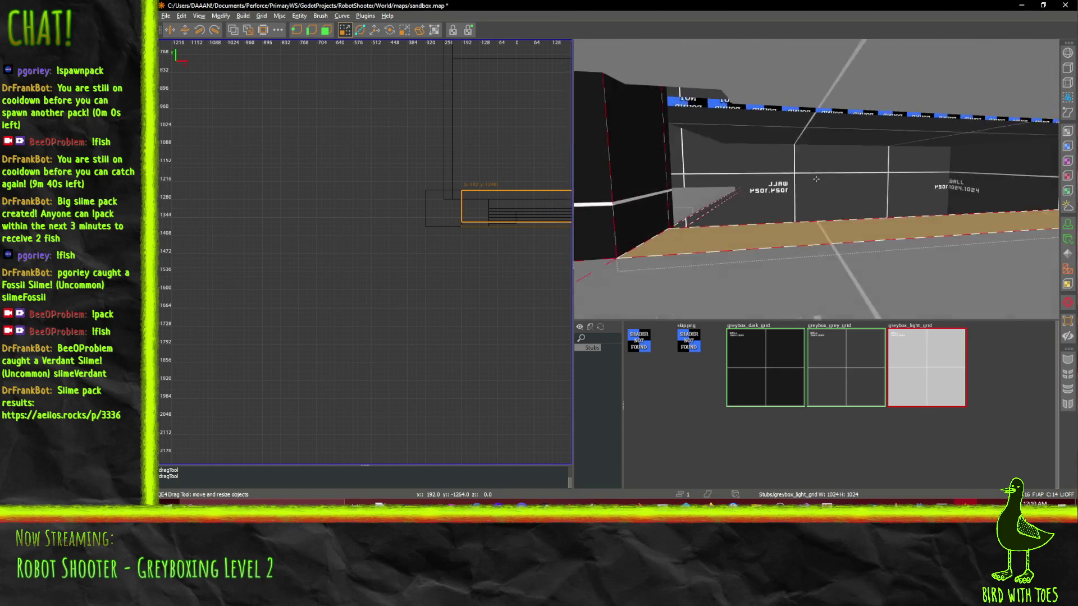
key("Left")
- Select the ledge brush and look around it at the walls and pillars
left_click(783, 218)
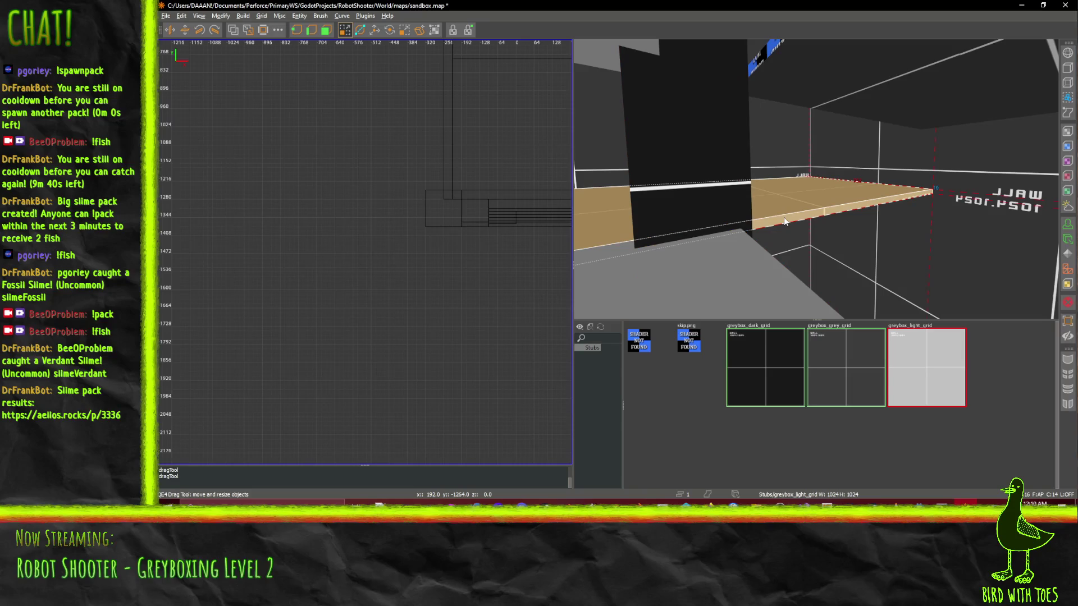
key("Up")
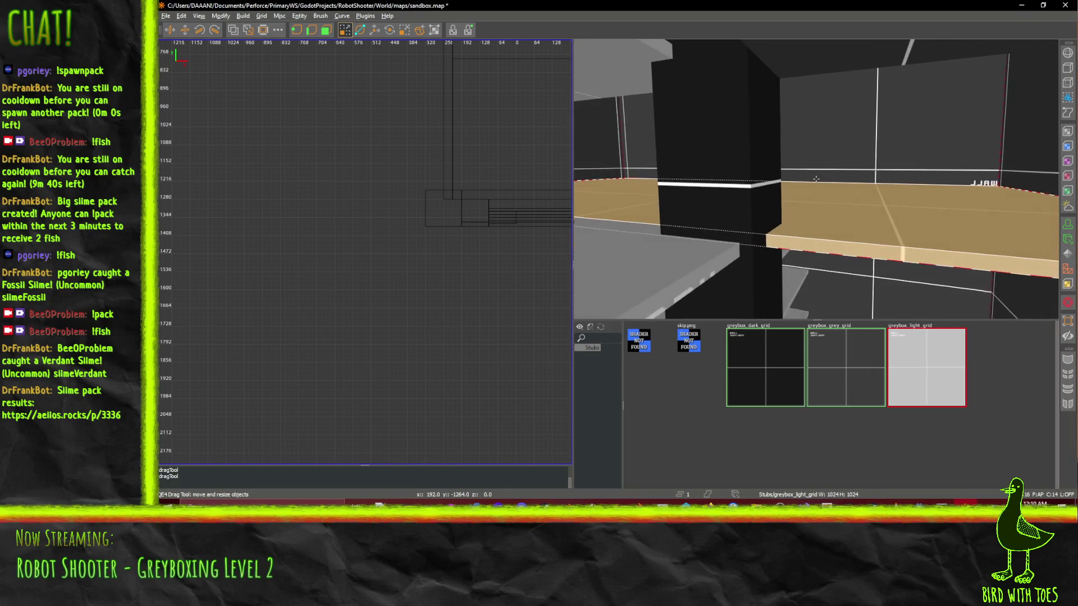
key("Left")
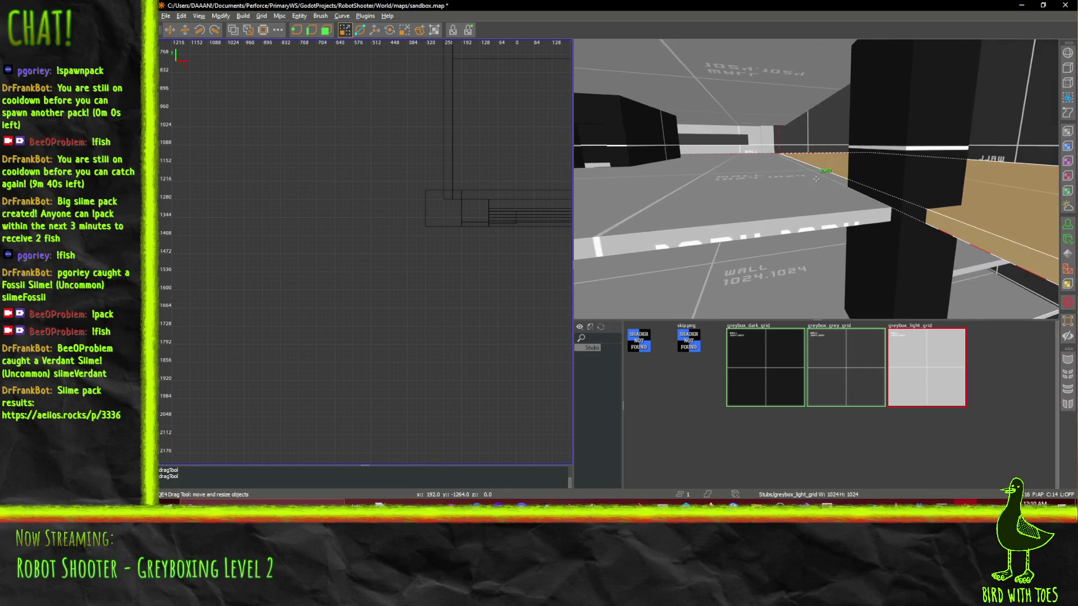
key("Right")
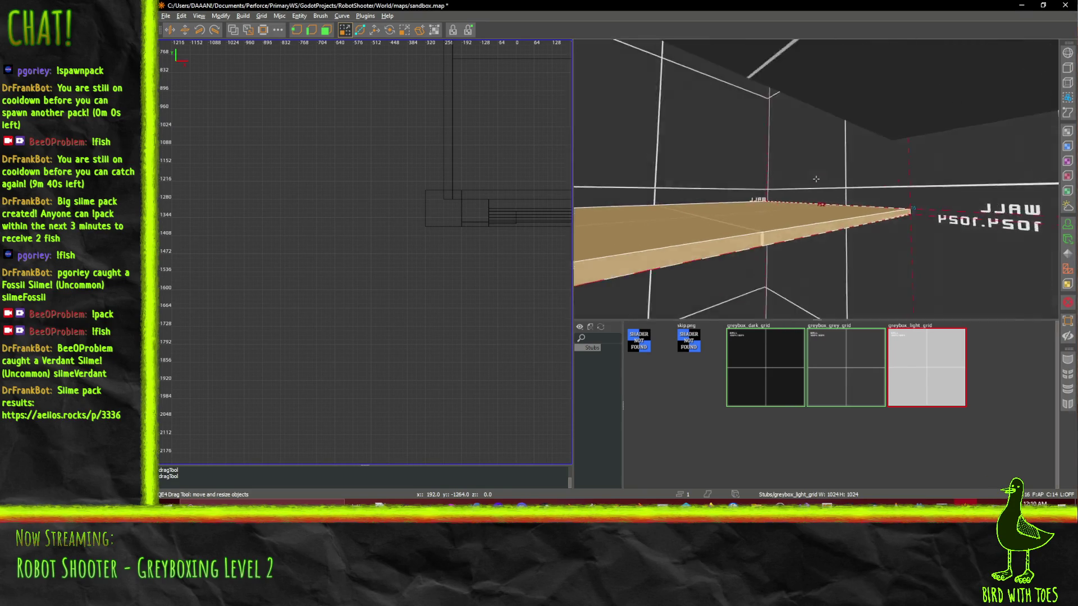
key("Left")
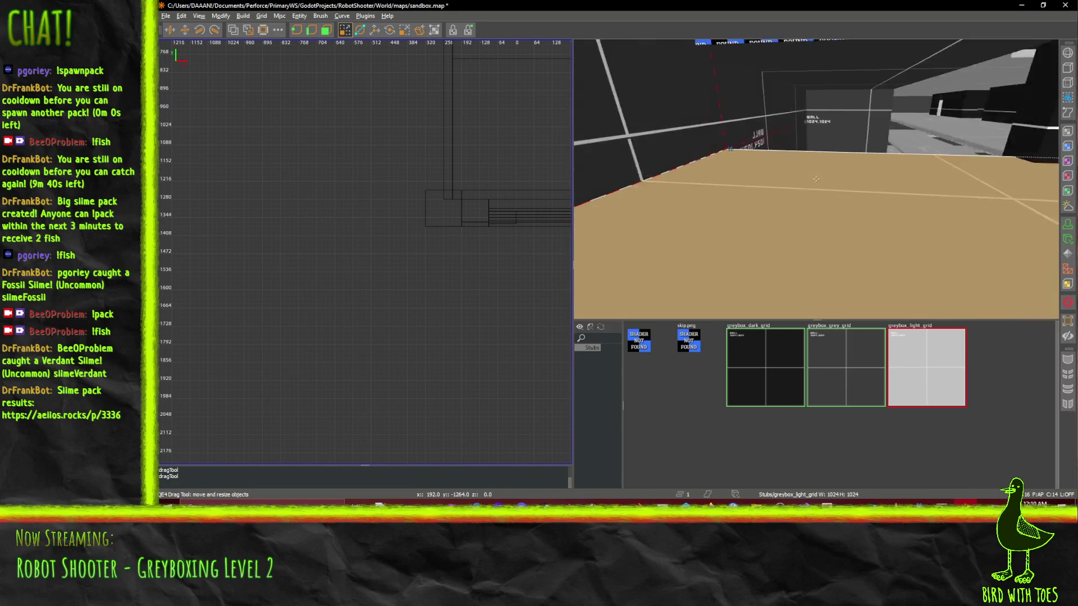
key("Right")
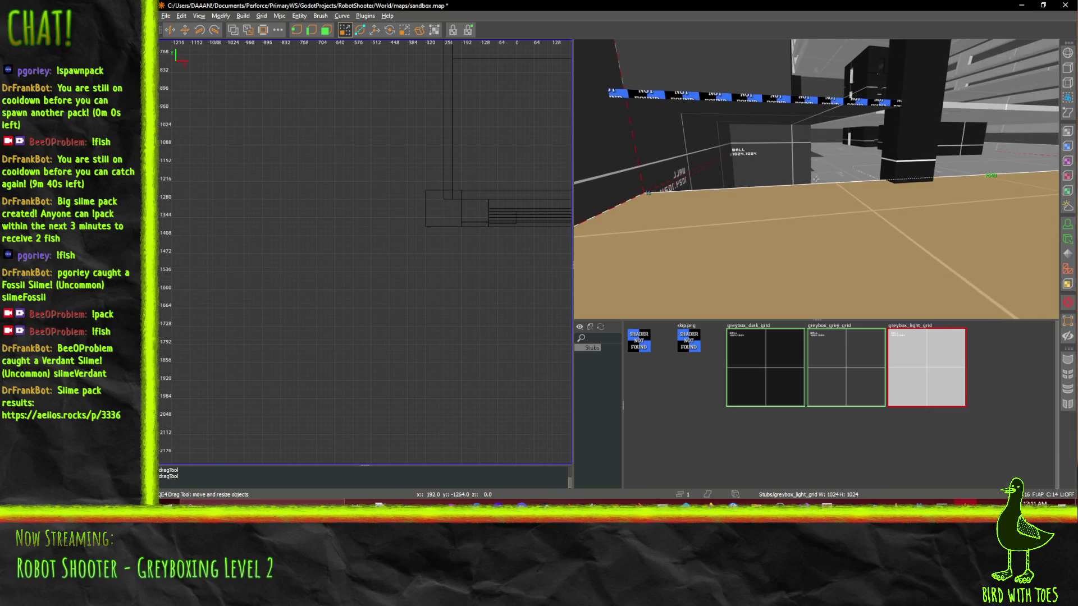
key("Left")
key("w")
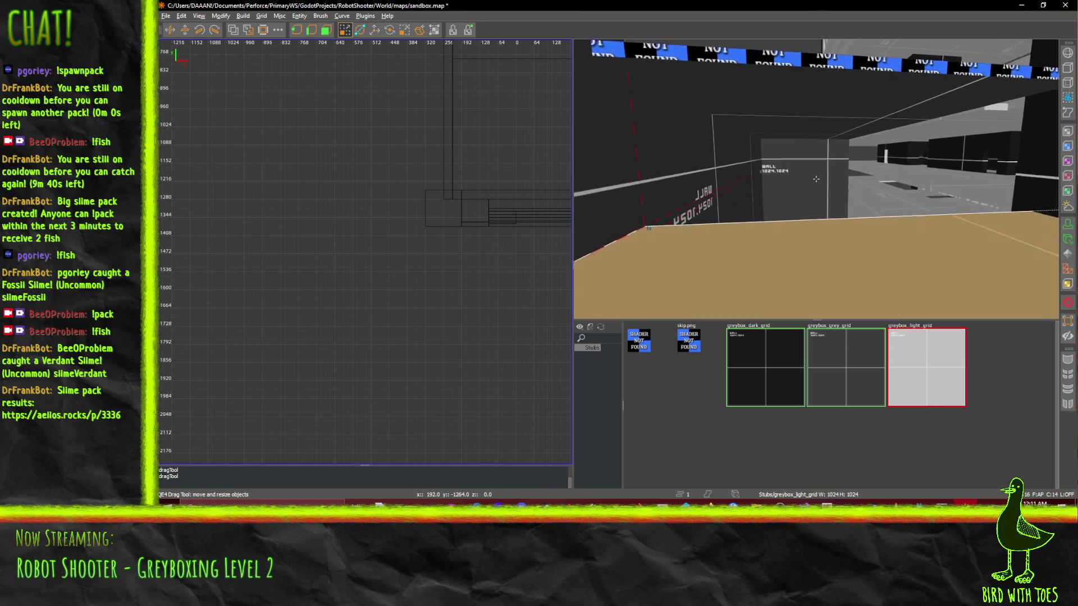
- Leave free-look and scroll the 2D view to frame the empty area south of the room
right_click(811, 185)
scroll(420, 184, "right", 10)
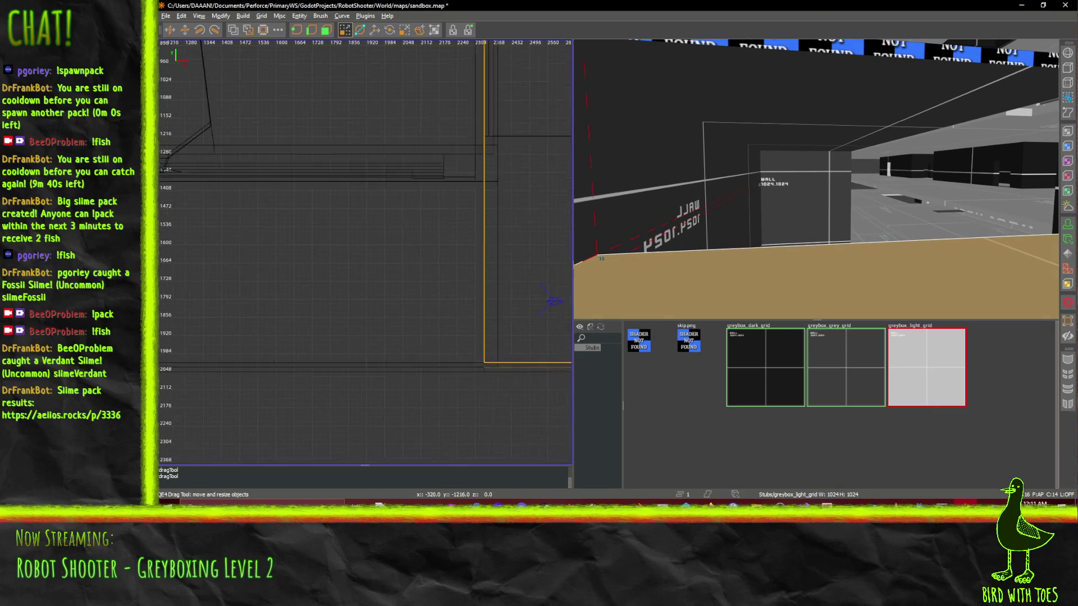
scroll(475, 209, "left", 1)
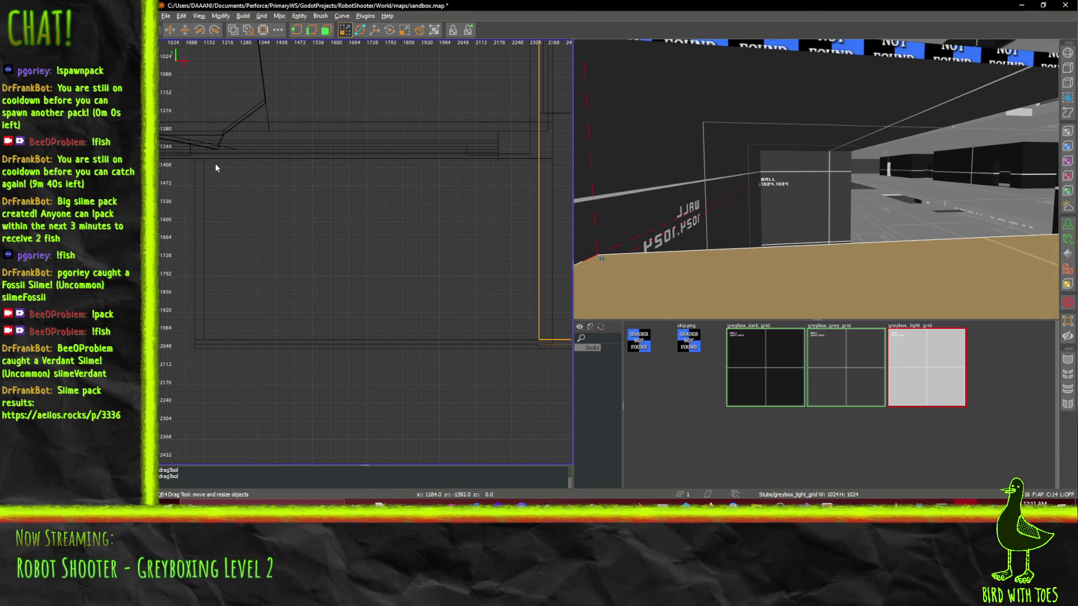
- Draw a new floor brush south of the room and extend its top edge one grid step
mouse_move(205, 162)
left_mouse_down()
mouse_move(279, 214)
mouse_move(537, 323)
mouse_move(538, 340)
left_mouse_up()
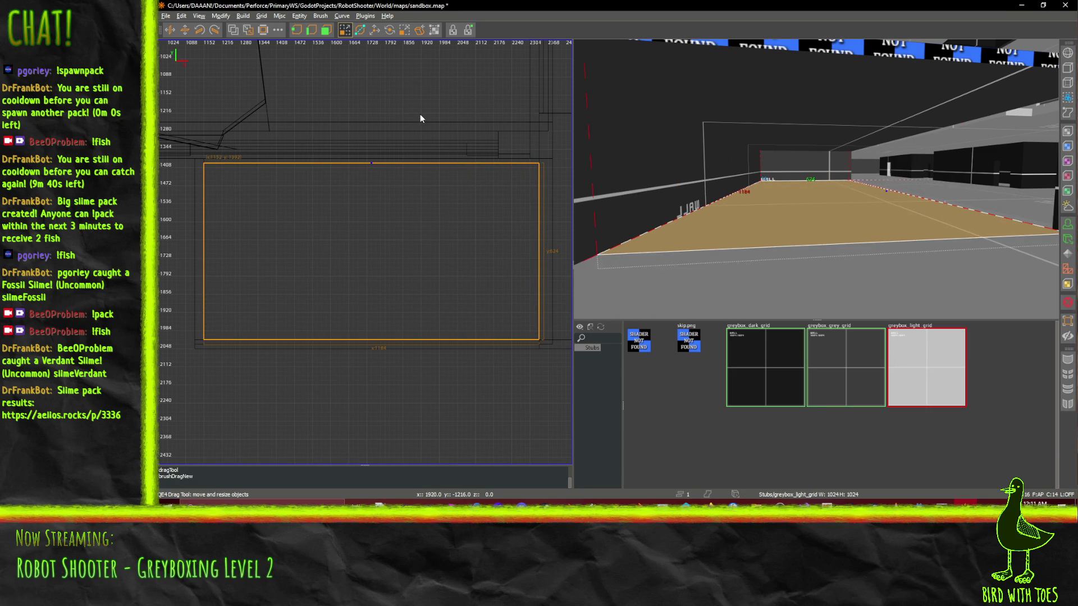
left_click_drag(419, 117, 420, 111)
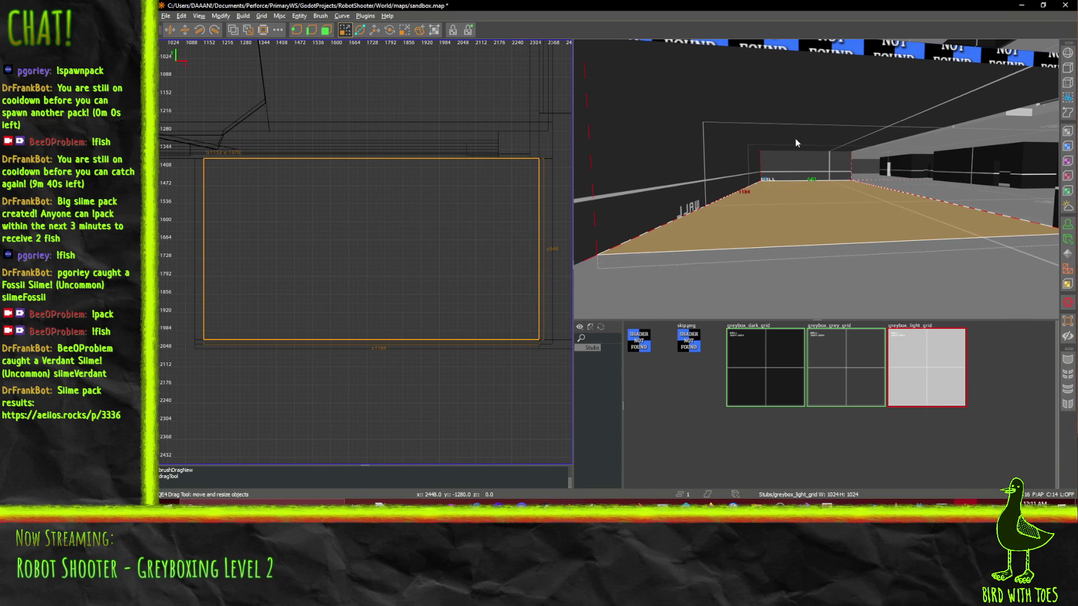
right_click(795, 138)
key("w")
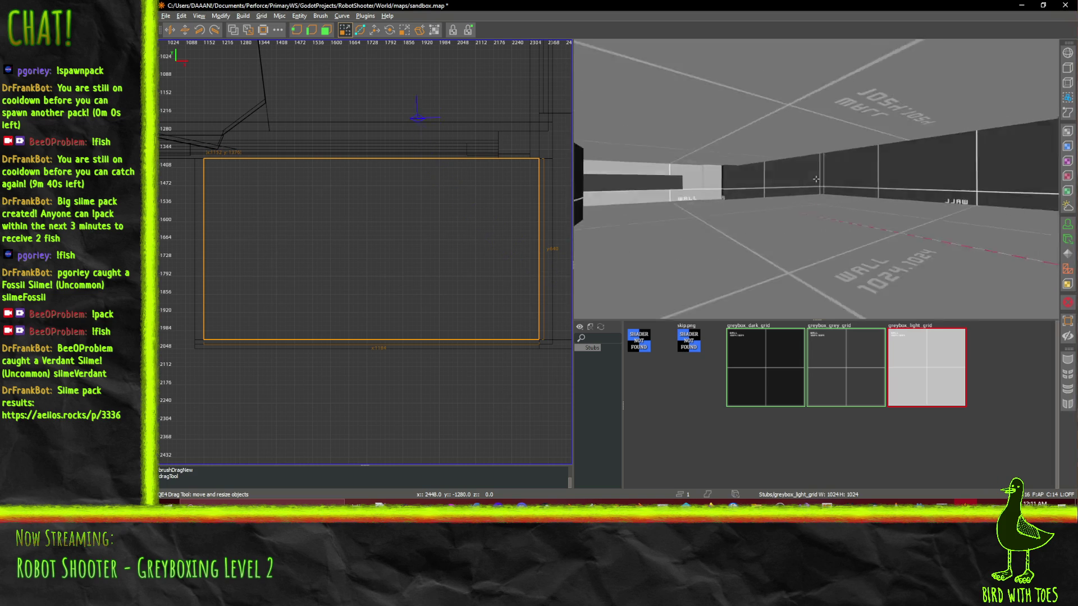
key("w")
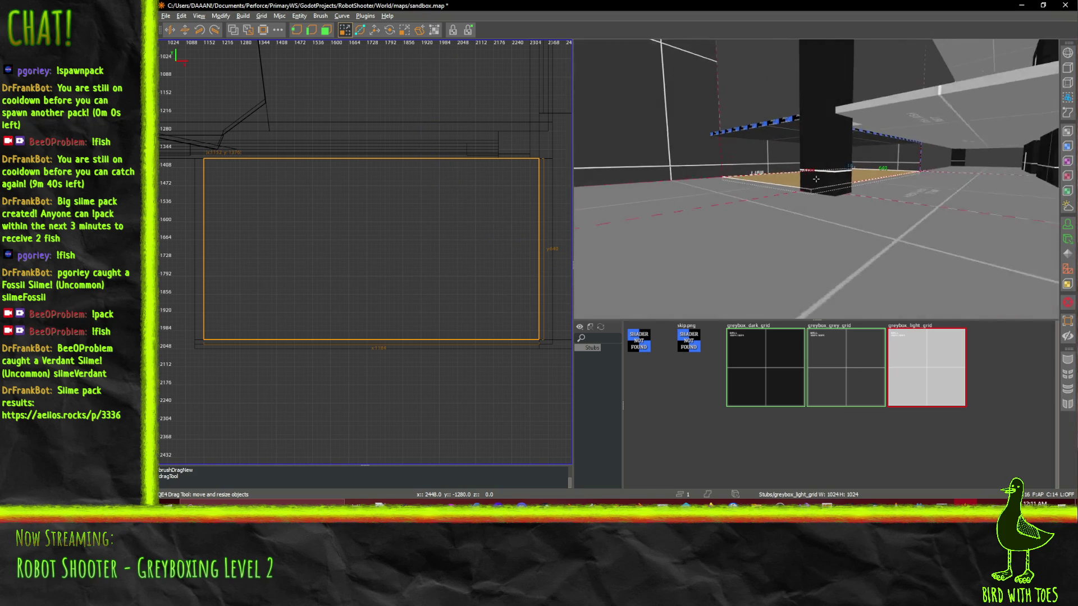
key("w")
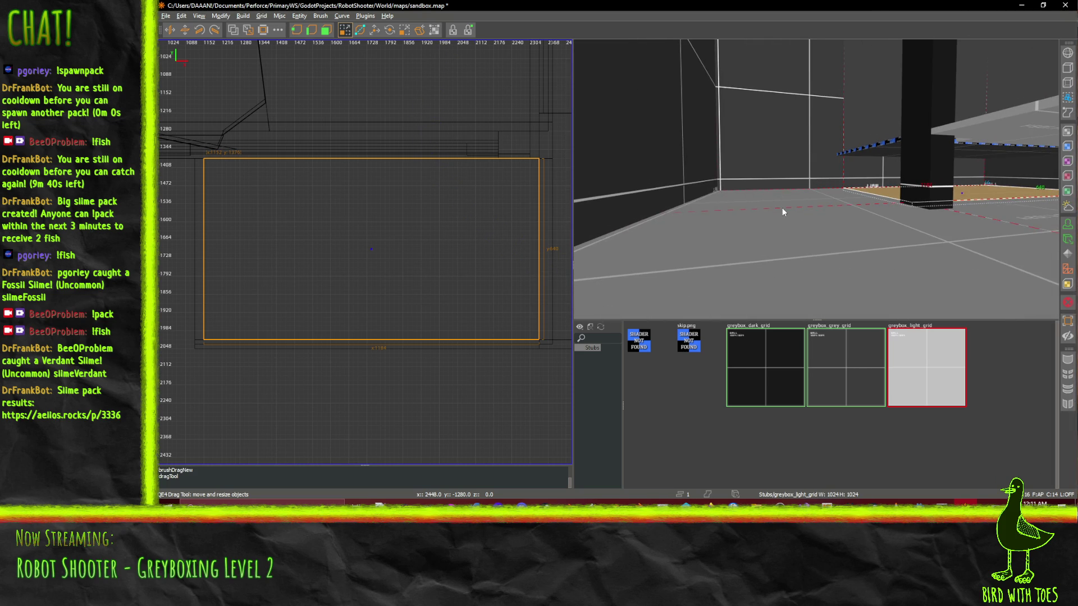
- Shrink the existing floor brush from its left side to meet the new brush
left_click(782, 208)
key("w")
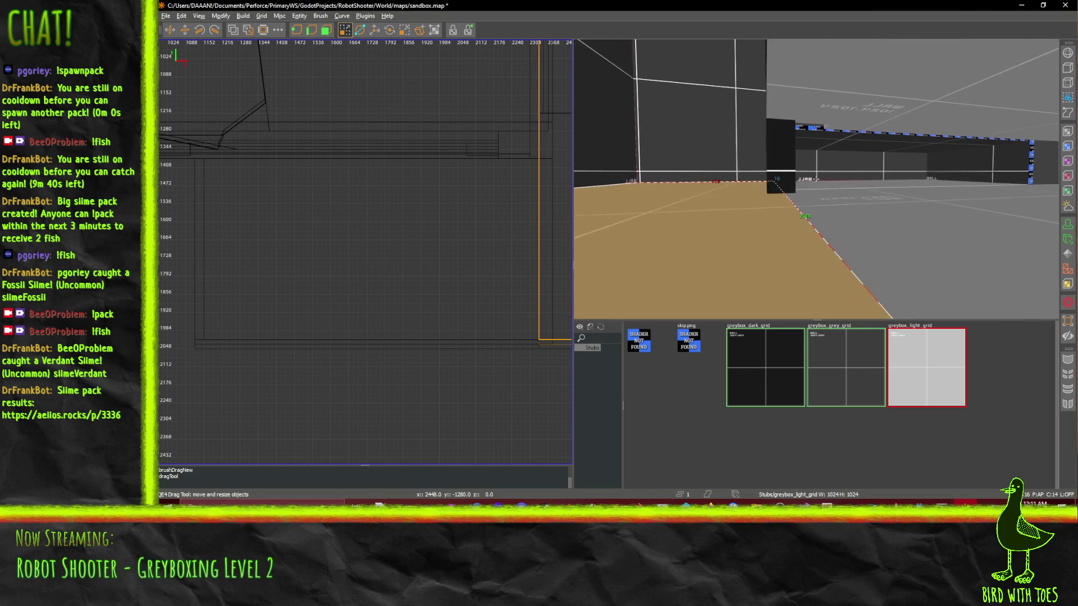
key("w")
right_click(829, 189)
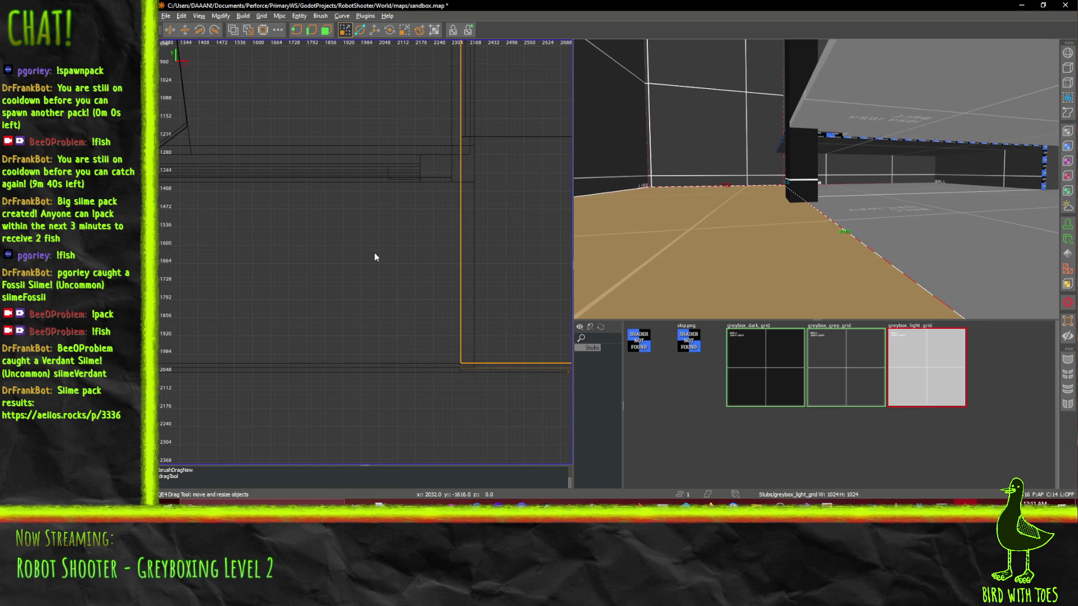
left_click_drag(375, 253, 389, 256)
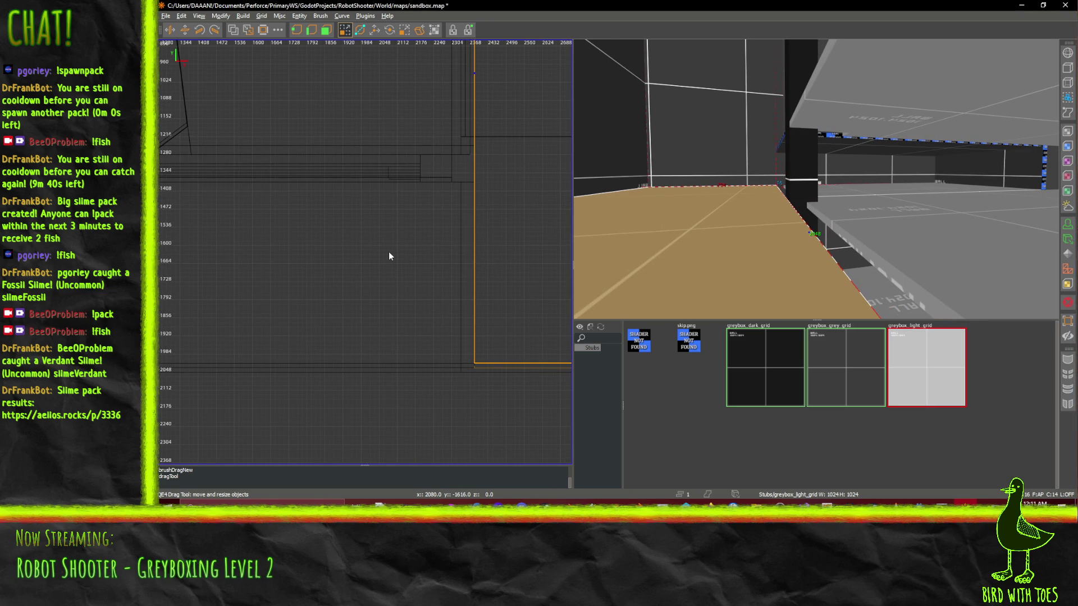
- Extend the raised platform's right edge one grid step
left_click(883, 264)
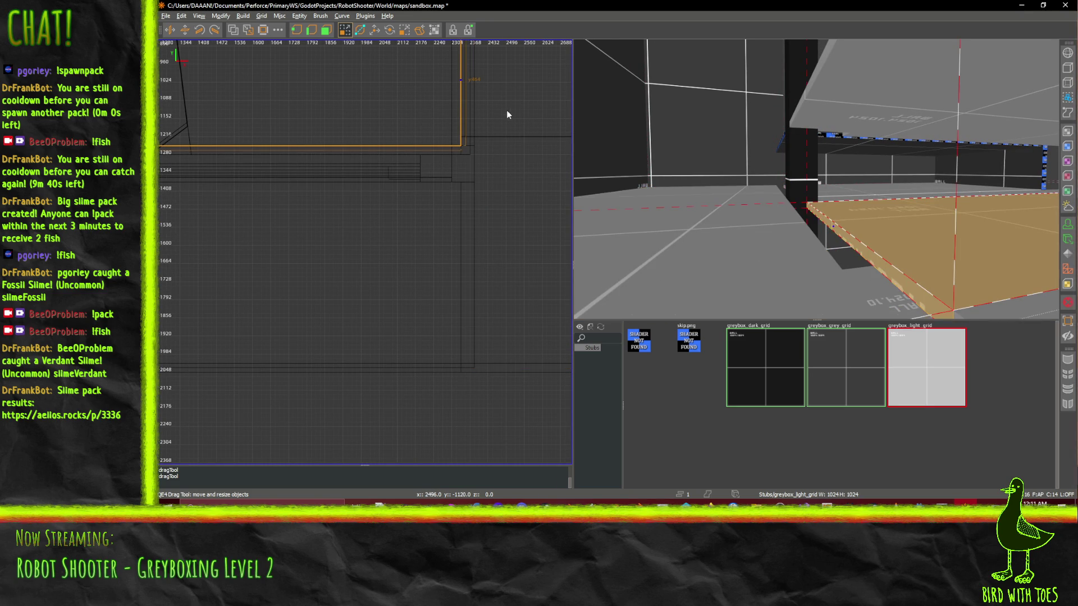
left_click_drag(507, 110, 516, 112)
left_click_drag(609, 136, 847, 182)
key("Escape")
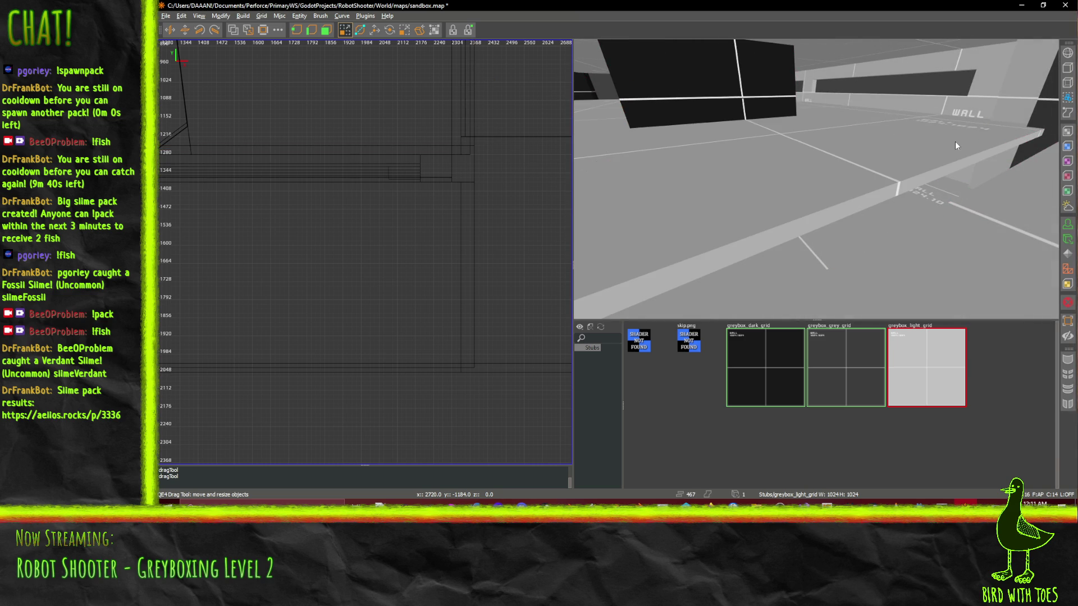
- Center the top view on the floor brush and widen its right side
left_click(924, 153)
key("ctrl+u")
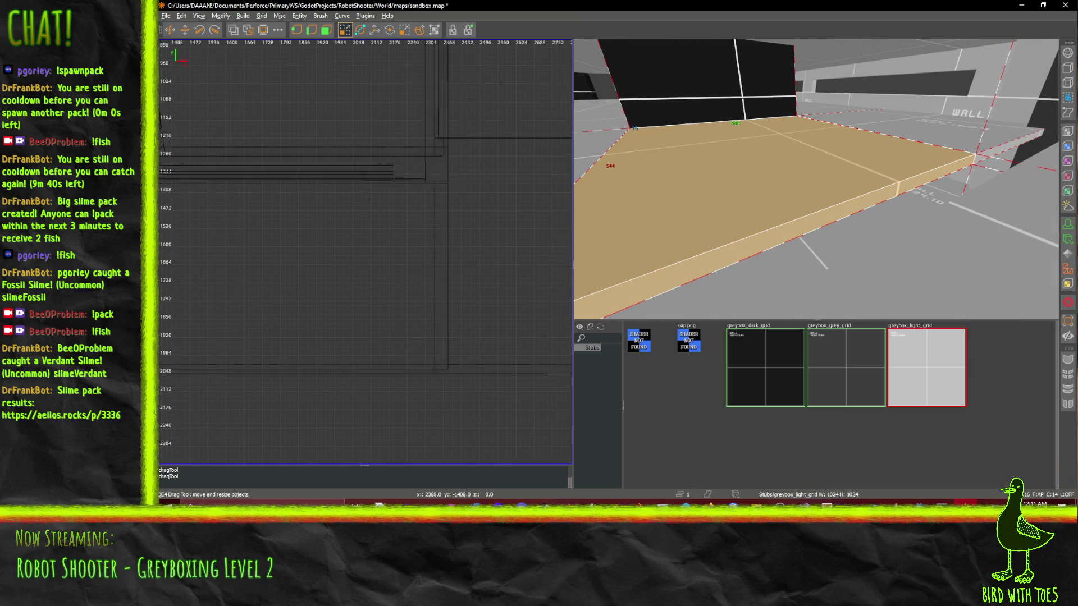
left_click_drag(435, 202, 447, 200)
left_click_drag(834, 137, 815, 179)
key("w")
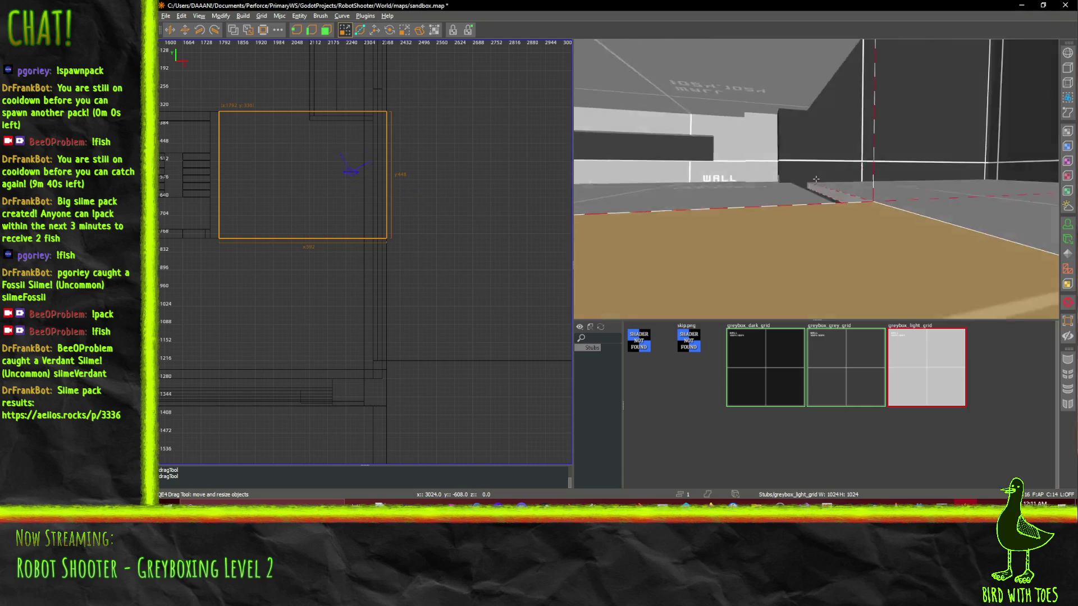
left_click(790, 233)
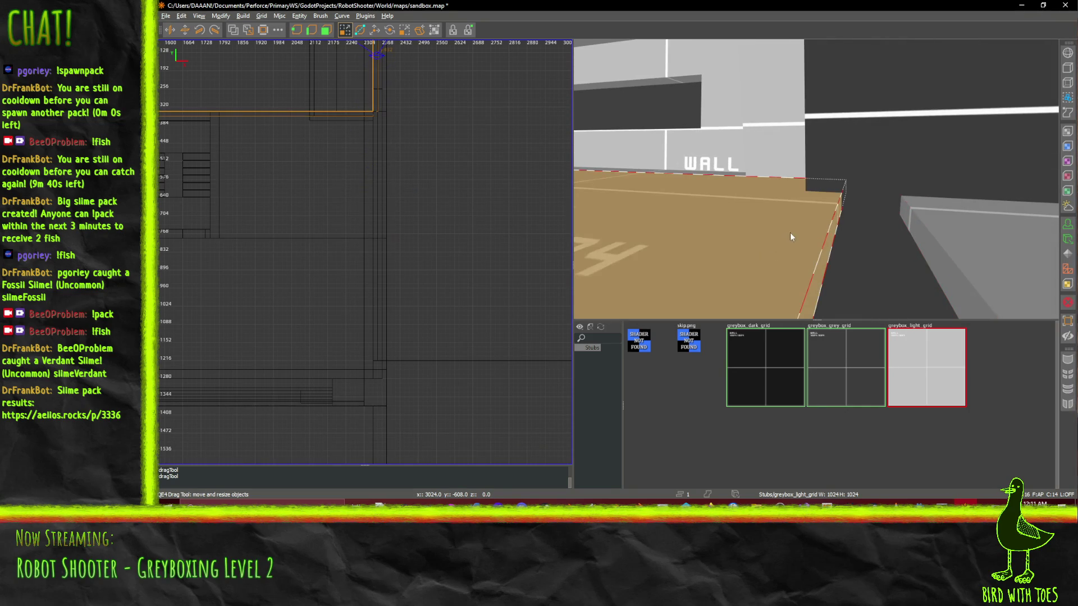
mouse_move(815, 179)
left_mouse_down()
mouse_move(812, 160)
mouse_move(885, 184)
left_mouse_up()
- Undo the accidental floor shift and extend the slab's right edge to 2496
key("ctrl+z")
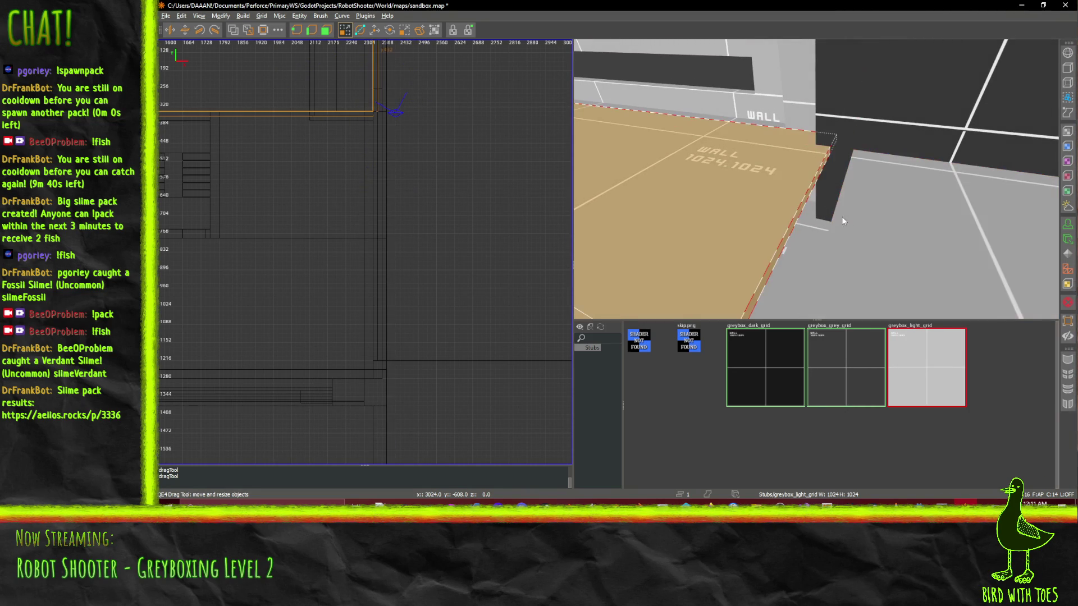
mouse_move(854, 225)
left_mouse_down()
mouse_move(928, 213)
mouse_move(803, 180)
left_mouse_up()
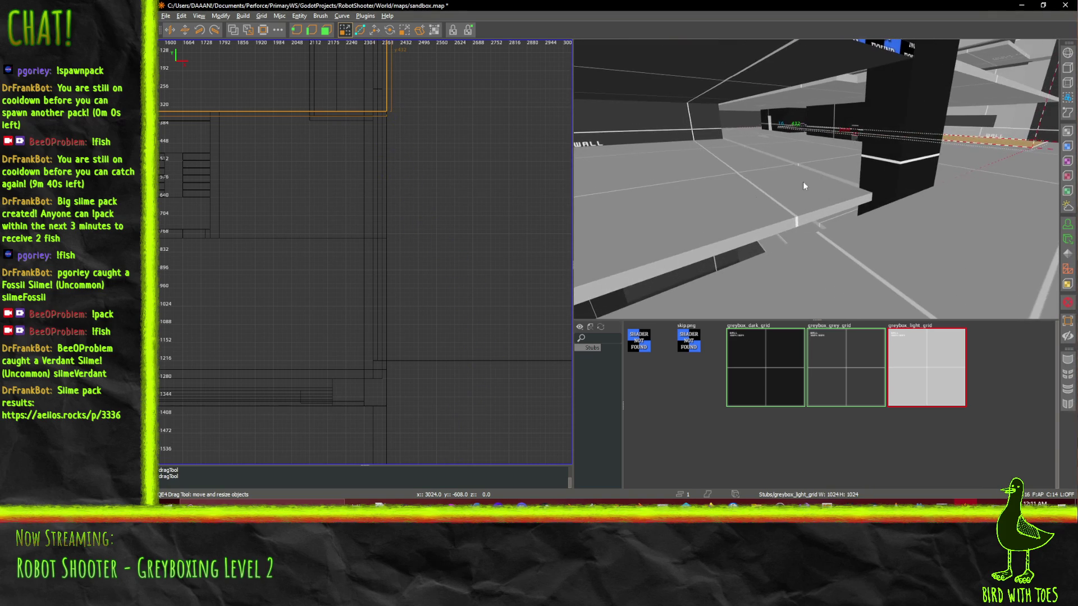
left_click(803, 180)
key("ctrl+z")
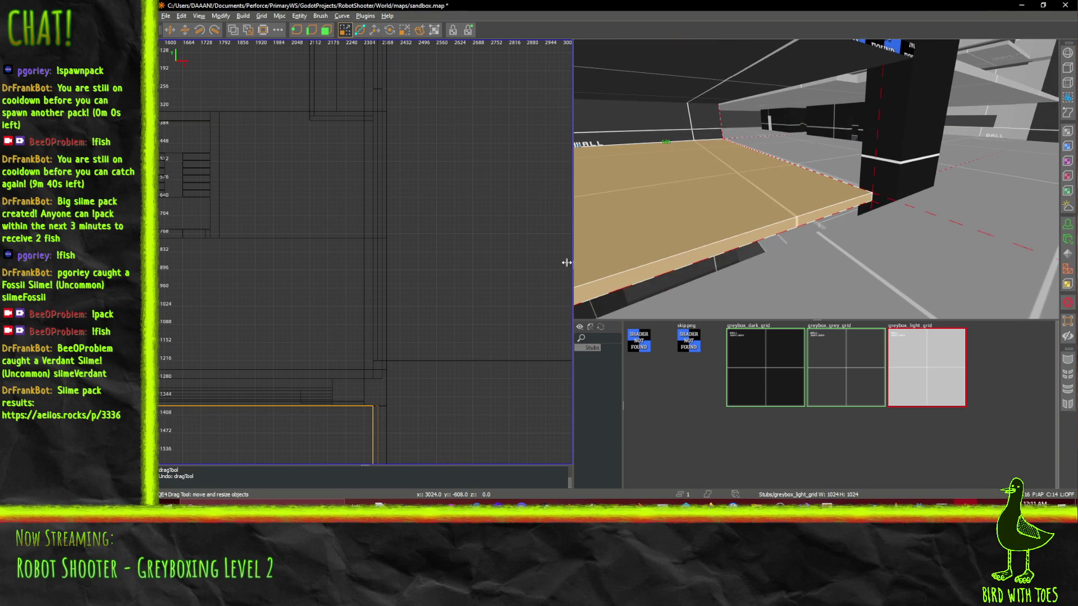
left_click_drag(408, 430, 421, 430)
- Line the camera up on the ledge brush and fly along it in free-look
left_click(821, 162)
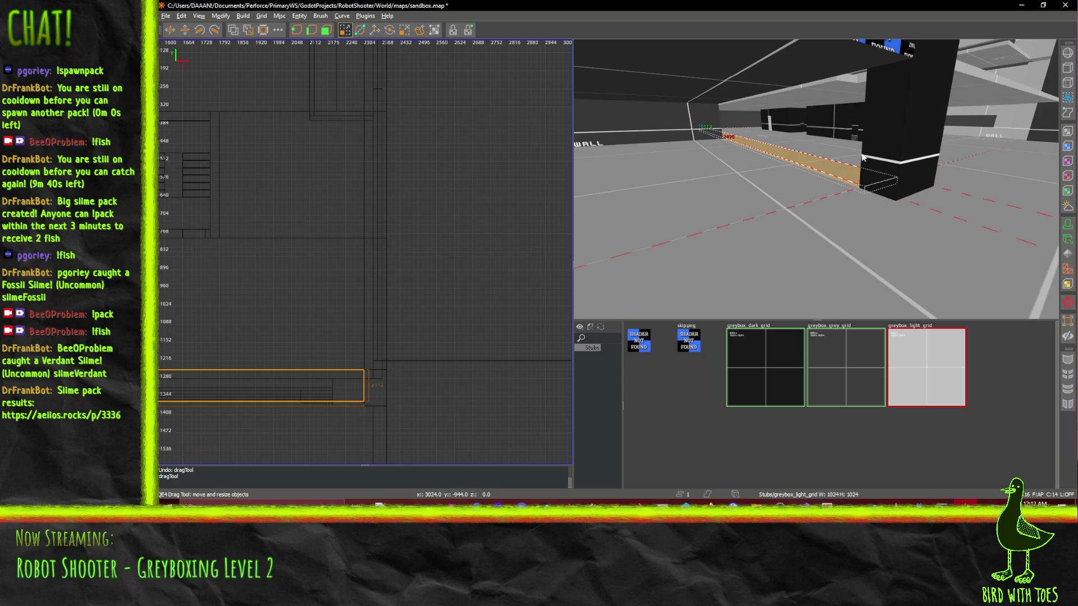
key("ctrl+u")
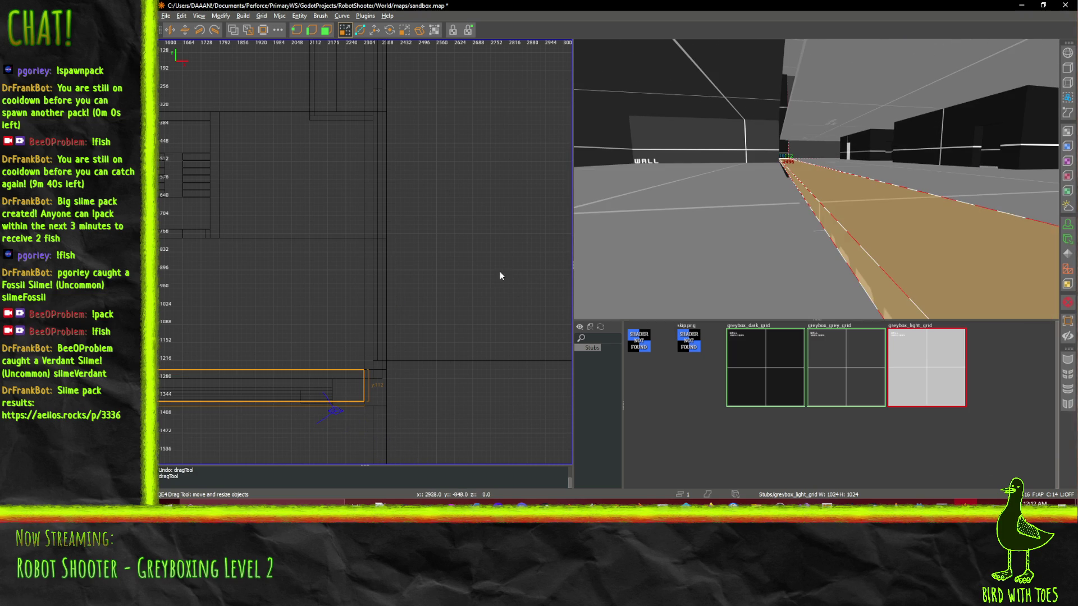
right_click(816, 179)
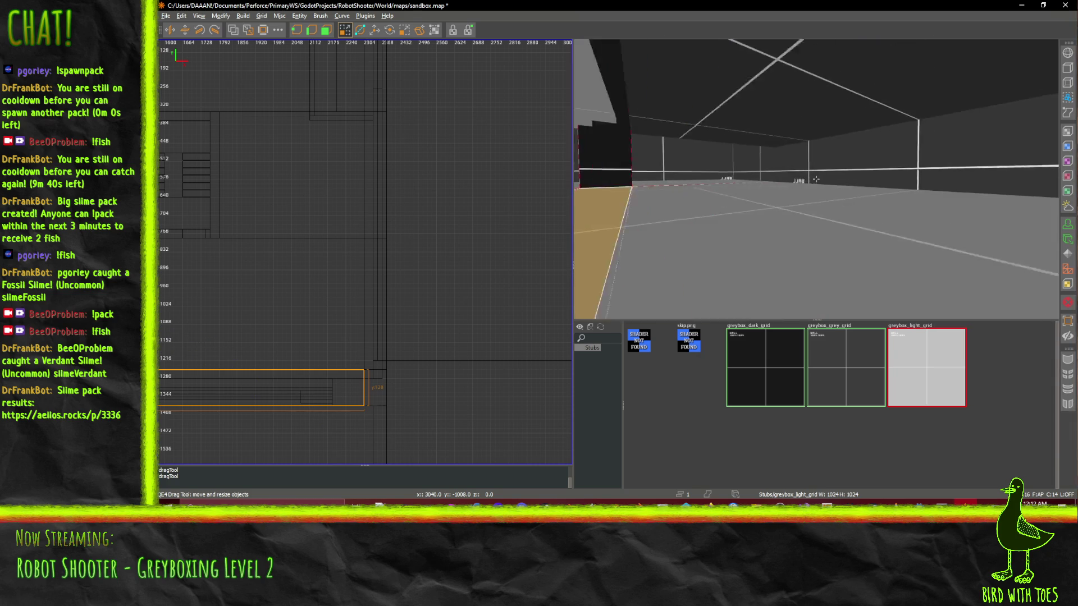
key("Up")
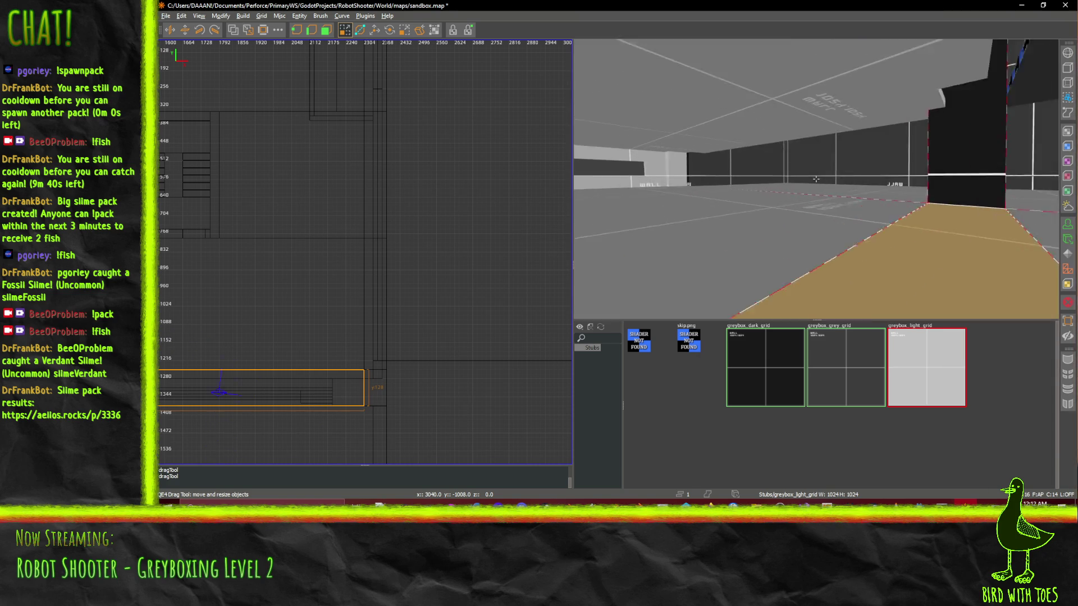
- Fly through the corridor to the dark wall and tilt down onto the floor
key("Up")
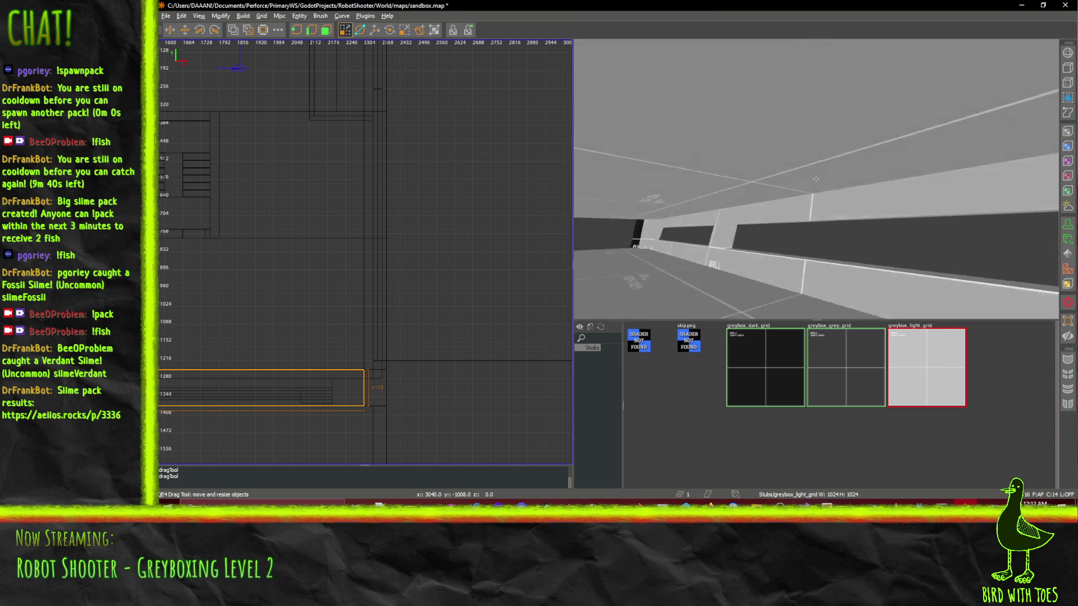
key("Up")
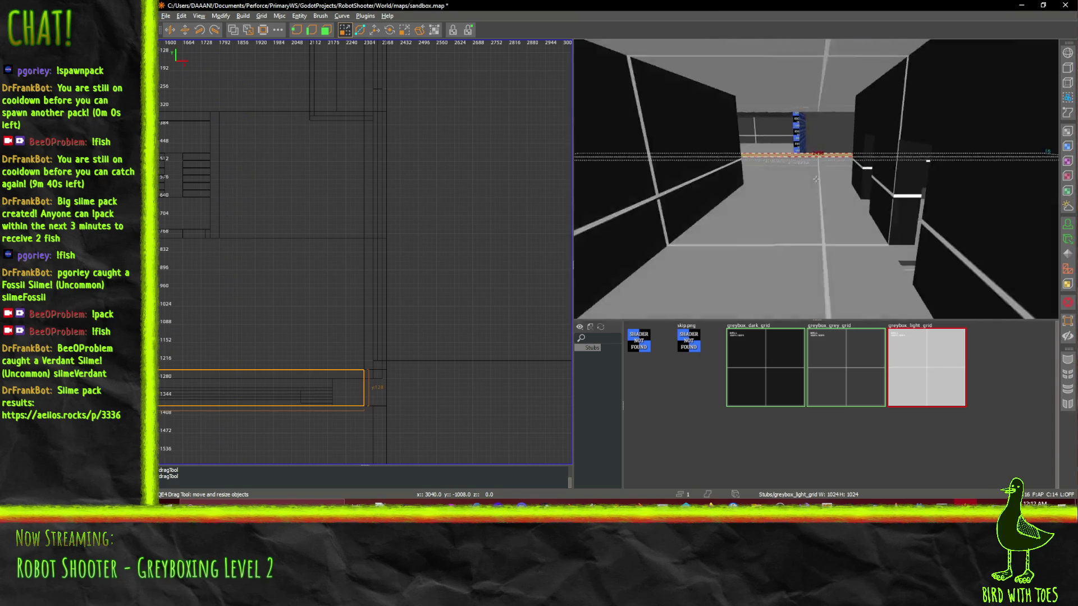
key("Up")
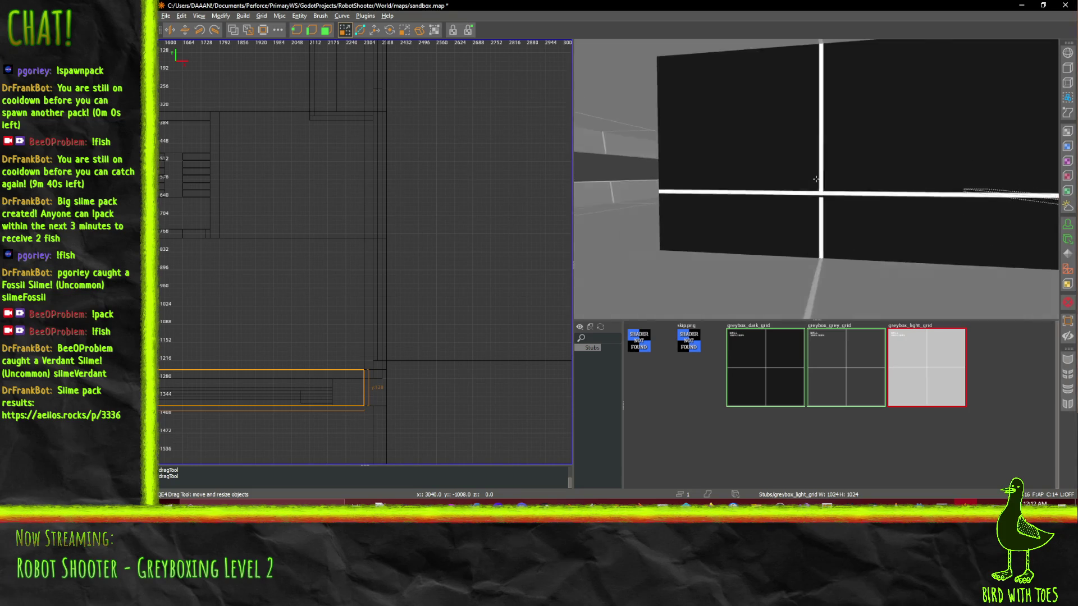
key("Up")
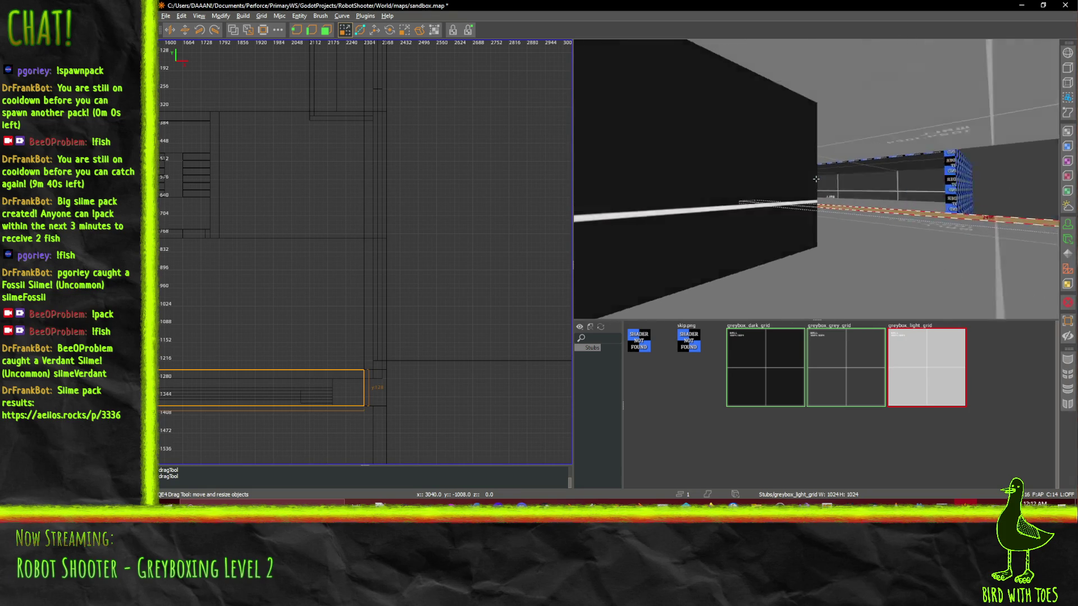
key("Left")
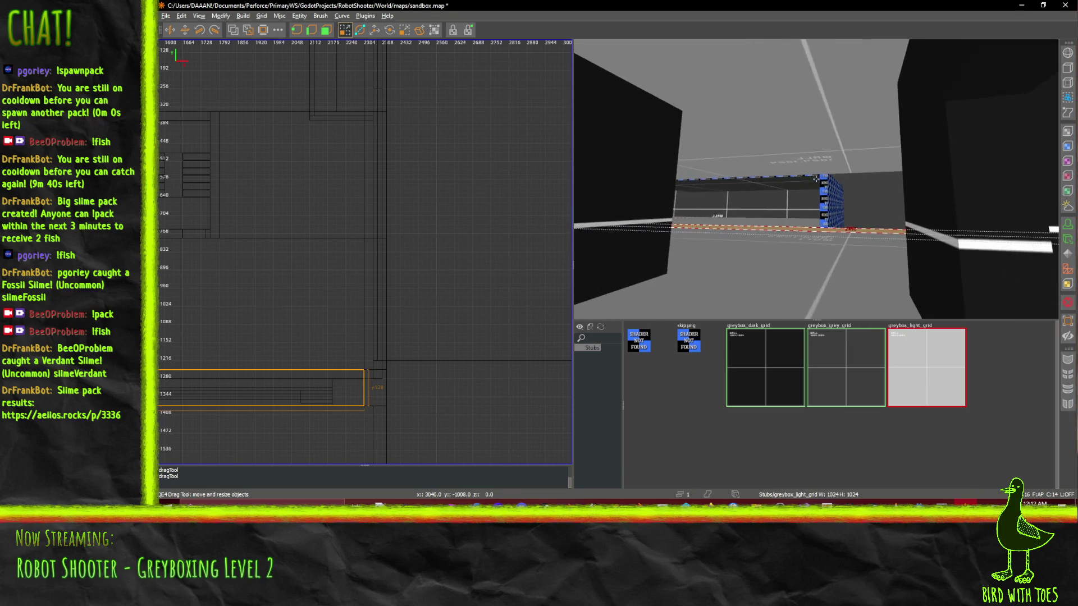
key("Right")
key("Down")
key("z")
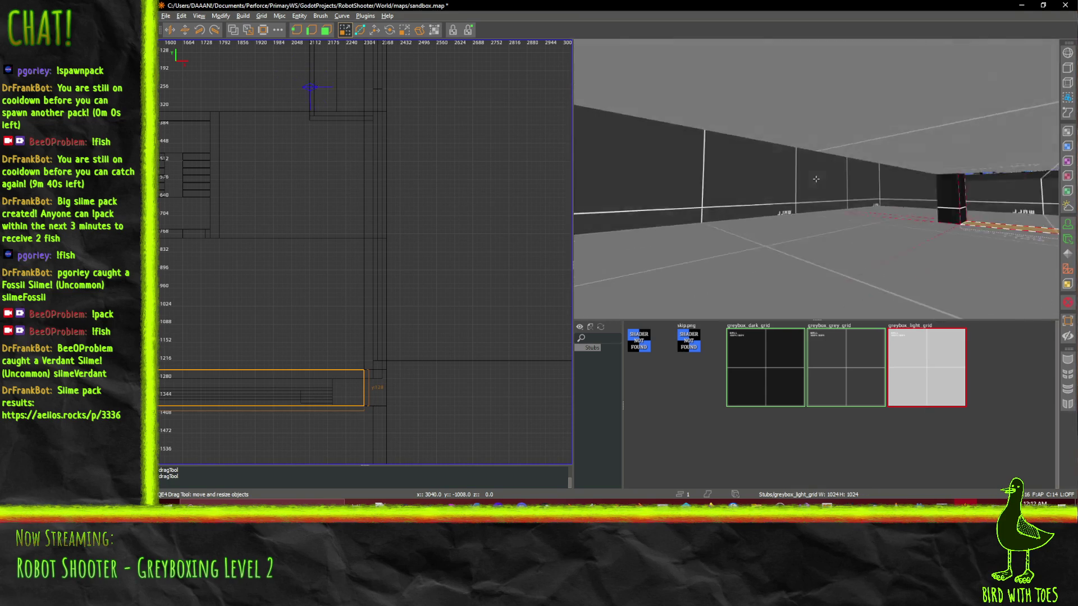
- Fly past the pillar to the corridor's end wall and back
key("w")
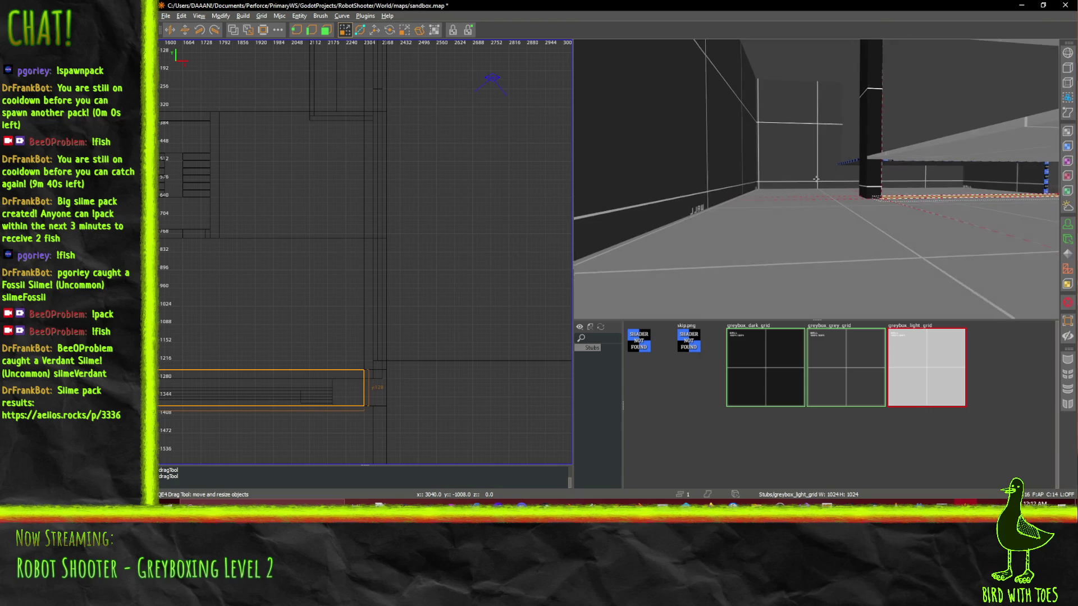
key("w")
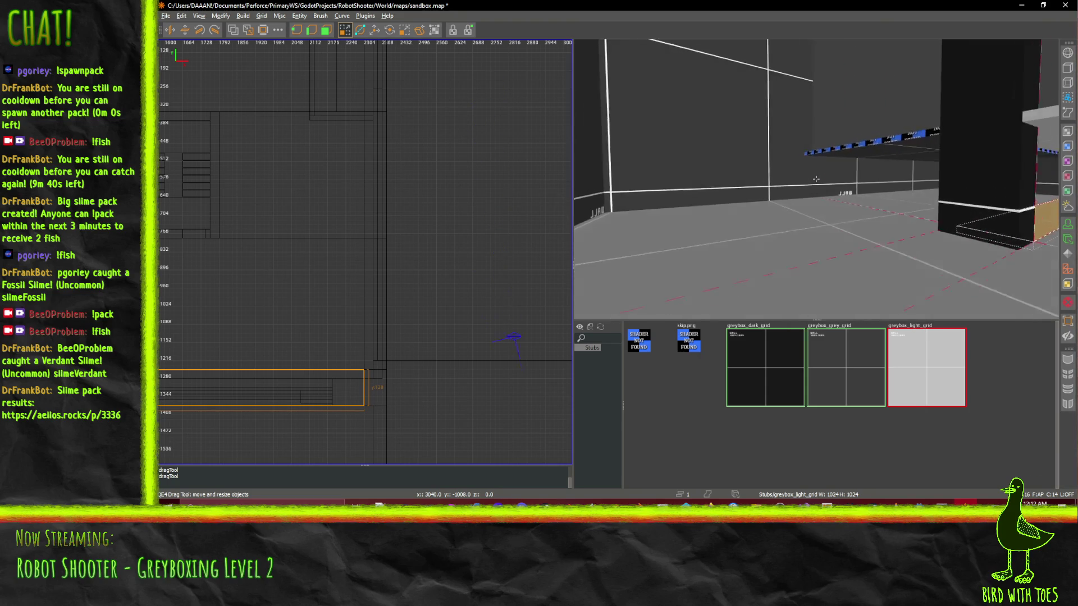
key("w")
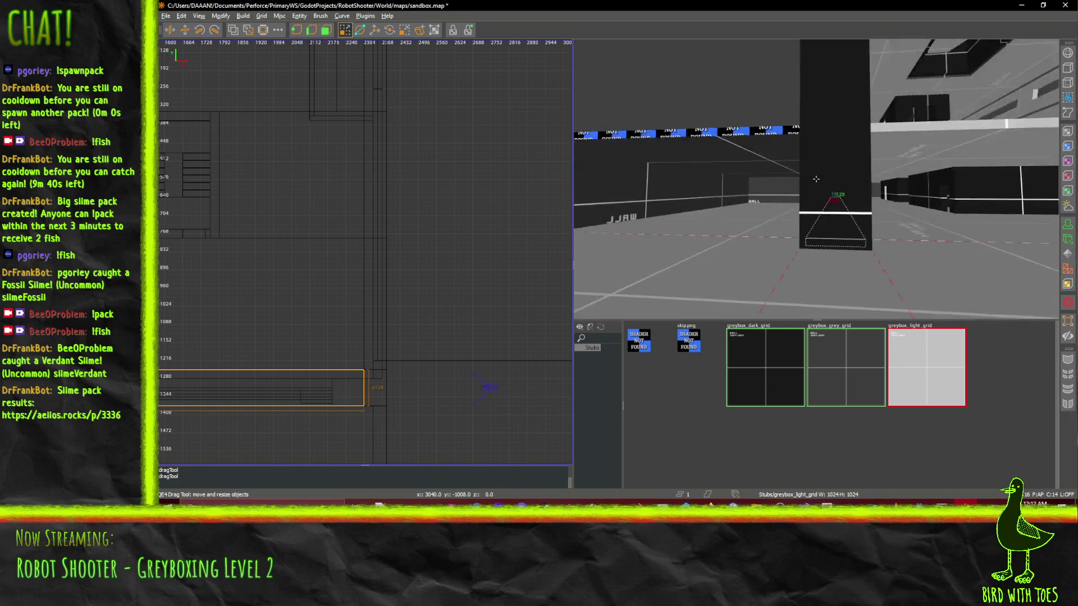
key("w")
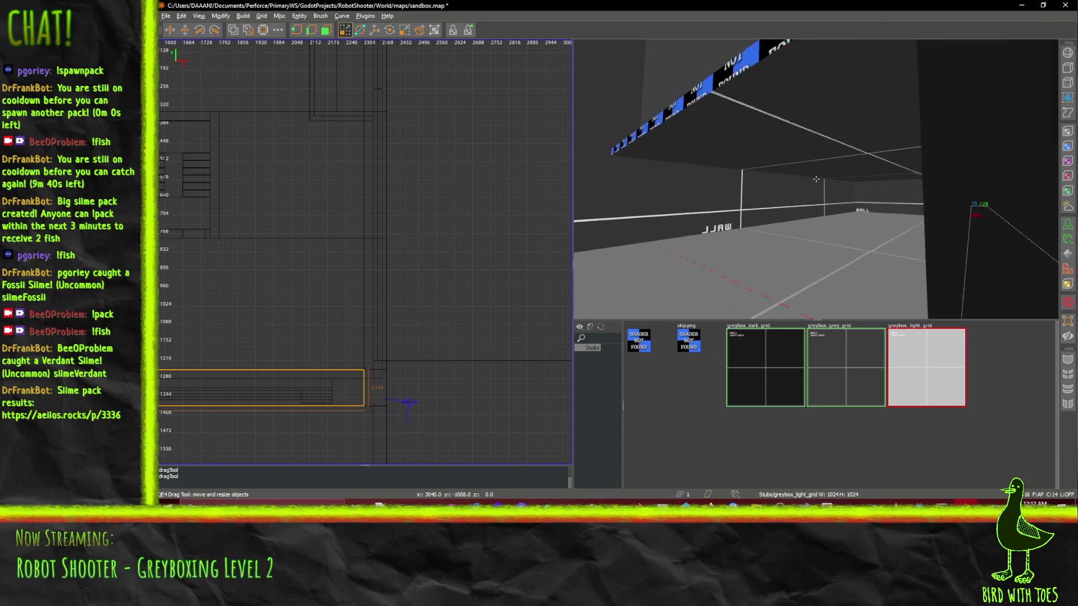
key("w")
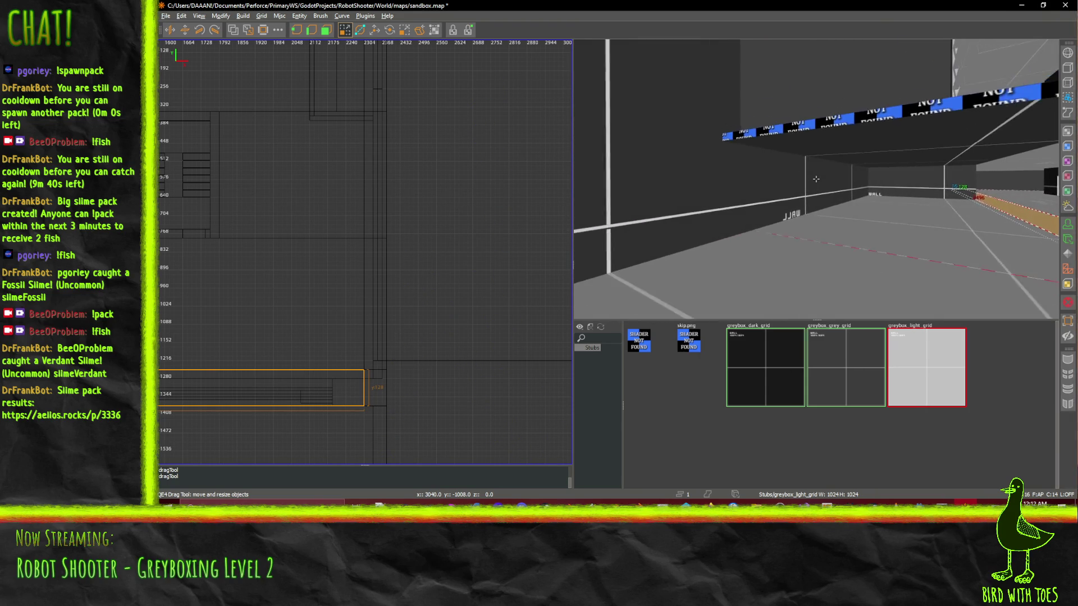
key("w")
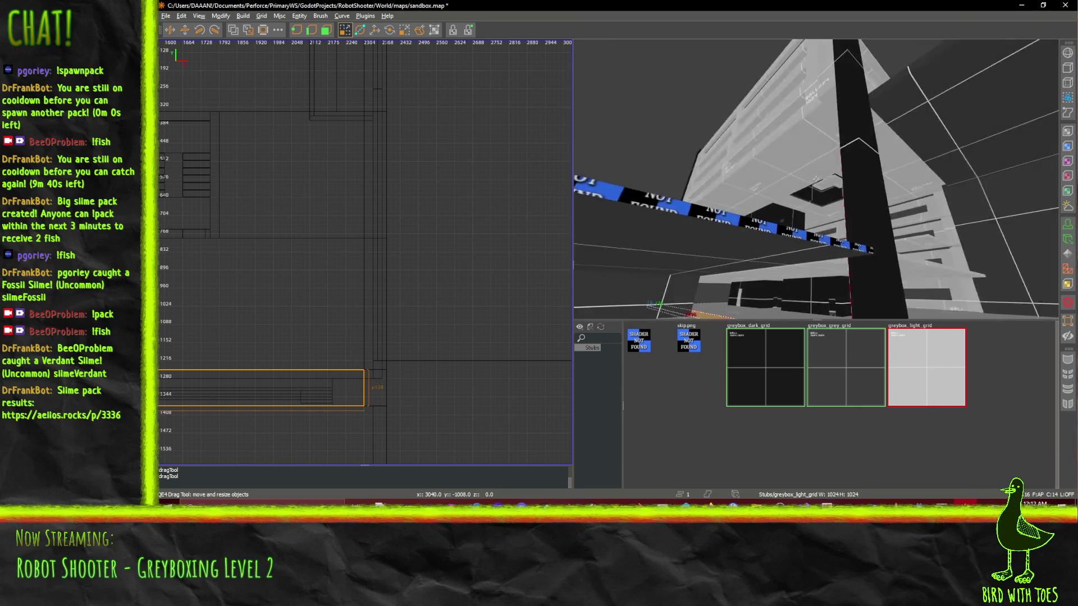
key("s")
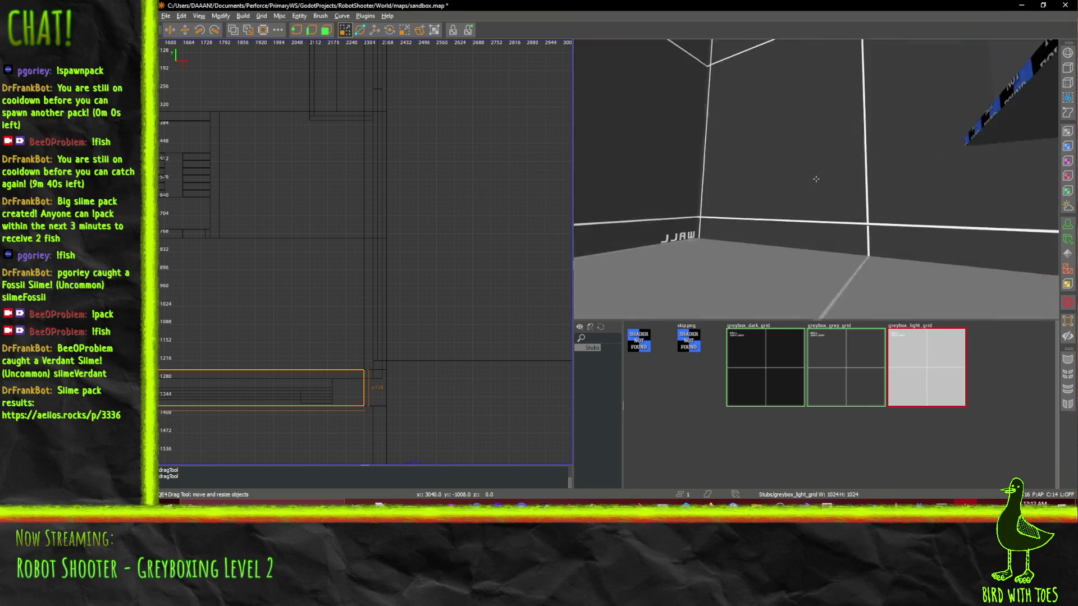
key("s")
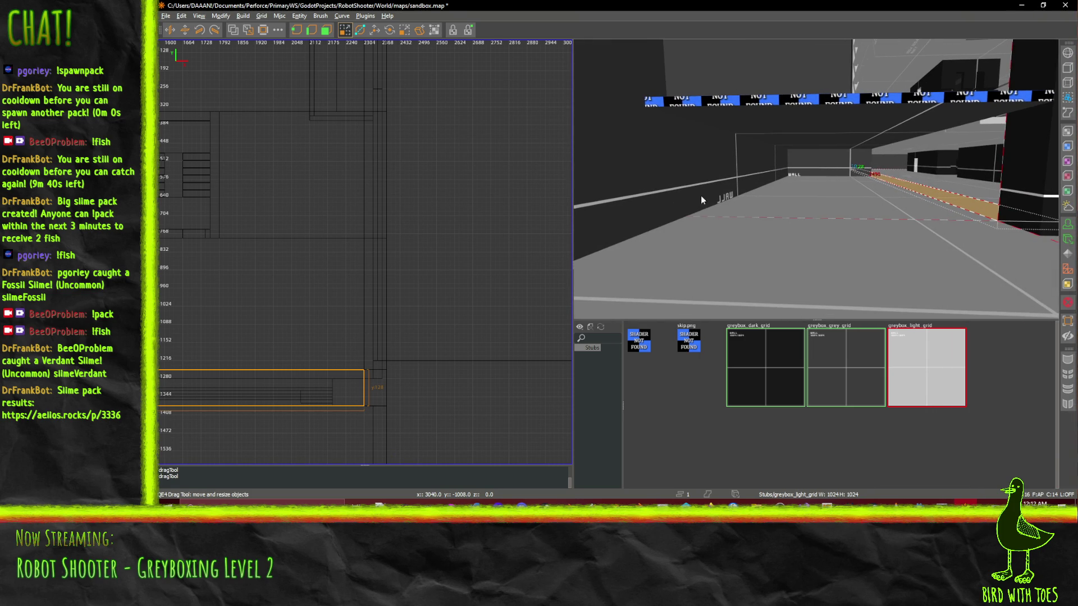
- Select both long wall brushes and move them south onto the 2304 grid line
scroll(442, 306, "down", 5)
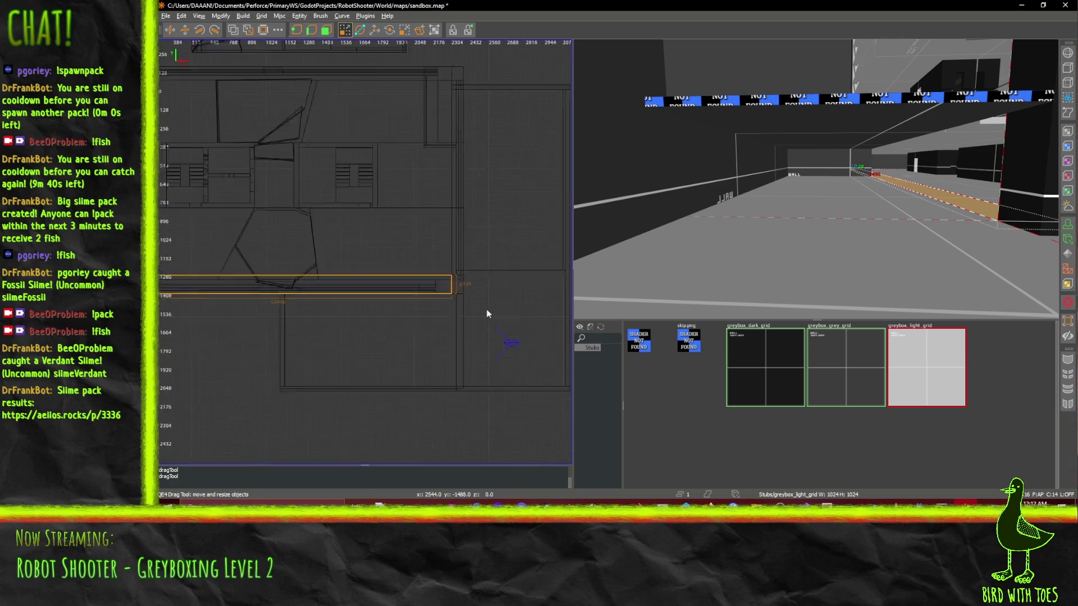
scroll(443, 312, "up", 4)
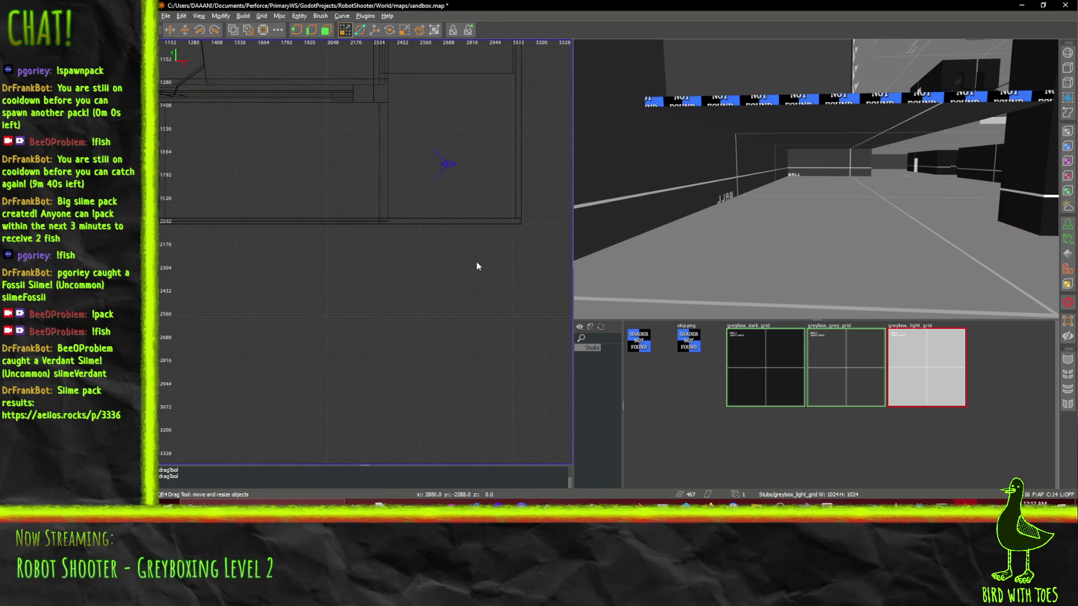
left_click(462, 215, "shift")
left_click(701, 193, "shift")
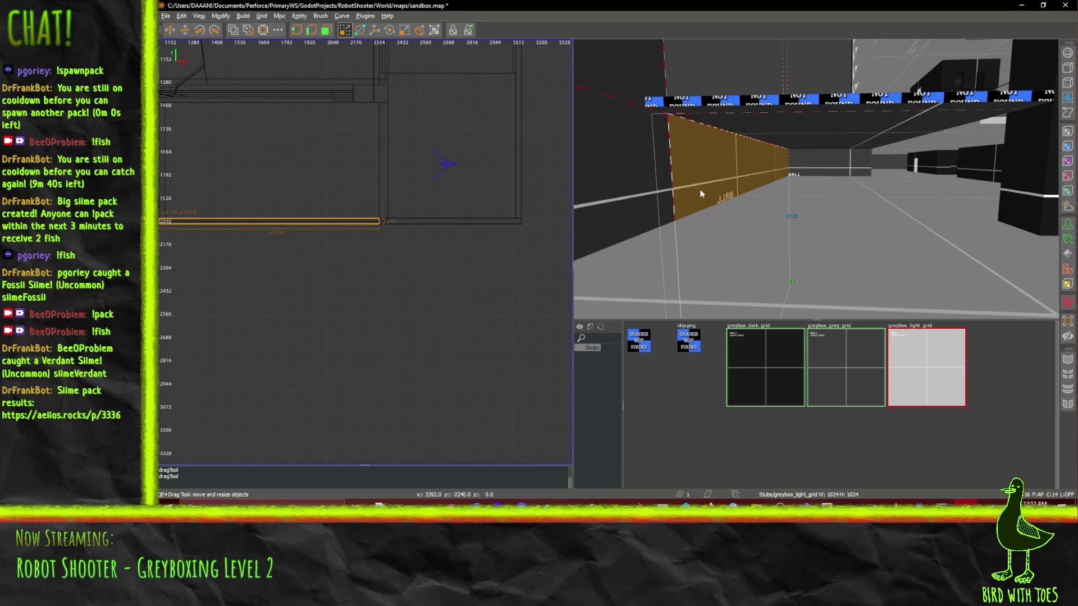
left_click(641, 203, "shift")
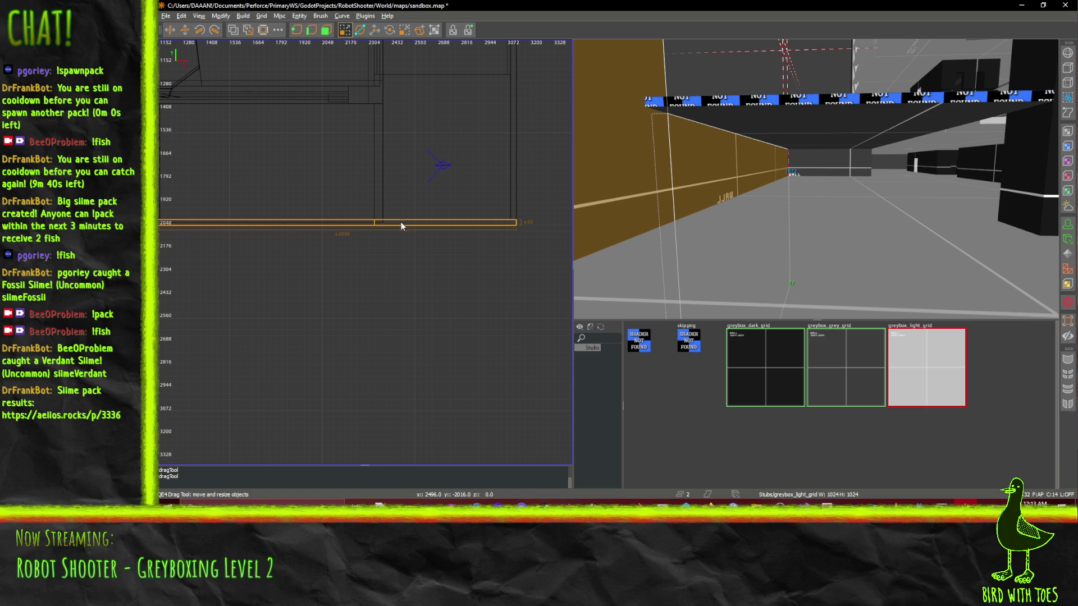
left_click_drag(396, 223, 395, 268)
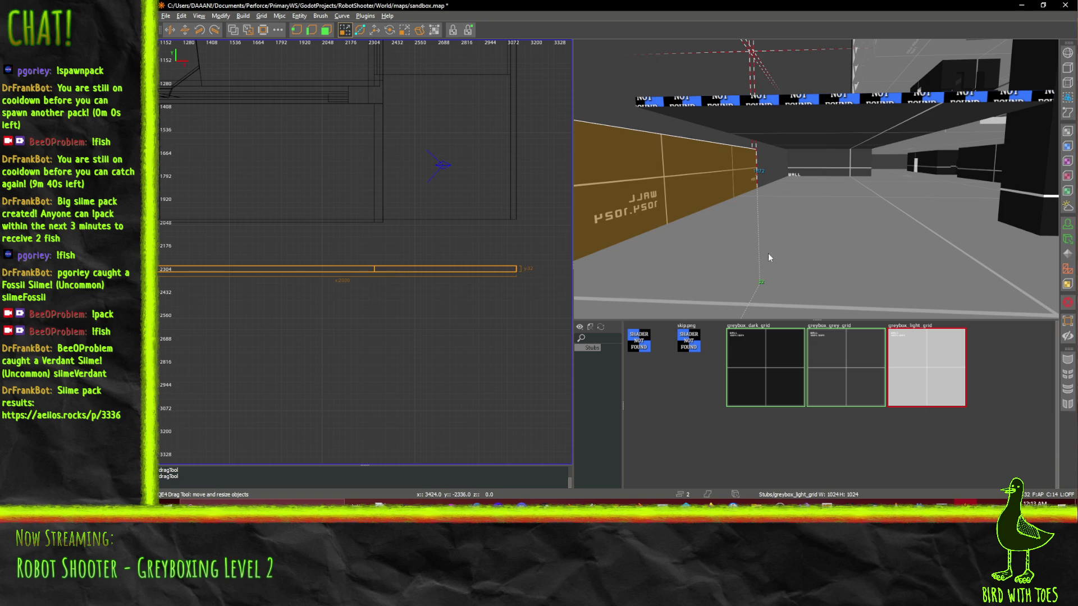
left_click(748, 250)
- Extend both floor brushes south to 2304 and stretch the side wall down to match
left_click(780, 212, "ctrl")
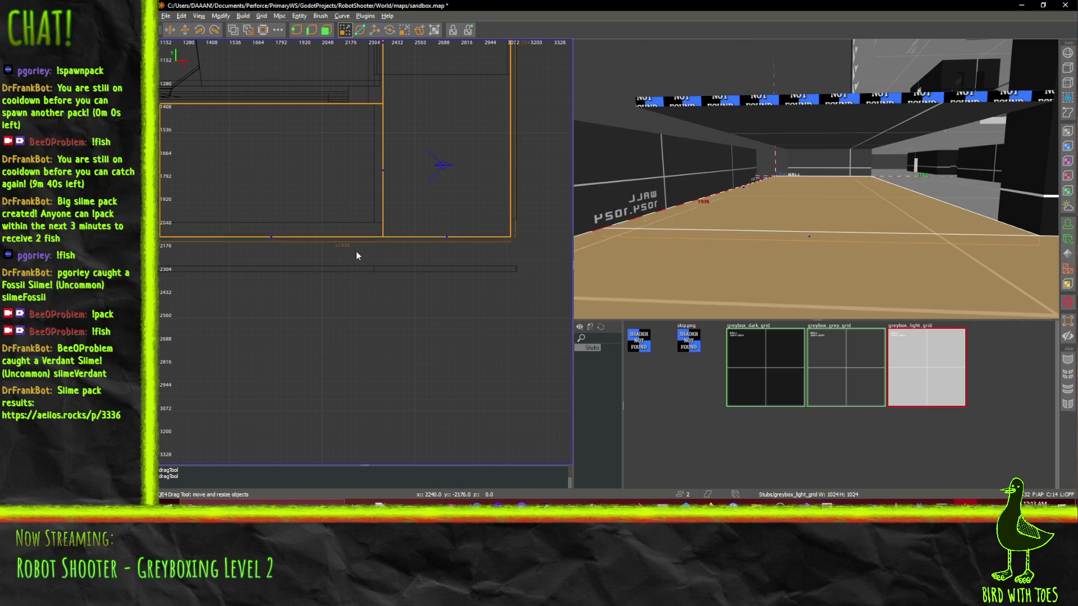
left_click_drag(357, 270, 357, 282)
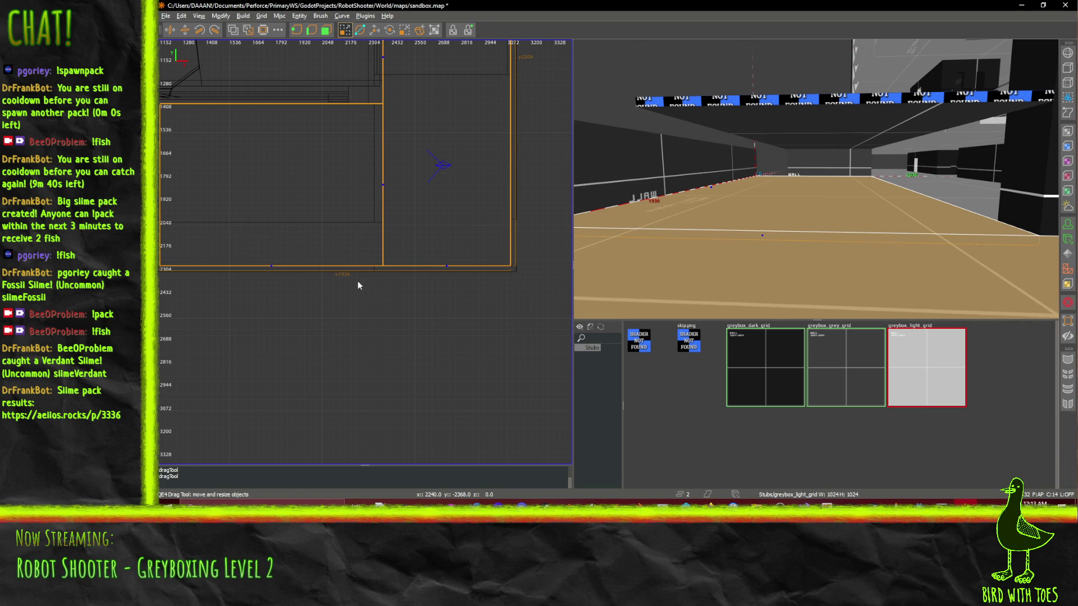
right_click(881, 288)
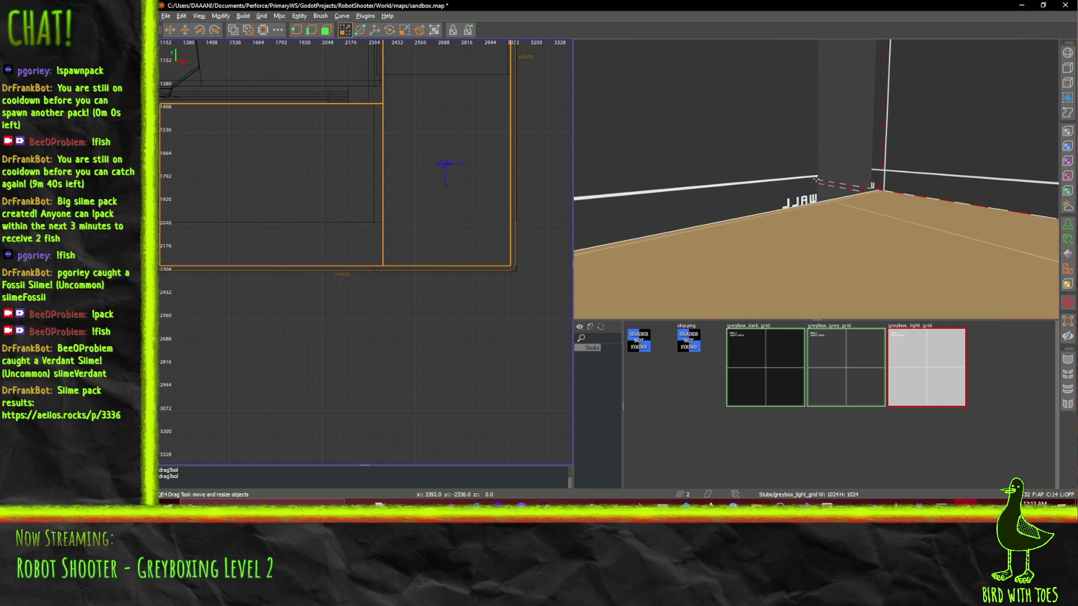
key("Escape")
left_click(815, 180, "shift")
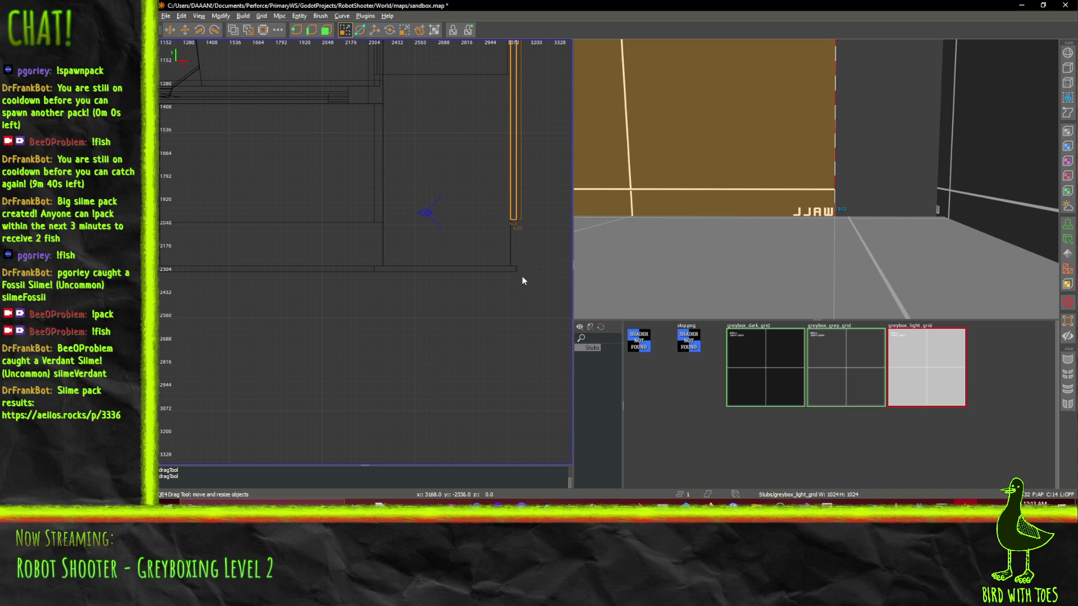
left_click_drag(522, 277, 513, 308)
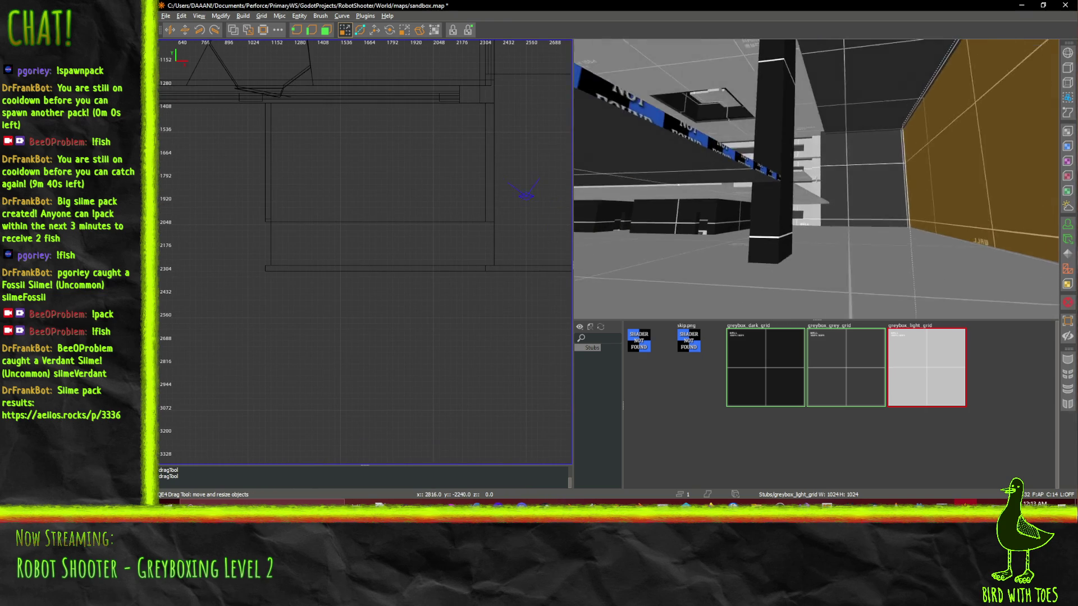
- Extend the room's wall and ceiling brushes south together
key("w")
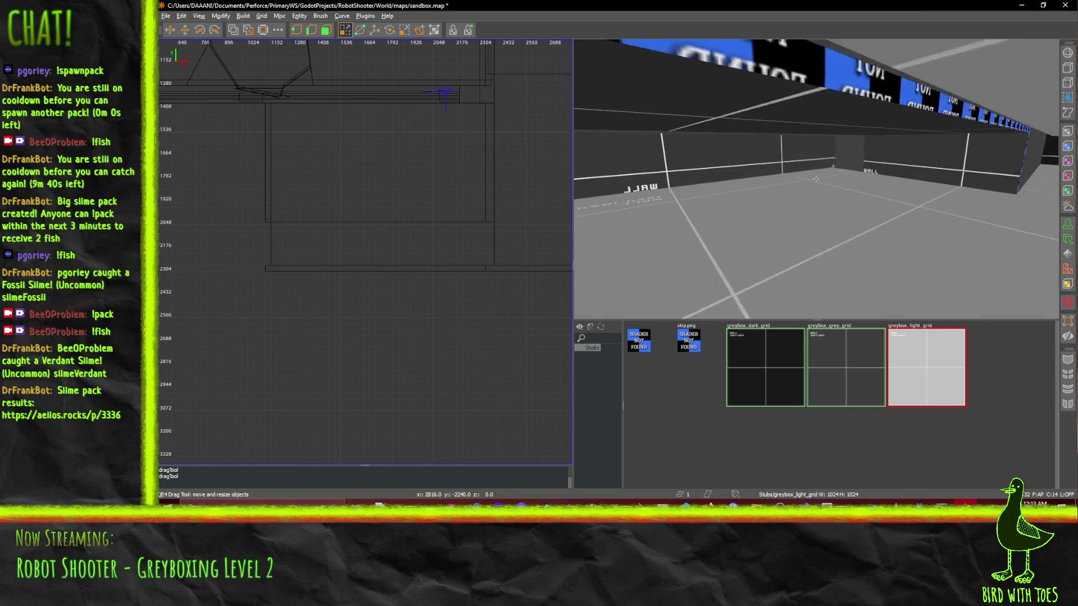
key("w")
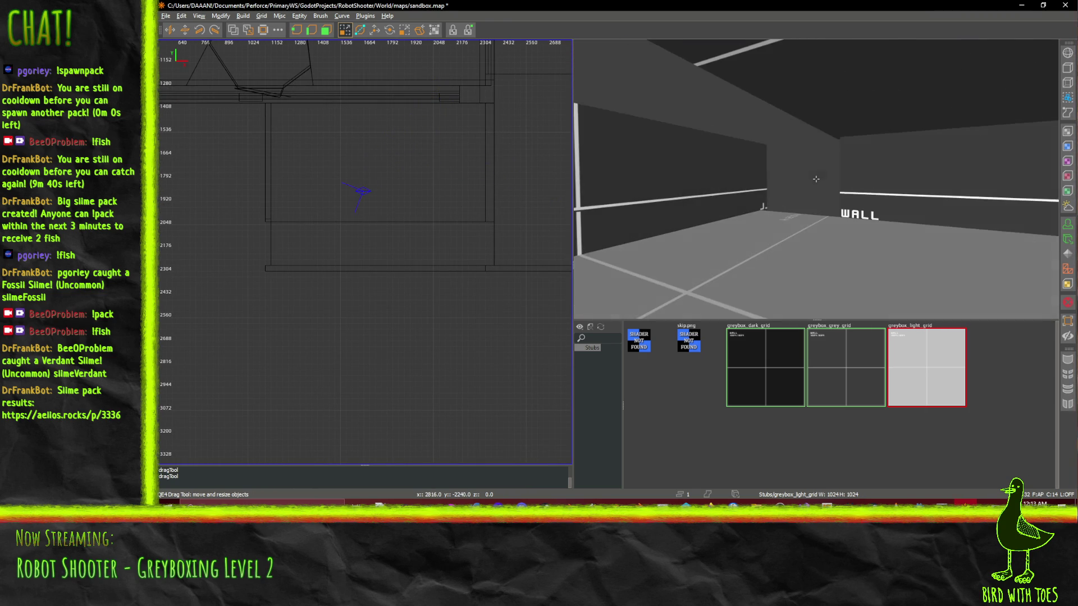
left_click(895, 201)
left_click(846, 108, "ctrl")
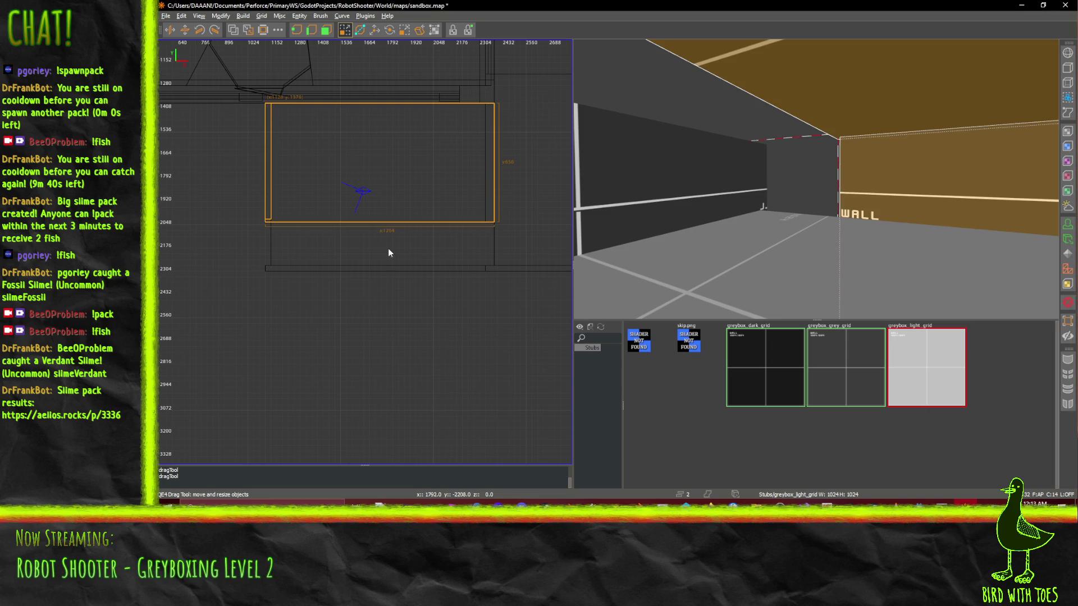
left_click_drag(389, 249, 383, 296)
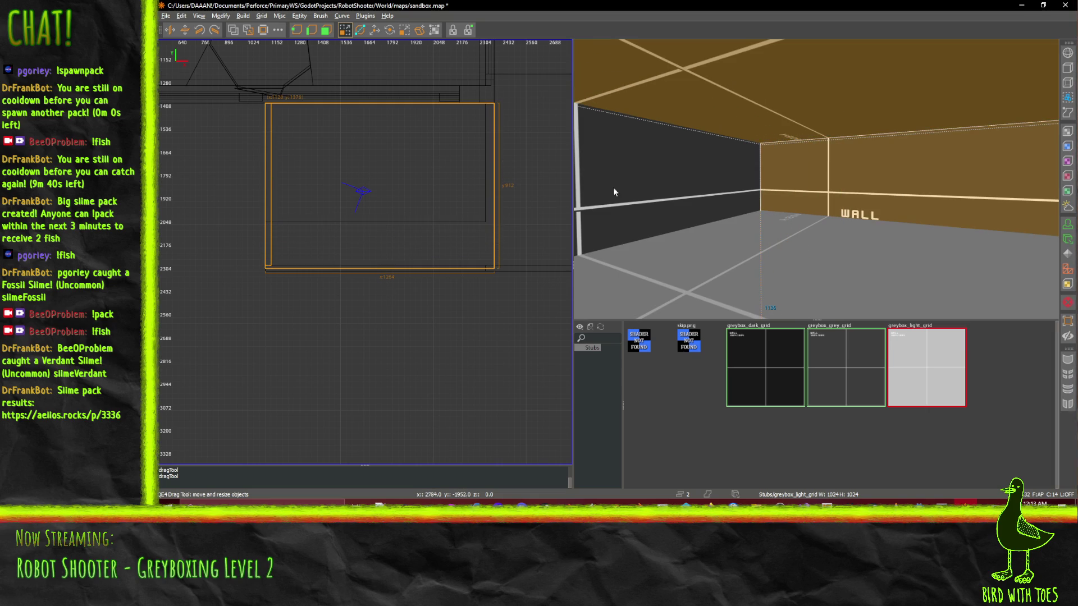
- Extend the blue-checkered box's south edge one grid step, to 928 units deep
key("w")
key("w")
key("w")
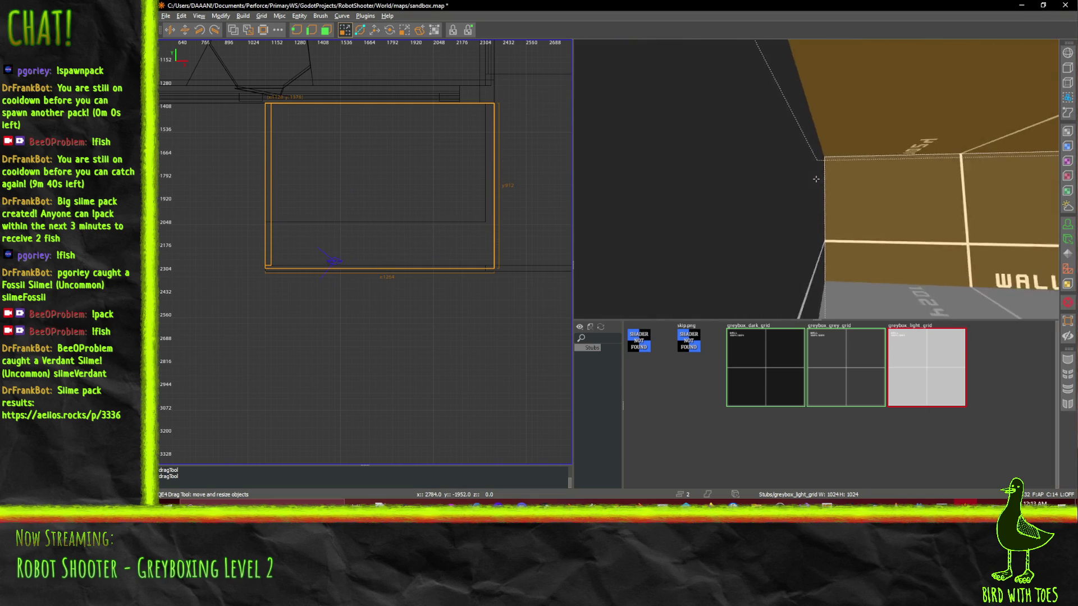
key("s")
key("s")
key("s")
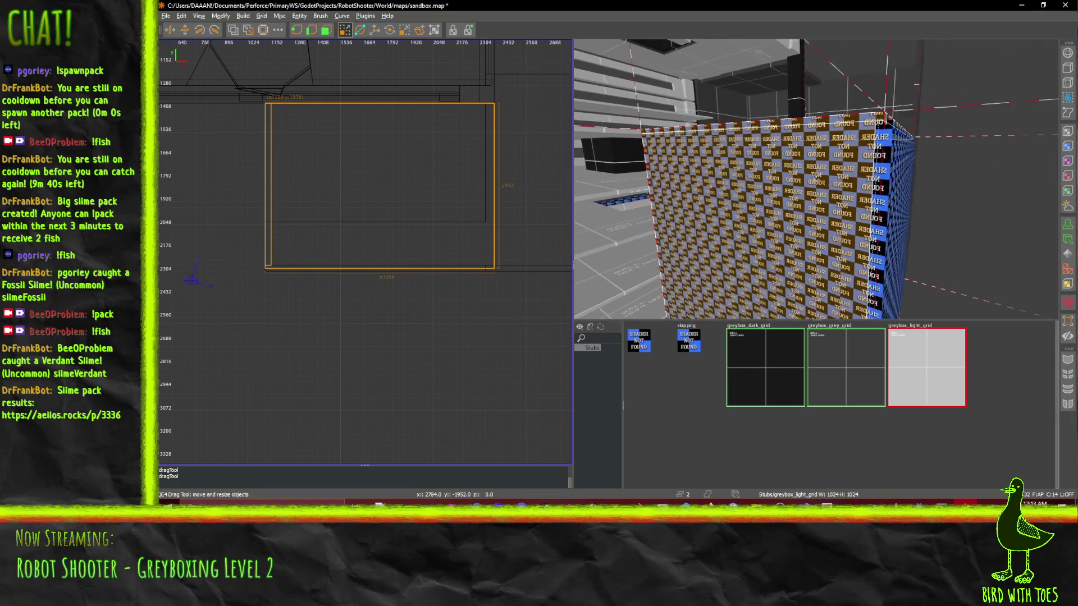
key("w")
key("w")
key("w")
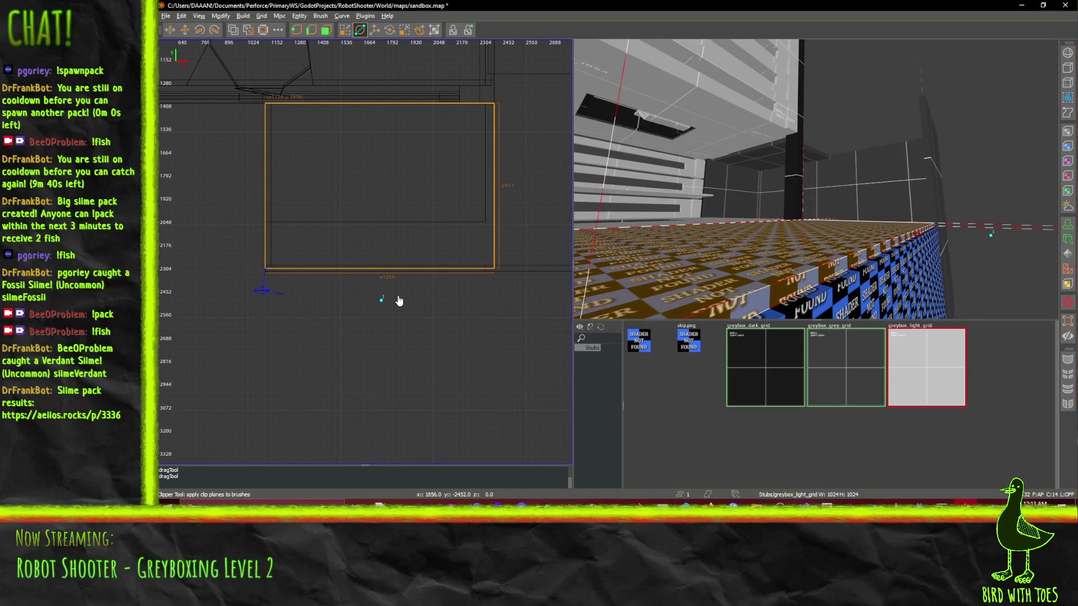
key("Escape")
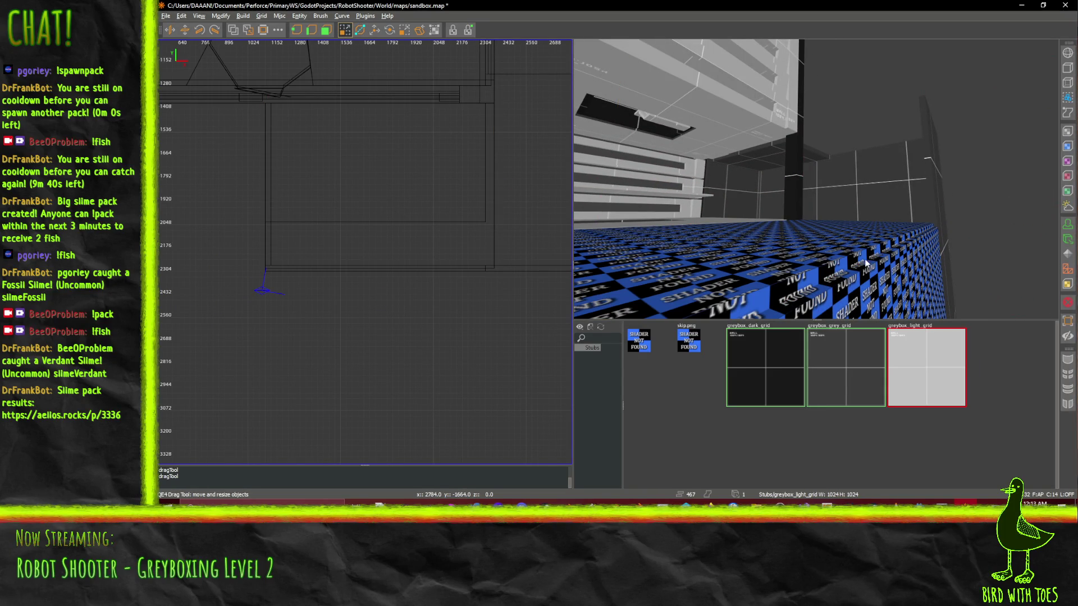
left_click(812, 267, "shift")
left_click_drag(405, 292, 401, 297)
left_click_drag(731, 265, 816, 180)
- Fly the camera around the checkered wall and pitch down to view the floor
key("Up")
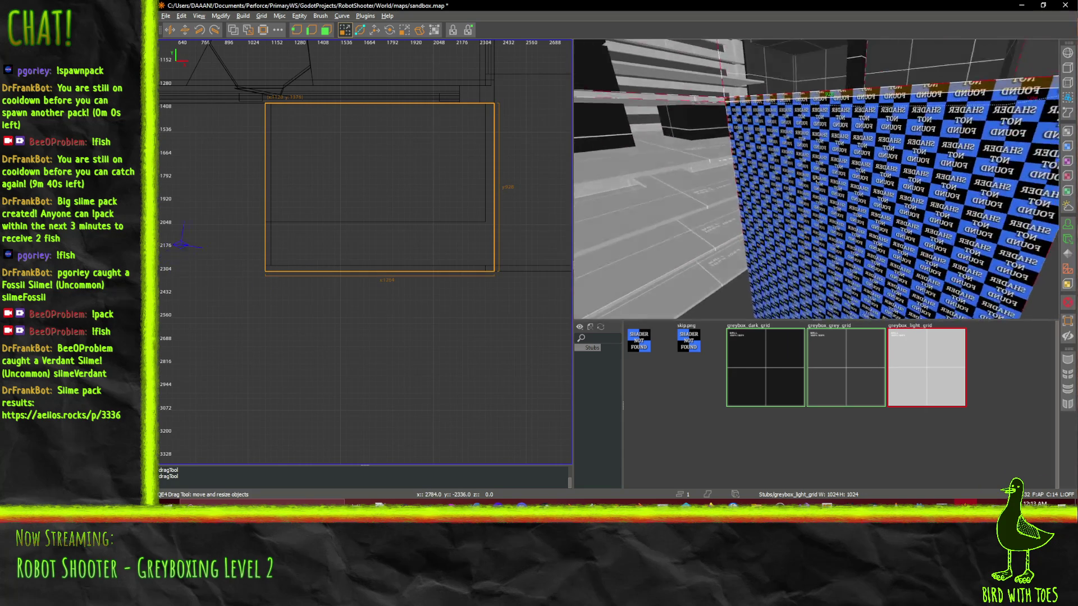
key("Up")
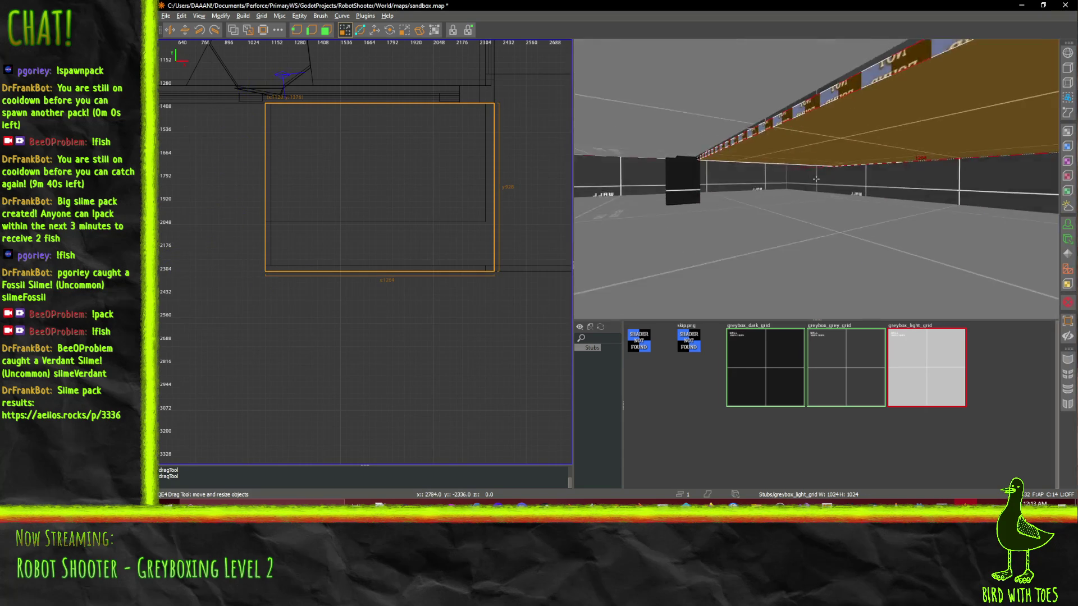
key("Left")
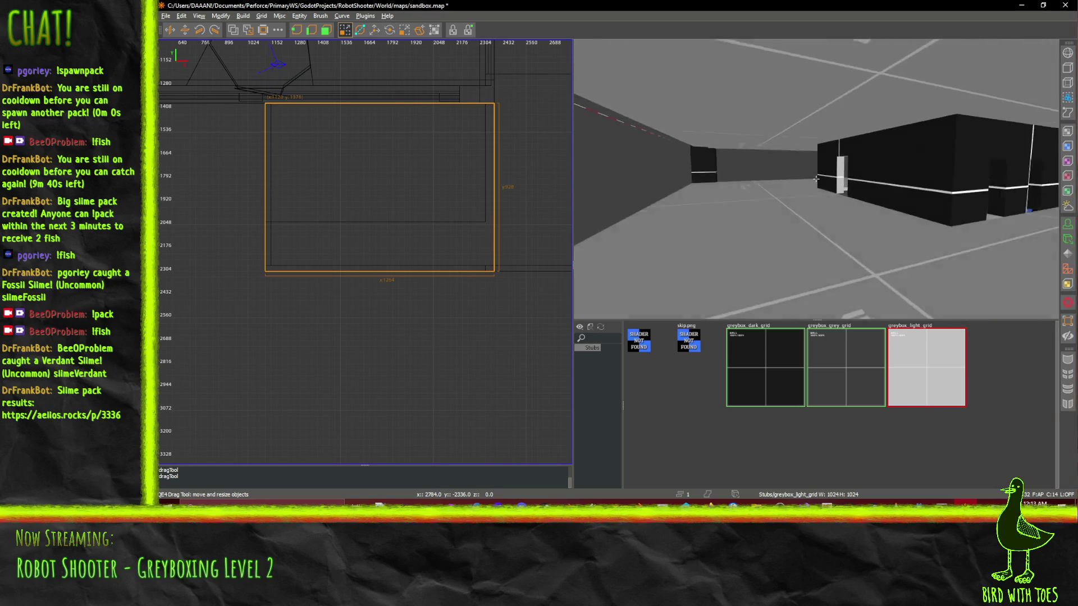
key("Up")
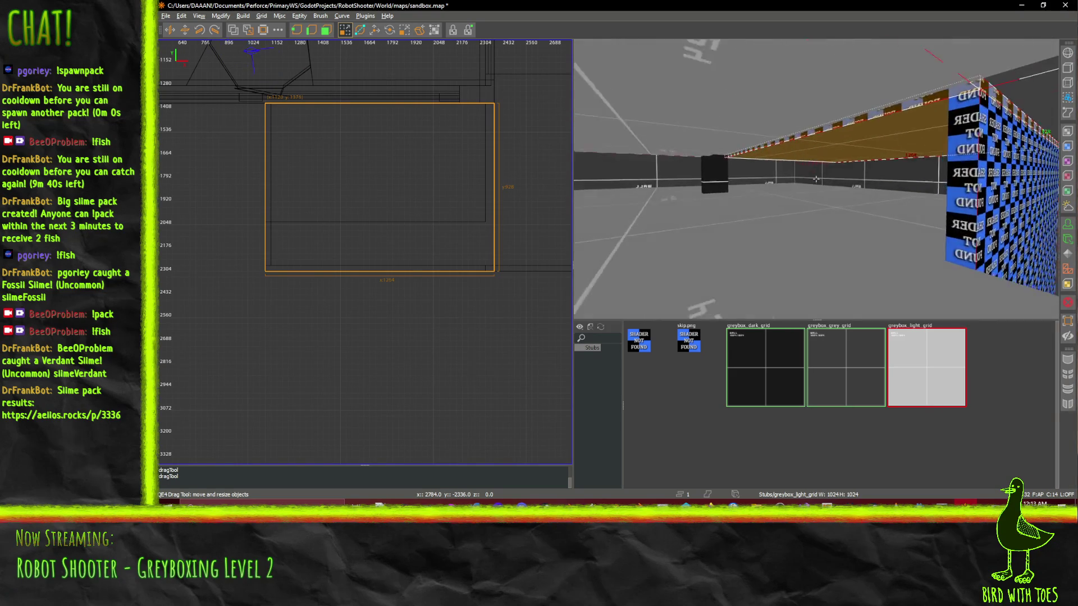
key("z")
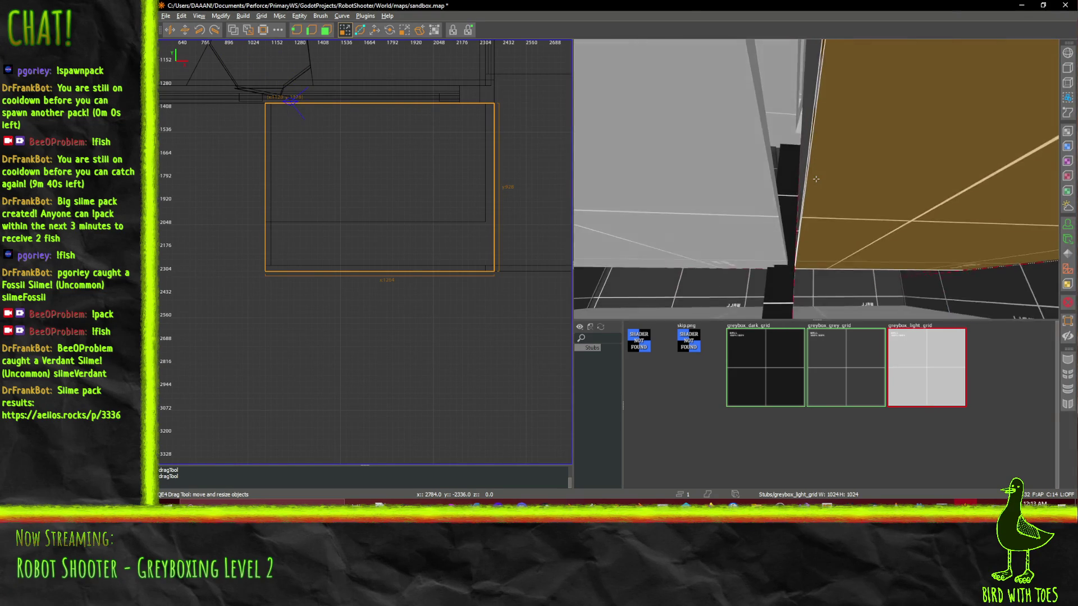
key("Right")
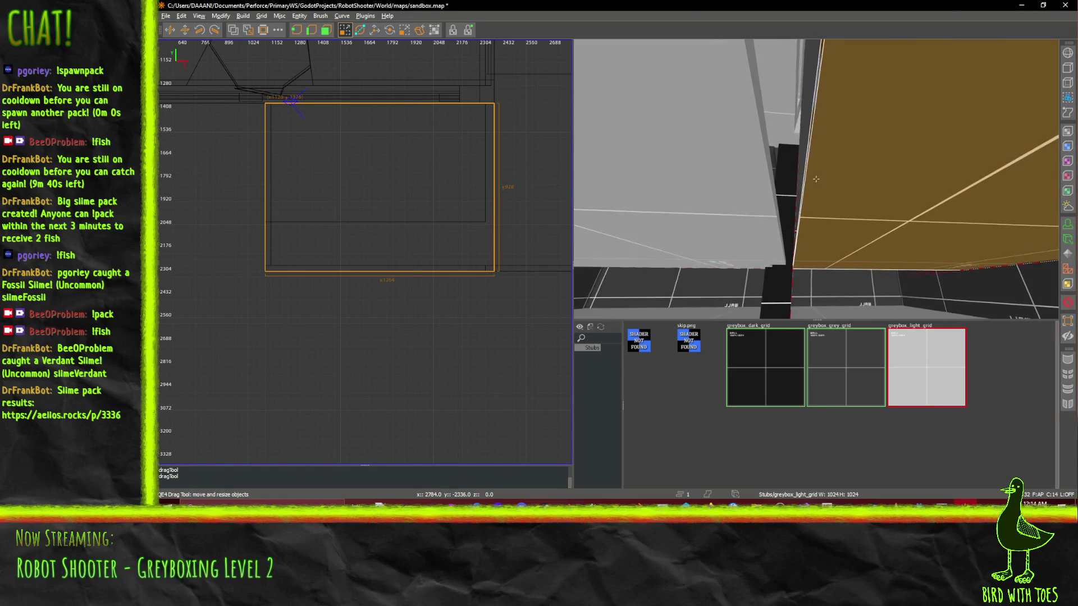
key("z")
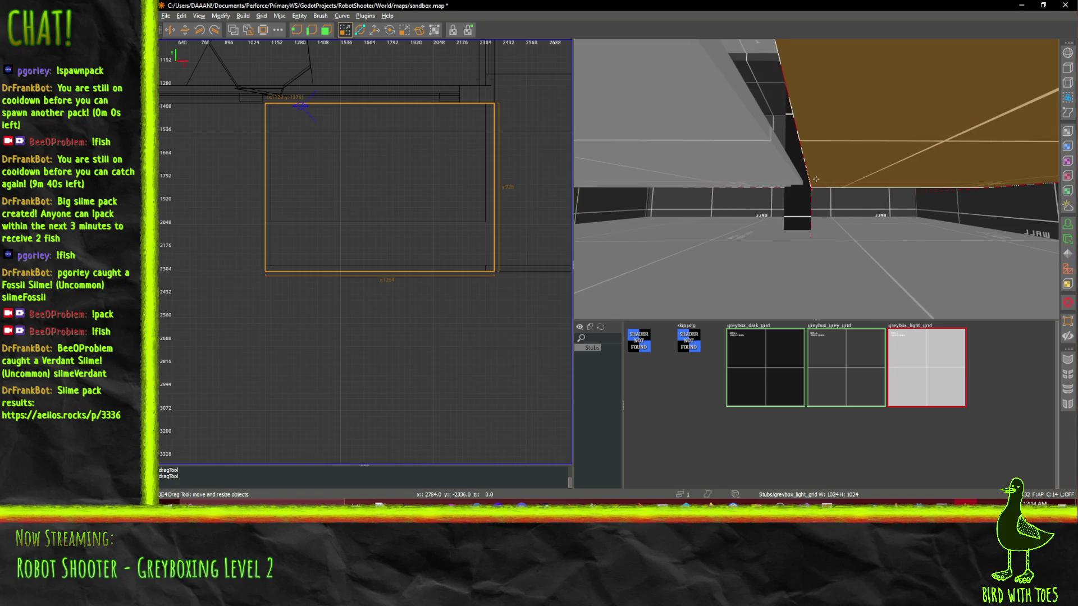
- Select the thin beam and drag its east end out to about the 2304 line
left_click(776, 167, "shift")
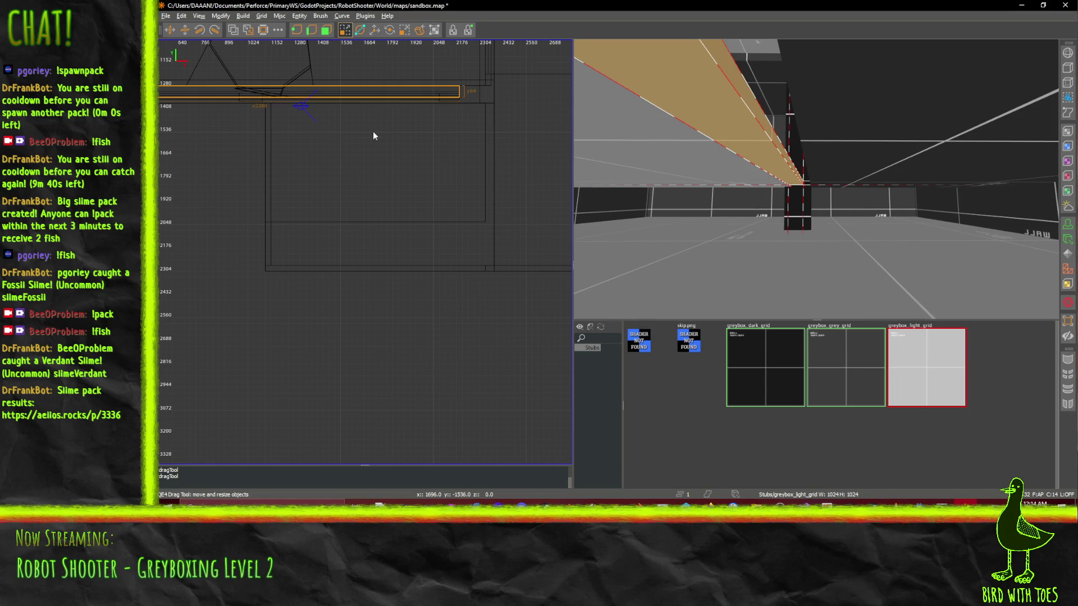
key("Up")
key("a")
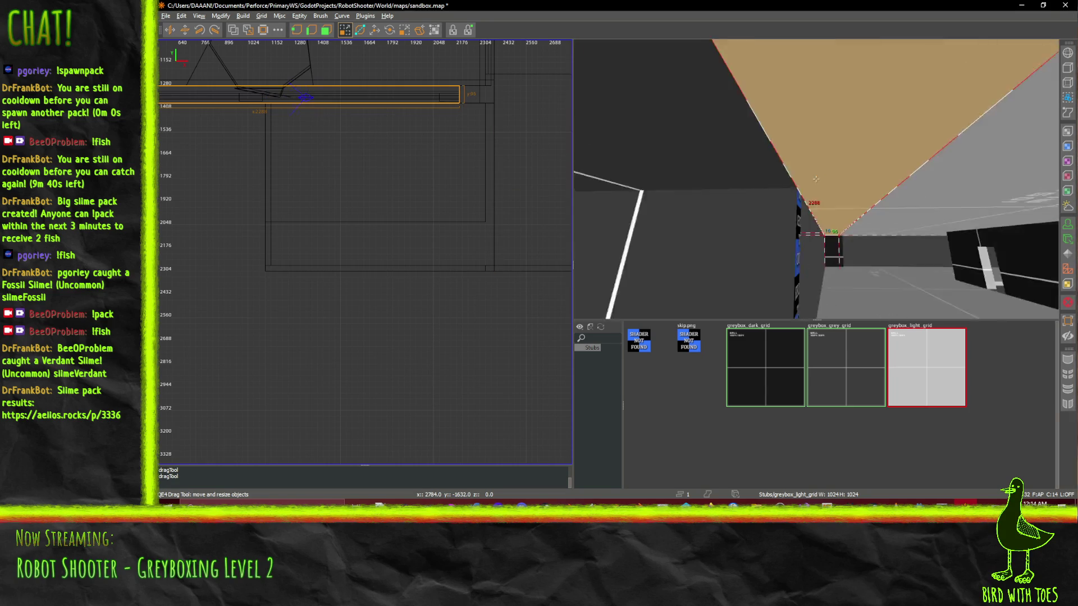
key("z")
key("Down")
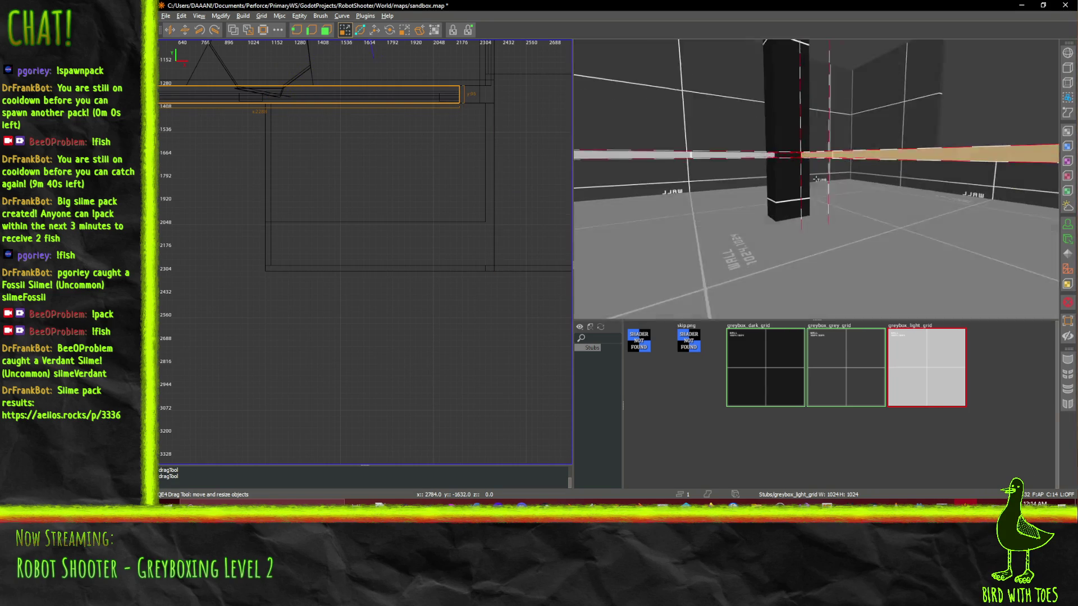
key("Up")
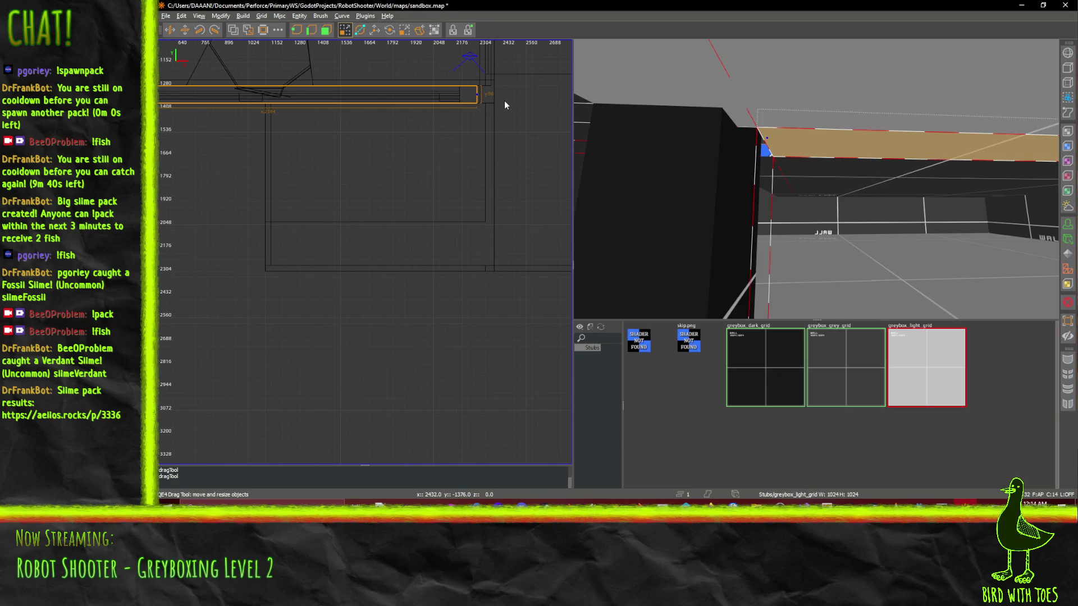
left_click_drag(504, 101, 503, 103)
left_click_drag(499, 99, 503, 99)
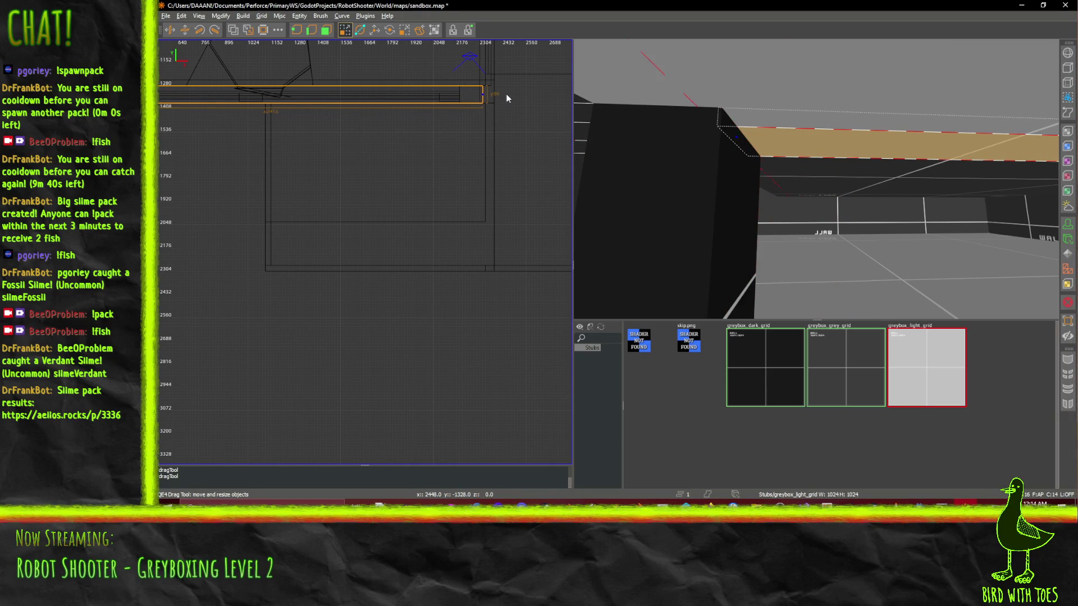
- Circle the camera around the dark pillar to check the lengthened beam
right_click(815, 178)
key("s")
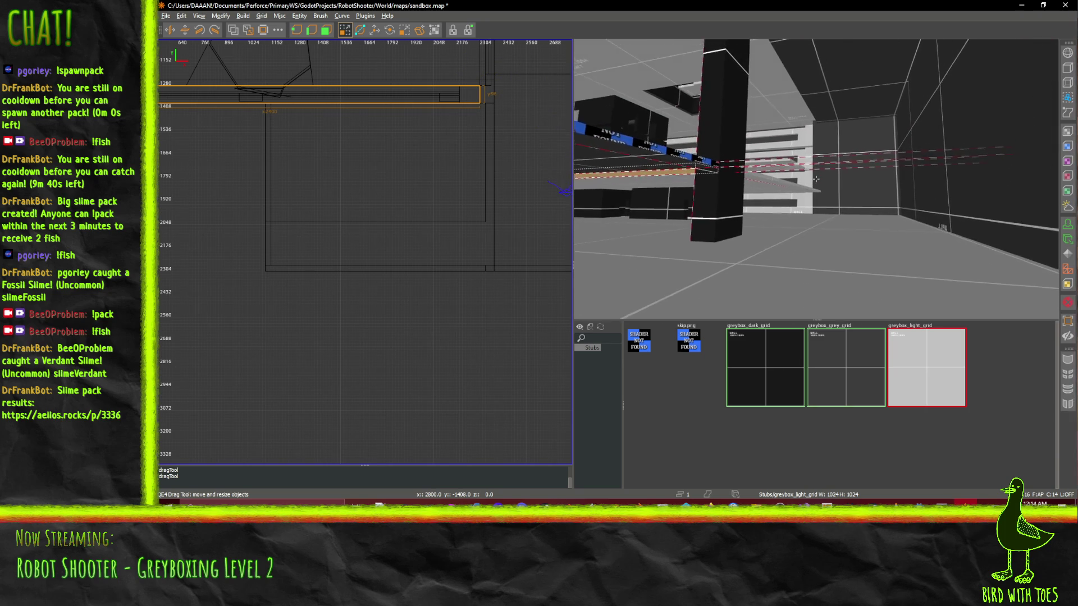
right_click(814, 179)
- Raise a copy of the long floor brush up to wall-top height as the ceiling slab
left_click(831, 246)
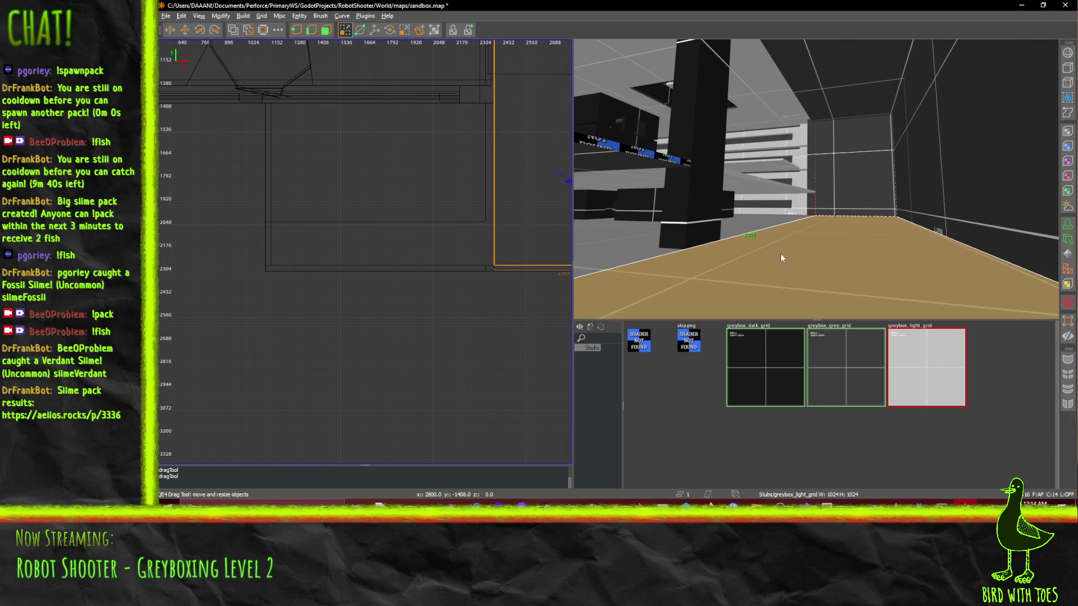
key("Down")
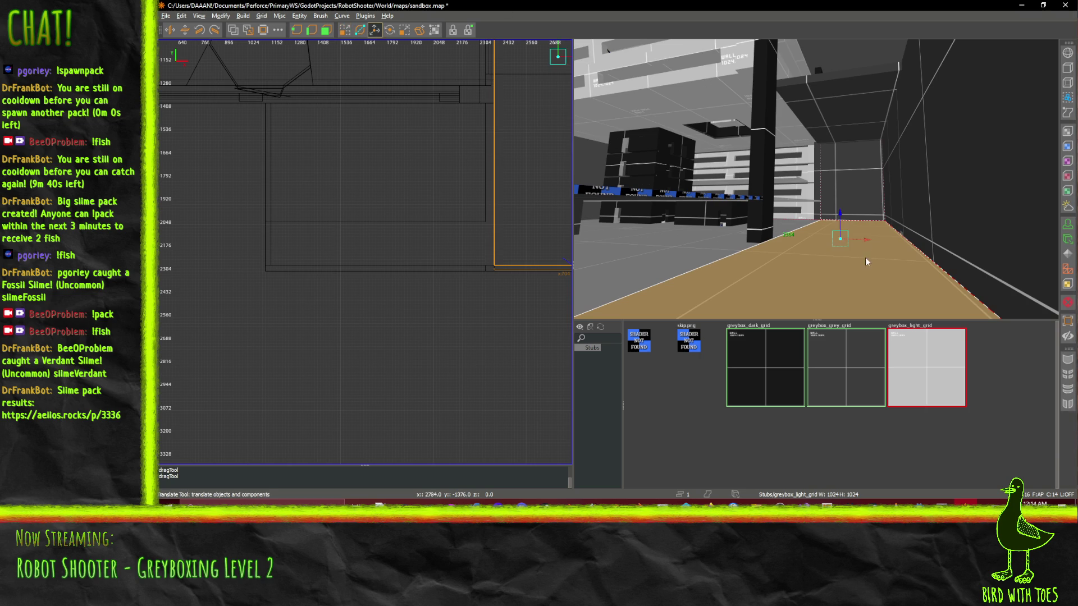
left_click_drag(841, 213, 840, 177)
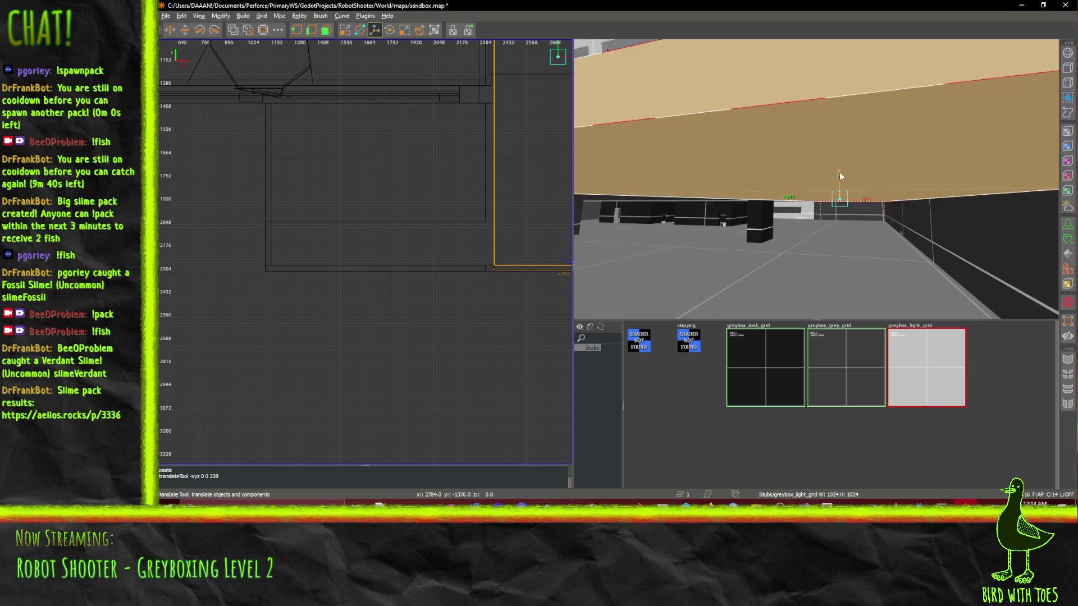
- Fly through the long room to inspect the new ceiling
right_click(840, 178)
key("w")
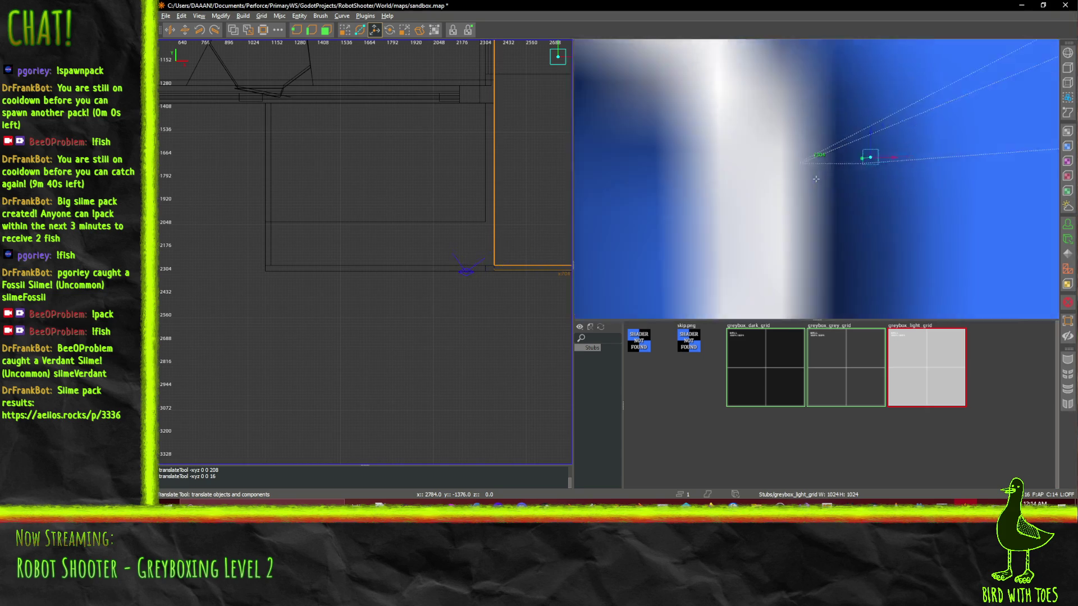
key("w")
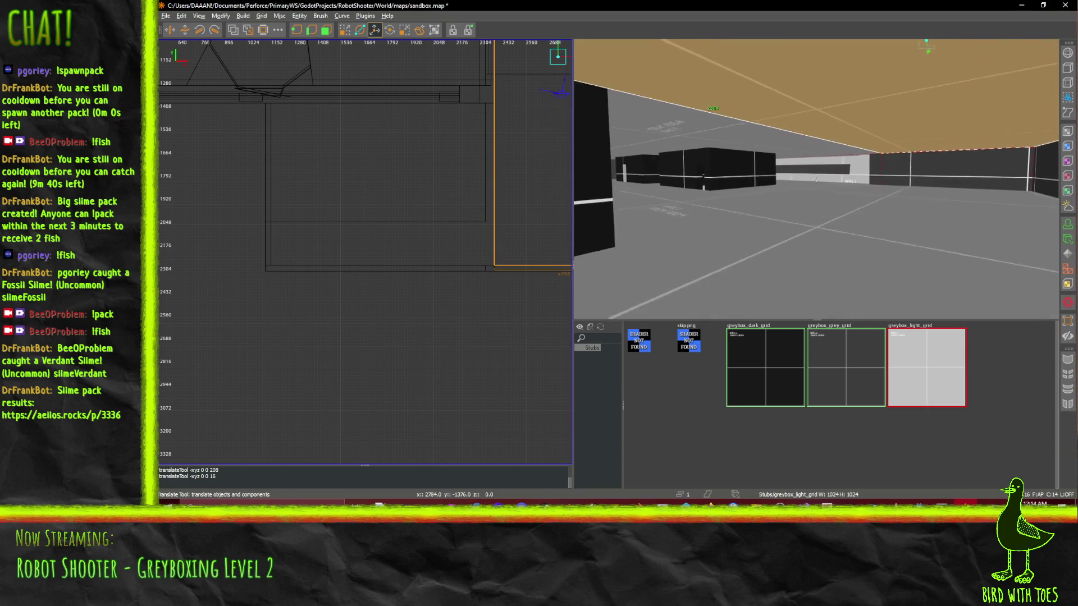
key("w")
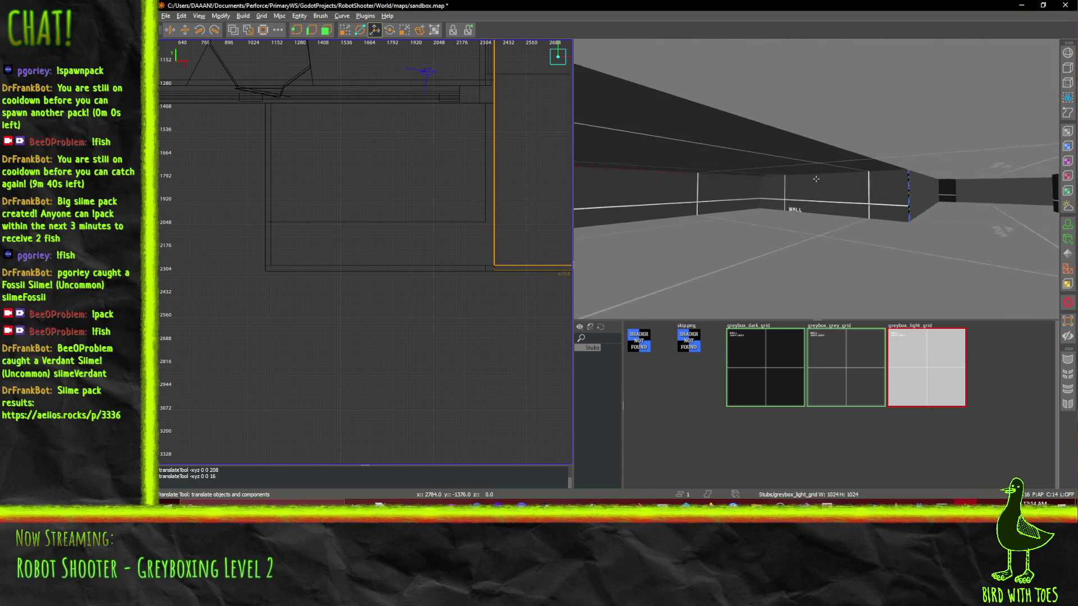
key("w")
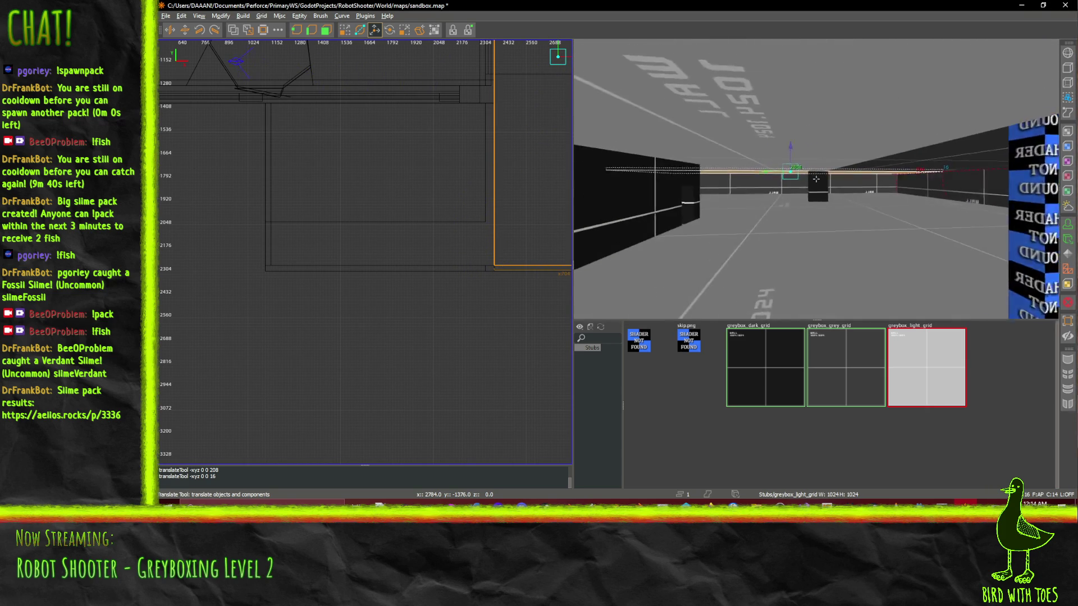
key("s")
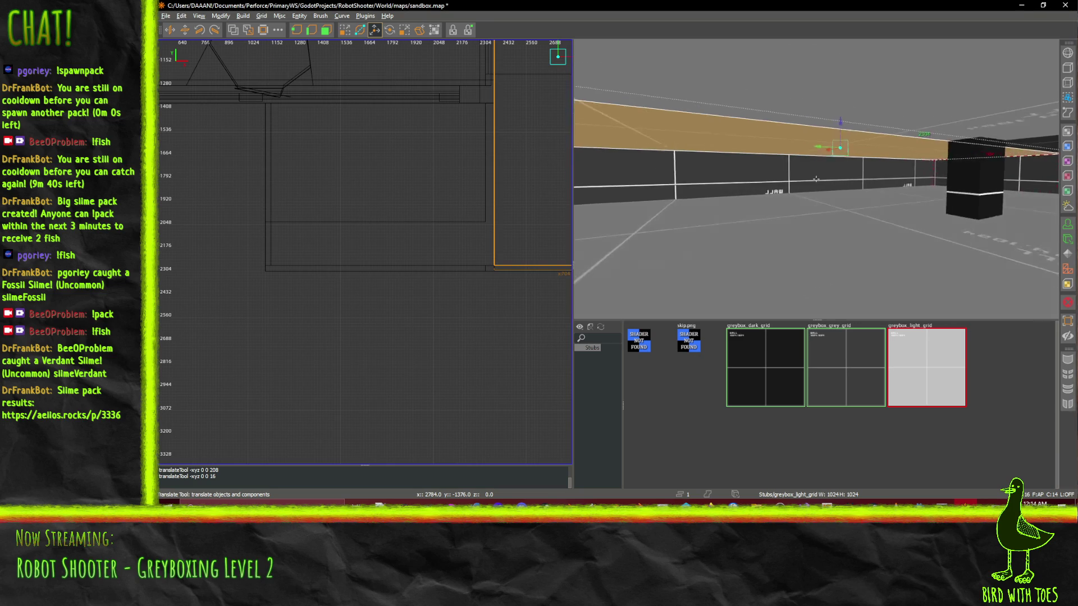
key("Left")
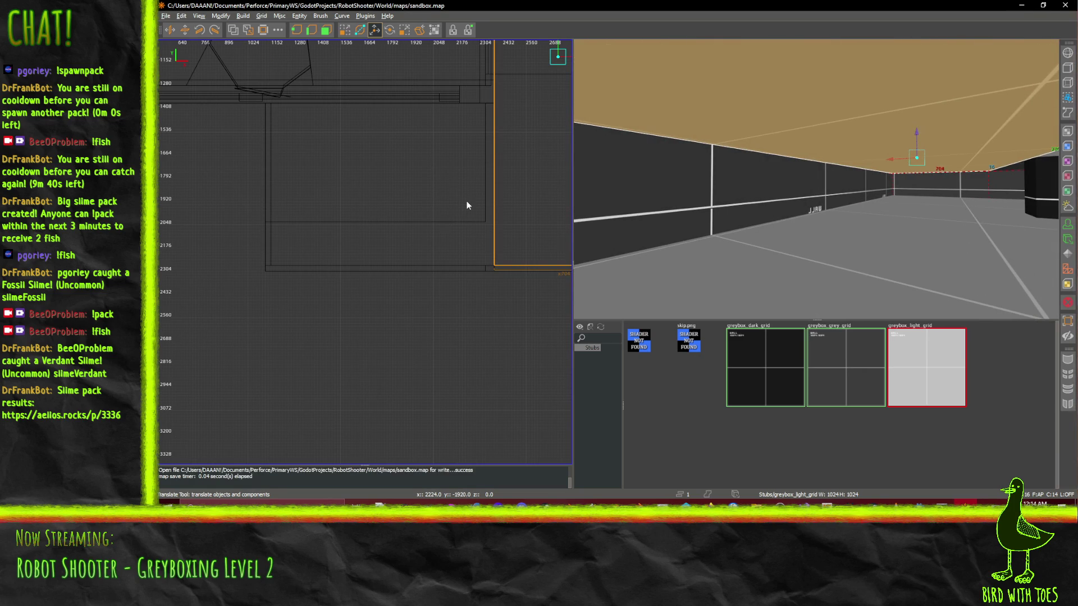
scroll(466, 206, "down", 3)
mouse_move(512, 154)
left_mouse_down()
mouse_move(387, 258)
mouse_move(422, 251)
left_mouse_up()
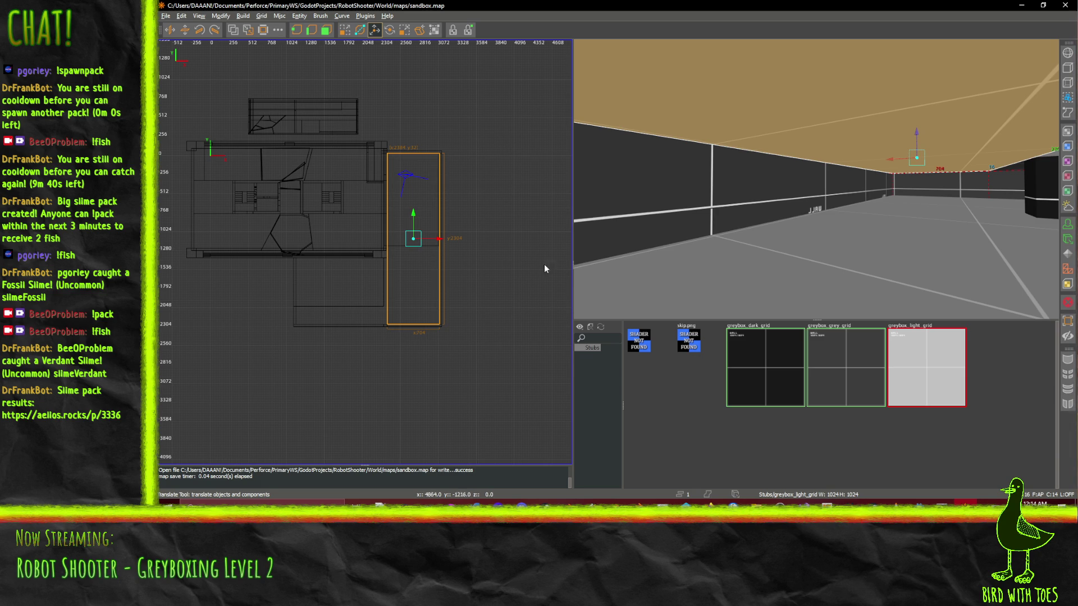
right_click(812, 197)
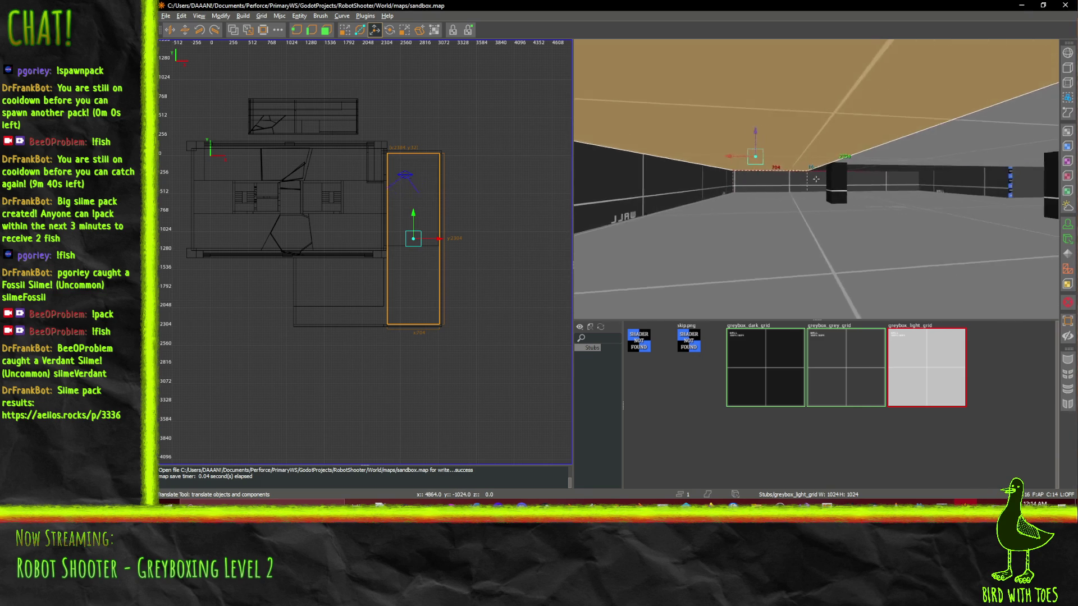
key("w")
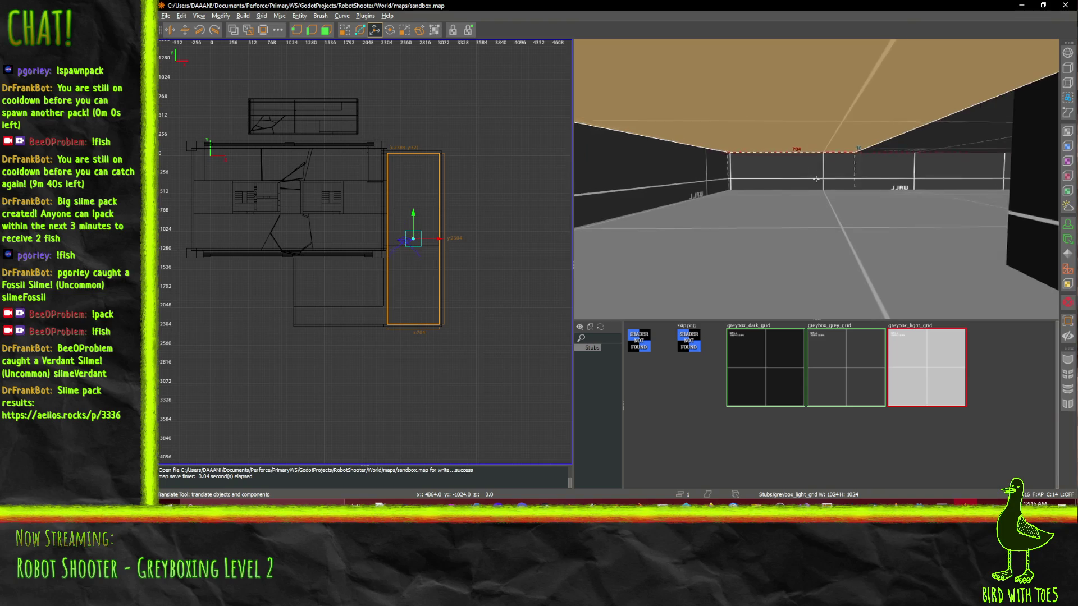
key("w")
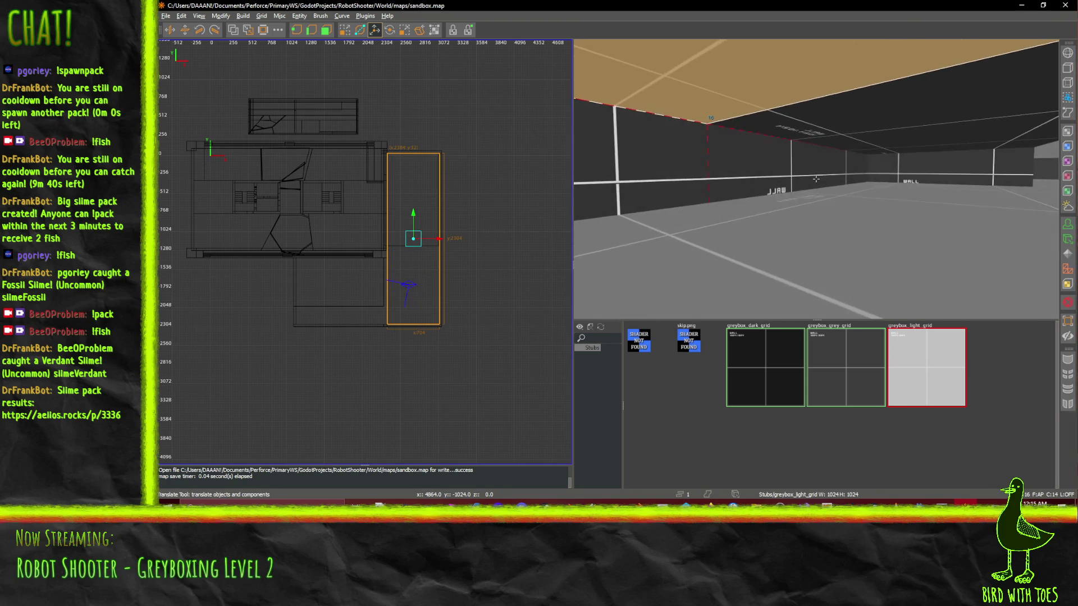
right_click(815, 178)
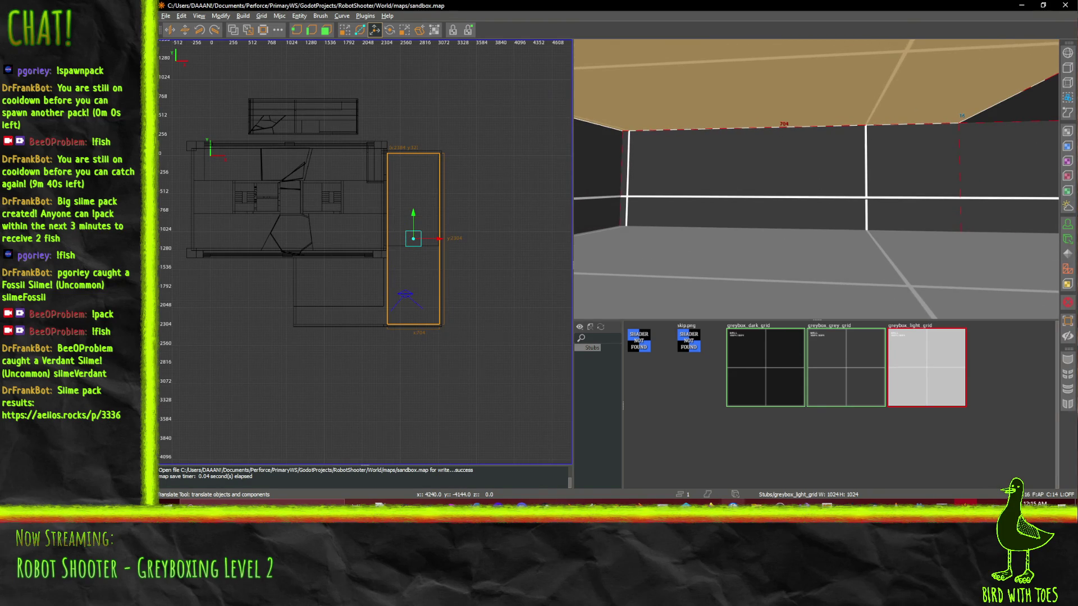
left_click(918, 522)
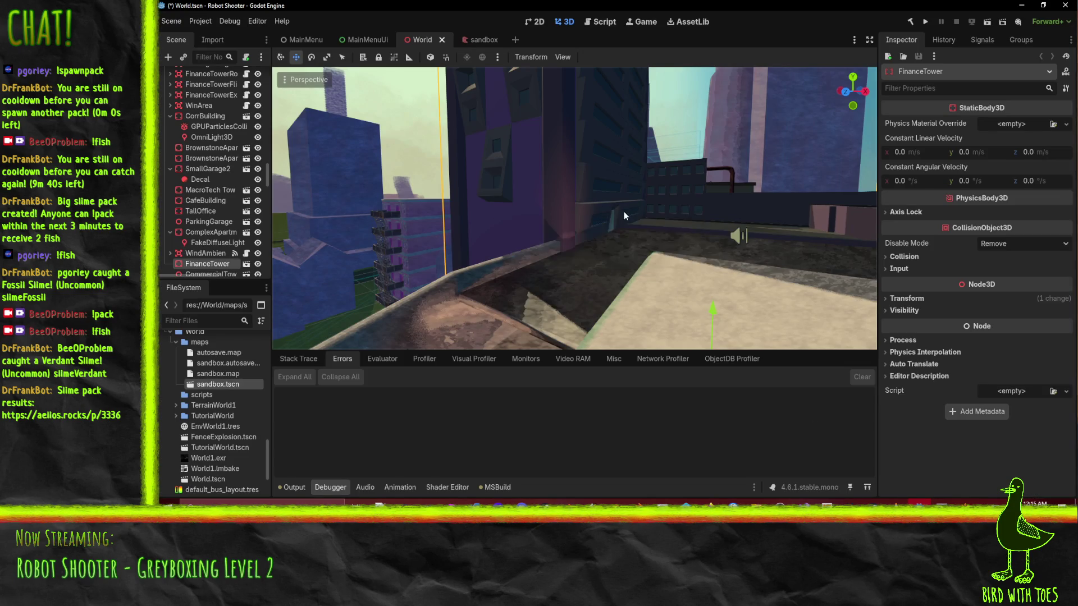
right_click(836, 234)
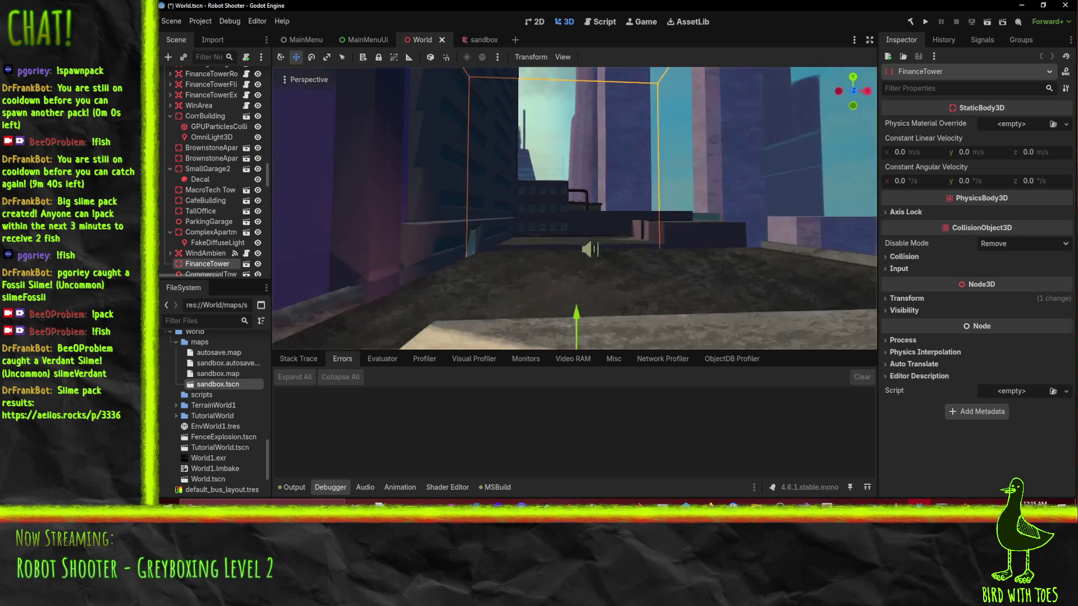
key("w")
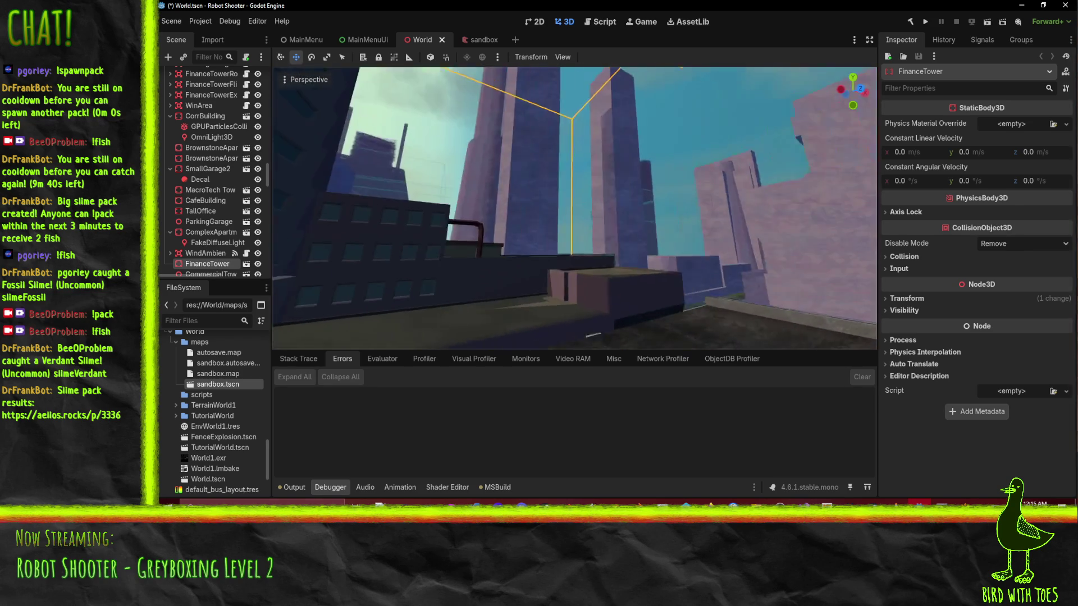
key("w")
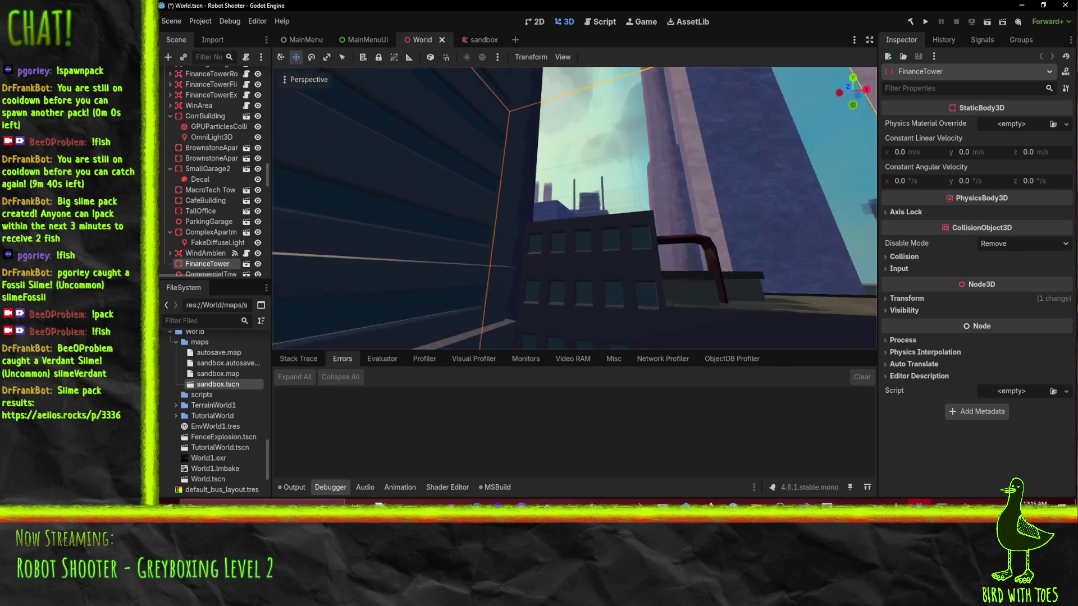
key("w")
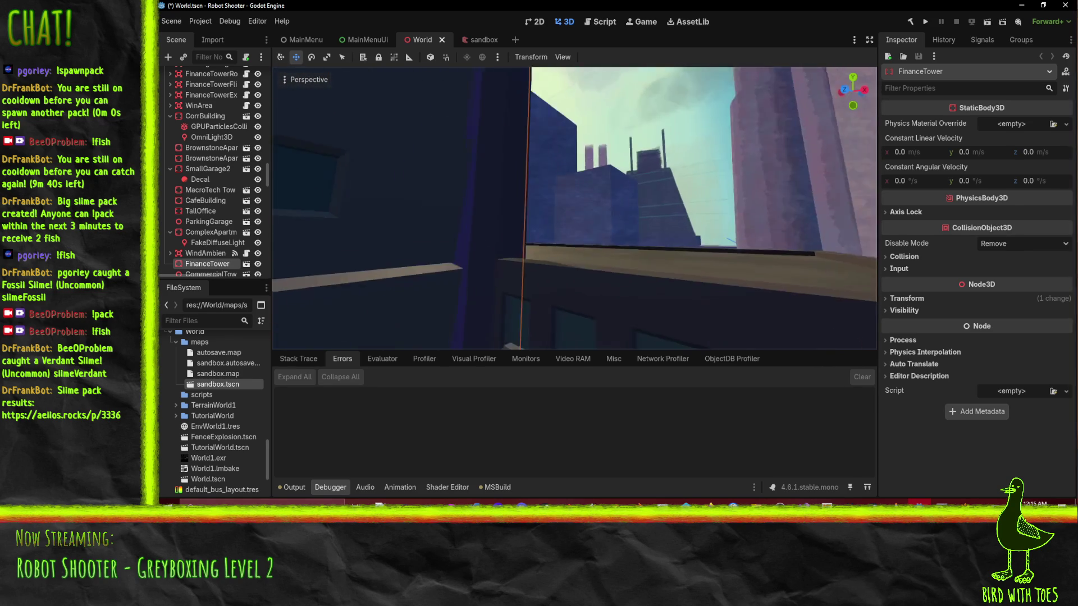
key("w")
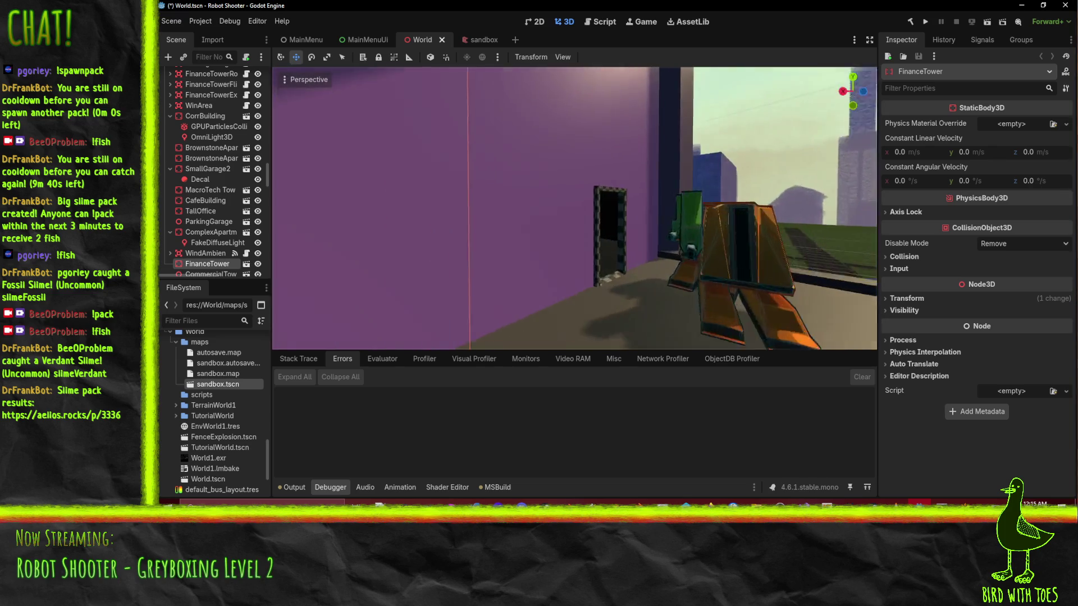
key("w")
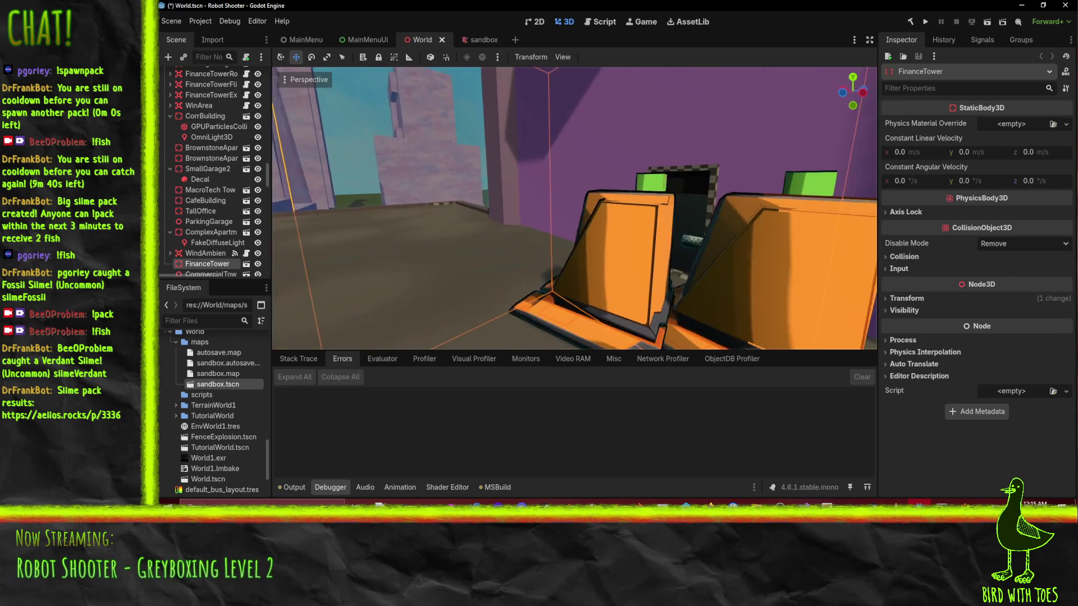
key("w")
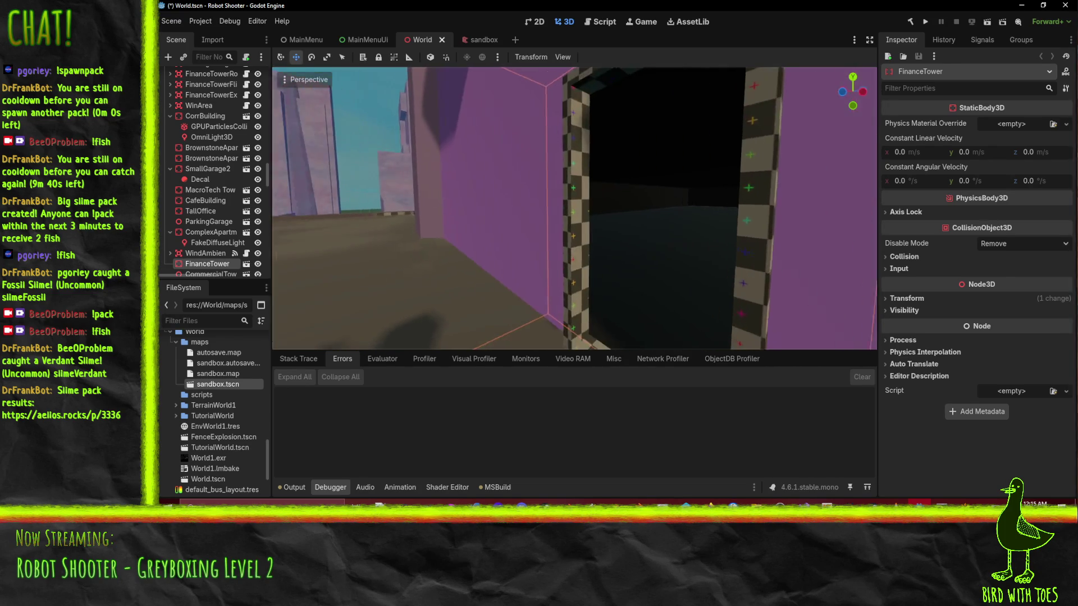
key("w")
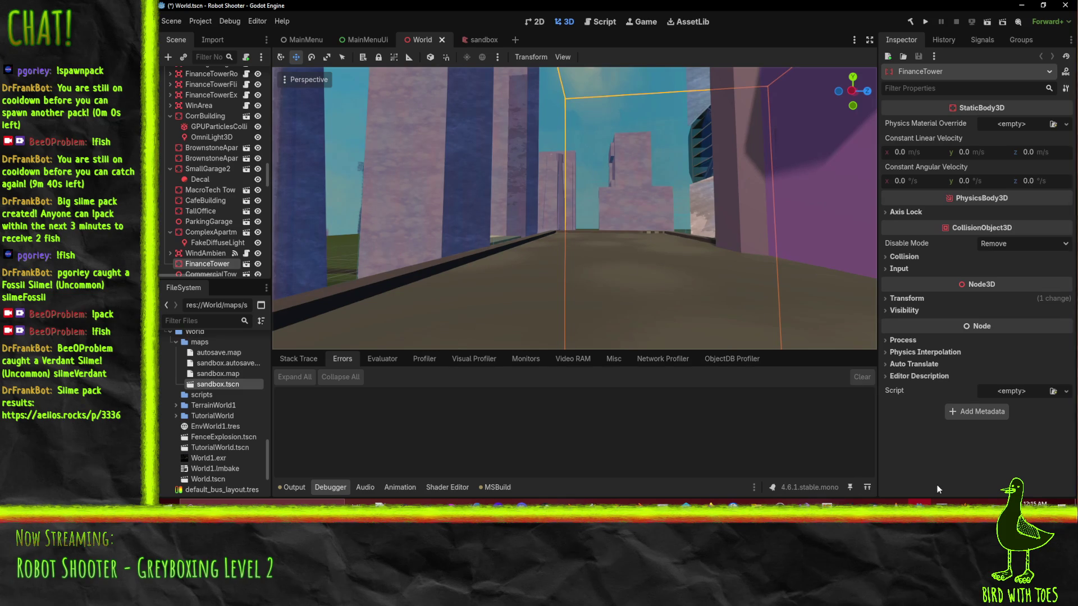
key("alt+Tab")
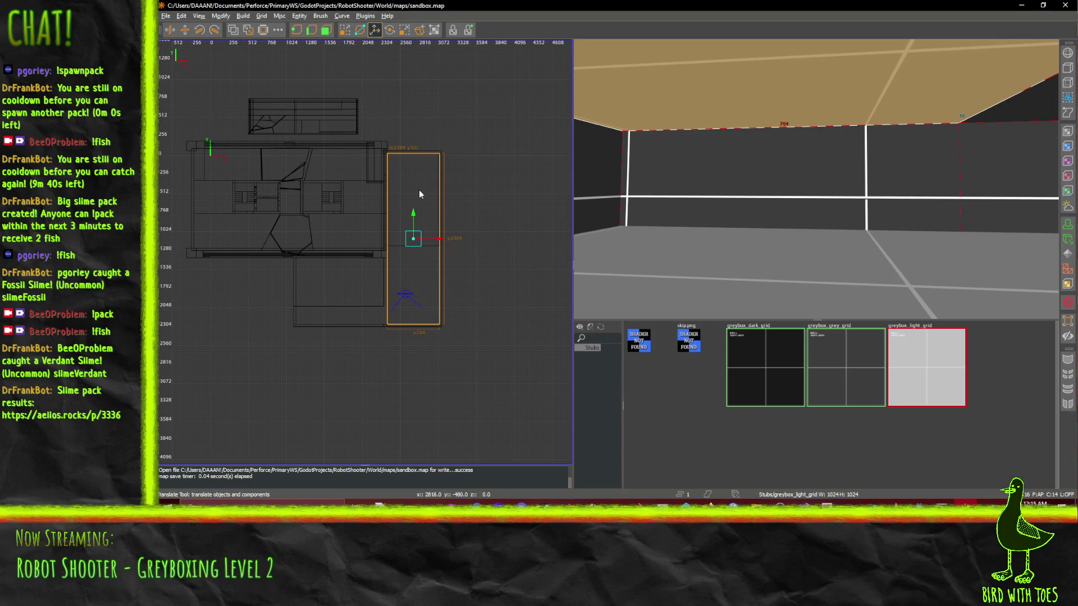
- Fly past the lettered wall and pillar room, then back toward the long south brush
key("w")
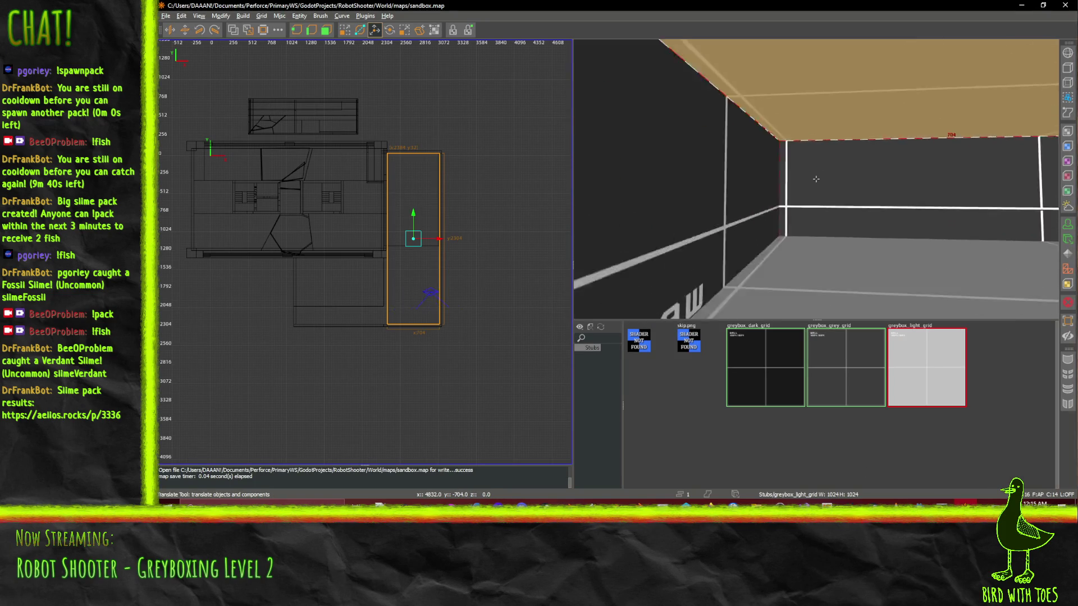
key("w")
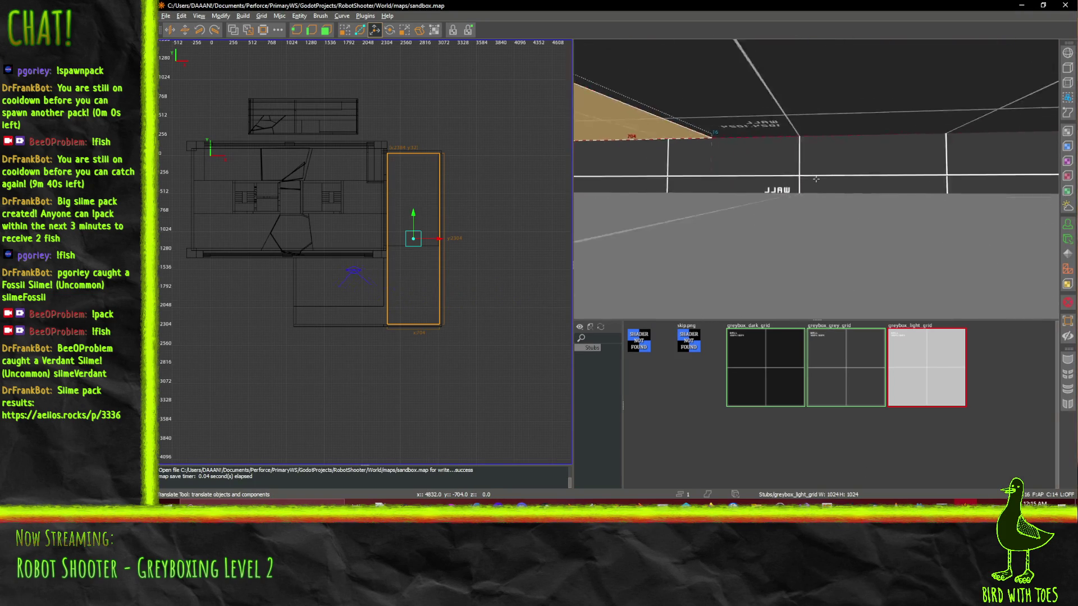
key("w")
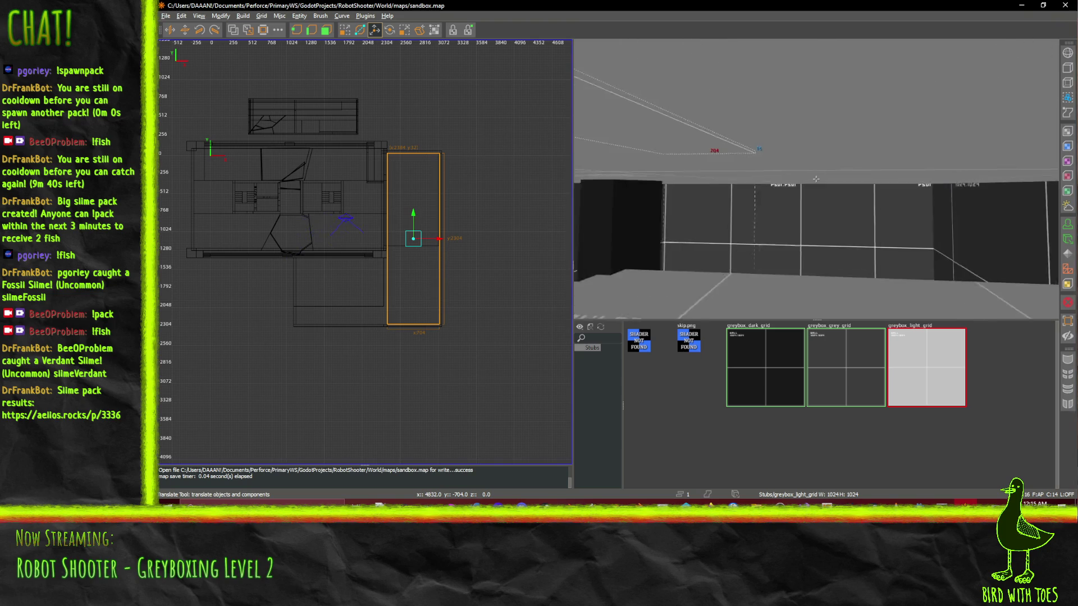
key("w")
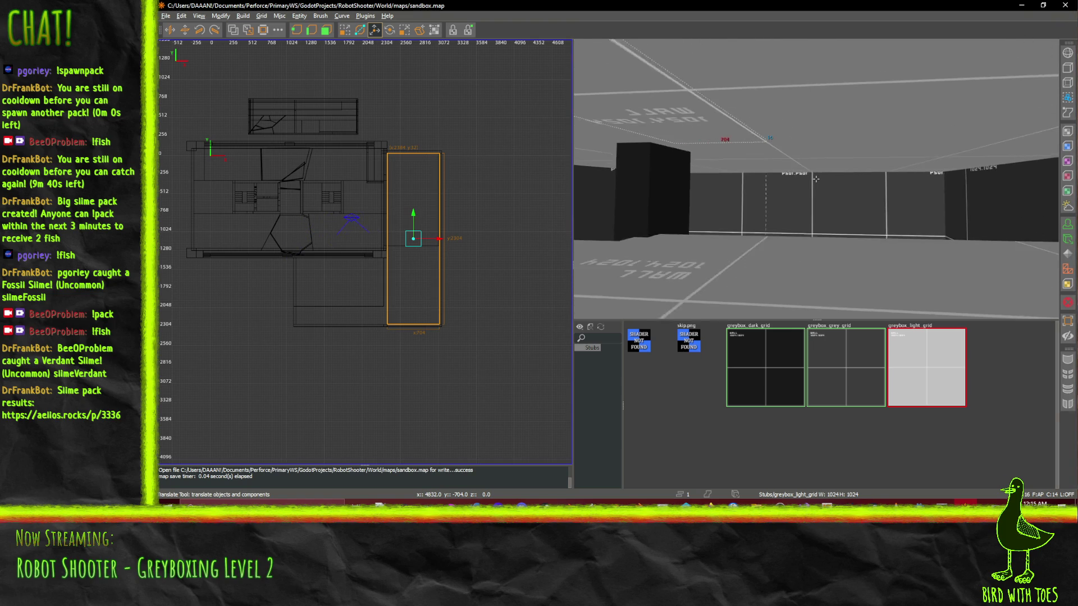
key("w")
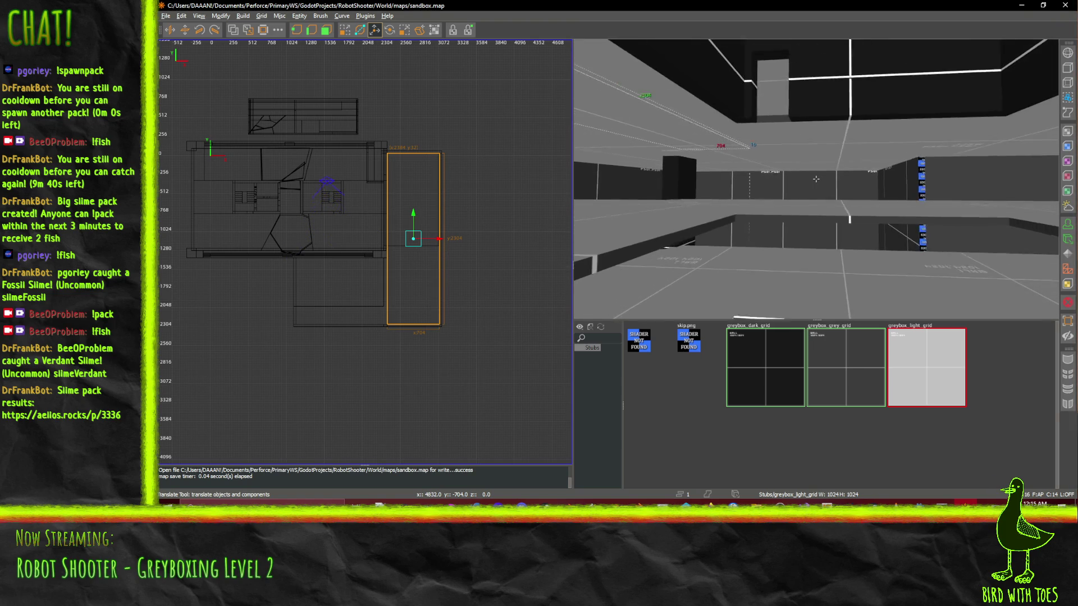
key("w")
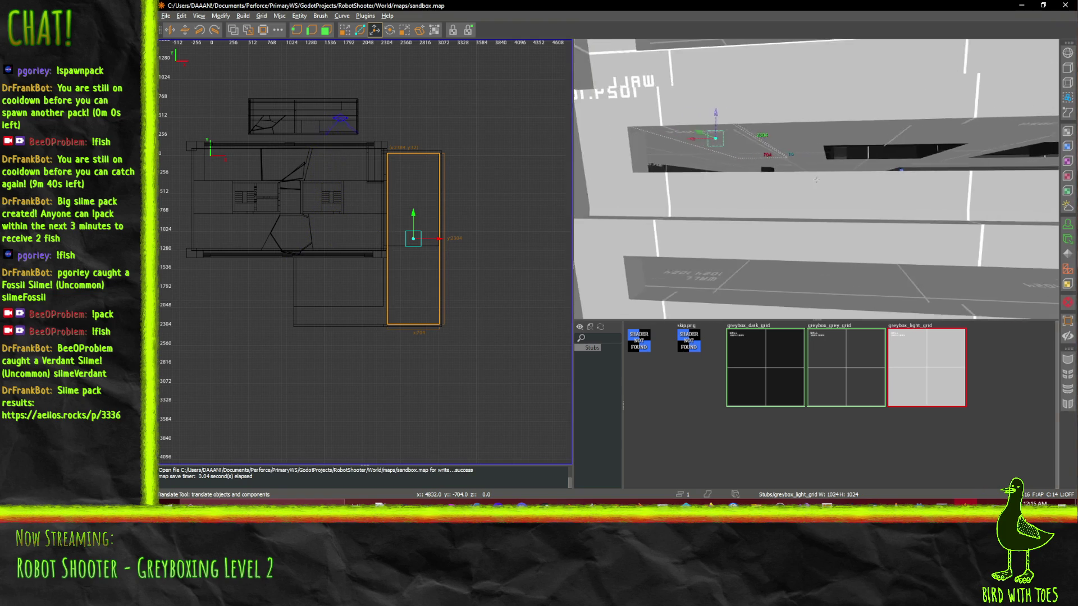
key("s")
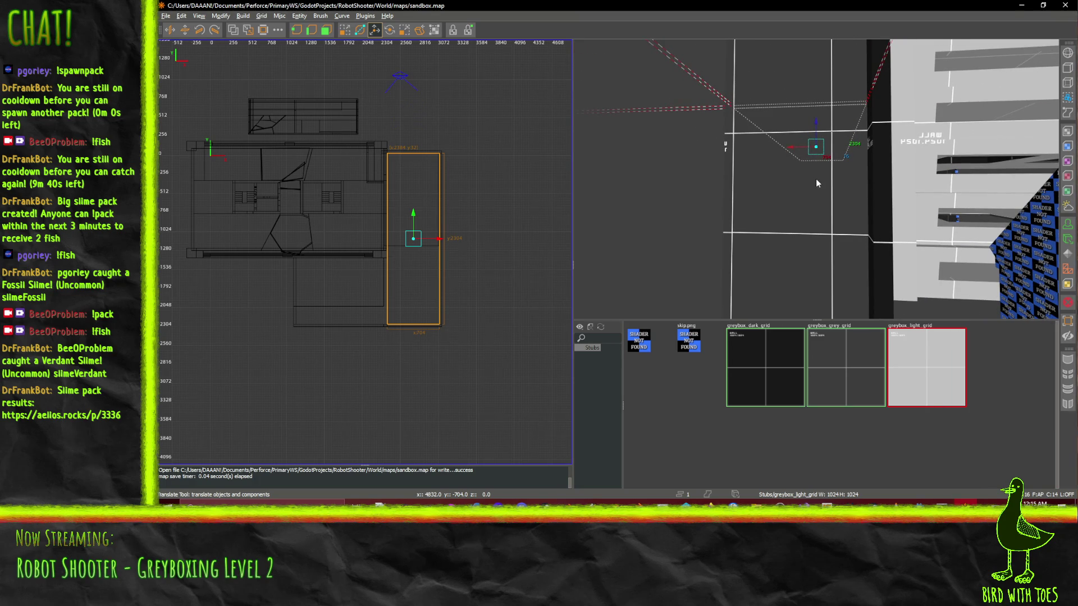
mouse_move(737, 176)
left_mouse_down()
mouse_move(815, 179)
mouse_move(821, 157)
mouse_move(816, 179)
left_mouse_up()
key("d")
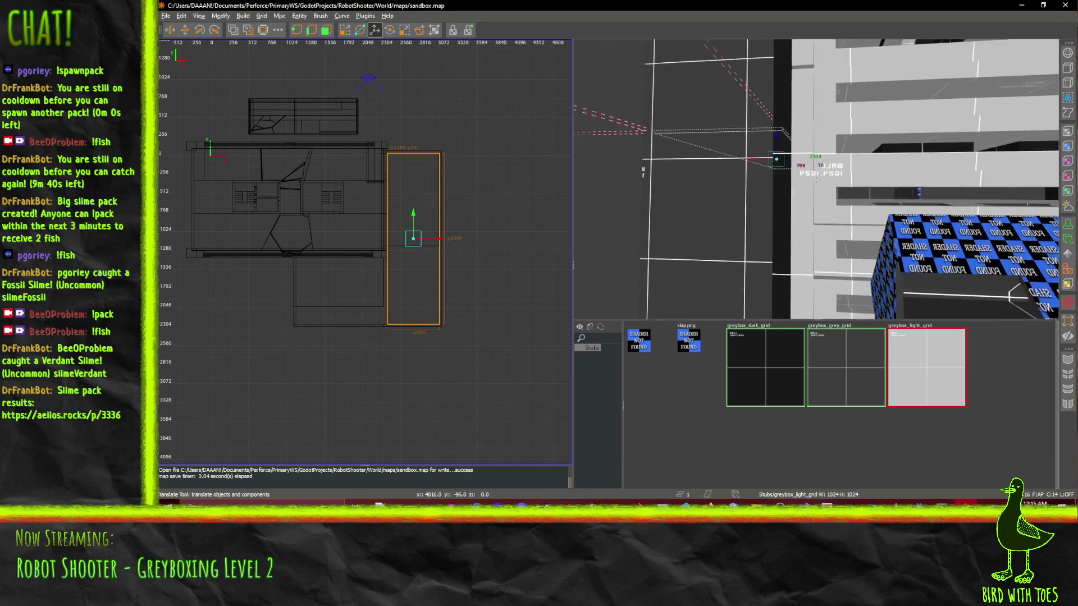
key("w")
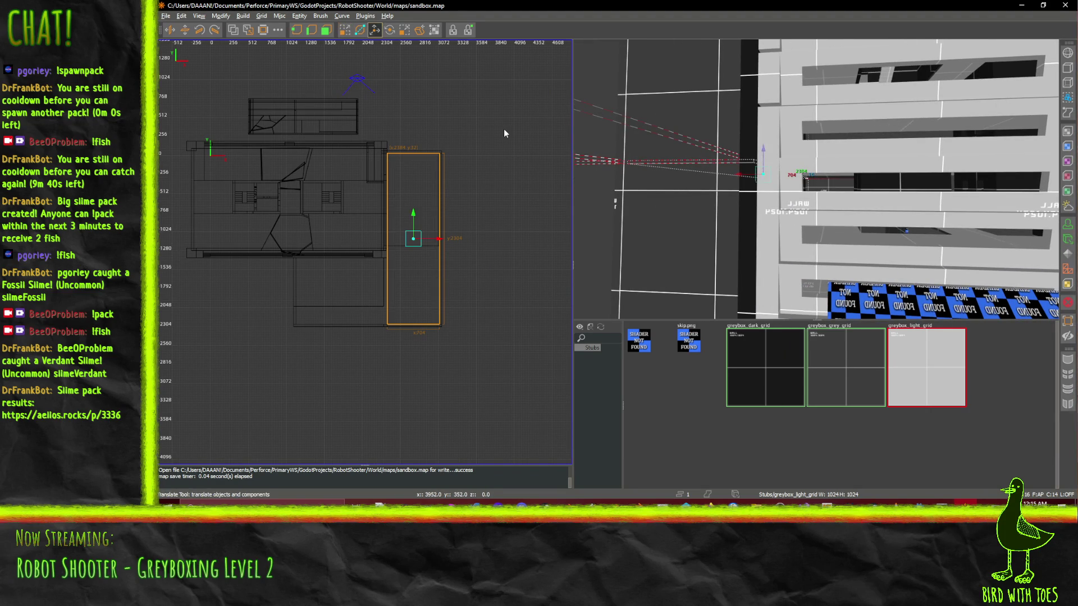
- Fly the 3D camera into the long brush area, then back south away from it
key("w")
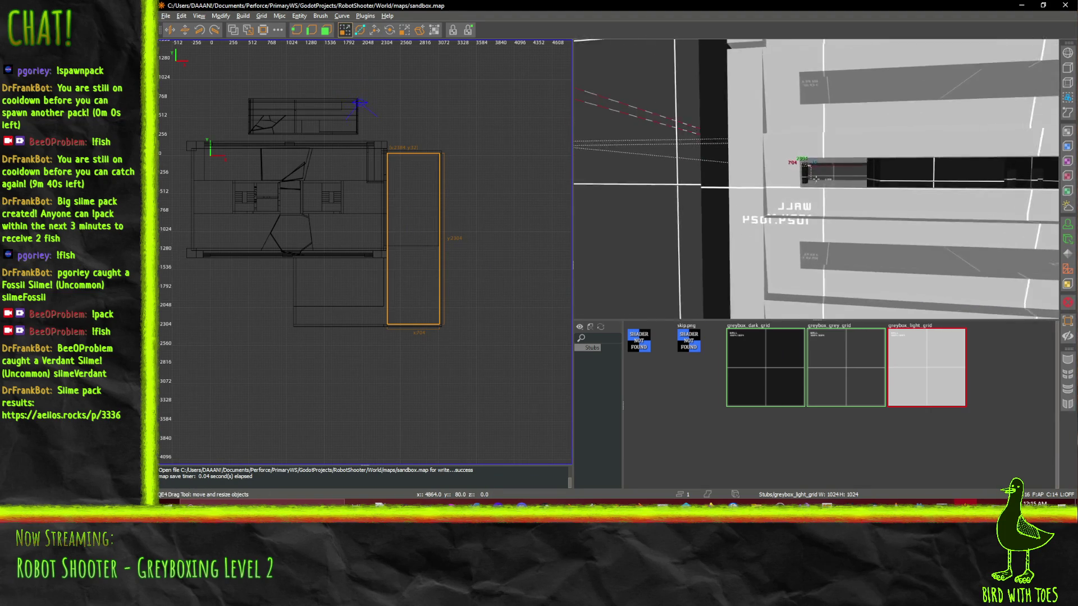
key("w")
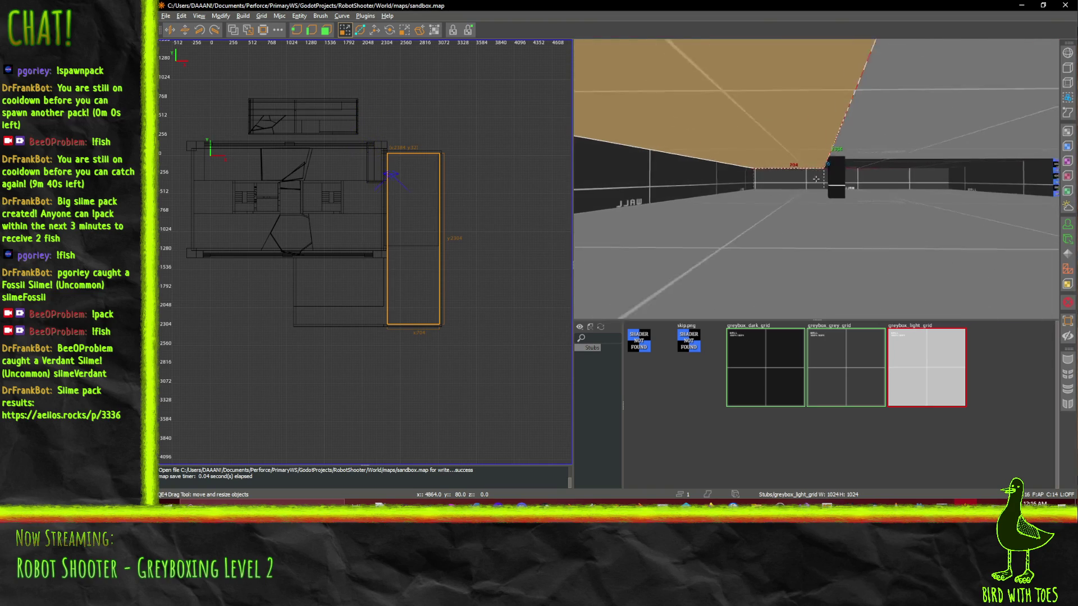
key("w")
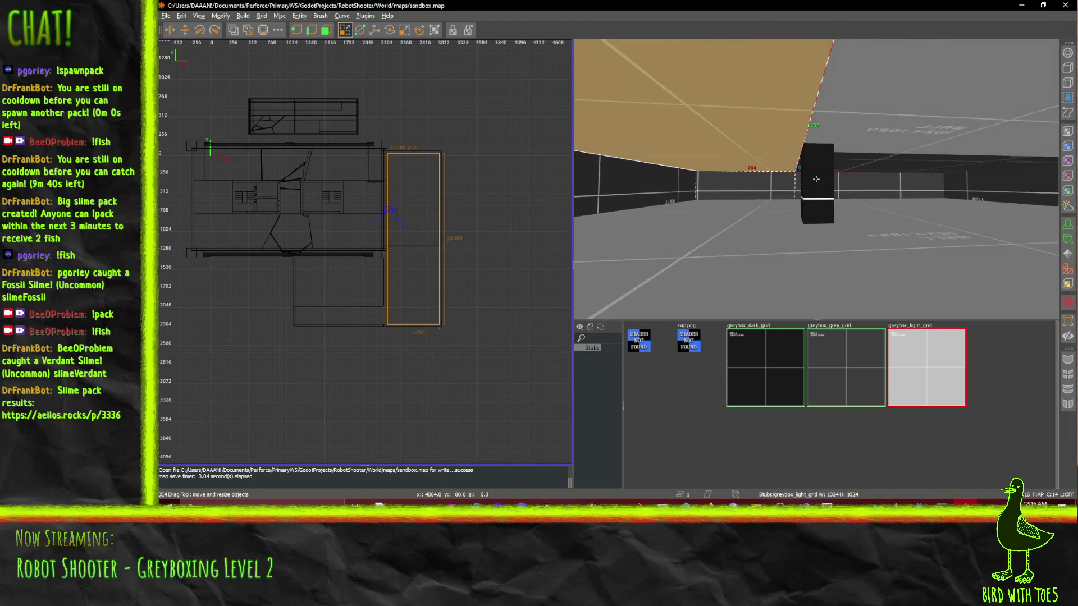
key("s")
right_click(816, 178)
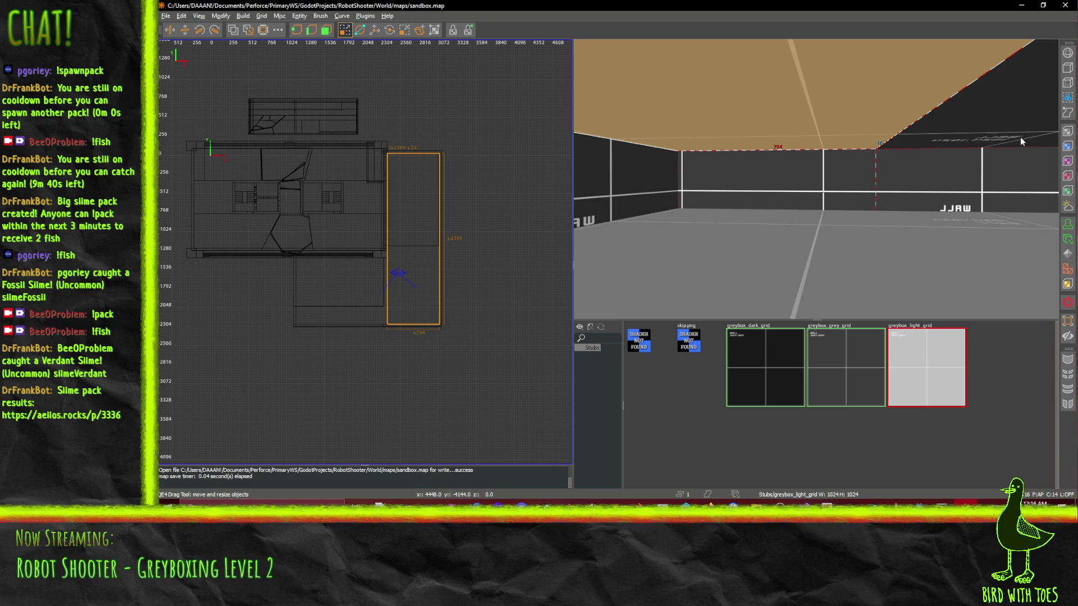
key("s")
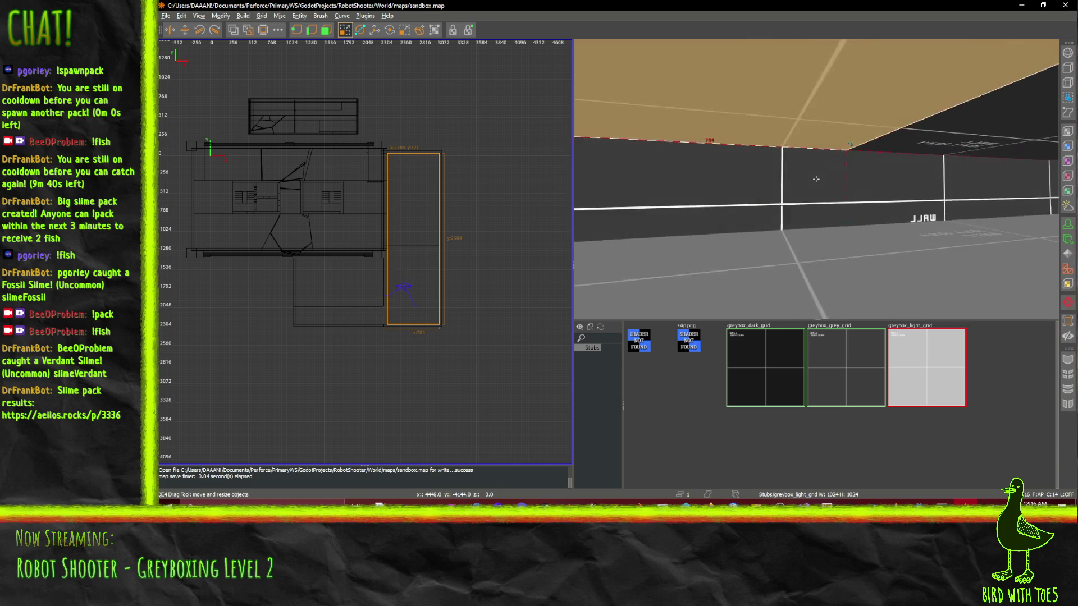
key("s")
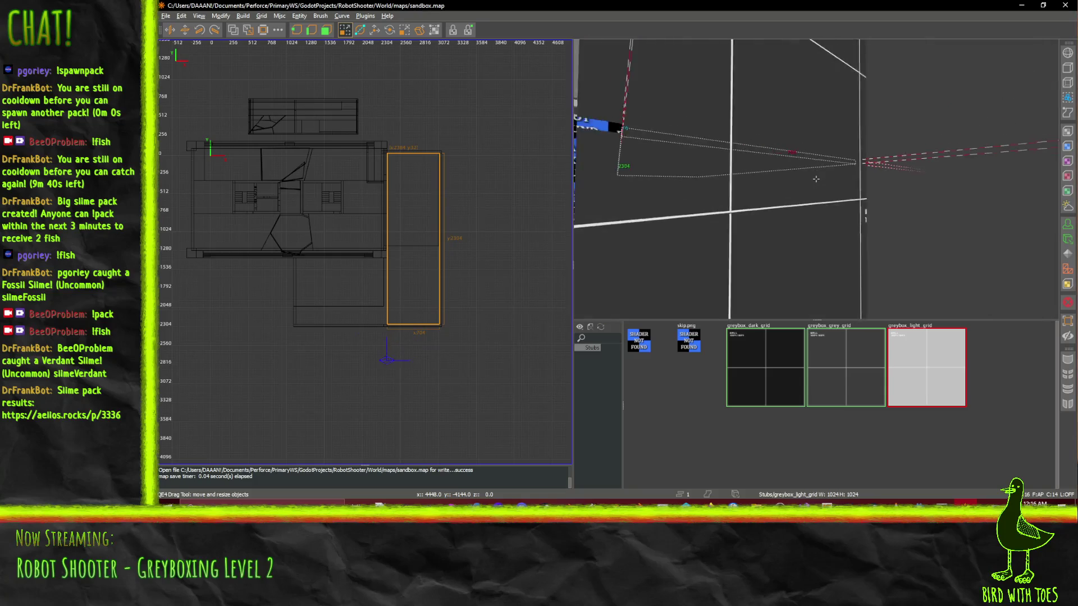
key("s")
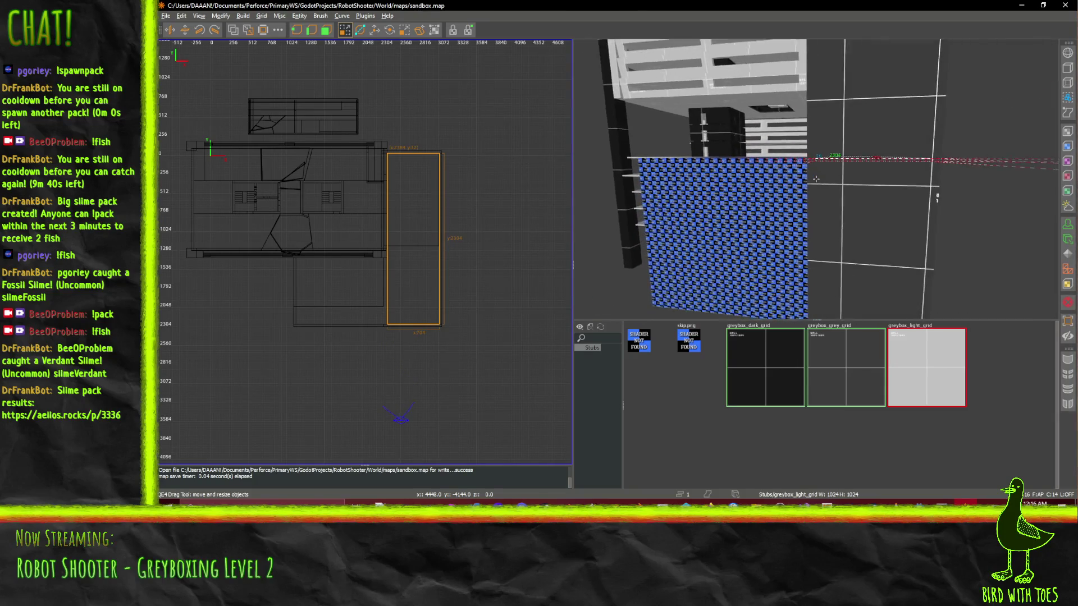
- Inspect the room's walls, corner and dark wall, then follow the tan-ceilinged grey corridor
key("w")
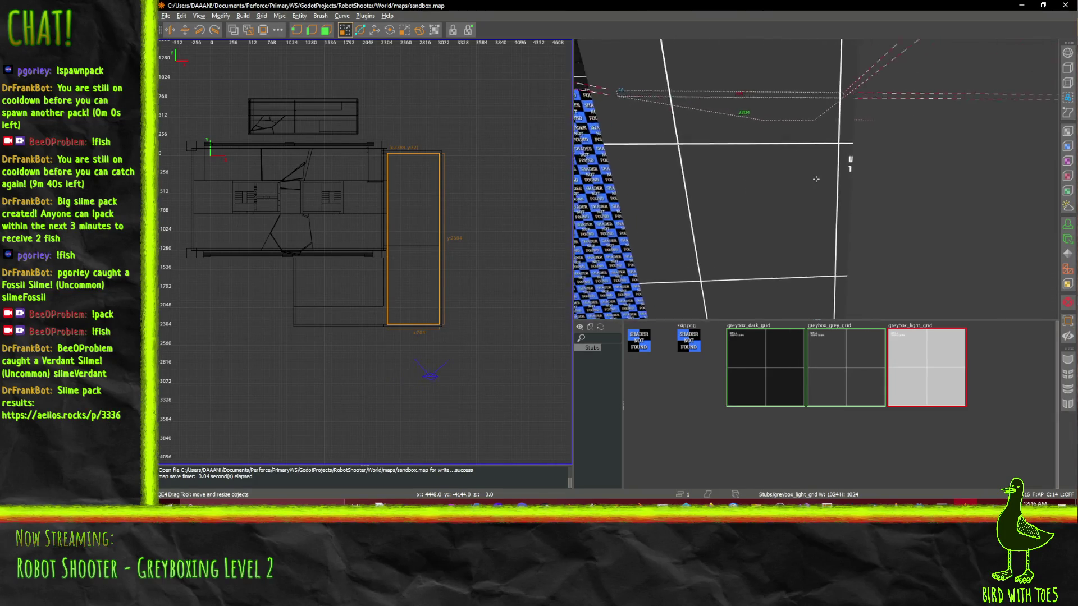
key("w")
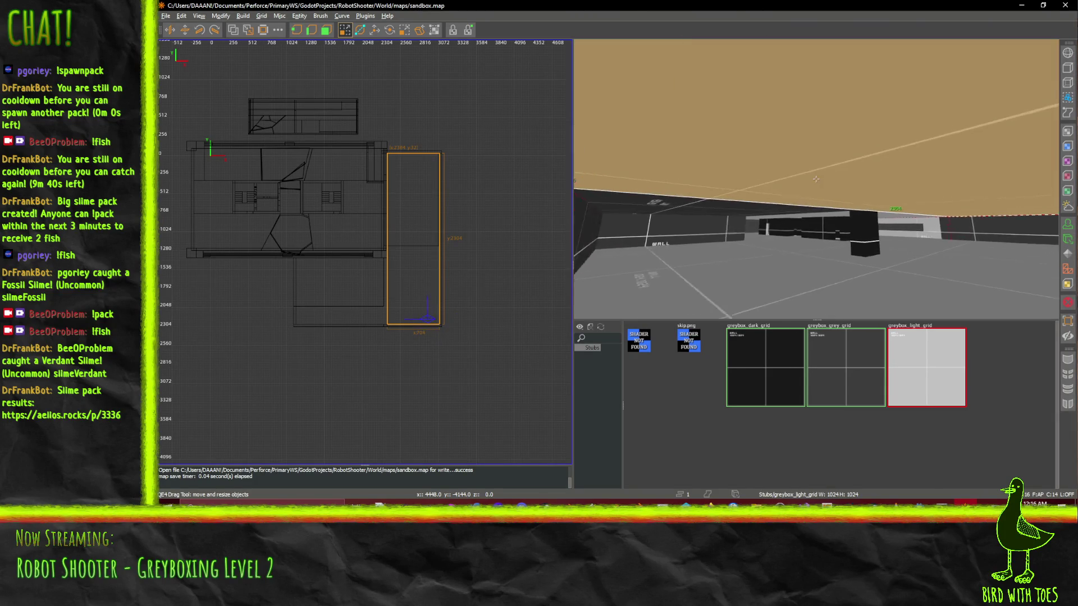
key("s")
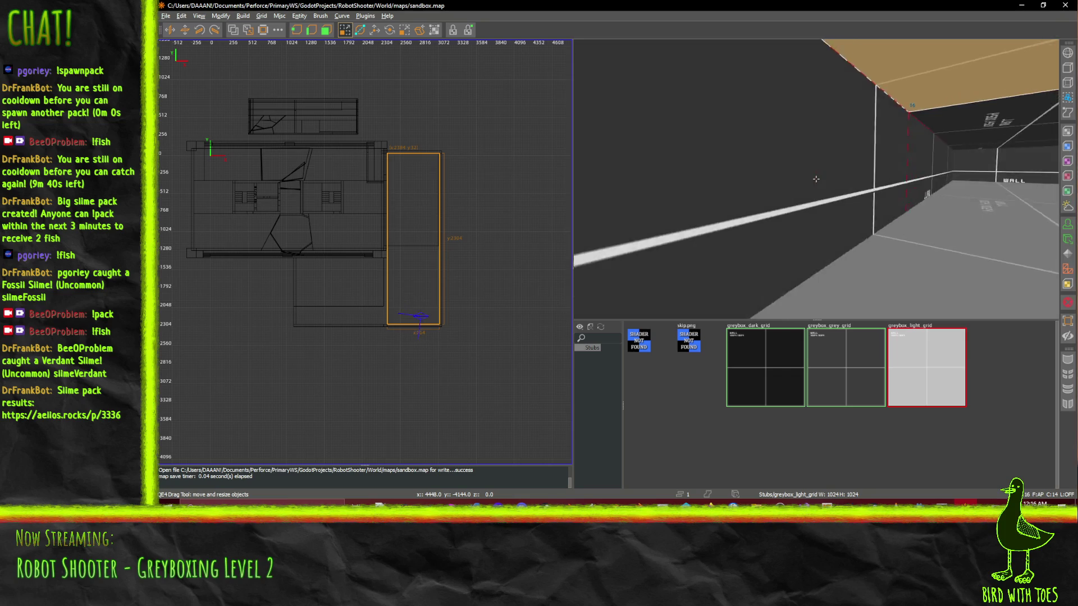
key("w")
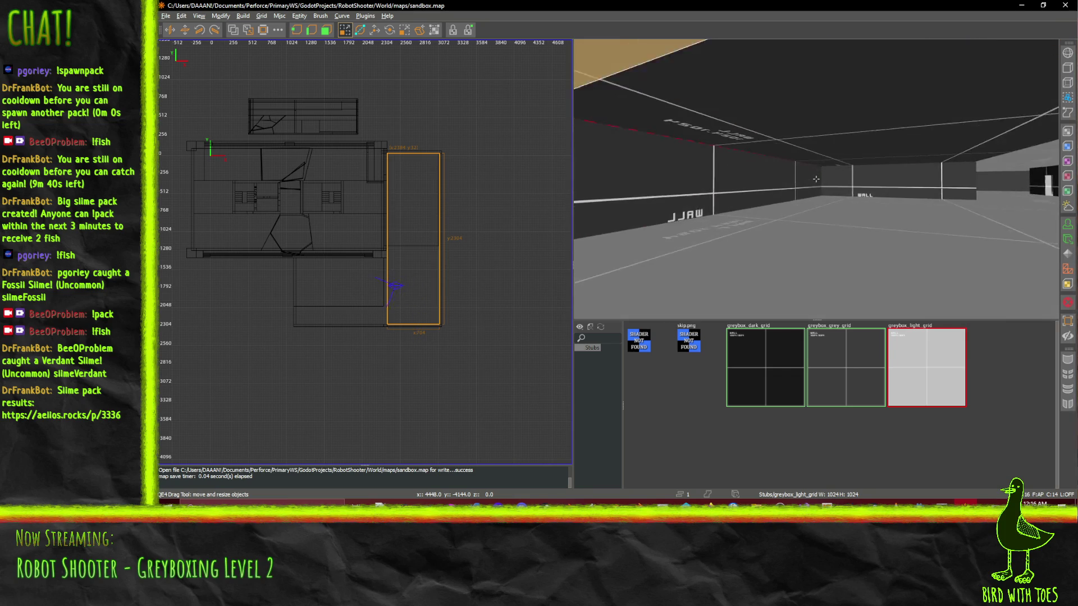
key("w")
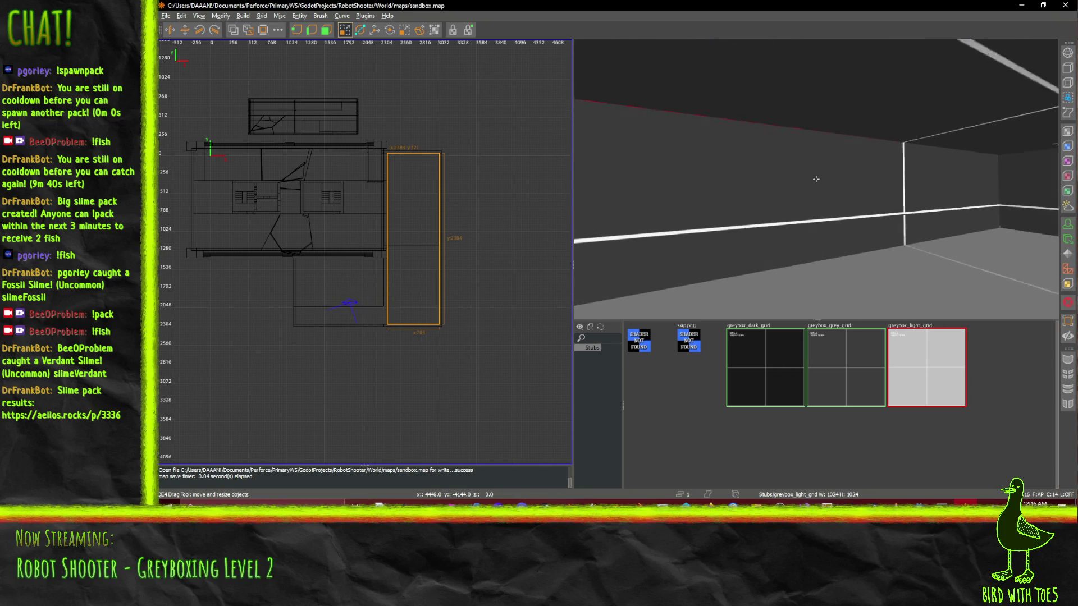
key("w")
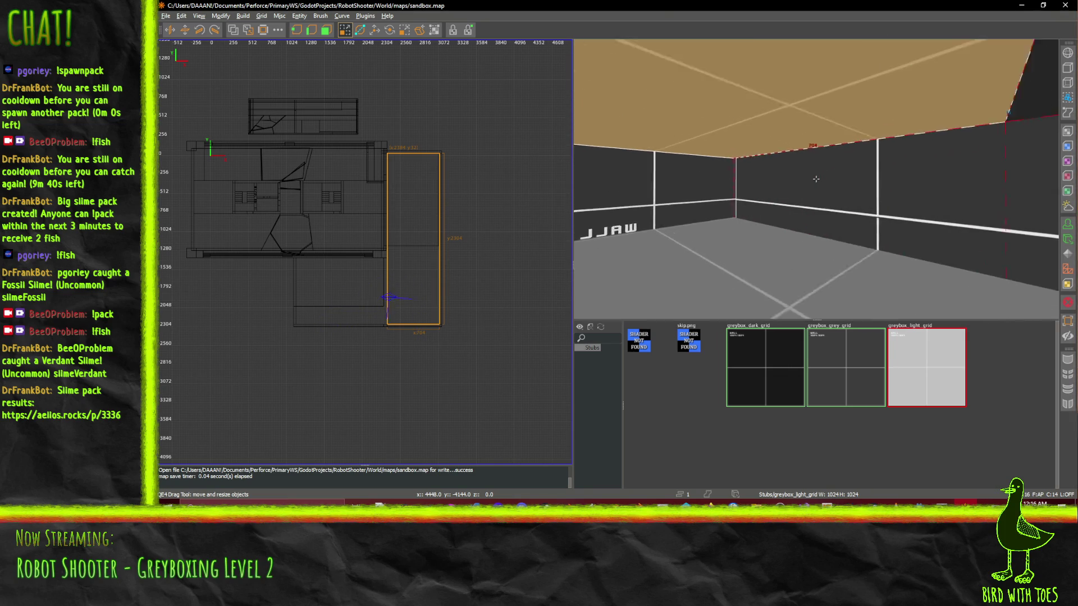
key("s")
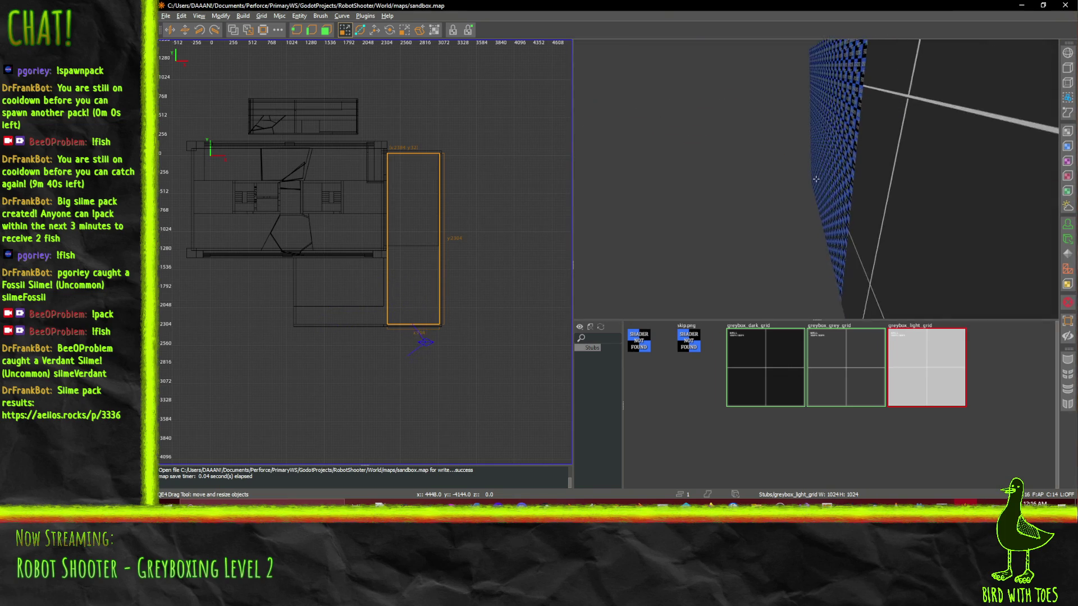
key("w")
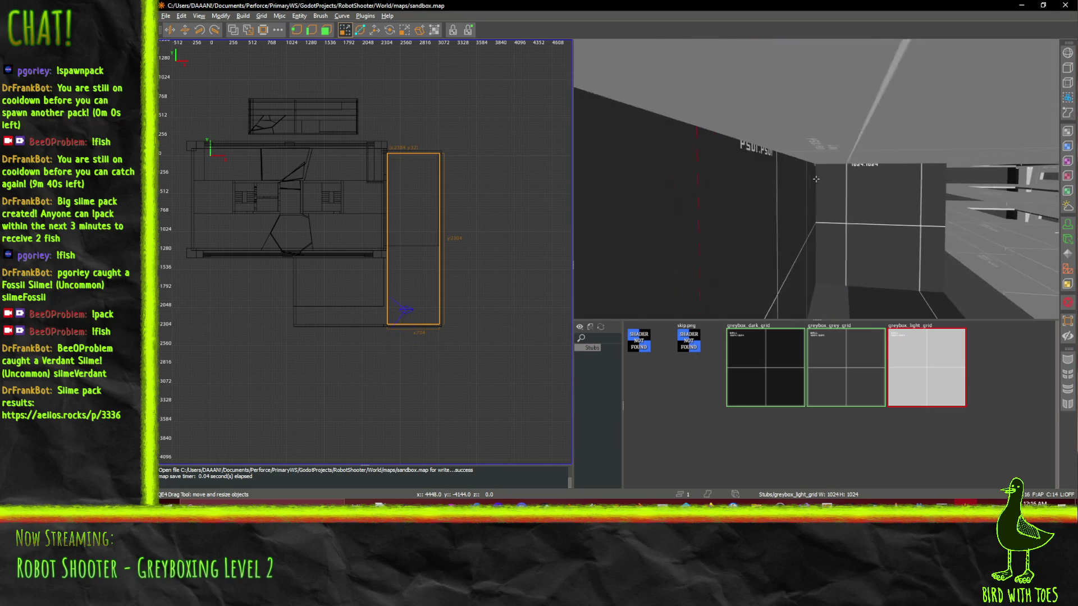
key("w")
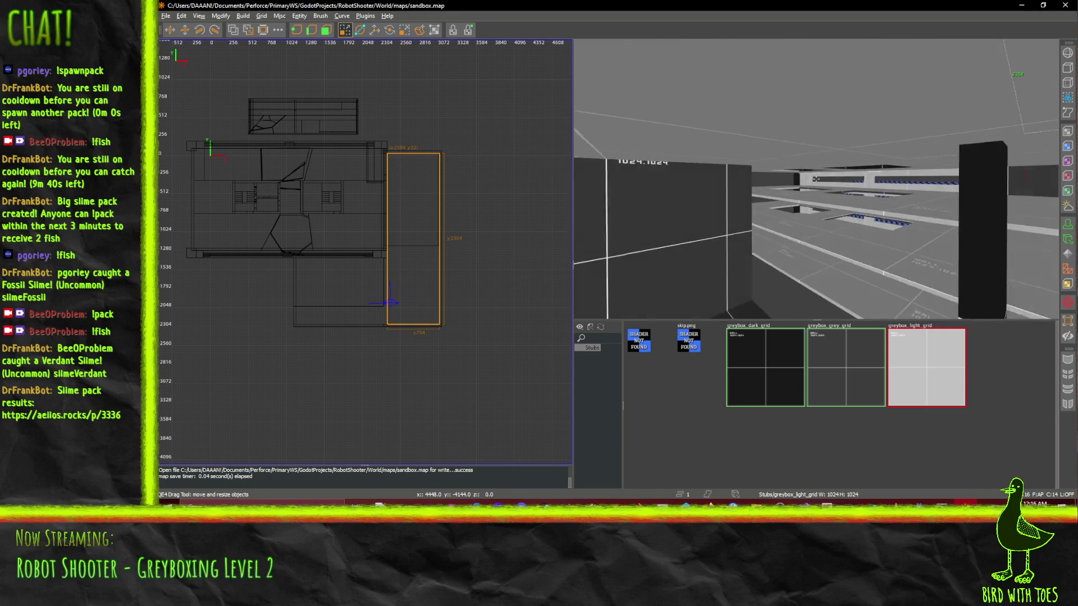
key("s")
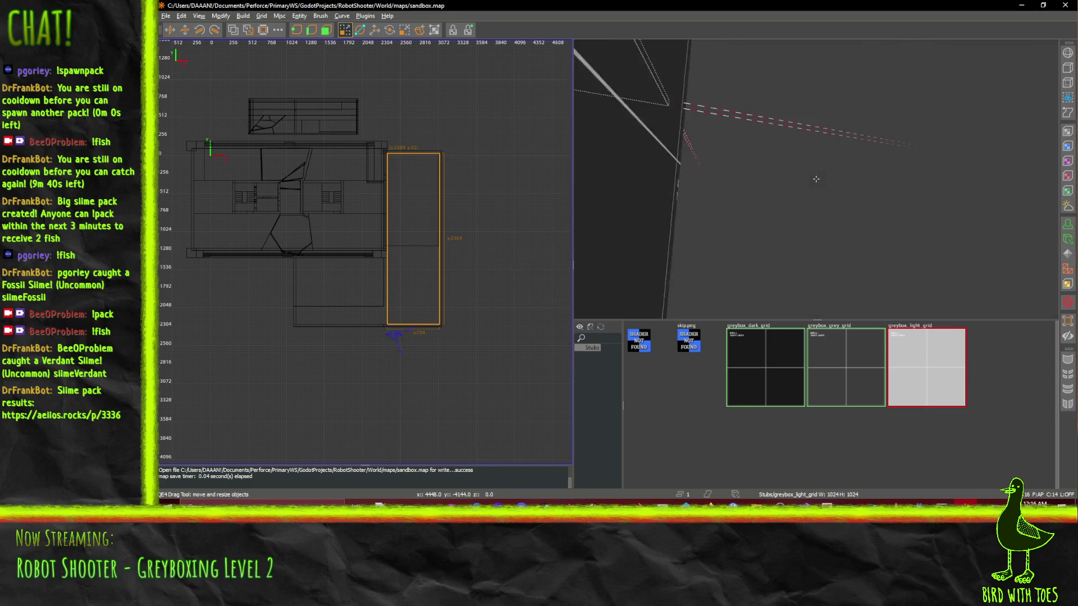
key("w")
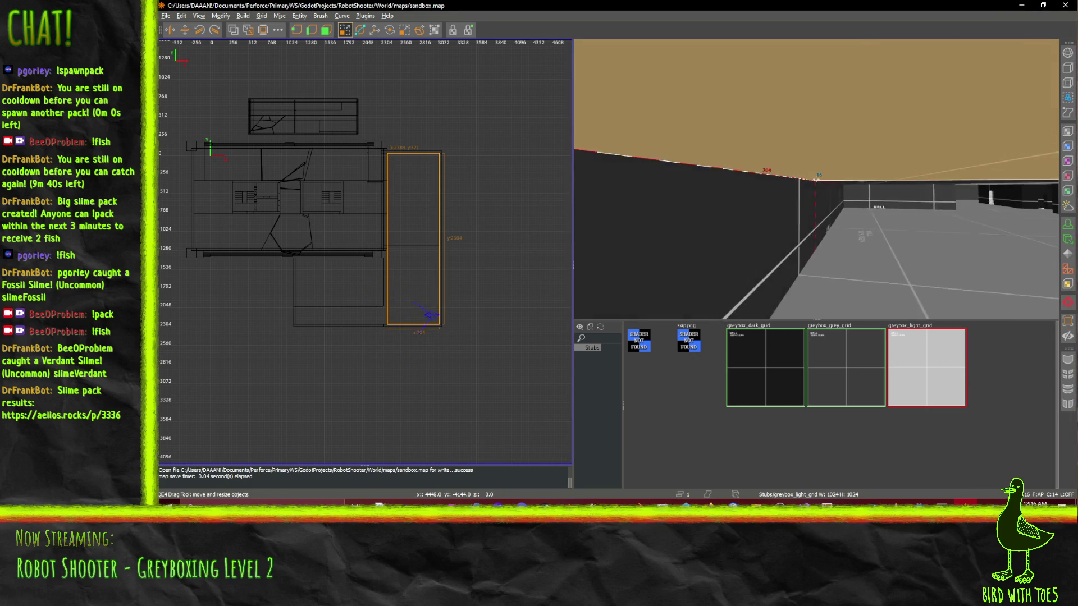
key("Left")
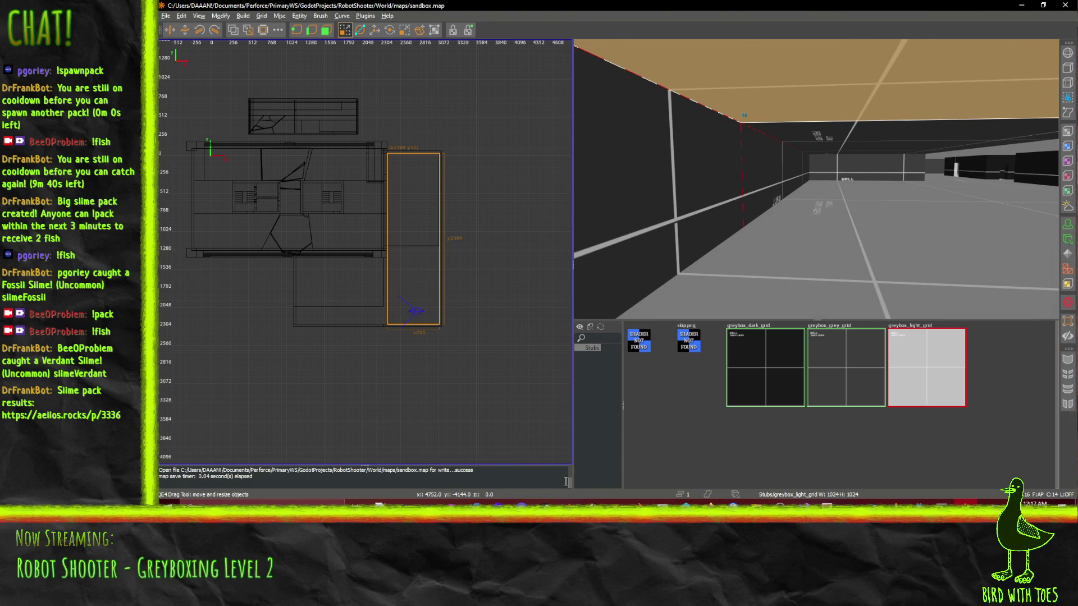
left_click(656, 434)
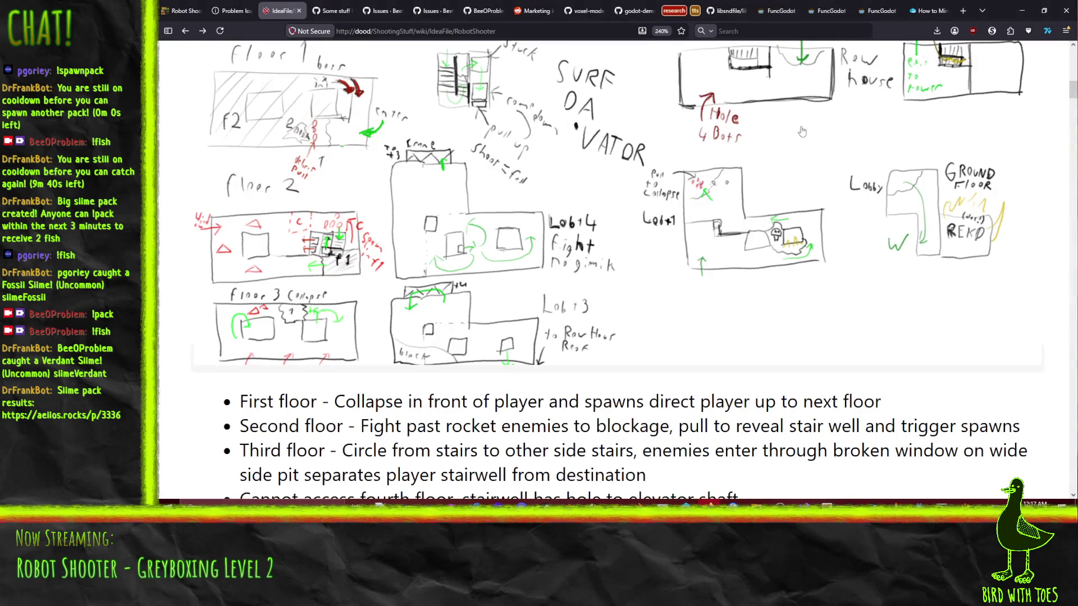
scroll(768, 221, "down", 3)
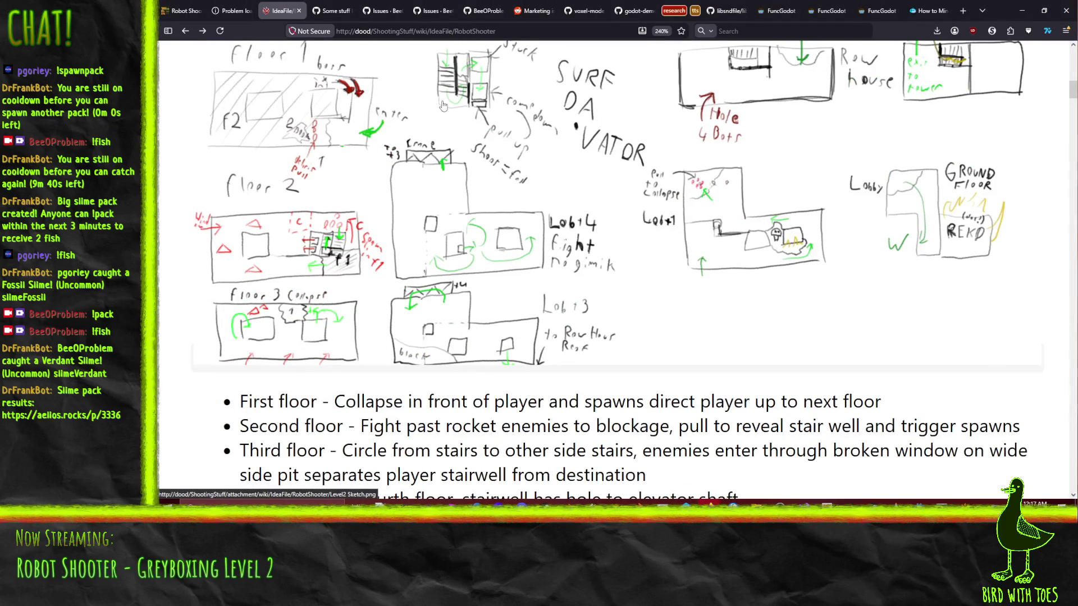
scroll(442, 105, "up", 3)
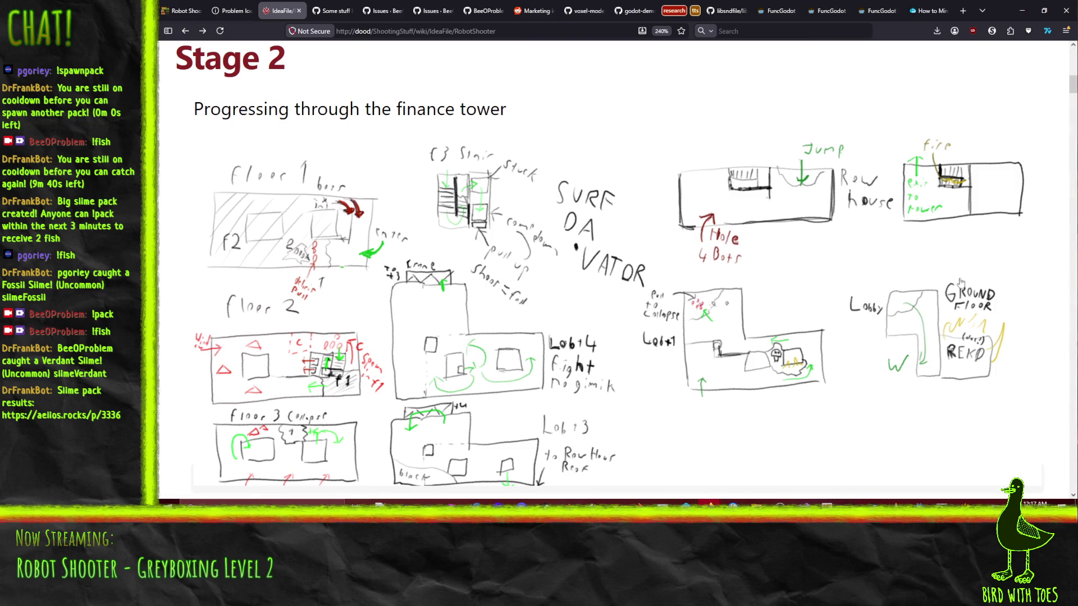
scroll(510, 373, "down", 3)
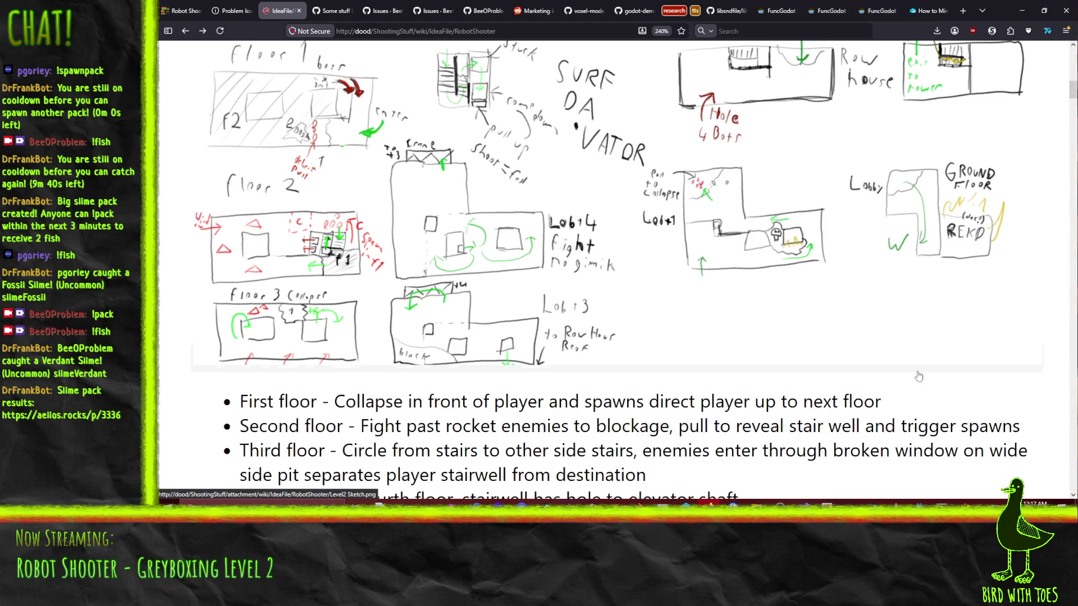
key("alt+Tab")
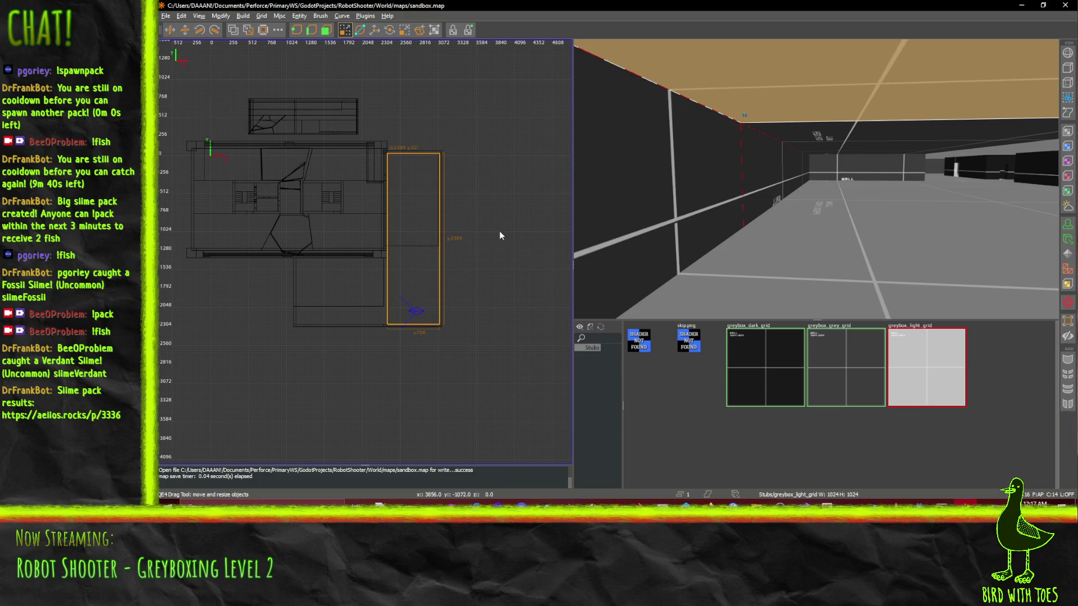
- Deselect the tall room brush and draw a new long brush south of it in the top view
right_click(618, 224)
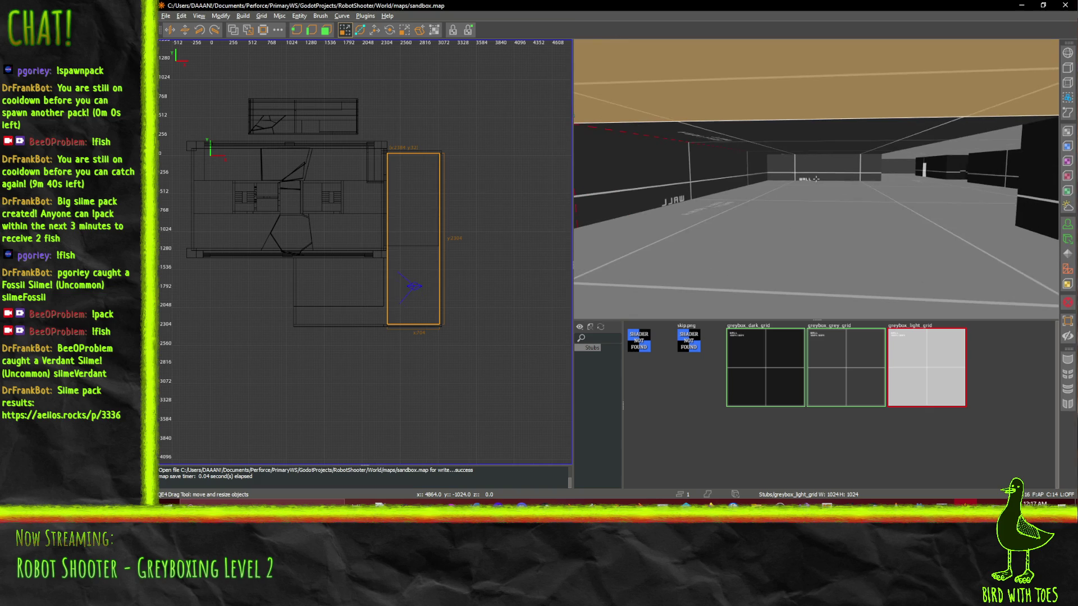
mouse_move(815, 178)
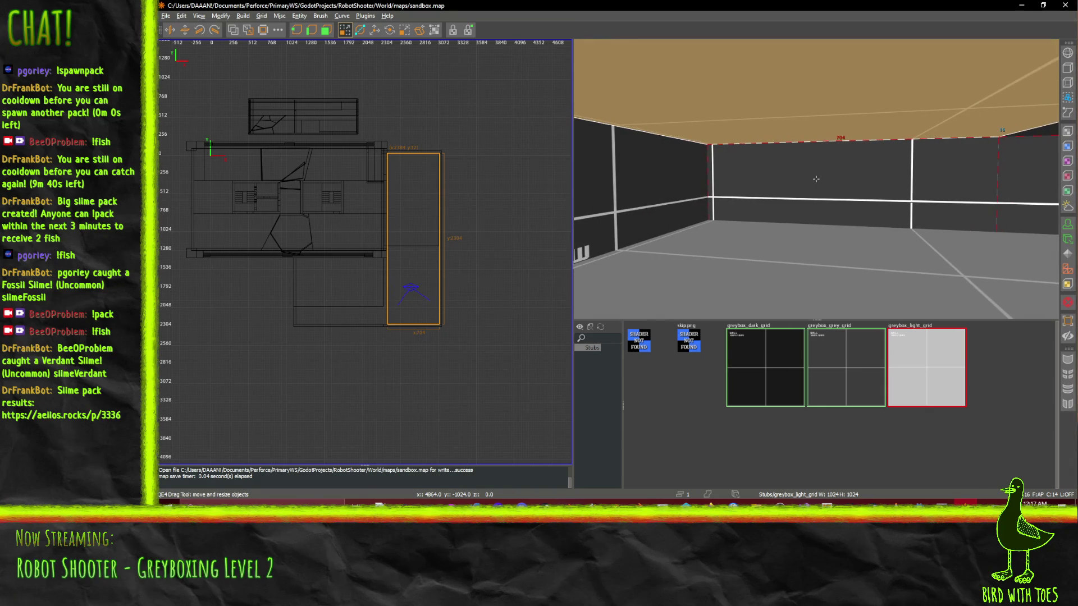
scroll(369, 385, "up", 3)
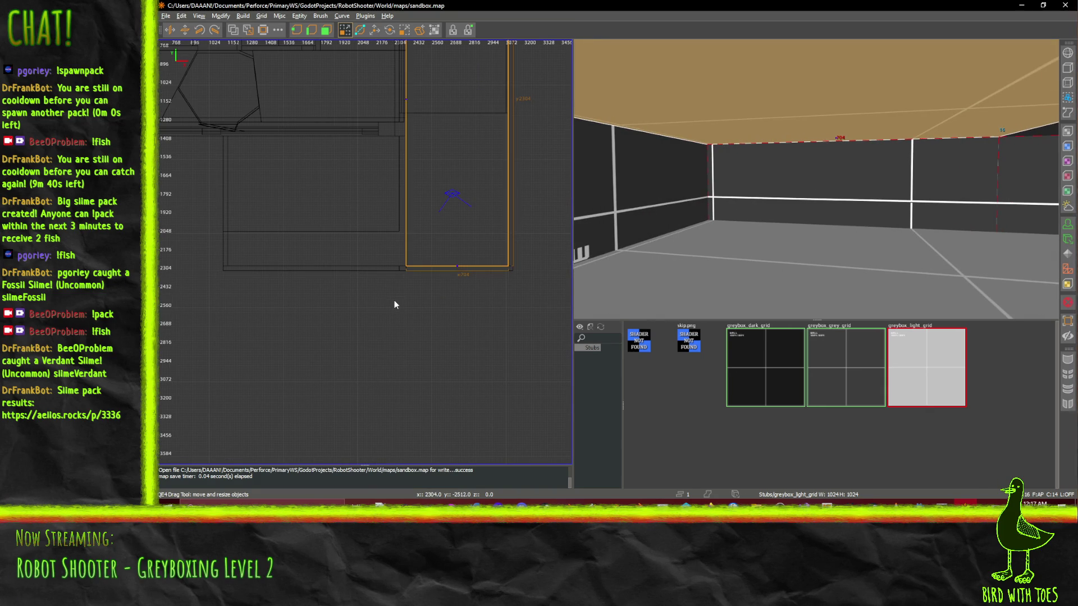
key("Escape")
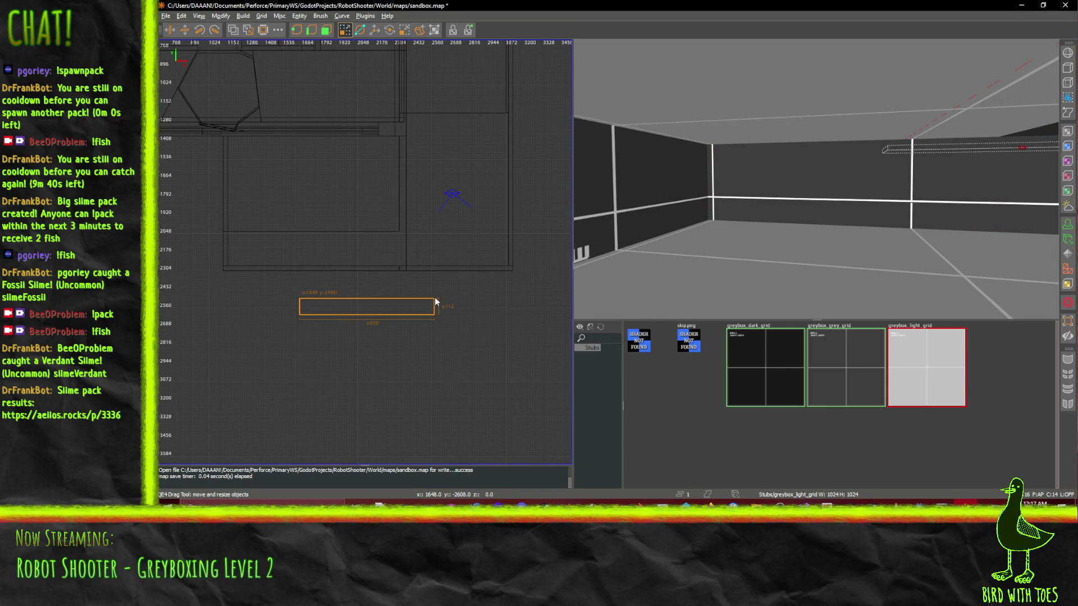
left_click_drag(452, 292, 453, 292)
scroll(393, 308, "up", 3)
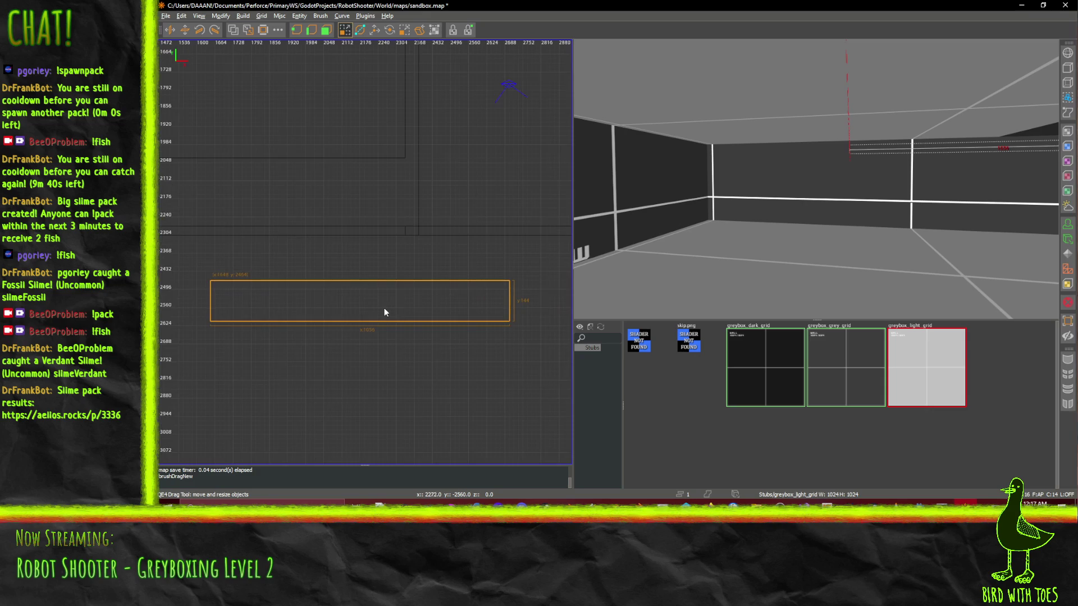
scroll(381, 308, "down", 1)
- Move the new brush right and up, then lower its top edge one grid step
mouse_move(331, 313)
left_mouse_down()
mouse_move(352, 299)
mouse_move(402, 302)
mouse_move(380, 312)
mouse_move(385, 303)
left_mouse_up()
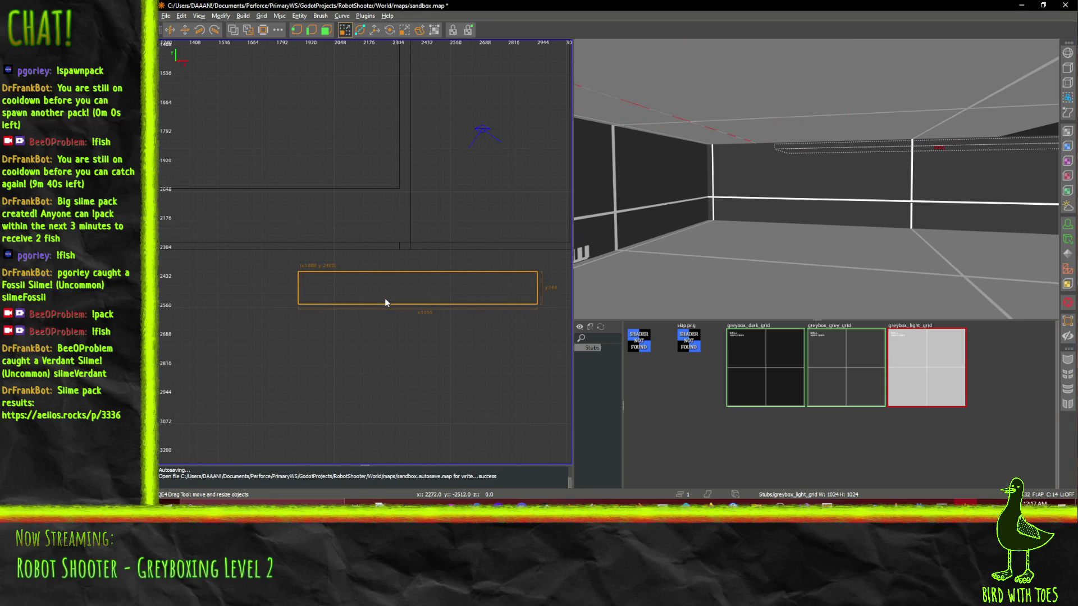
scroll(389, 301, "up", 2)
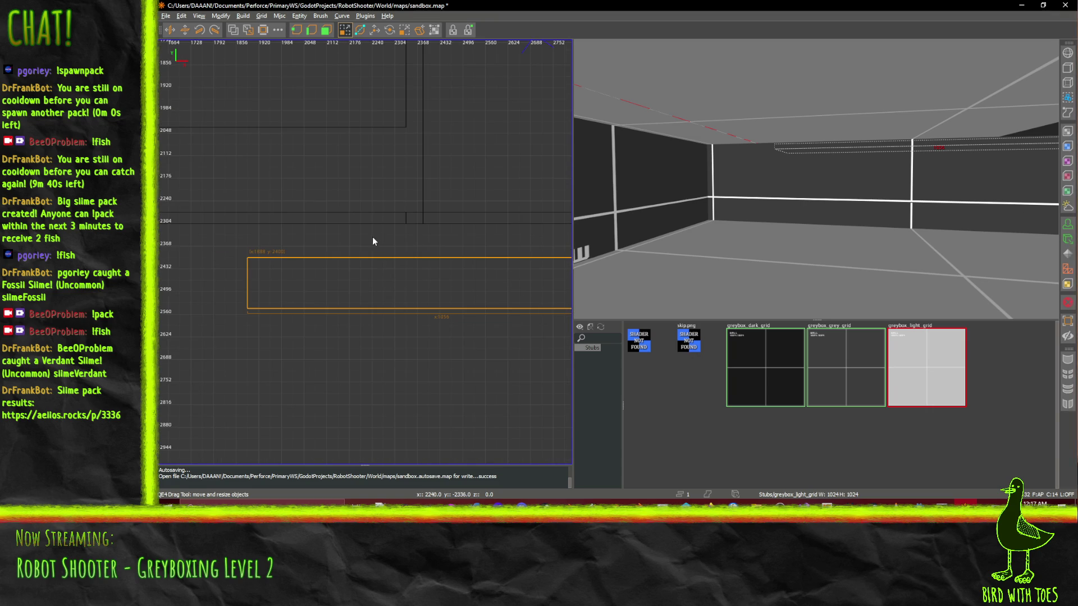
left_click_drag(376, 291, 377, 296)
left_click_drag(376, 292, 376, 288)
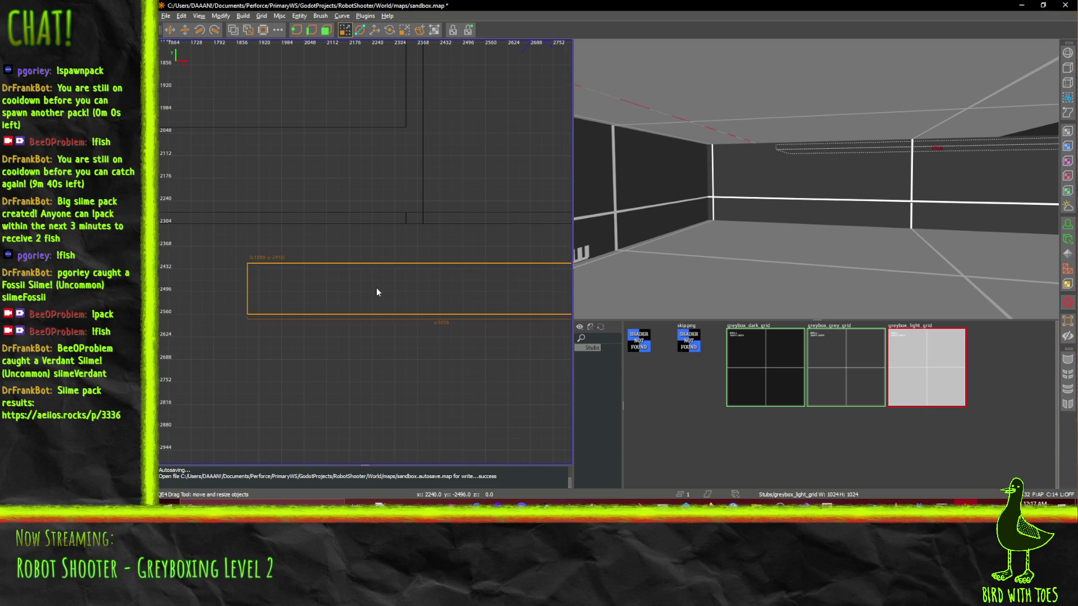
key("q")
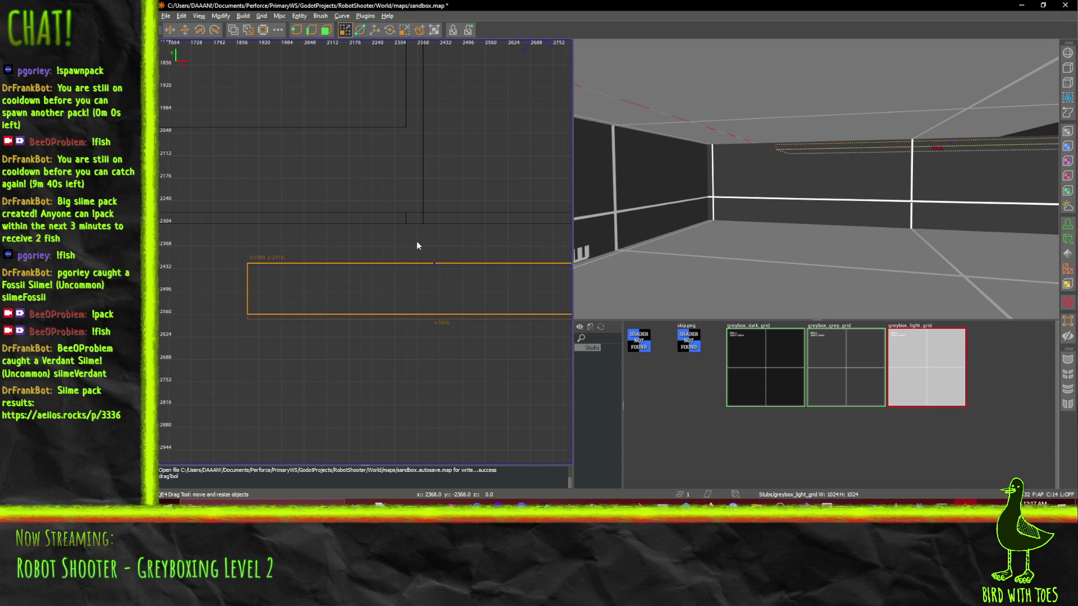
left_click_drag(417, 245, 418, 252)
scroll(433, 288, "down", 4)
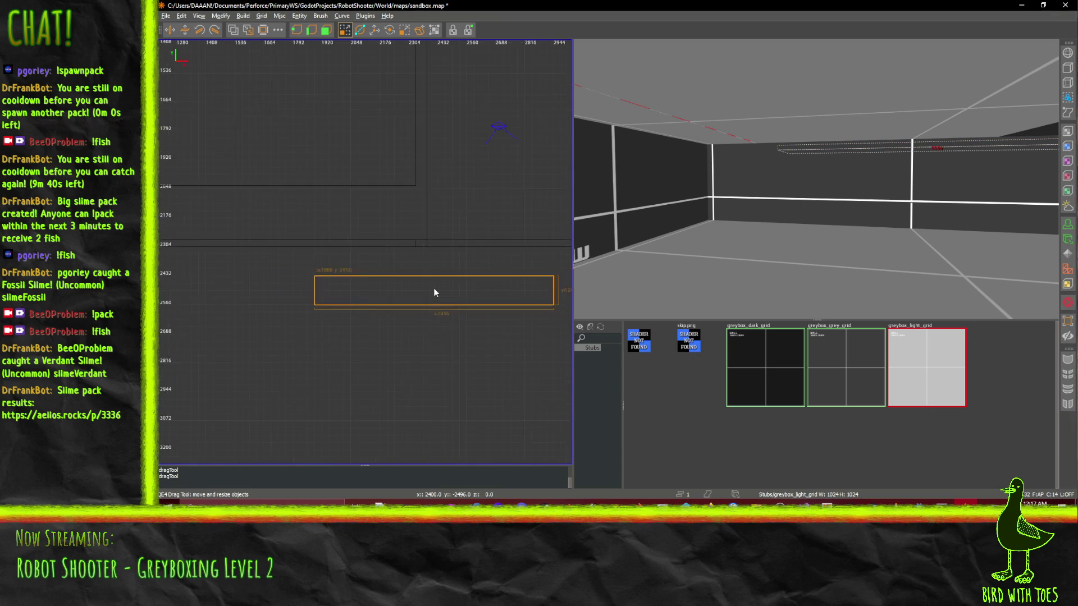
scroll(434, 288, "up", 2)
left_click(709, 503)
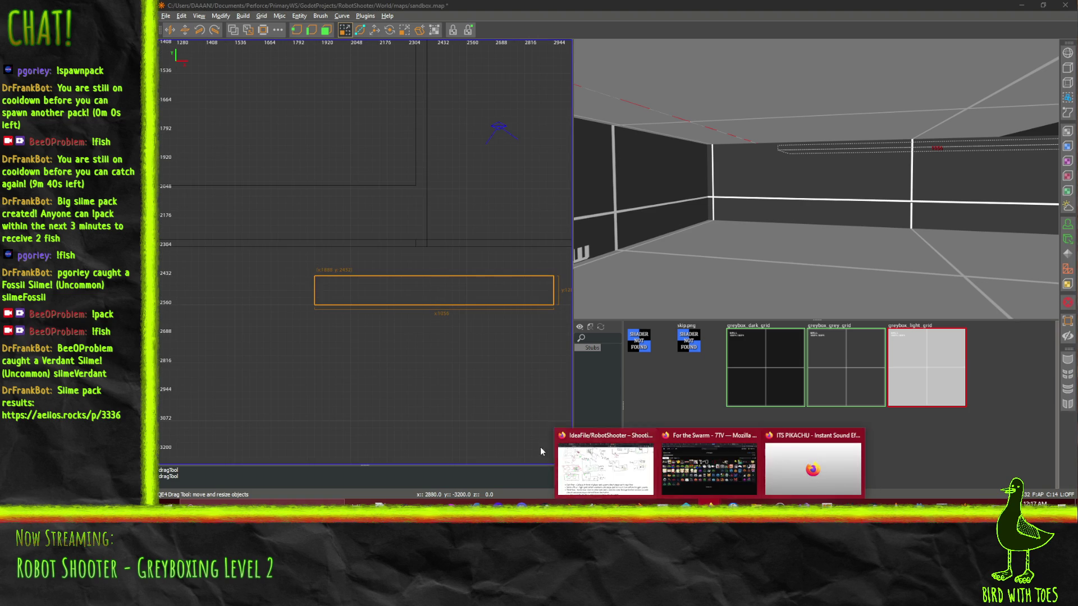
- Search the web for 'tower crane element size' in a new Firefox tab
left_click(619, 464)
key("ctrl+t")
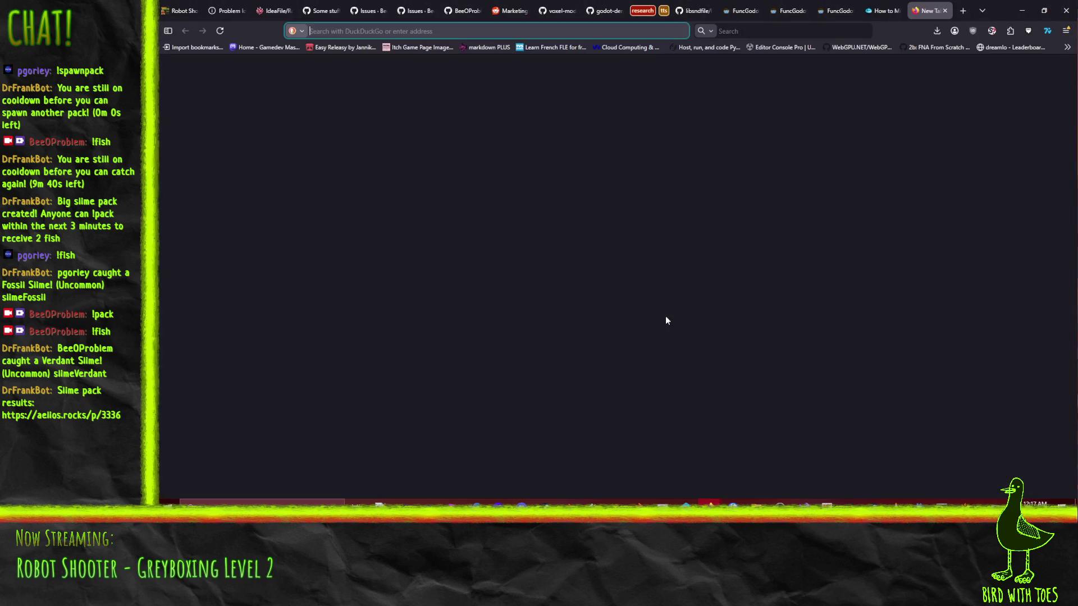
type("tower cr")
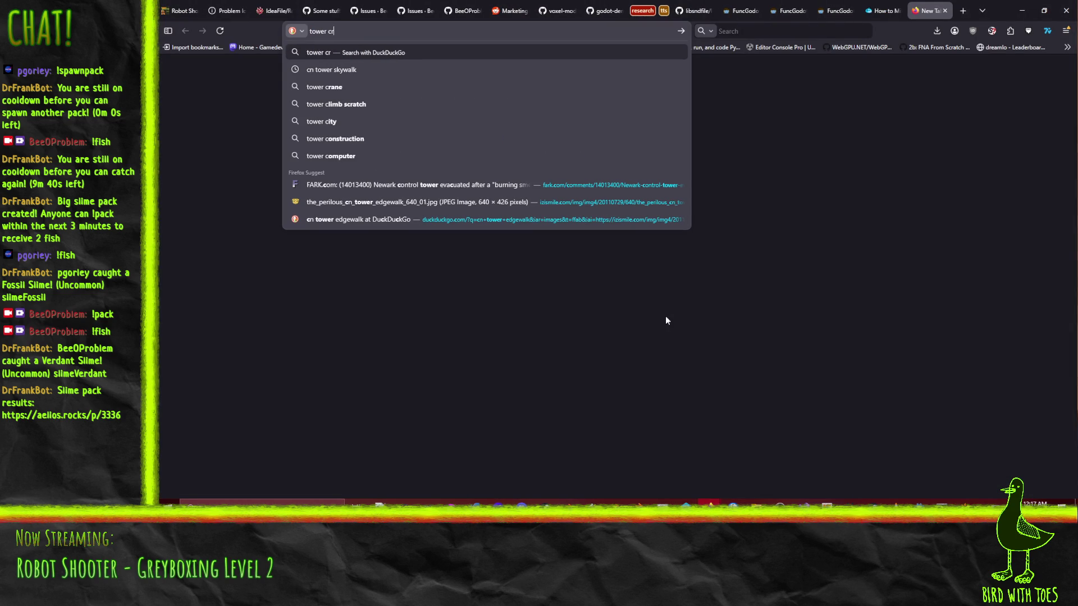
type("ane element size")
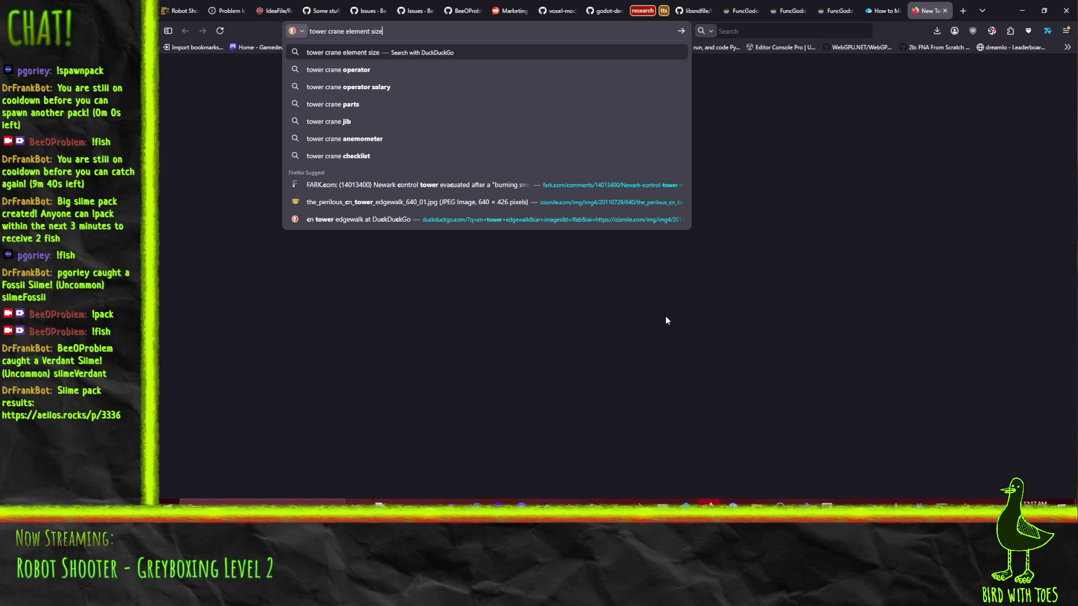
key("Return")
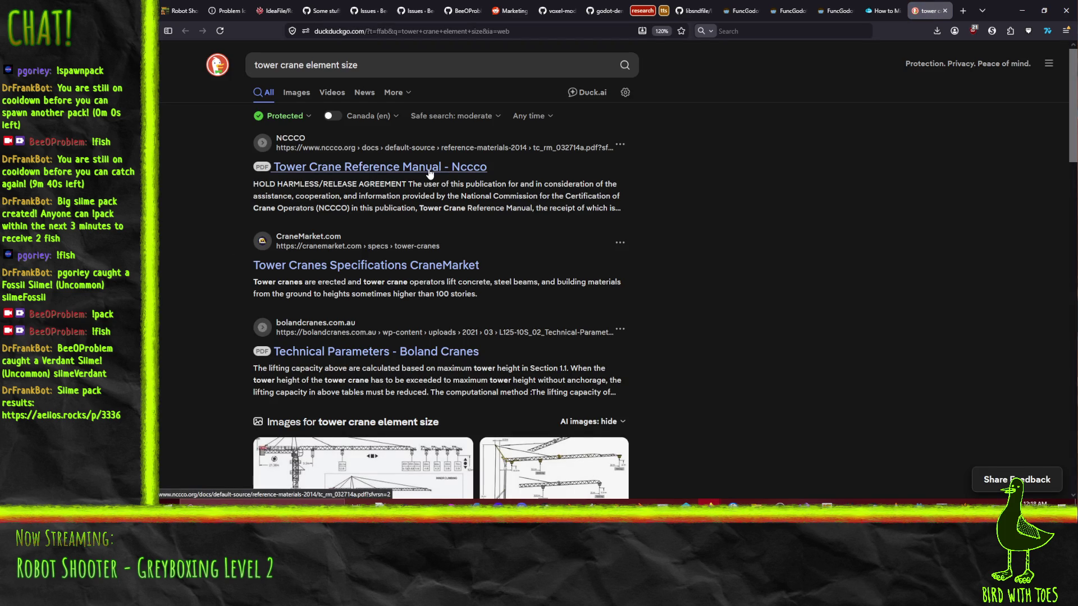
- Preview the first three tower crane load chart images from the results
scroll(430, 174, "down", 3)
left_click(466, 372)
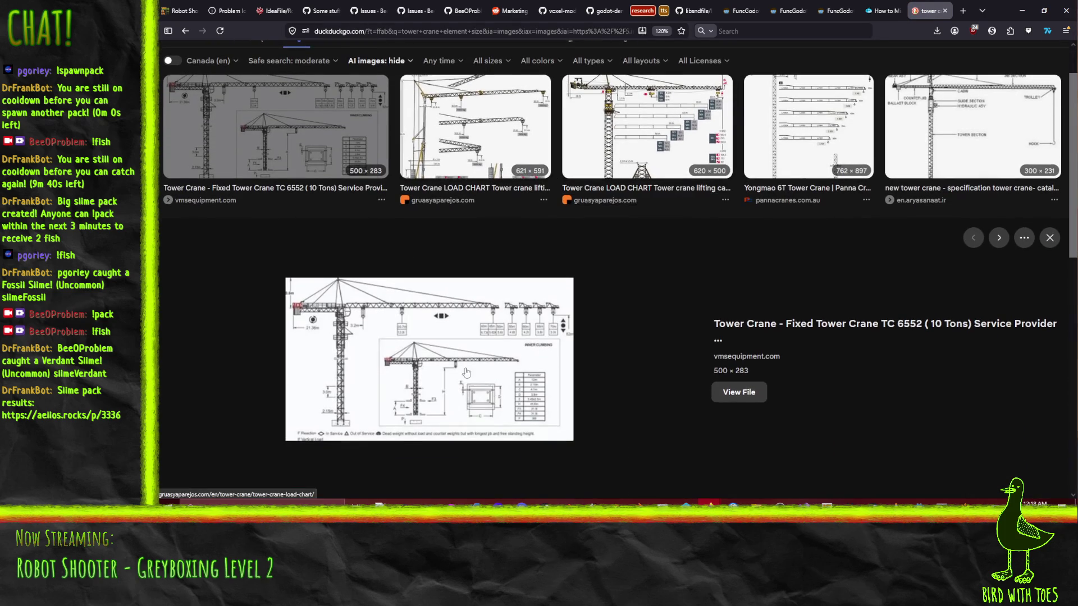
left_click(546, 135)
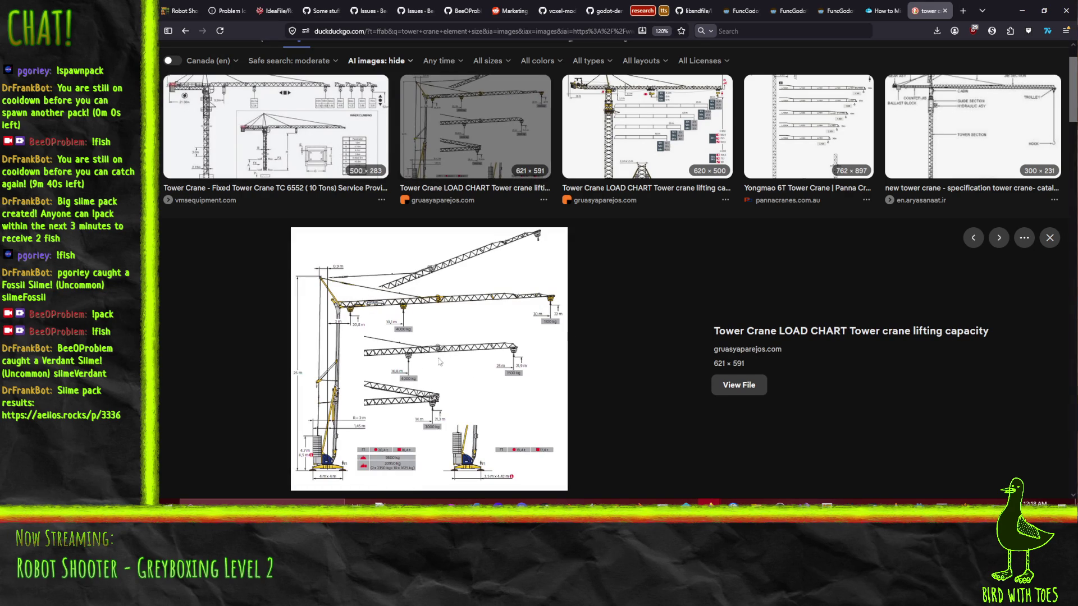
left_click(626, 124)
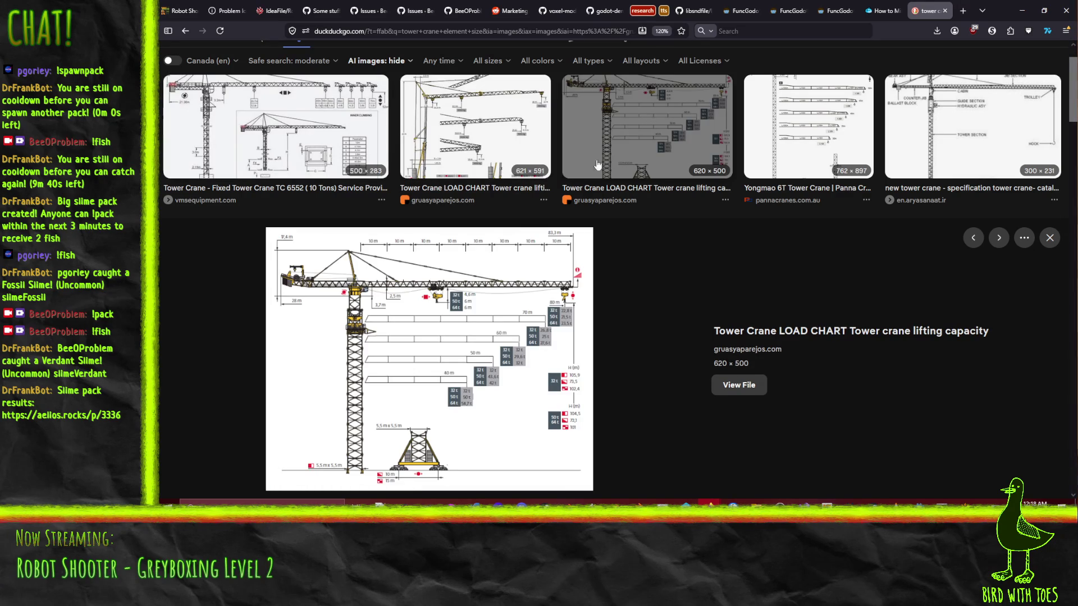
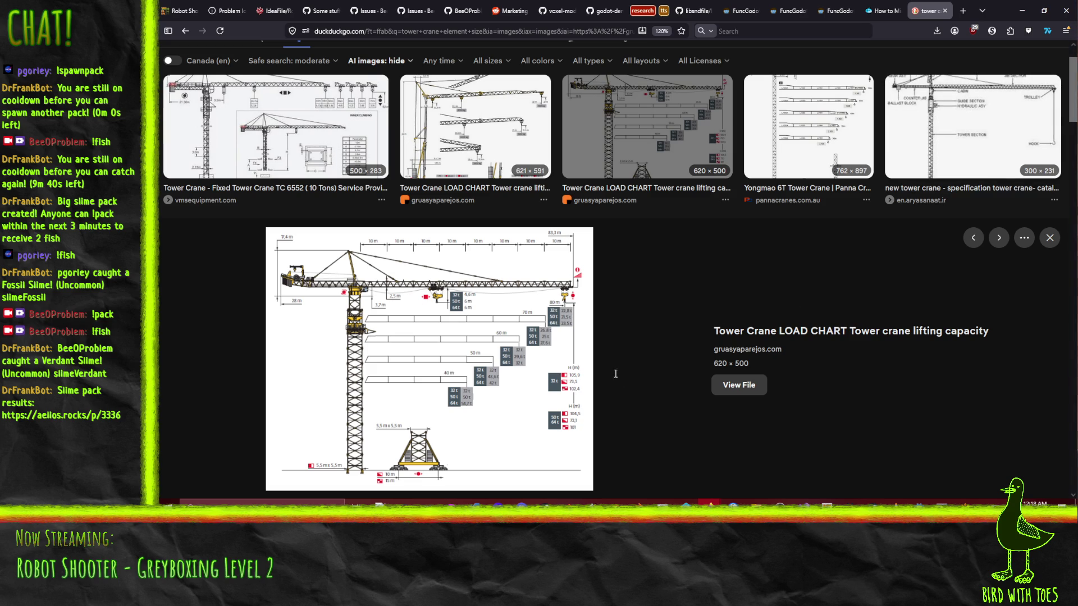
- Switch to the web results and read the Typical Tower Crane dimensions article
scroll(618, 348, "down", 3)
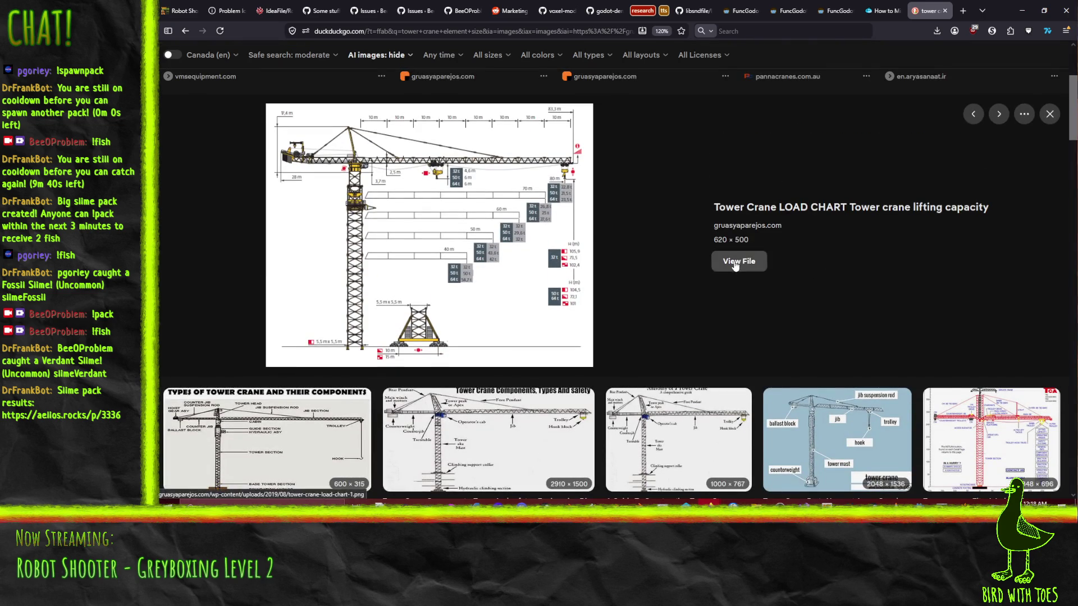
scroll(739, 264, "up", 3)
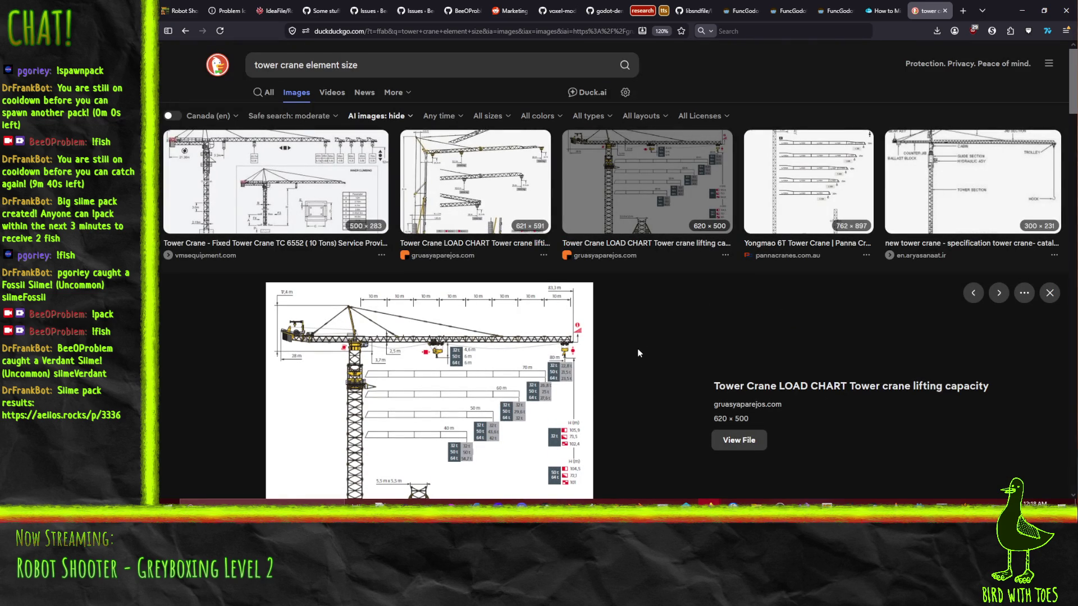
left_click(265, 92)
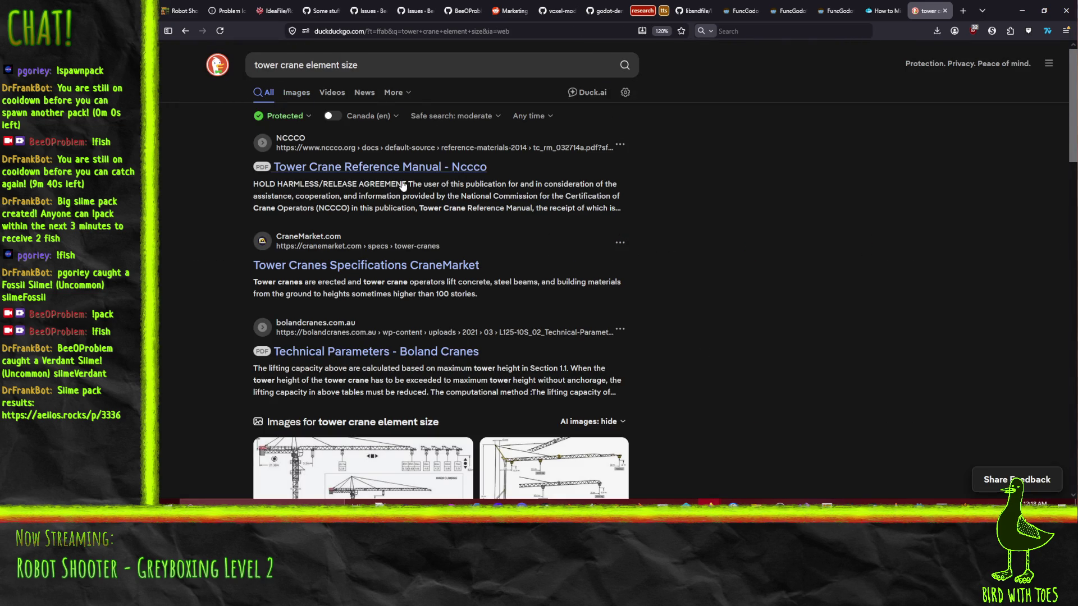
scroll(549, 248, "down", 1)
scroll(551, 250, "down", 5)
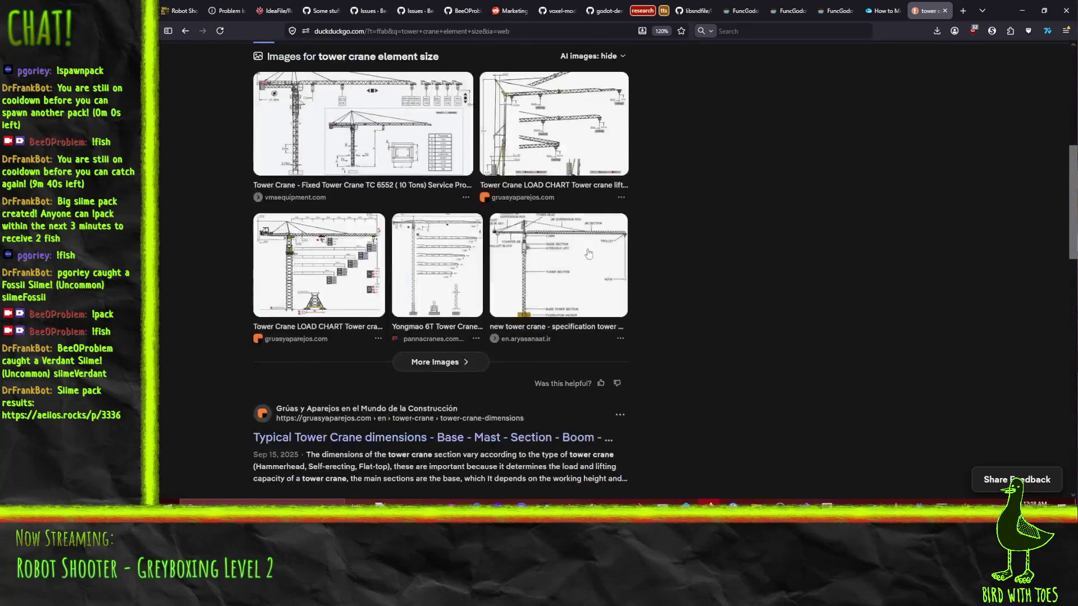
scroll(679, 259, "down", 3)
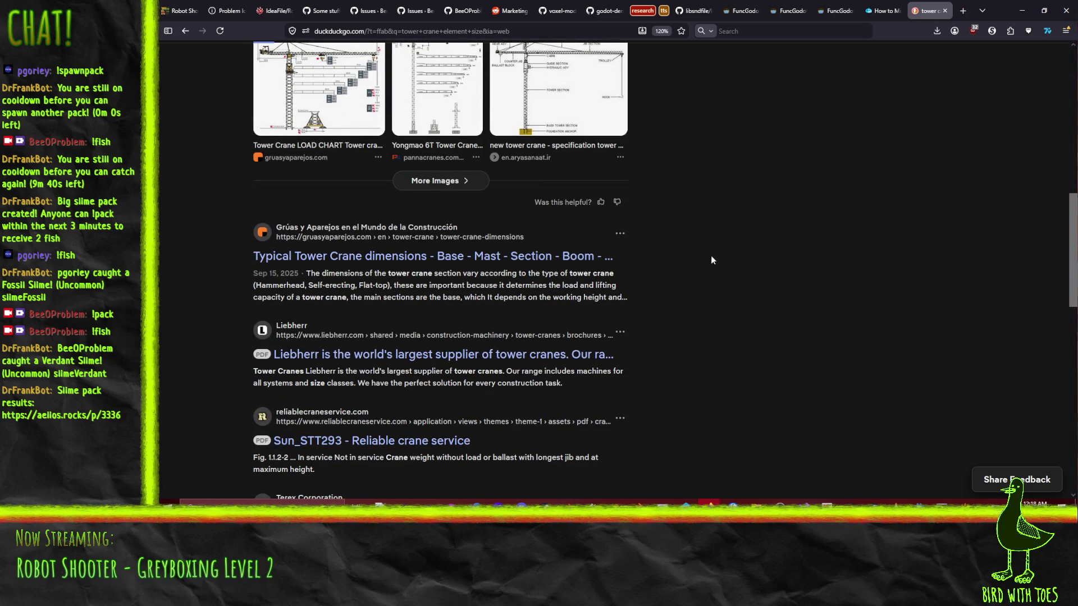
left_click(395, 260)
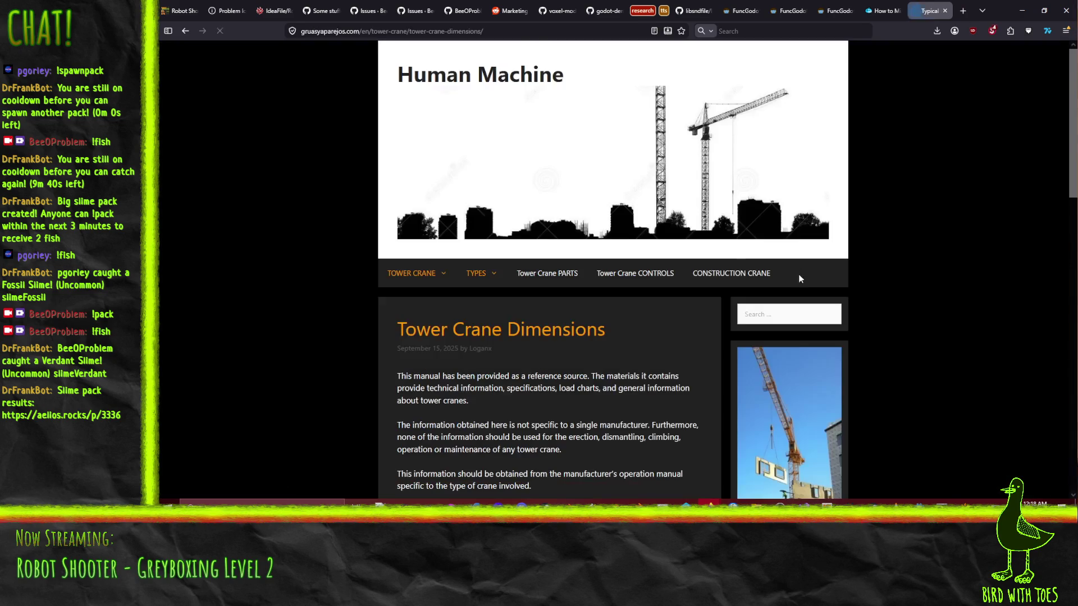
scroll(655, 339, "down", 10)
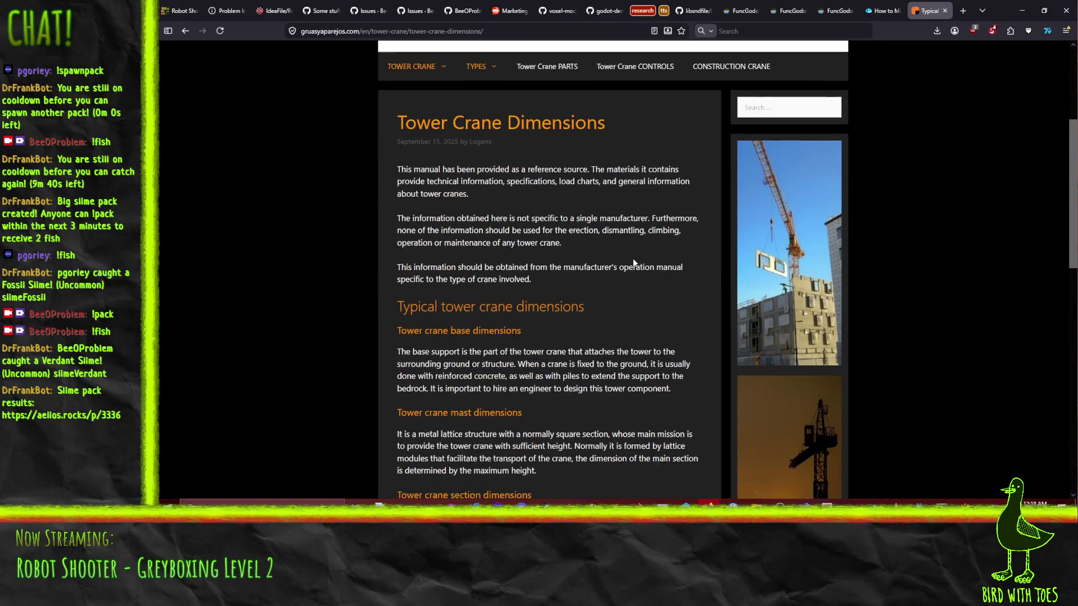
scroll(644, 240, "down", 1)
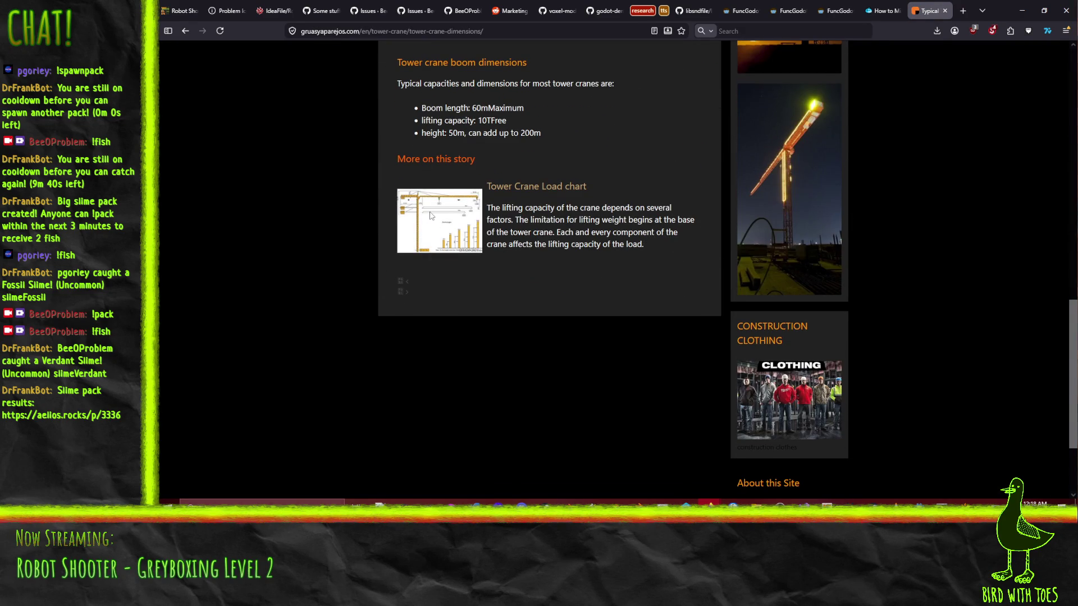
scroll(634, 265, "down", 1)
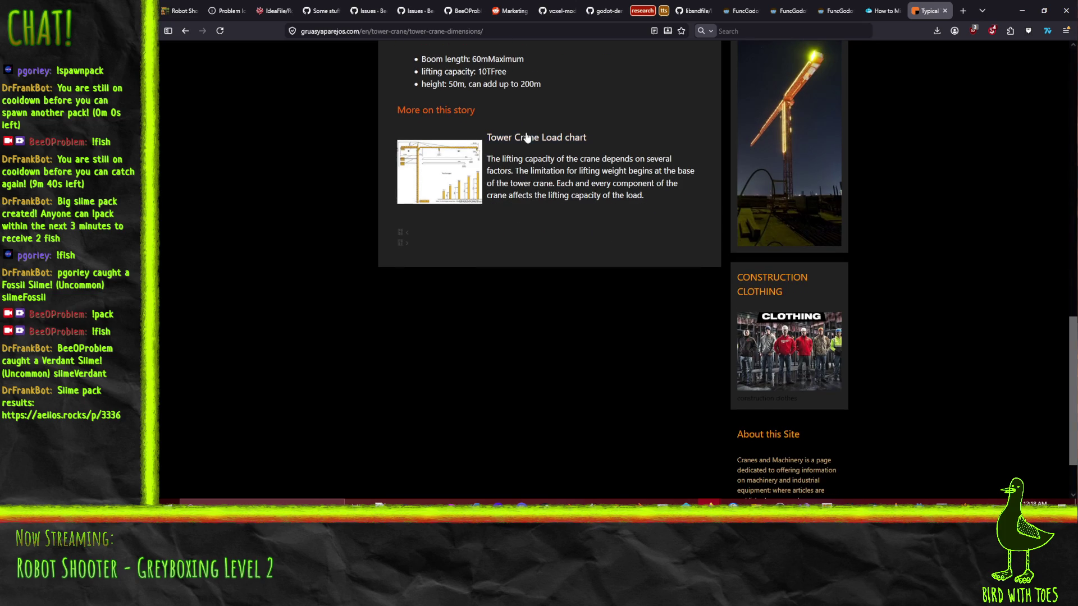
scroll(537, 215, "up", 5)
- Back in the results, preview crane images, ending on the Tower Crane LOAD CHART
left_click(185, 30)
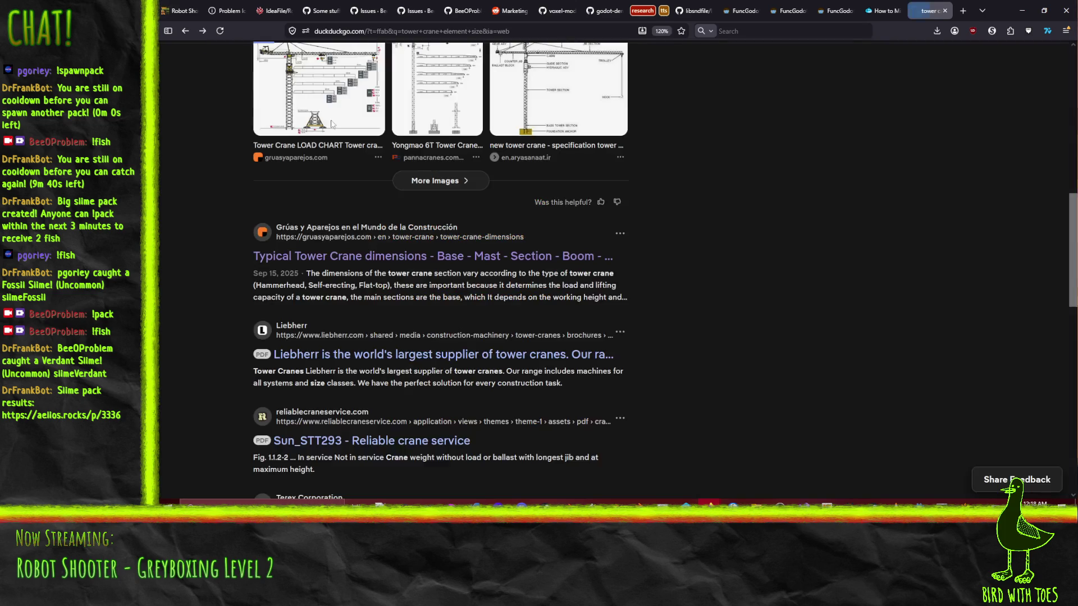
scroll(428, 243, "up", 3)
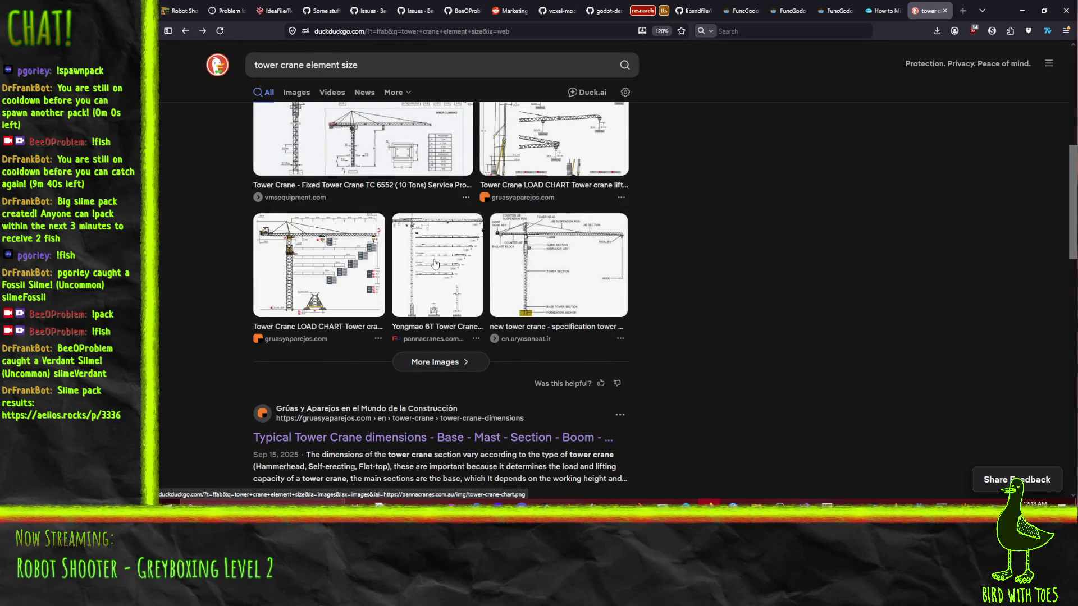
left_click(435, 264)
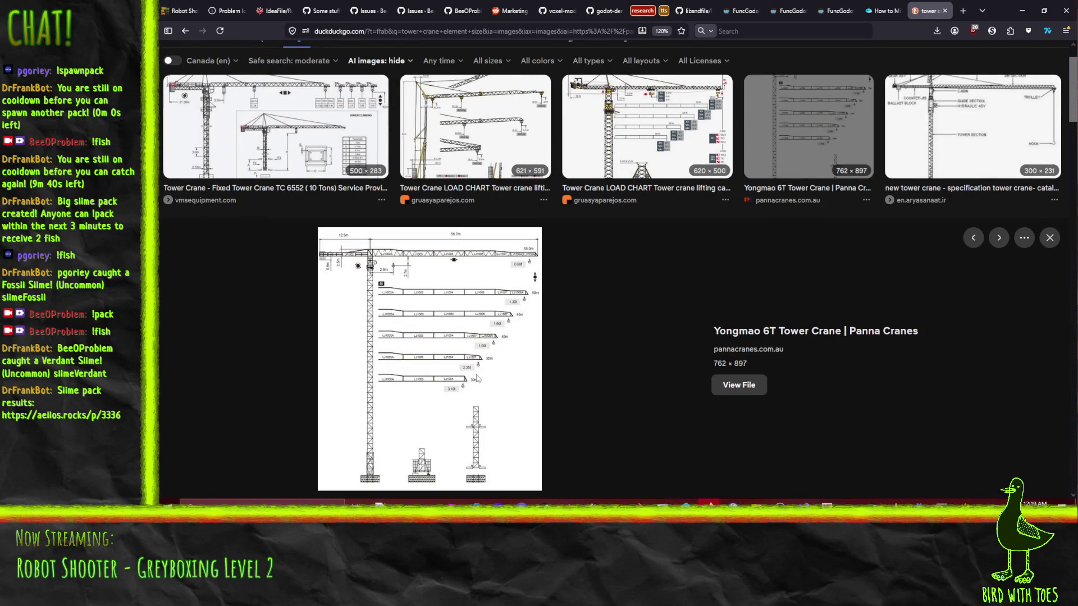
left_click(264, 147)
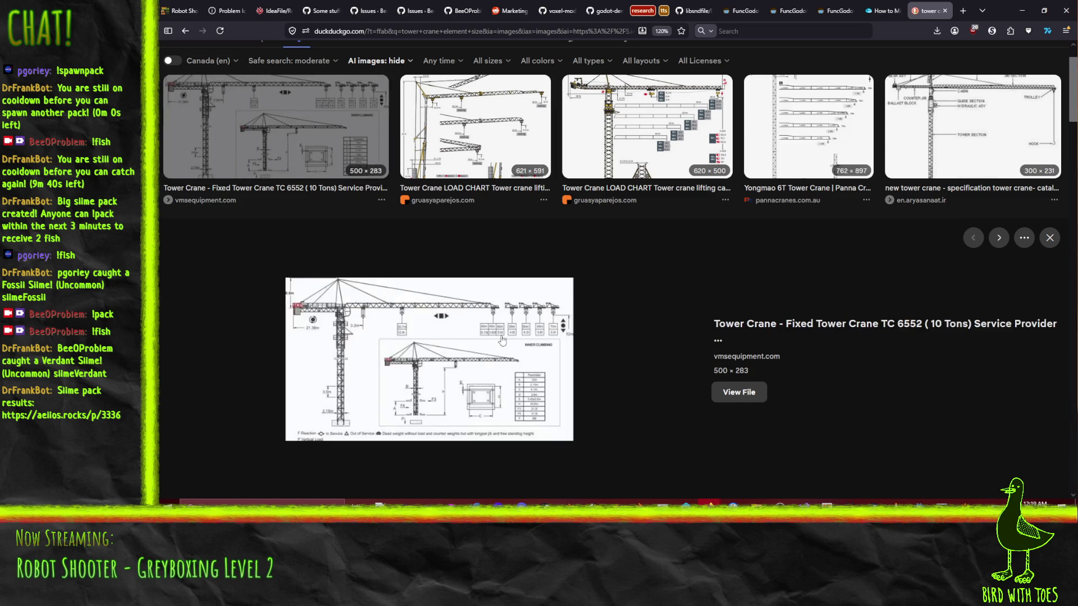
scroll(264, 110, "up", 2)
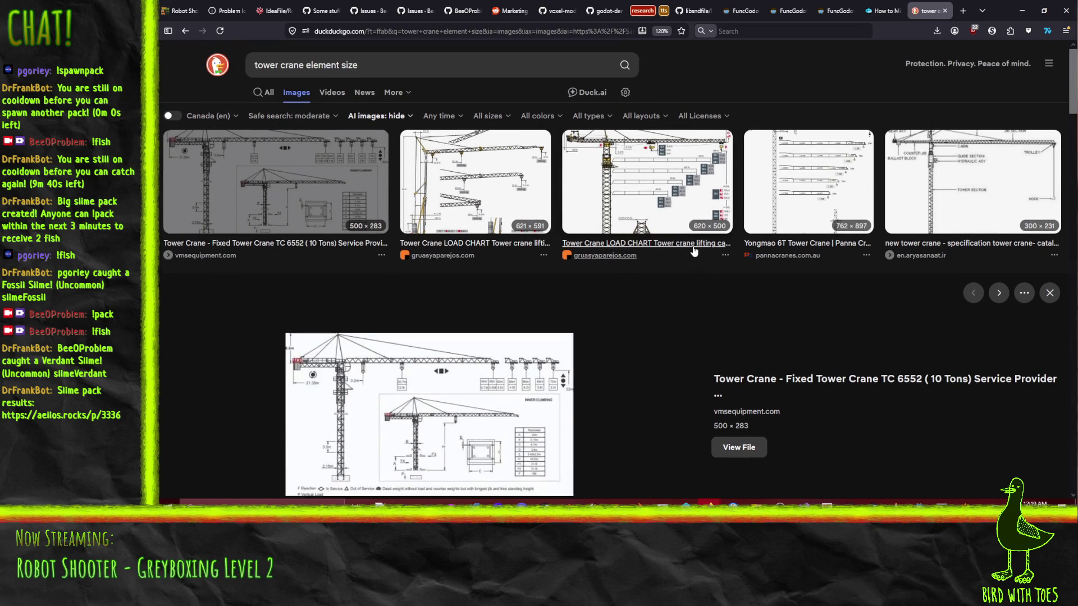
left_click(954, 179)
left_click(633, 162)
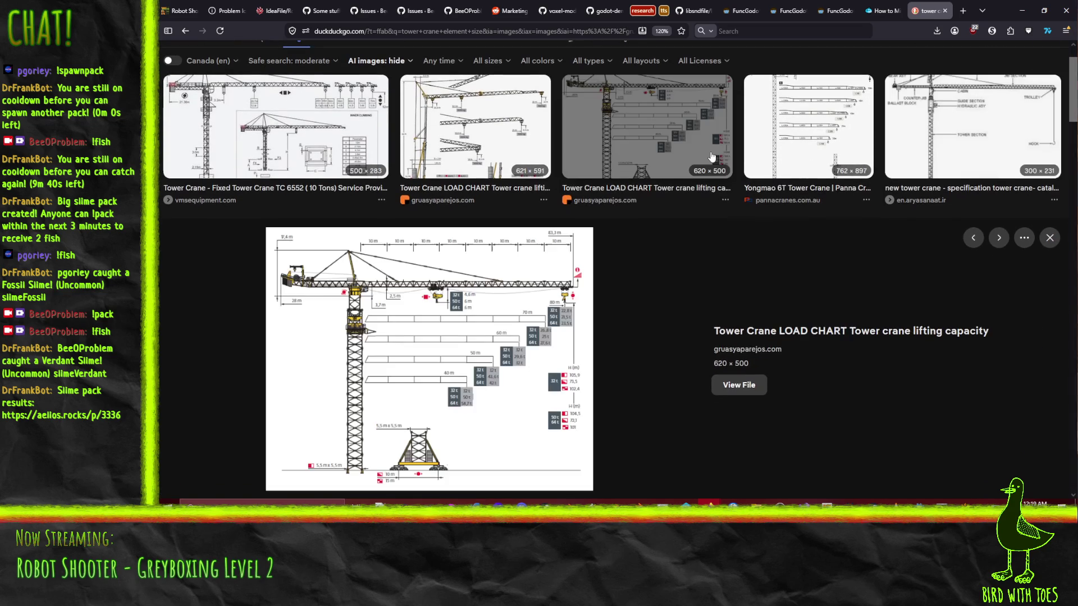
scroll(449, 318, "up", 1)
scroll(425, 256, "down", 3)
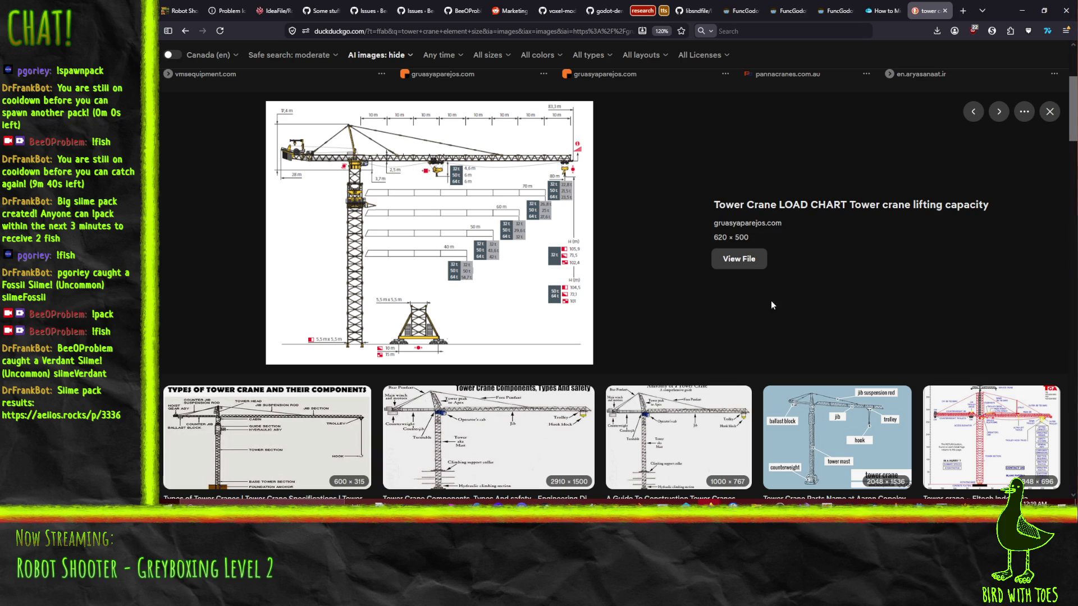
- Back in the editor, make the orange ledge block taller by raising its top edge in the front view
left_click(966, 501)
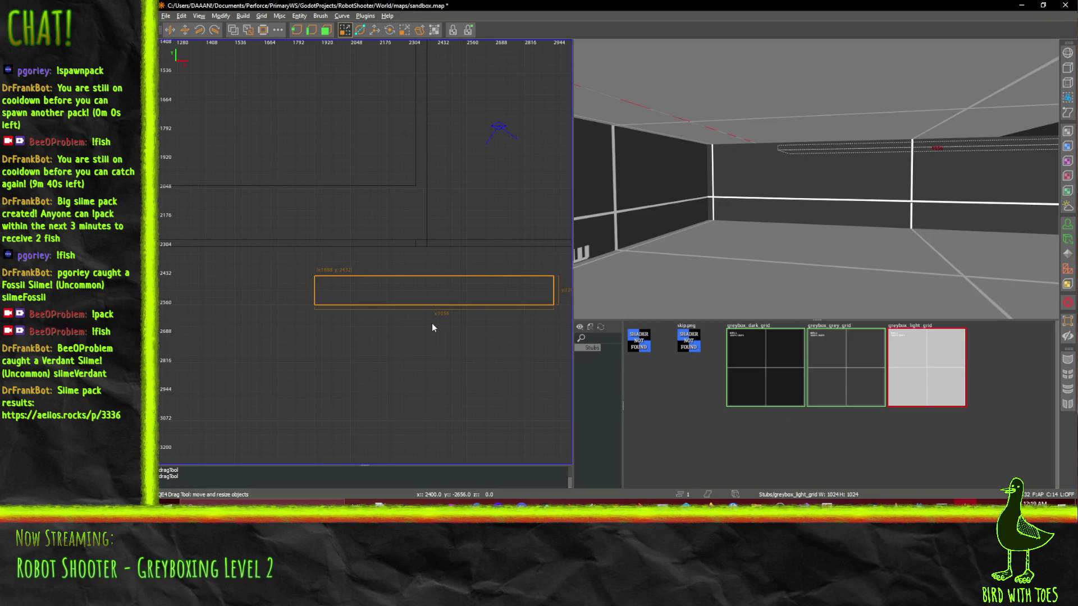
key("ctrl+z")
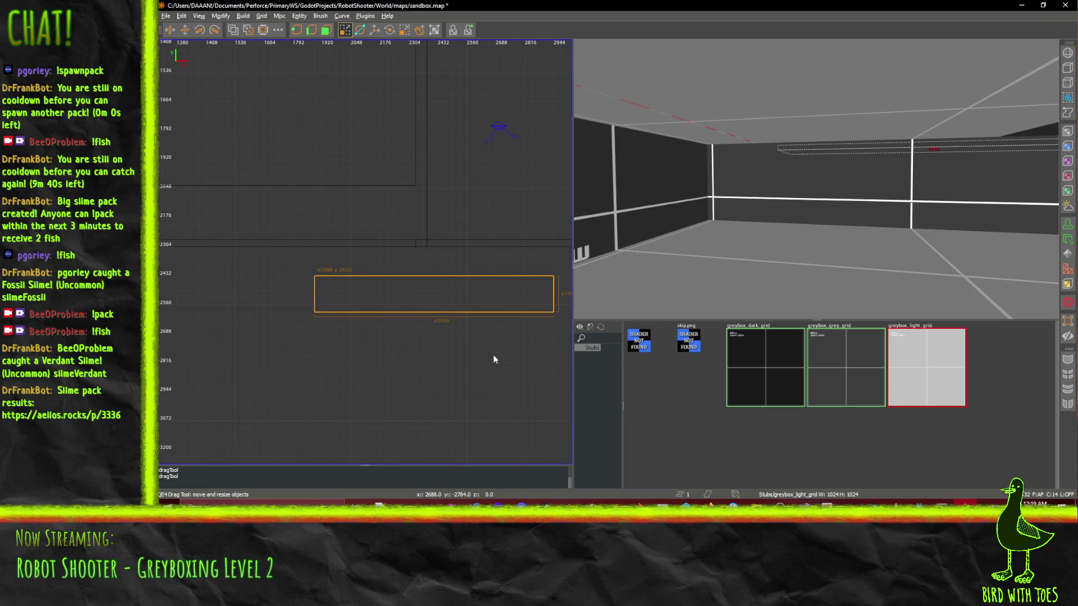
key("space")
scroll(442, 237, "up", 2)
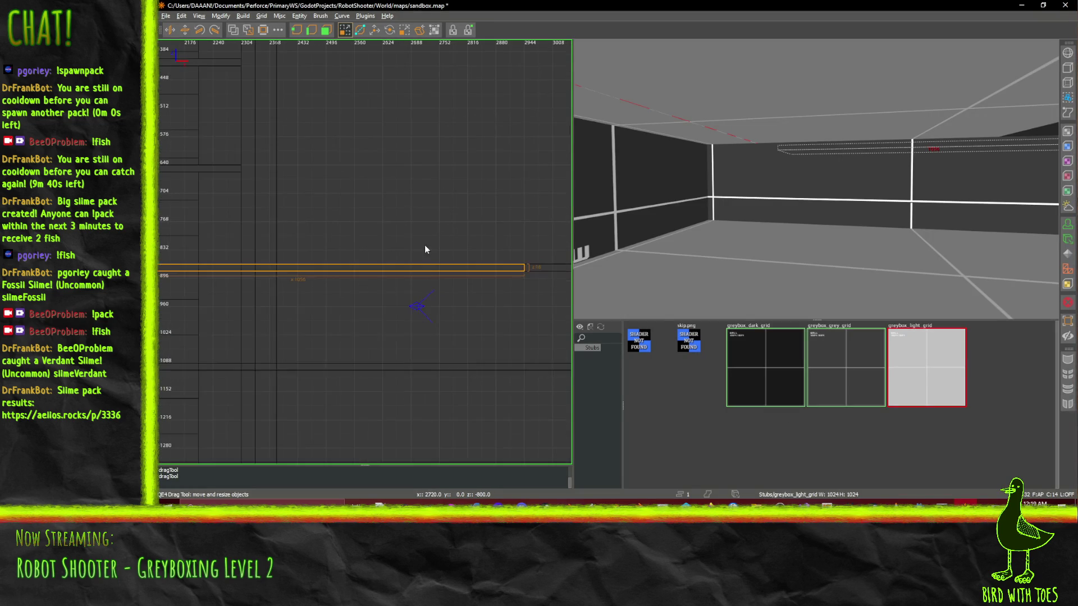
key("ctrl+z")
key("ctrl+z")
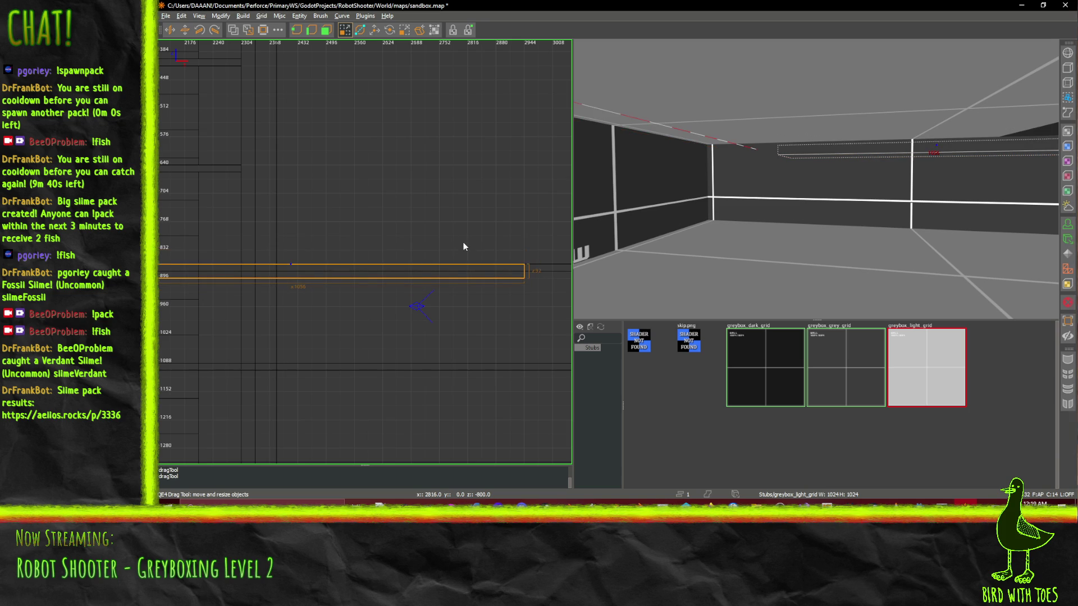
scroll(442, 242, "down", 2)
left_click_drag(400, 232, 404, 214)
- Fly the 3D camera along the right wall to inspect the taller block
right_click(756, 213)
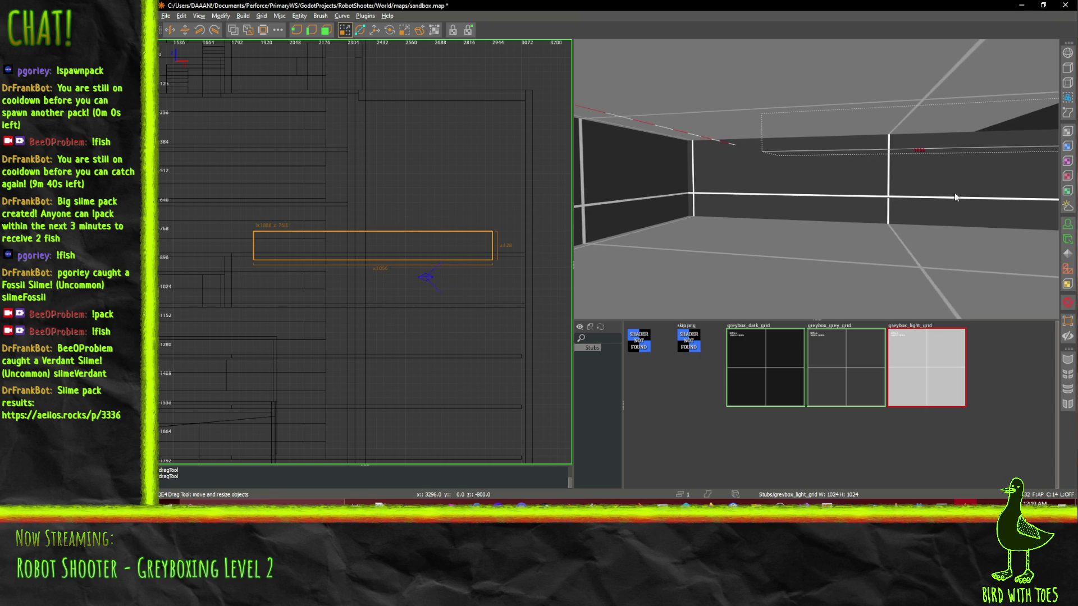
key("w")
key("Up")
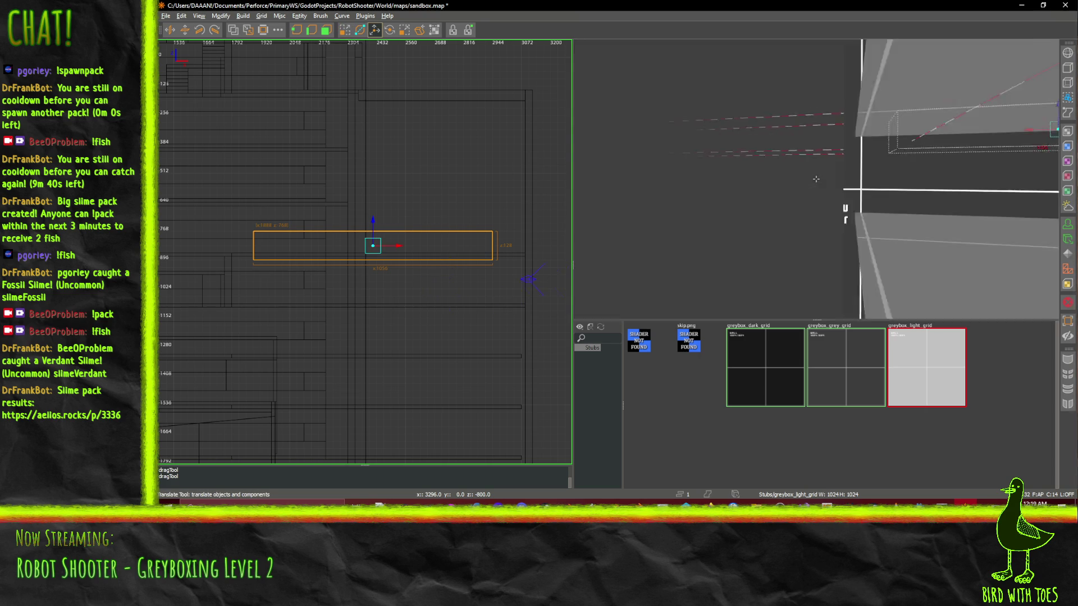
key("Up")
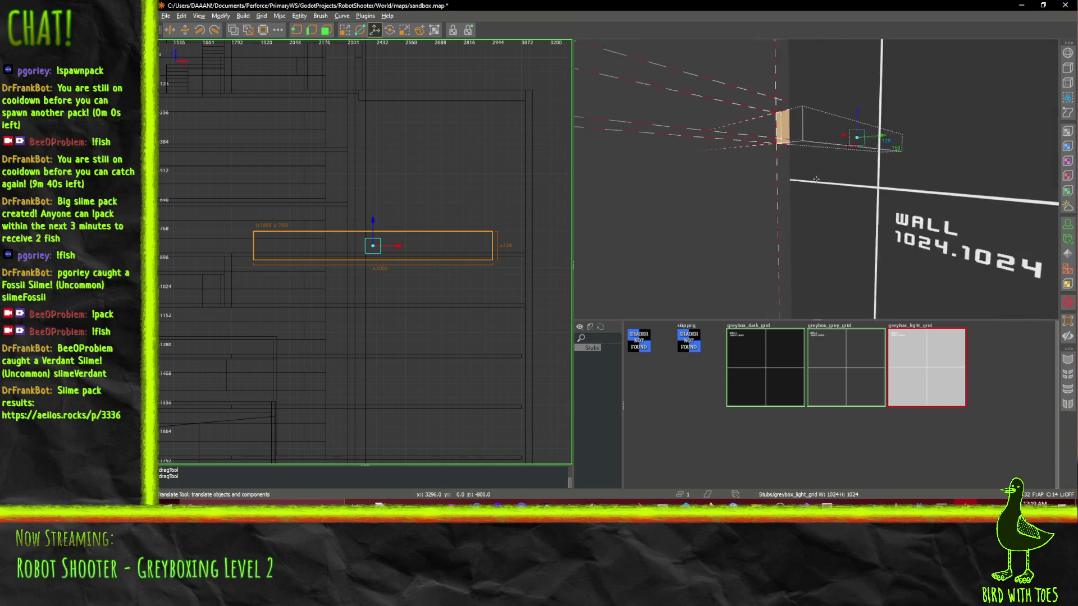
key("Up")
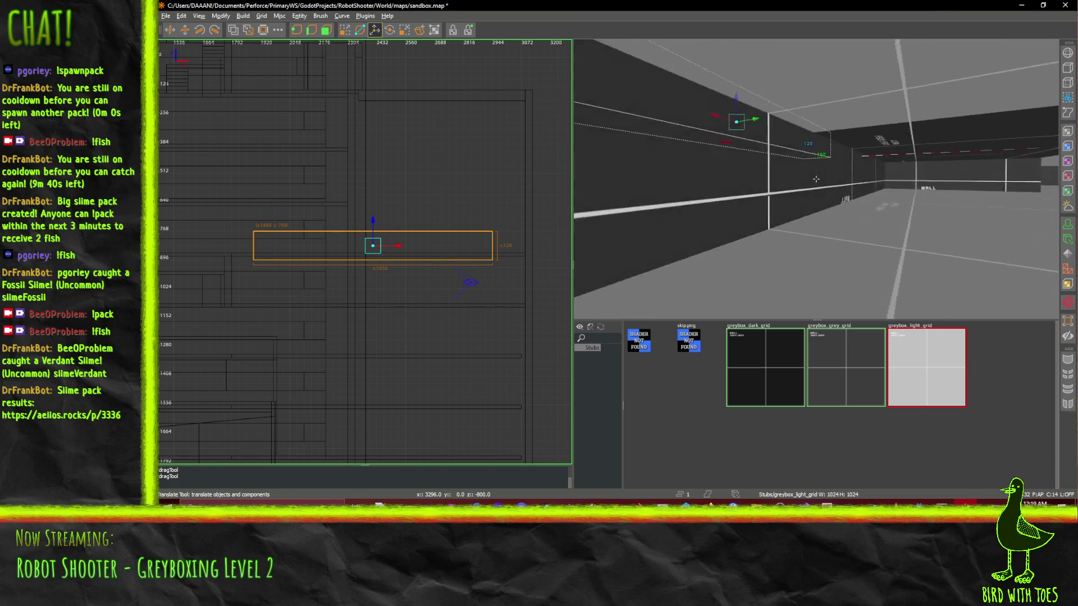
key("Up")
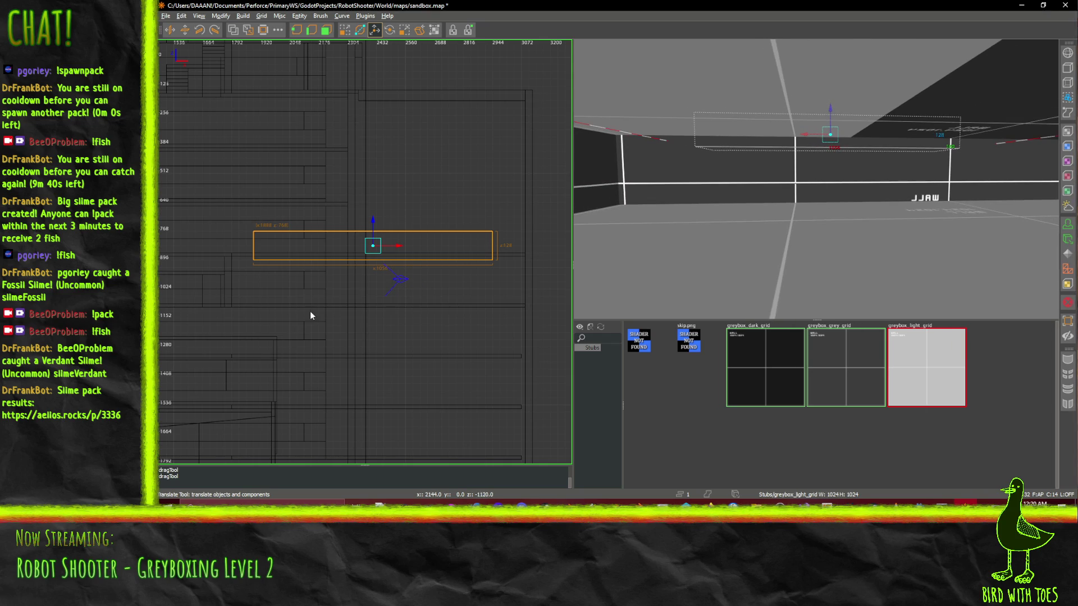
left_click(965, 502)
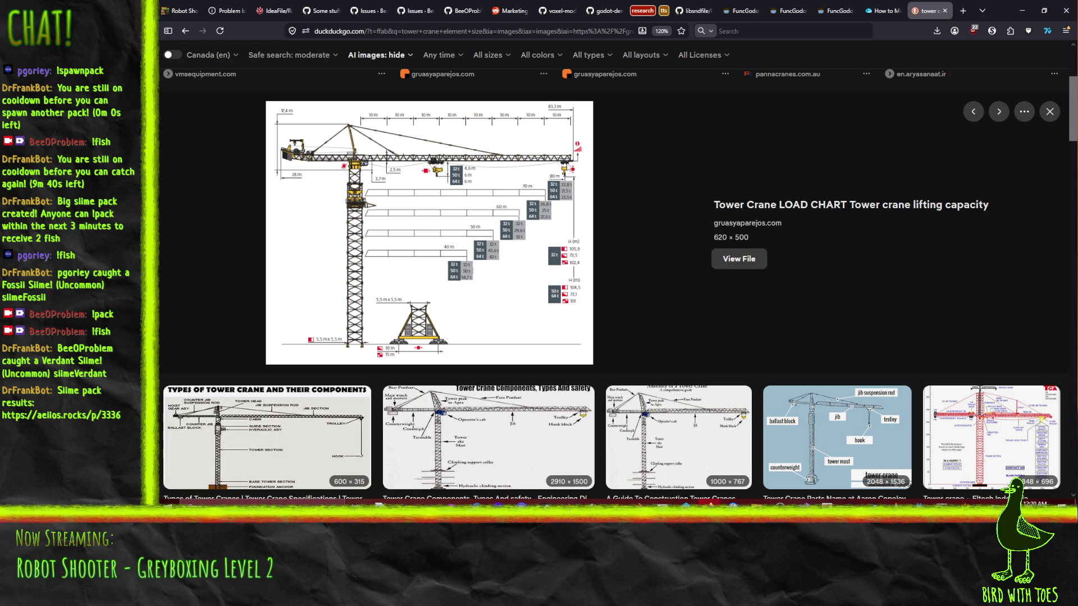
- Preview the Eltech Indonesia and vmsequipment crane diagrams, ending on the gruasyaparejos load chart preview
scroll(555, 169, "down", 5)
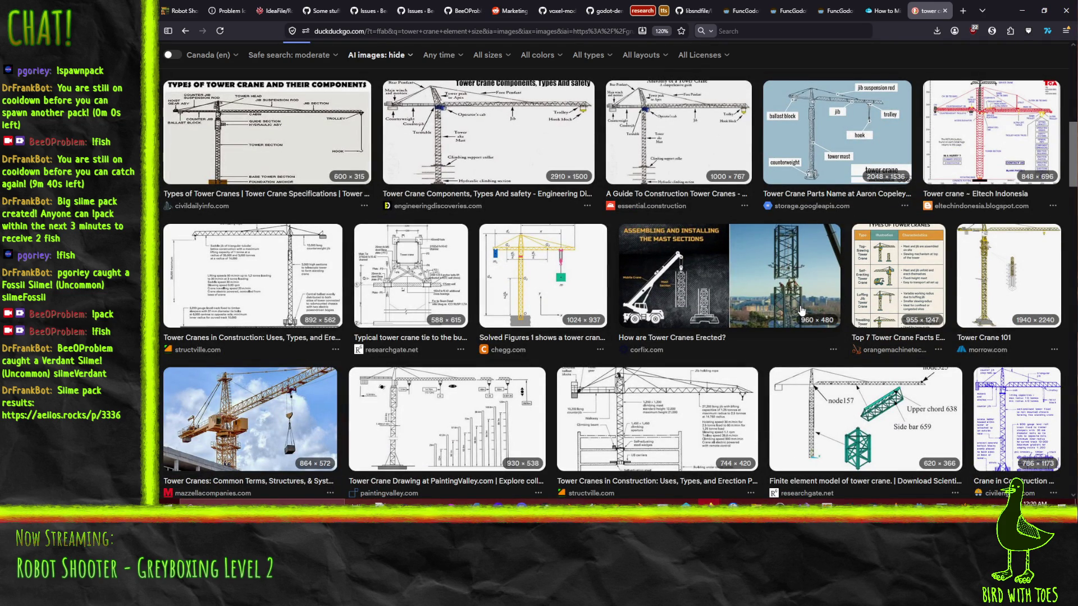
scroll(802, 311, "up", 6)
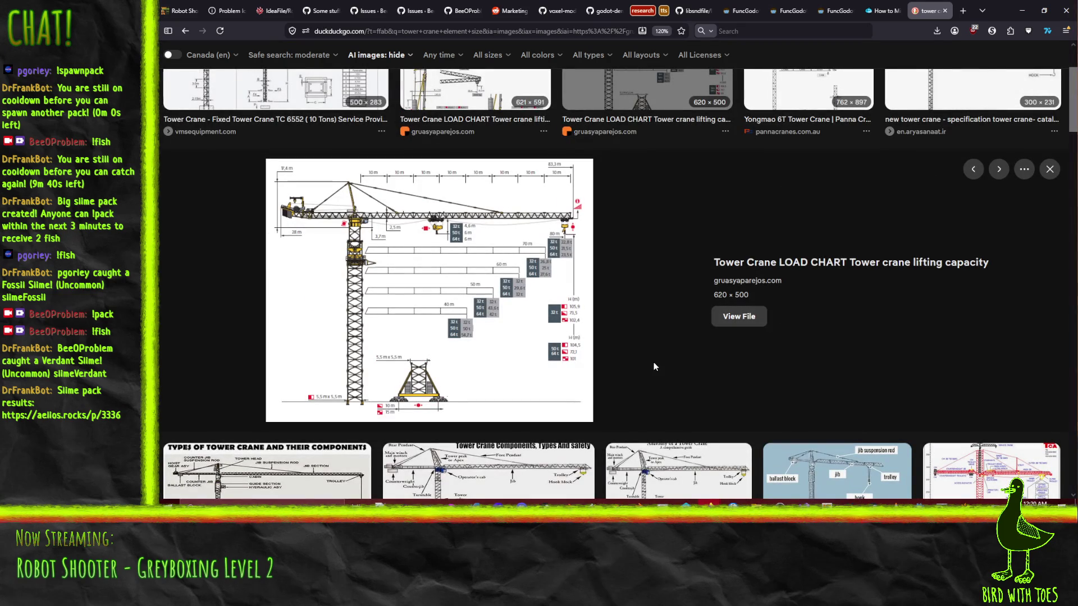
scroll(650, 357, "down", 8)
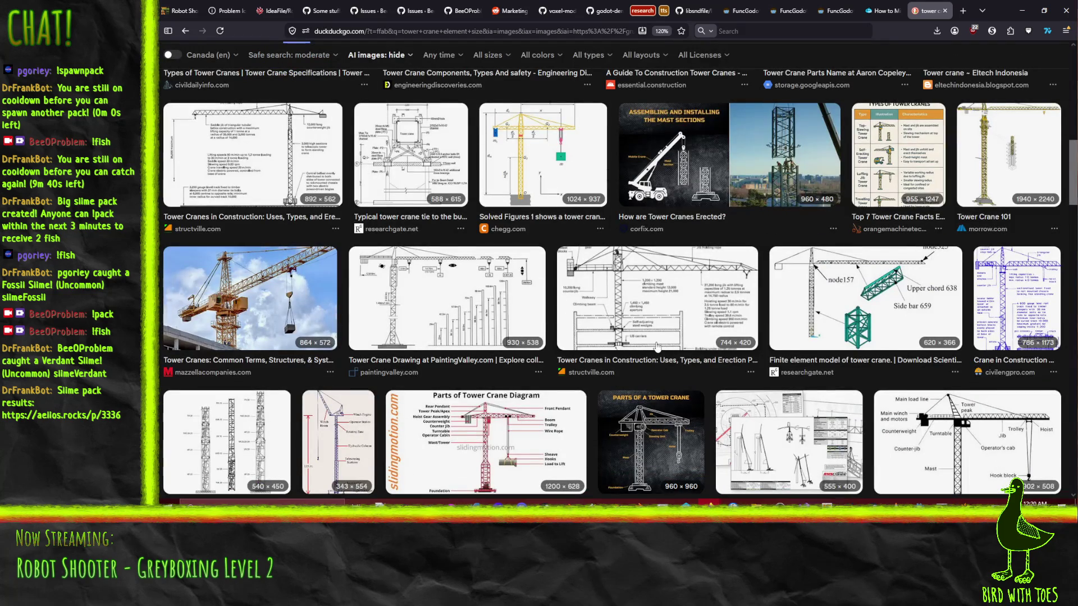
scroll(657, 347, "up", 2)
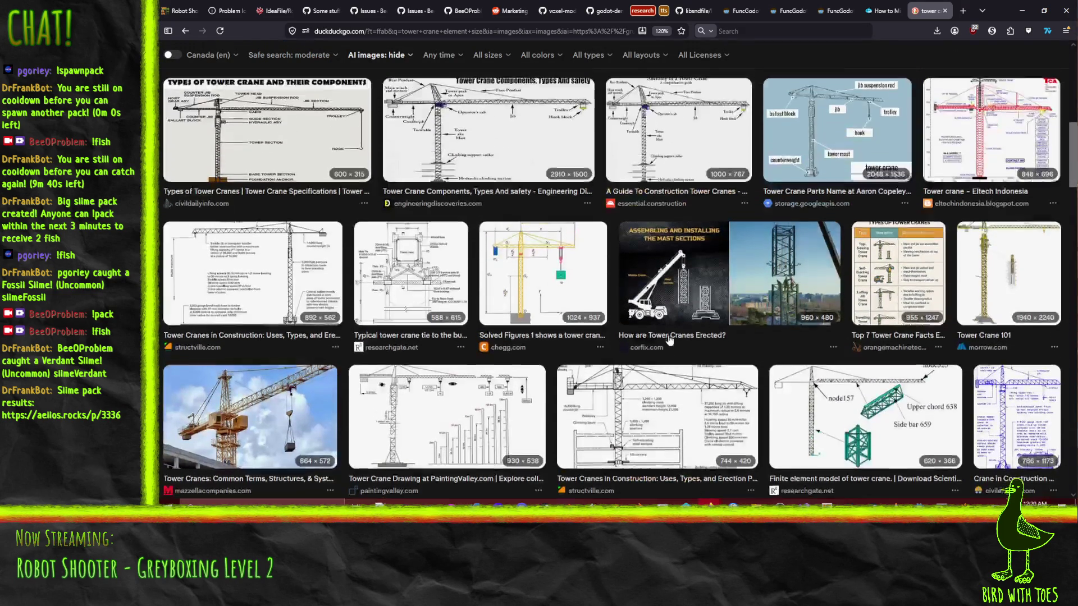
scroll(694, 313, "down", 3)
scroll(976, 200, "up", 4)
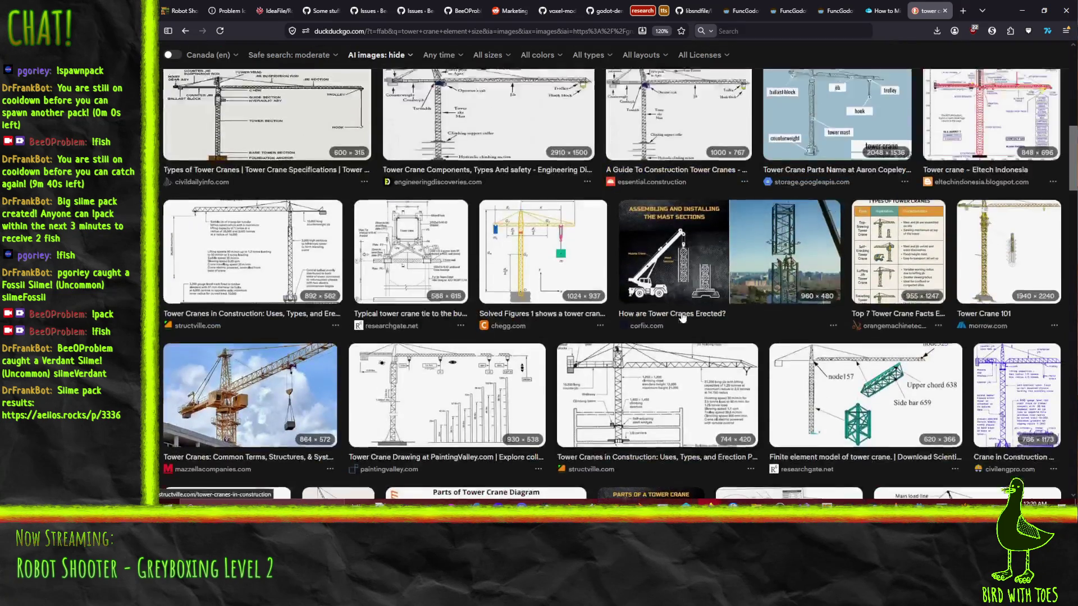
left_click(975, 197)
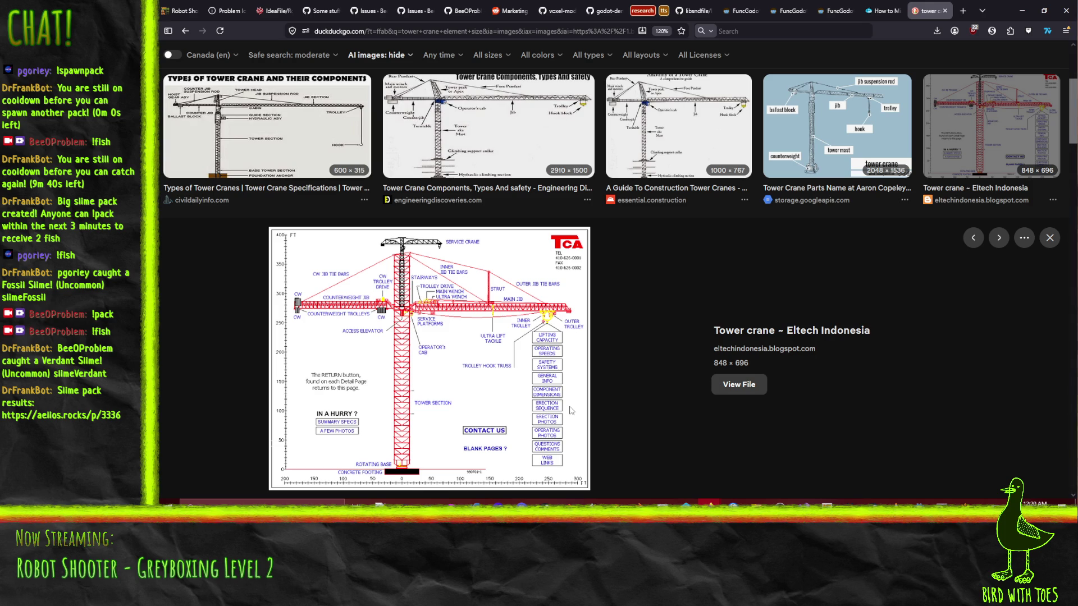
left_click(185, 31)
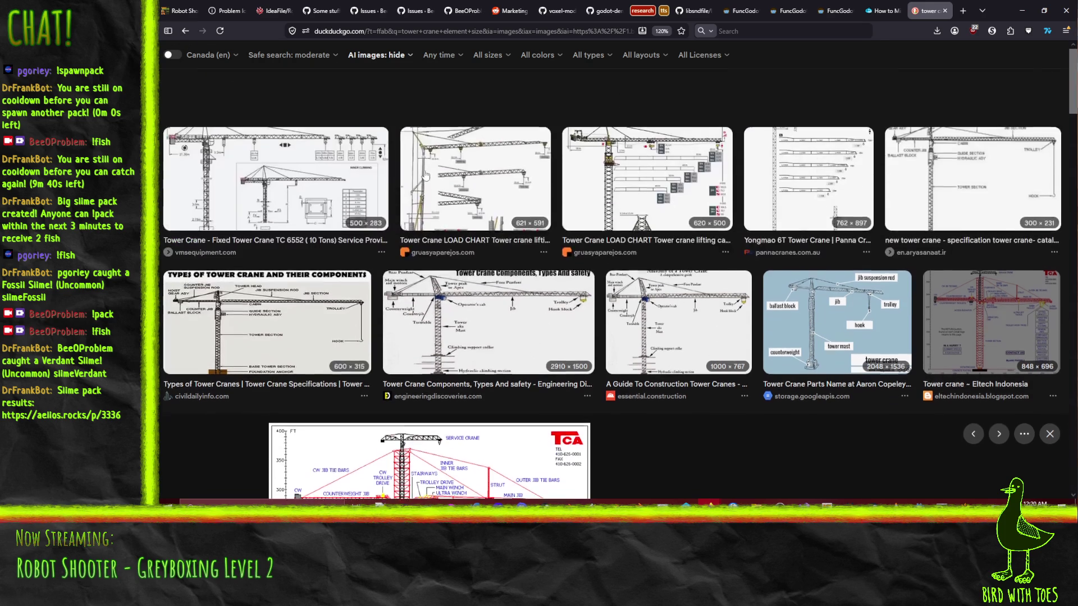
left_click(323, 185)
scroll(323, 186, "down", 1)
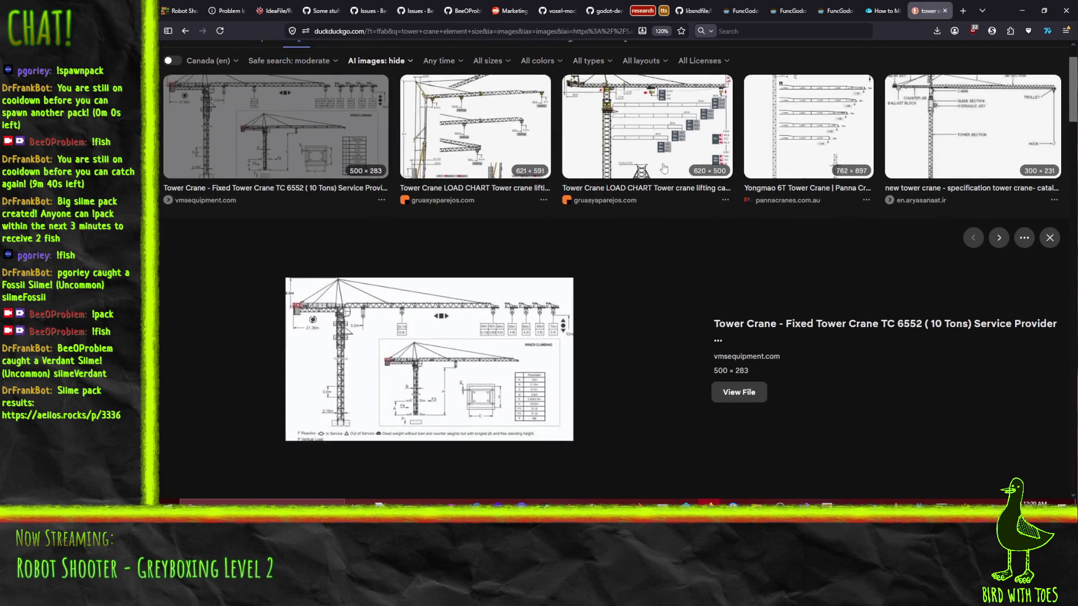
left_click(657, 174)
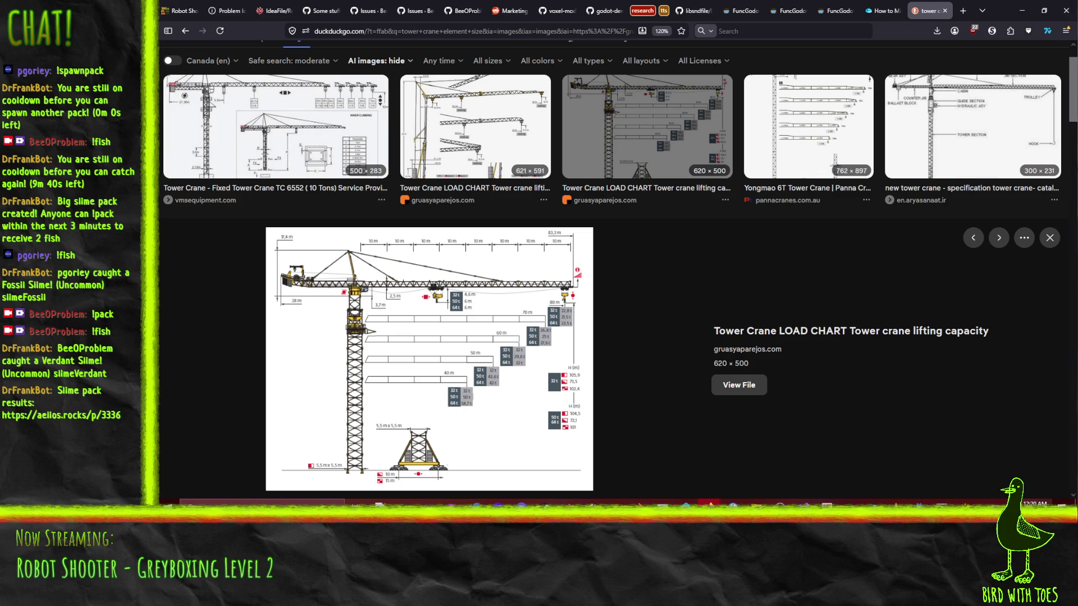
mouse_move(975, 503)
- Centre the 2D view on the selected block and make the grid spacing coarser
left_click(954, 503)
scroll(496, 256, "down", 5)
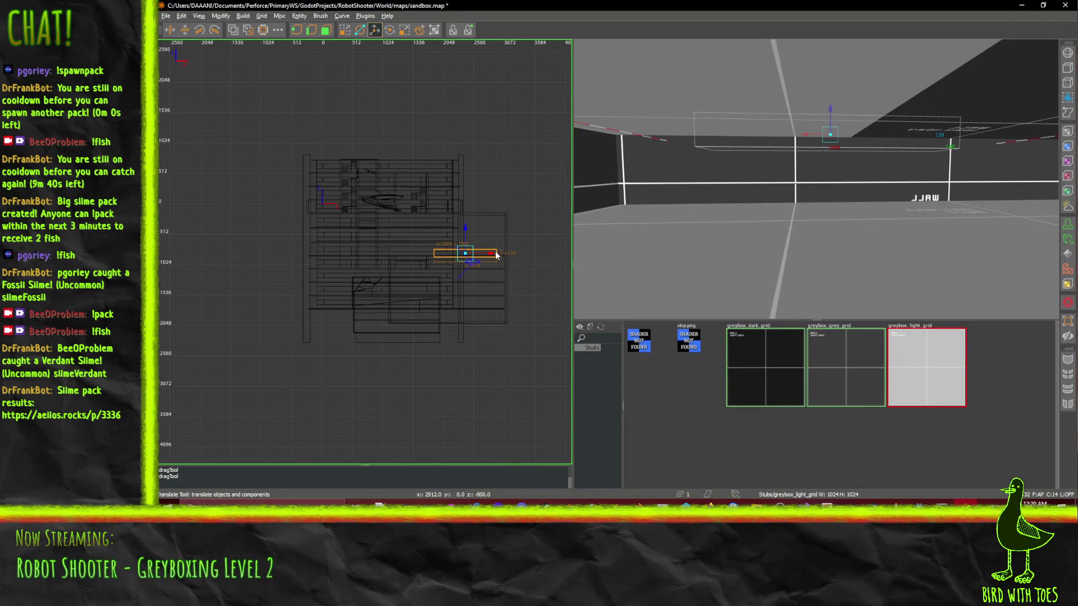
key("ctrl+u")
scroll(506, 253, "up", 3)
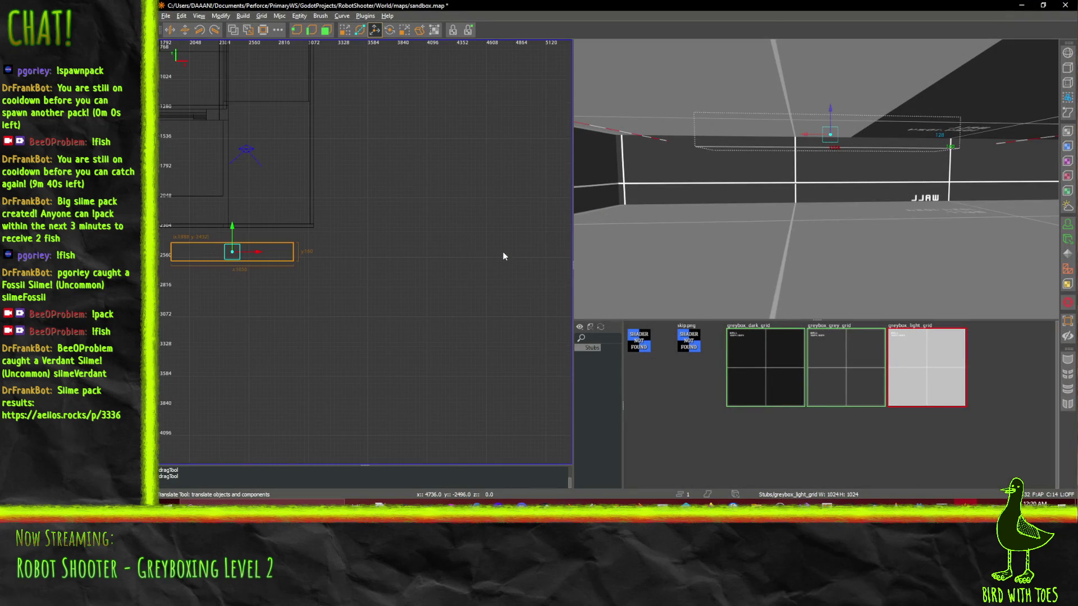
key("ctrl+u")
scroll(351, 259, "up", 2)
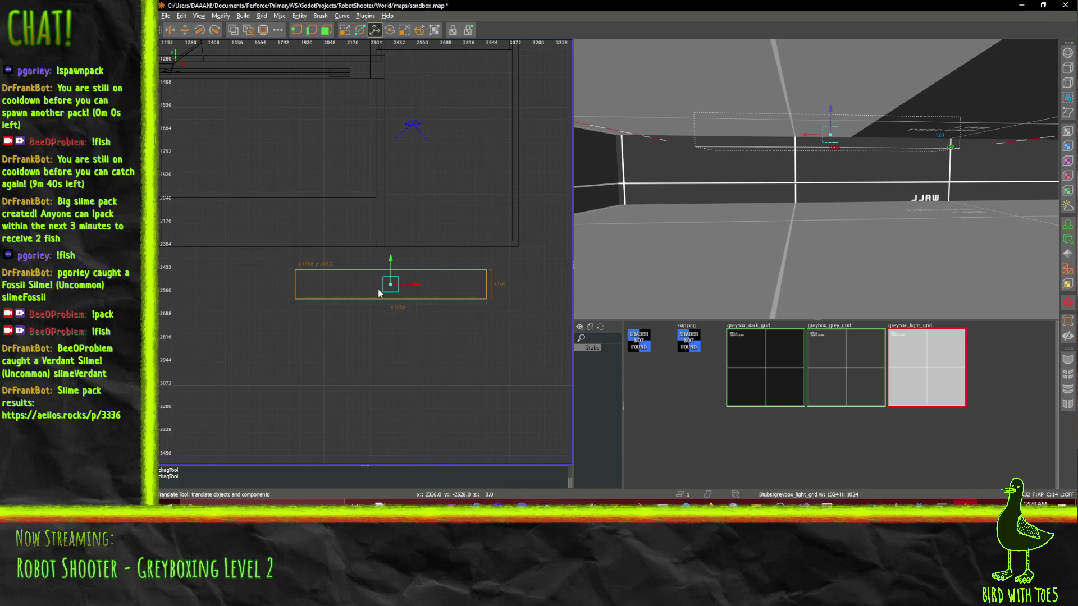
key("9")
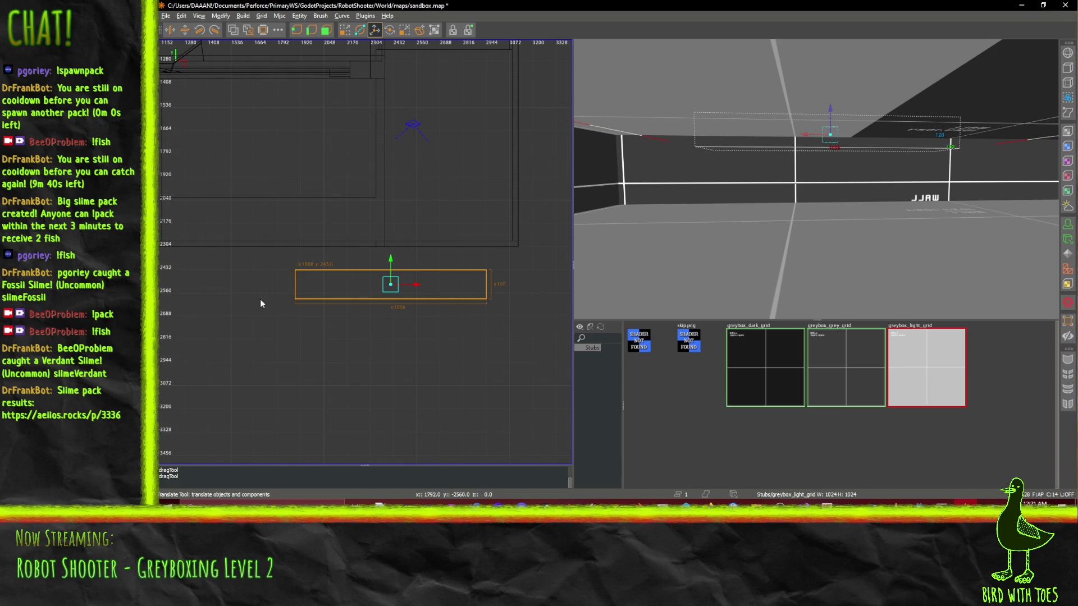
scroll(466, 310, "down", 2)
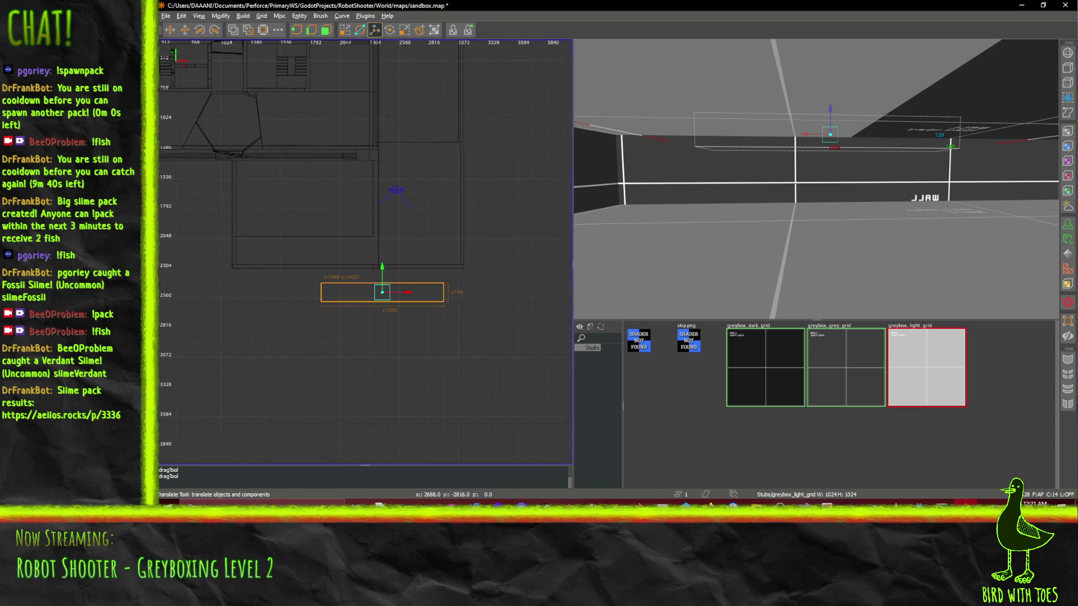
scroll(403, 66, "right", 1)
- With the Drag tool, resize the block's ends, widening it from 2464 to 2720 units
left_click(349, 31)
mouse_move(481, 319)
left_mouse_down()
mouse_move(467, 298)
mouse_move(358, 295)
mouse_move(384, 301)
left_mouse_up()
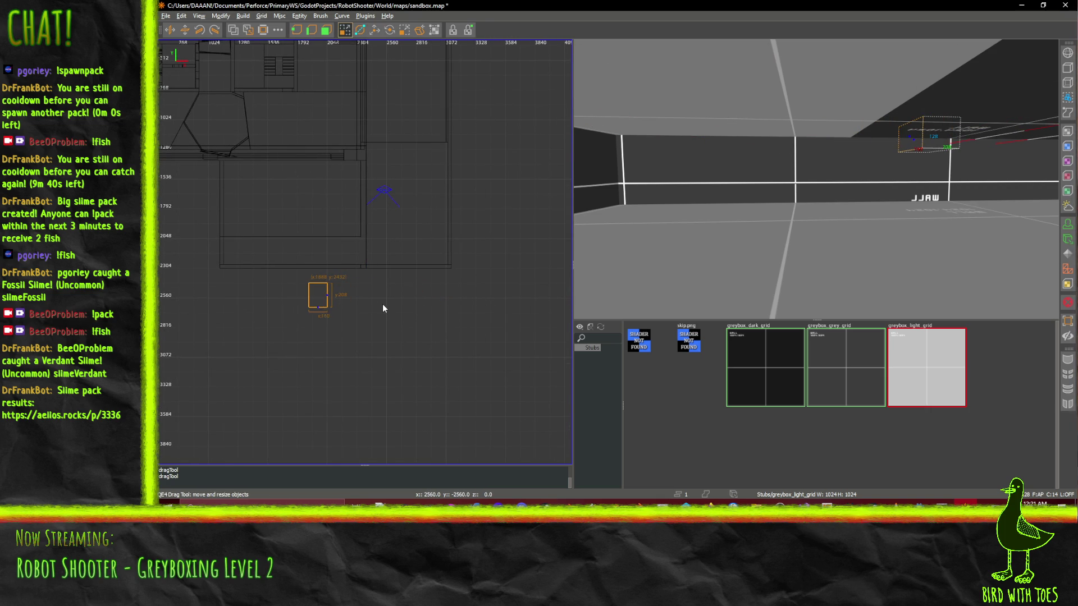
key("ctrl+z")
scroll(389, 305, "up", 2)
mouse_move(496, 291)
left_mouse_down()
mouse_move(311, 279)
mouse_move(332, 281)
left_mouse_up()
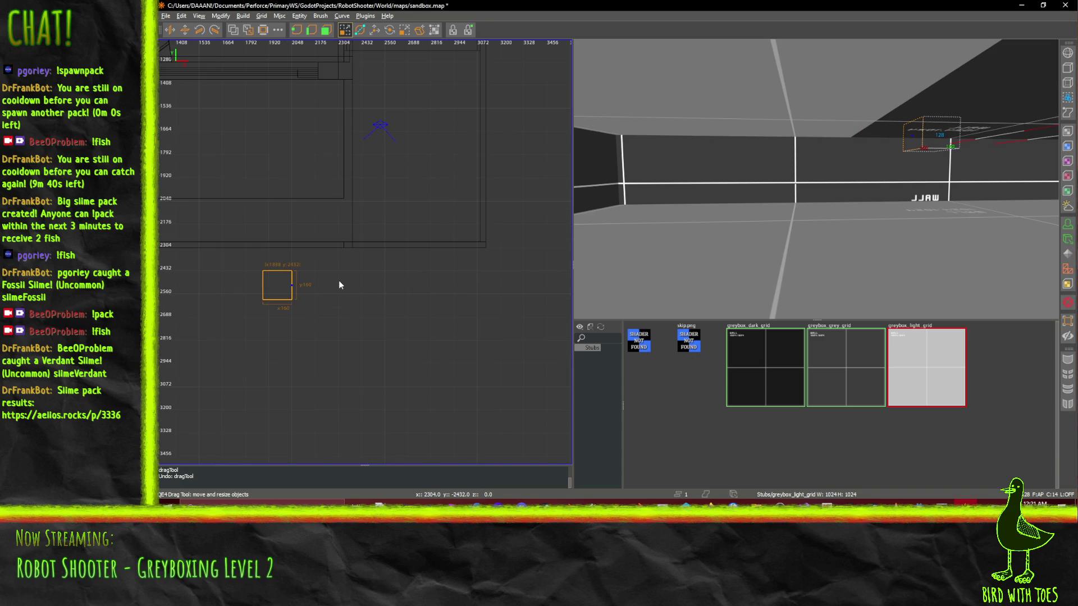
mouse_move(339, 284)
left_mouse_down()
mouse_move(572, 288)
mouse_move(361, 271)
left_mouse_up()
scroll(340, 281, "down", 2)
scroll(360, 271, "down", 2)
scroll(370, 274, "up", 4)
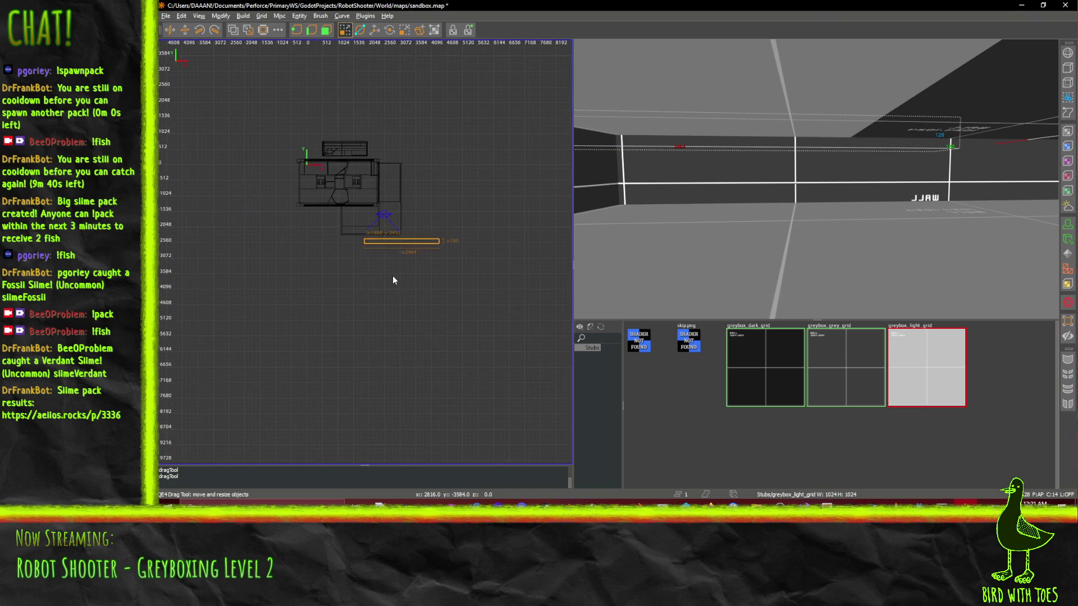
left_click_drag(449, 190, 476, 190)
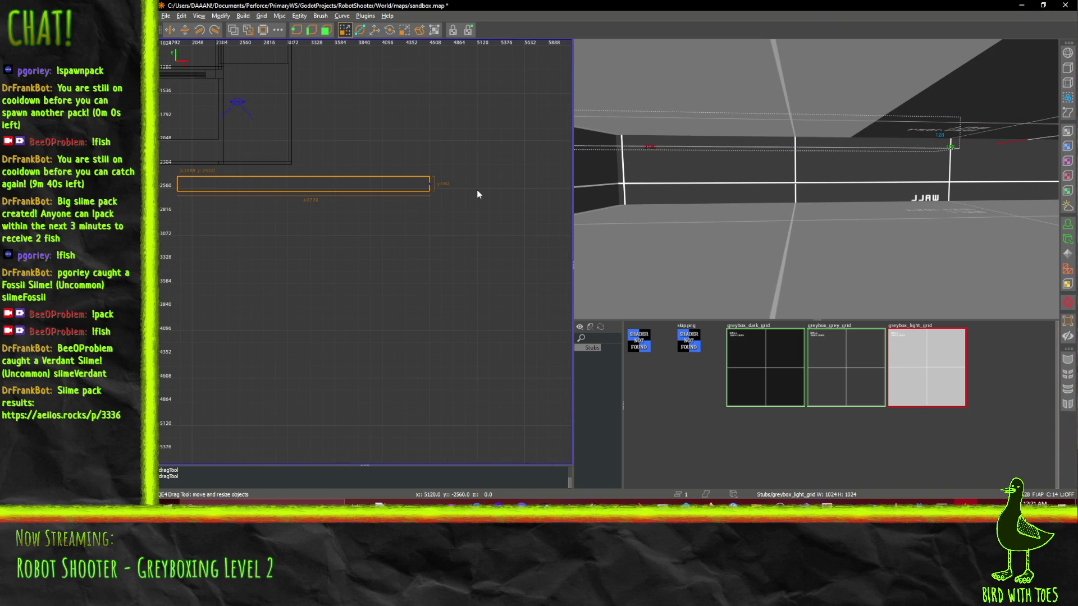
- Extend the block's right end to 2848 units and frame it in the top view
scroll(349, 244, "down", 4)
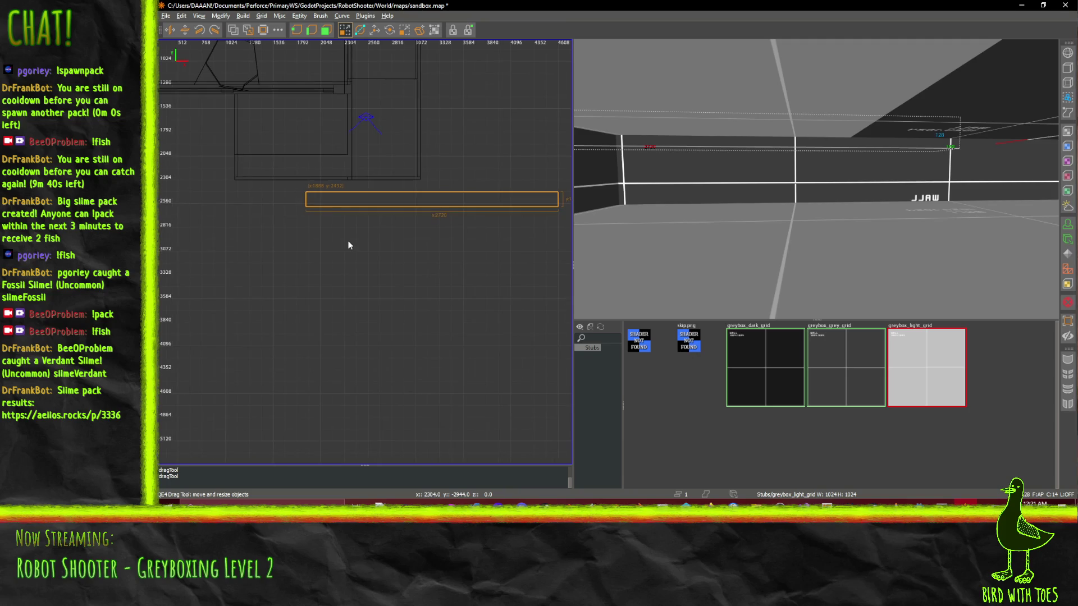
scroll(359, 250, "up", 3)
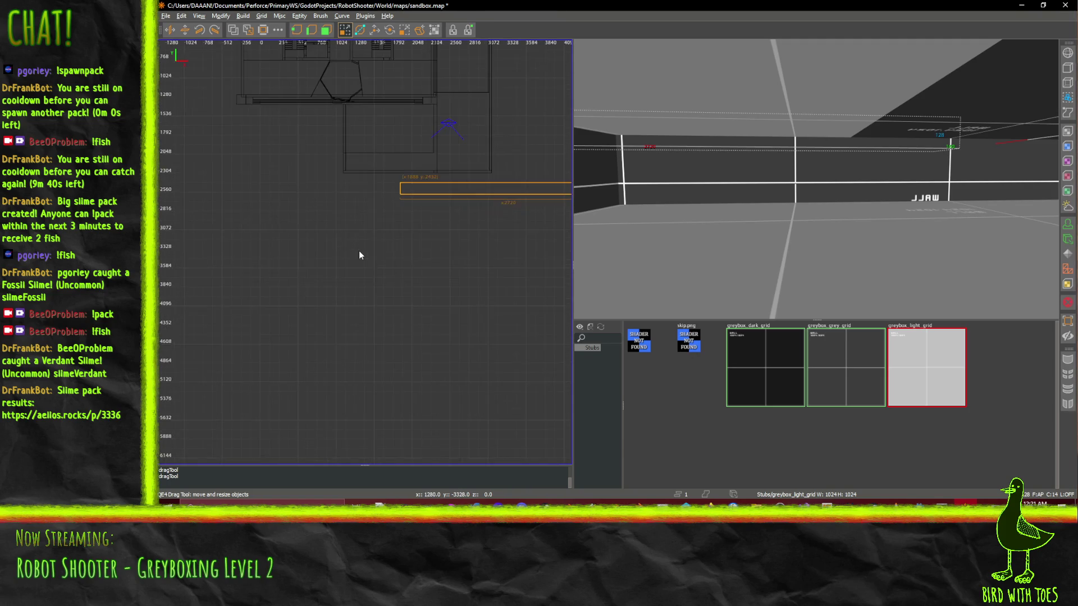
scroll(359, 250, "down", 1)
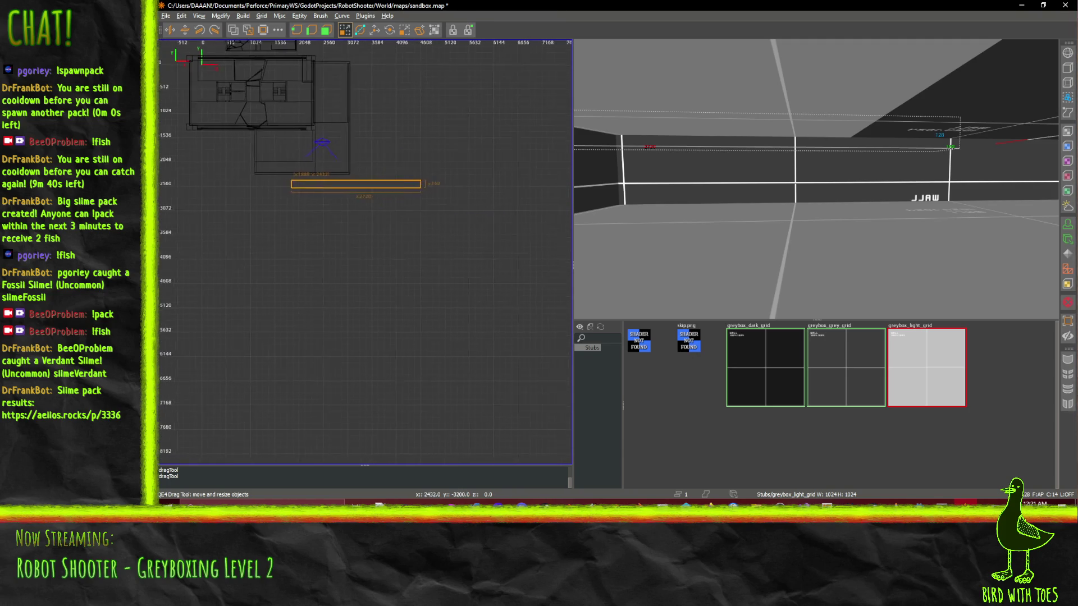
scroll(454, 249, "up", 2)
left_click_drag(454, 248, 466, 248)
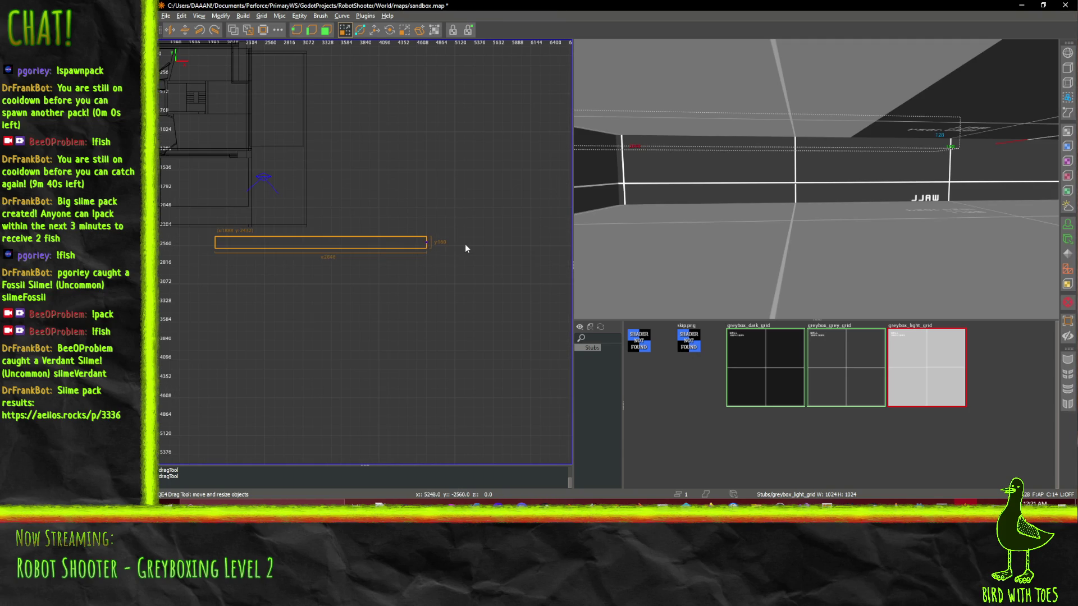
mouse_move(344, 293)
left_mouse_down()
mouse_move(431, 238)
mouse_move(434, 250)
mouse_move(408, 252)
left_mouse_up()
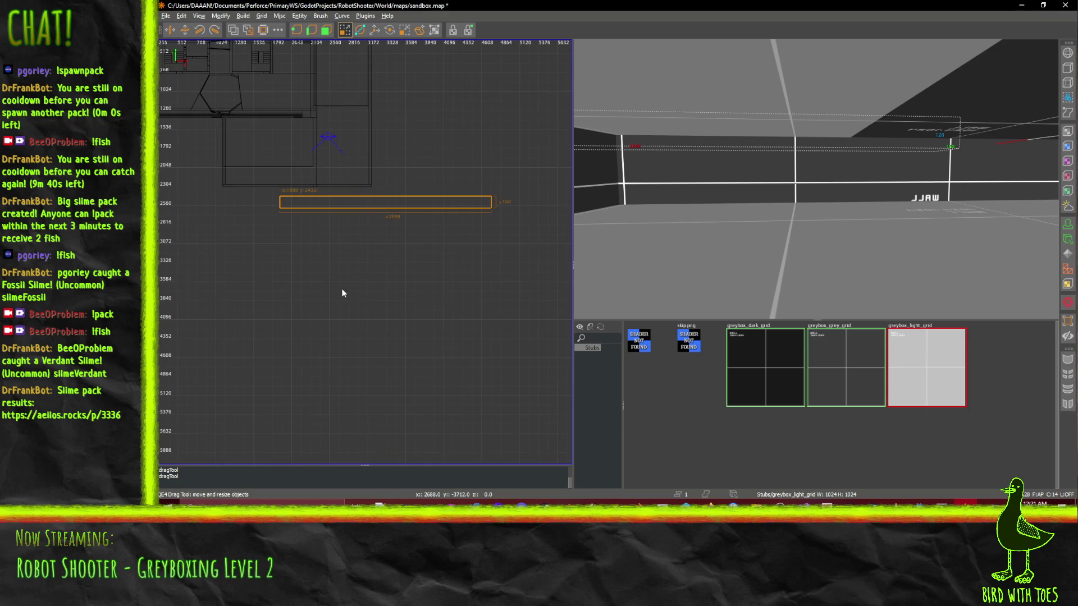
- In the side view, lower the block to sit along the wall, then nudge it up one step
key("ctrl+Tab")
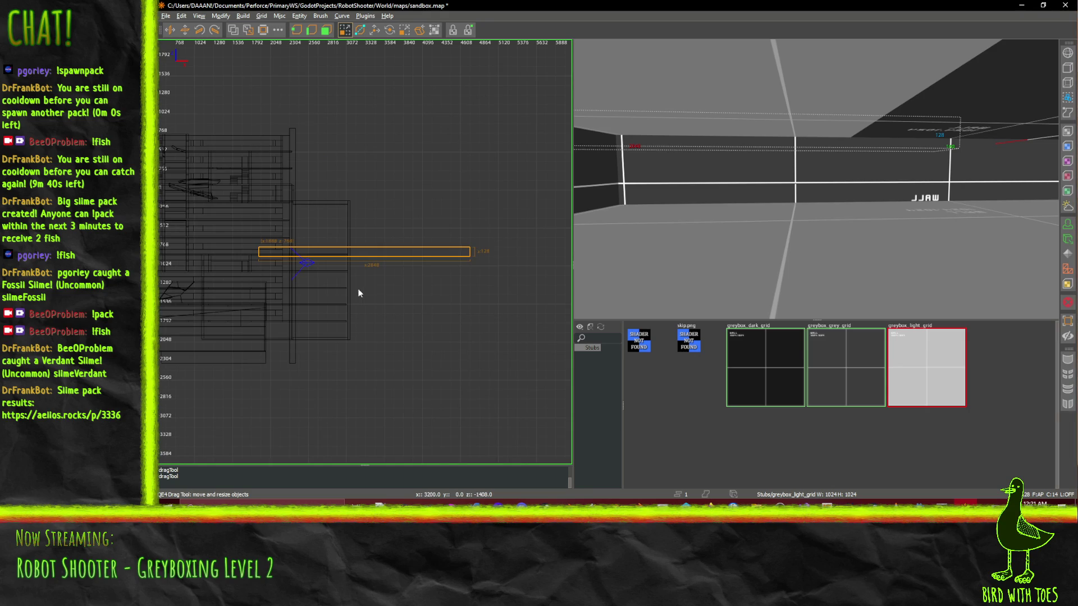
mouse_move(398, 252)
left_mouse_down()
mouse_move(365, 287)
mouse_move(273, 273)
left_mouse_up()
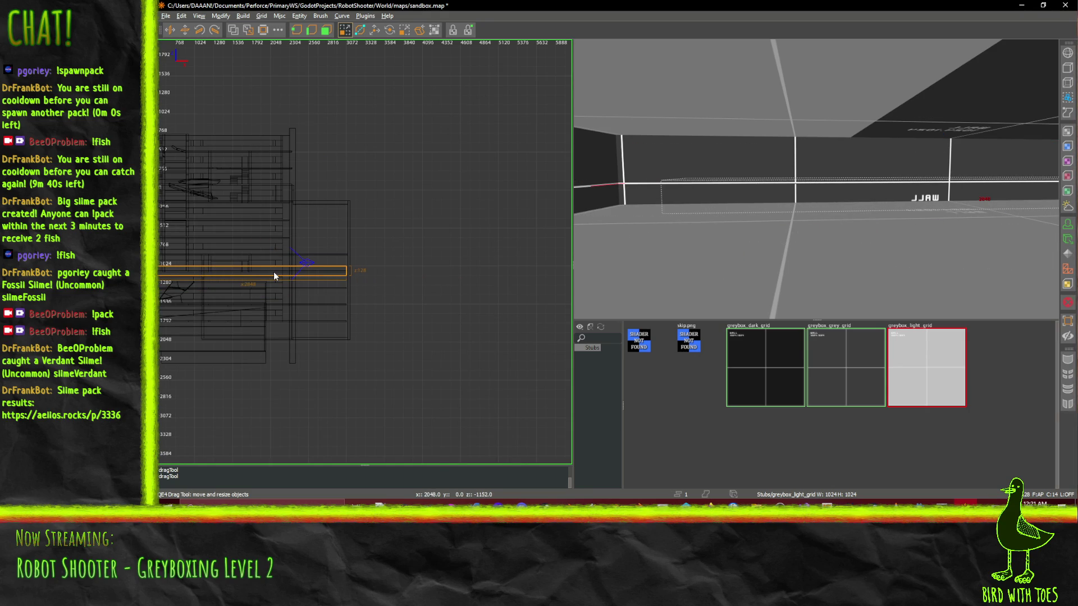
scroll(355, 271, "up", 1)
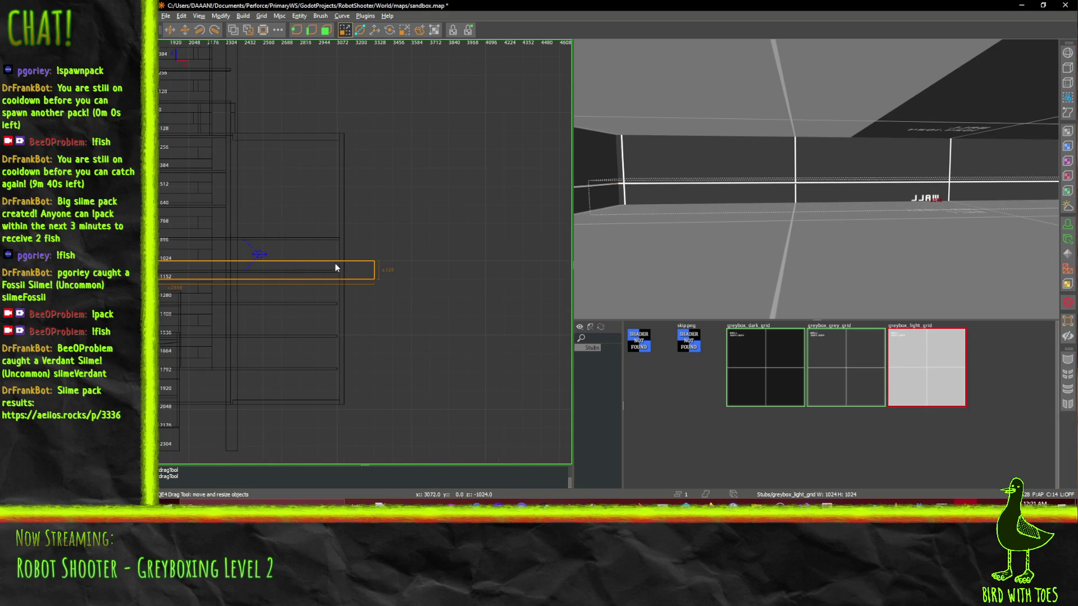
left_click_drag(337, 270, 395, 262)
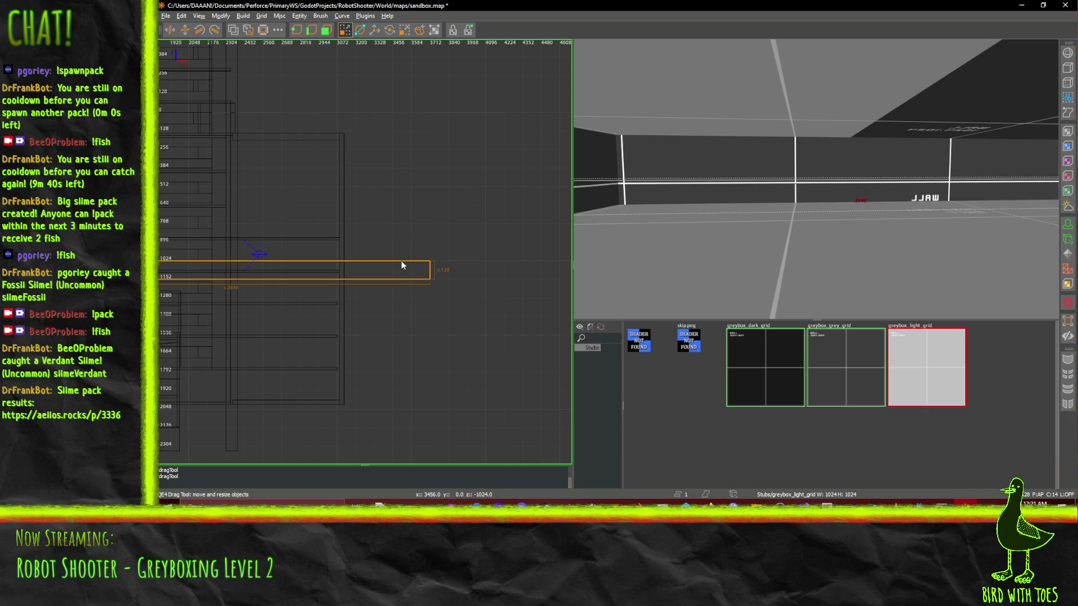
left_click(390, 30)
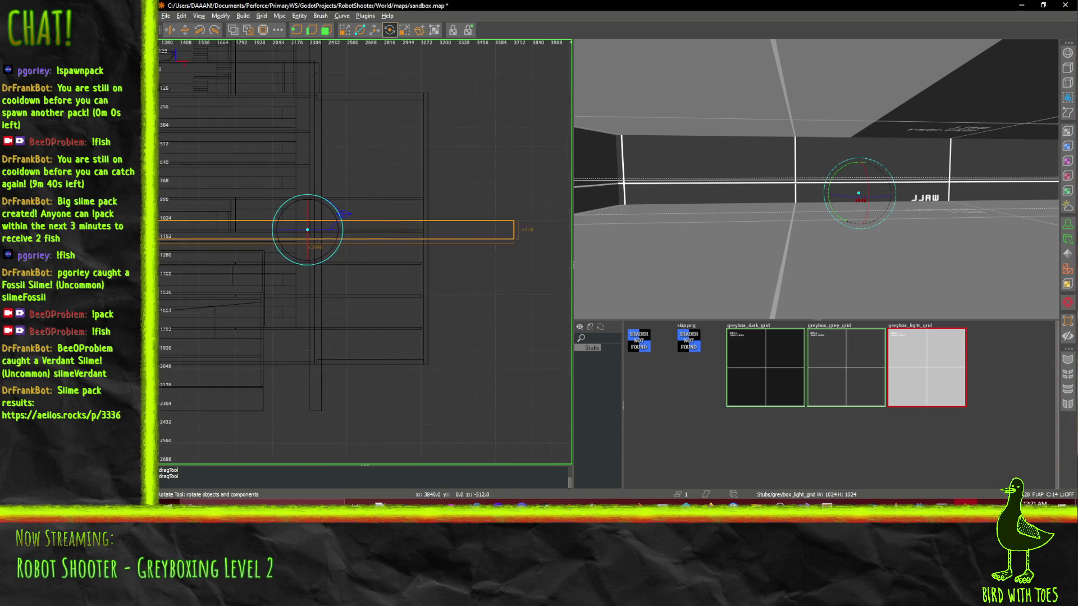
scroll(785, 205, "down", 3)
key("w")
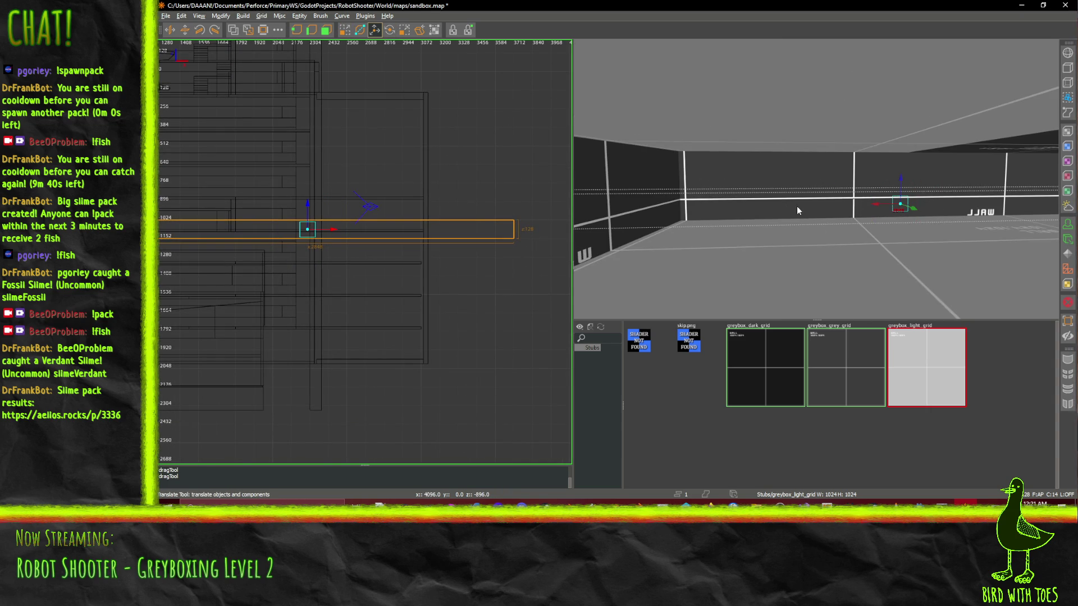
left_click_drag(796, 207, 818, 185)
- With the Vertex tool, raise one edge of the beam by dragging its corner vertex up
left_click(308, 32)
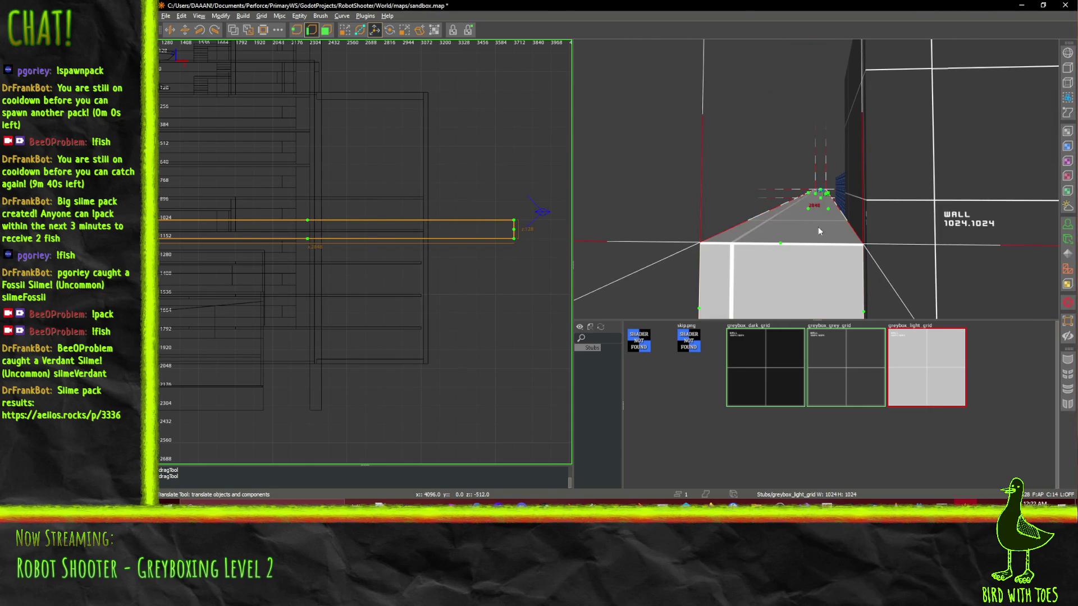
left_click_drag(851, 191, 816, 183)
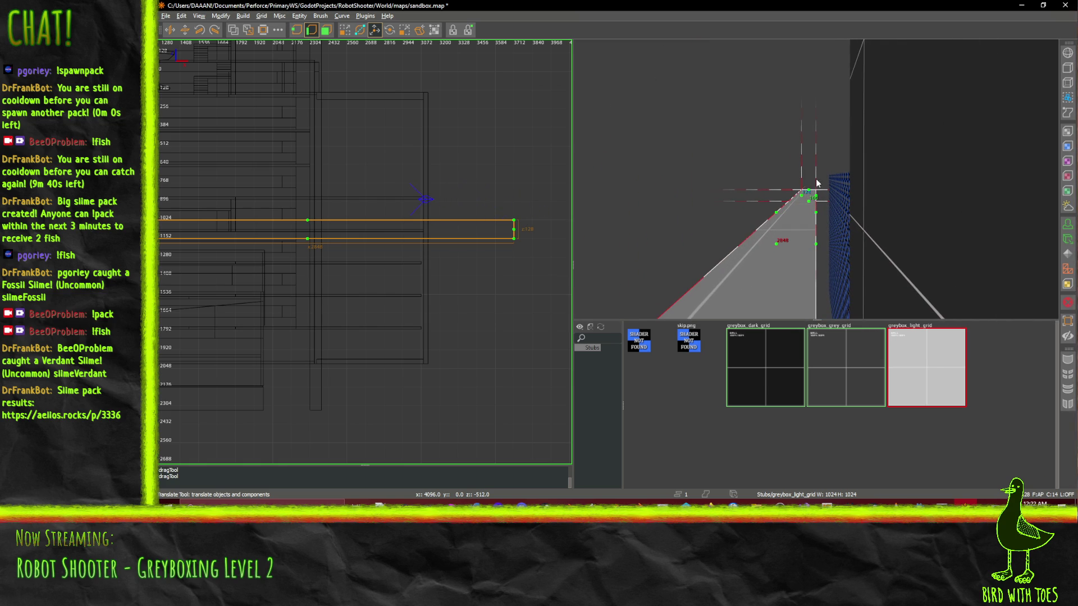
left_click(816, 214)
key("ctrl+Tab")
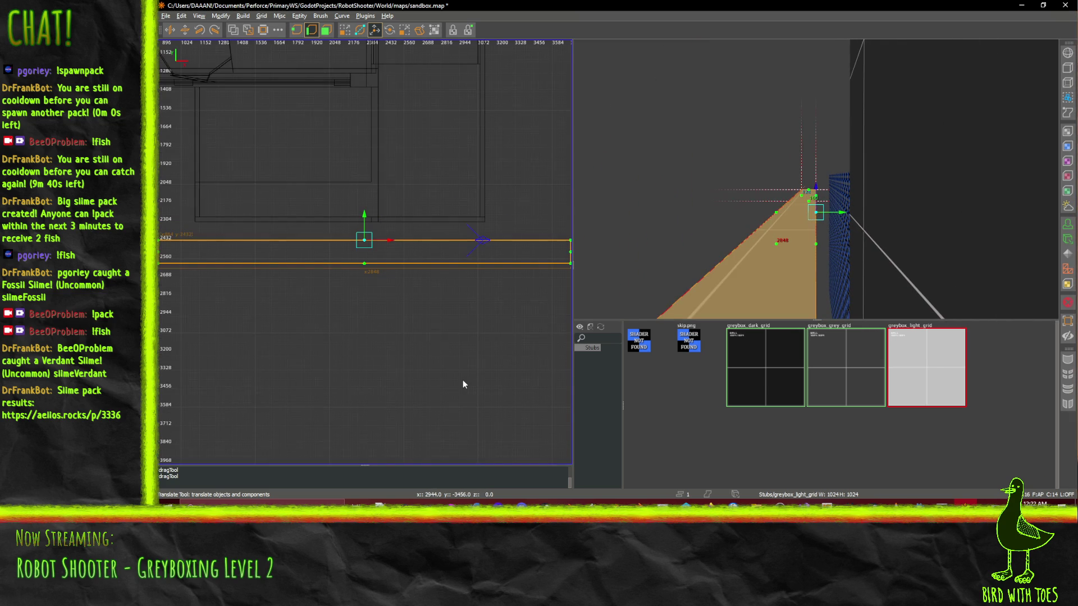
scroll(462, 379, "up", 3)
mouse_move(202, 50)
left_mouse_down()
mouse_move(323, 109)
mouse_move(308, 167)
left_mouse_up()
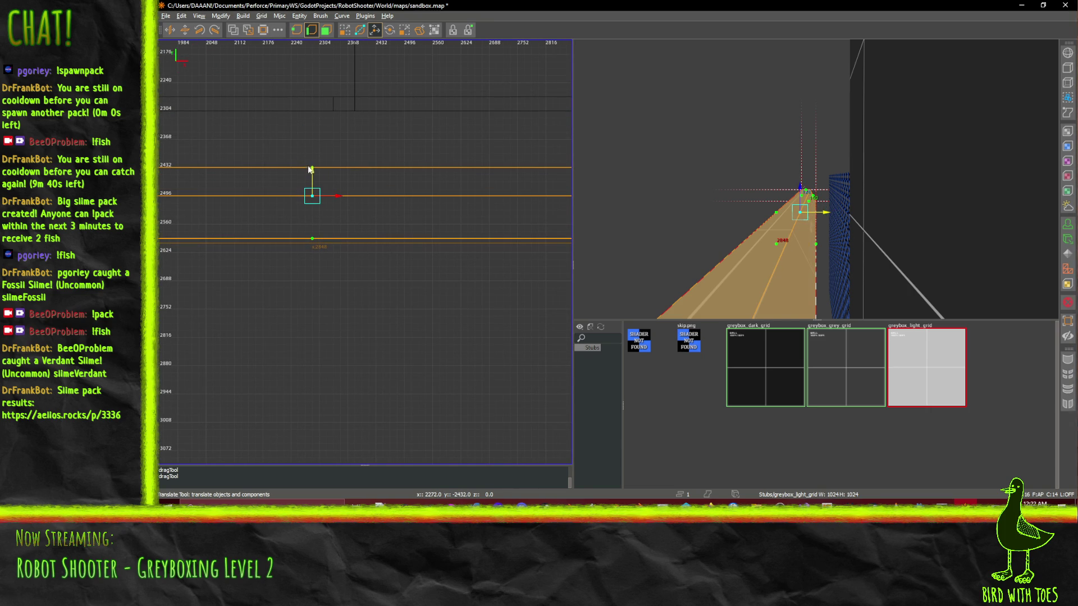
left_click(777, 214)
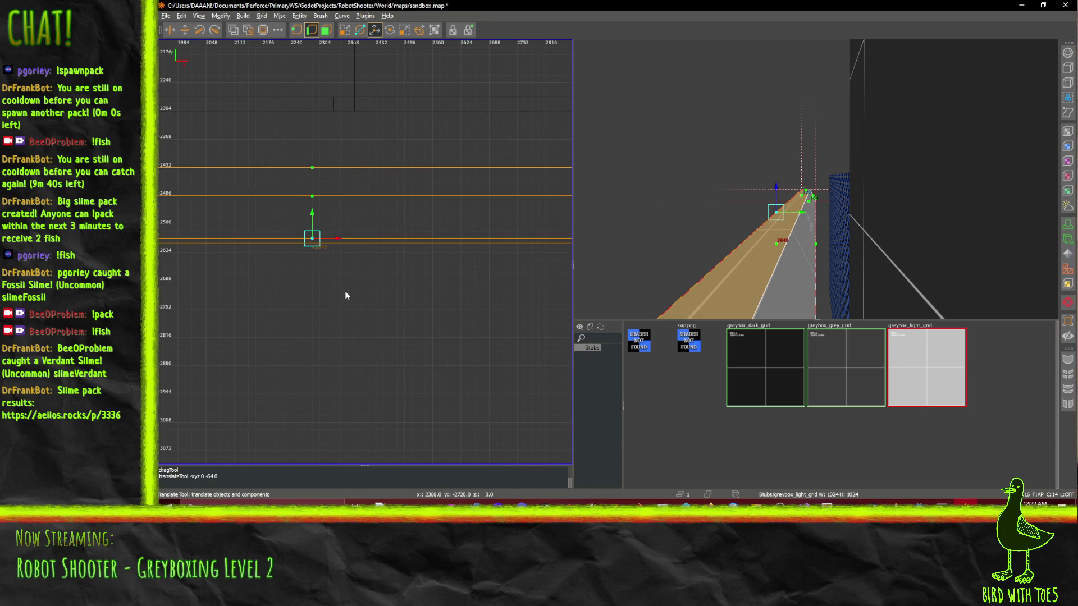
left_click_drag(312, 214, 312, 180)
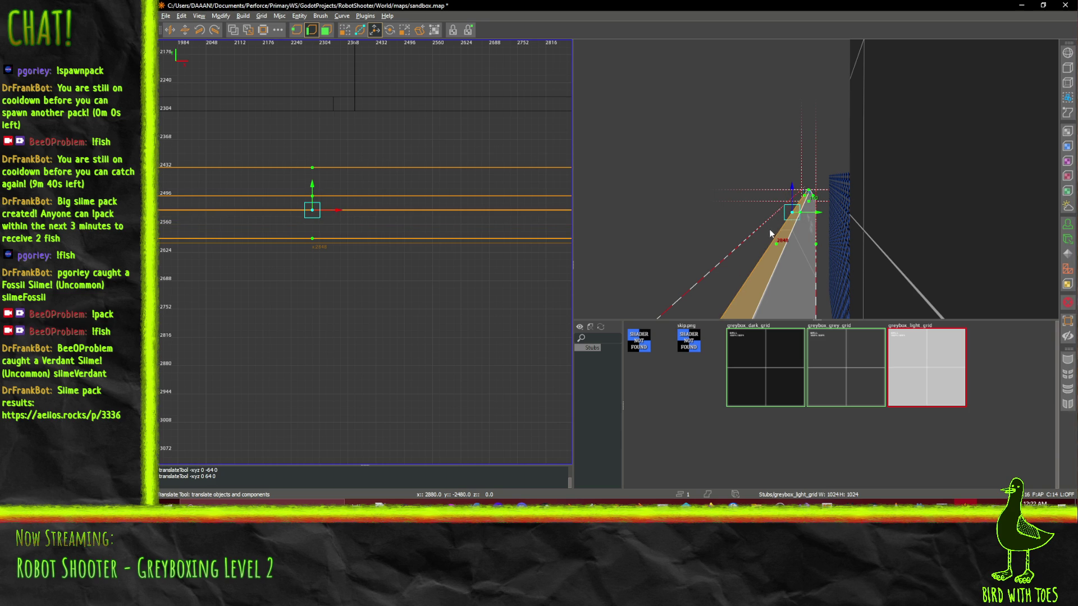
left_click_drag(711, 240, 816, 179)
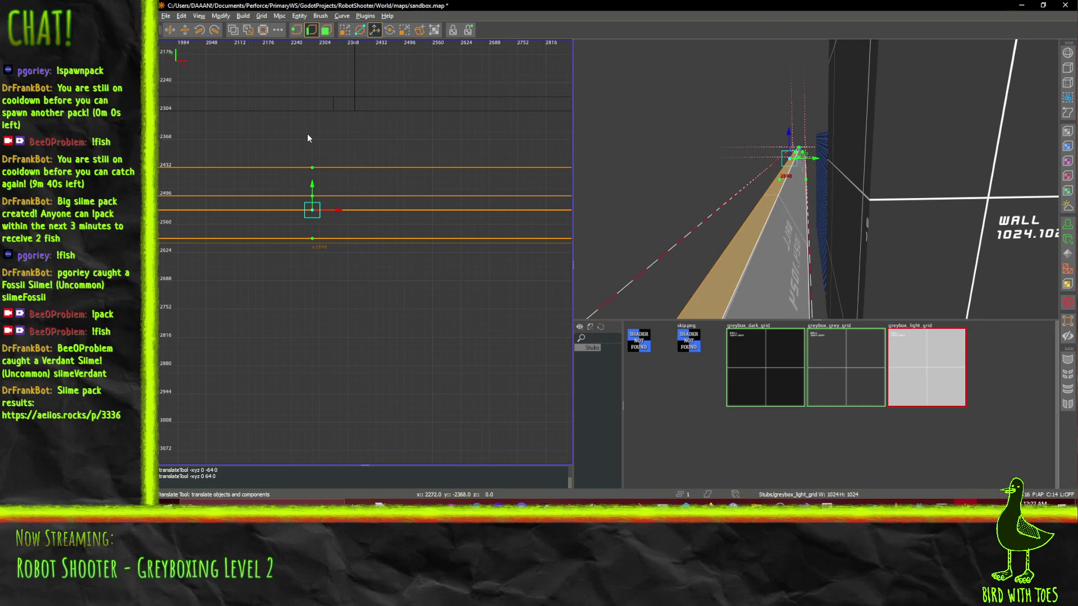
- Select the beam brush and slide it along the wall, then 48 units further
key("q")
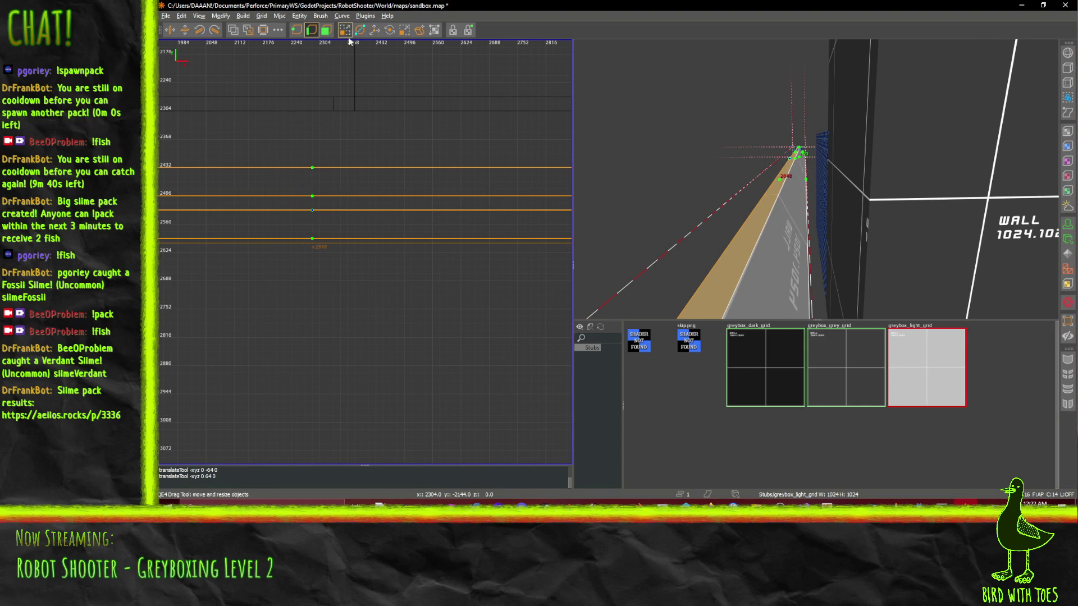
left_click(401, 32)
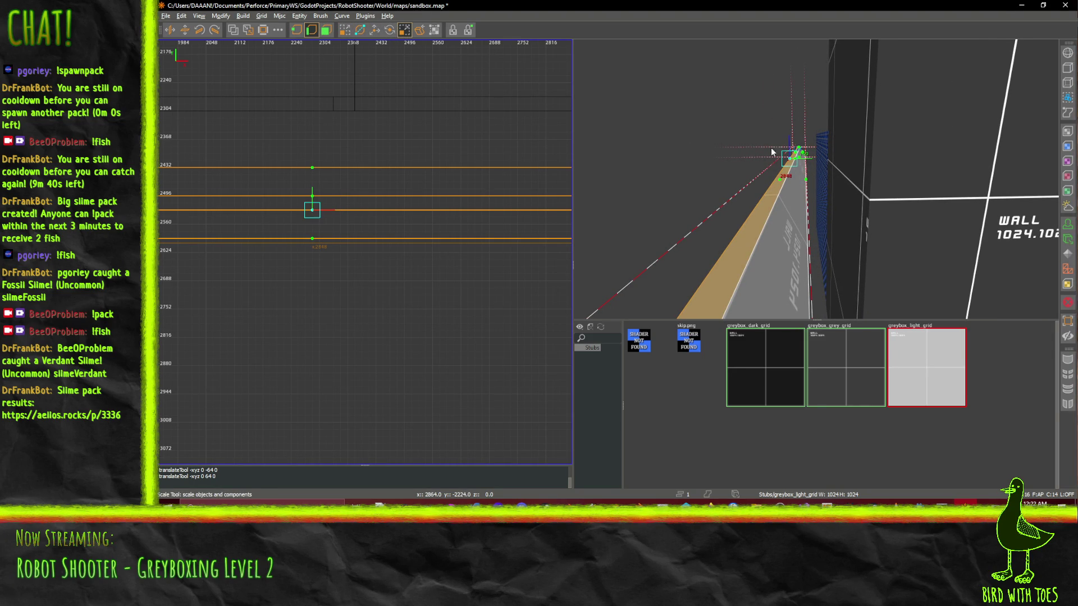
left_click(375, 31)
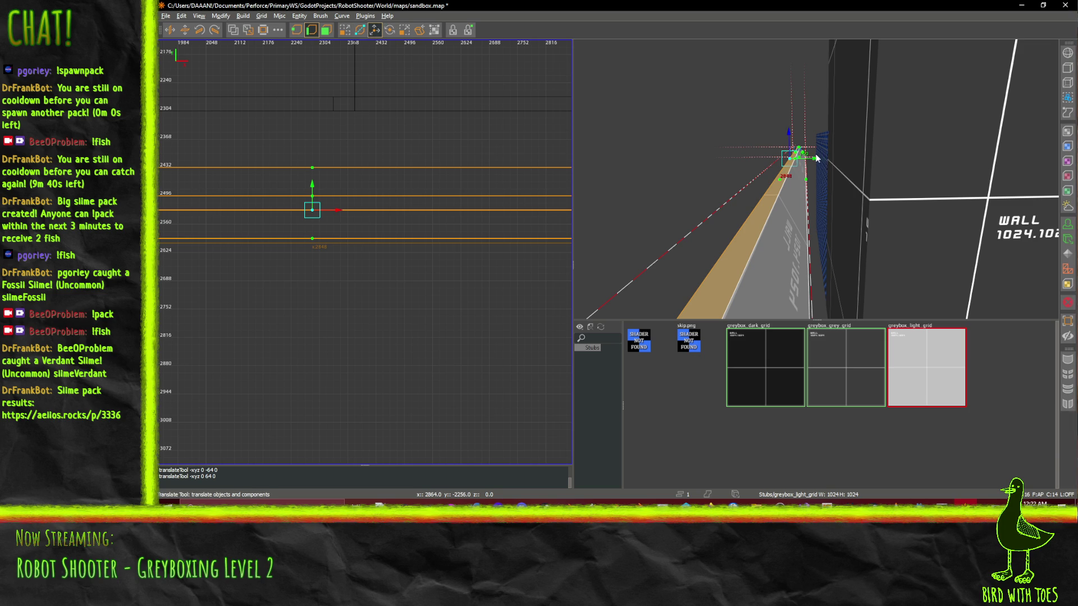
key("Escape")
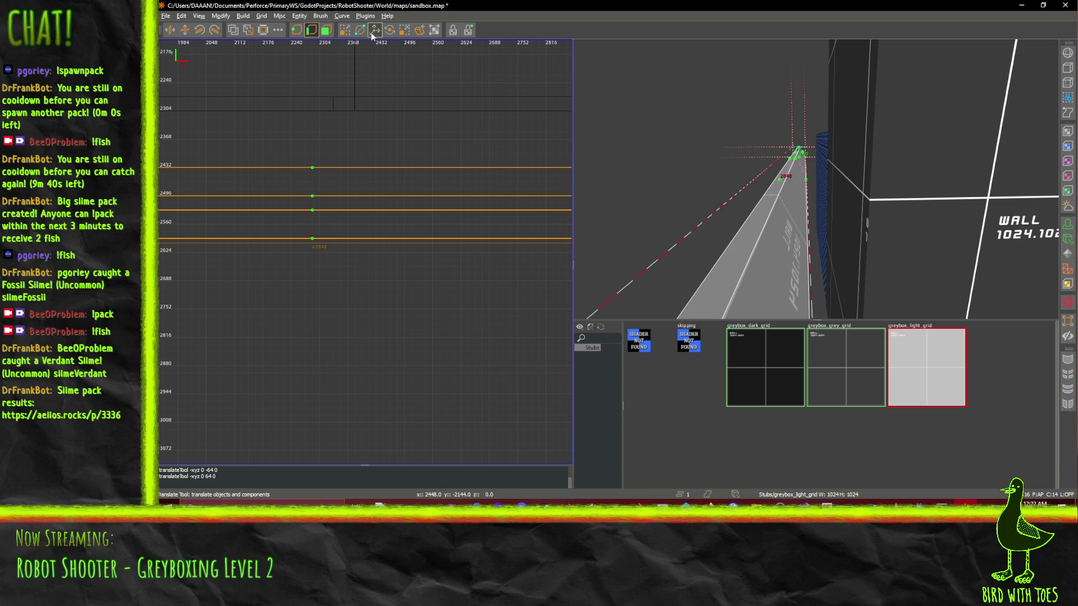
left_click(324, 32)
left_click_drag(825, 173, 844, 171)
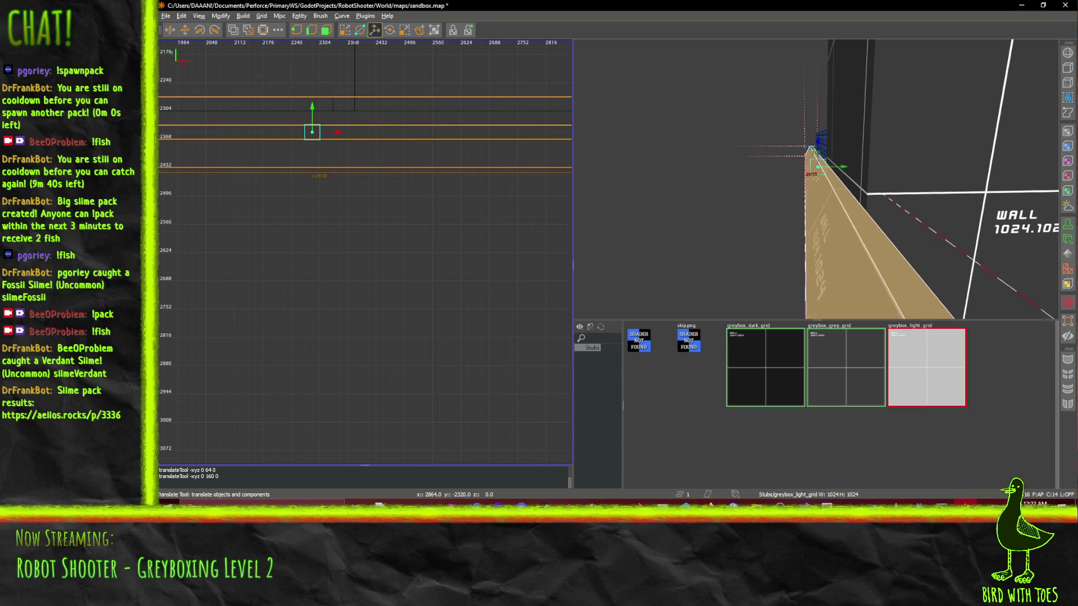
scroll(815, 178, "up", 3)
scroll(816, 178, "up", 5)
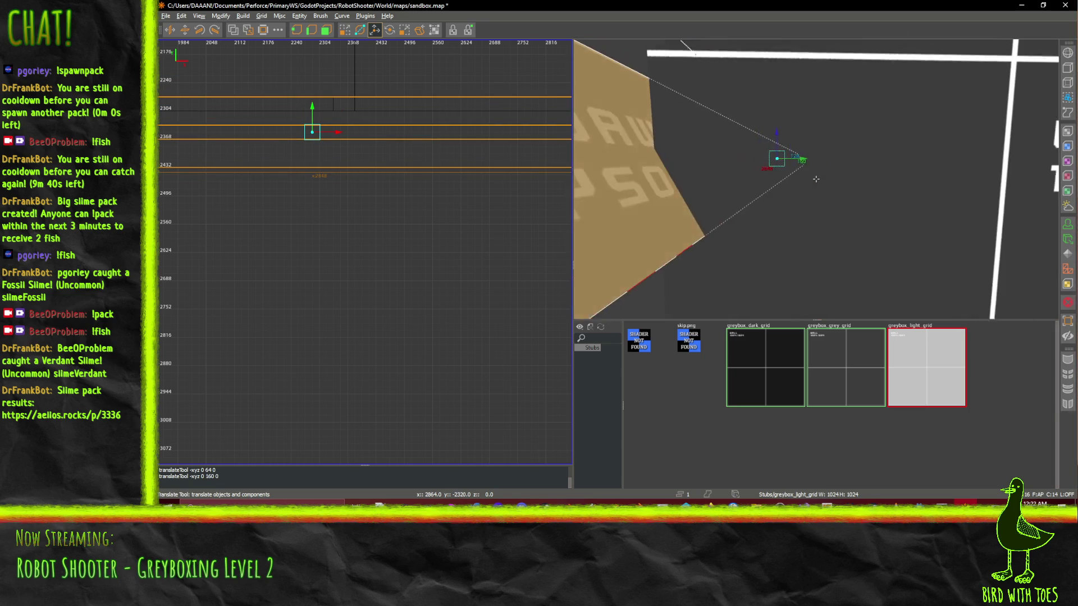
left_click_drag(801, 163, 789, 164)
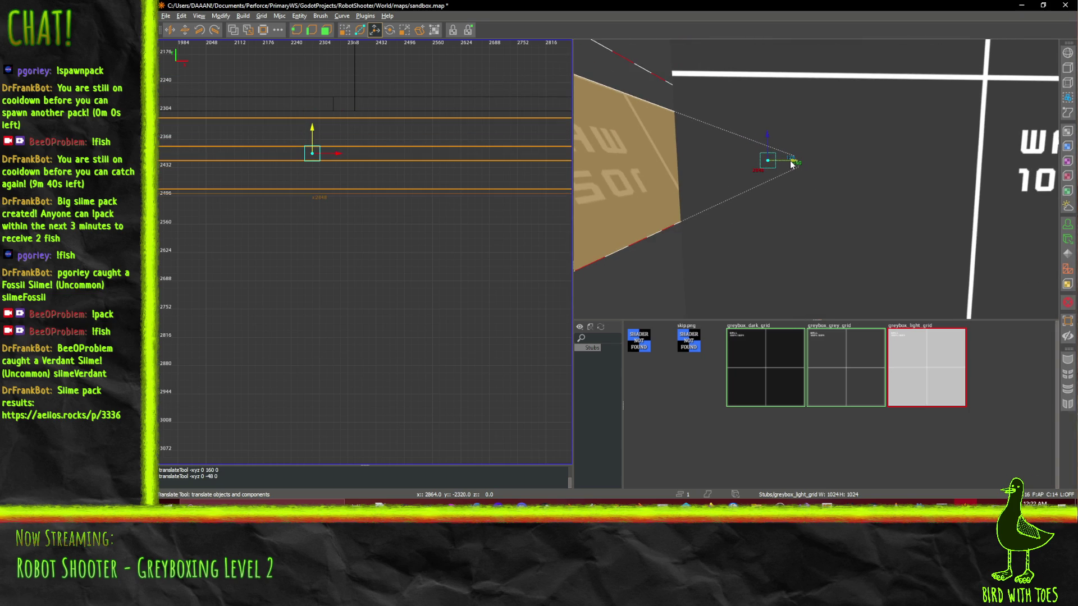
scroll(816, 179, "up", 5)
scroll(816, 178, "down", 10)
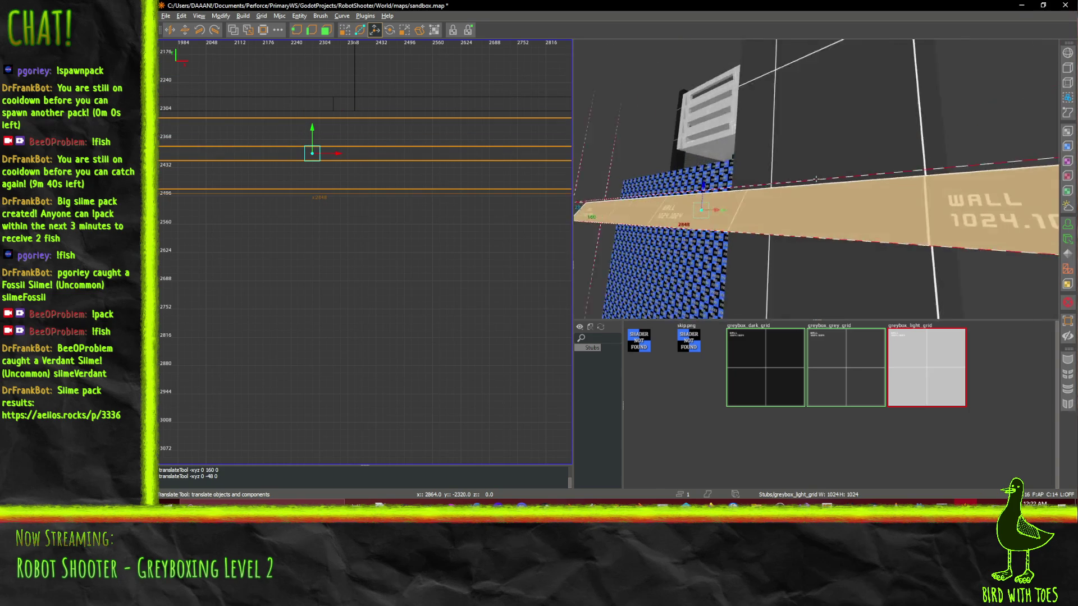
scroll(816, 181, "down", 10)
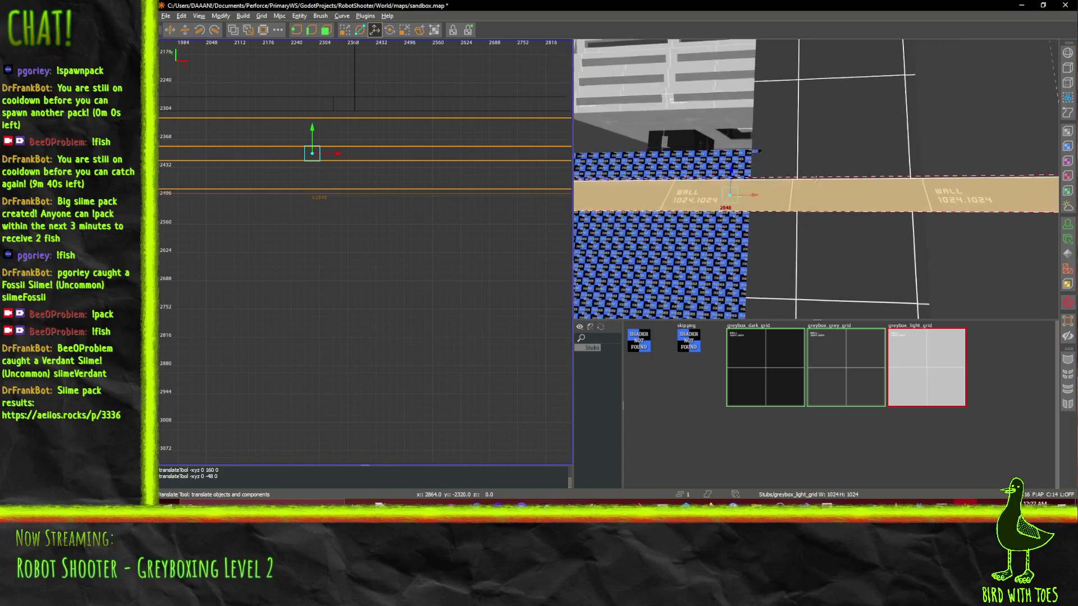
scroll(815, 180, "down", 5)
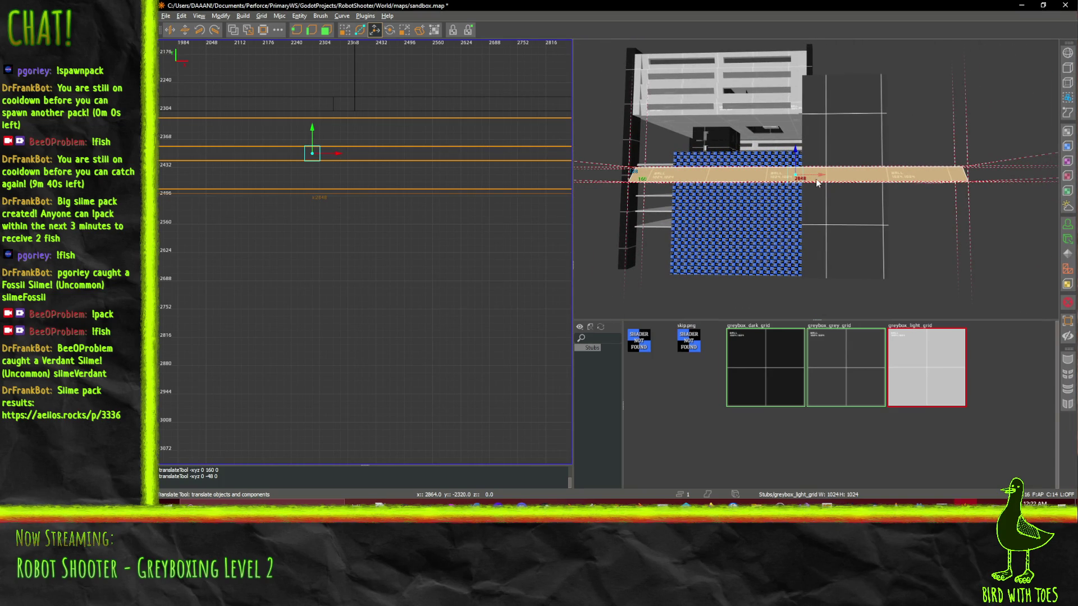
- Select the right wall section above the beam, dropping the left section from the selection
left_click(389, 30)
scroll(816, 180, "up", 5)
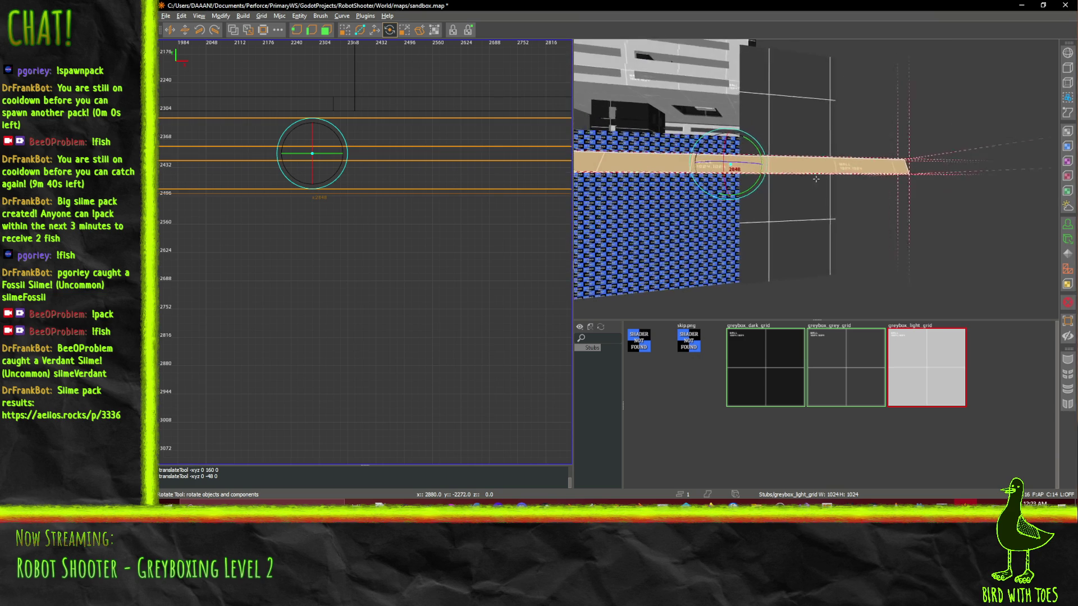
scroll(816, 179, "up", 8)
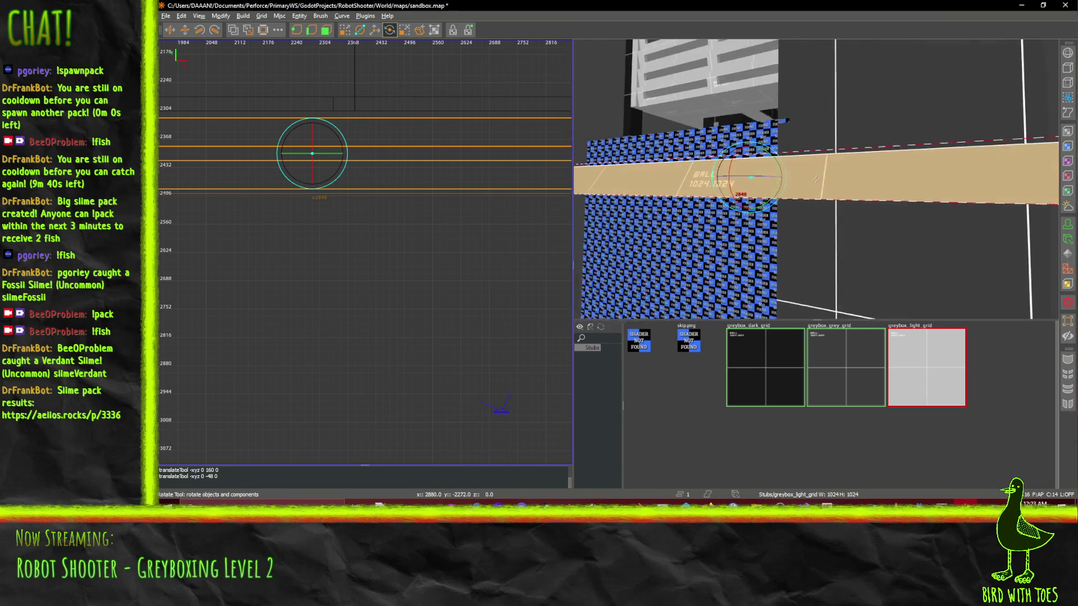
scroll(816, 180, "up", 8)
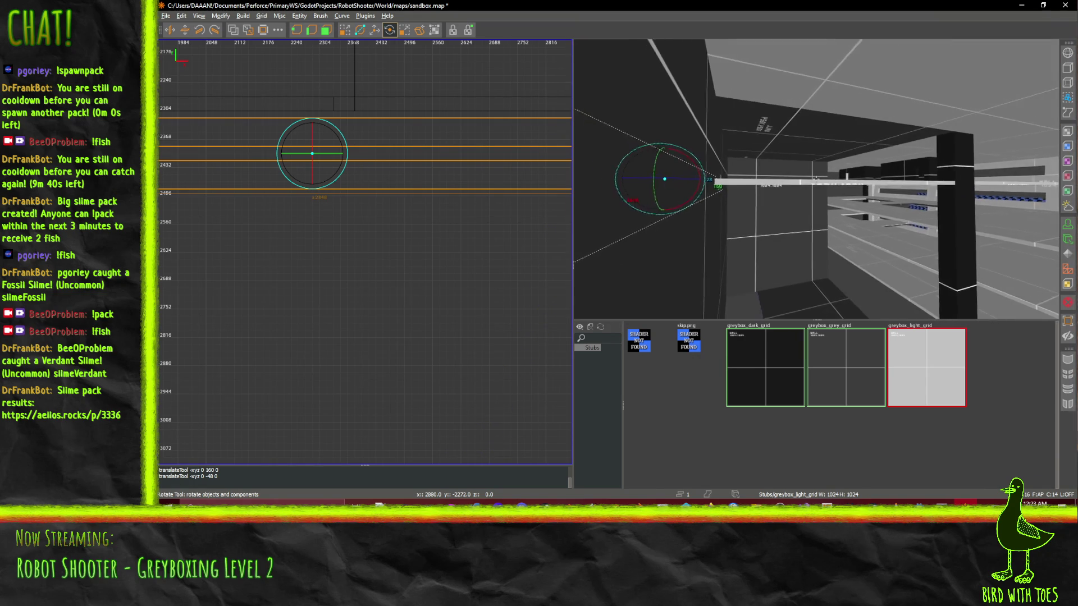
left_click_drag(815, 179, 786, 167)
left_click(776, 160)
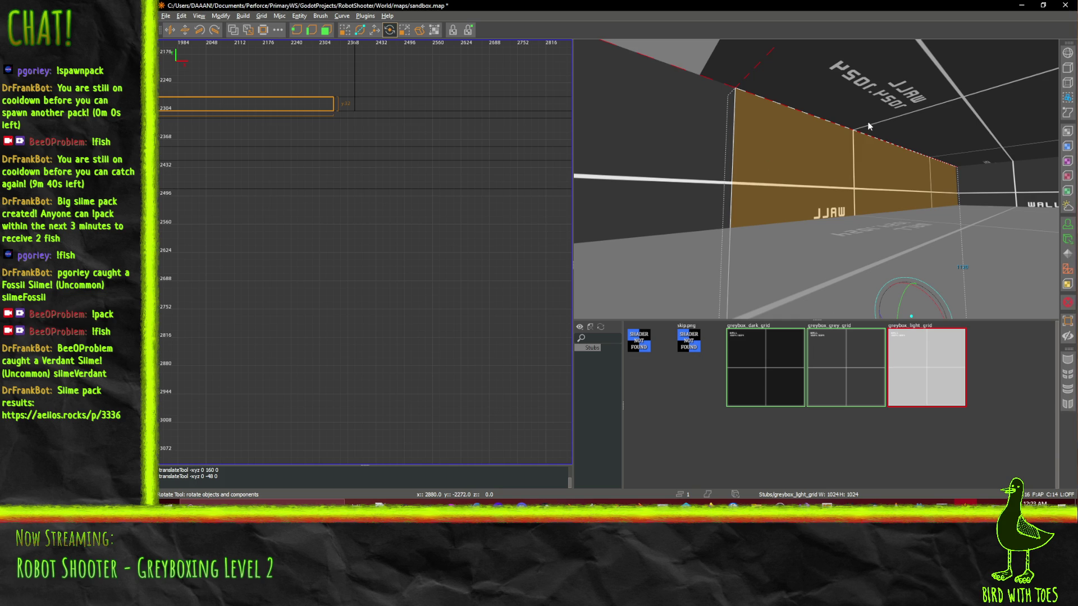
left_click_drag(902, 179, 710, 173)
left_click(749, 147, "ctrl")
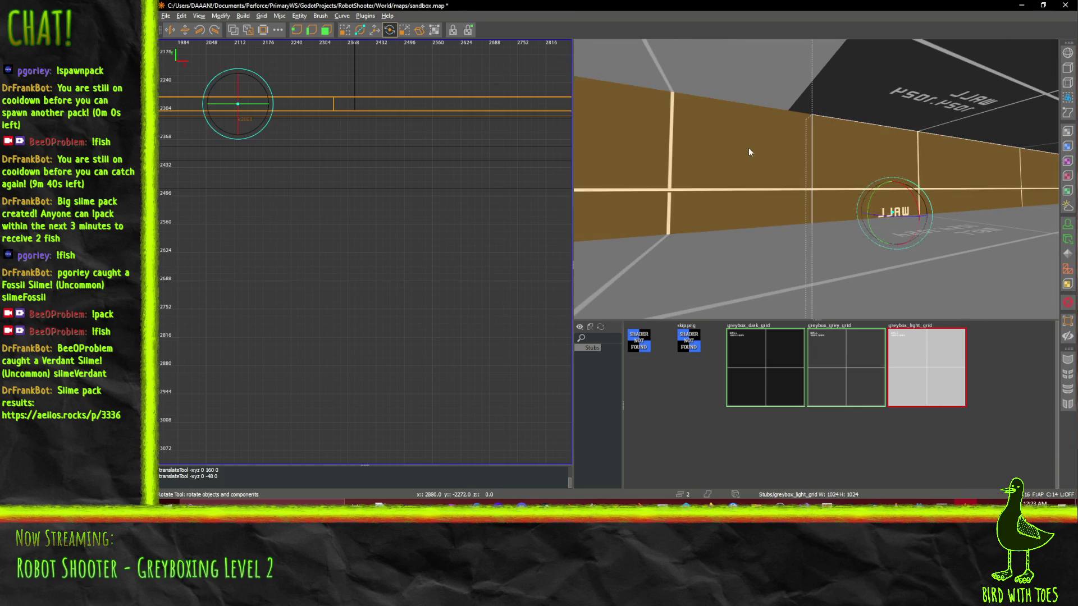
left_click(873, 150)
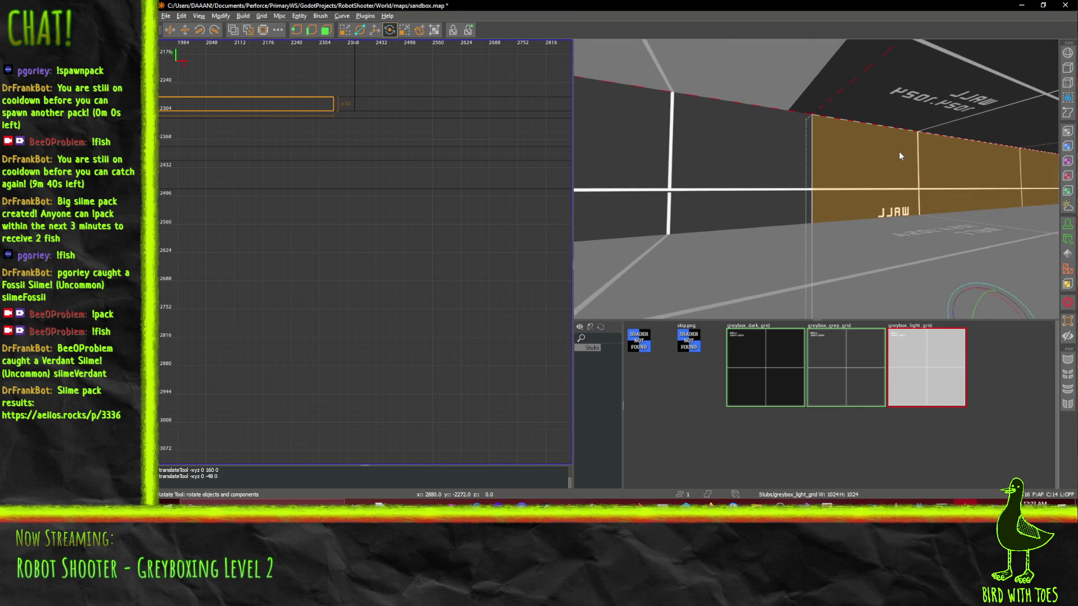
- Lower the top of the selected wall section with the QE4 Drag resize
left_click(936, 82)
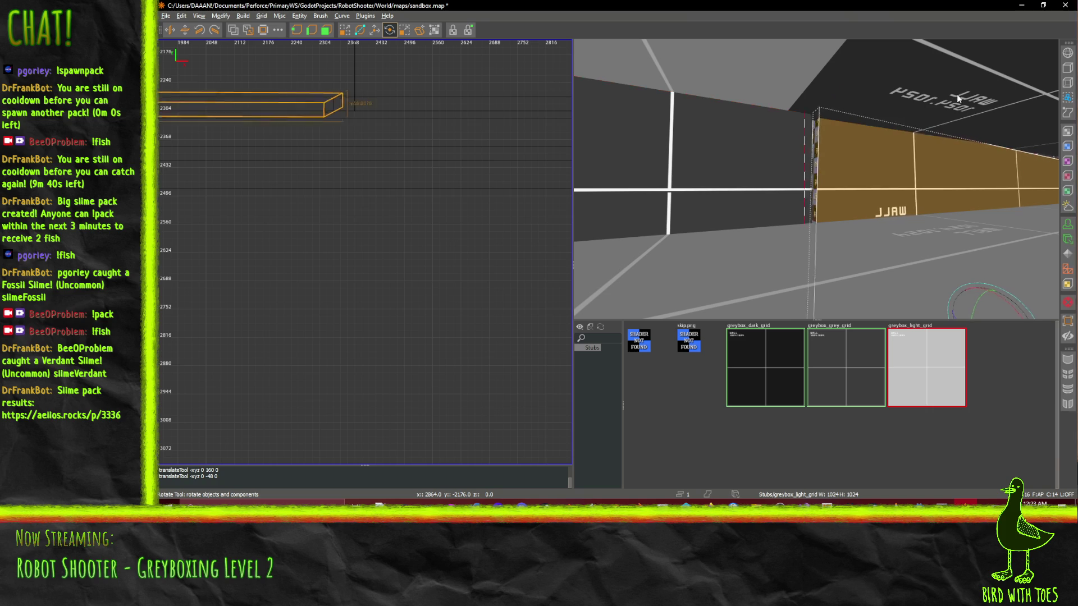
left_click(958, 107)
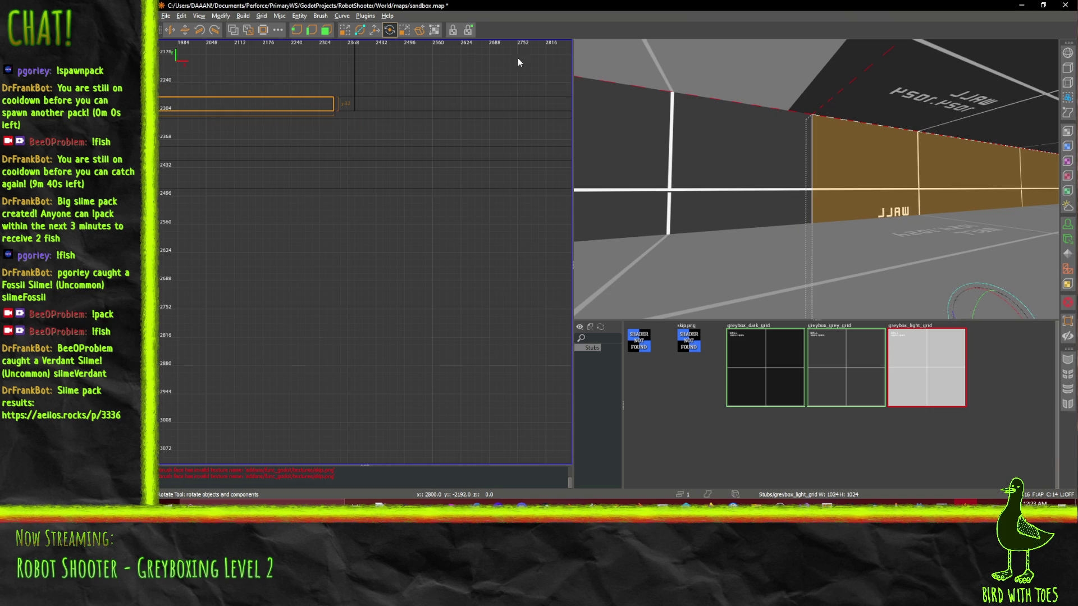
left_click(375, 30)
key("q")
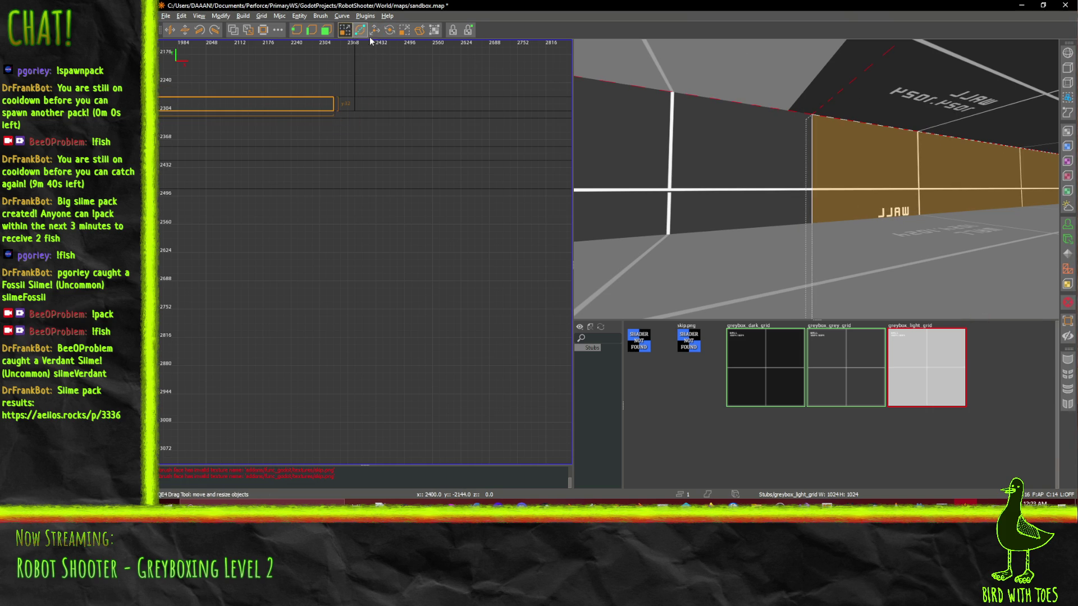
left_click_drag(944, 95, 949, 160)
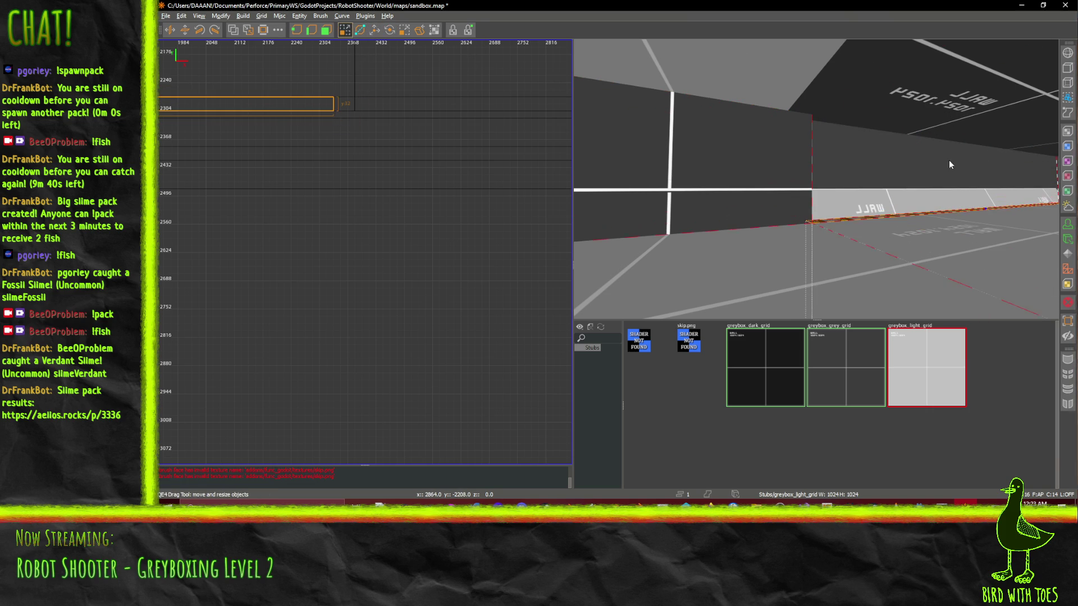
- Select the long beam and rotate it to slope diagonally across the checker wall
key("d")
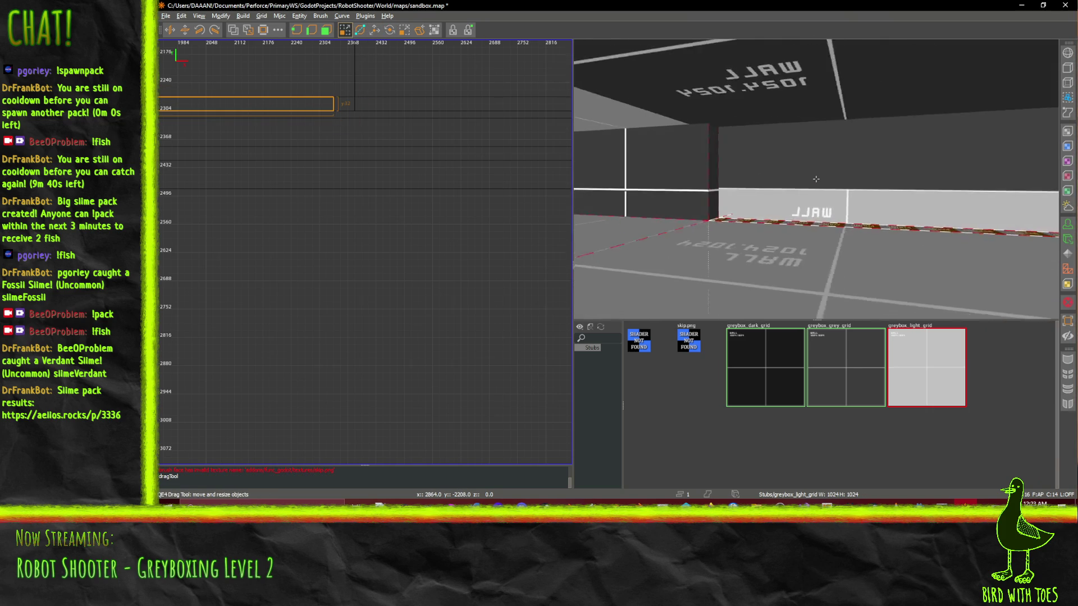
left_click(808, 206)
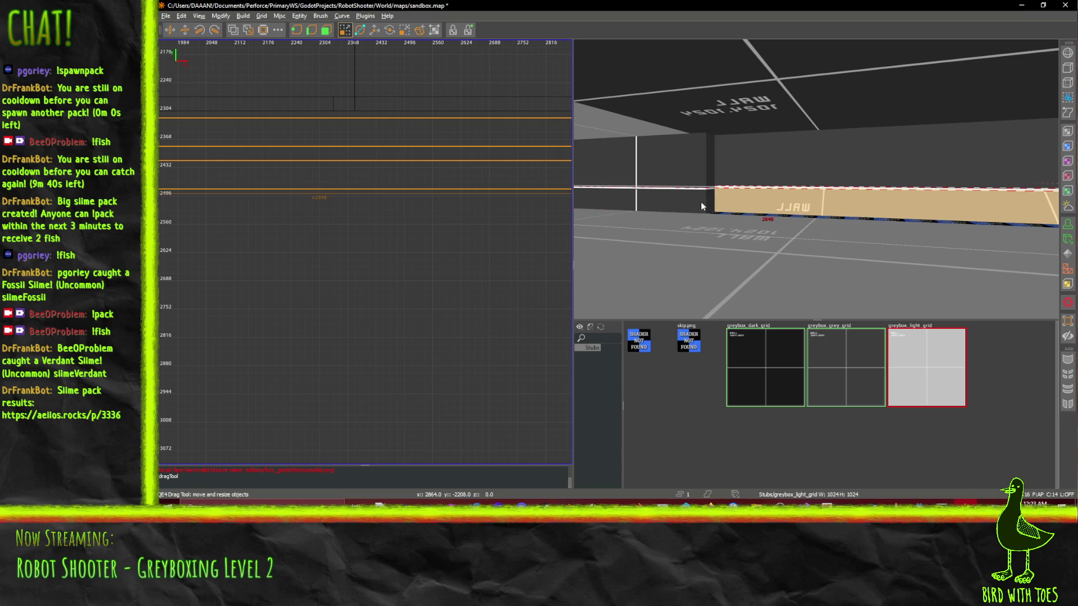
left_click(388, 32)
mouse_move(837, 145)
left_mouse_down()
mouse_move(850, 156)
mouse_move(816, 177)
left_mouse_up()
- Tilt the beam more steeply, commit the rotation, then slide it along X
left_click_drag(1007, 93, 999, 78)
right_click(998, 79)
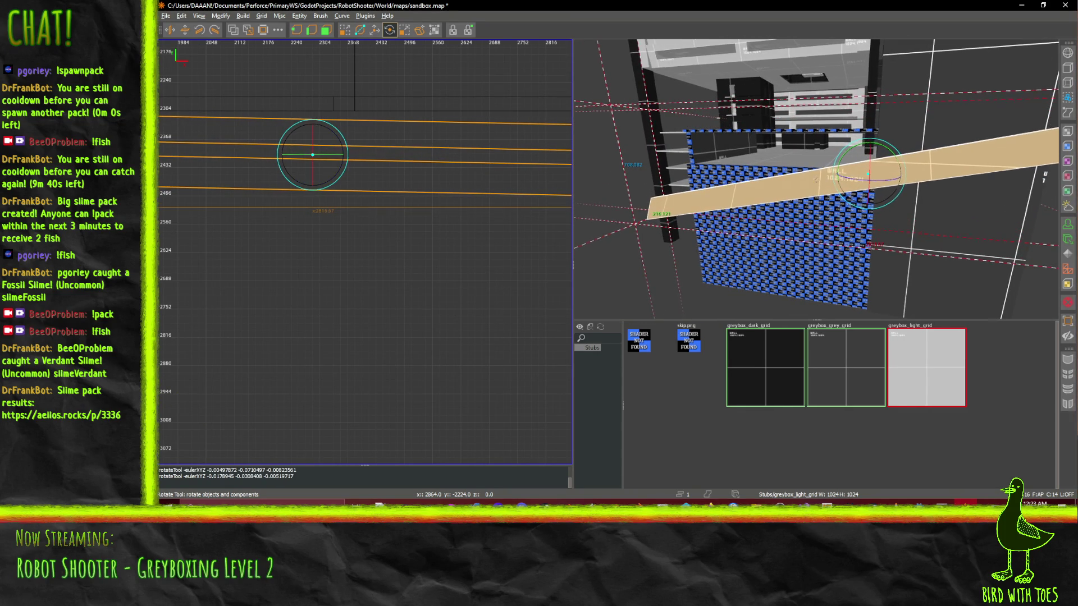
scroll(816, 179, "down", 5)
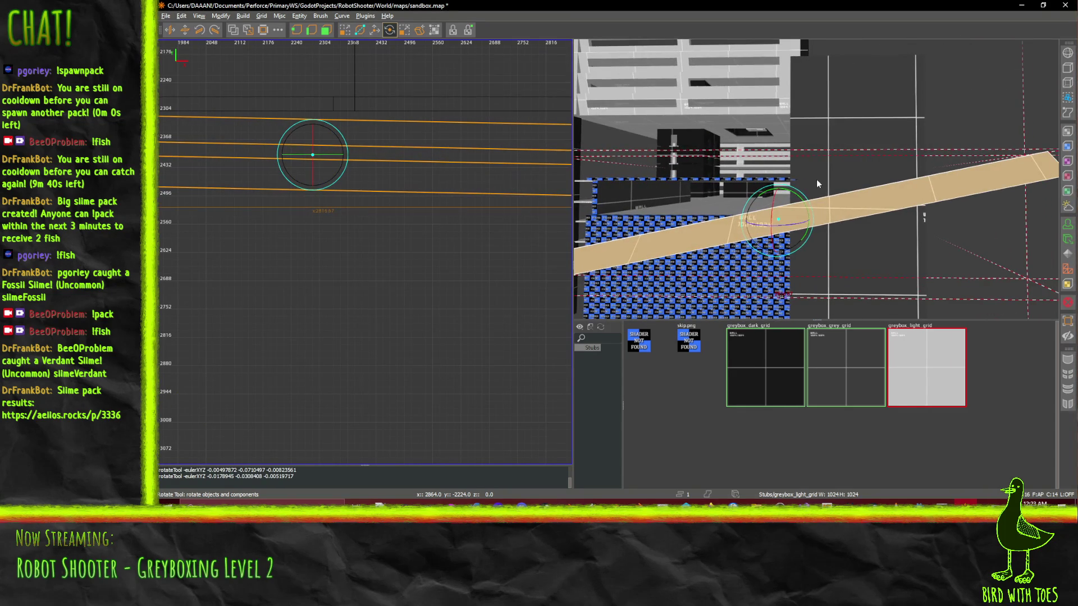
scroll(816, 179, "down", 3)
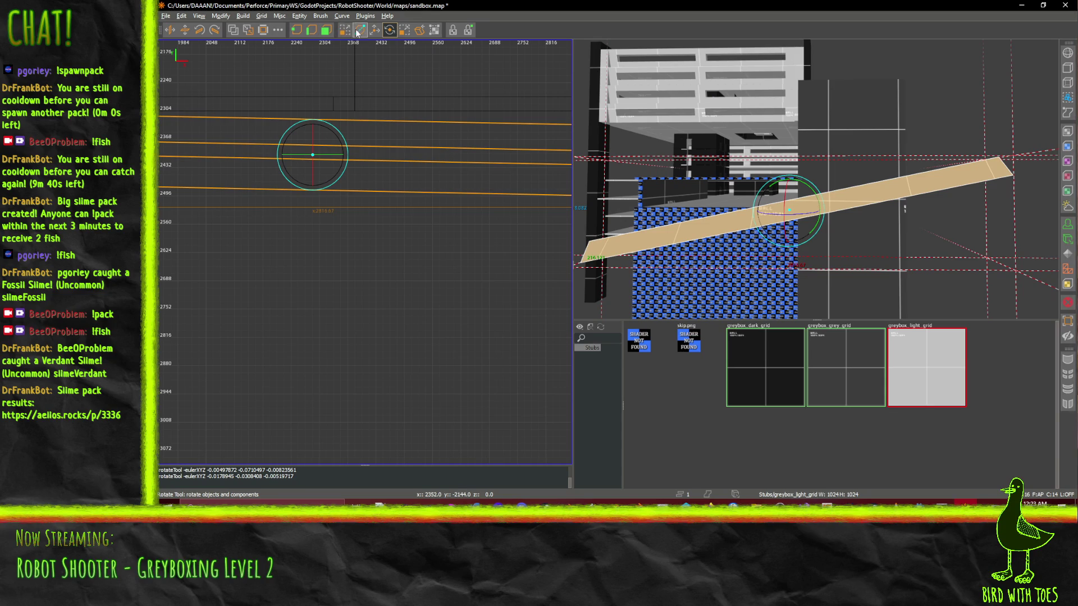
left_click(375, 30)
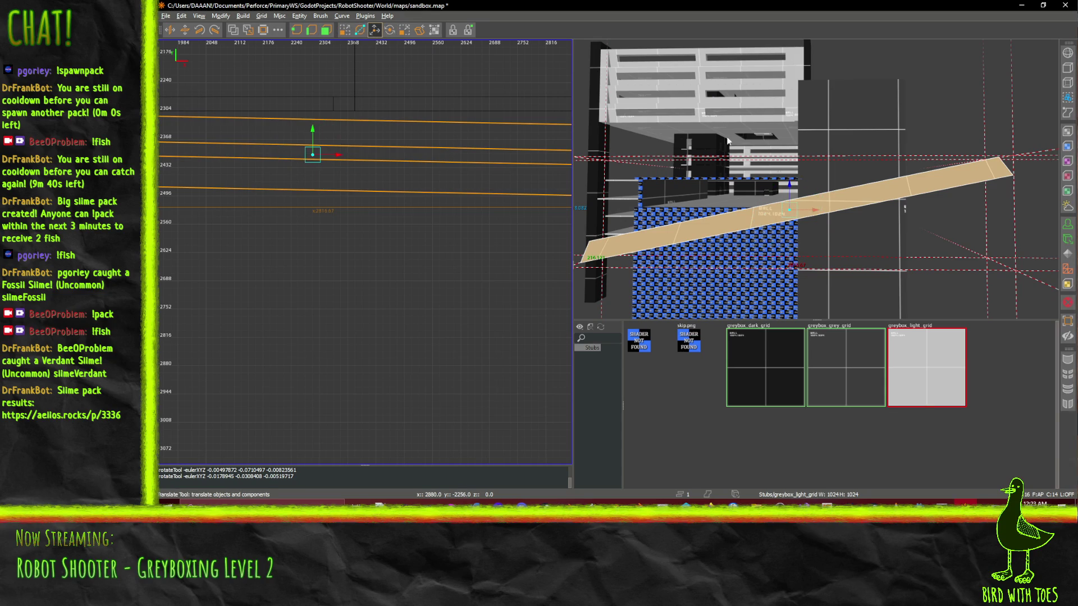
mouse_move(808, 215)
left_mouse_down()
mouse_move(879, 216)
mouse_move(865, 214)
left_mouse_up()
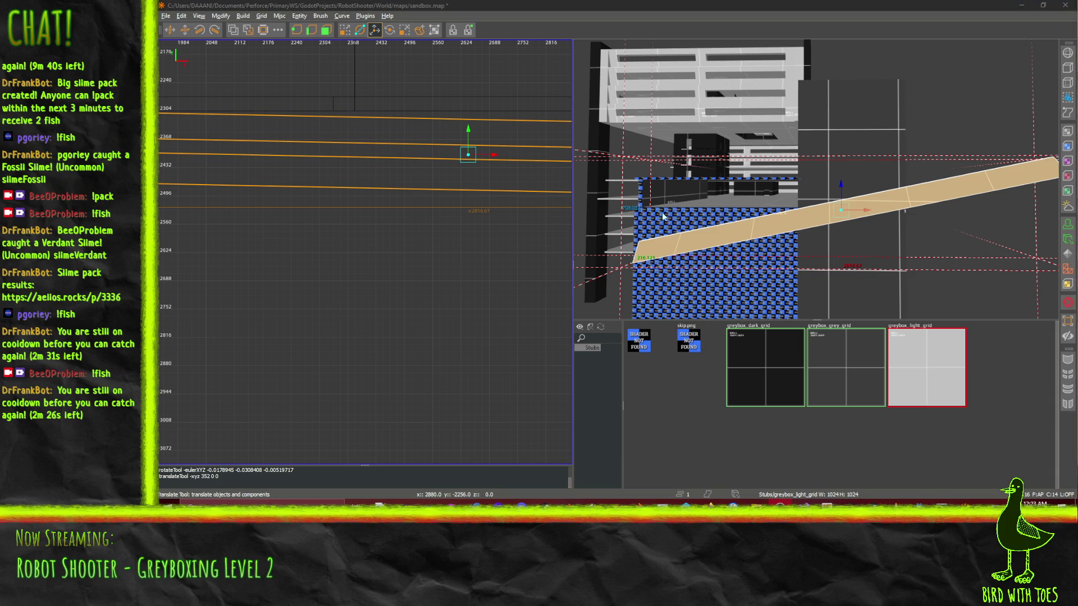
- Rotate the ramp brush about its centre until its outline lies flat, undoing one trial rotation
right_click(624, 254)
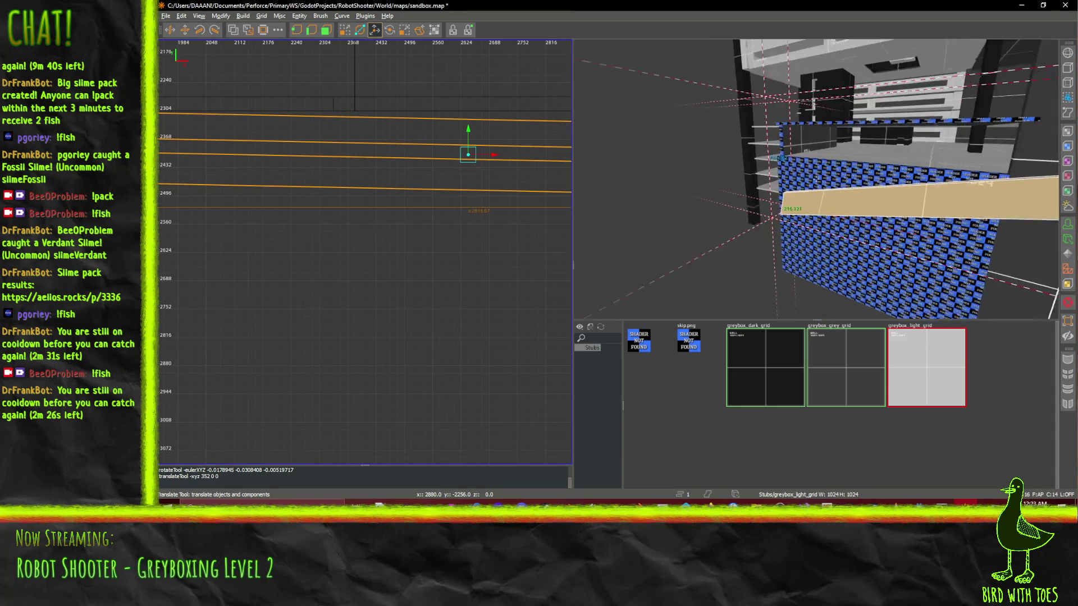
key("d")
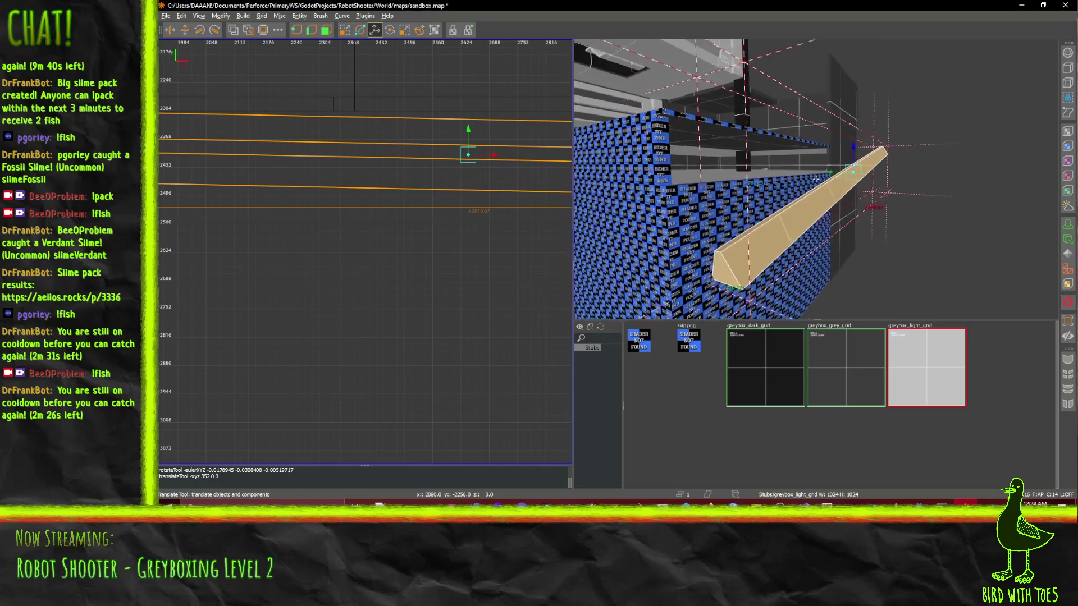
key("d")
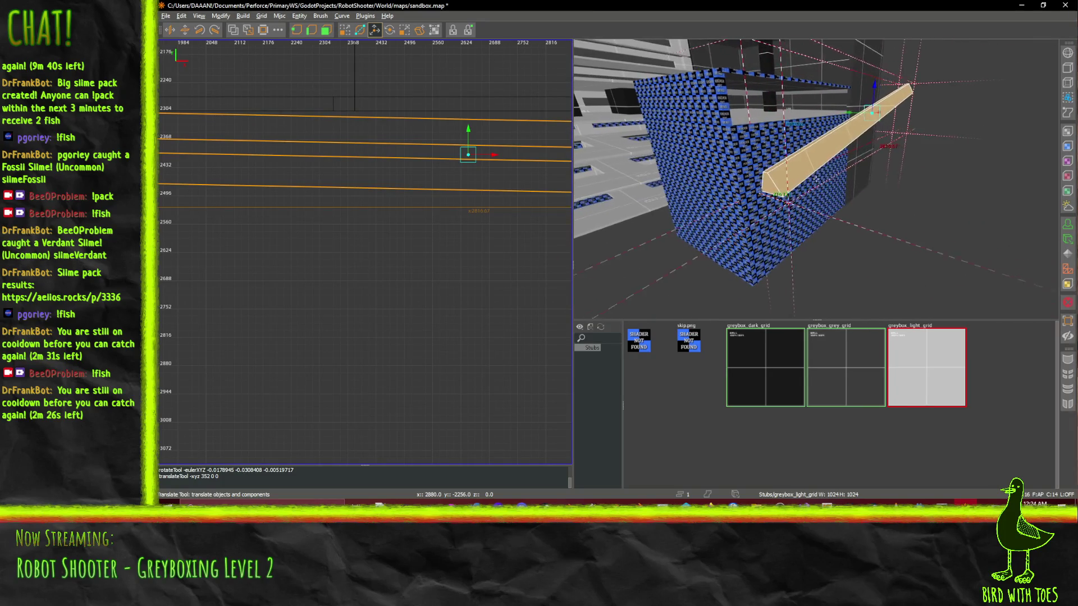
key("d")
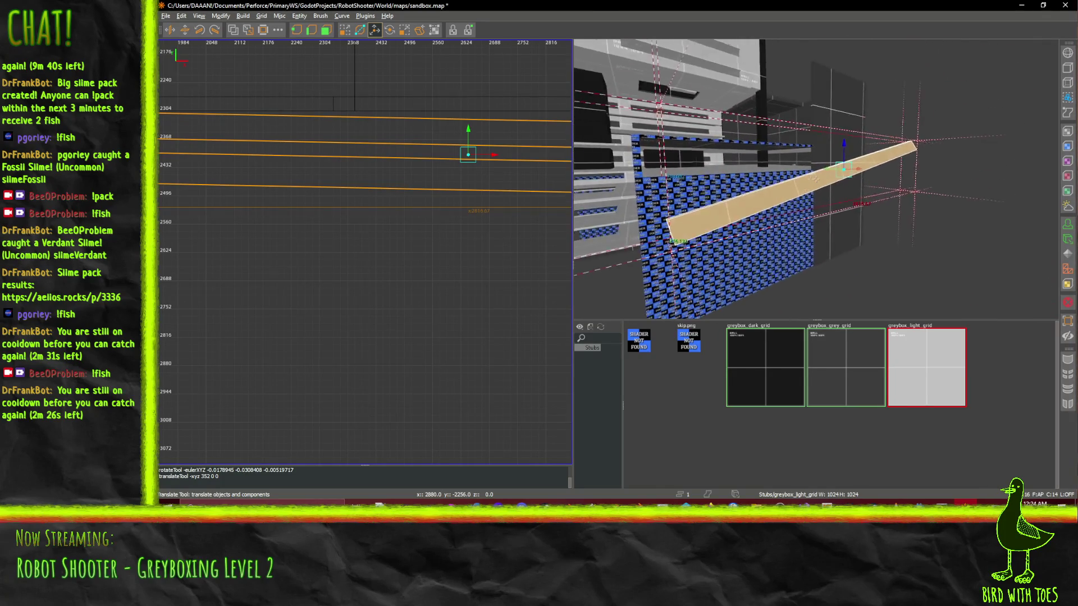
key("w")
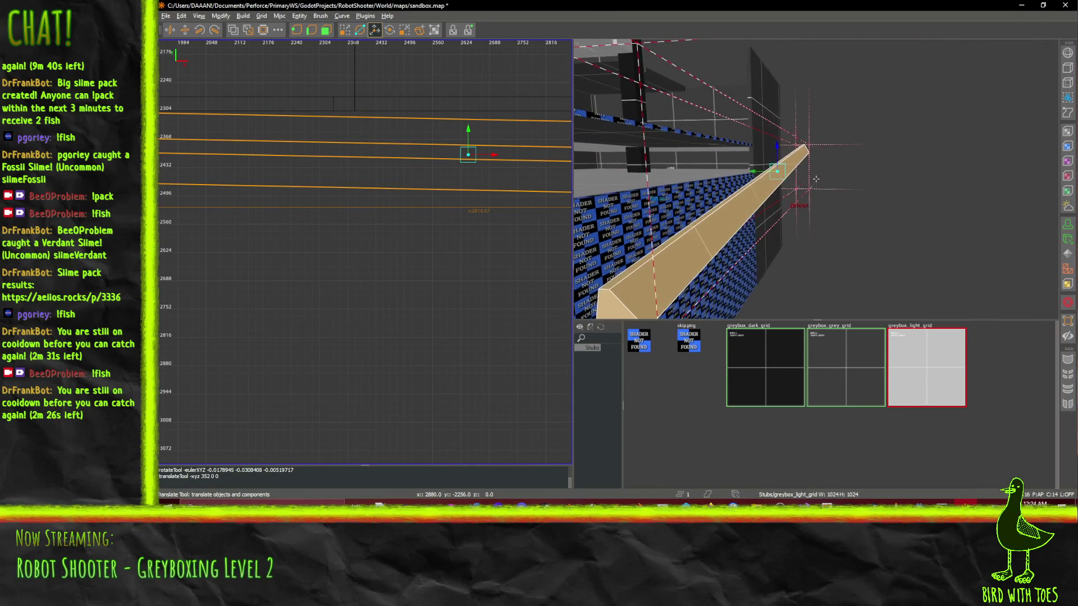
key("d")
key("s")
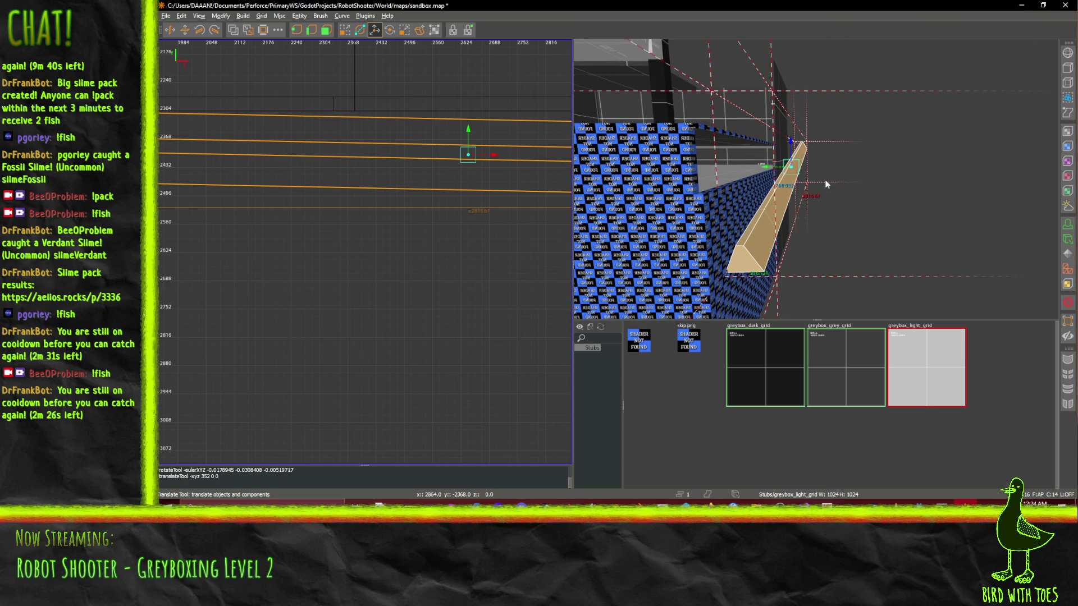
key("w")
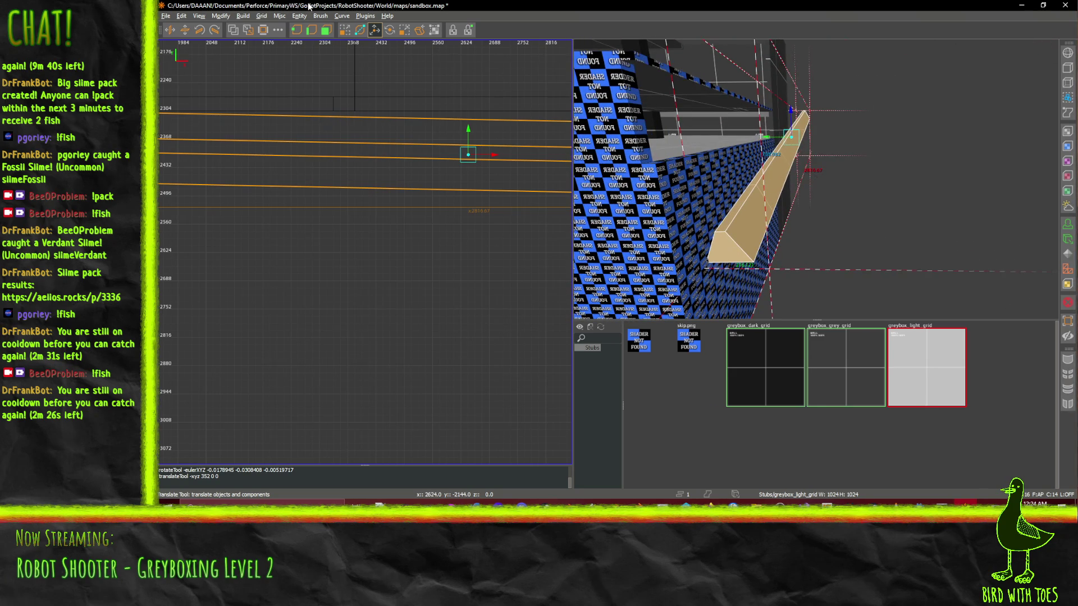
left_click(393, 31)
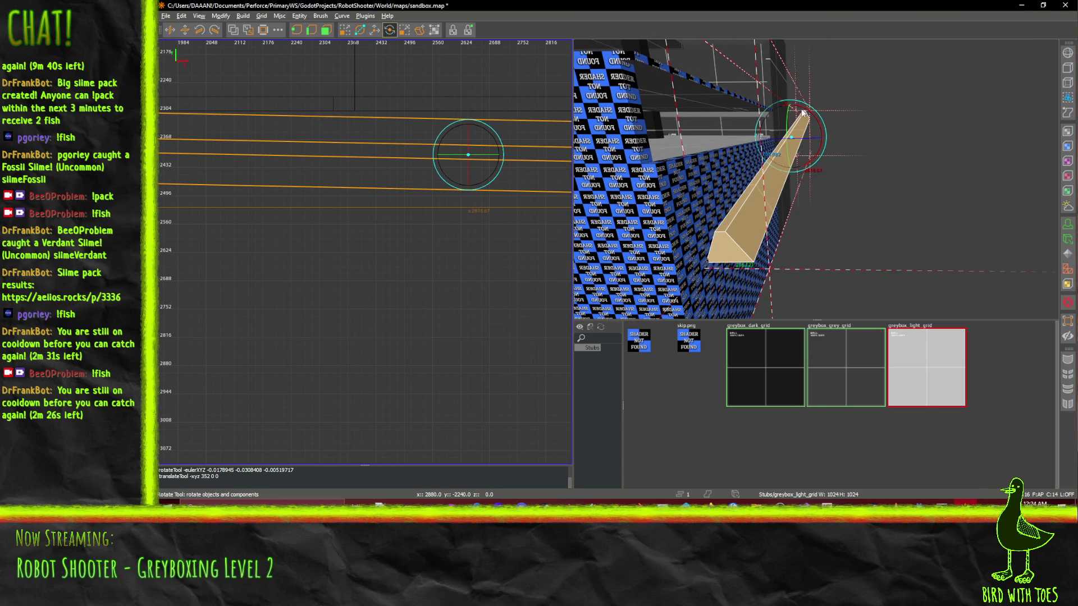
mouse_move(803, 112)
left_mouse_down()
mouse_move(795, 108)
mouse_move(817, 123)
left_mouse_up()
key("ctrl+z")
key("ctrl+z")
mouse_move(840, 147)
left_mouse_down()
mouse_move(849, 145)
mouse_move(794, 118)
mouse_move(809, 163)
left_mouse_up()
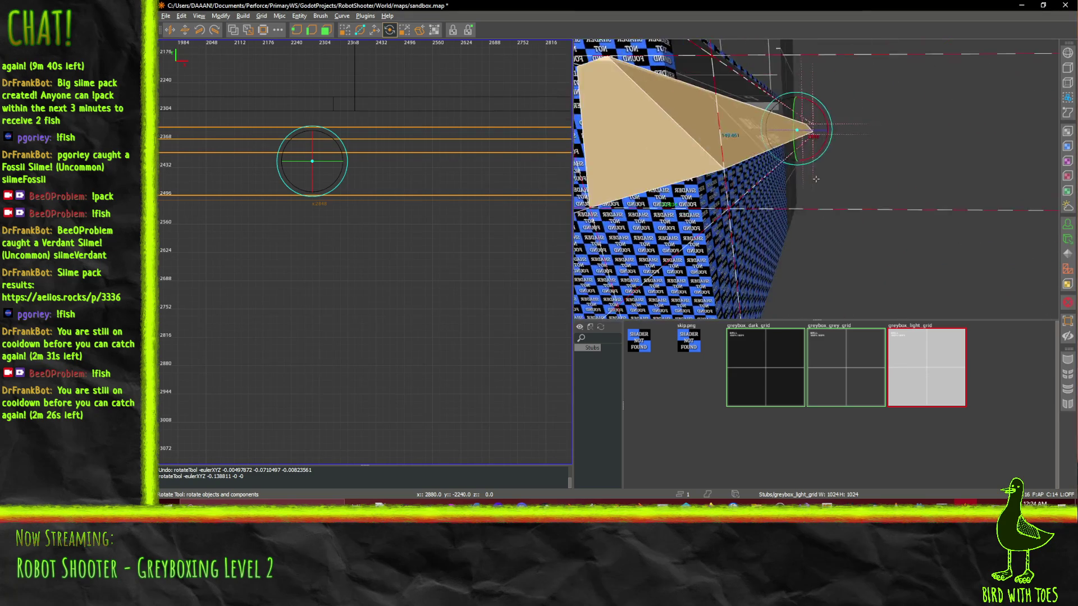
- Delete the wedge, then undo the deletion and another rotation to restore it
right_click(816, 178)
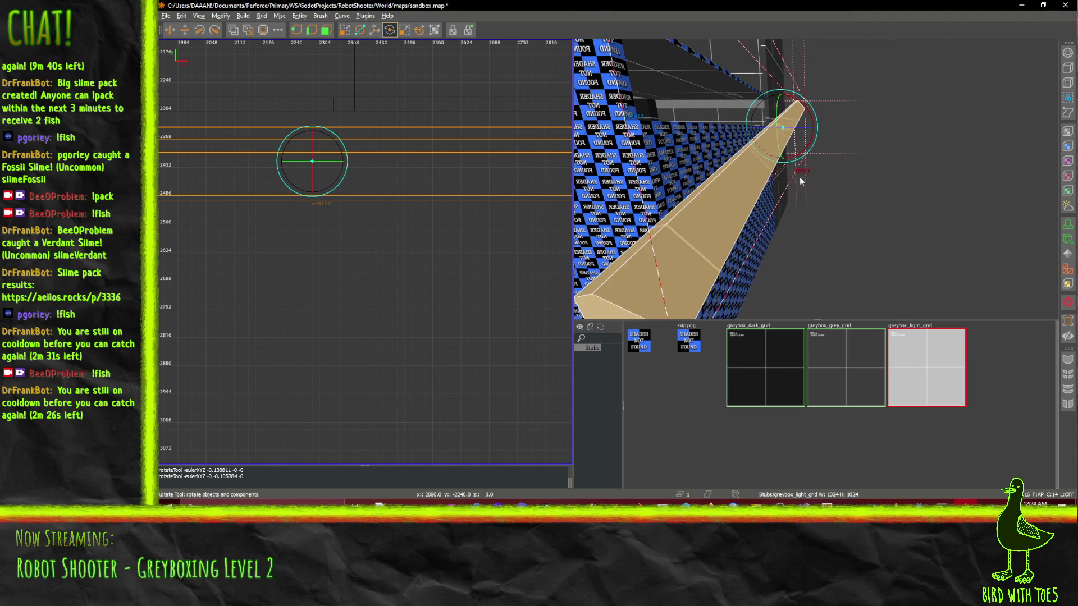
key("Left")
key("Right")
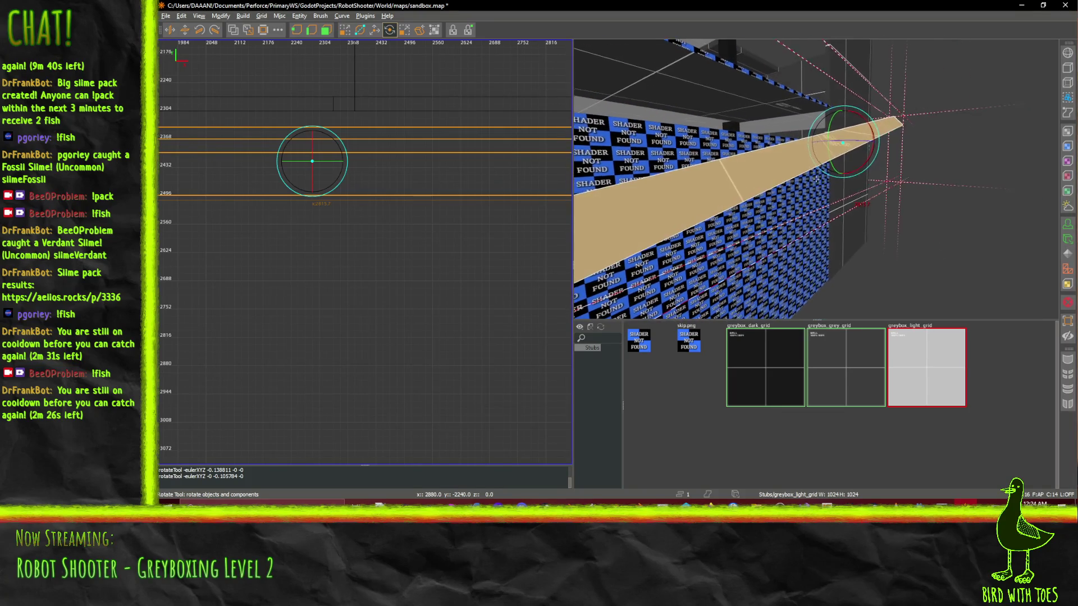
key("Delete")
key("ctrl+z")
key("ctrl+z")
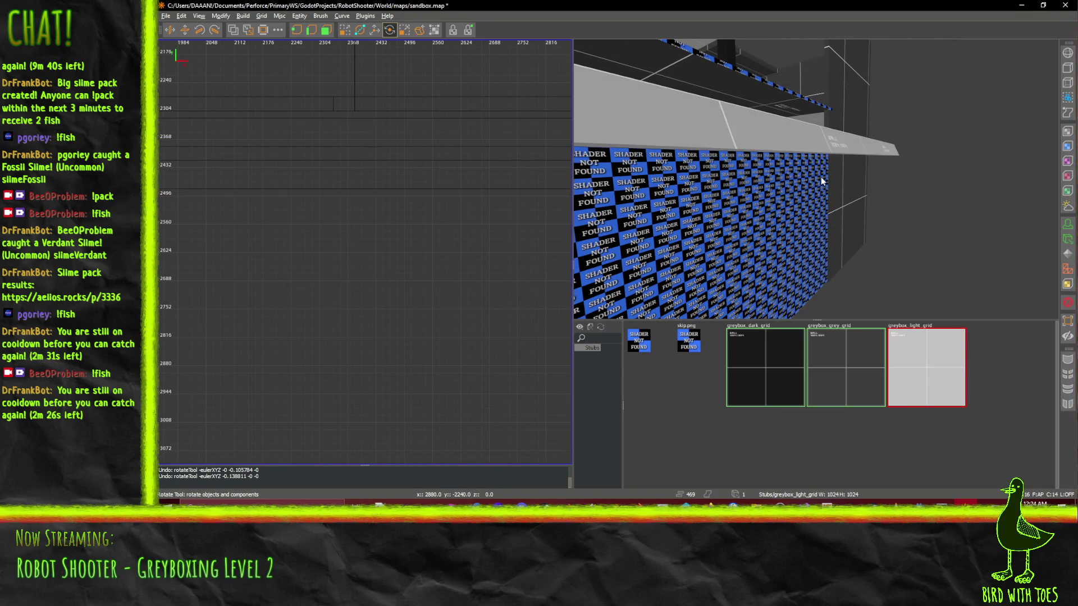
key("ctrl+z")
scroll(815, 178, "down", 5)
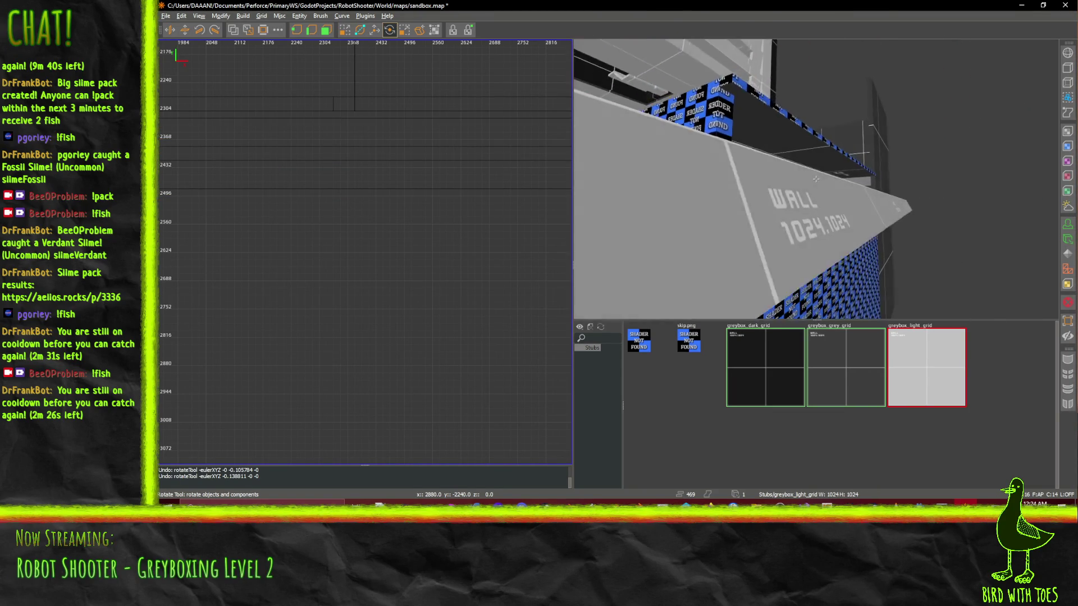
- Select the tan wedge and rotate it in several passes so it slopes gently along the checkered wall's top
left_click(814, 225)
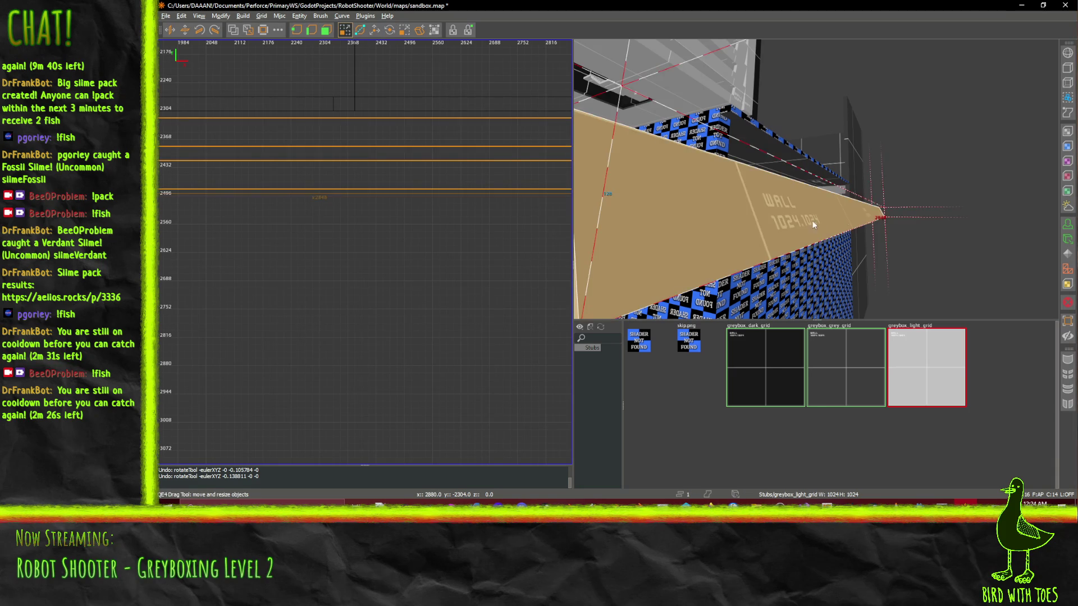
left_click_drag(815, 179, 709, 127)
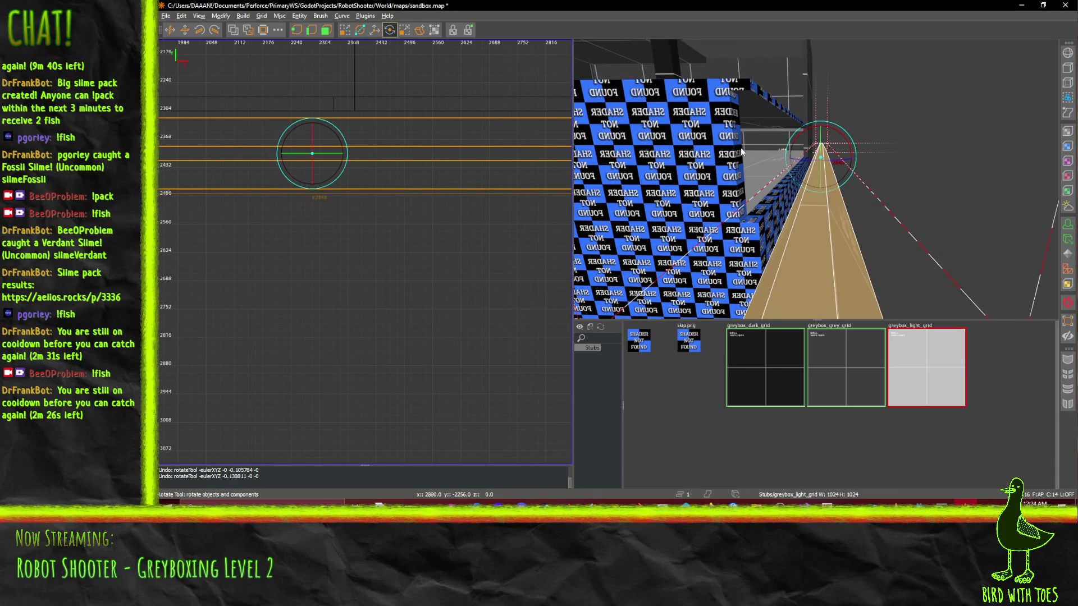
scroll(816, 179, "up", 10)
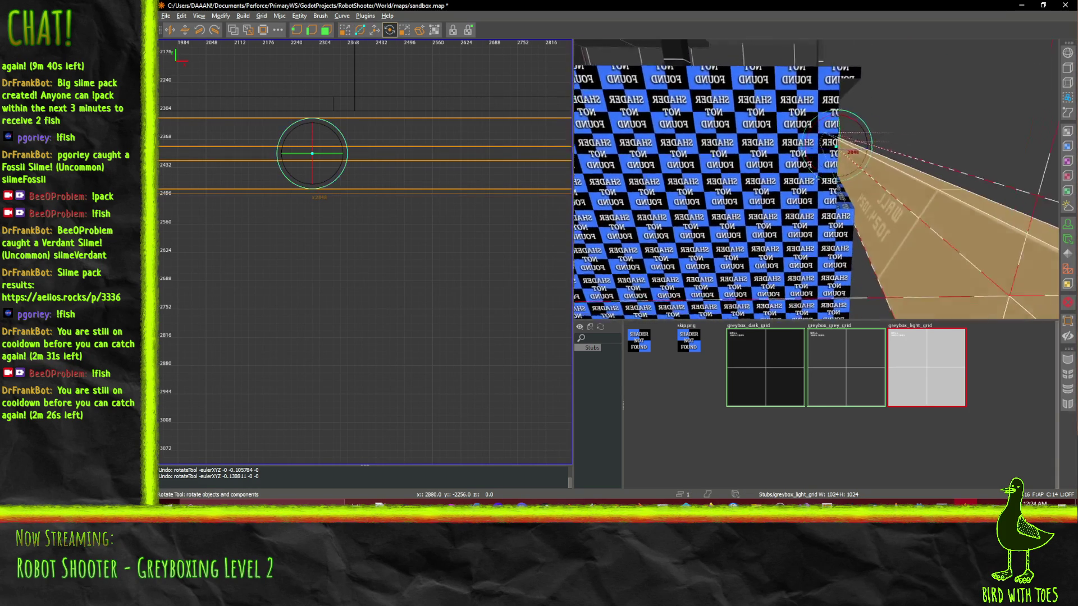
left_click_drag(816, 178, 840, 172)
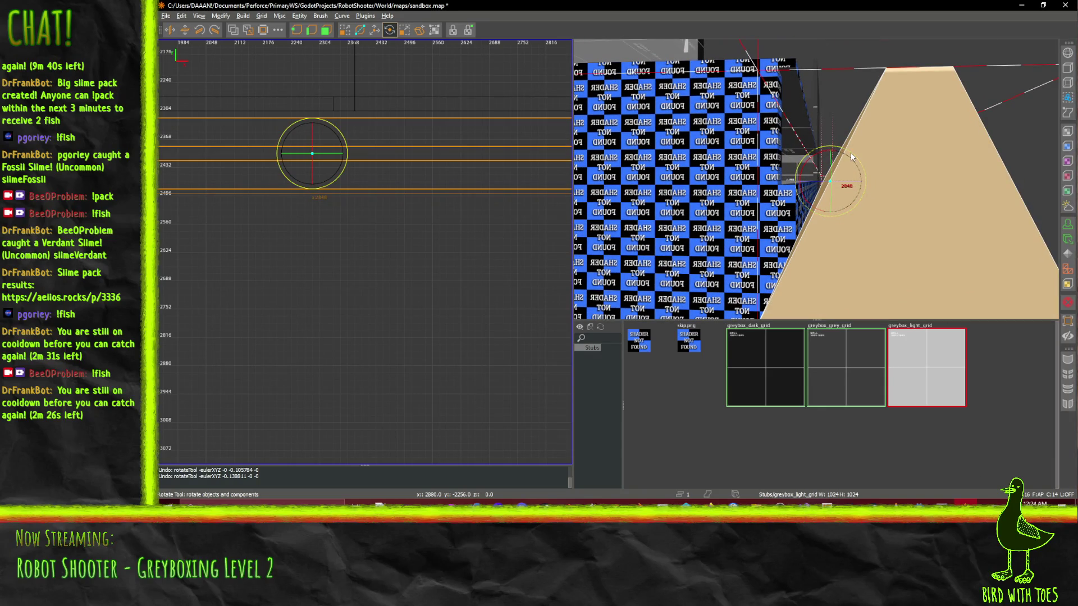
mouse_move(812, 163)
left_mouse_down()
mouse_move(785, 198)
mouse_move(814, 182)
left_mouse_up()
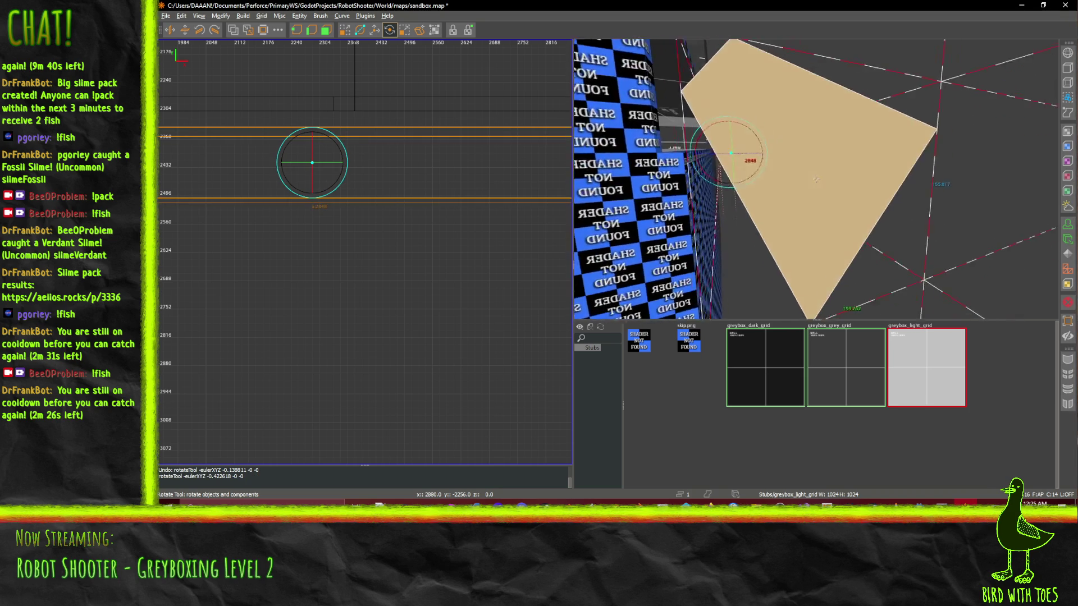
scroll(816, 178, "up", 10)
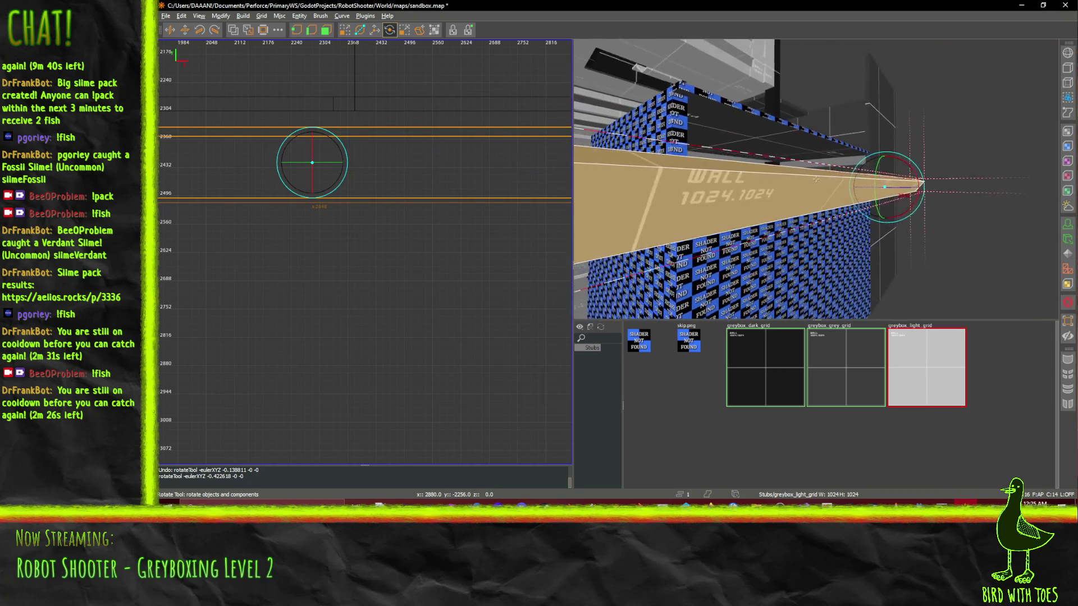
scroll(815, 179, "down", 10)
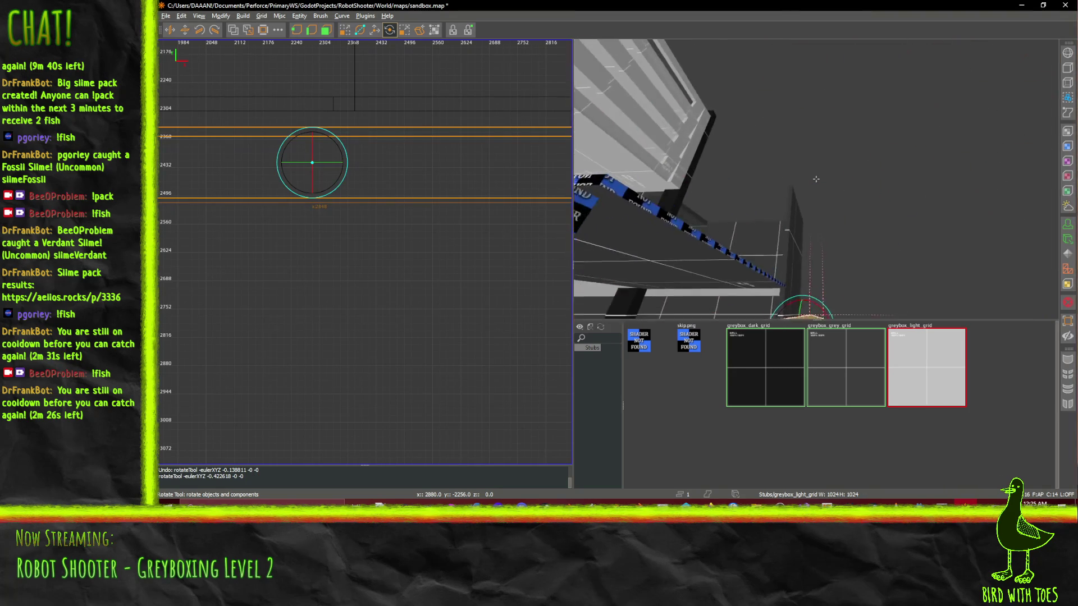
key("d")
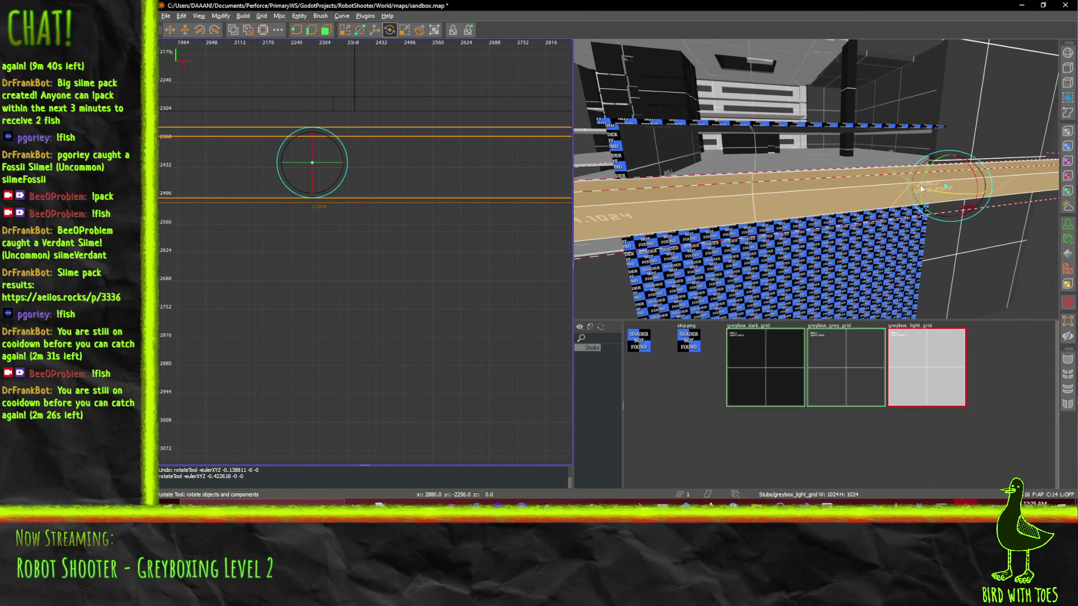
left_click_drag(926, 172, 927, 180)
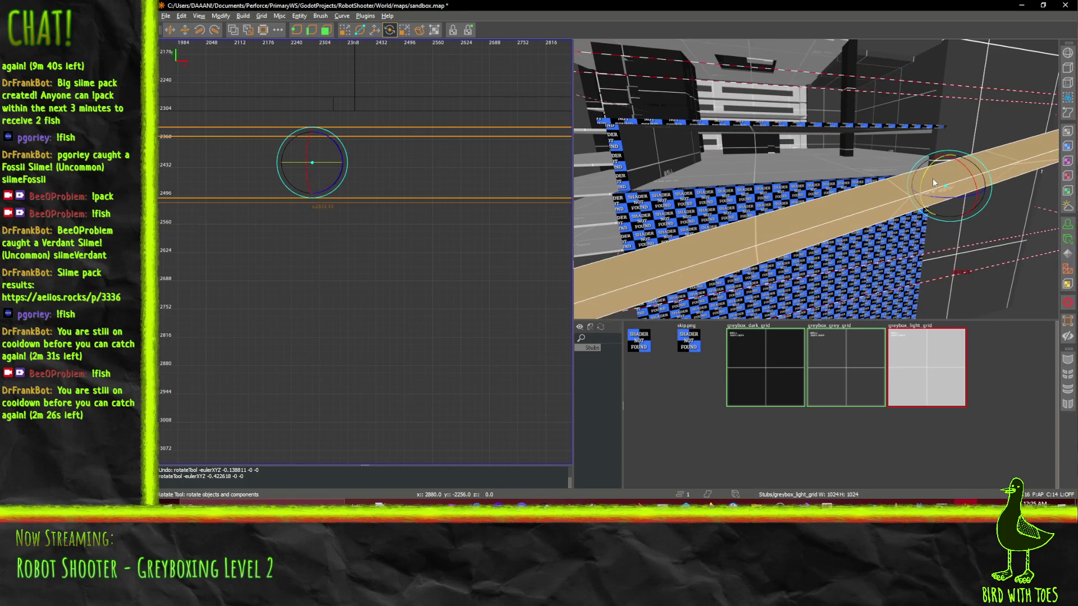
left_click_drag(933, 183, 816, 179)
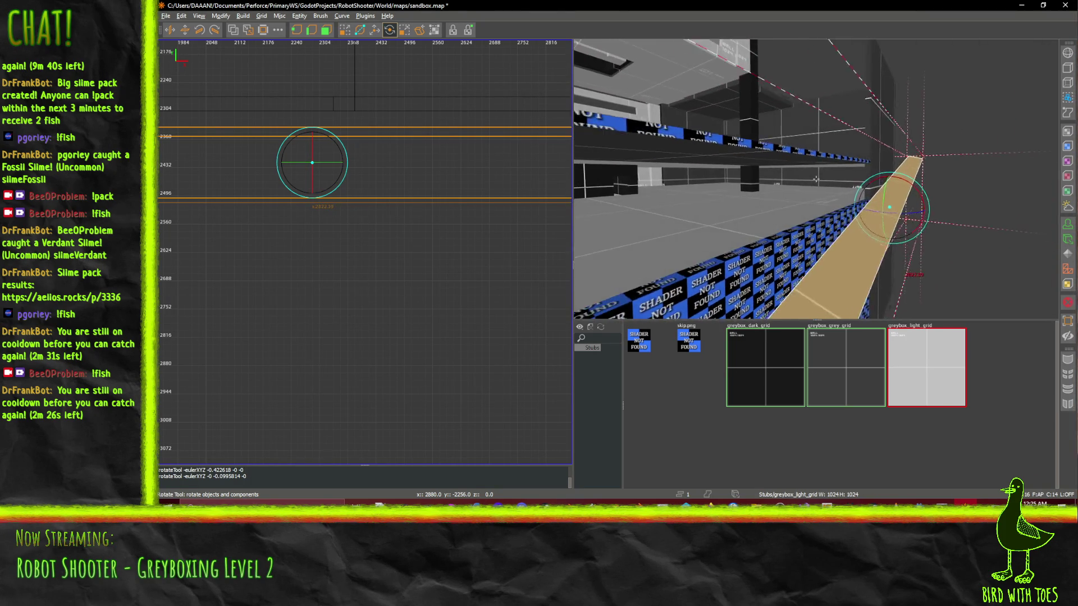
key("d")
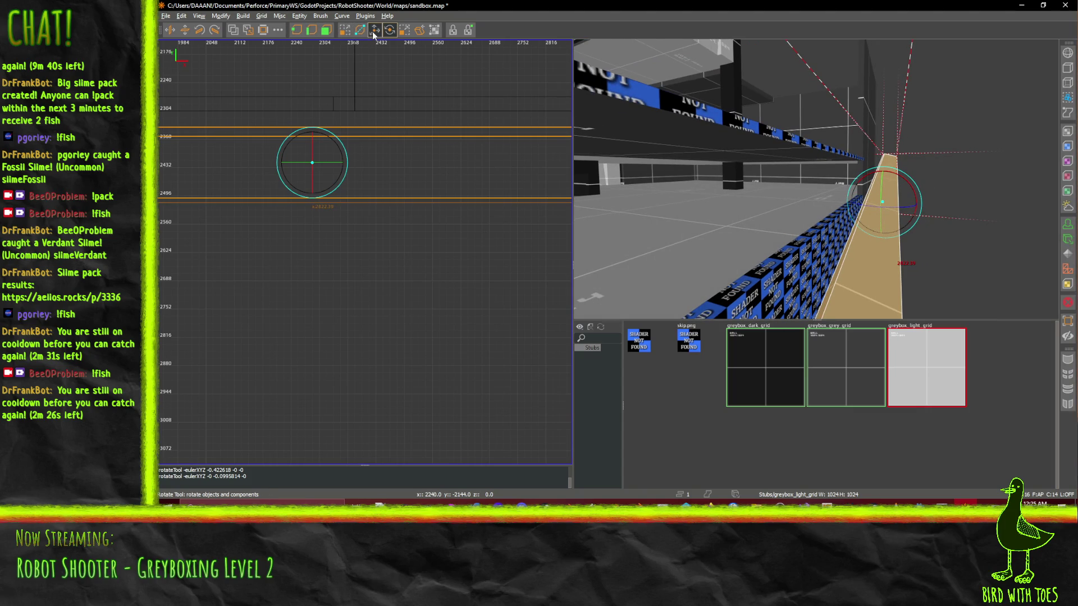
key("d")
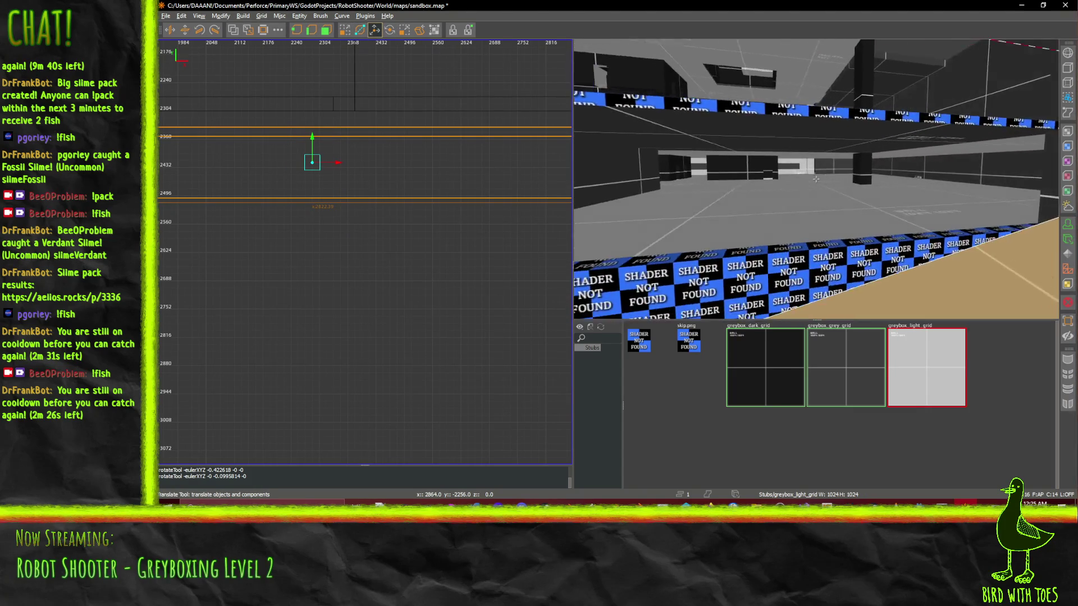
key("s")
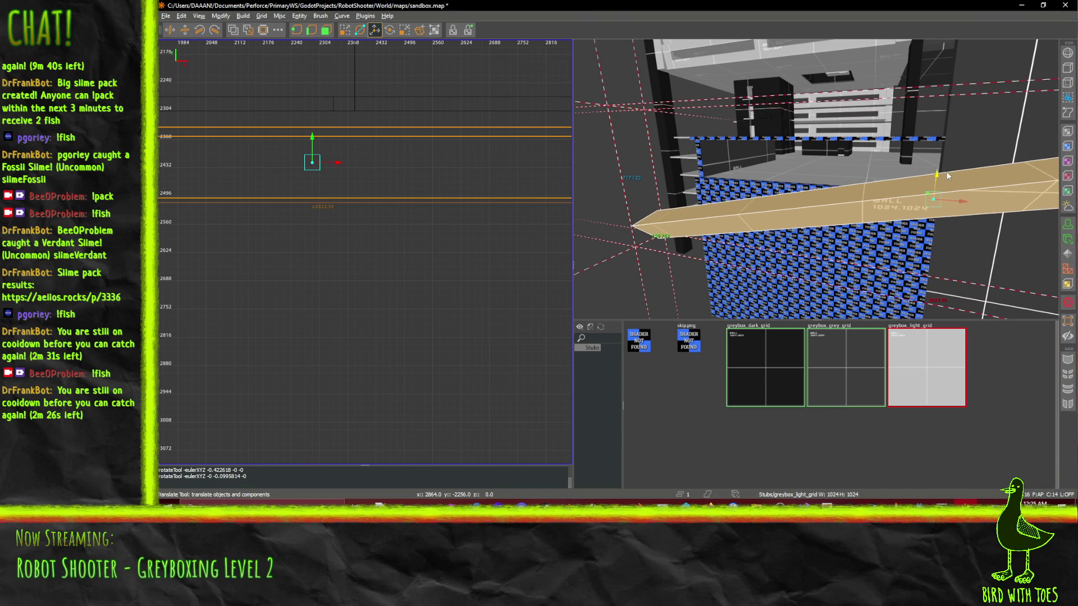
key("d")
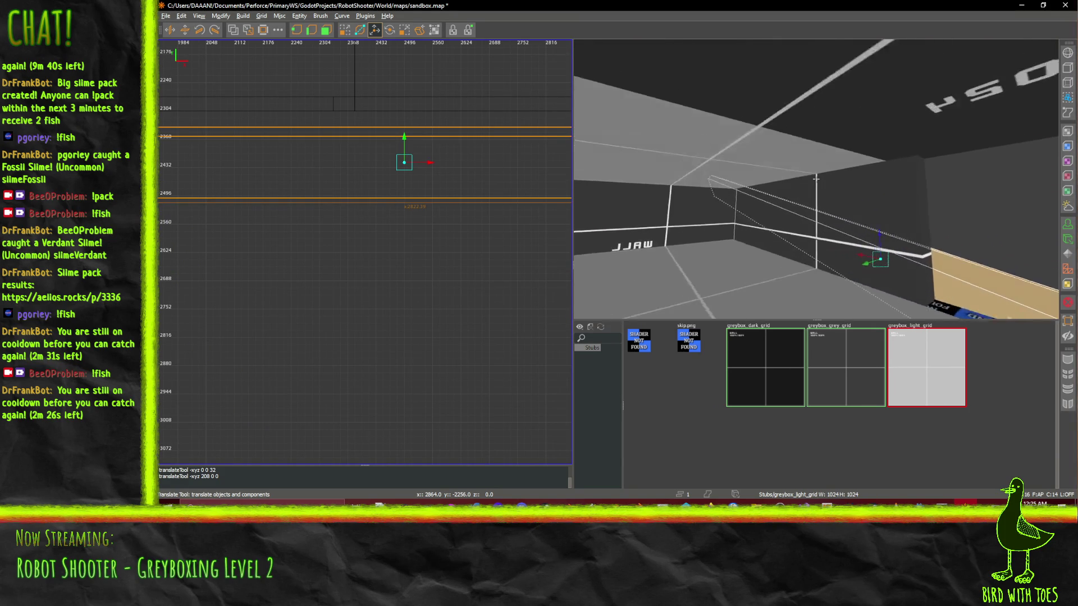
key("a")
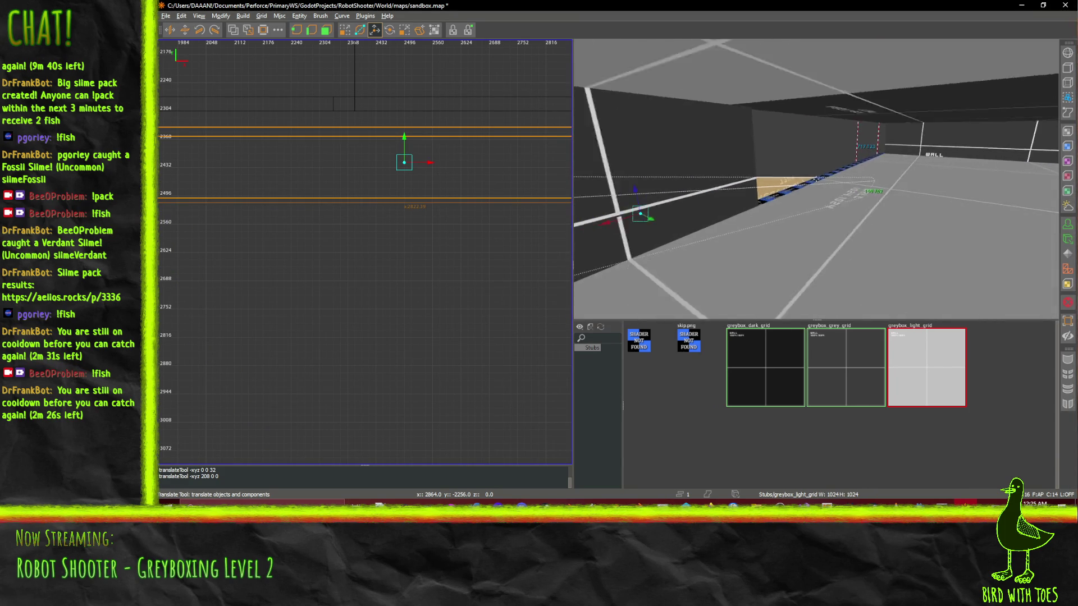
key("d")
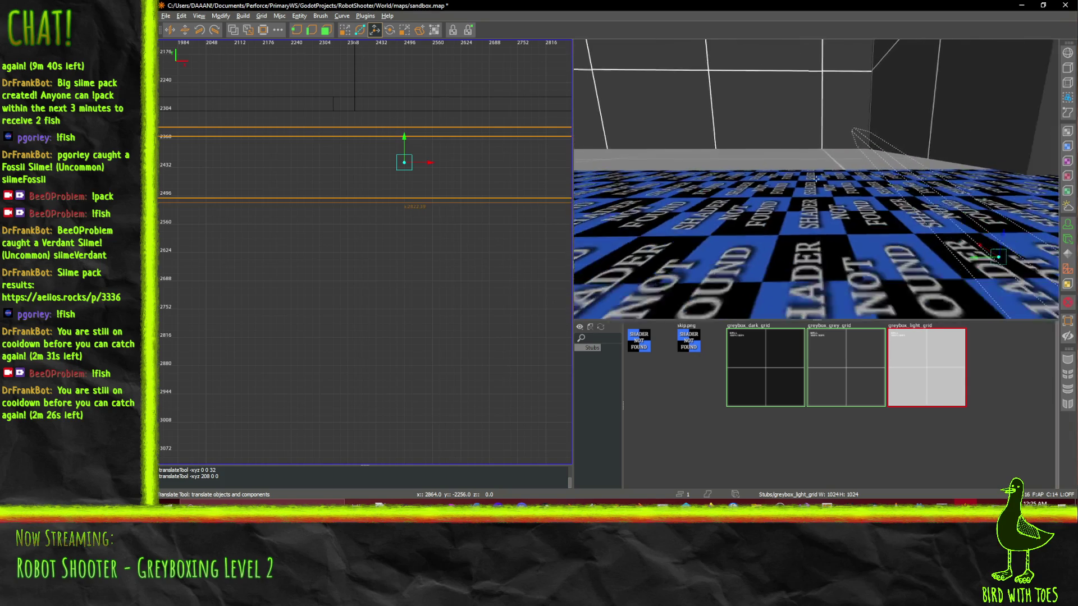
key("s")
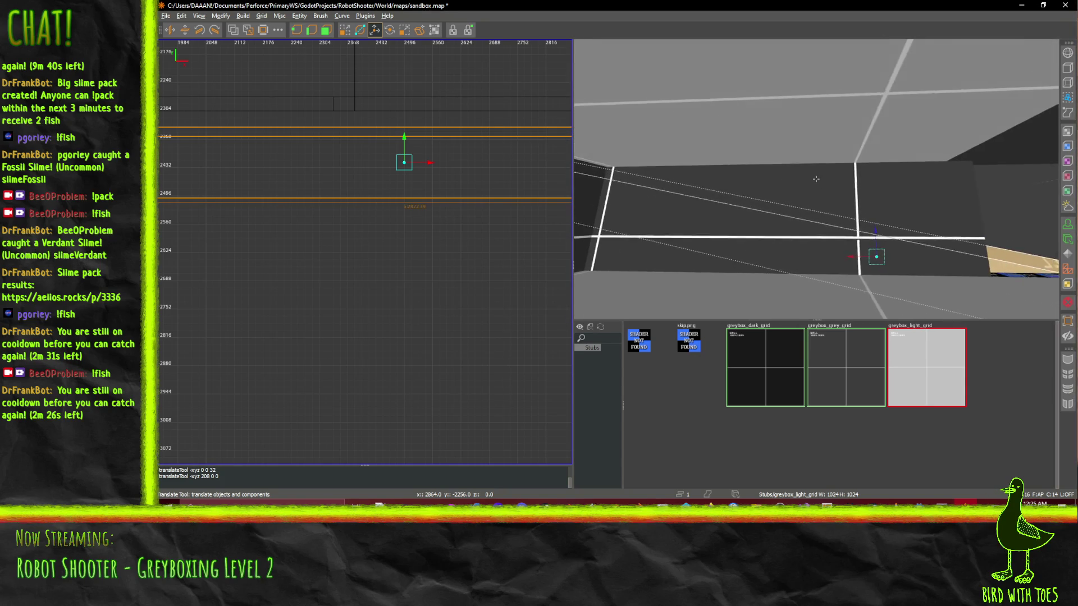
key("w")
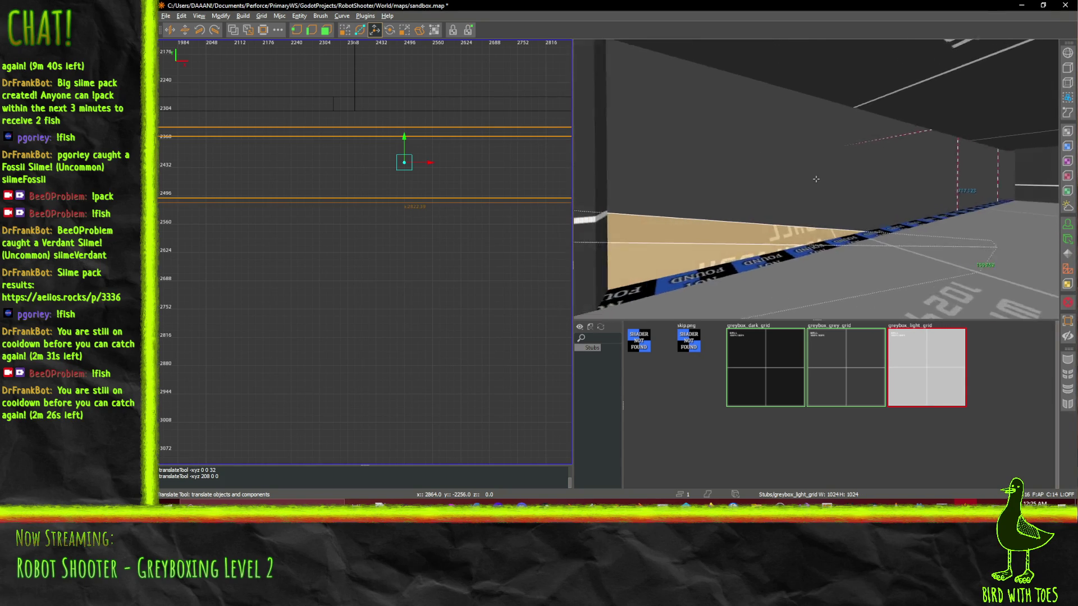
key("s")
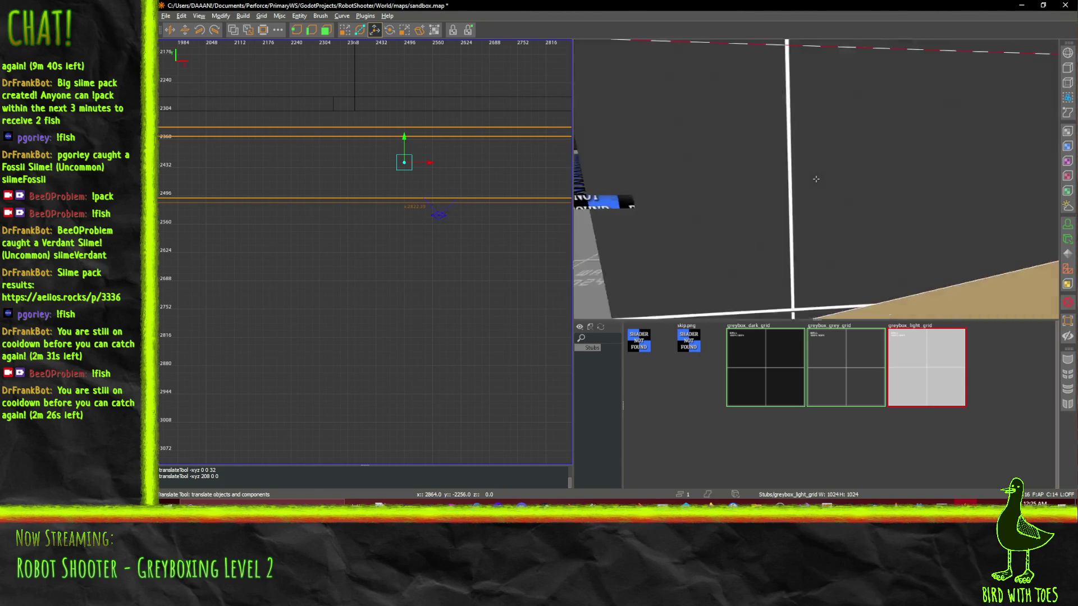
key("a")
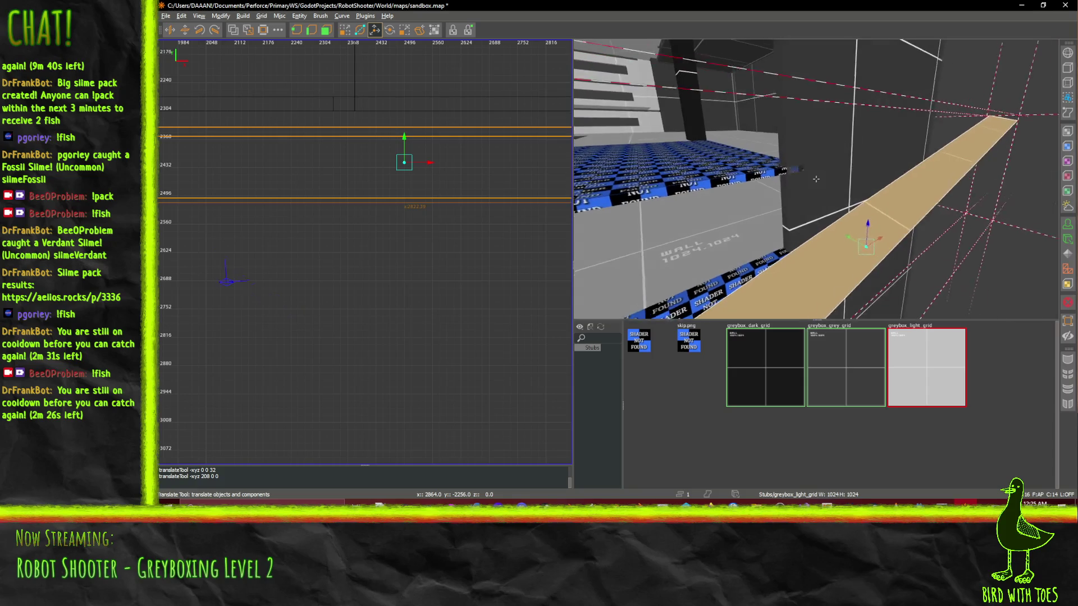
key("s")
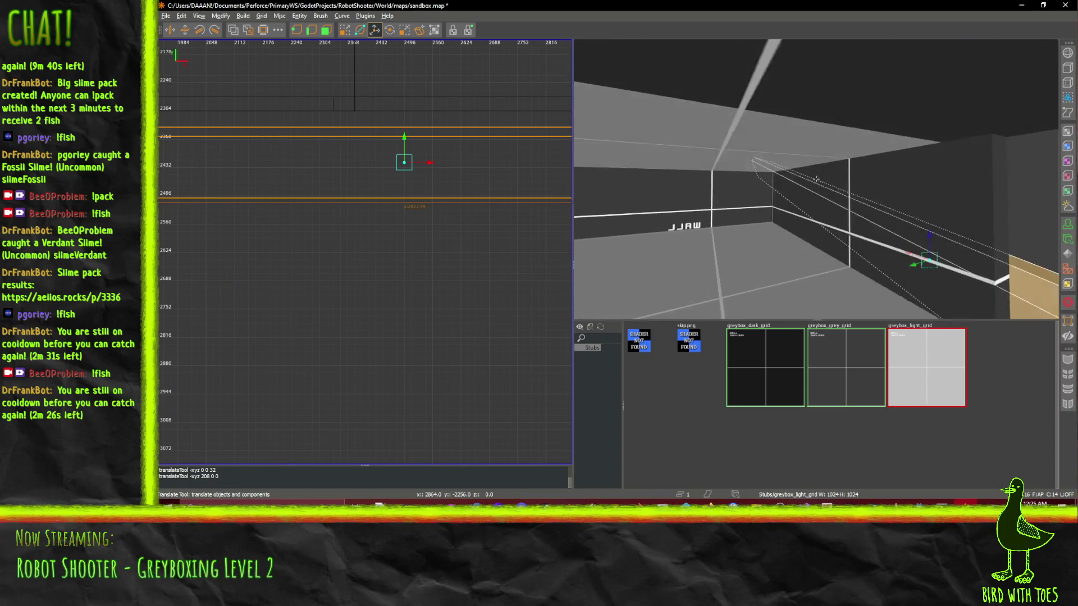
left_click(816, 179, "shift")
- Pull the wall-base brush's top face up into a tall wall section and fly toward the checker wall
key("Left")
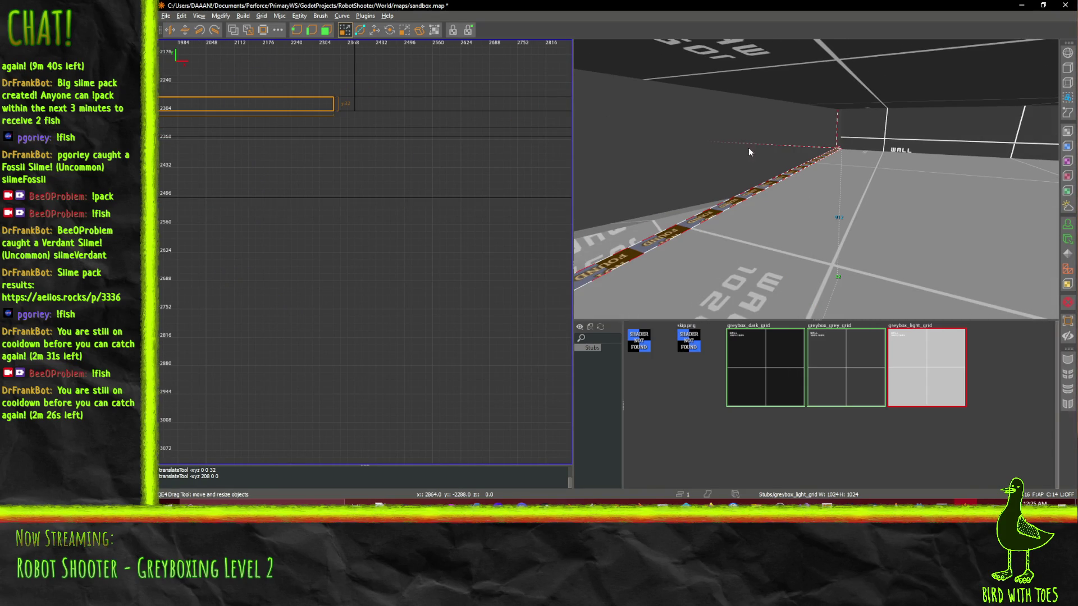
left_click_drag(762, 131, 771, 74)
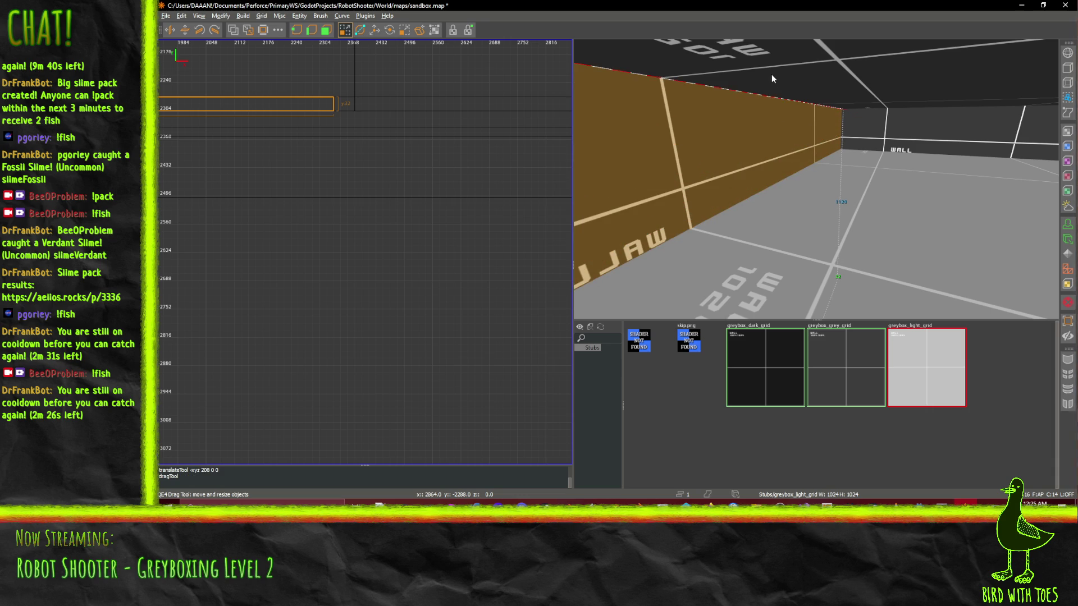
right_click(771, 75)
key("w")
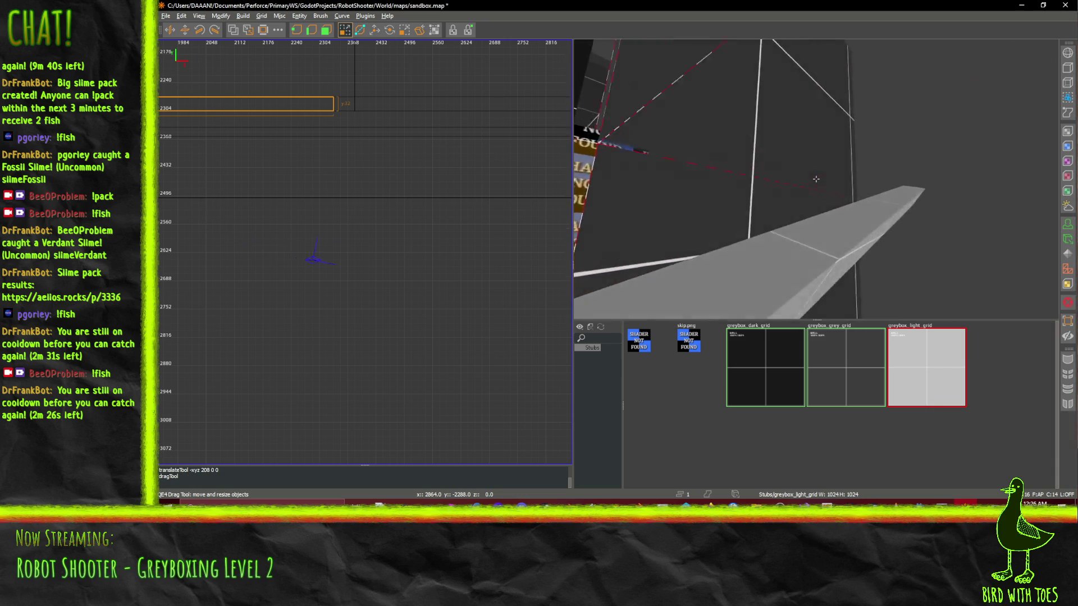
key("w")
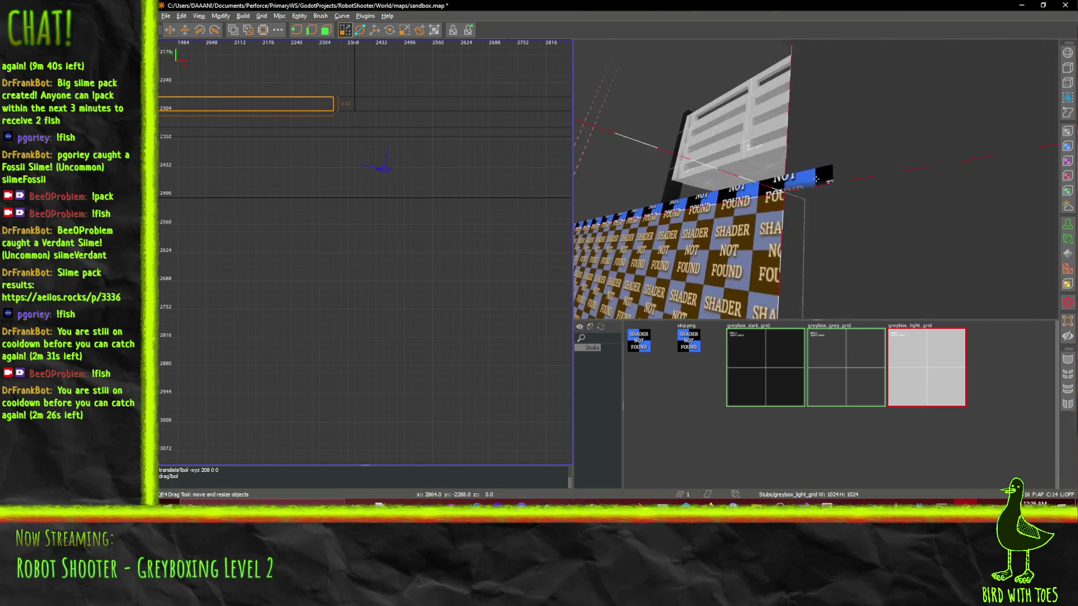
key("s")
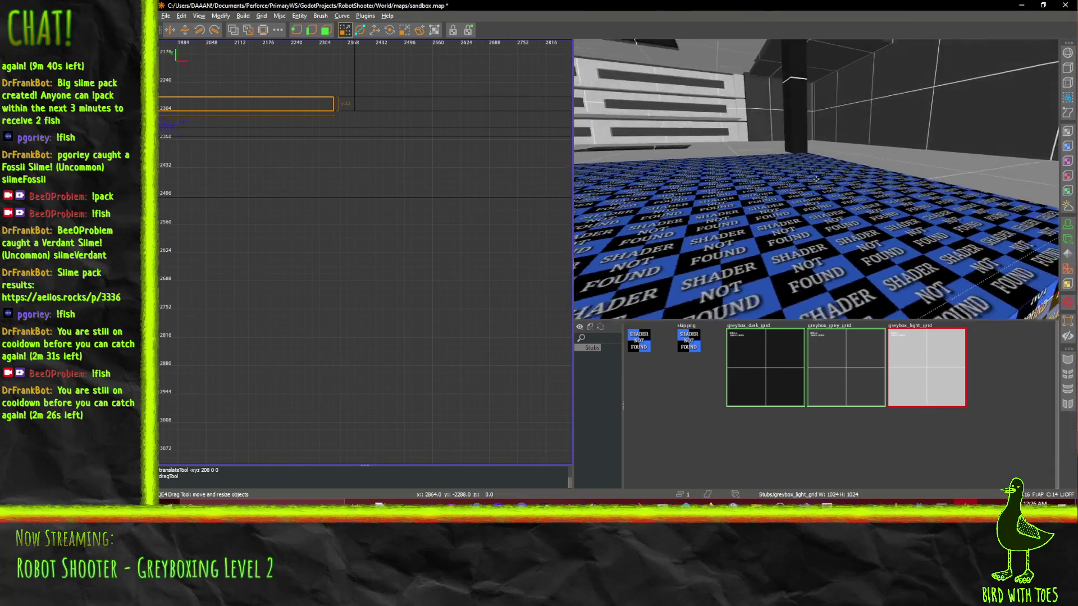
key("s")
- Select the checker-textured block and fly around the room inspecting the walls and grey ledge
left_click(717, 236, "shift")
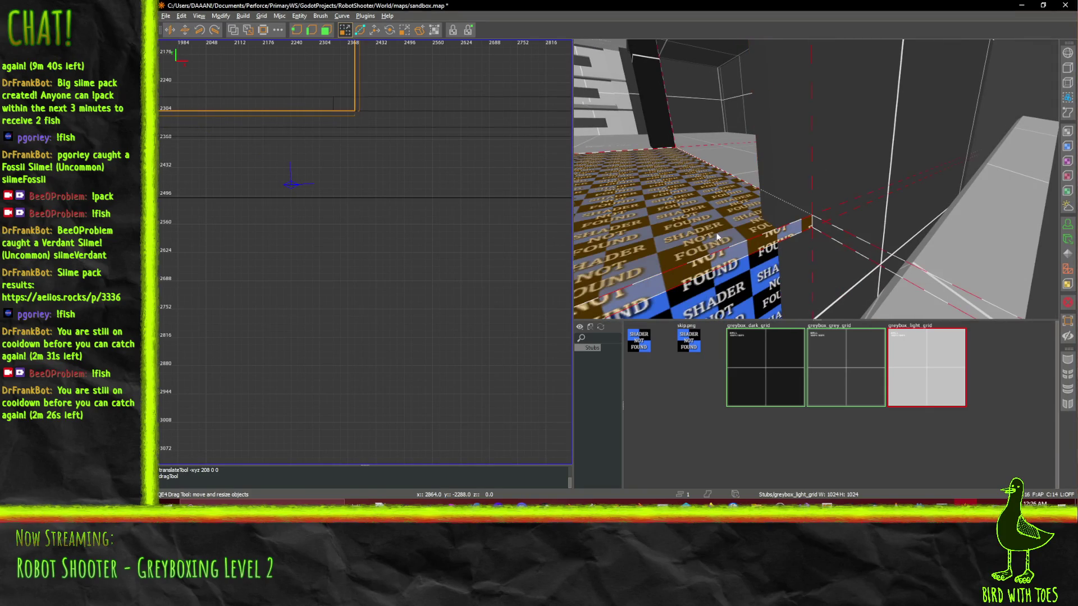
key("s")
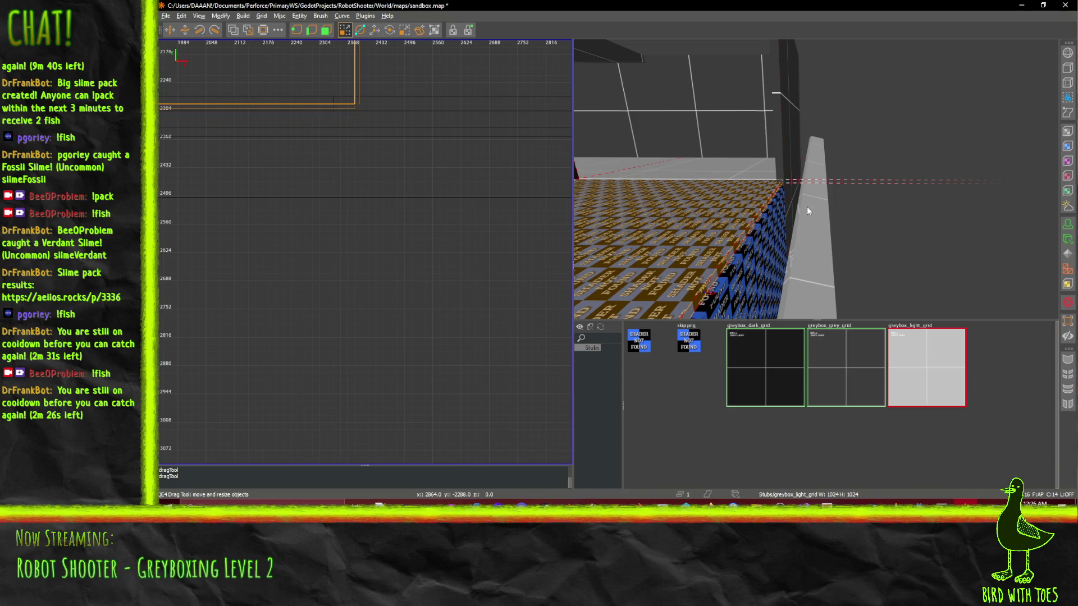
key("s")
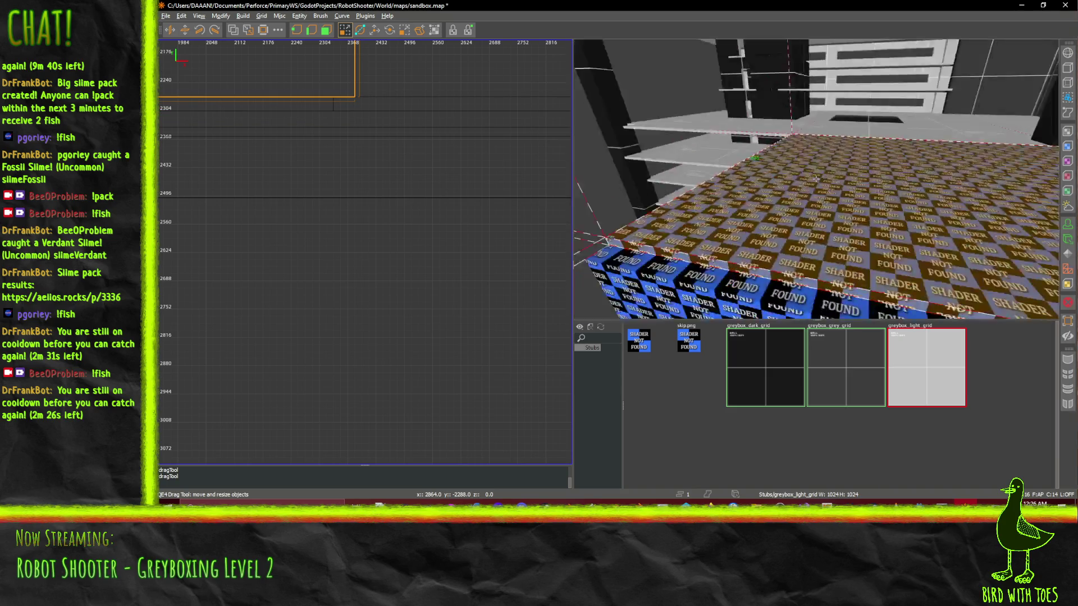
key("s")
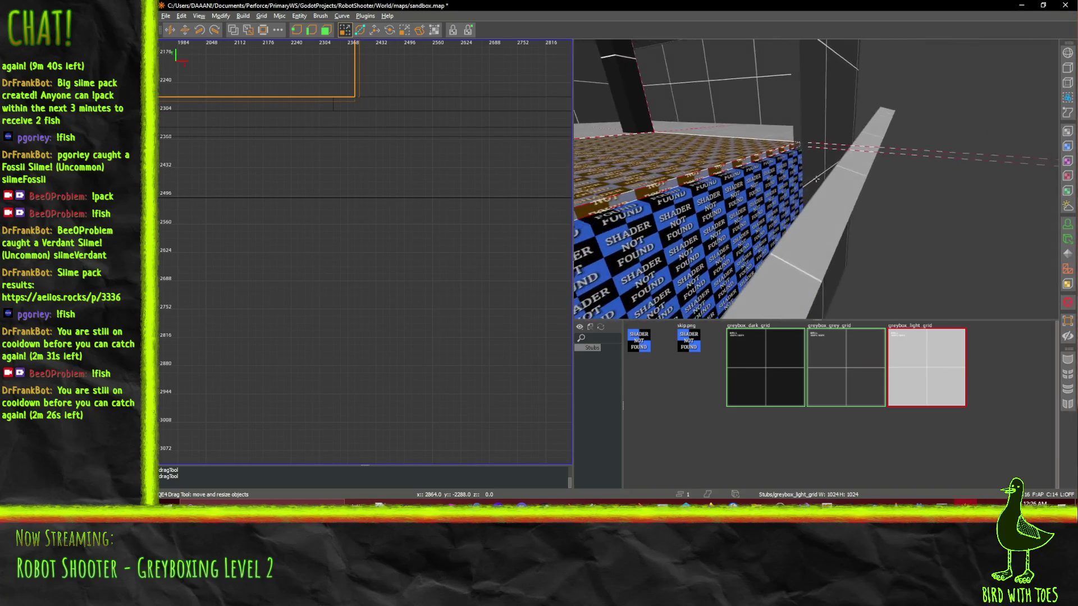
key("w")
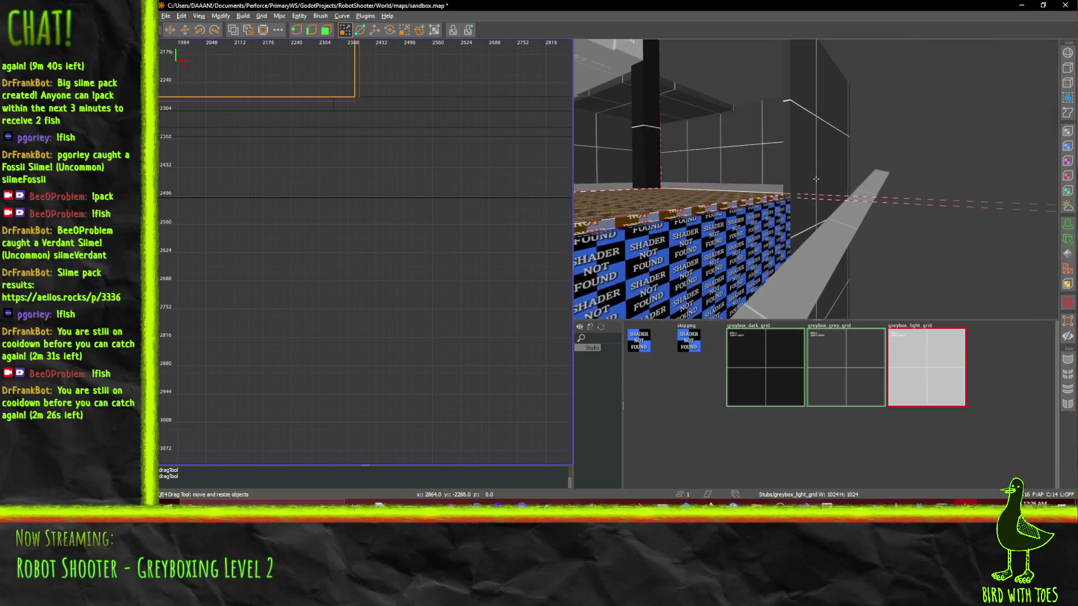
key("w")
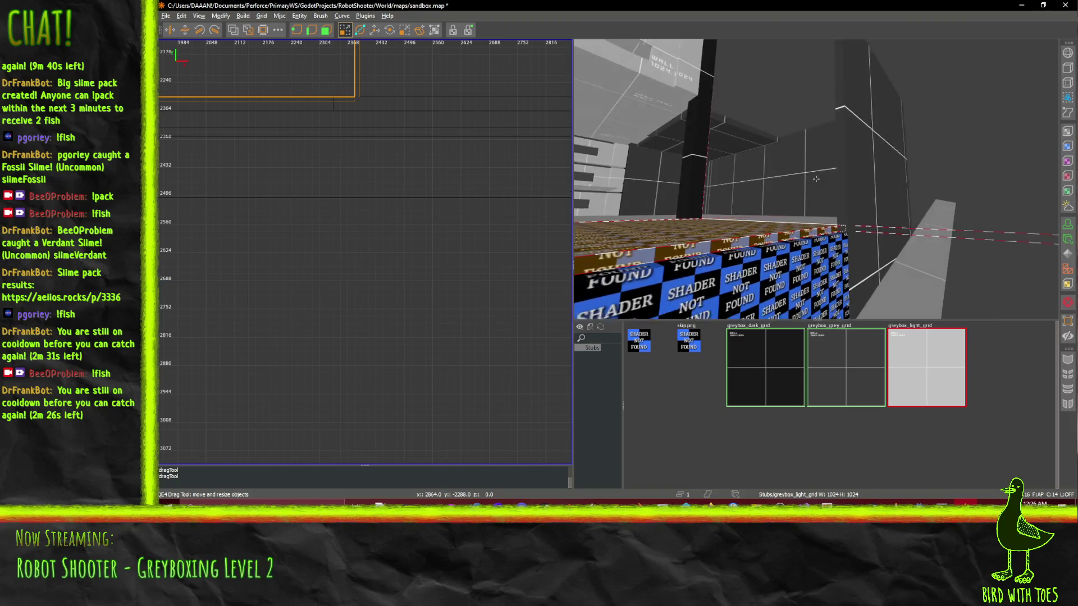
right_click(815, 179)
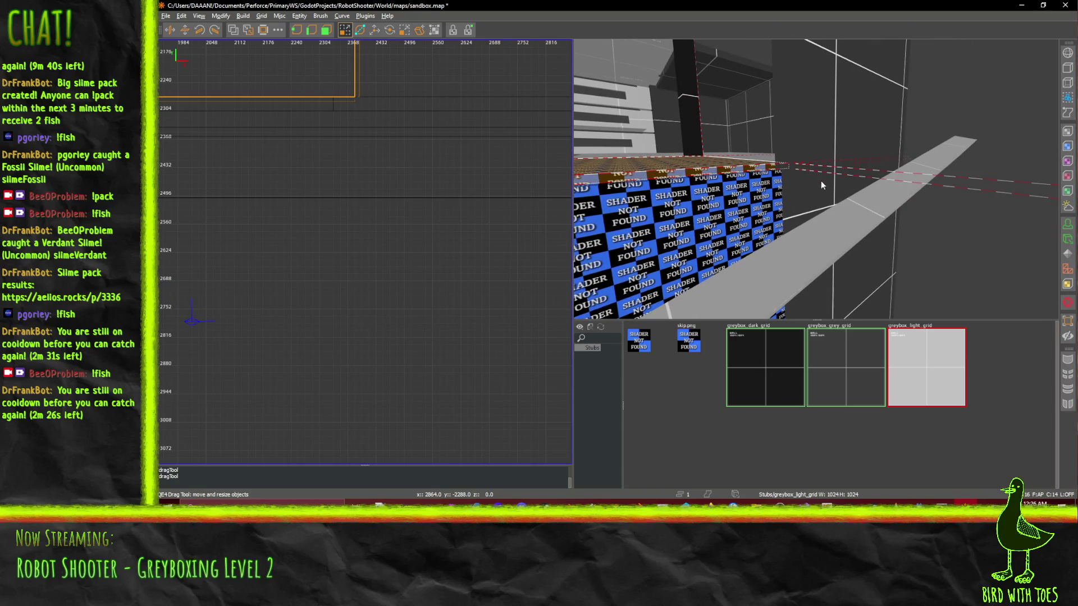
right_click(872, 195)
key("w")
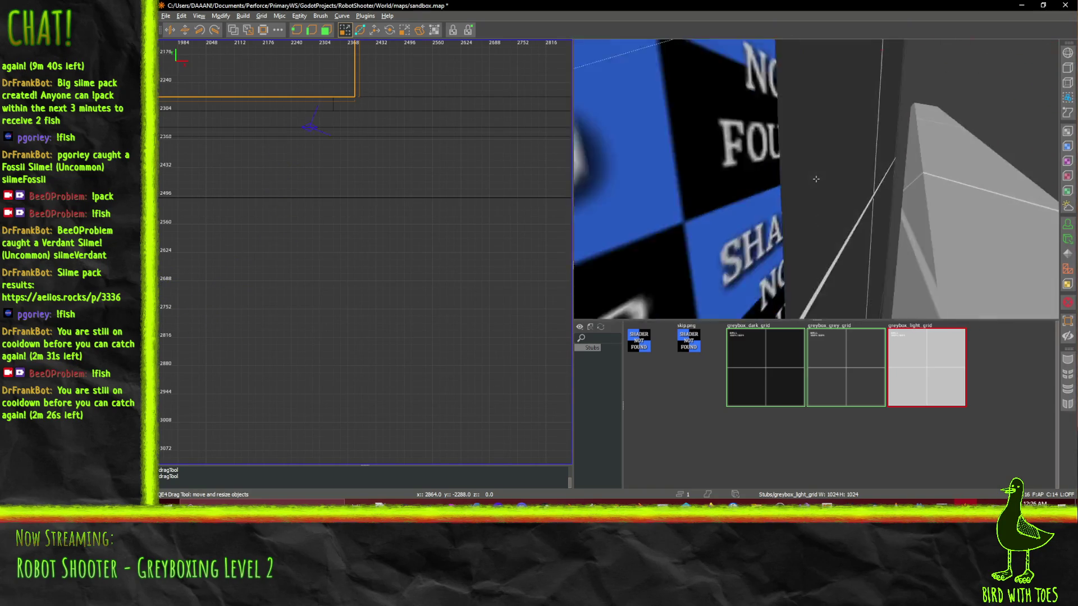
right_click(823, 181)
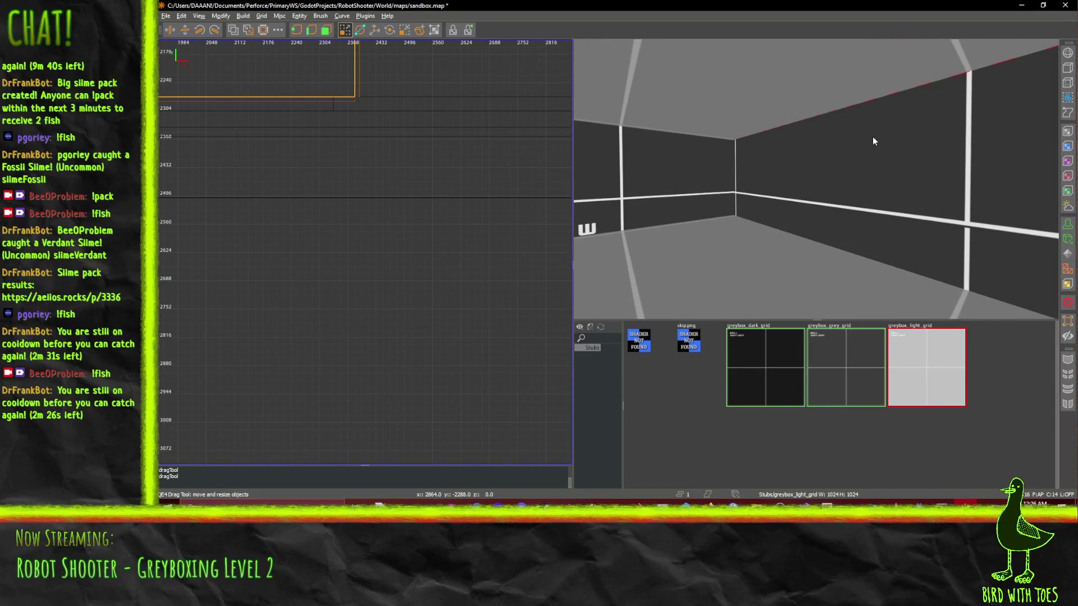
right_click(864, 167)
key("s")
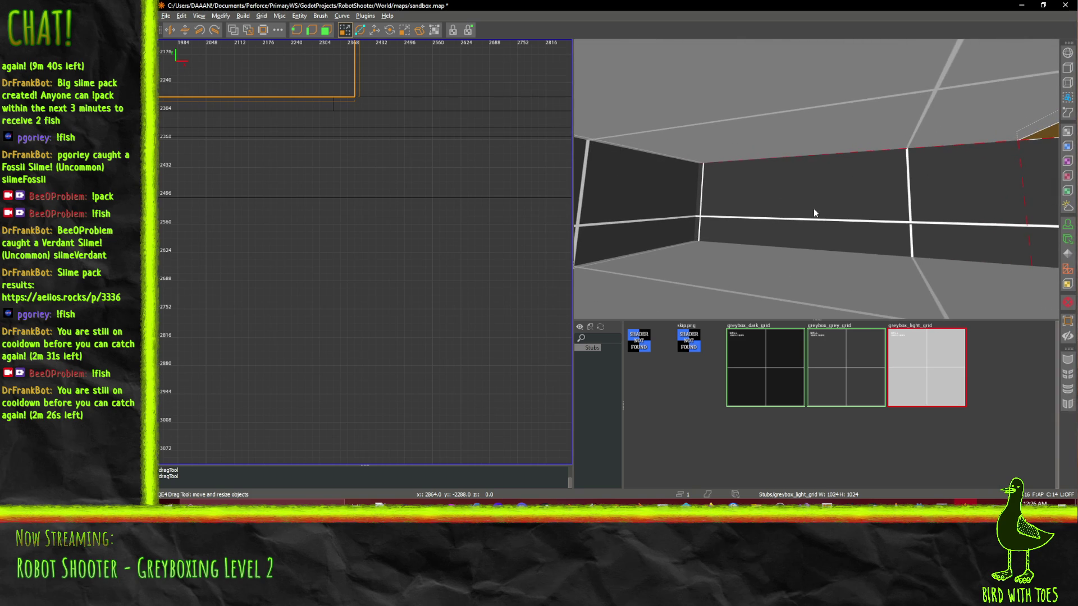
- Widen and heighten the new block, rotate it slightly, and move it up beneath the diagonal beam
key("Escape")
scroll(340, 252, "down", 4)
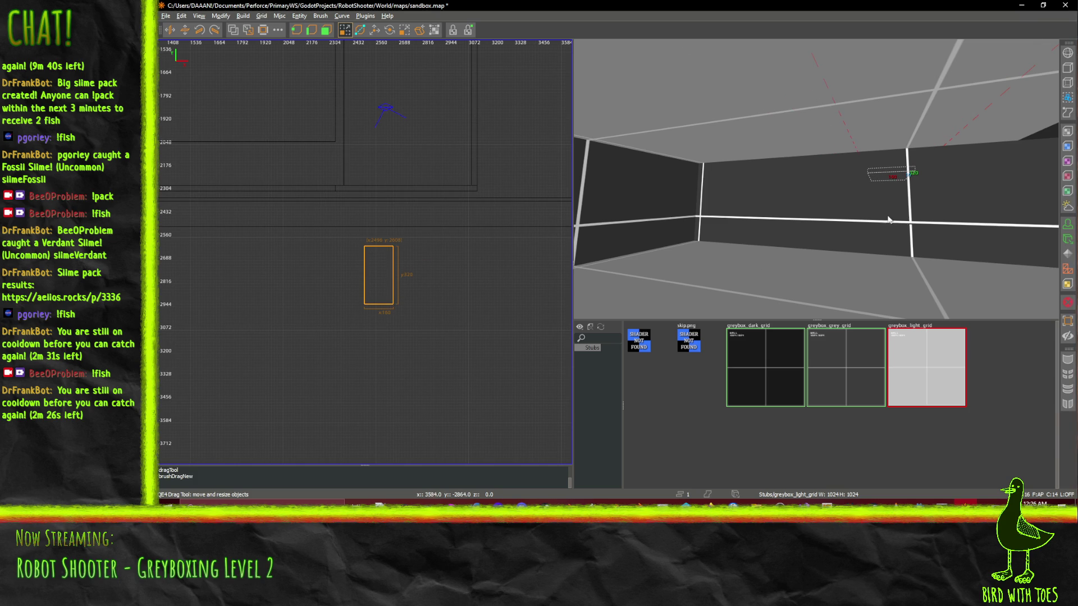
mouse_move(883, 220)
left_mouse_down()
mouse_move(831, 183)
mouse_move(755, 184)
left_mouse_up()
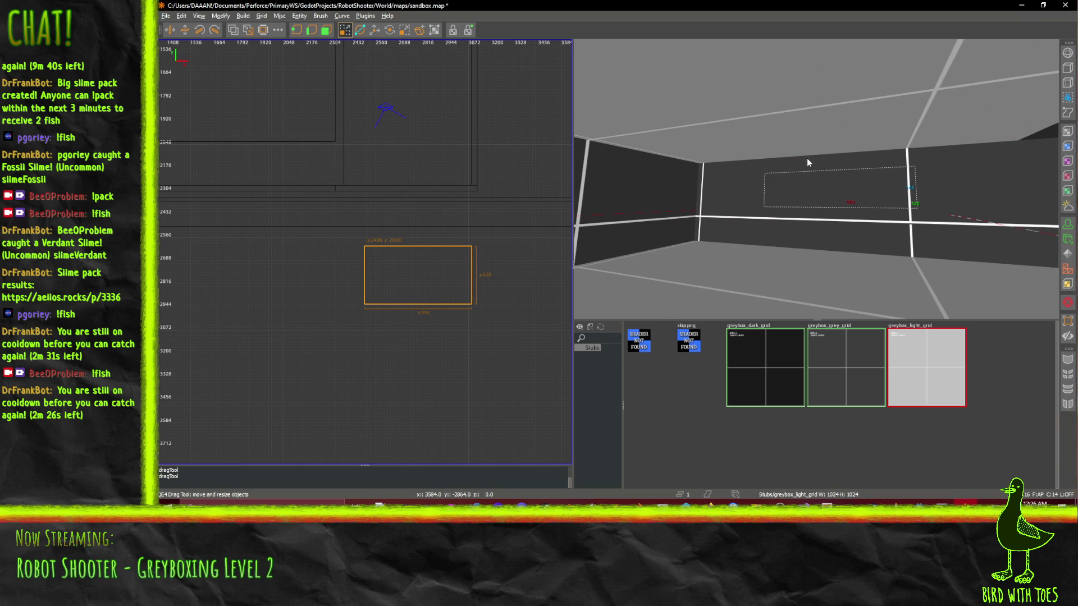
left_click_drag(808, 161, 810, 158)
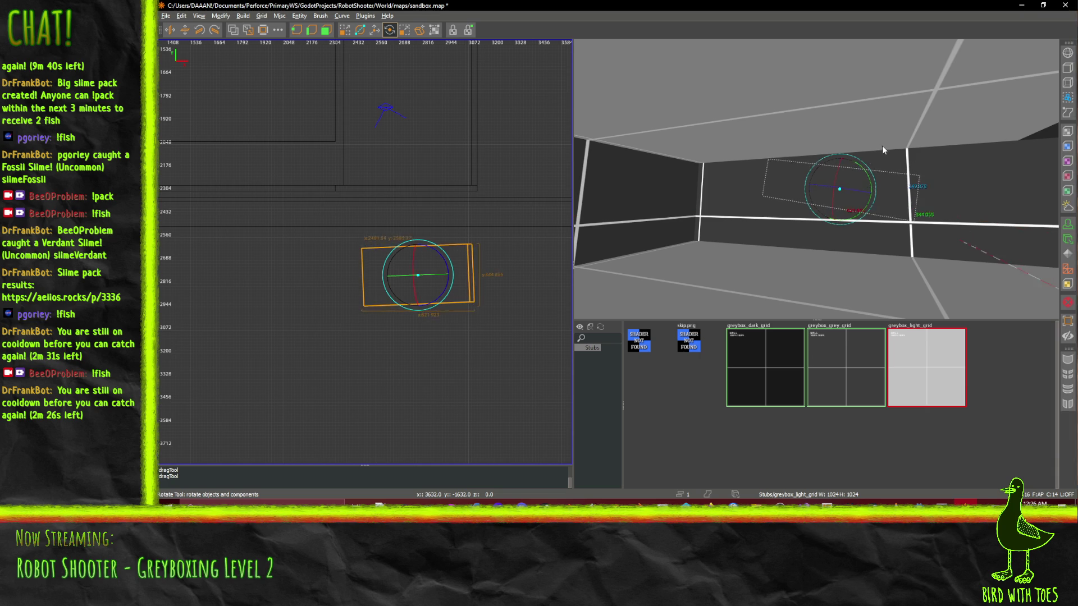
key("ctrl+u")
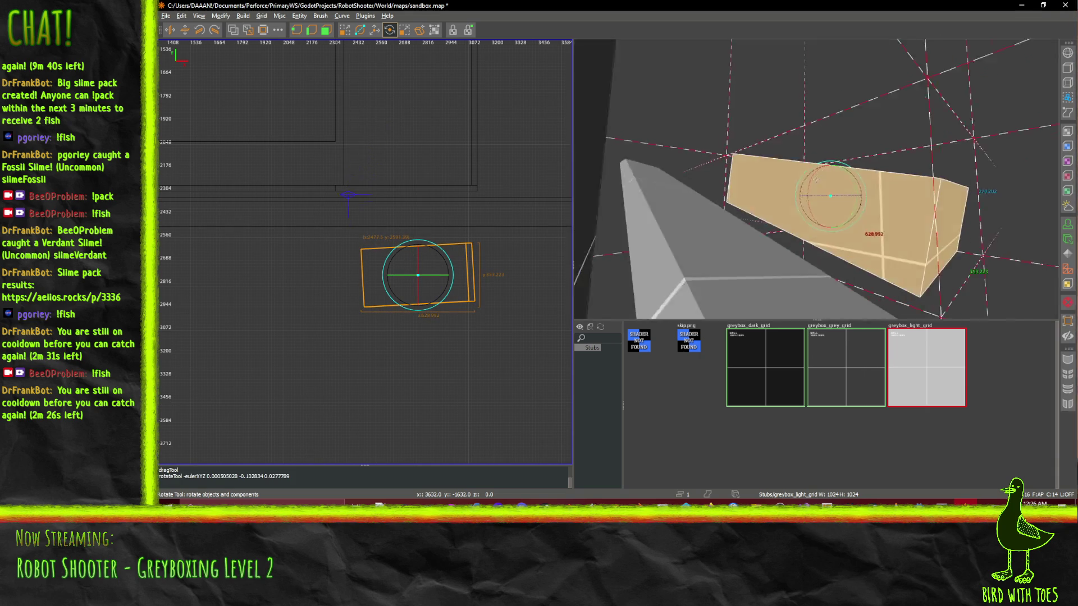
scroll(816, 178, "down", 5)
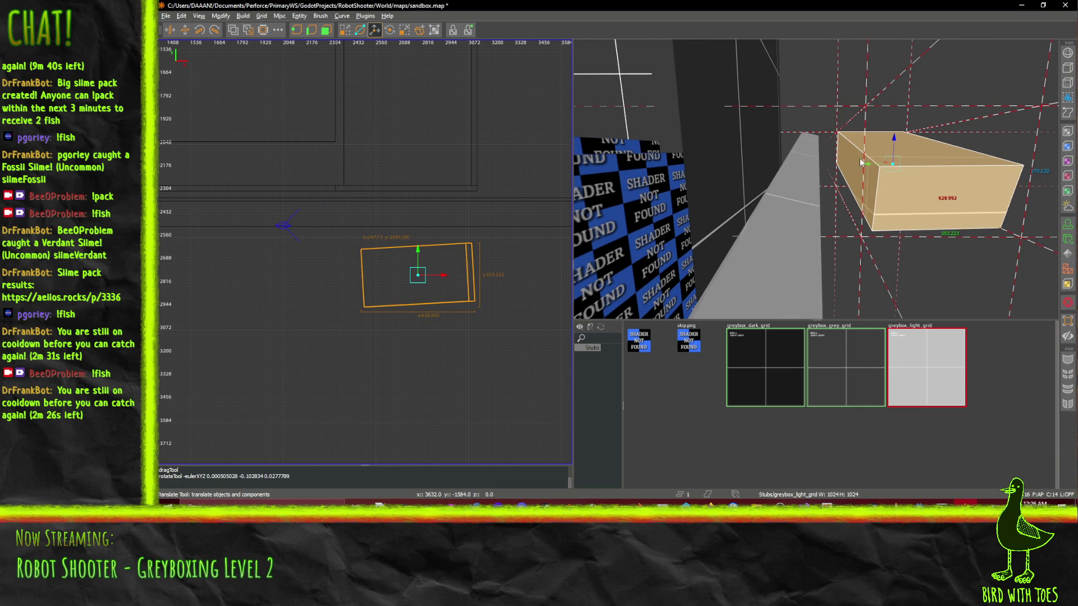
mouse_move(861, 162)
left_mouse_down()
mouse_move(817, 177)
mouse_move(829, 196)
mouse_move(812, 179)
mouse_move(791, 205)
mouse_move(763, 199)
mouse_move(816, 179)
left_mouse_up()
- Swing the camera toward the tan block and undo the delete and subtract operations
scroll(816, 179, "up", 10)
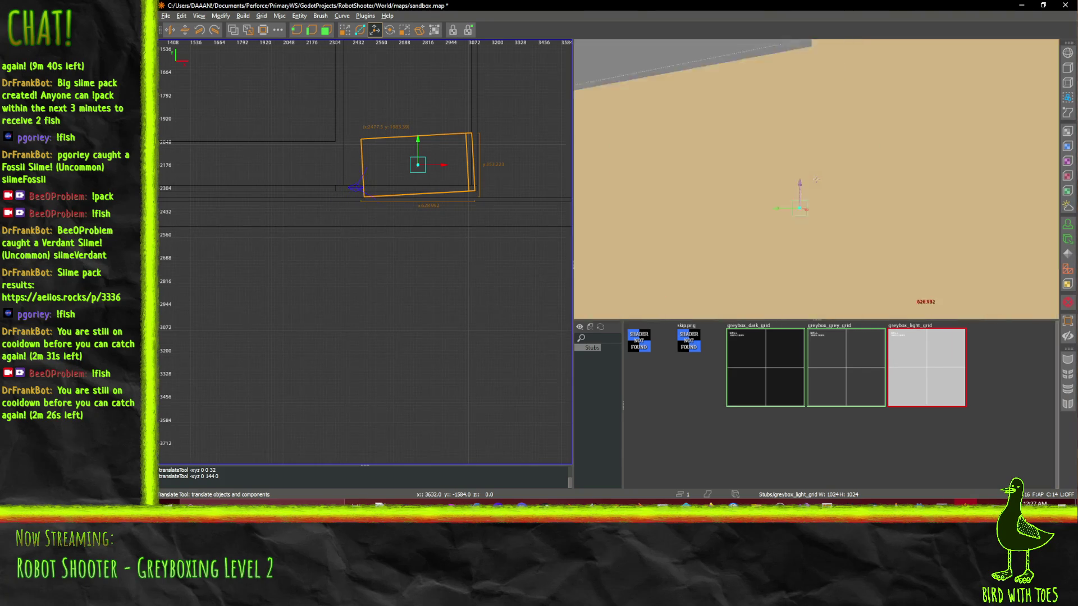
scroll(816, 179, "down", 10)
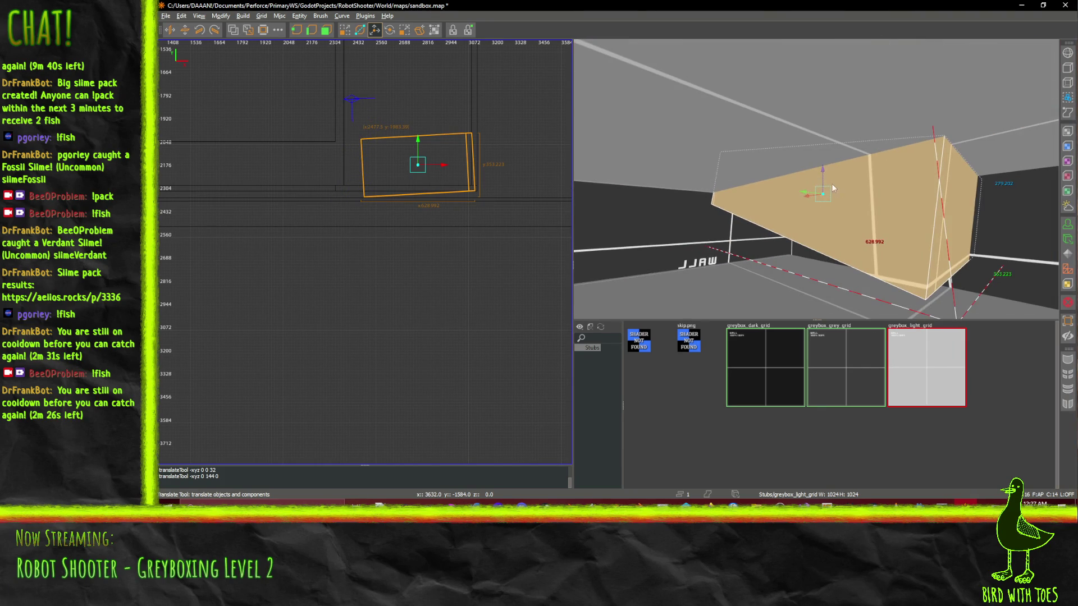
left_click_drag(833, 188, 815, 179)
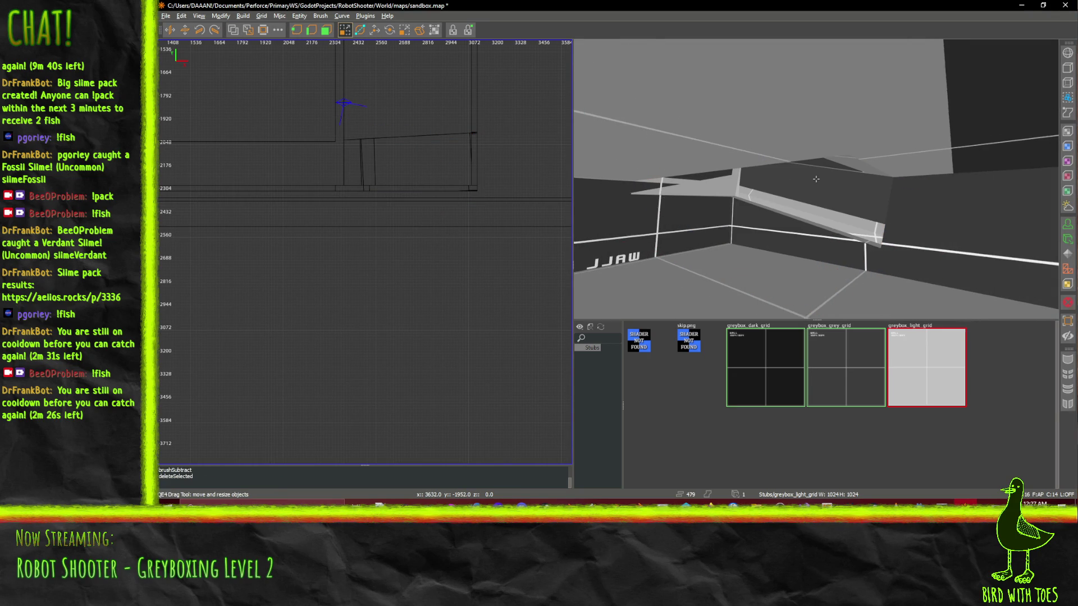
left_click_drag(816, 179, 815, 179)
key("ctrl+z")
key("ctrl+z")
- Select the tan block, nudge it 16 units left along X, and delete the leftover cutting brush
left_click(849, 163, "shift")
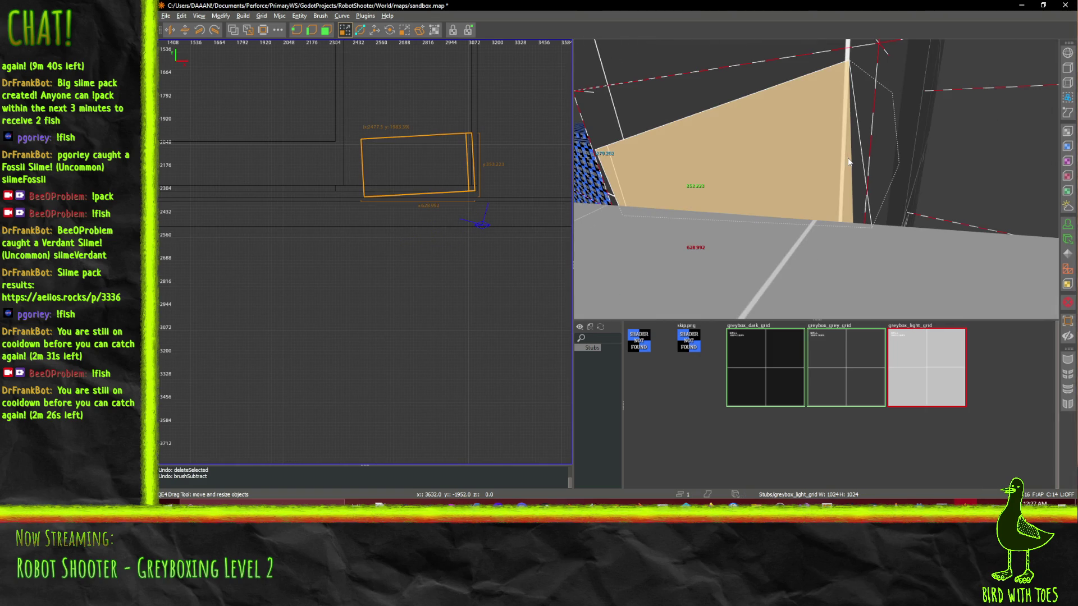
right_click(872, 137)
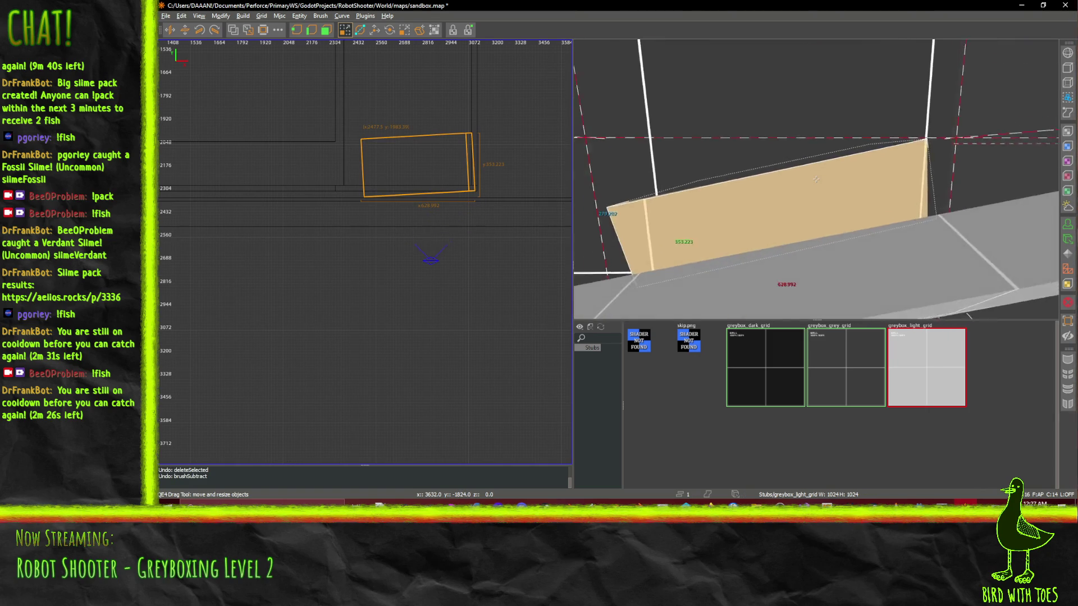
right_click(816, 179)
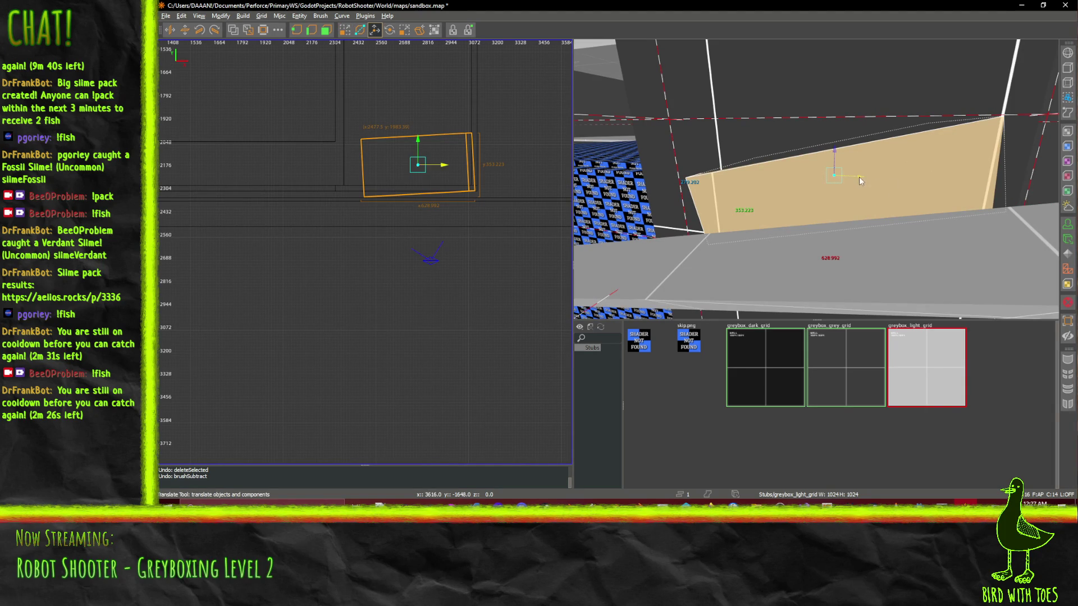
left_click_drag(861, 181, 855, 182)
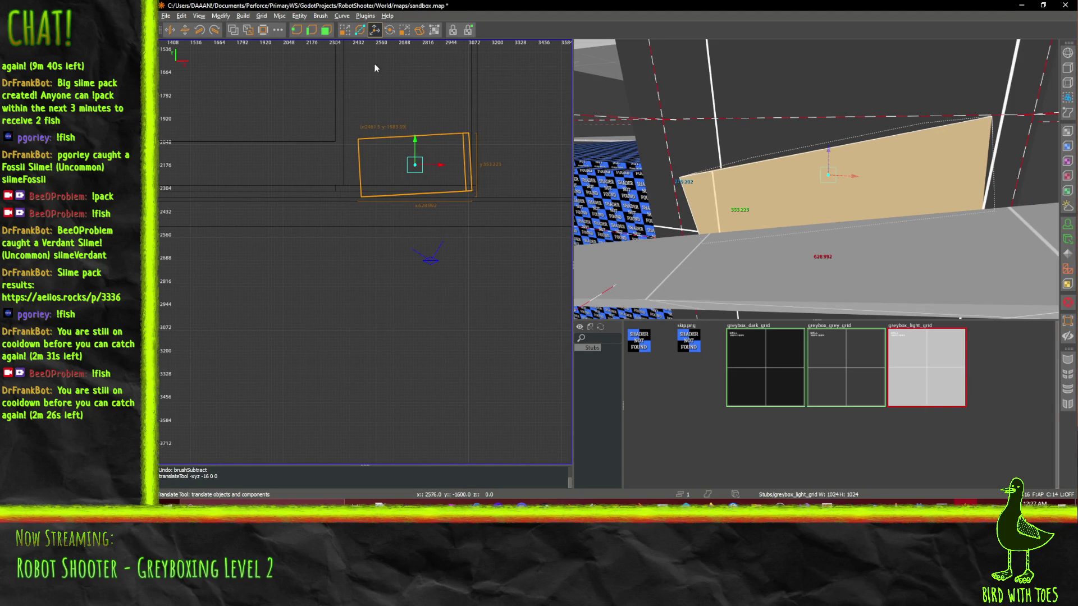
key("BackSpace")
- Fly toward the beam and undo both the brush deletion and the wall subtraction
right_click(823, 181)
key("w")
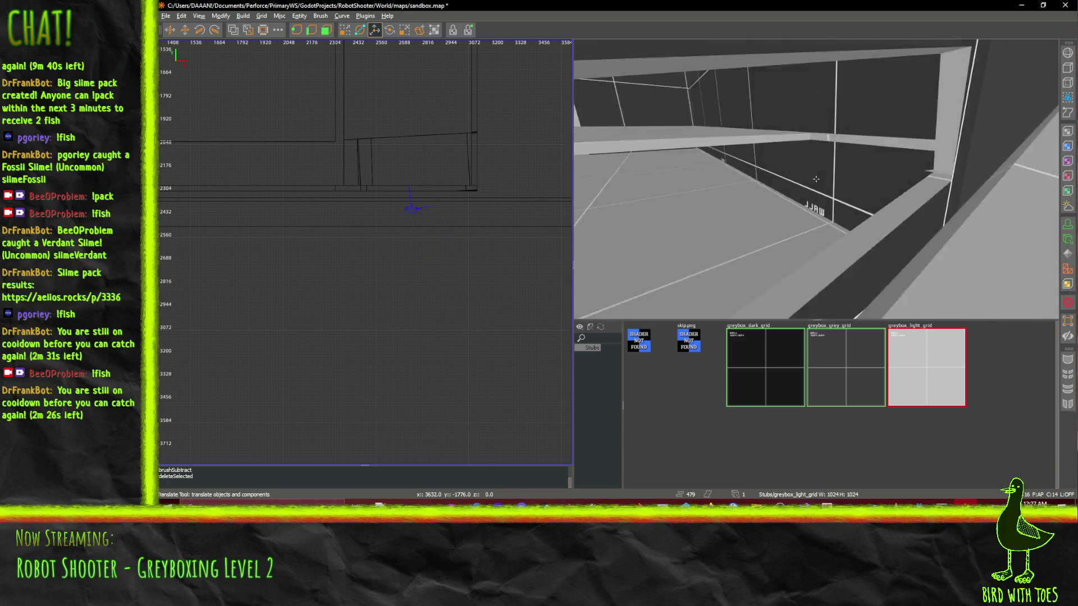
key("d")
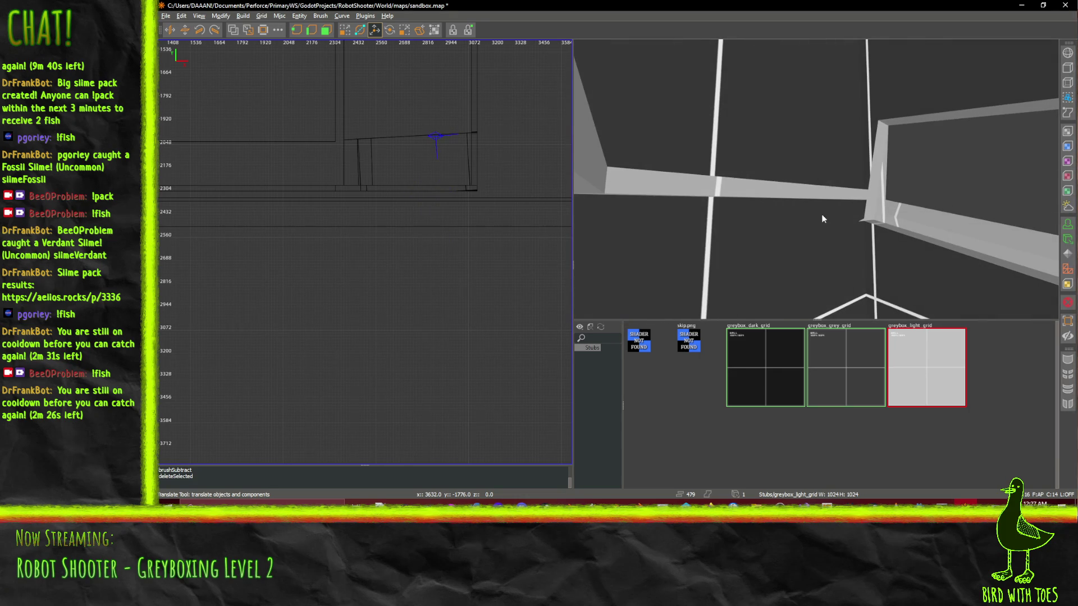
key("ctrl+z")
key("ctrl+z")
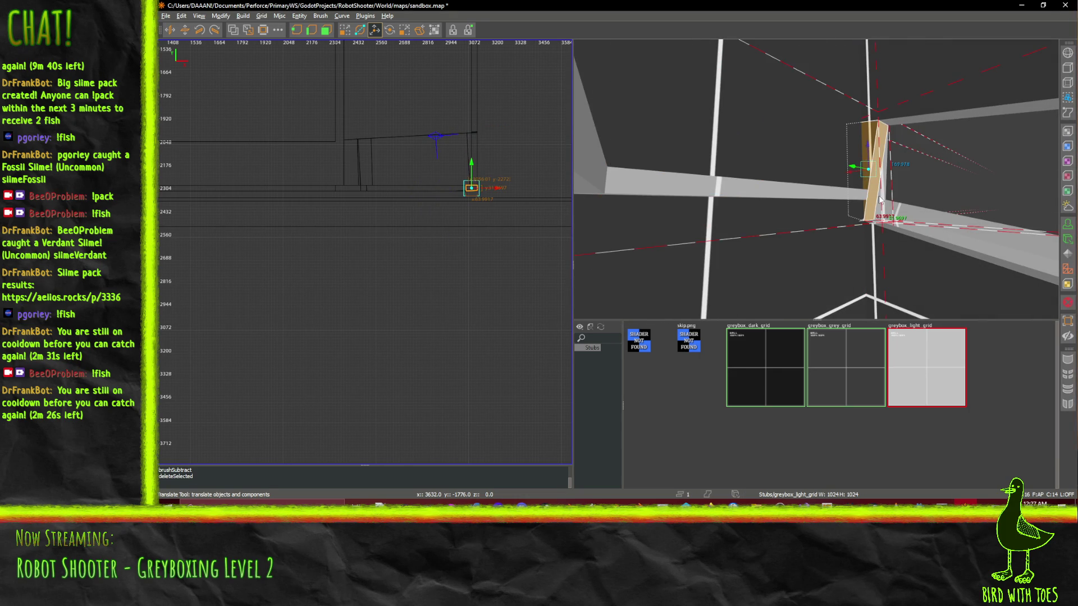
key("ctrl+z")
key("ctrl+z")
- Reframe the 3D view on the wall and select the tan block
mouse_move(900, 245)
left_mouse_down()
mouse_move(744, 173)
mouse_move(816, 179)
left_mouse_up()
right_click(816, 178)
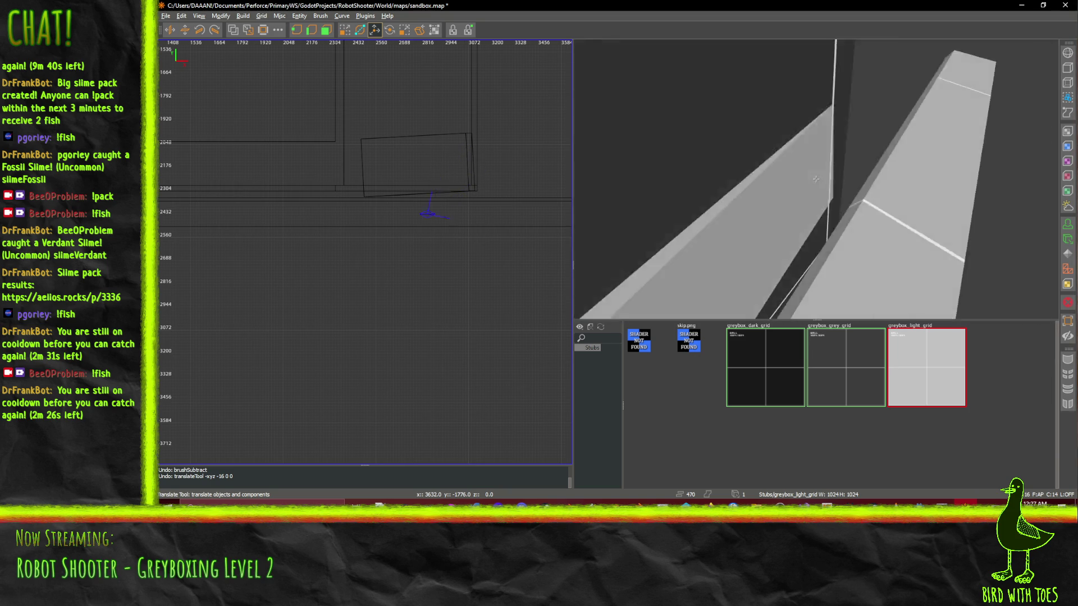
right_click(817, 183)
left_click(818, 183, "shift")
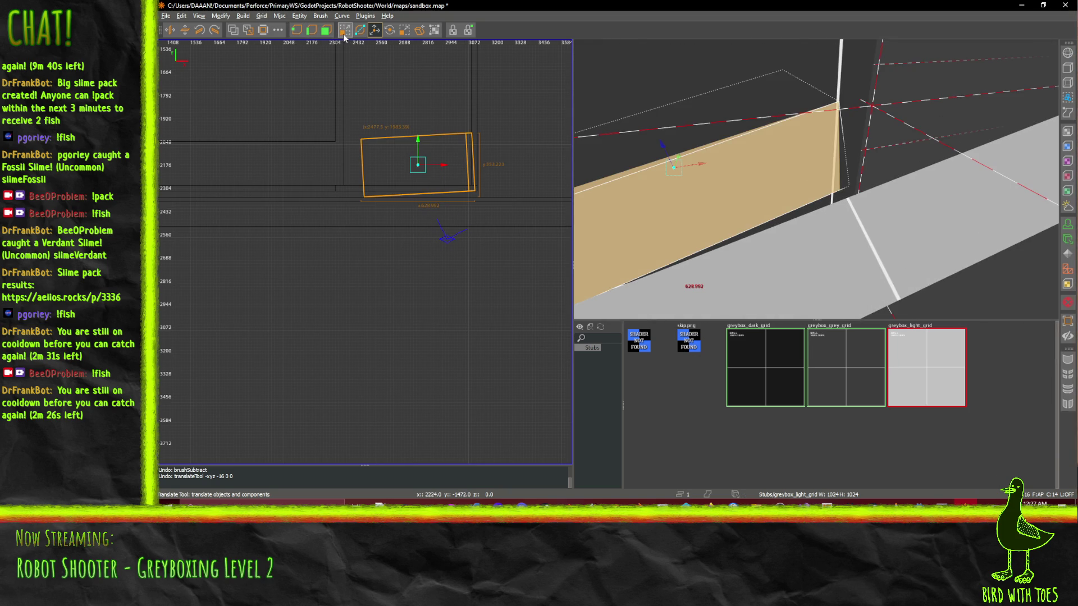
key("a")
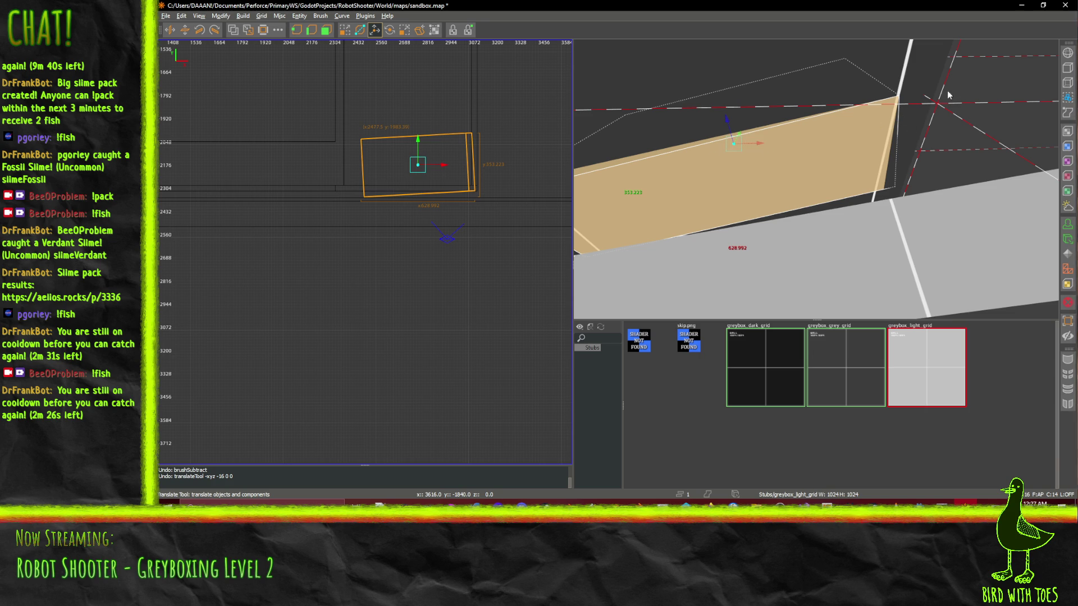
- Narrow the block to about 598 units, then CSG-subtract it from the wall and delete it
left_click(340, 30)
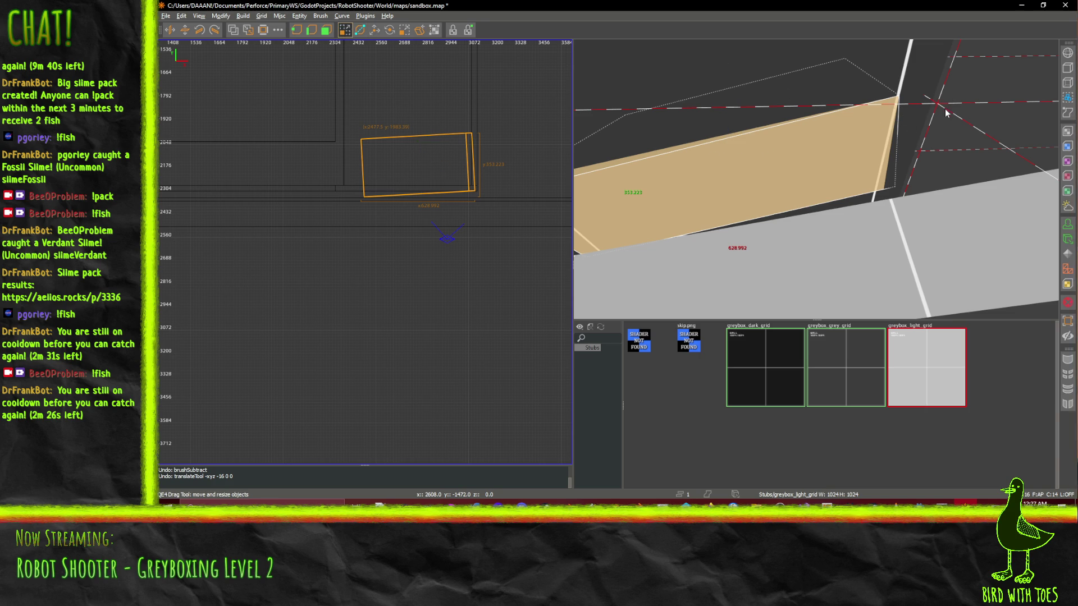
left_click_drag(947, 113, 820, 126)
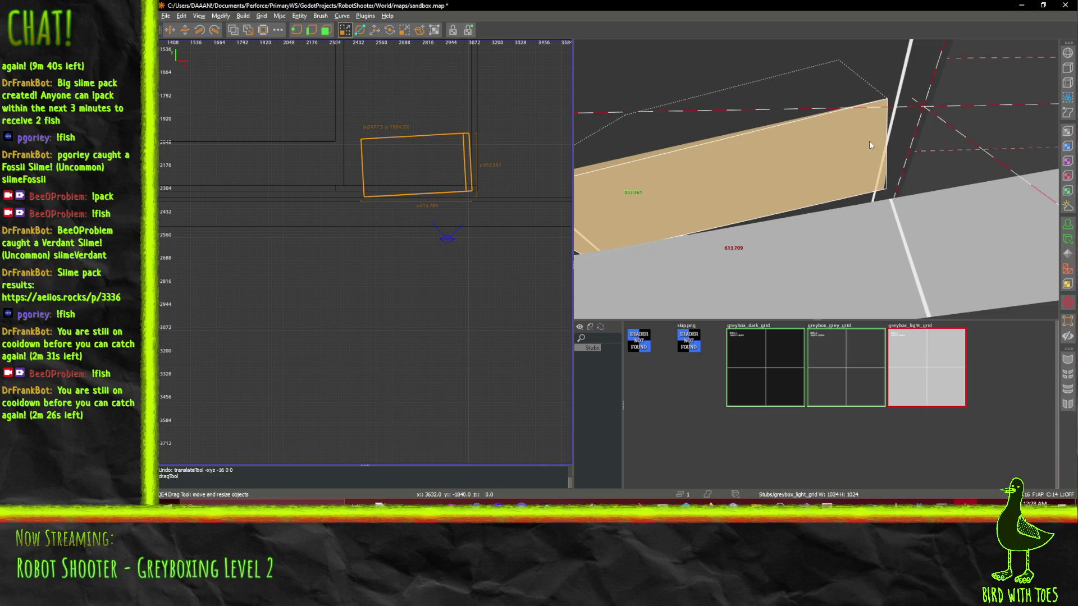
left_click_drag(947, 80, 943, 82)
left_click(238, 28)
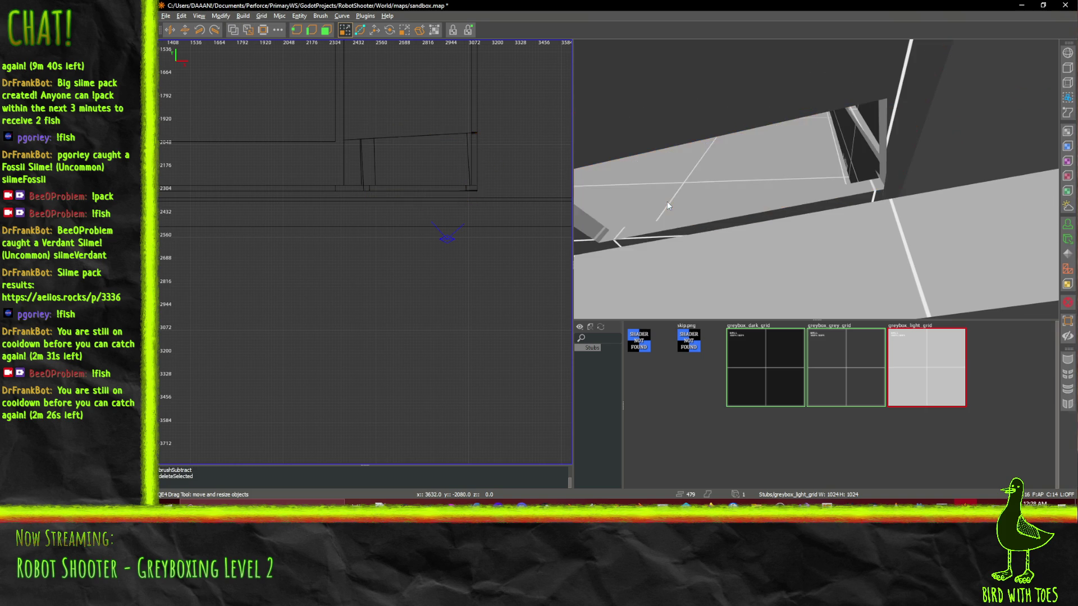
scroll(816, 179, "up", 5)
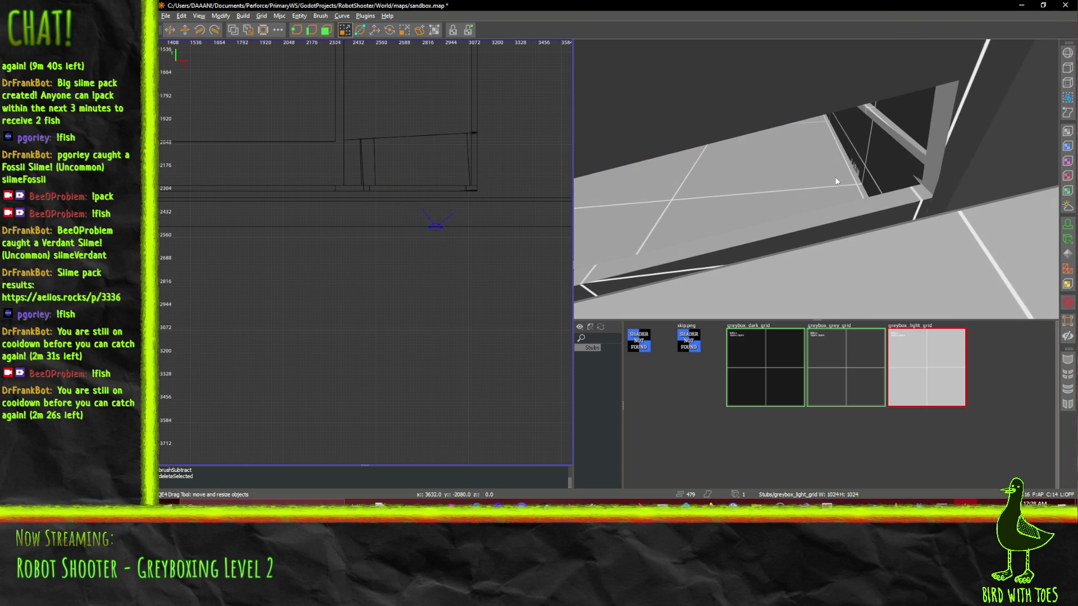
scroll(816, 178, "up", 5)
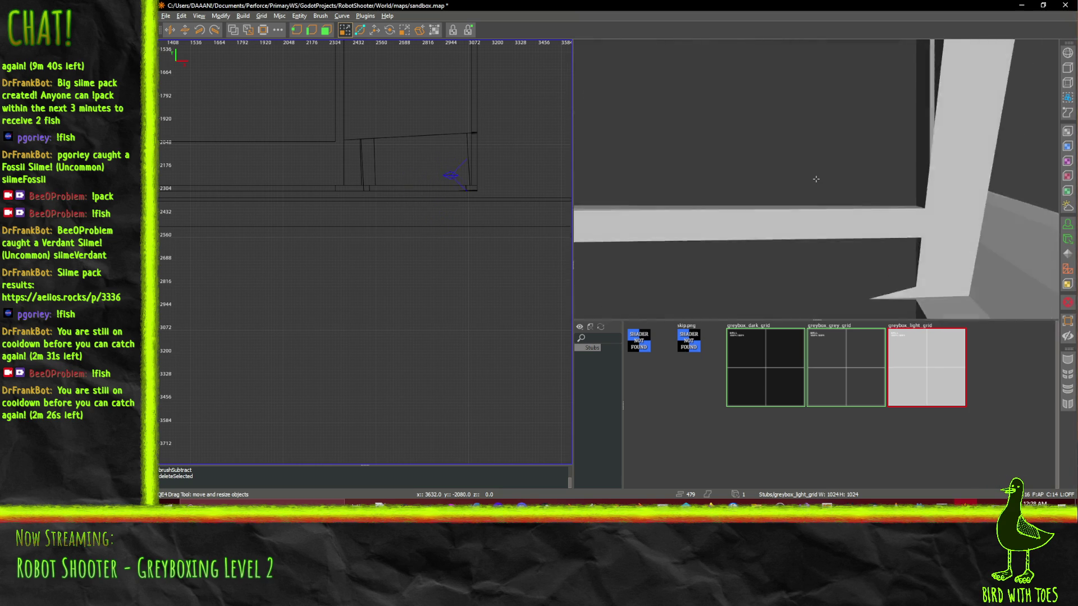
scroll(815, 178, "up", 5)
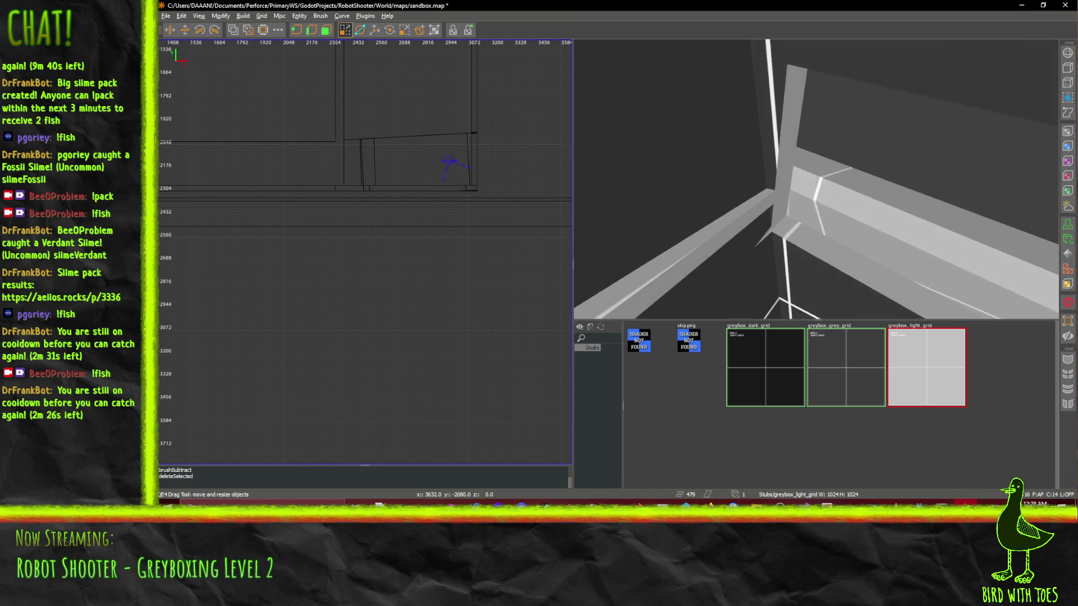
scroll(816, 179, "up", 5)
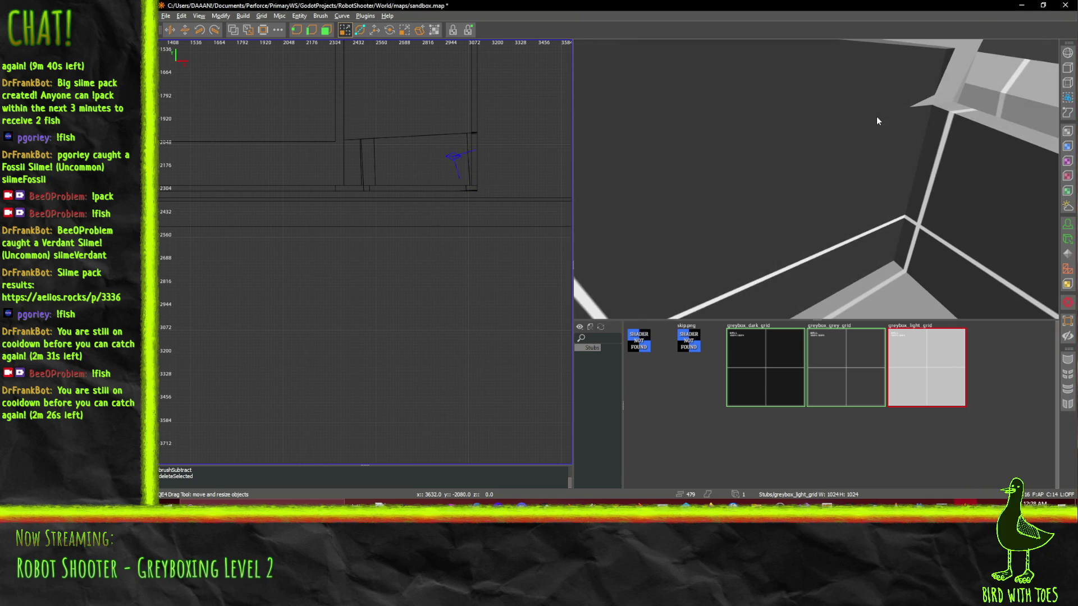
- Select the wall brush beside the beam and stretch it slightly upward
left_click(884, 86)
left_click_drag(884, 86, 906, 99)
scroll(902, 137, "down", 5)
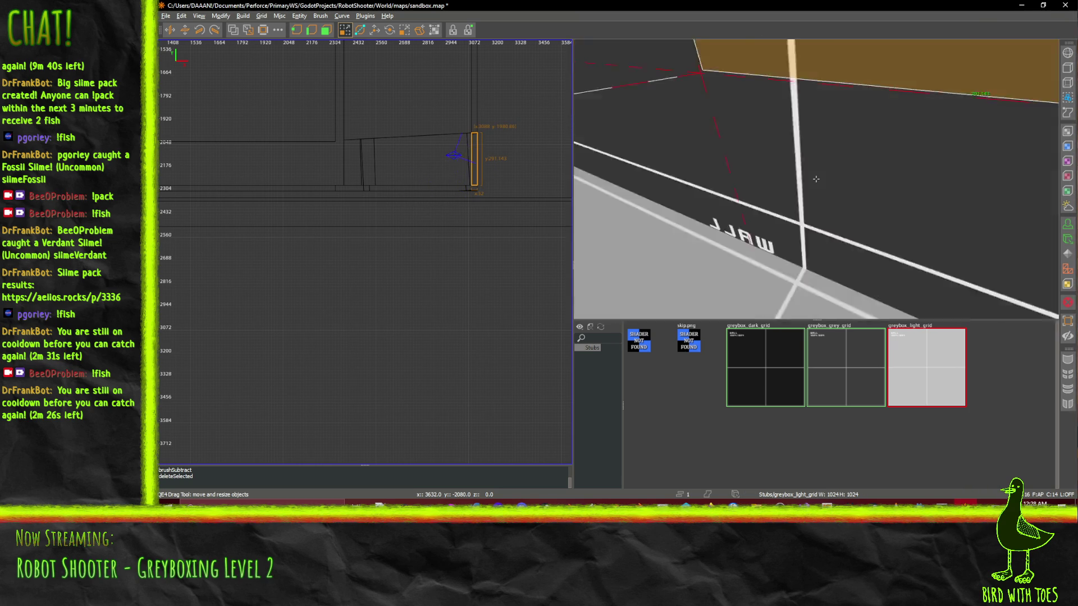
- Fly through the room in free look to inspect the floor, corridor and beam area
right_click(836, 164)
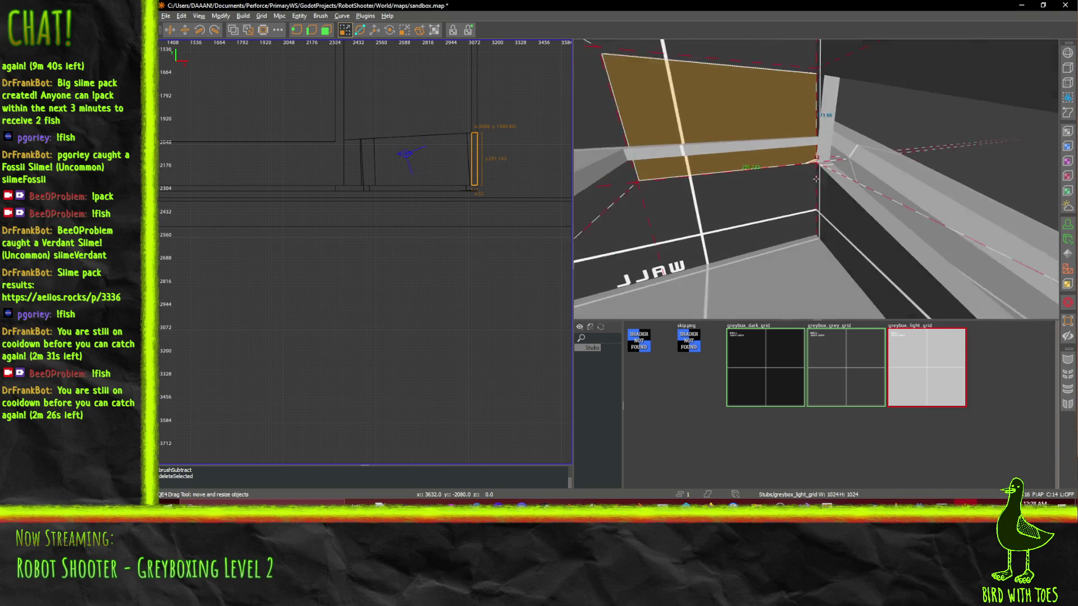
key("Up")
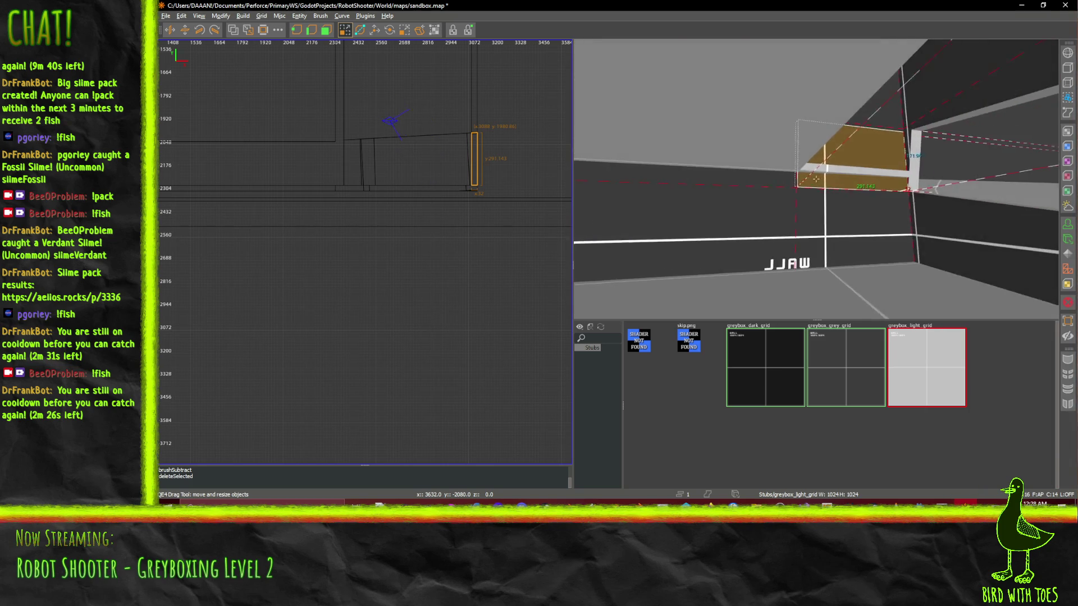
key("Up")
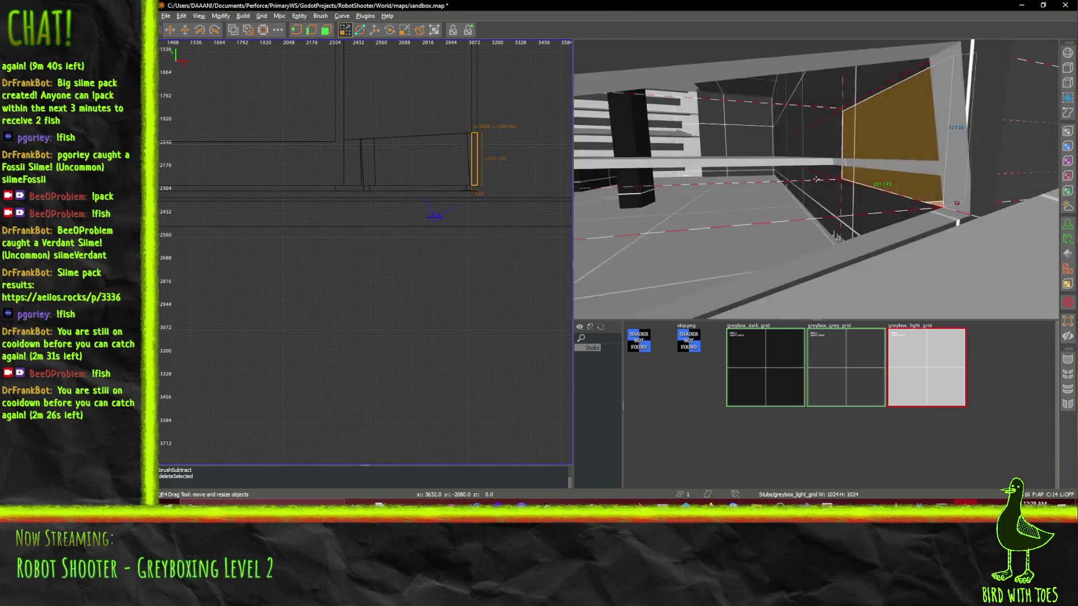
key("Up")
key("Down")
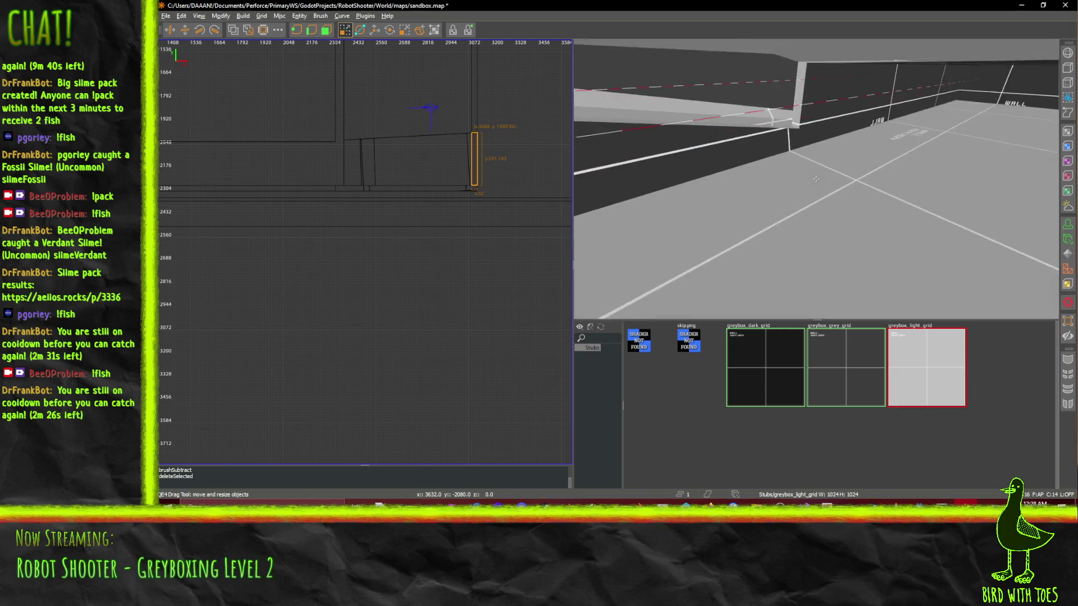
key("Up")
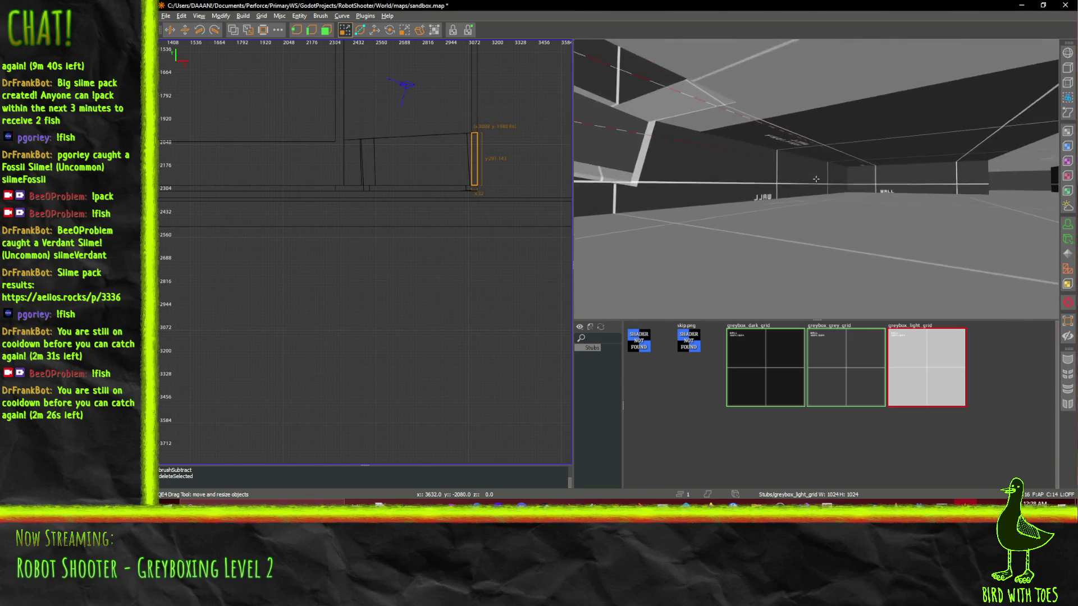
key("Up")
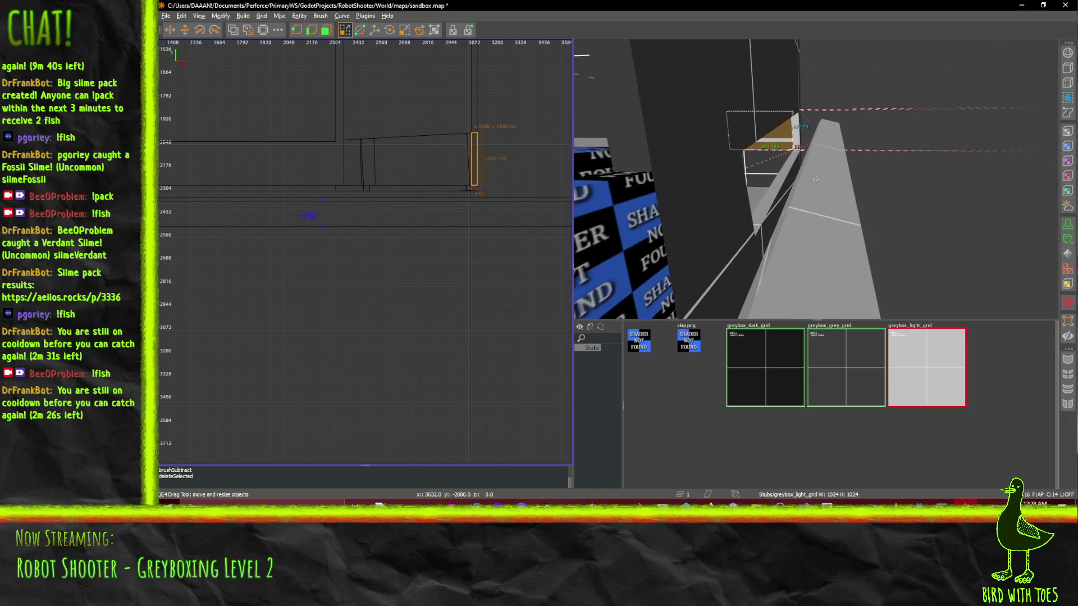
- Shift the long beam brush 32 units along the wall
left_click(819, 191, "shift")
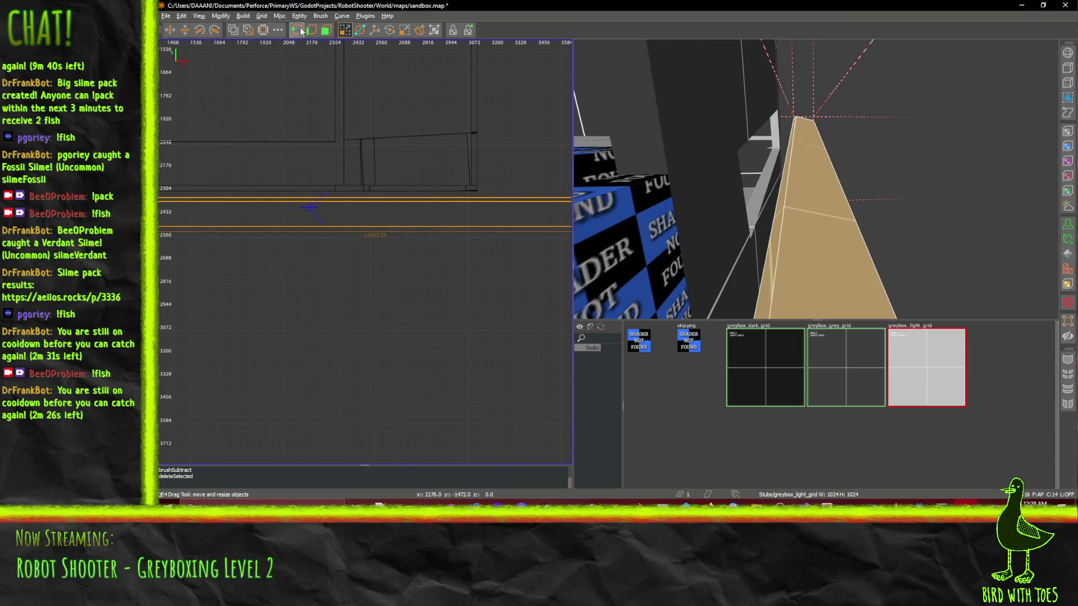
left_click(375, 30)
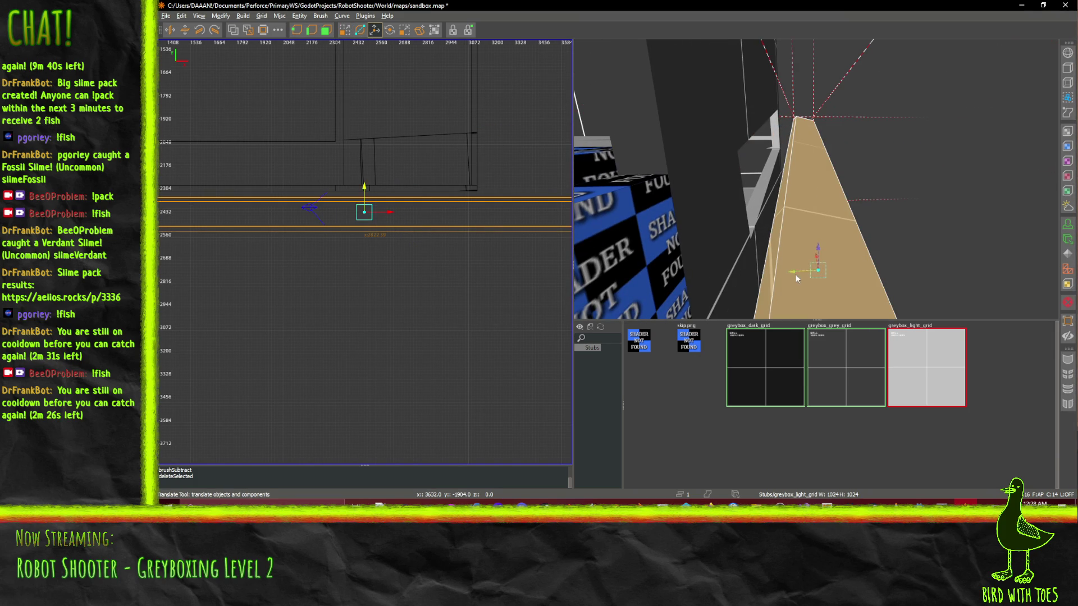
left_click_drag(792, 275, 783, 275)
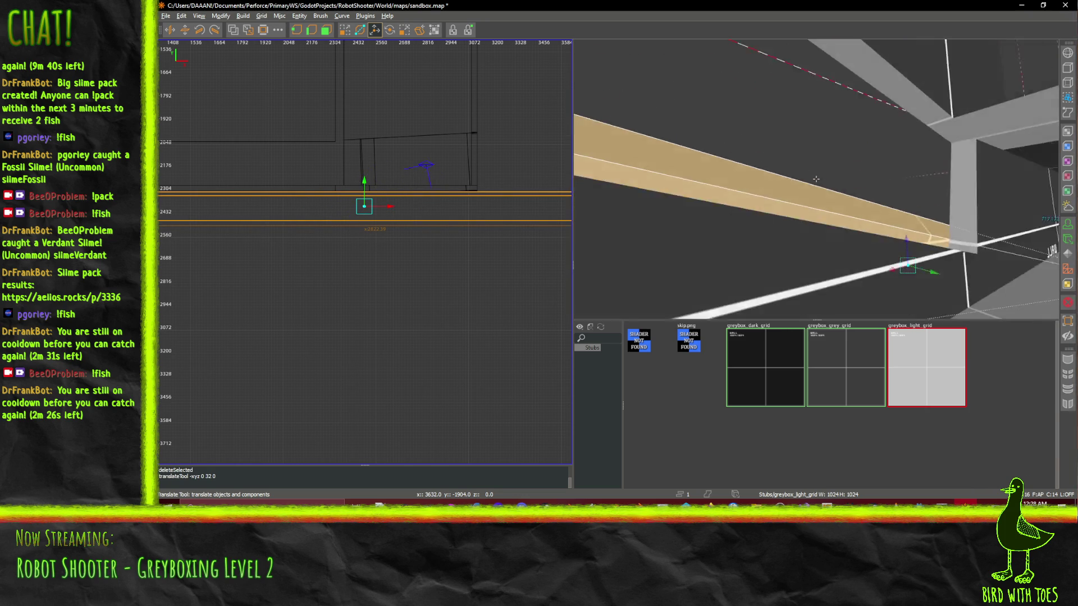
- Fly along the SHADER NOT FOUND wall and select the ceiling slab
key("w")
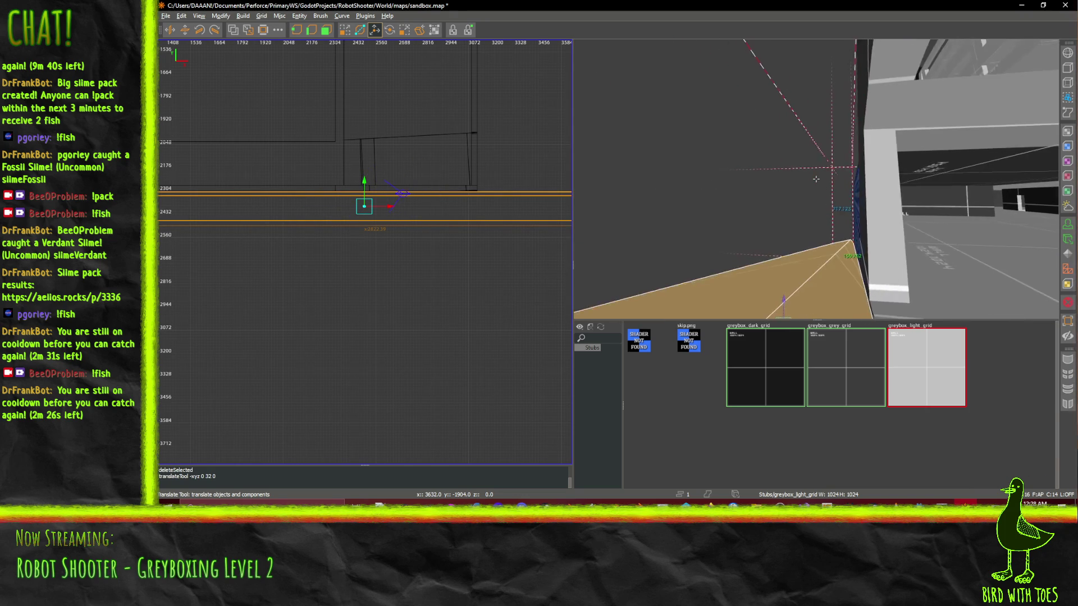
key("a")
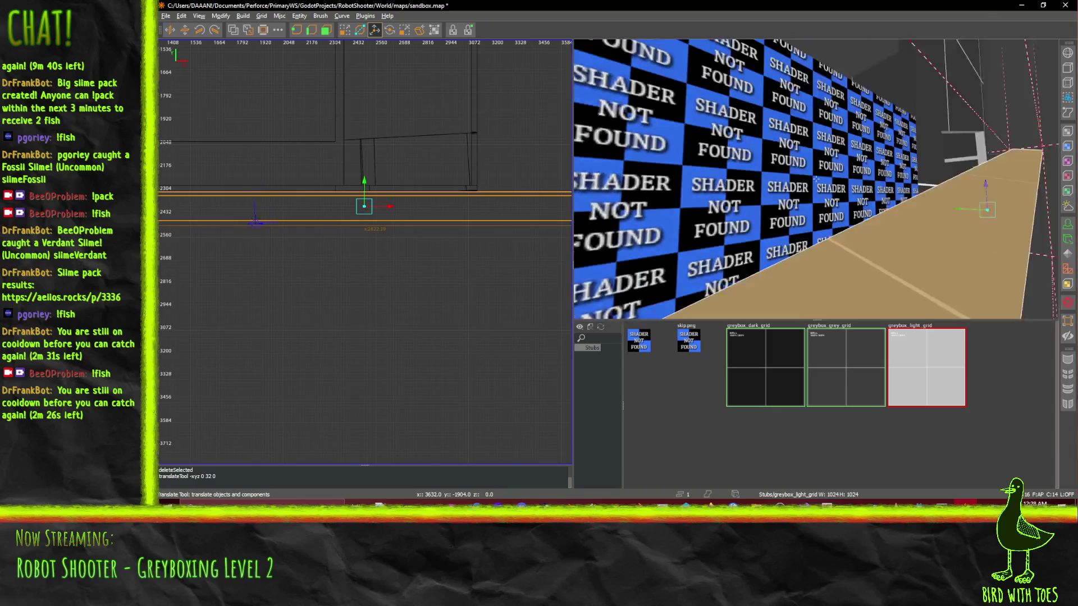
key("s")
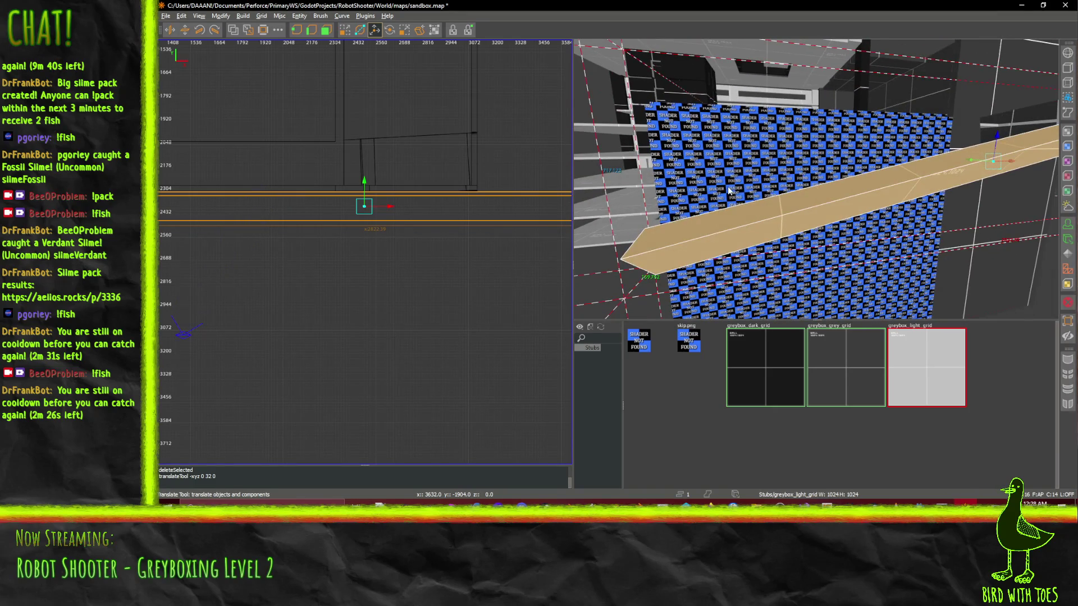
left_click(718, 189)
key("w")
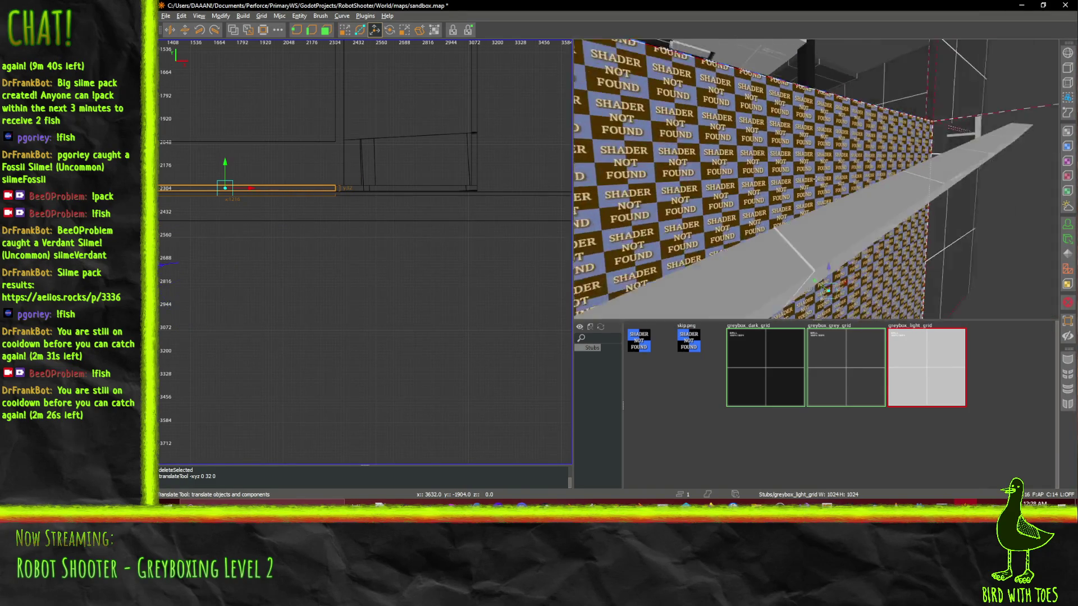
key("w")
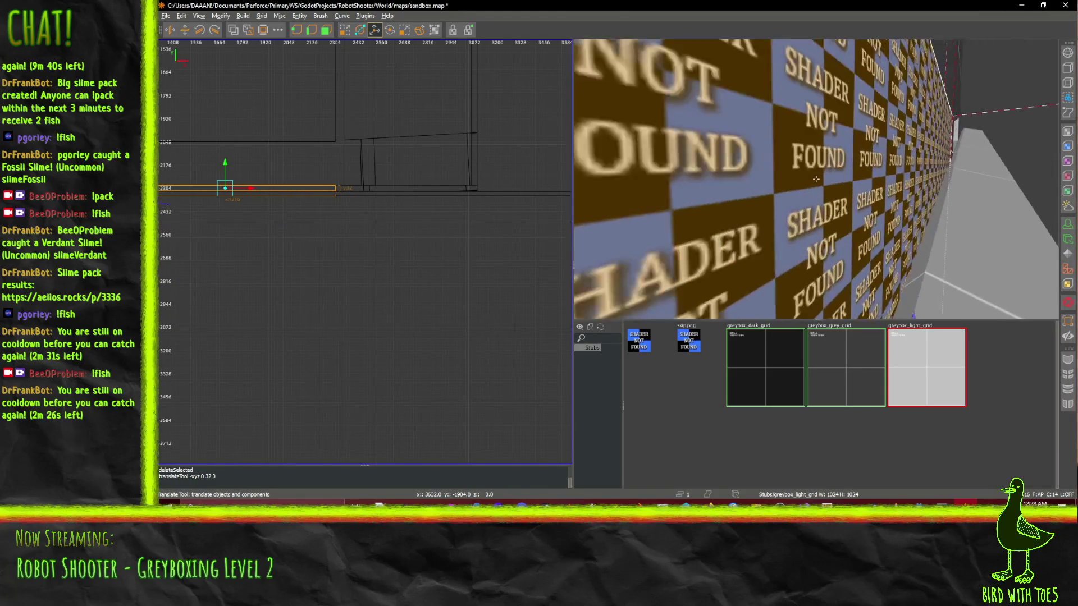
key("w")
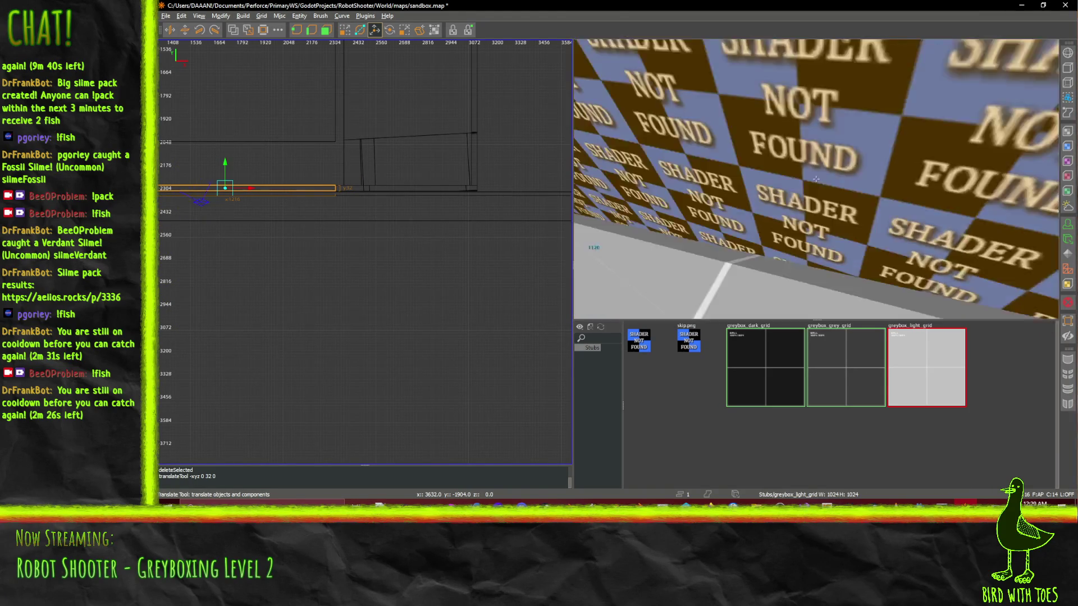
key("w")
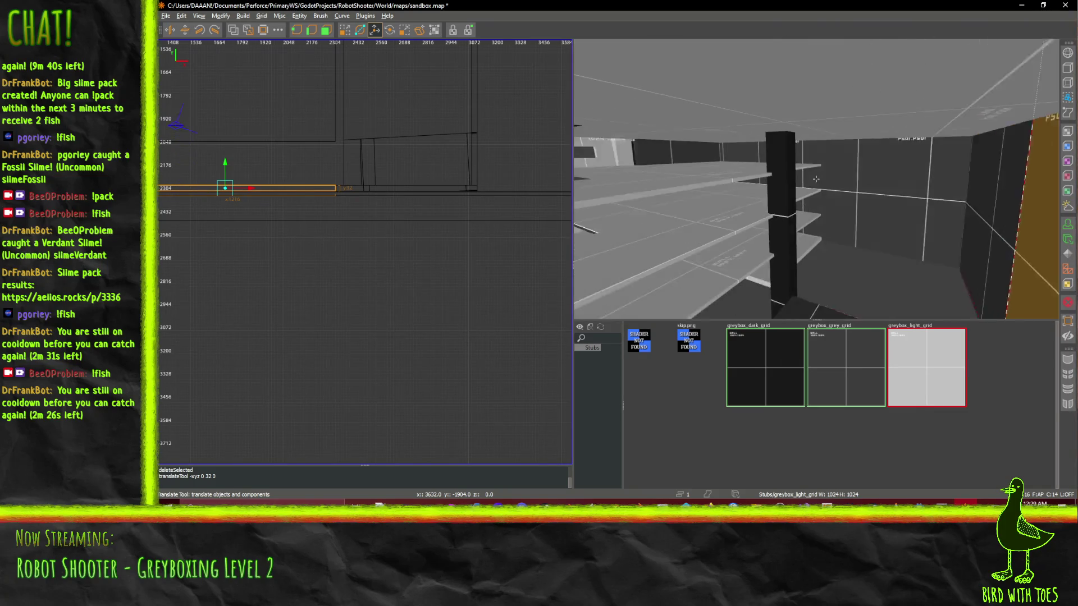
left_click(816, 115)
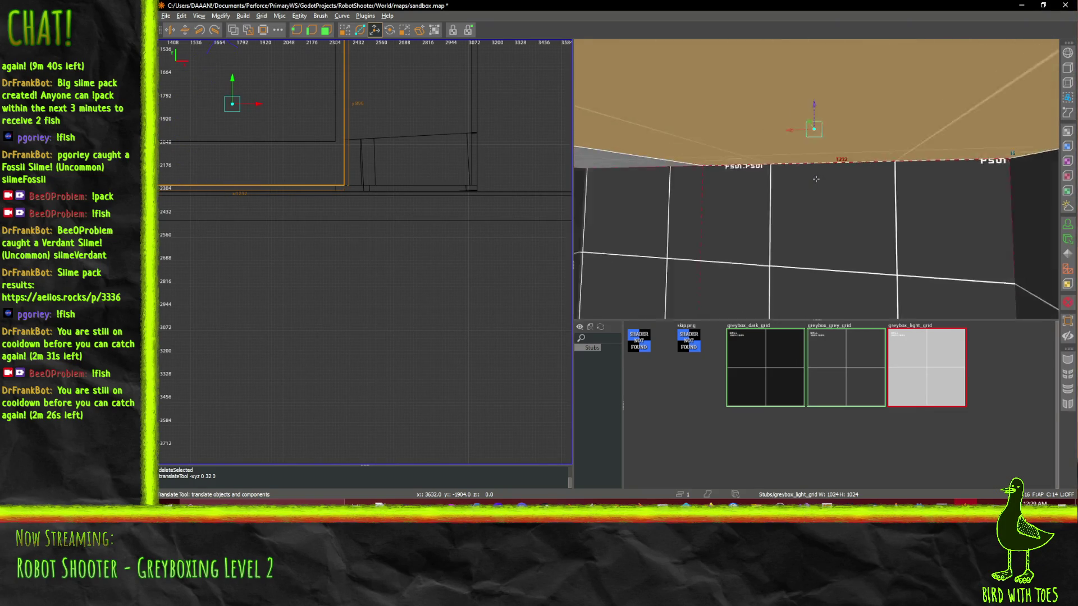
- Paste a copy of the ceiling slab, lower it 288 units, then raise it slightly
key("a")
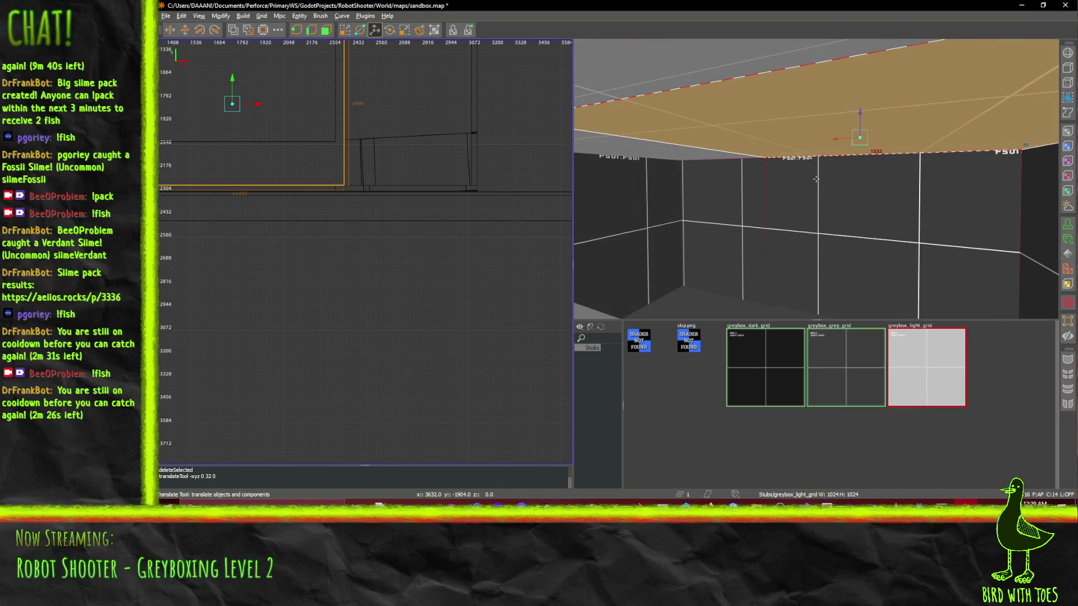
key("ctrl+v")
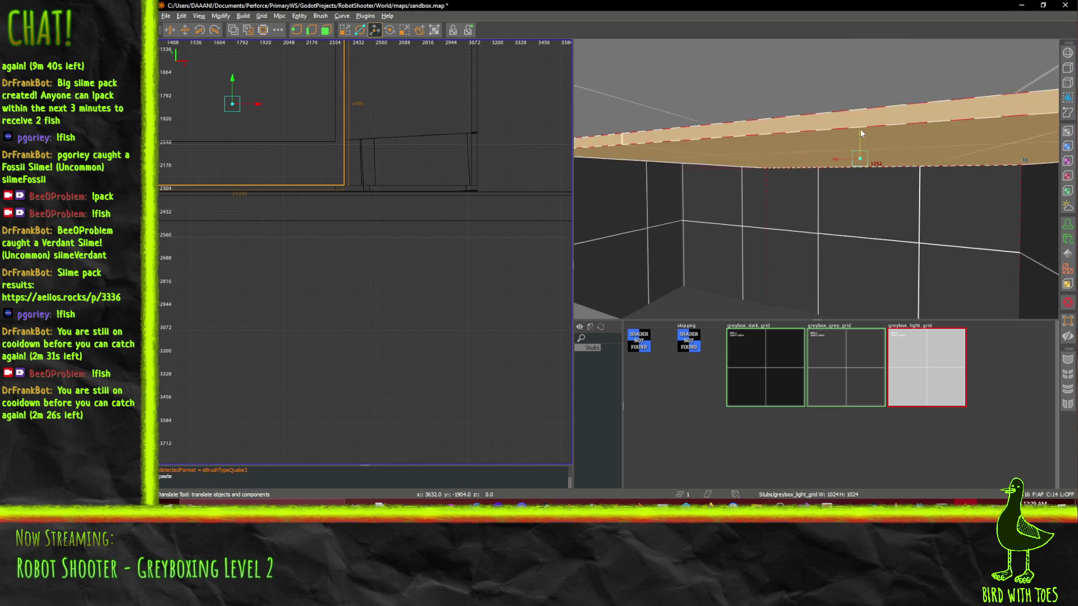
left_click_drag(860, 192, 860, 224)
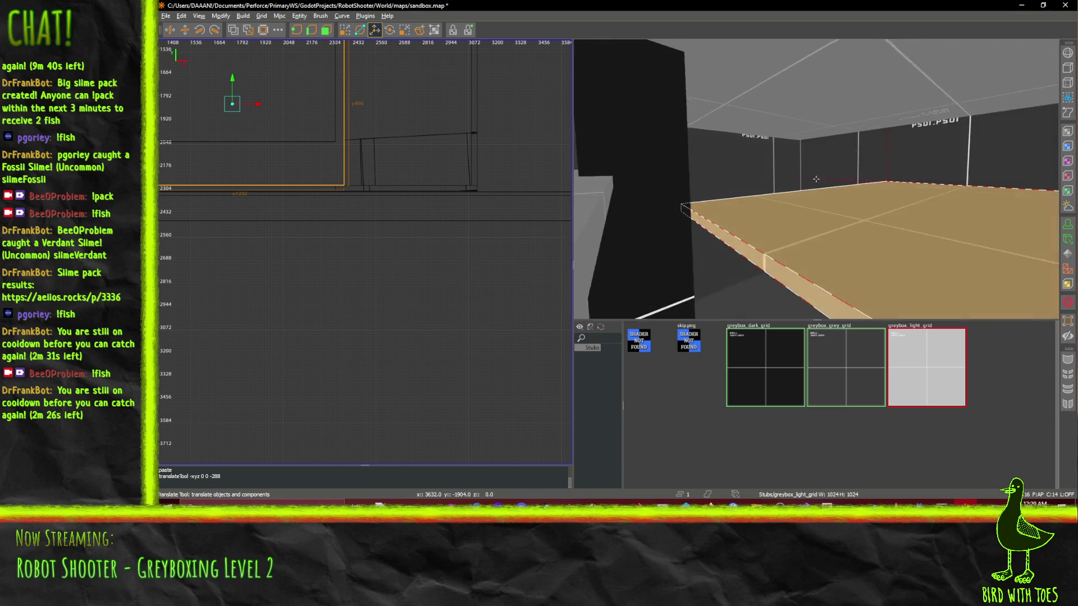
key("d")
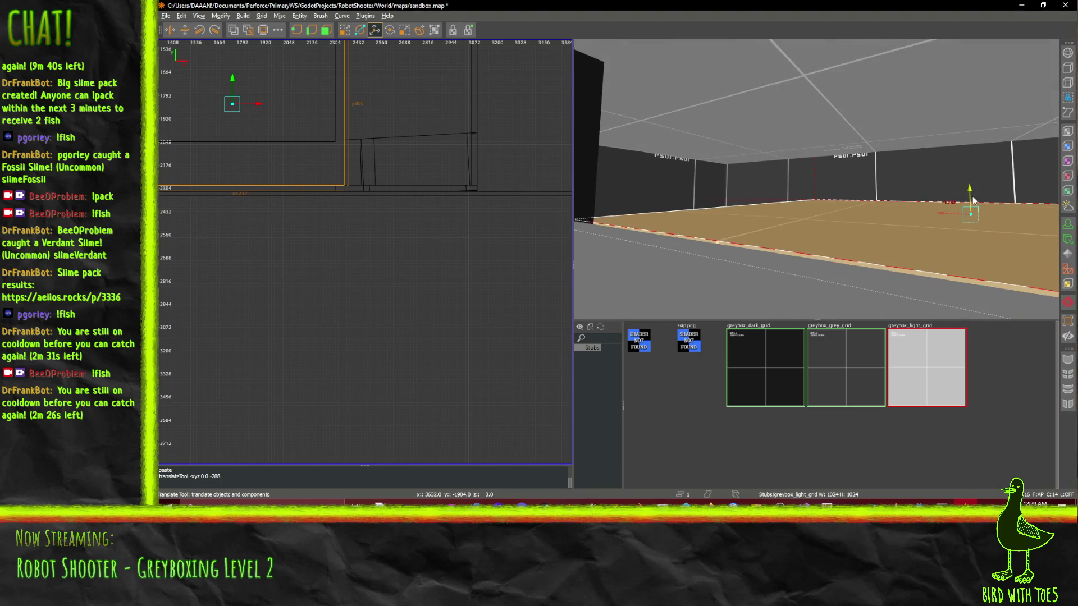
left_click_drag(972, 200, 977, 190)
right_click(977, 189)
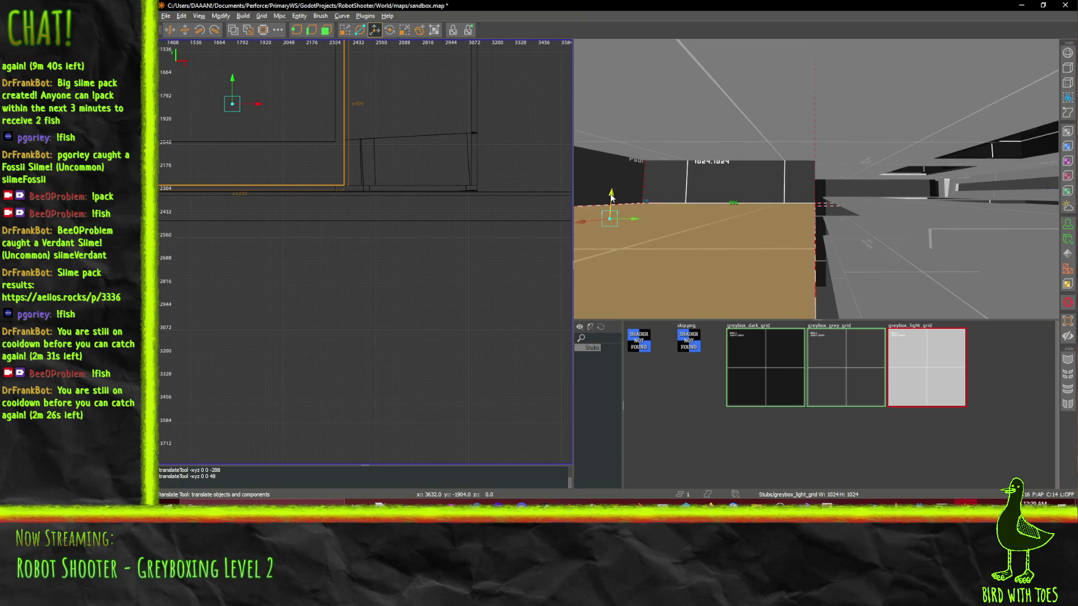
left_click_drag(612, 197, 612, 192)
right_click(612, 192)
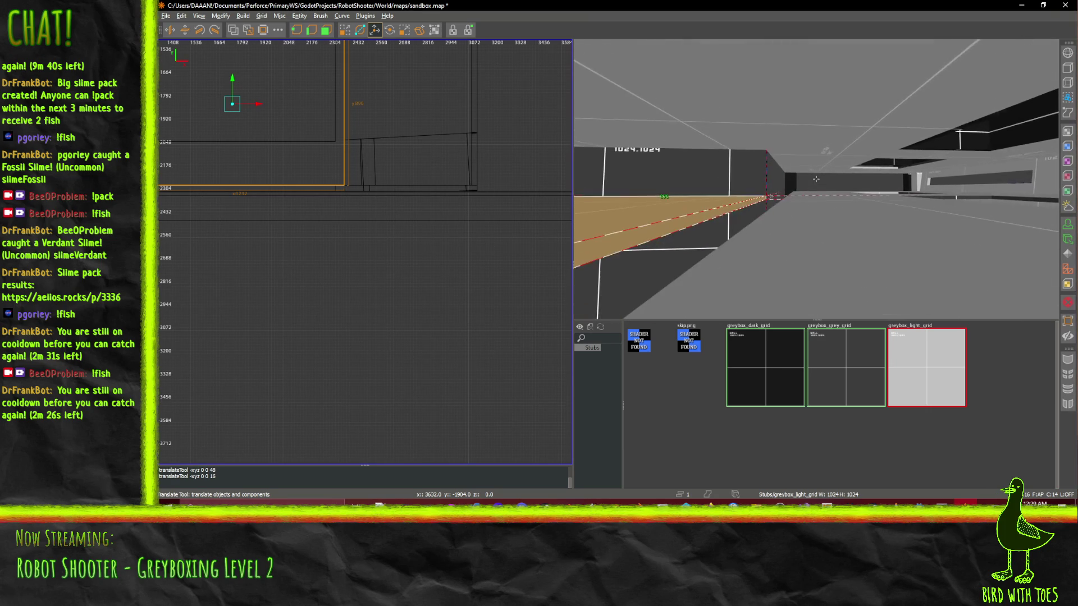
- Fly back through the room and select the slanted beam for rotating
key("w")
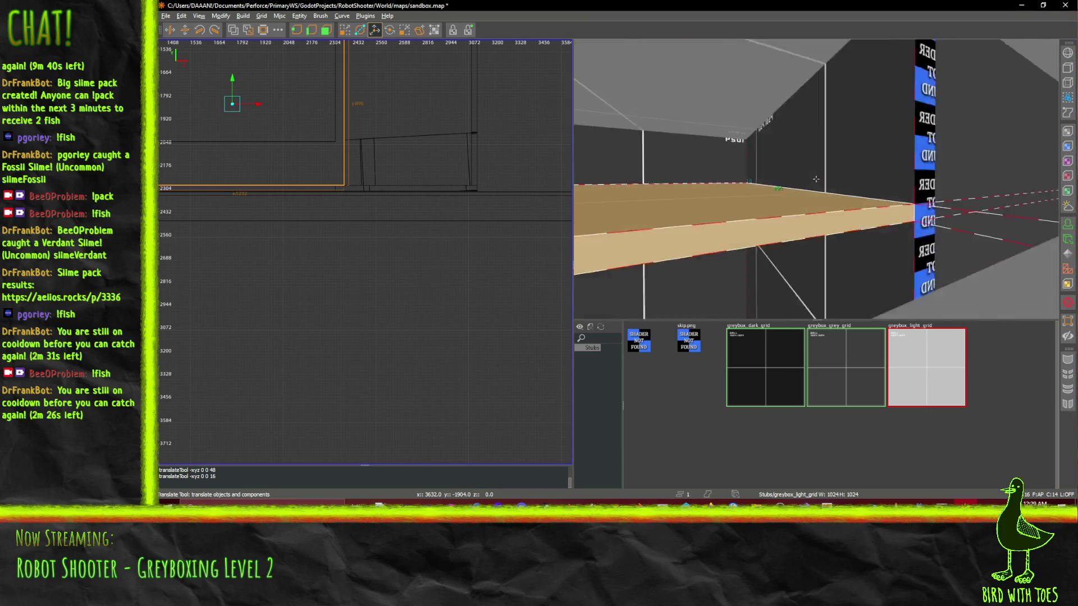
key("w")
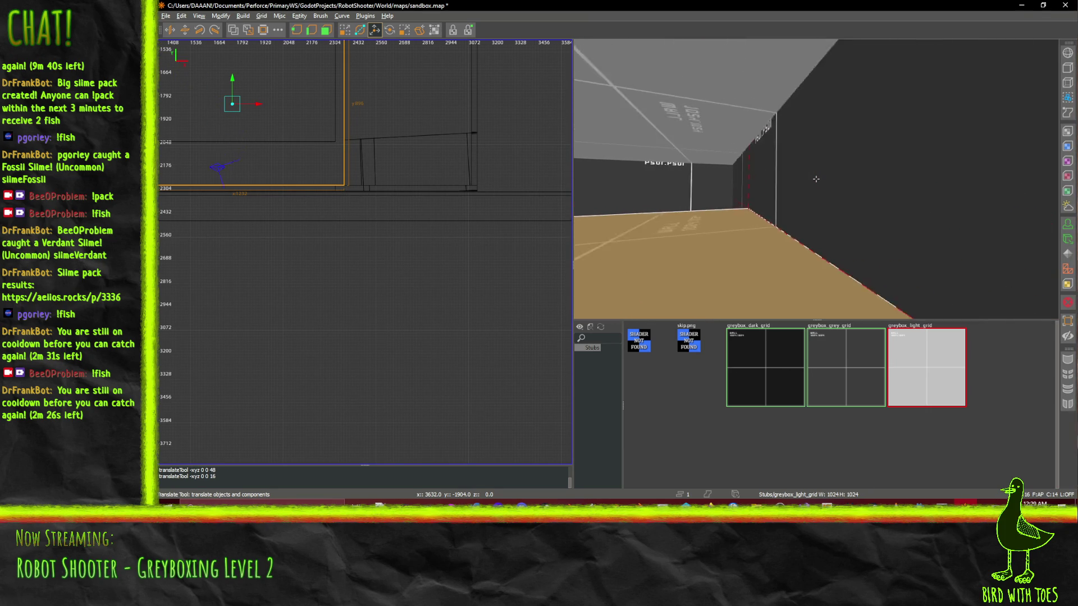
key("s")
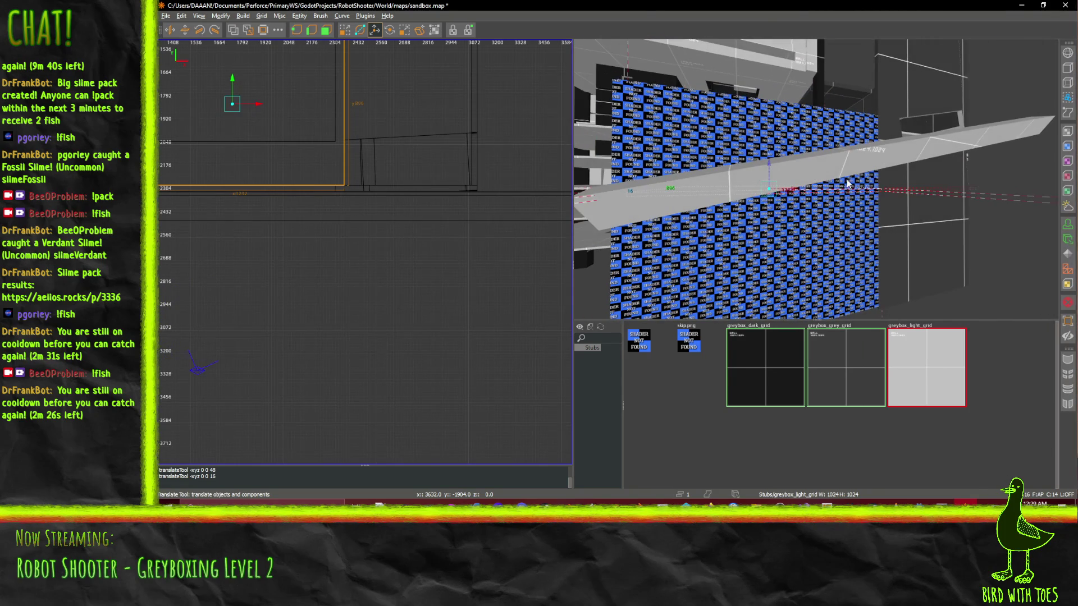
left_click(831, 164)
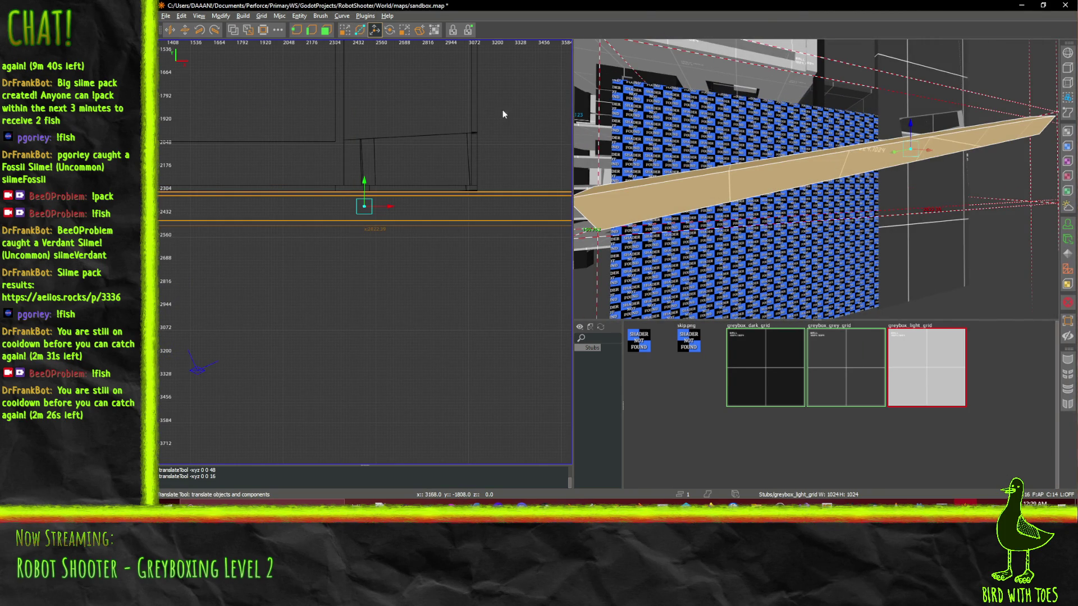
left_click(389, 31)
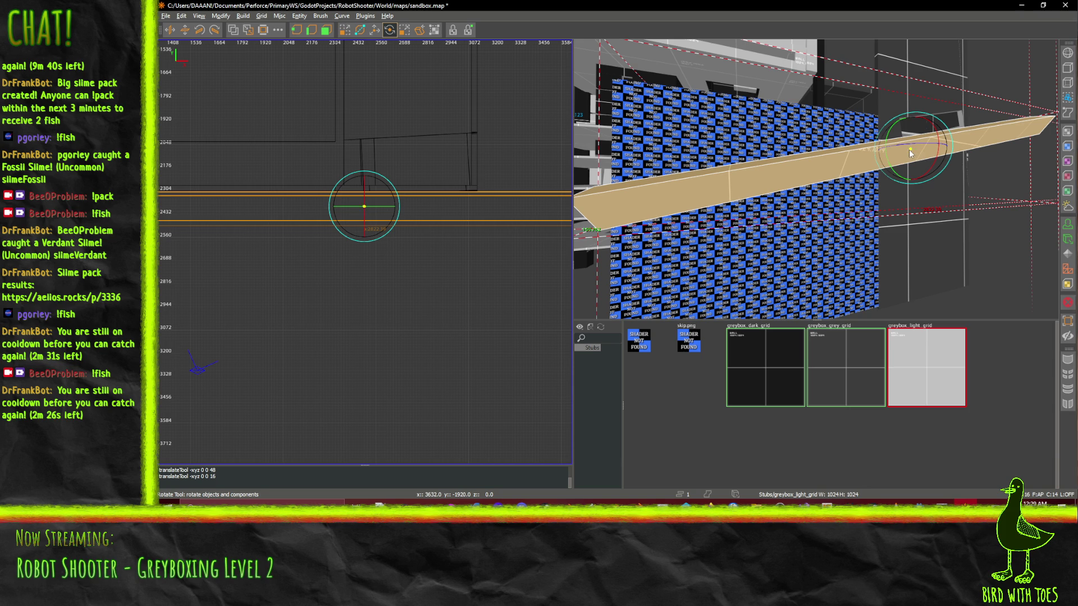
- Move the rotation pivot along the beam, check it from the room, then deselect it
mouse_move(910, 152)
left_mouse_down()
mouse_move(983, 137)
mouse_move(964, 127)
left_mouse_up()
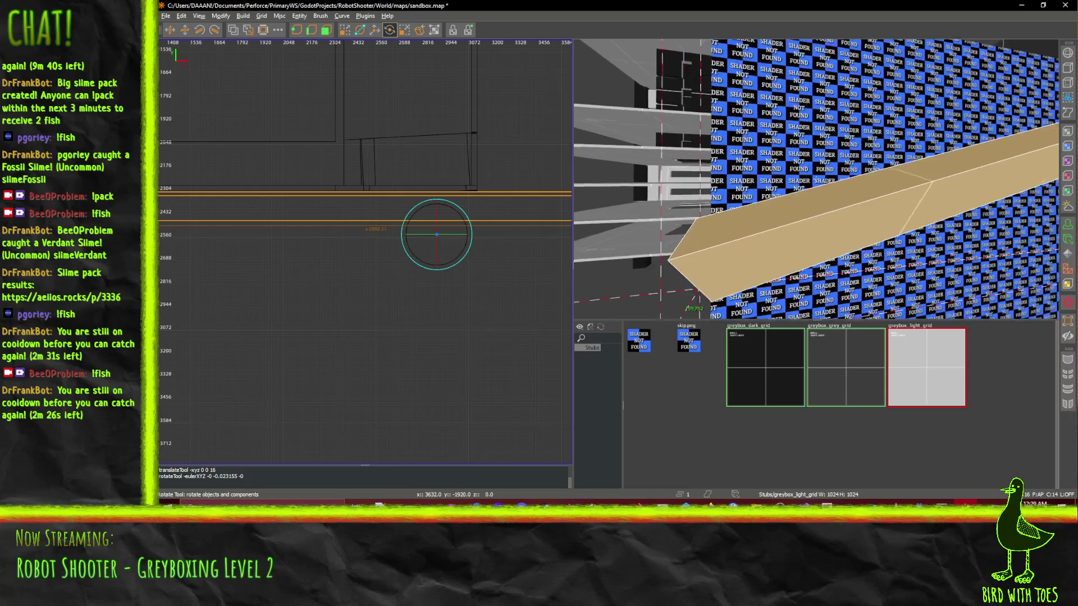
key("s")
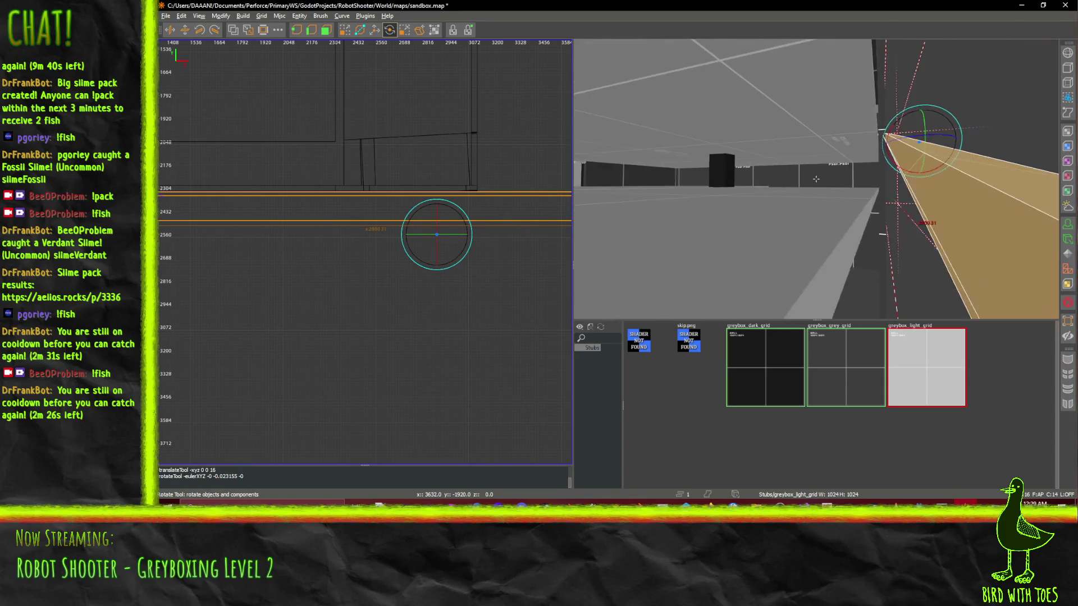
key("w")
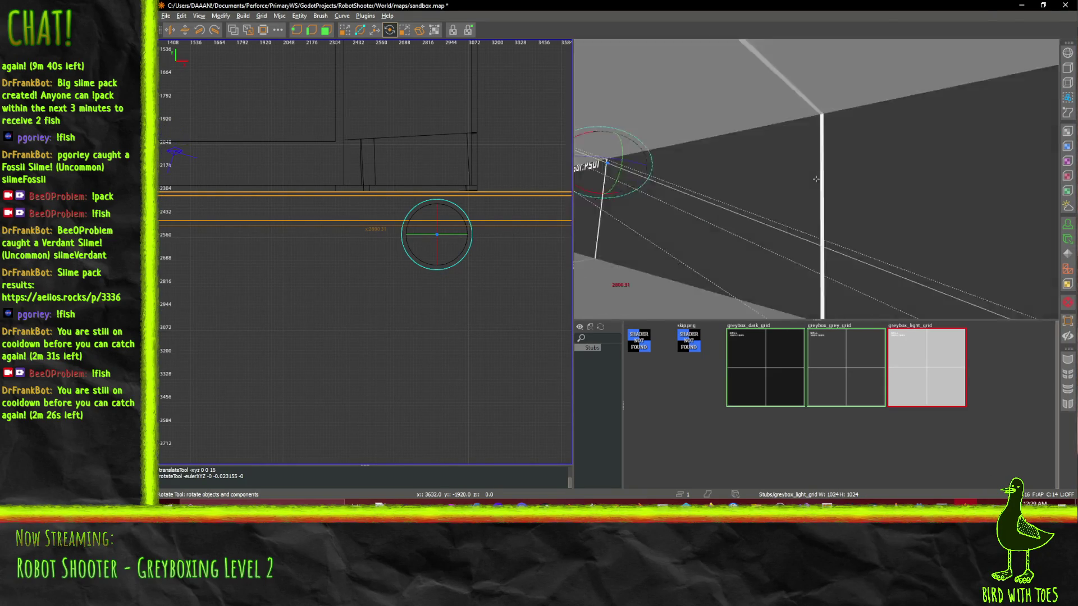
key("s")
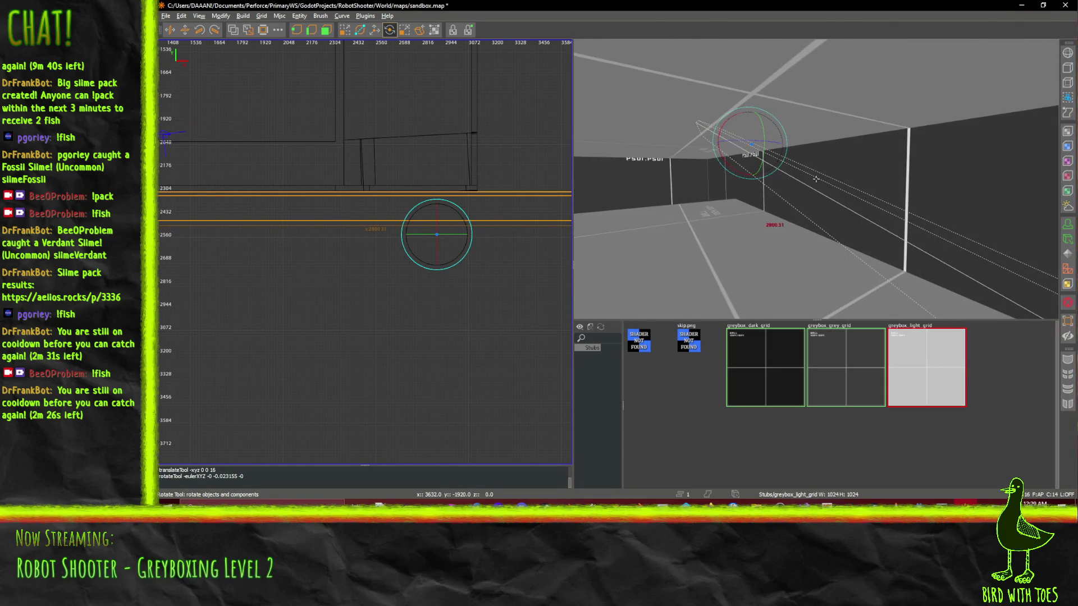
right_click(969, 200)
key("w")
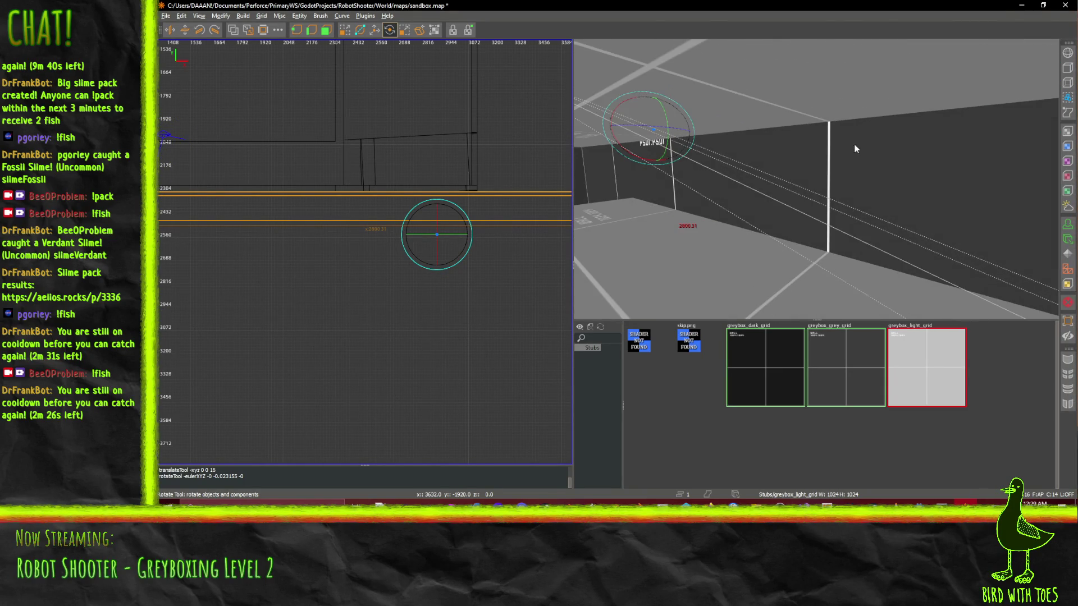
key("w")
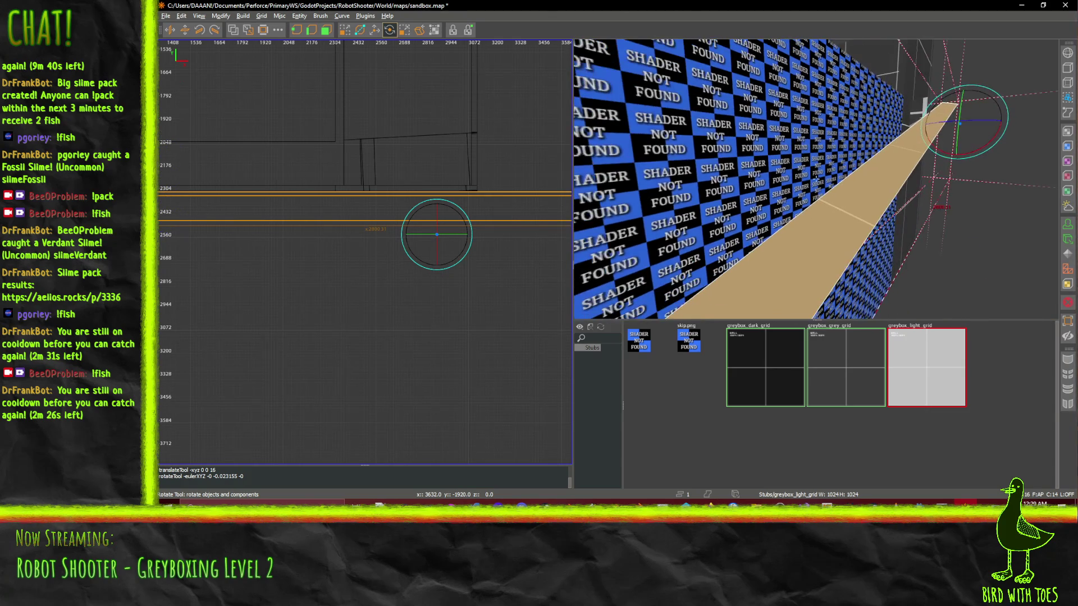
scroll(384, 189, "down", 5)
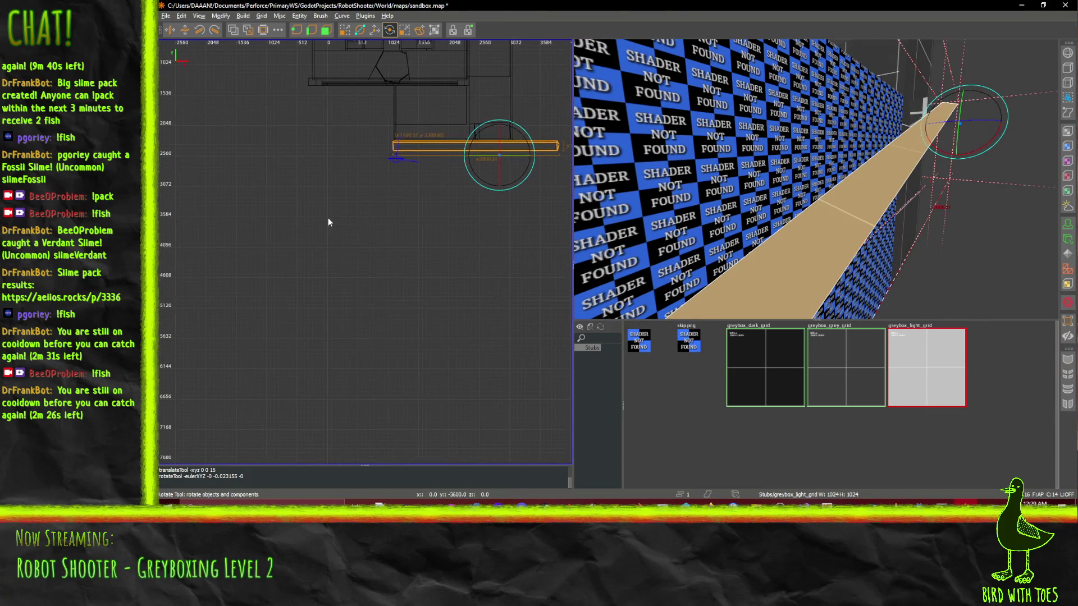
scroll(432, 193, "up", 3)
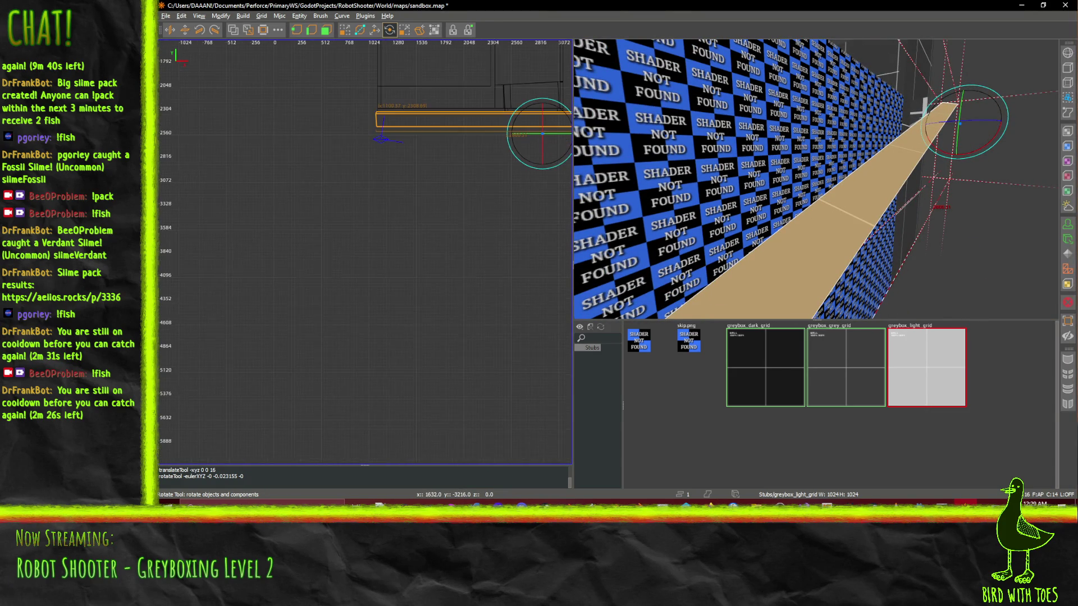
left_click(395, 162)
- Draw a new block beneath the diagonal beam and bring the 3D view to face it
left_click_drag(394, 163, 494, 188)
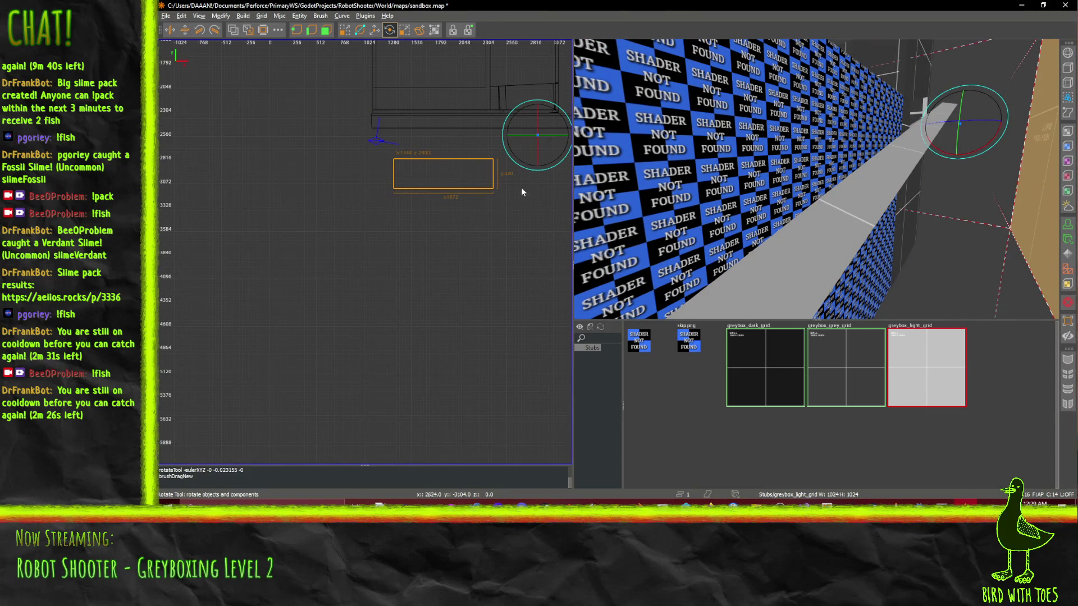
scroll(983, 189, "down", 2)
key("ctrl+u")
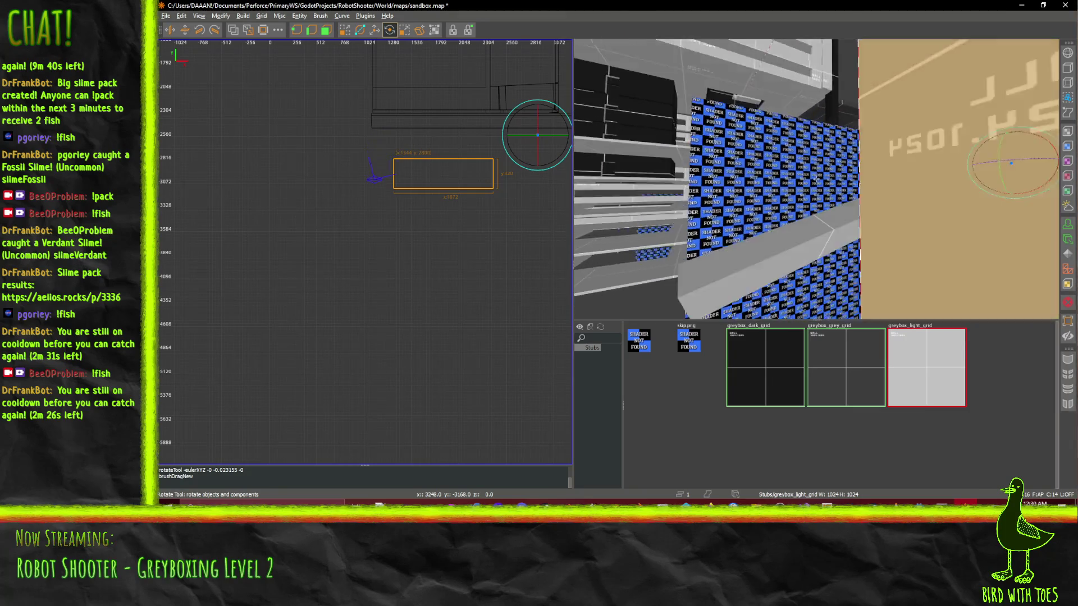
scroll(837, 169, "down", 3)
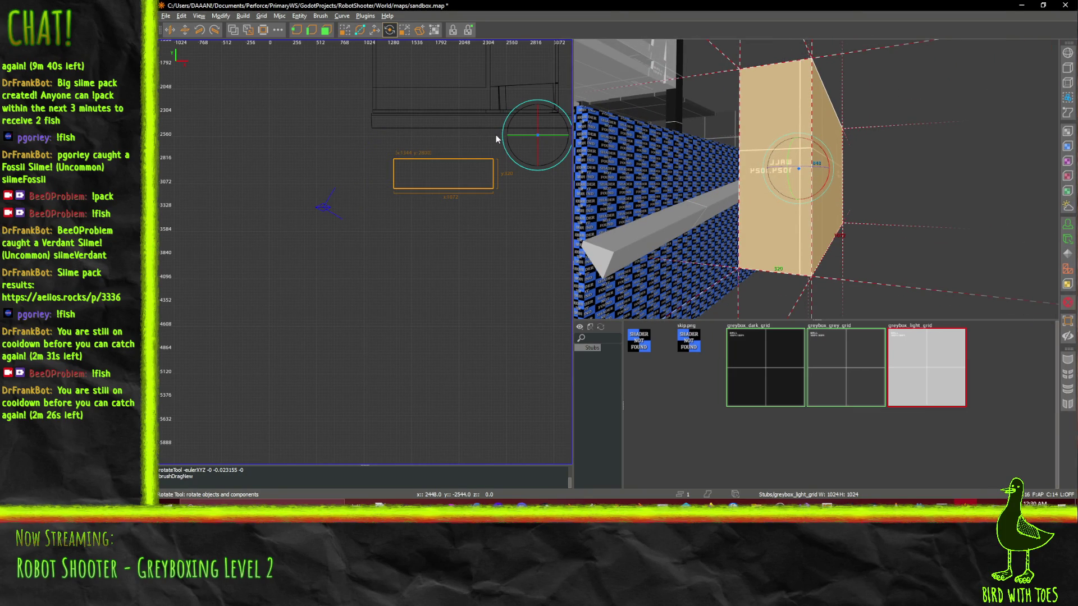
scroll(803, 88, "up", 2)
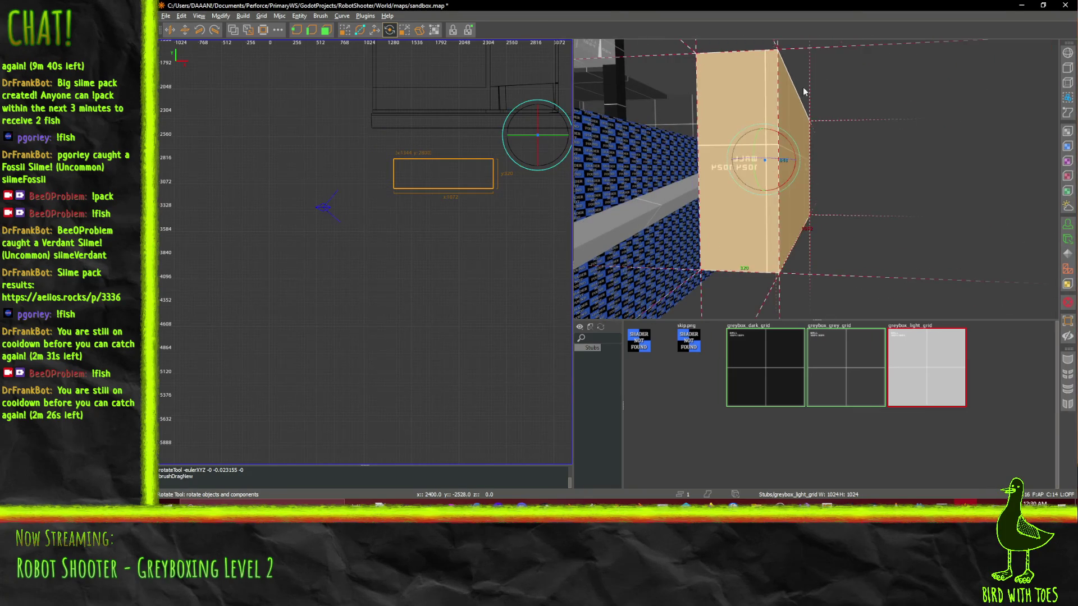
- Delete the accidental duplicate of the new block, keeping the original
key("space")
right_click(799, 160)
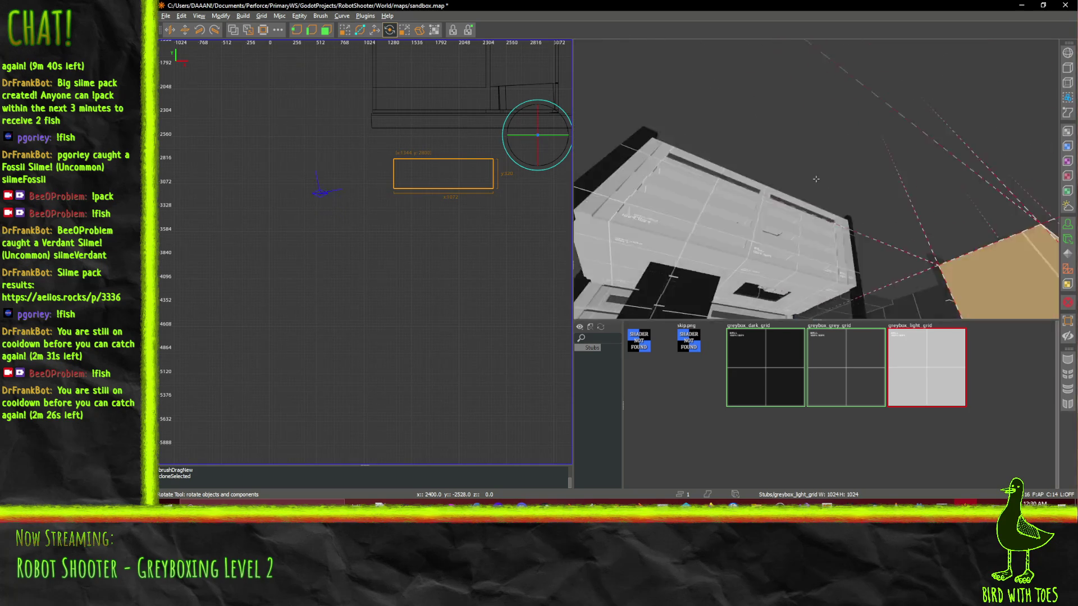
right_click(816, 178)
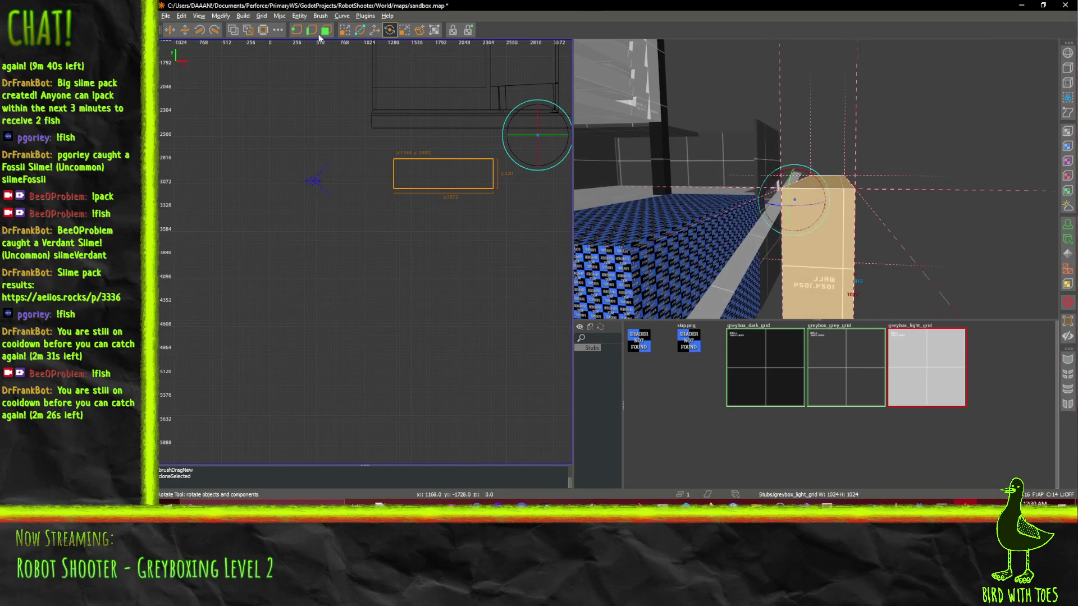
left_click(347, 31)
key("Escape")
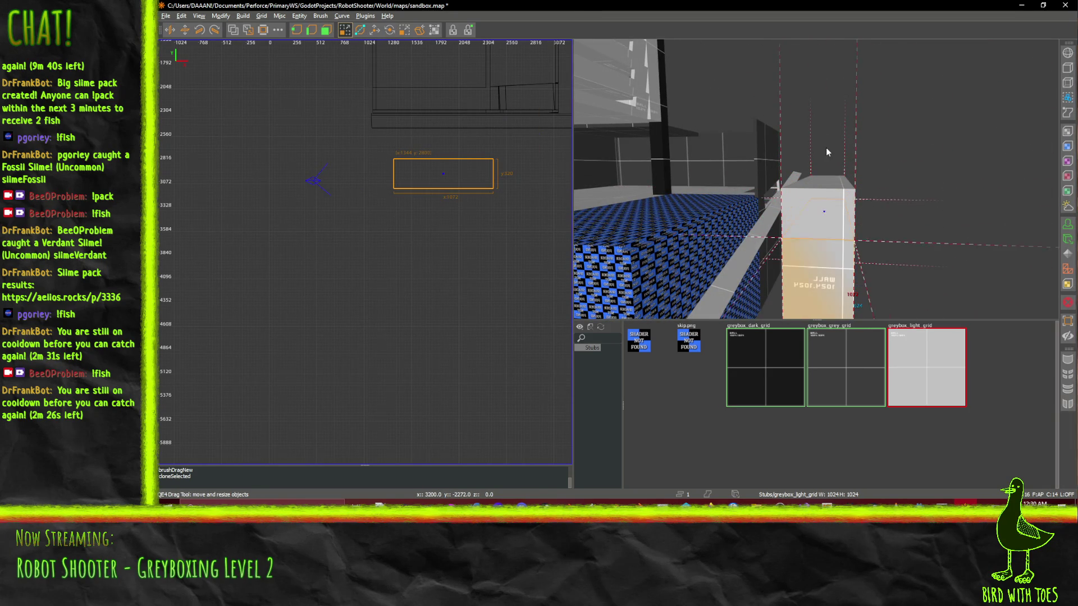
left_click(821, 191, "shift")
key("Delete")
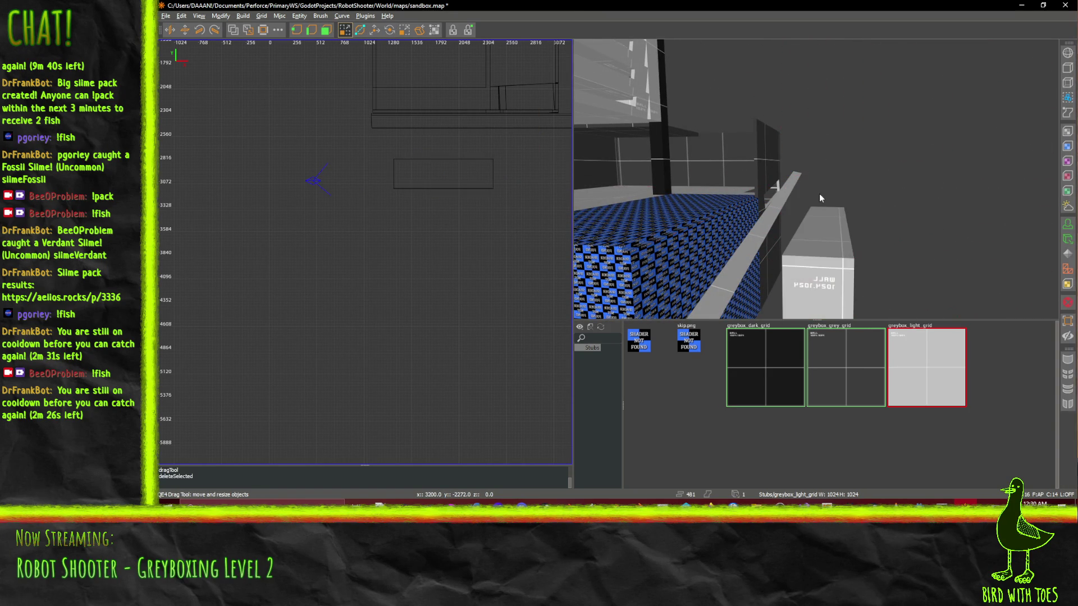
- Shrink the block's height from 320 to 144 units and slide it into the wall
left_click(823, 253, "shift")
left_click_drag(823, 253, 833, 193)
right_click(833, 193)
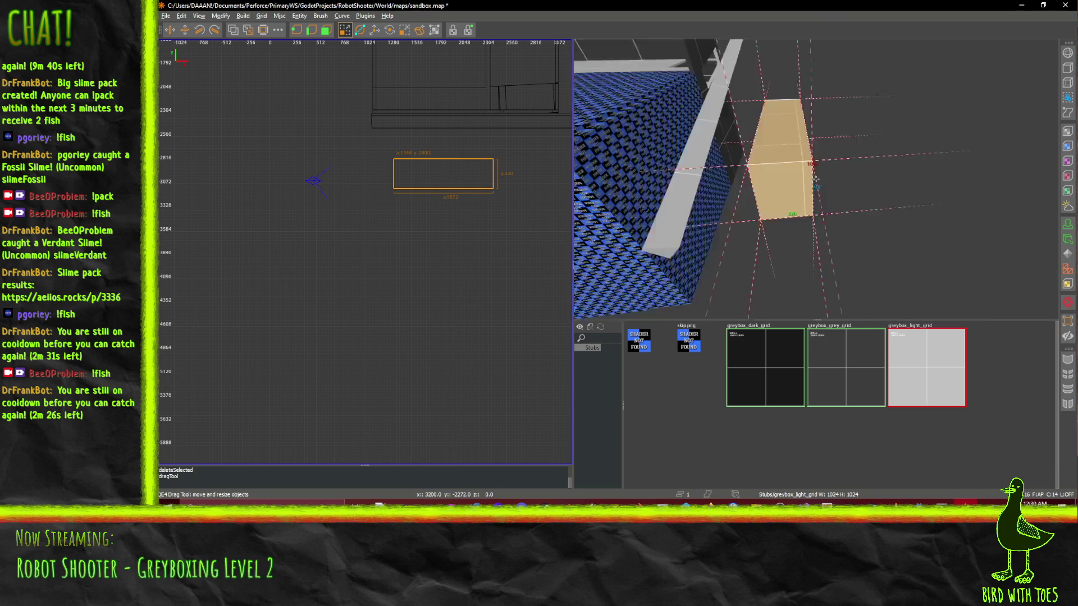
key("w")
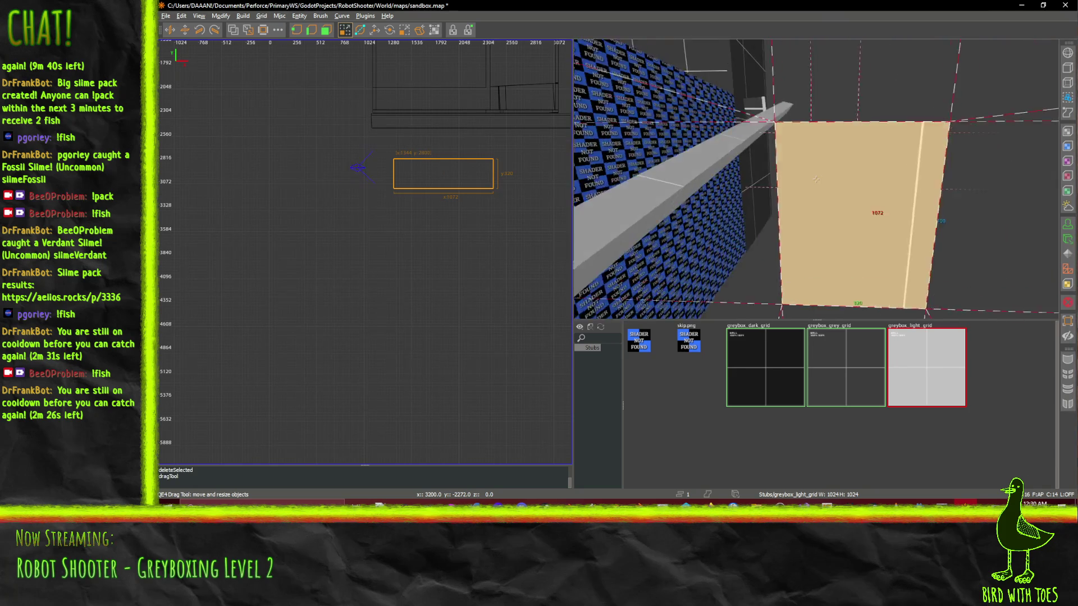
left_click_drag(892, 68, 892, 82)
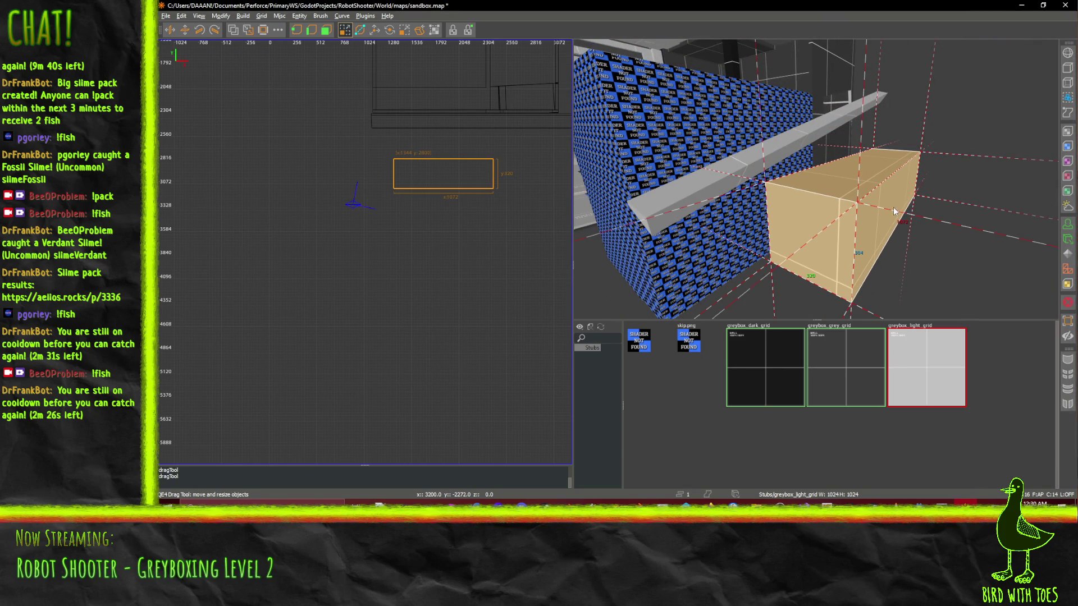
left_click_drag(1015, 211, 971, 210)
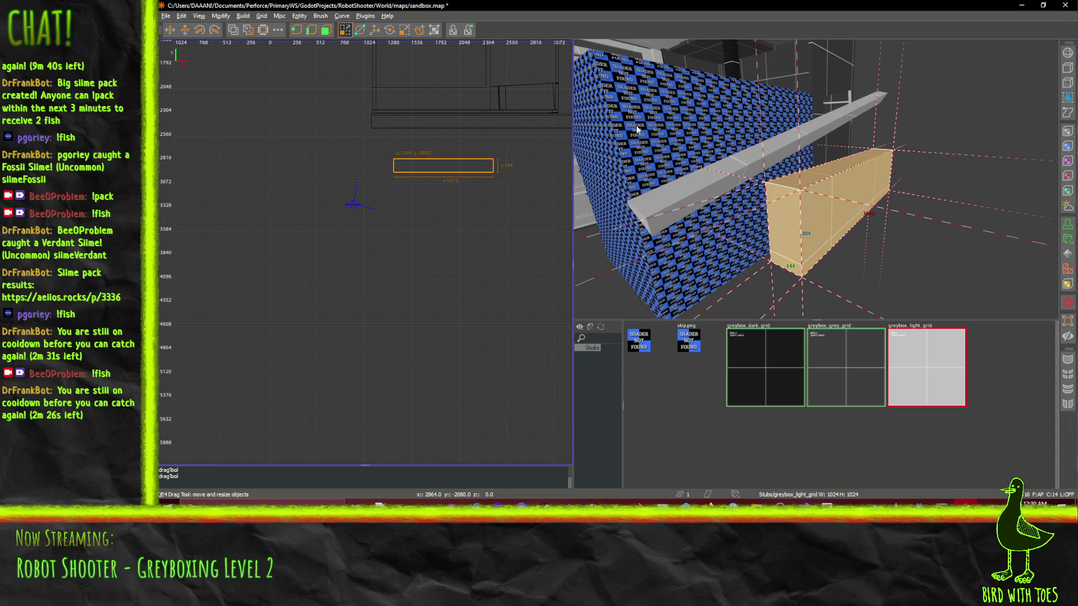
left_click(374, 30)
mouse_move(837, 184)
left_mouse_down()
mouse_move(702, 162)
mouse_move(729, 174)
left_mouse_up()
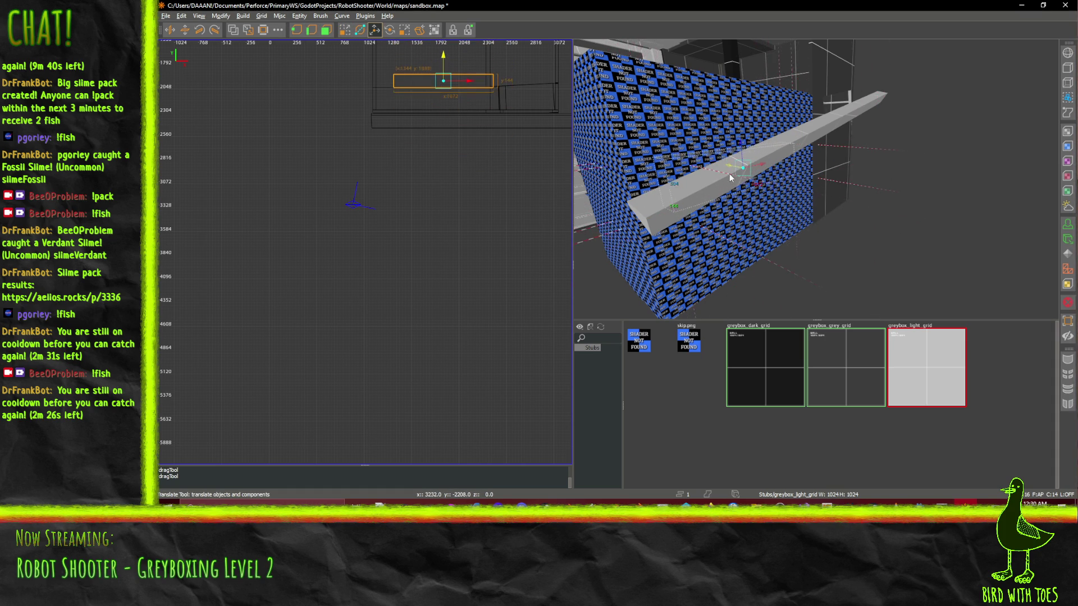
- Bring the 3D view to the tan block and move it into place along the wall
key("q")
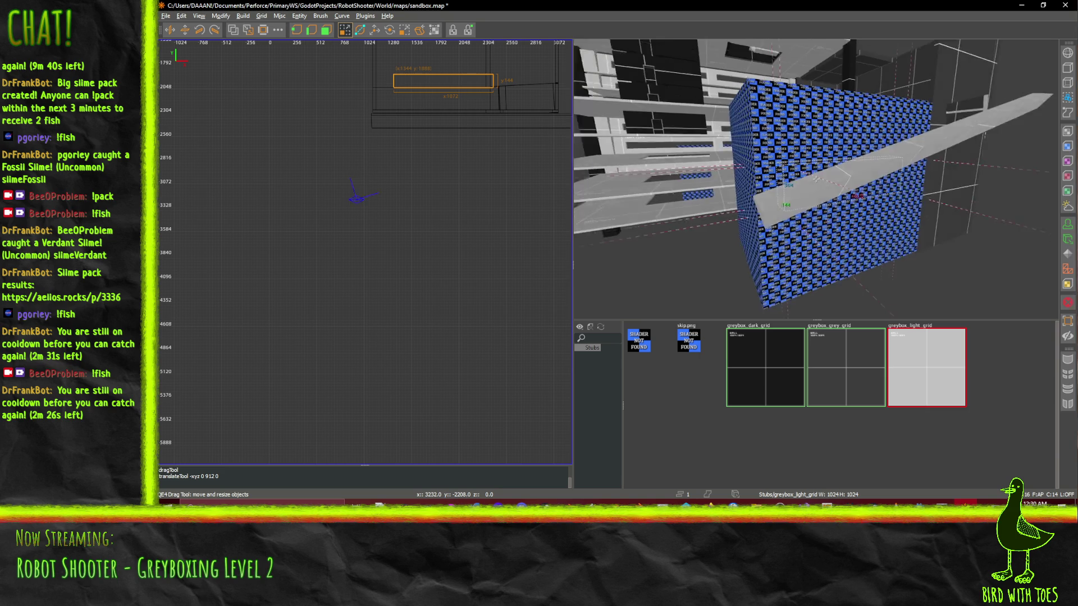
key("w")
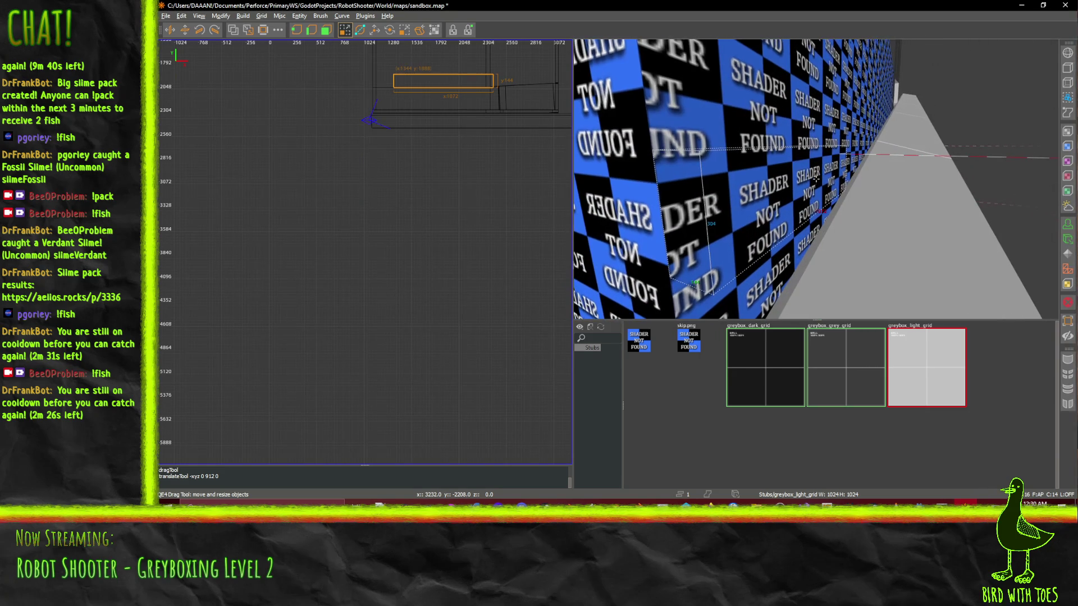
key("Left")
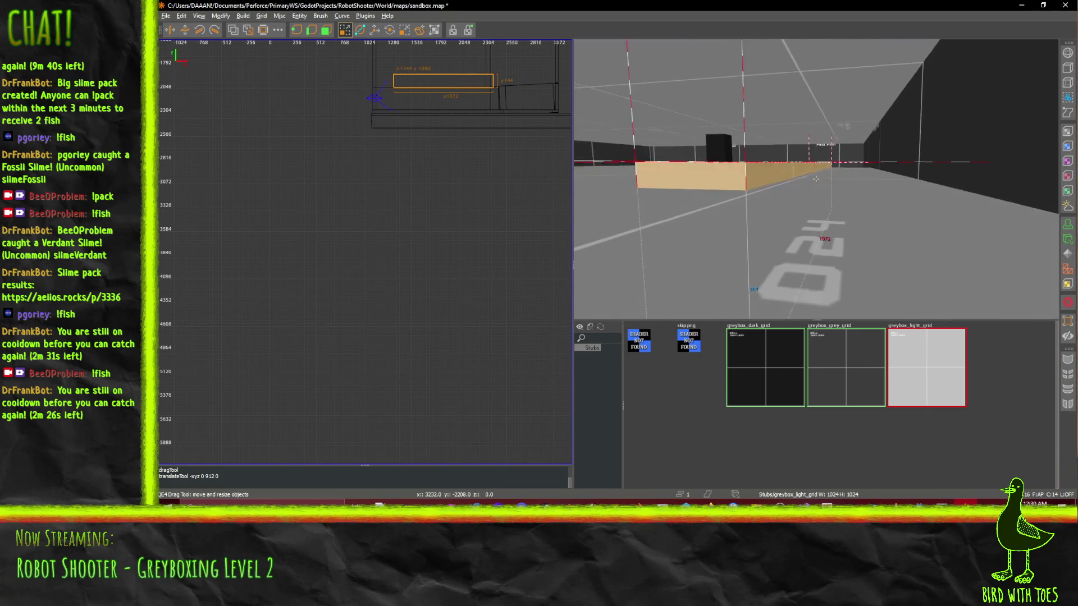
key("Up")
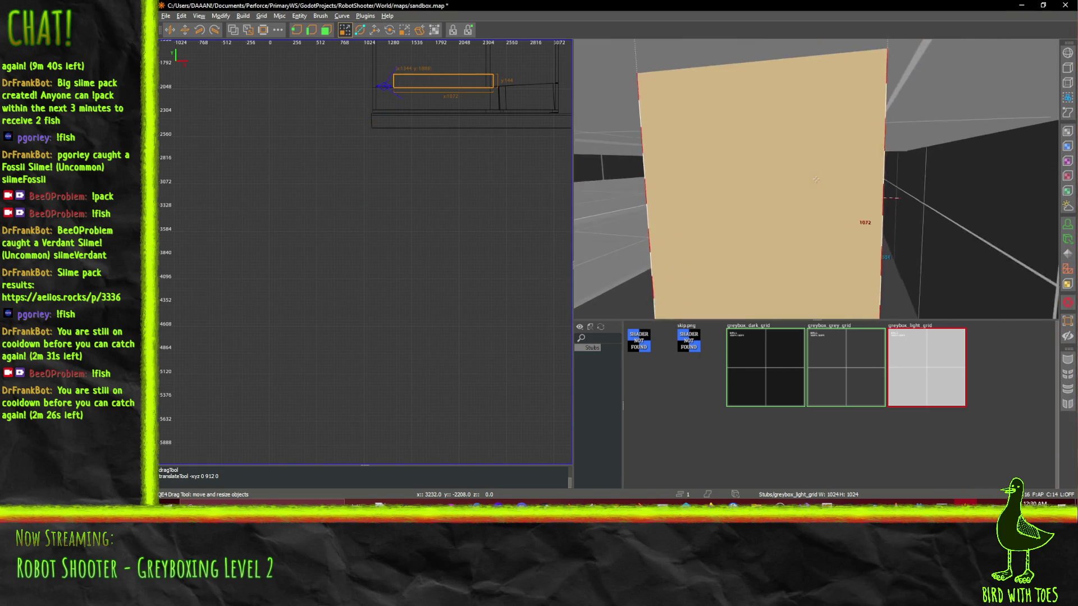
key("w")
mouse_move(834, 177)
left_mouse_down()
mouse_move(941, 184)
mouse_move(929, 180)
left_mouse_up()
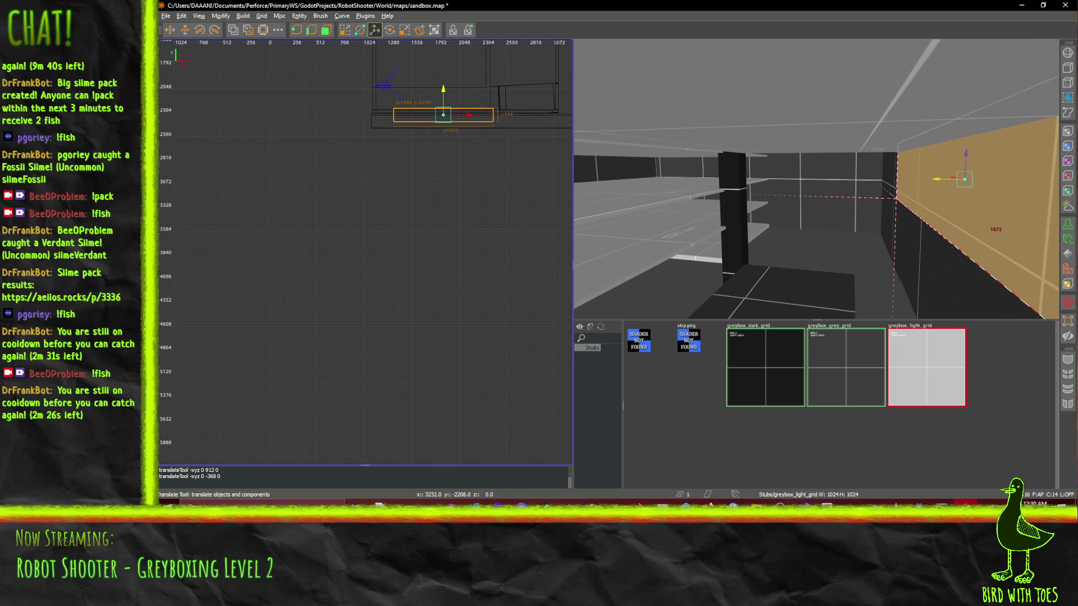
- Slide the block left along the checker wall, framing it in the 3D view
right_click(929, 180)
key("Down")
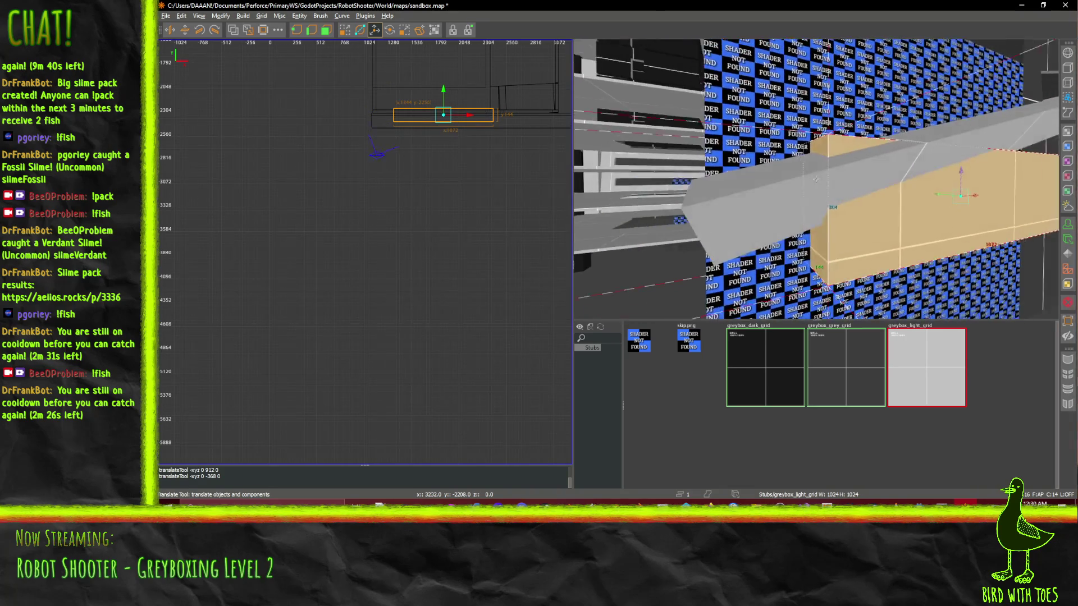
right_click(807, 177)
key("Up")
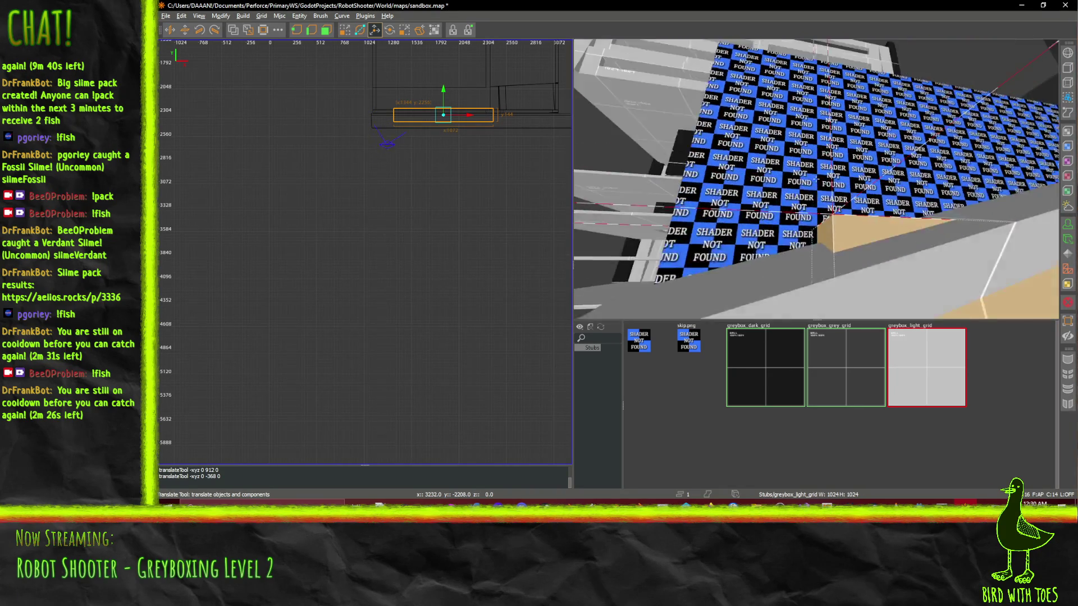
key("Down")
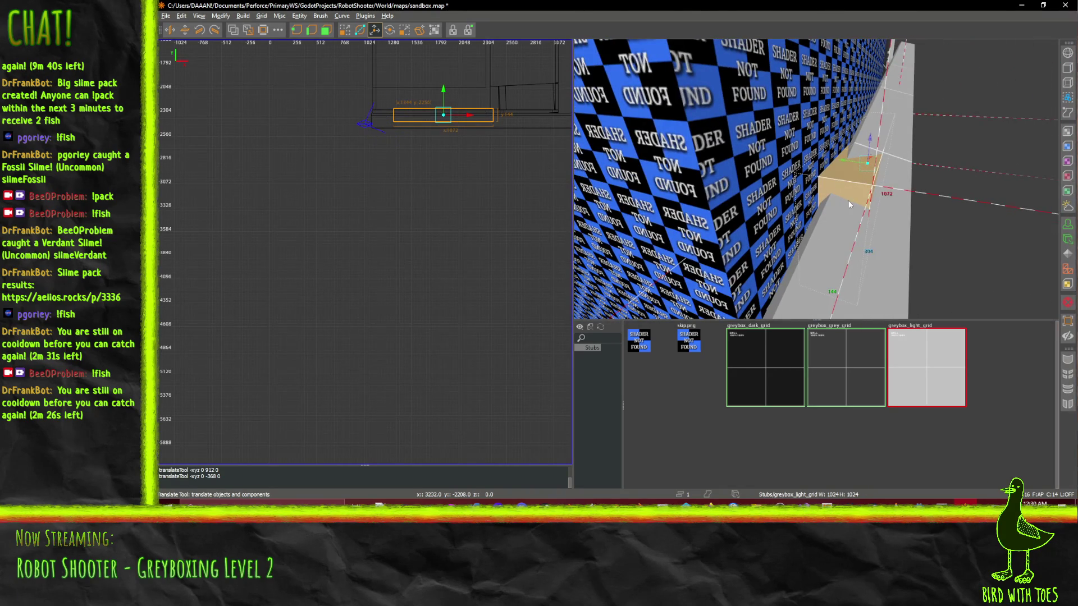
key("Down")
right_click(1004, 190)
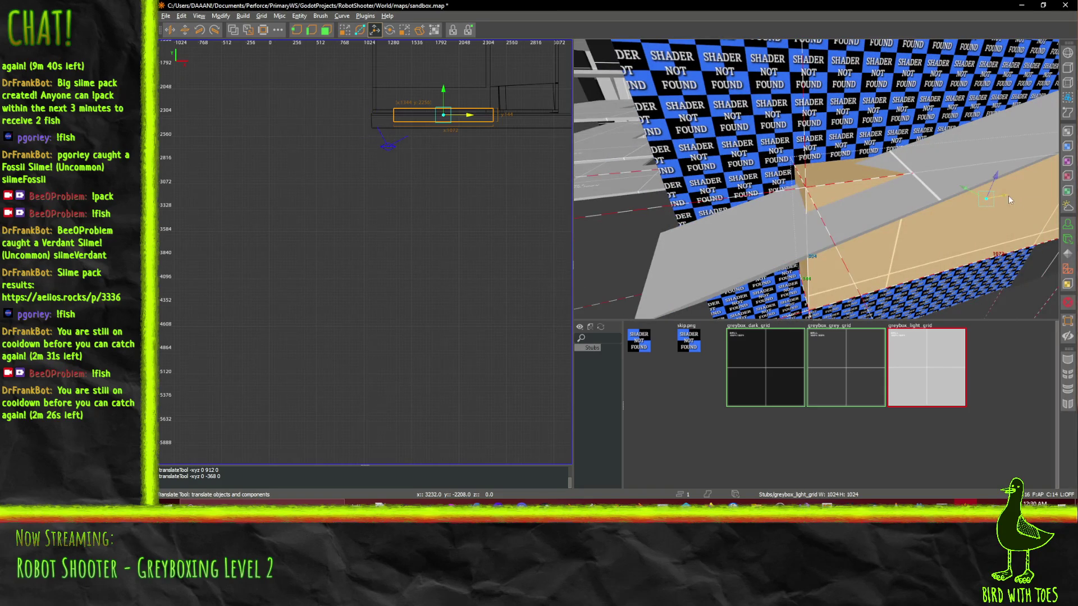
left_click_drag(1009, 197, 966, 197)
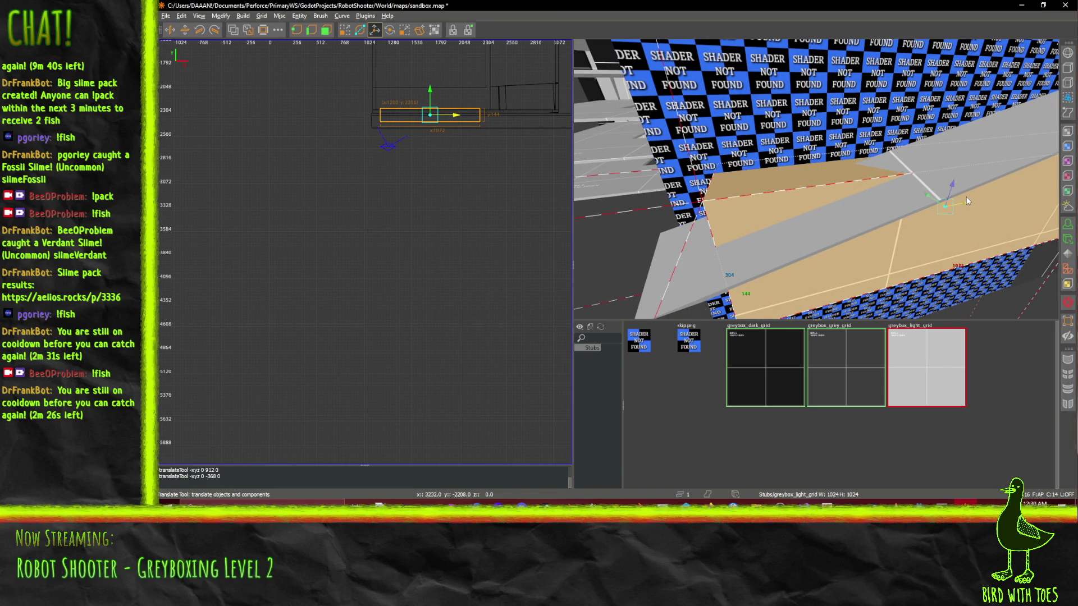
- Revert an accidental wide stretch and shift the block 224 units along the wall
right_click(881, 227)
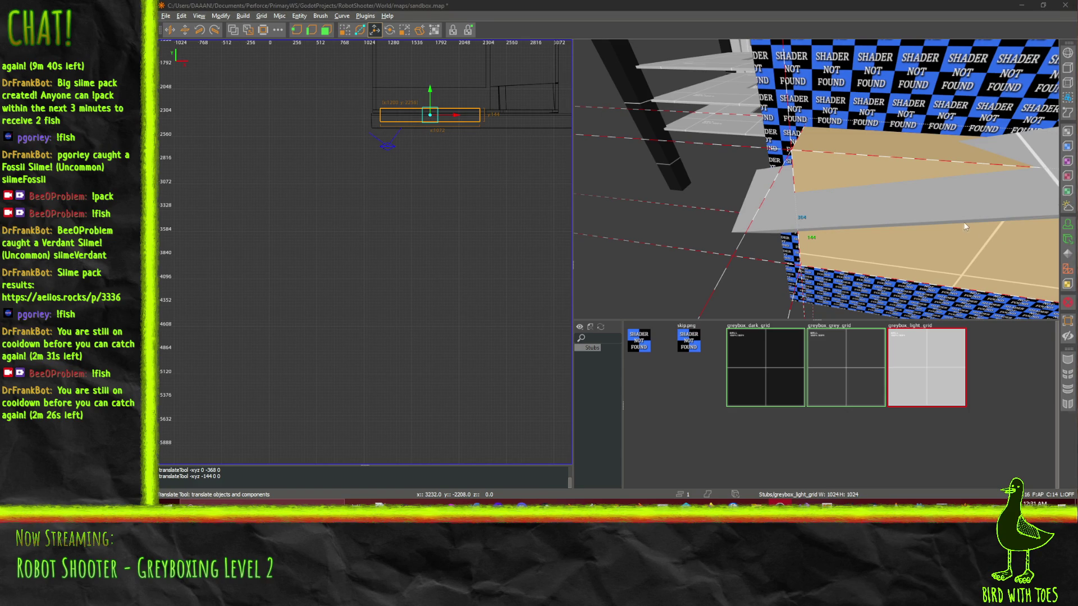
right_click(926, 228)
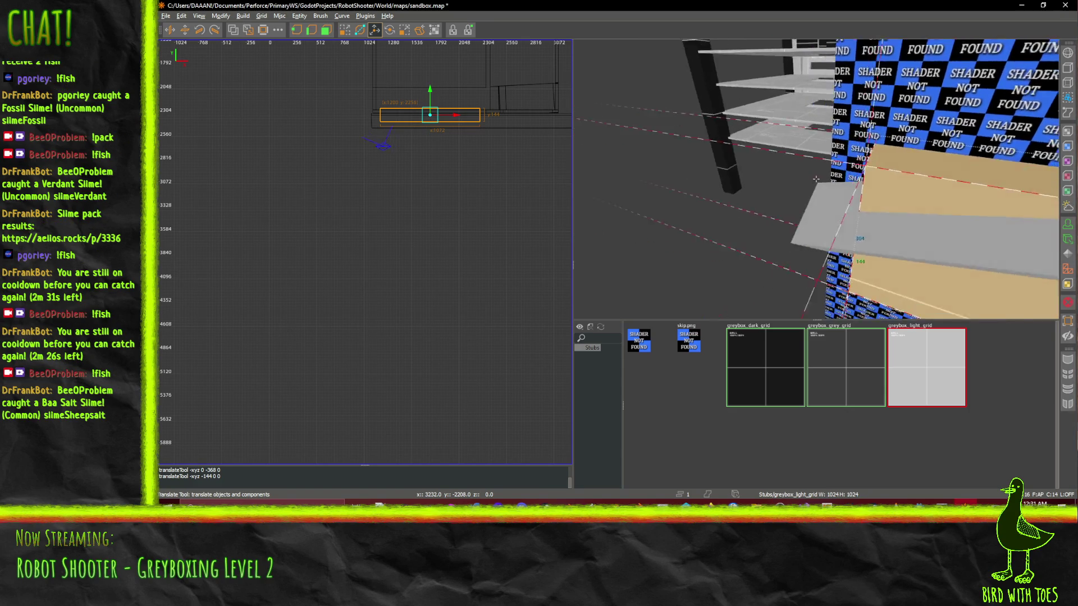
right_click(815, 179)
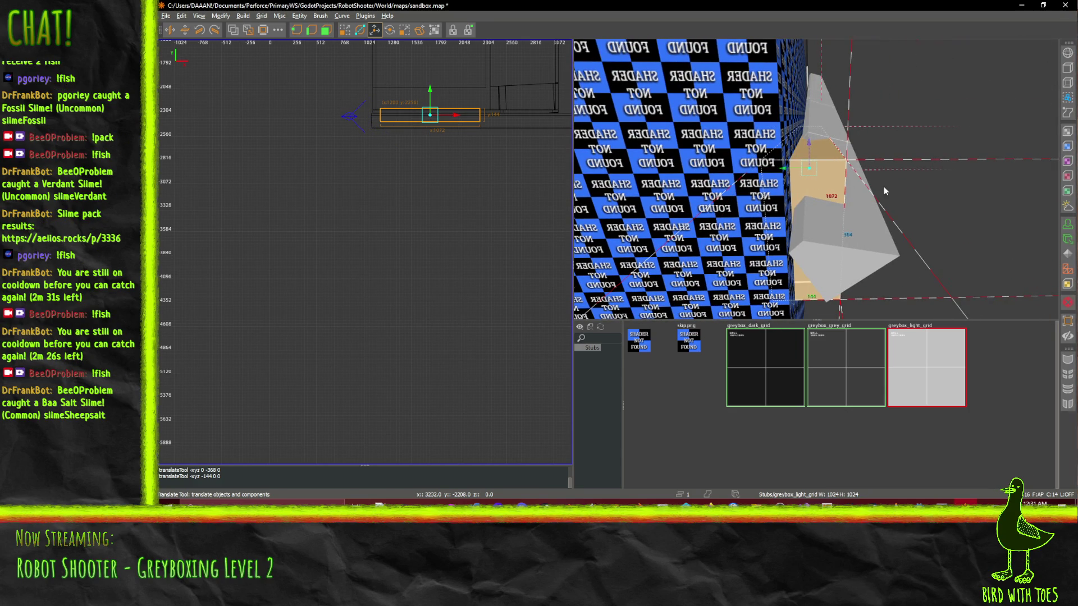
left_click_drag(883, 188, 855, 205)
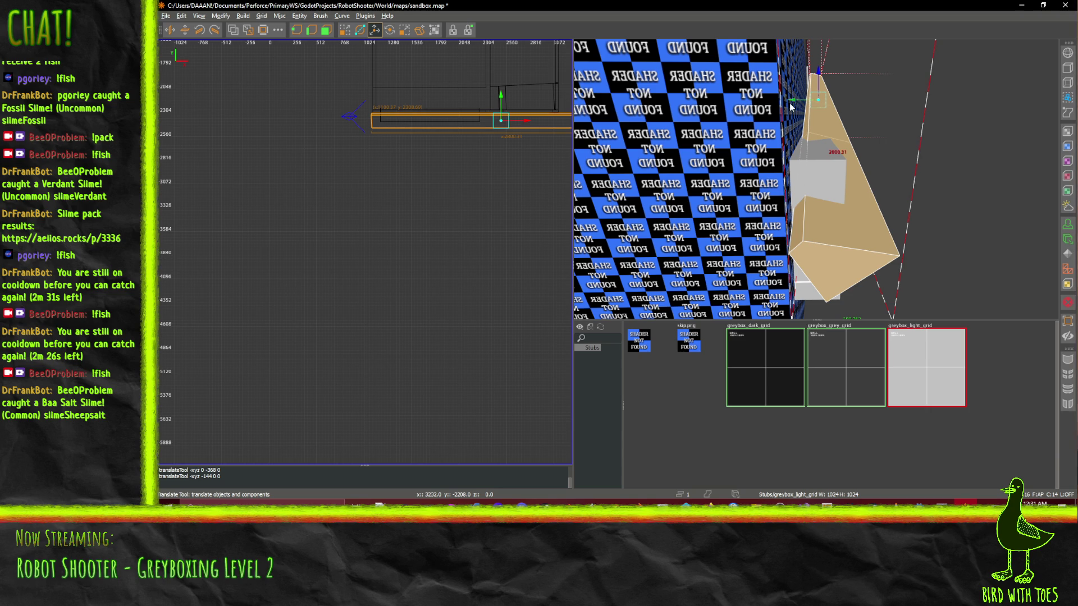
key("Escape")
left_click_drag(791, 92, 822, 162)
left_click(831, 191)
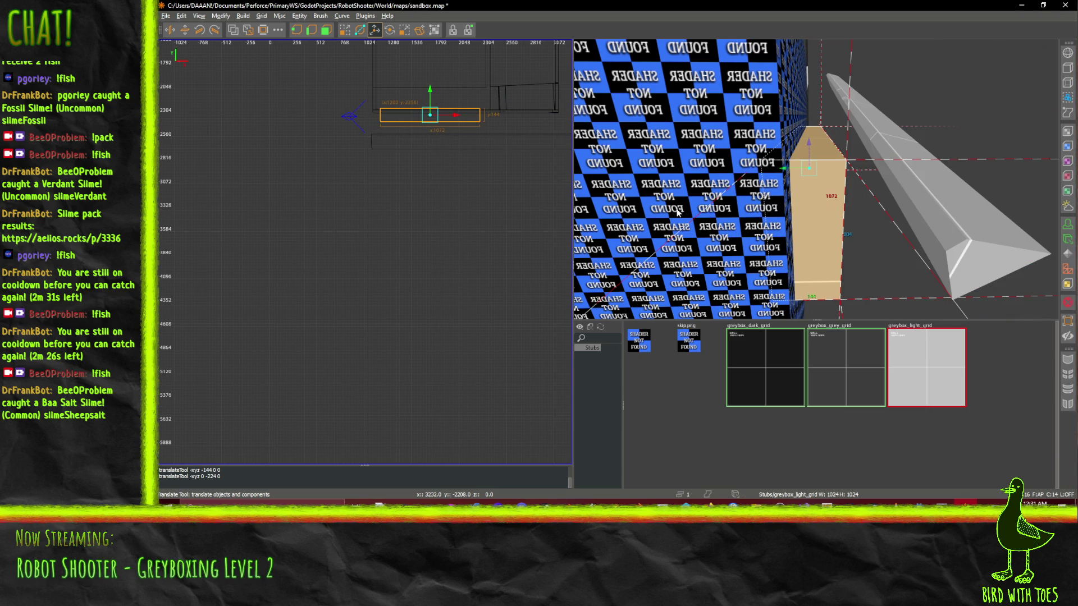
- Adjust the block's height on the wall, then trim it to 1024 wide and 224 tall
scroll(816, 179, "up", 5)
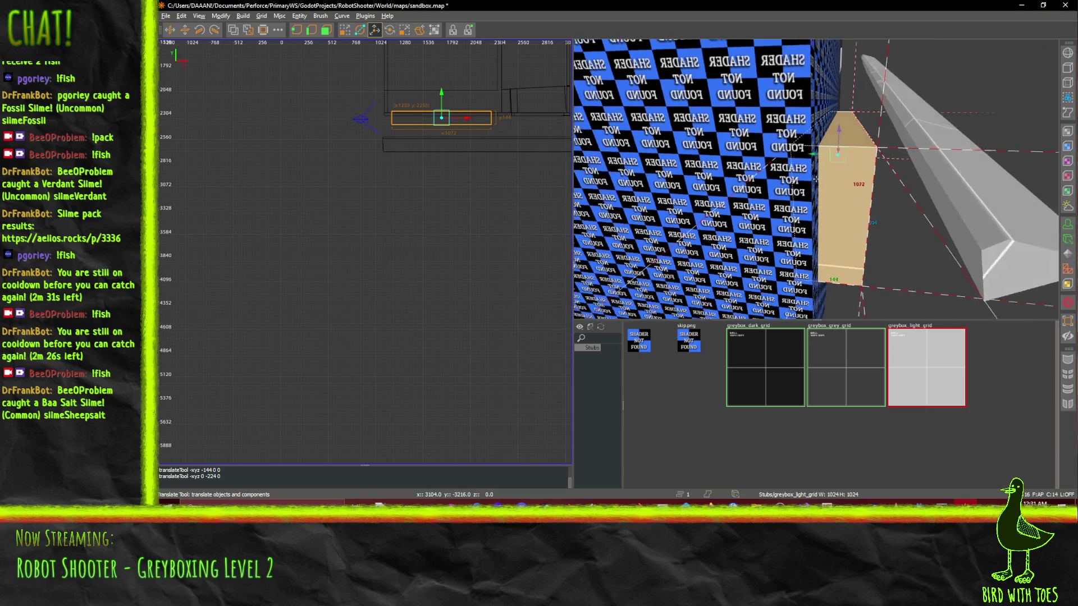
scroll(816, 178, "down", 5)
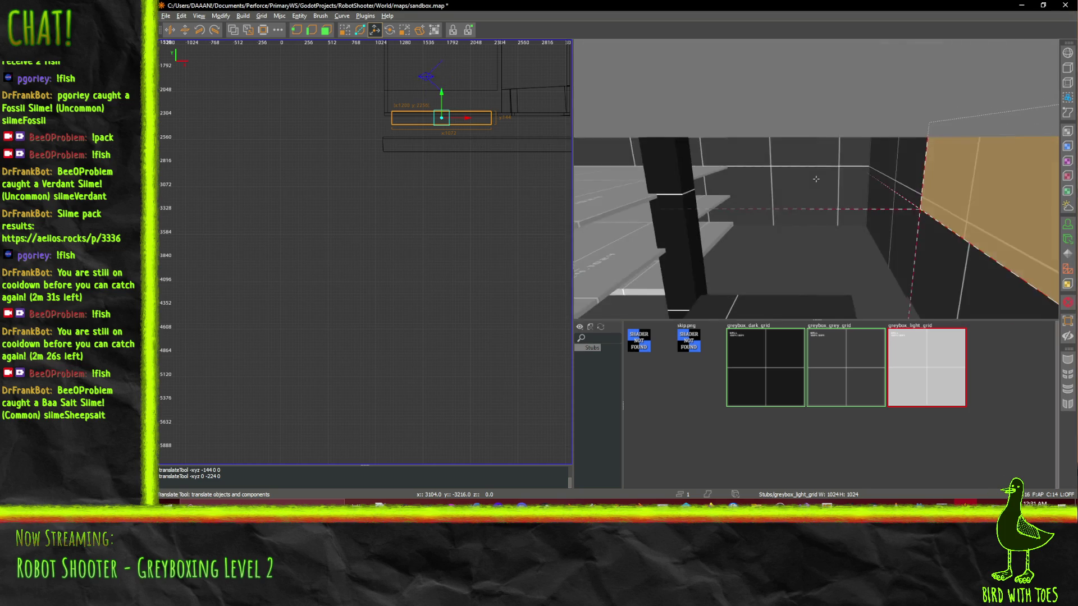
scroll(816, 179, "down", 5)
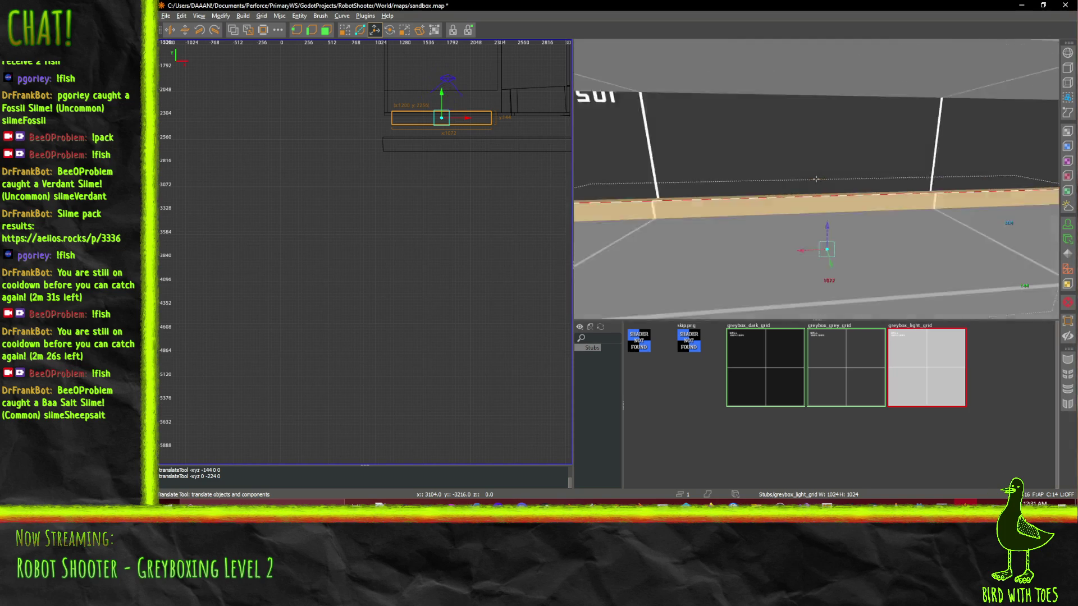
scroll(816, 179, "down", 5)
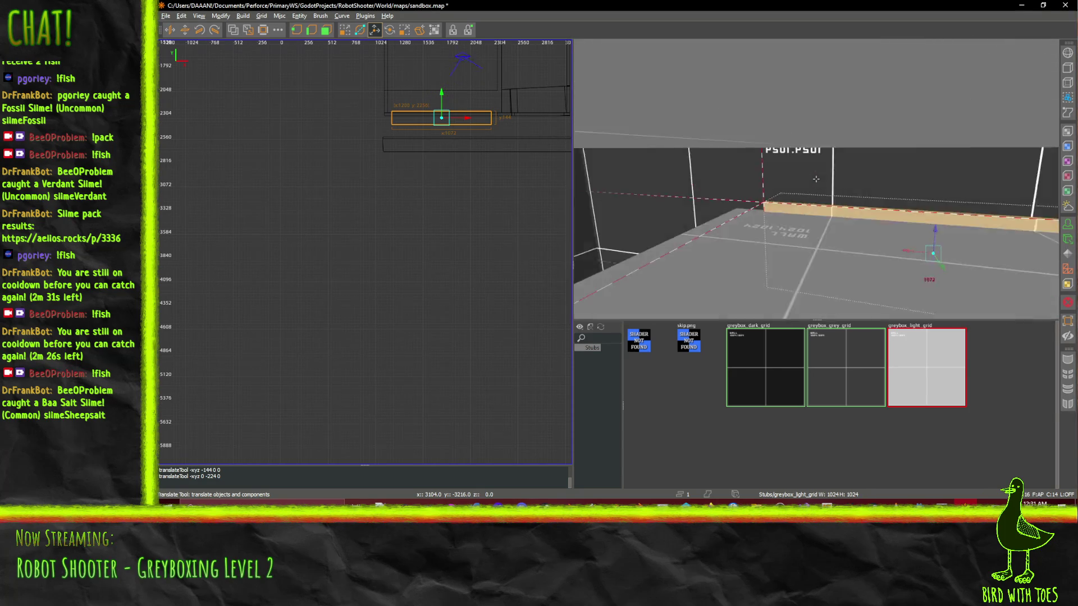
scroll(816, 179, "down", 3)
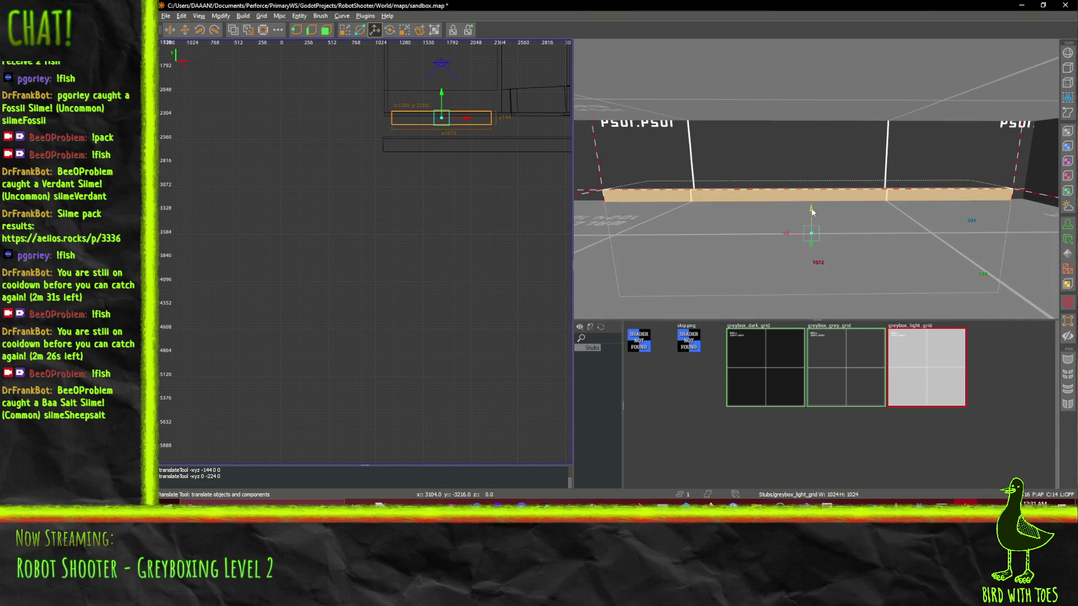
left_click_drag(812, 212, 811, 156)
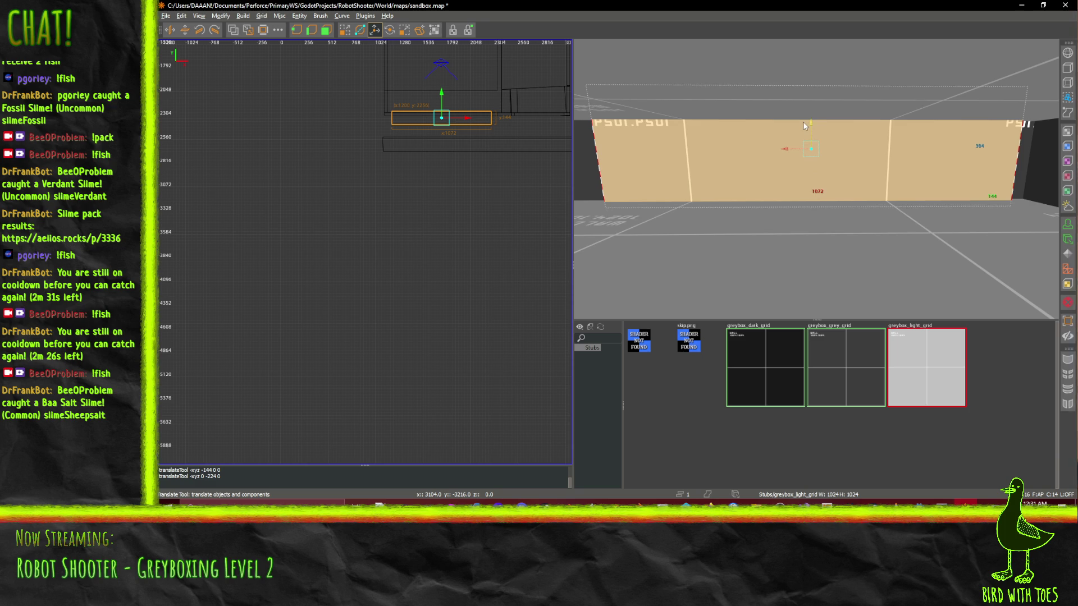
left_click_drag(810, 116, 811, 159)
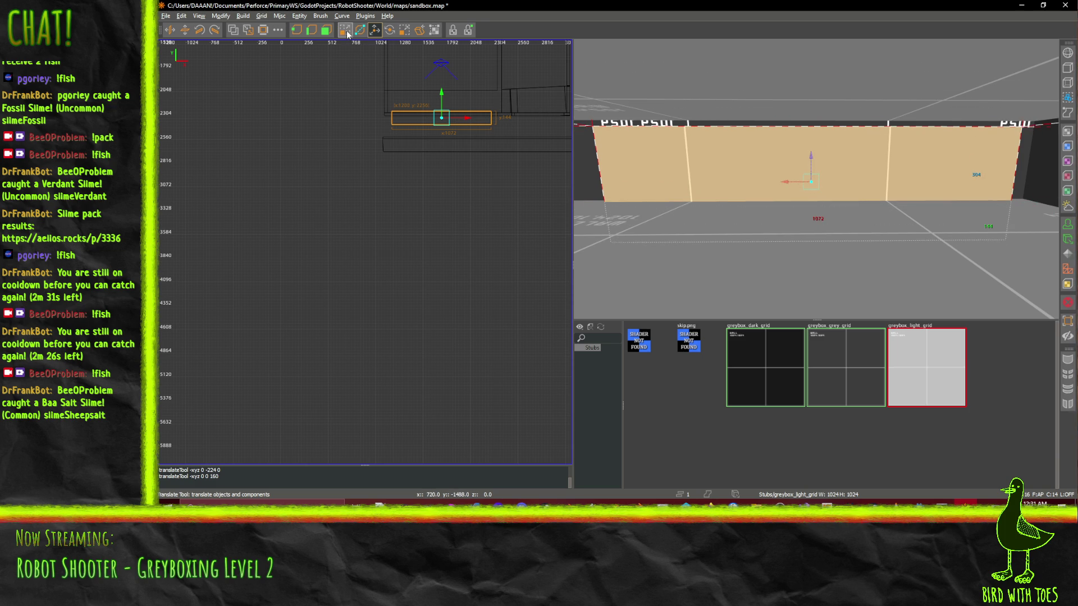
left_click_drag(584, 172, 599, 178)
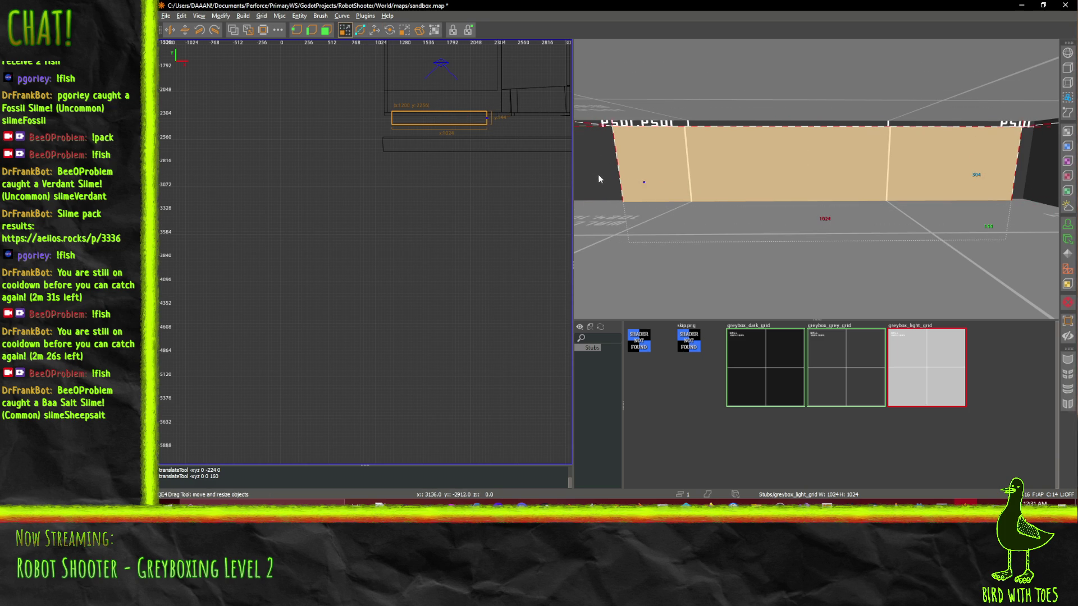
mouse_move(827, 297)
left_mouse_down()
mouse_move(824, 265)
mouse_move(826, 283)
left_mouse_up()
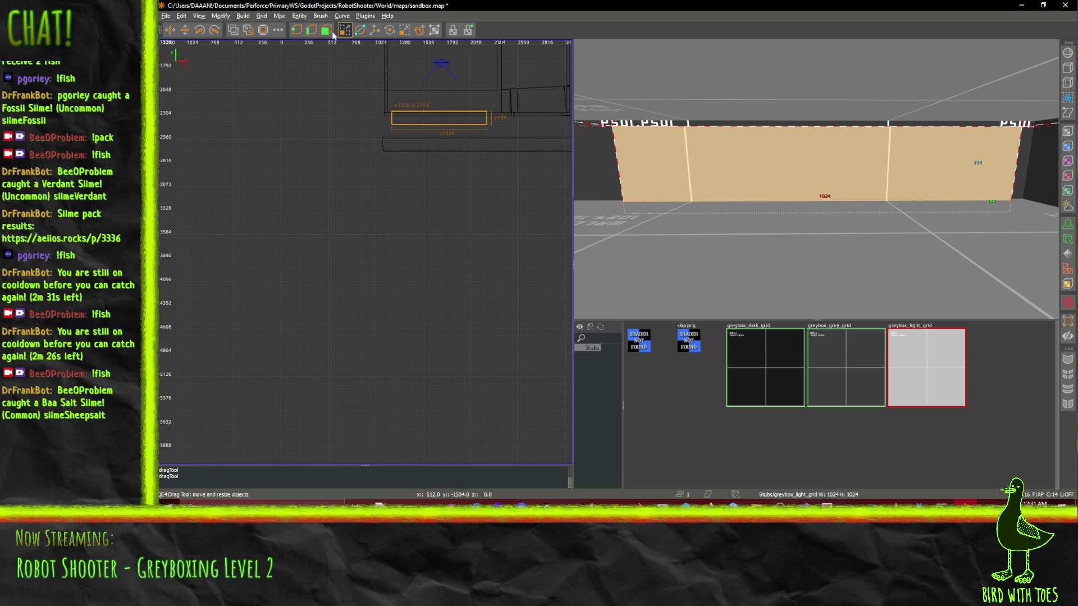
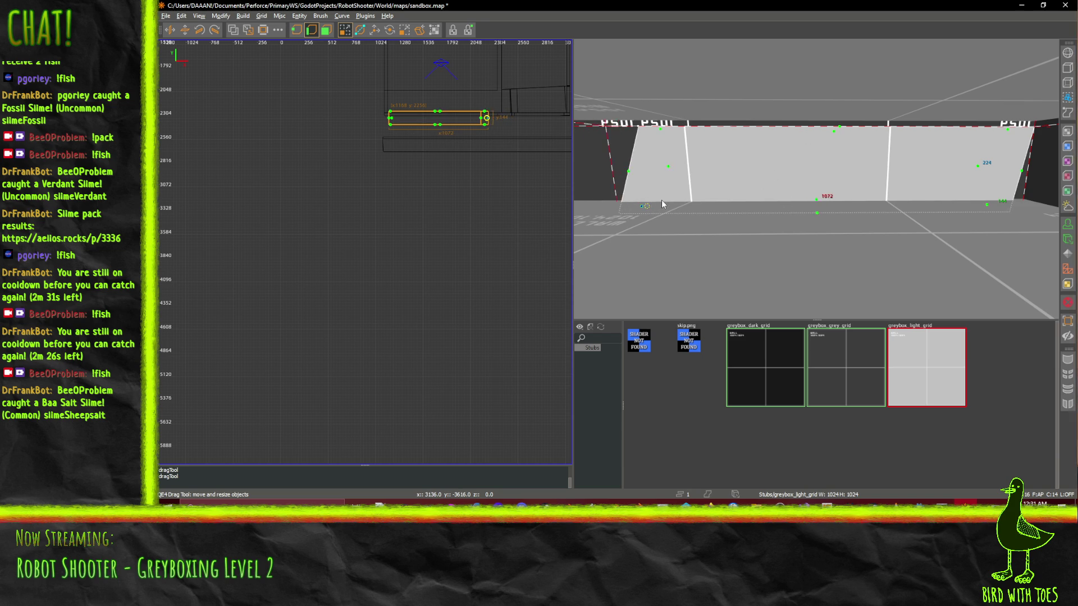
- Delete corner vertices of the wall brush to cut it into a wedge shape
mouse_move(662, 204)
left_mouse_down()
mouse_move(816, 179)
mouse_move(800, 222)
left_mouse_up()
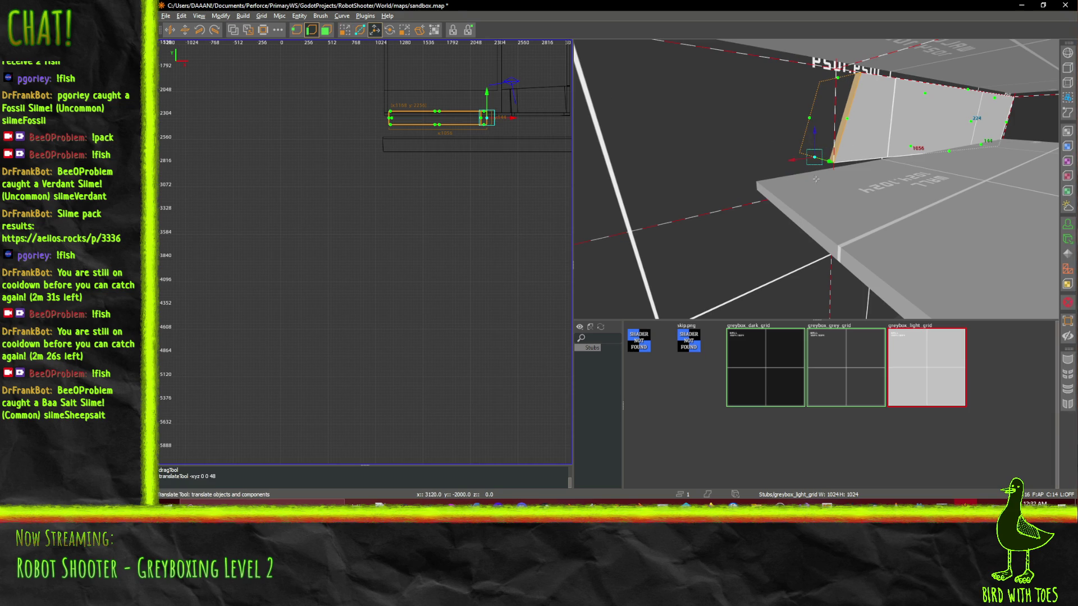
mouse_move(816, 179)
left_mouse_down()
mouse_move(798, 152)
mouse_move(829, 154)
mouse_move(816, 180)
left_mouse_up()
left_click(793, 154)
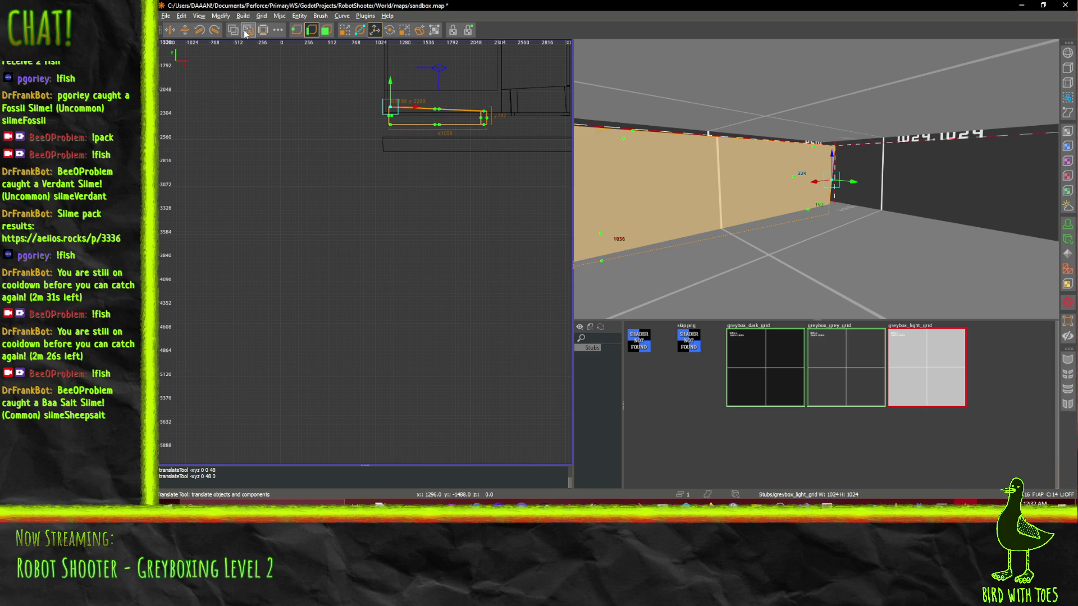
key("Delete")
key("shift+z")
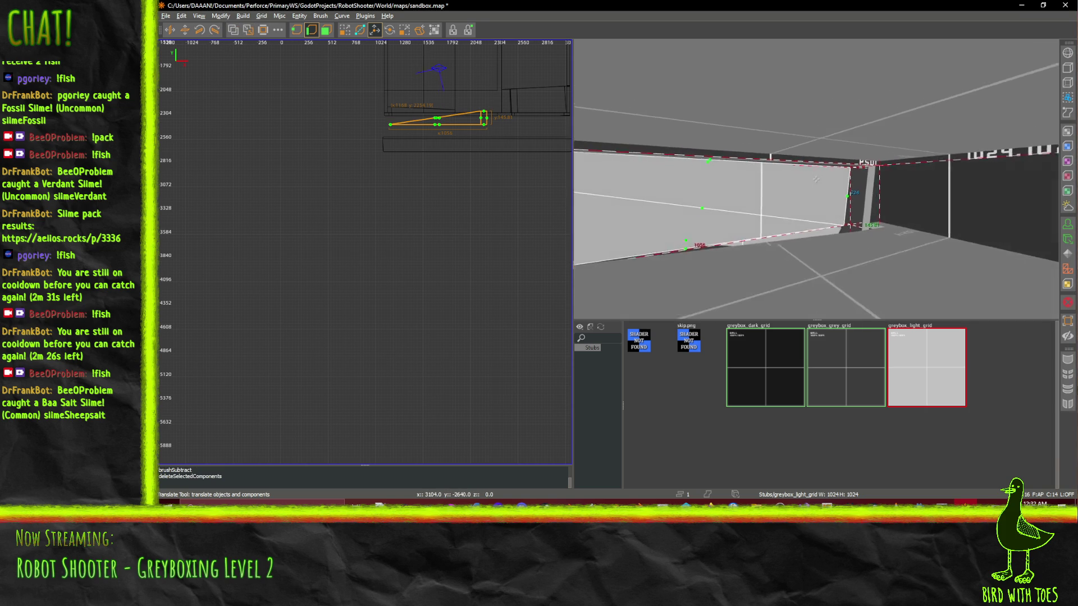
- Fly the camera back to inspect the grey wedge beside the checkered wall
key("s")
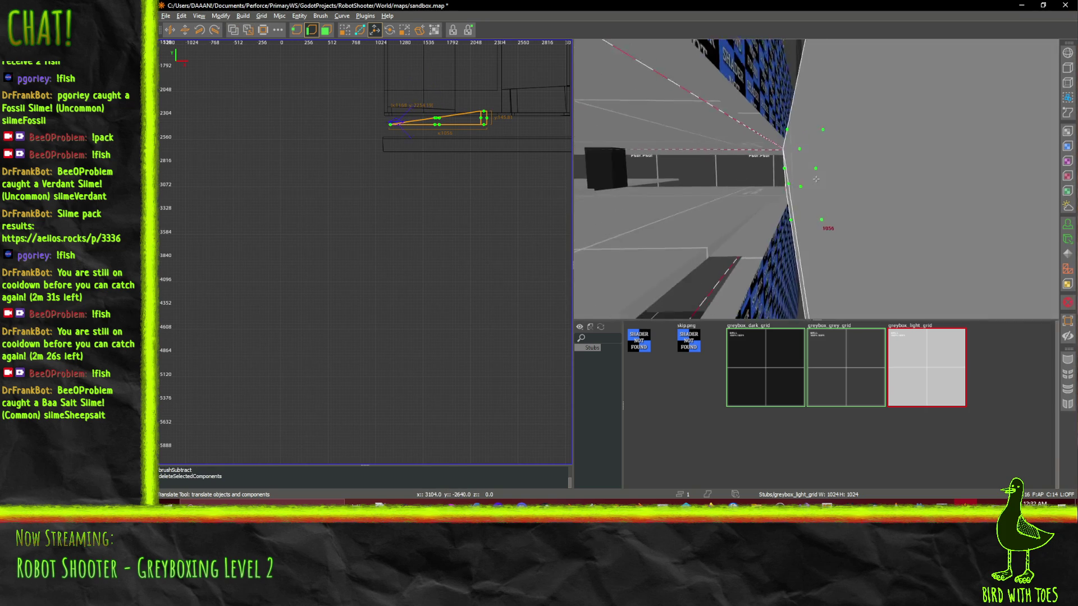
key("a")
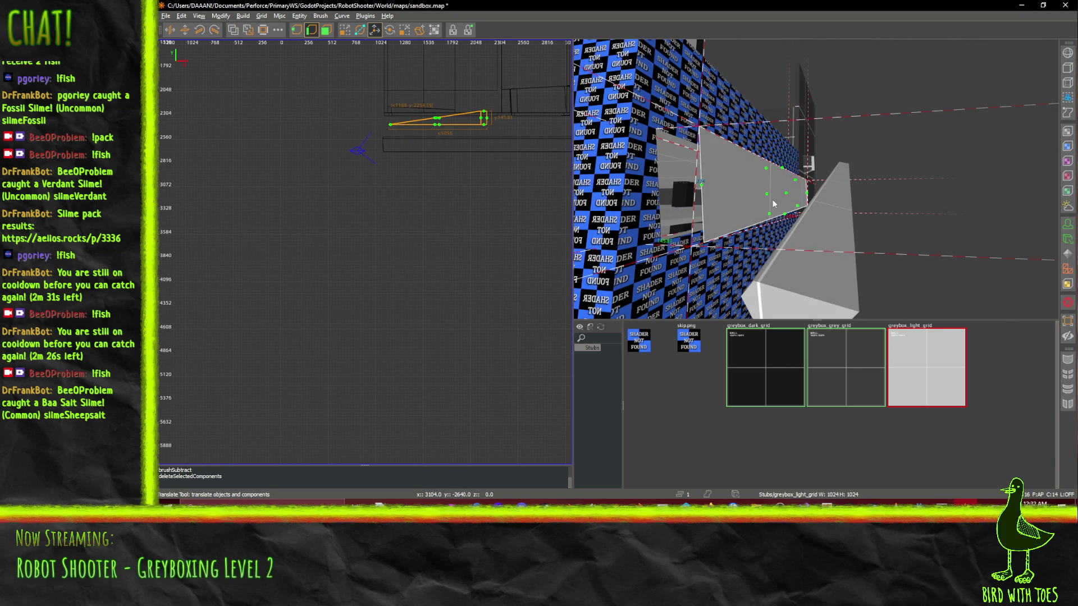
key("shift+z")
key("w")
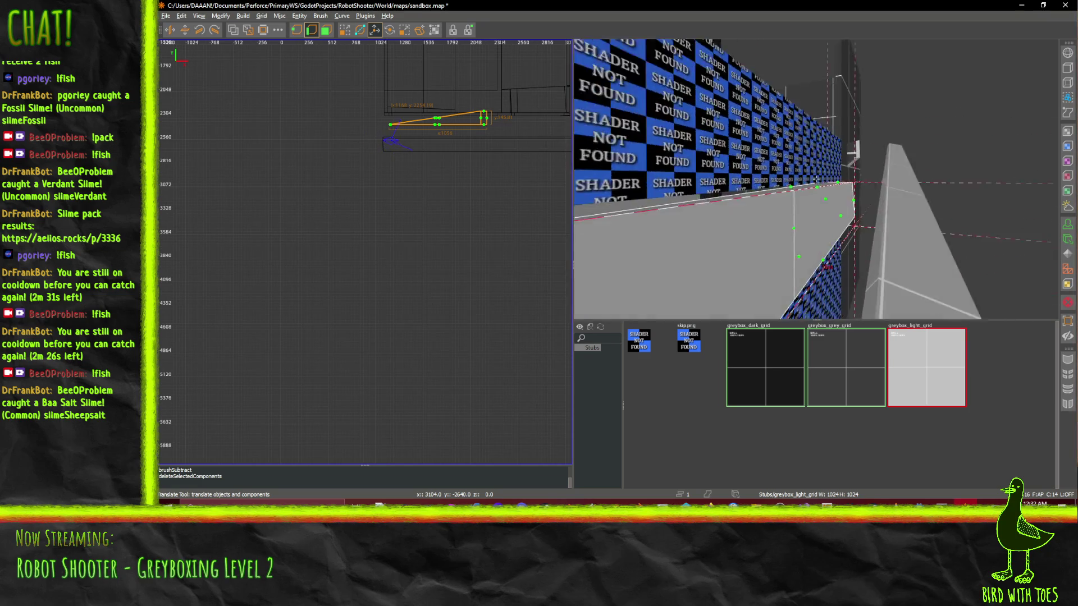
key("a")
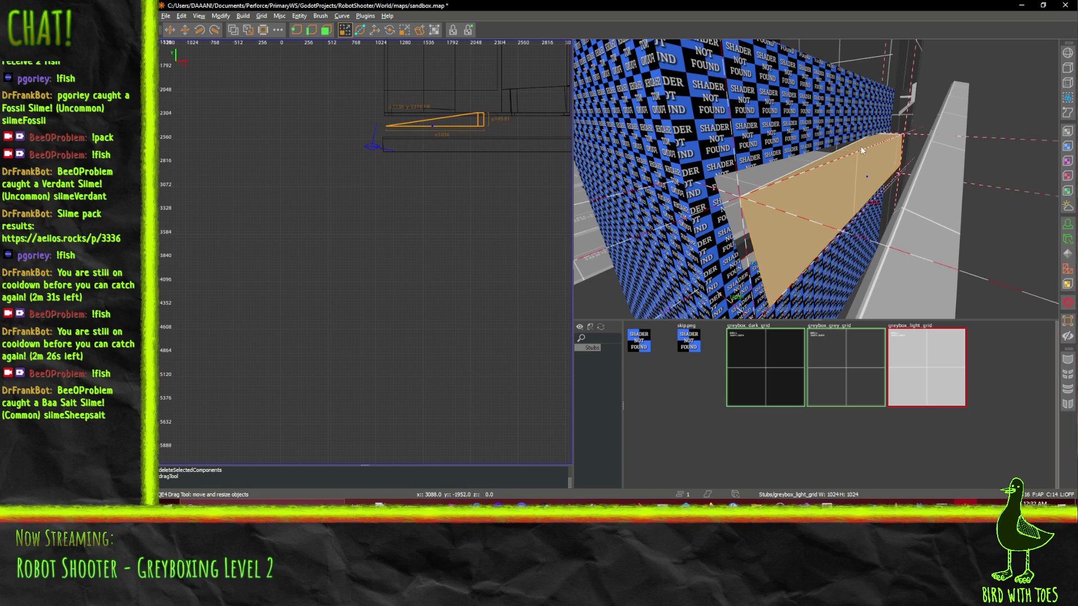
key("w")
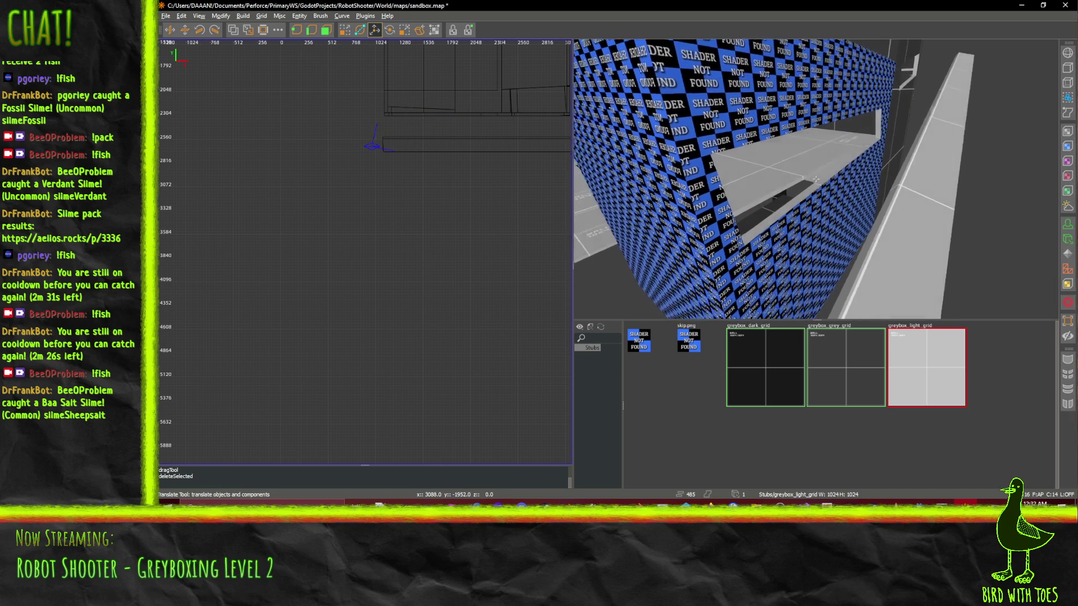
key("s")
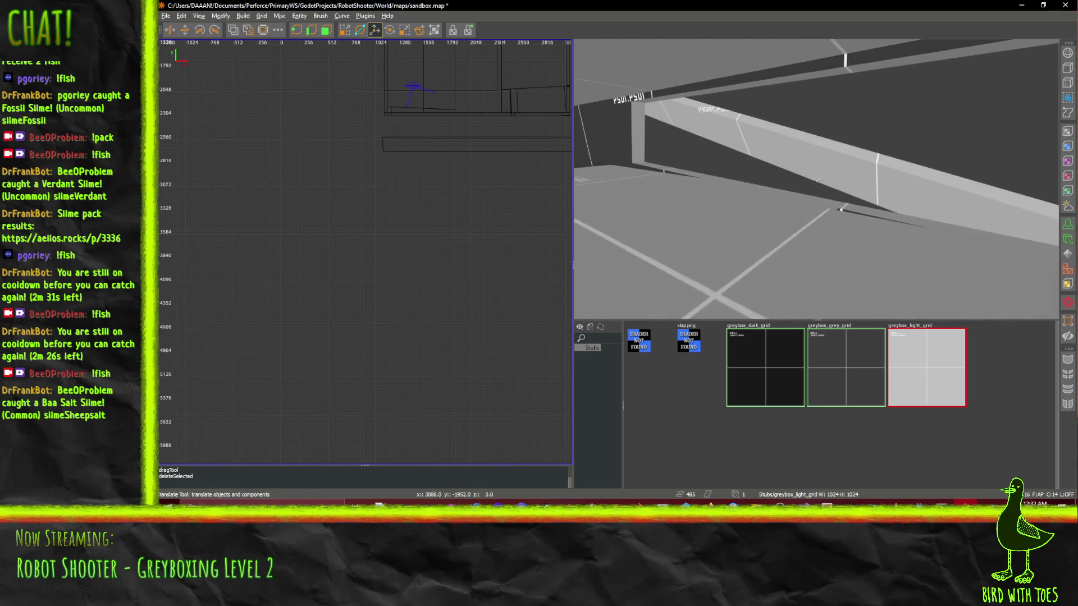
key("s")
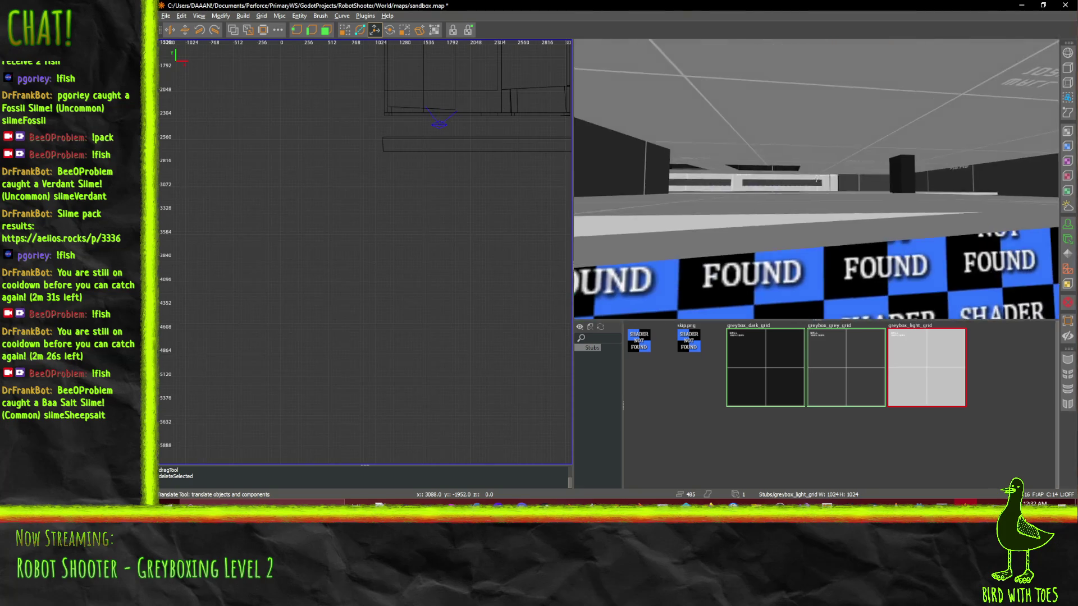
key("s")
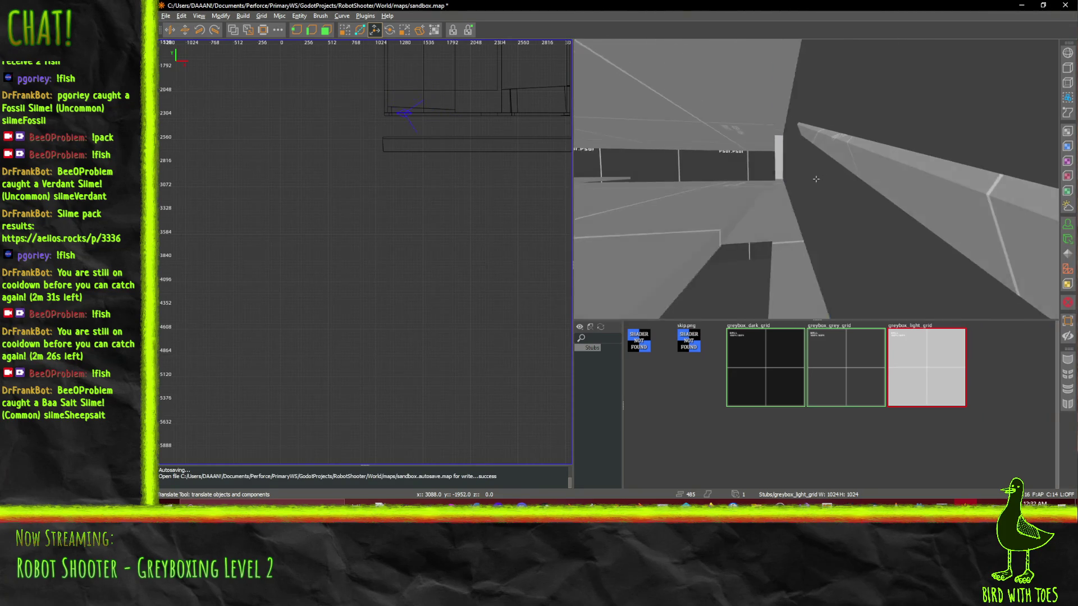
right_click(816, 179)
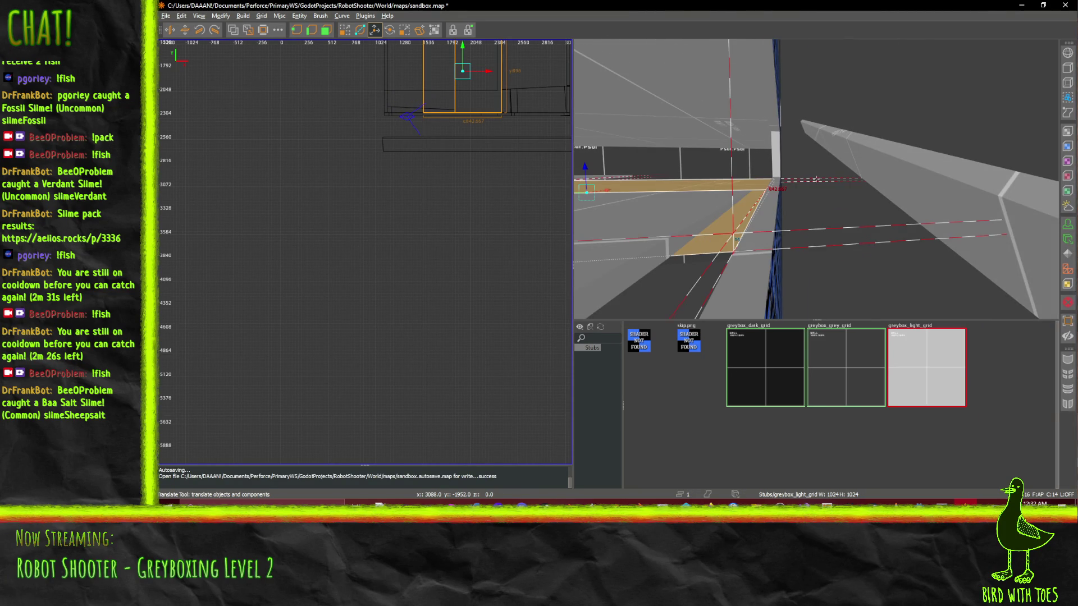
key("w")
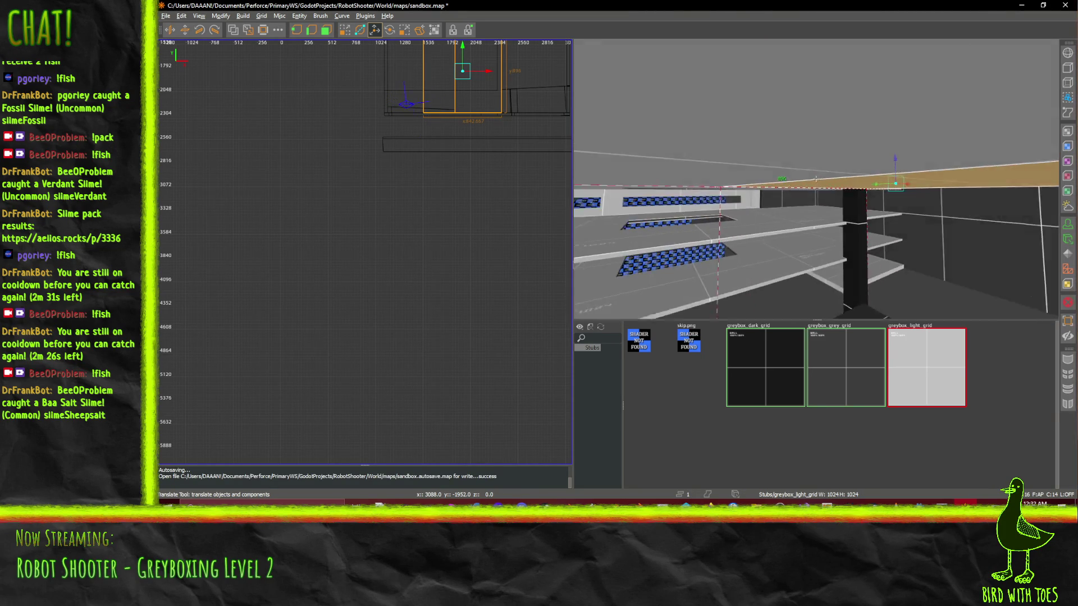
key("w")
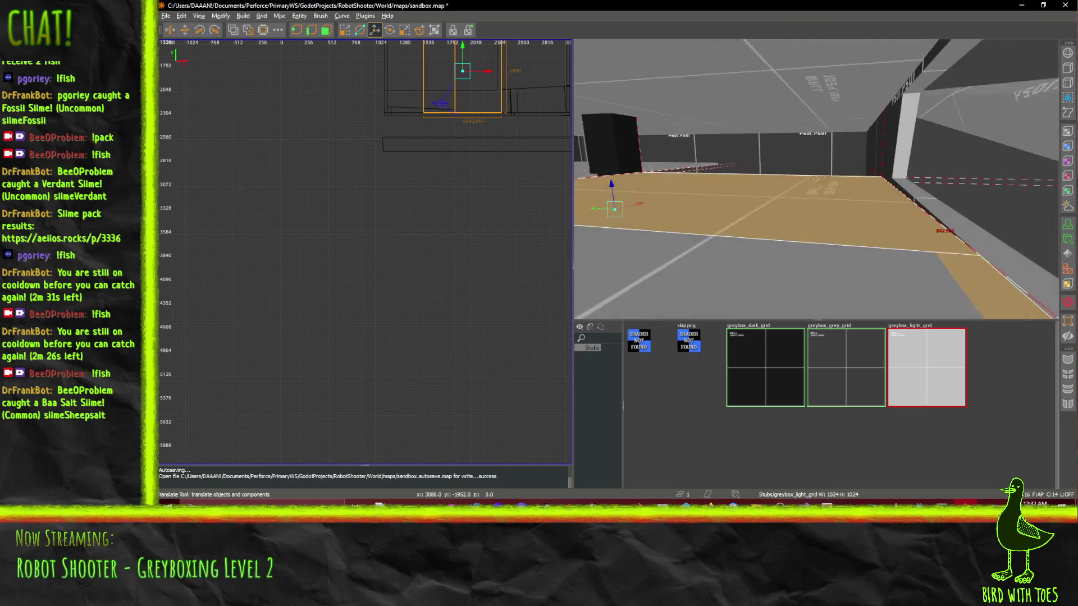
key("w")
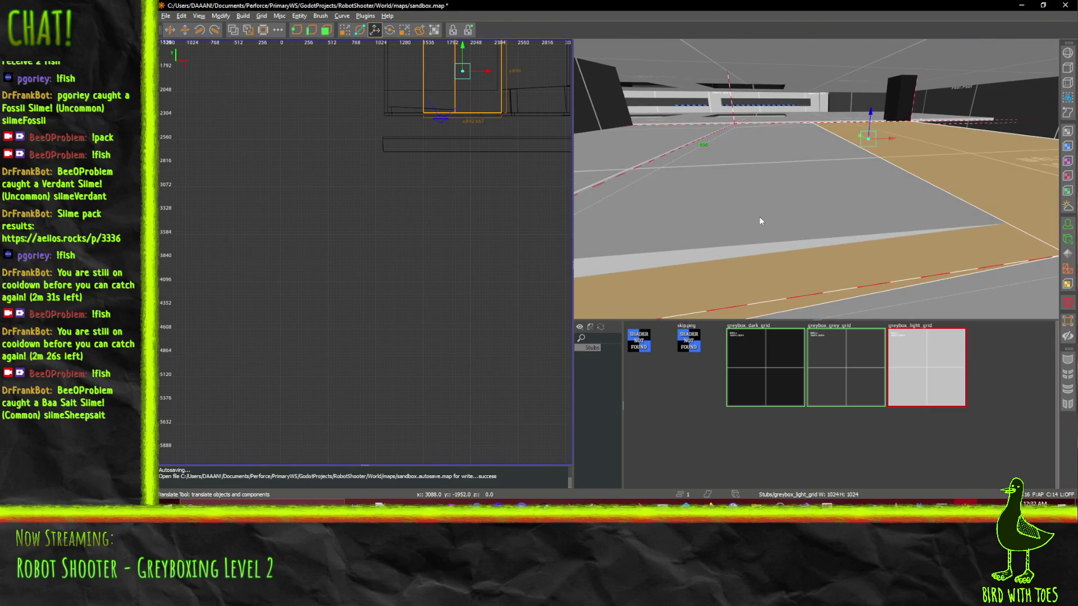
key("Left")
key("w")
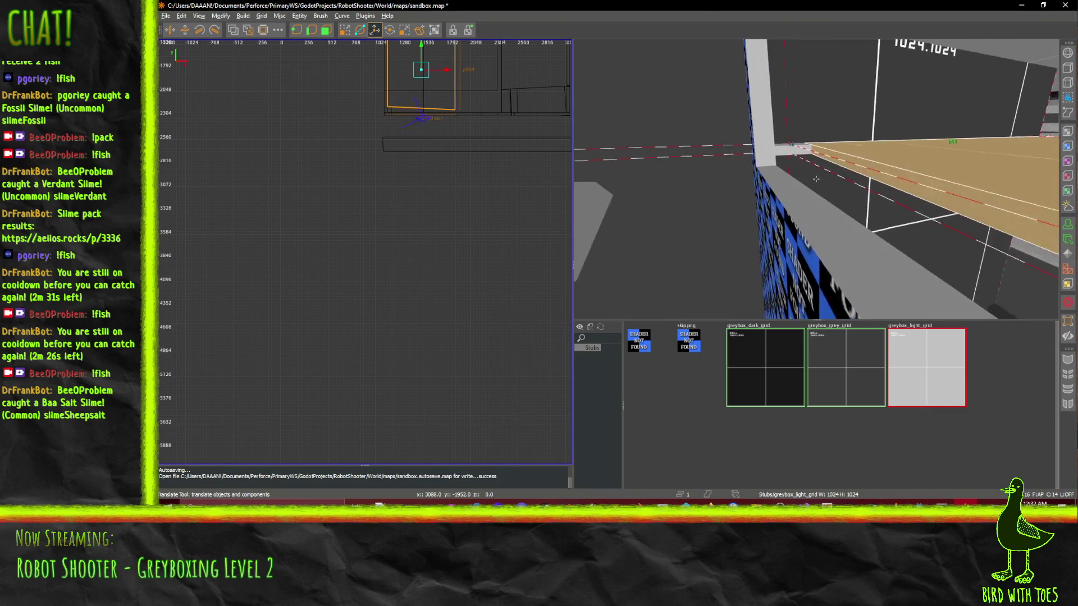
key("w")
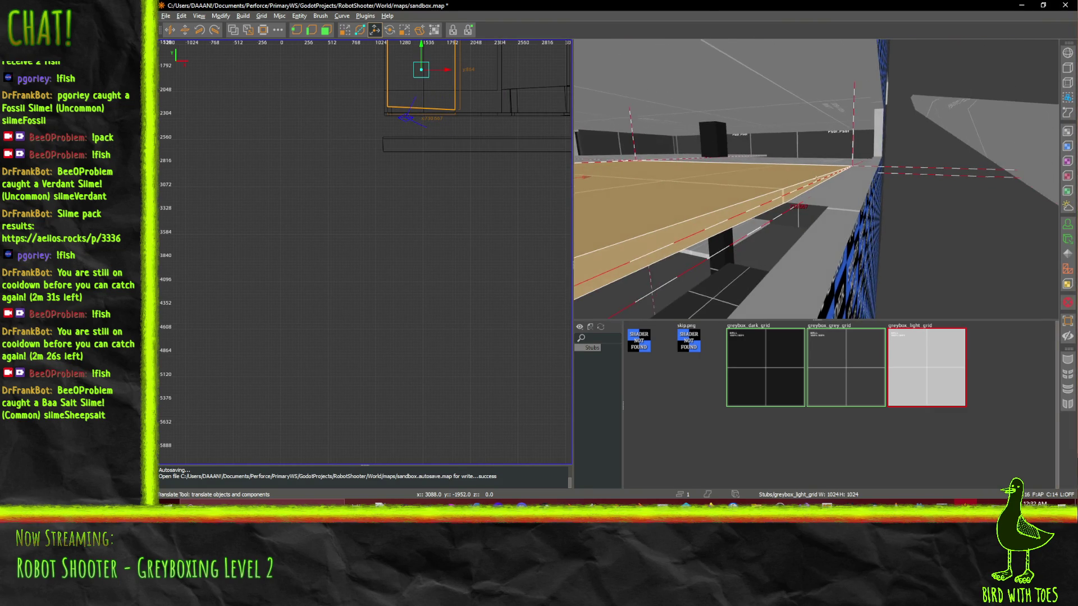
key("q")
key("w")
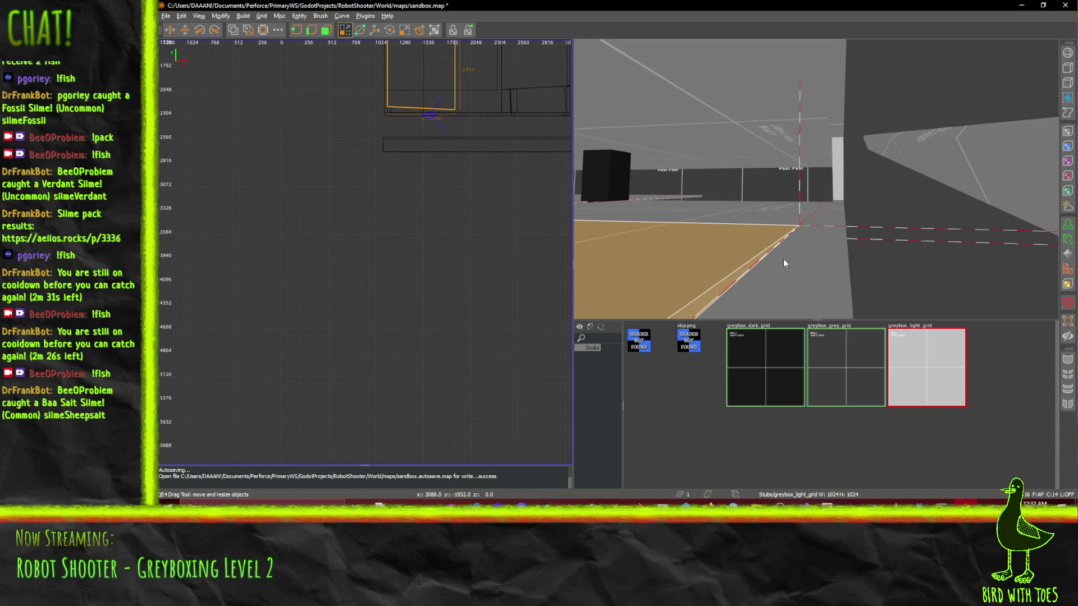
right_click(775, 263)
right_click(789, 216)
key("w")
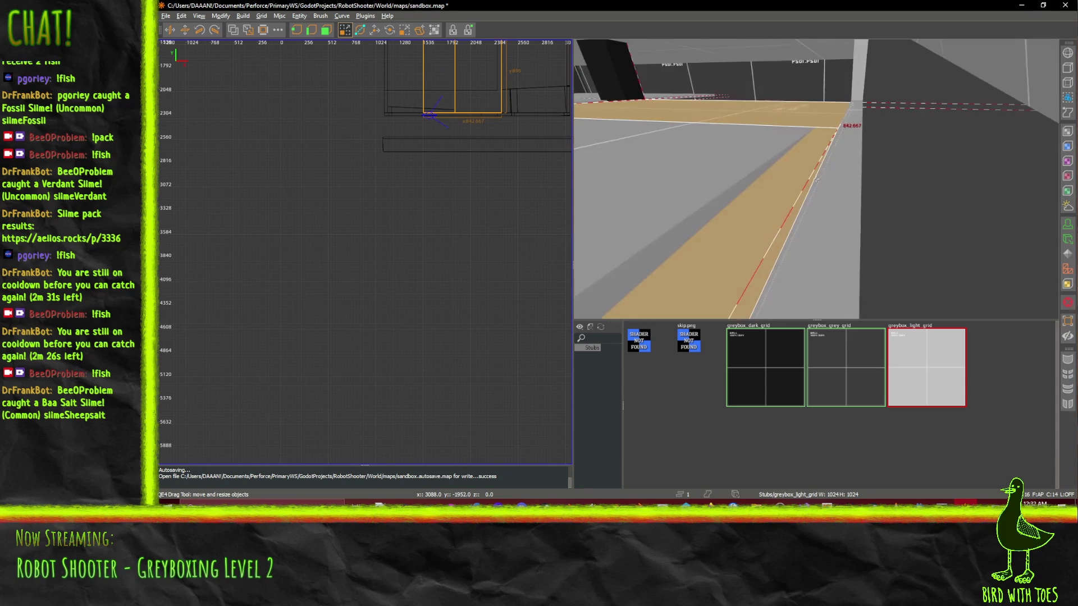
scroll(493, 86, "up", 3)
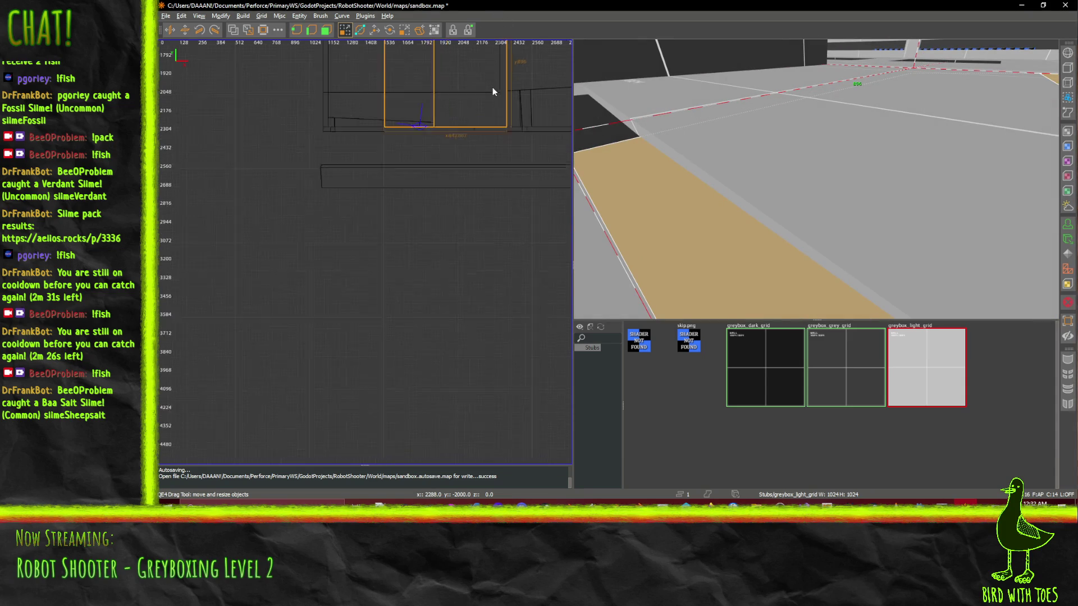
scroll(790, 126, "down", 10)
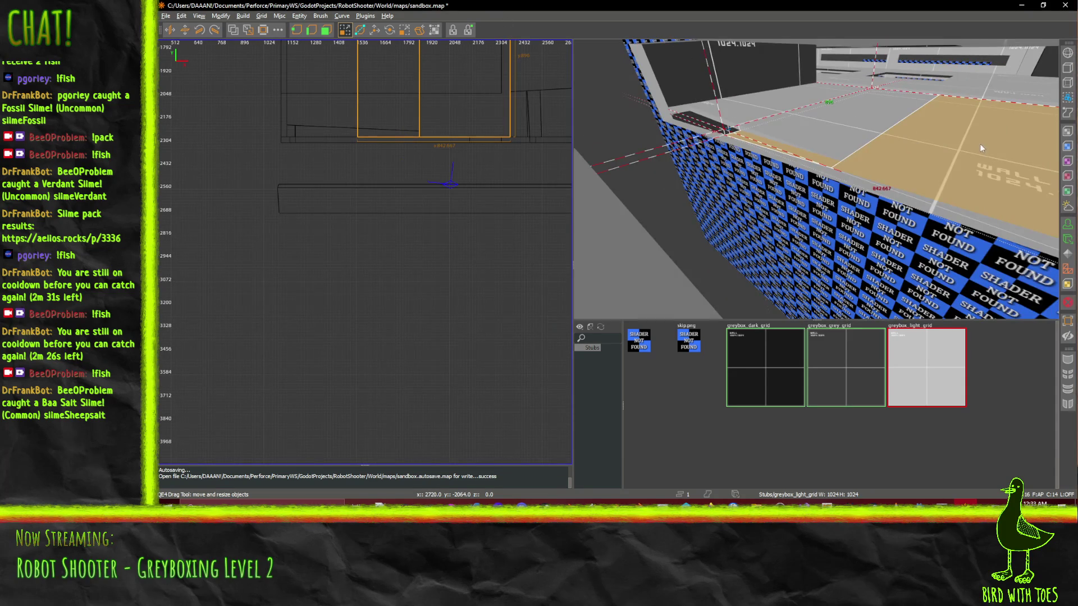
scroll(817, 183, "up", 10)
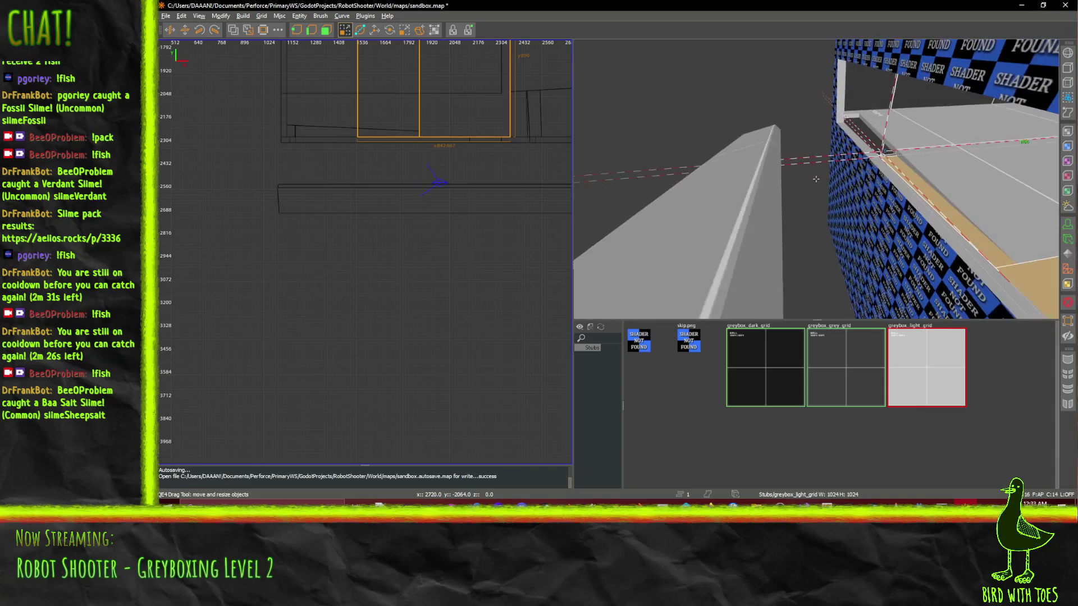
scroll(816, 179, "down", 5)
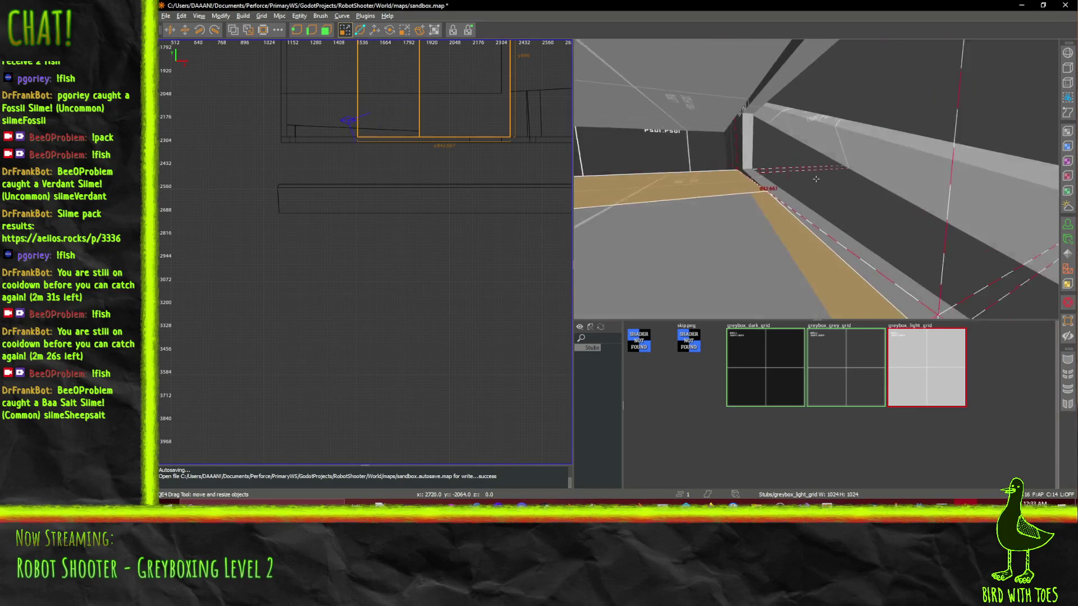
- Select the long ledge brush and shift it northward in the 2D view
right_click(820, 178)
left_click(817, 177, "shift")
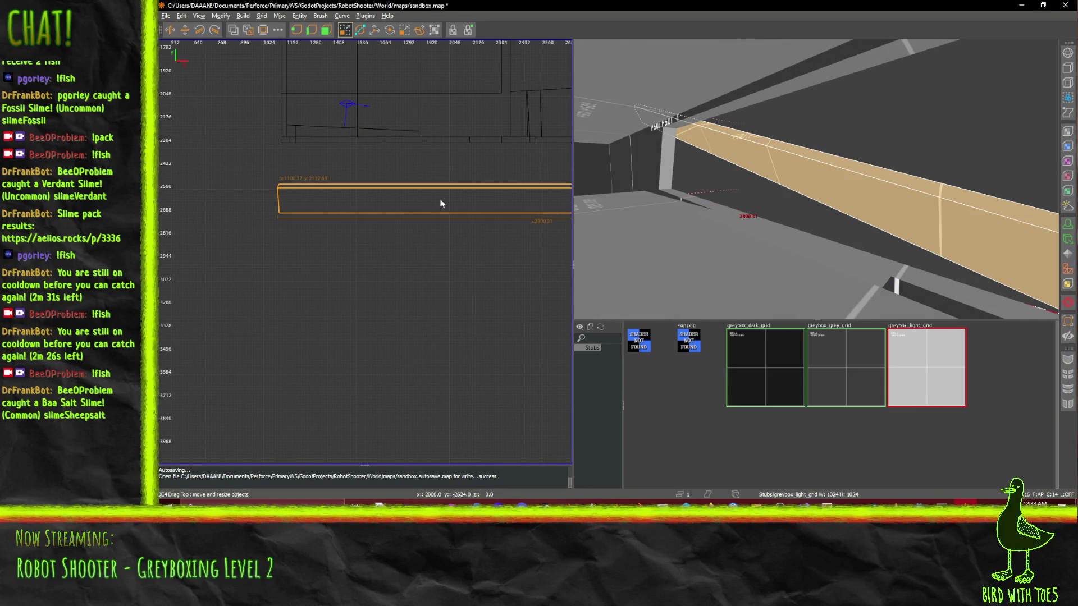
left_click_drag(450, 200, 449, 163)
right_click(460, 165)
key("w")
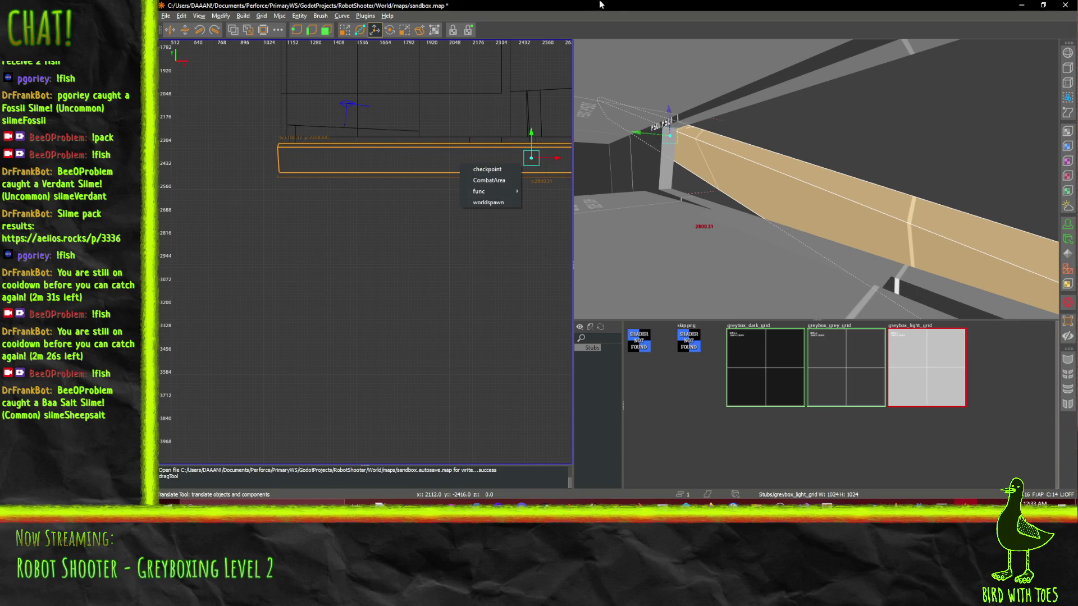
- Fly the camera past the ledge's end to check its edge against the grey wall
key("Up")
key("Up")
key("Up")
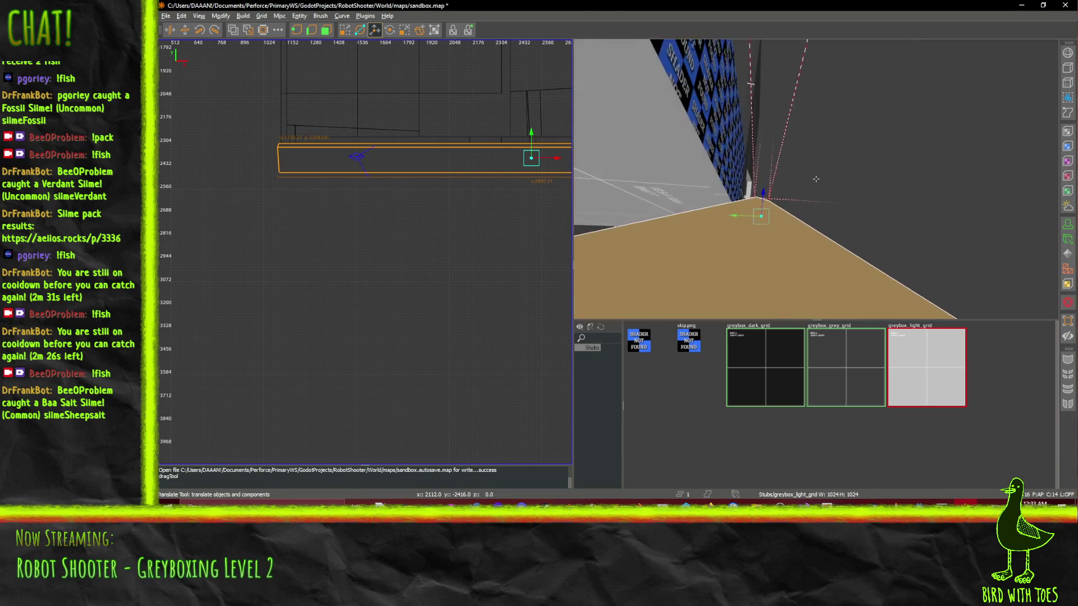
key("Up")
key("Up")
key("Up")
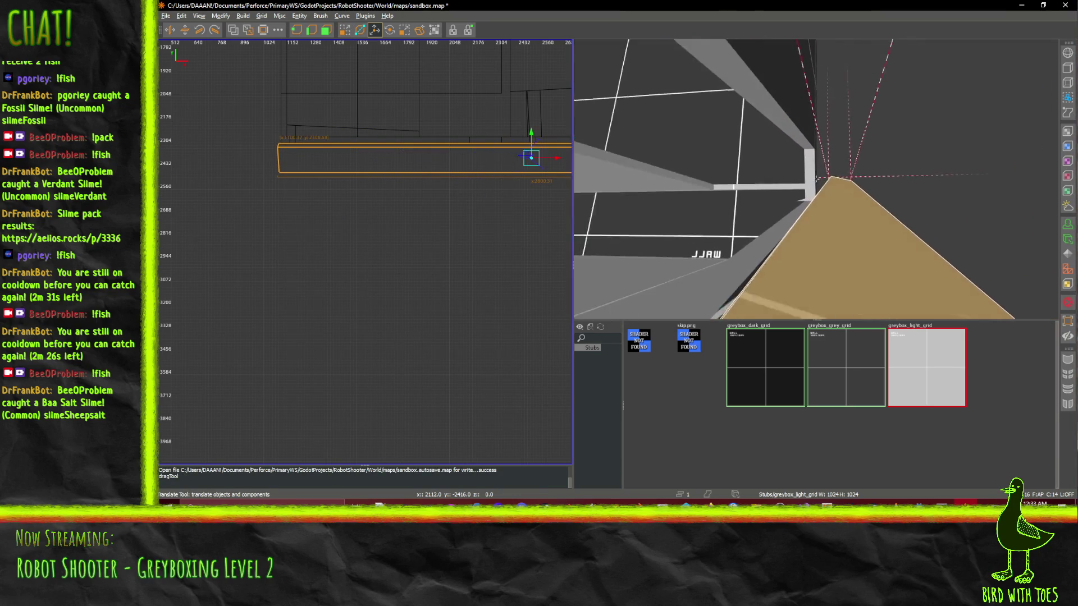
key("Up")
key("Up")
key("Up")
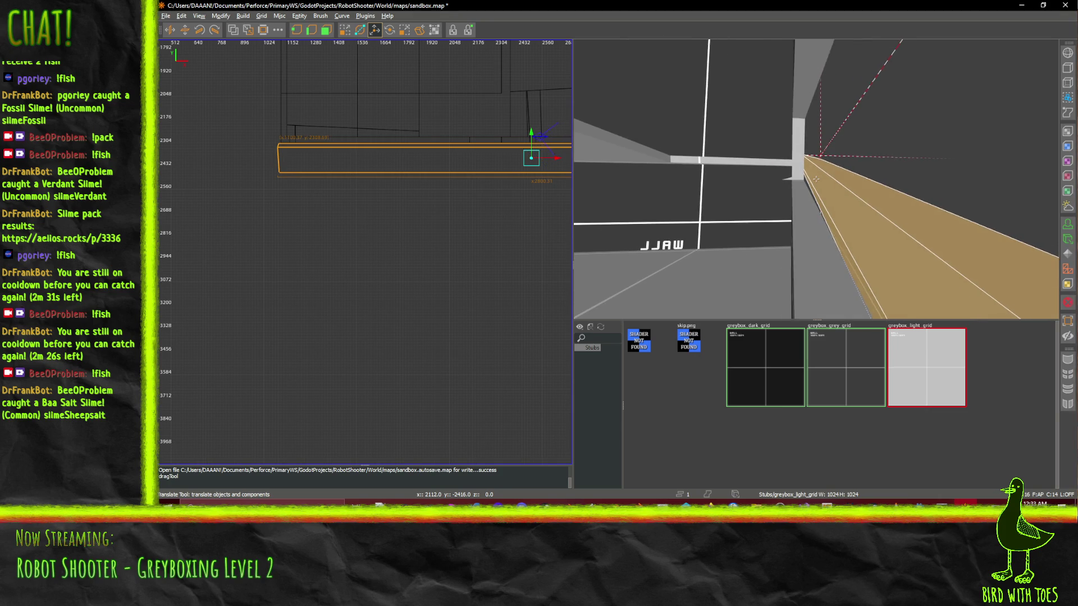
key("Up")
key("Up")
key("Up")
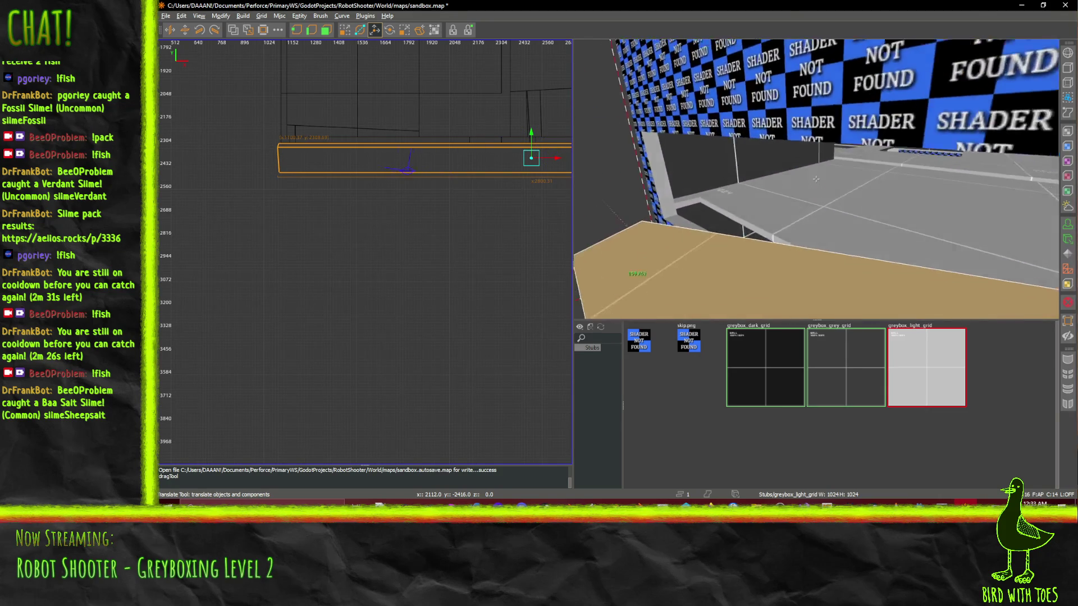
key("Up")
key("Up")
key("Up")
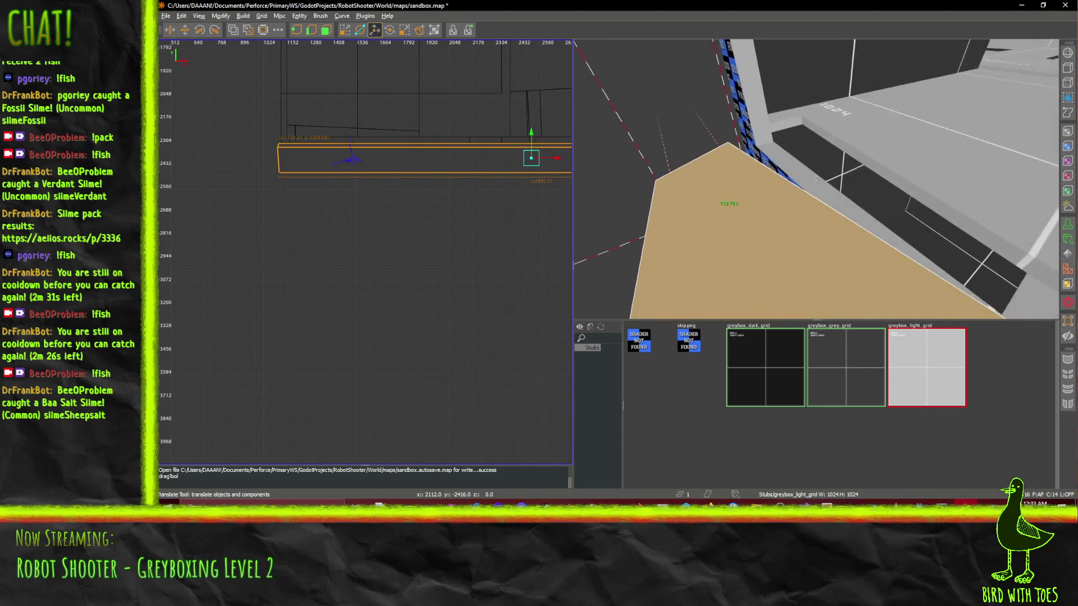
key("Up")
key("Up")
key("Up")
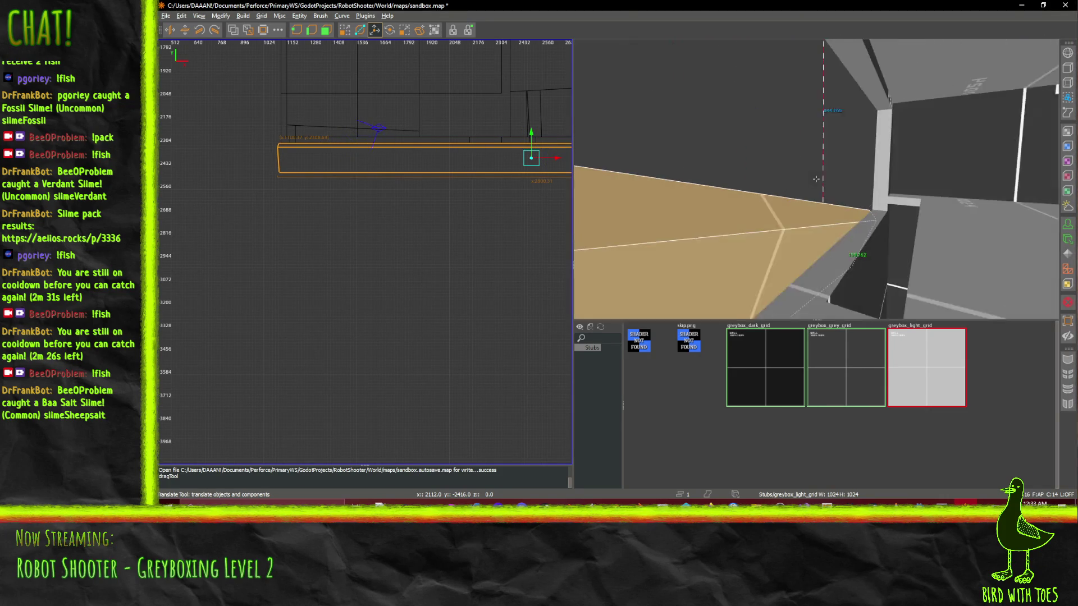
key("Up")
key("Up")
key("Up")
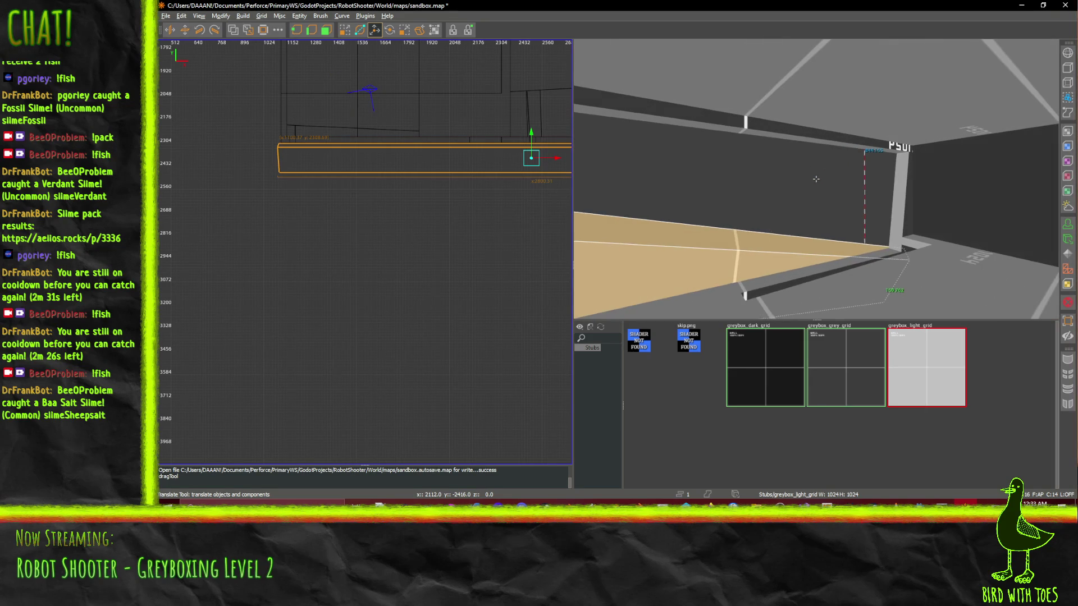
- Inspect the ledge brush from above and along the corridor from several angles
key("ctrl+u")
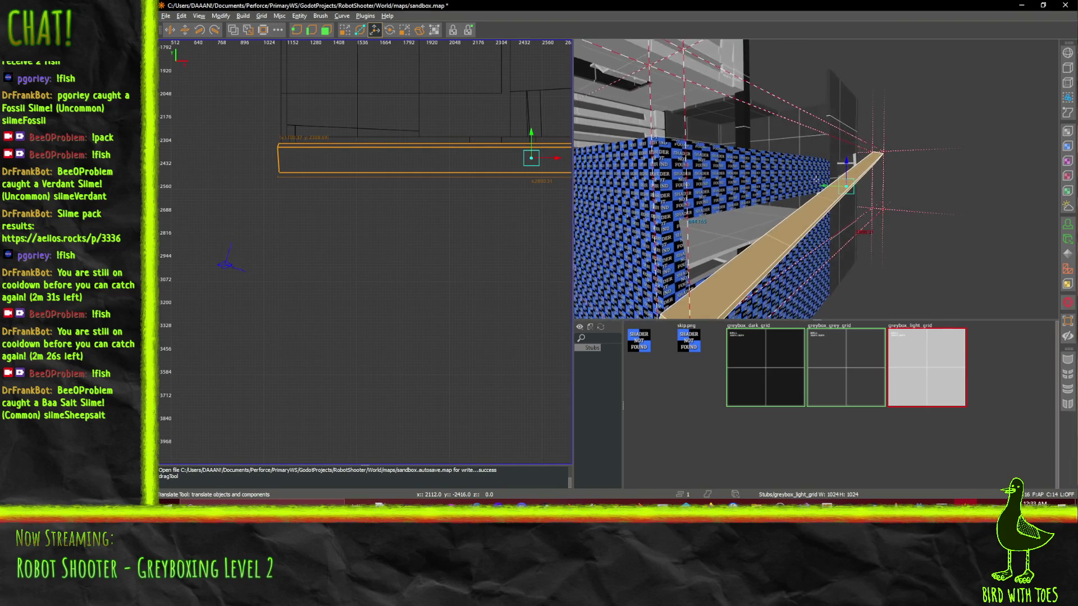
key("Up")
key("Up")
key("Up")
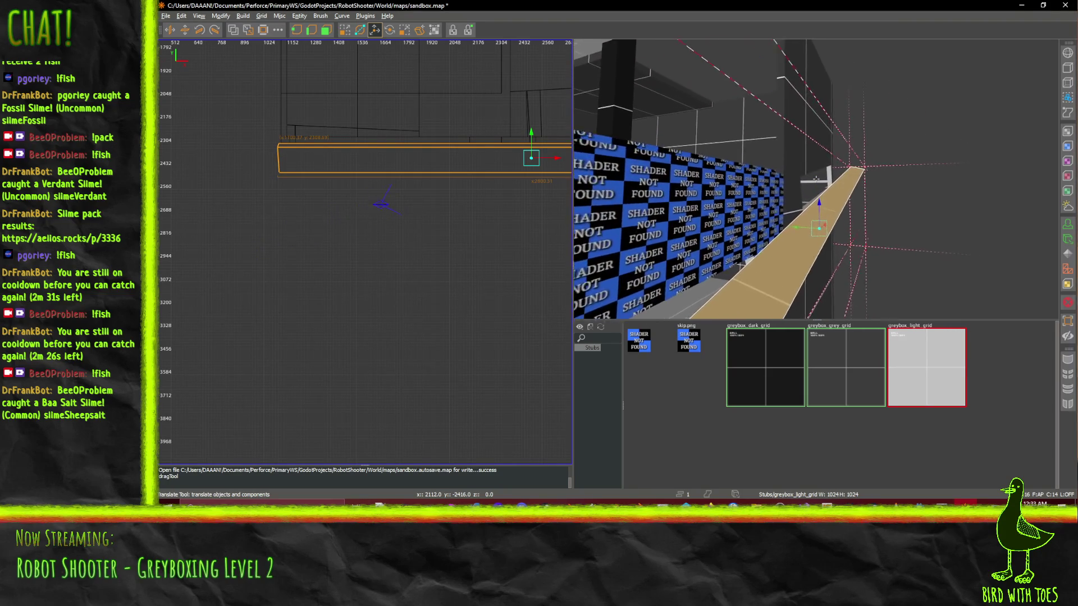
key("Up")
key("Up")
key("Up")
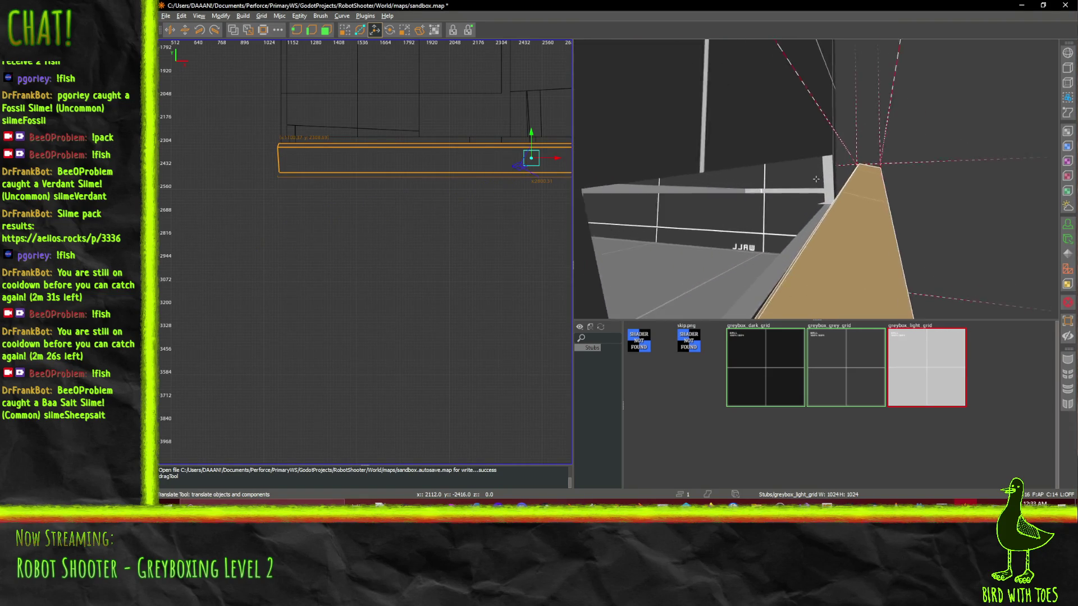
key("Right")
key("Right")
key("Right")
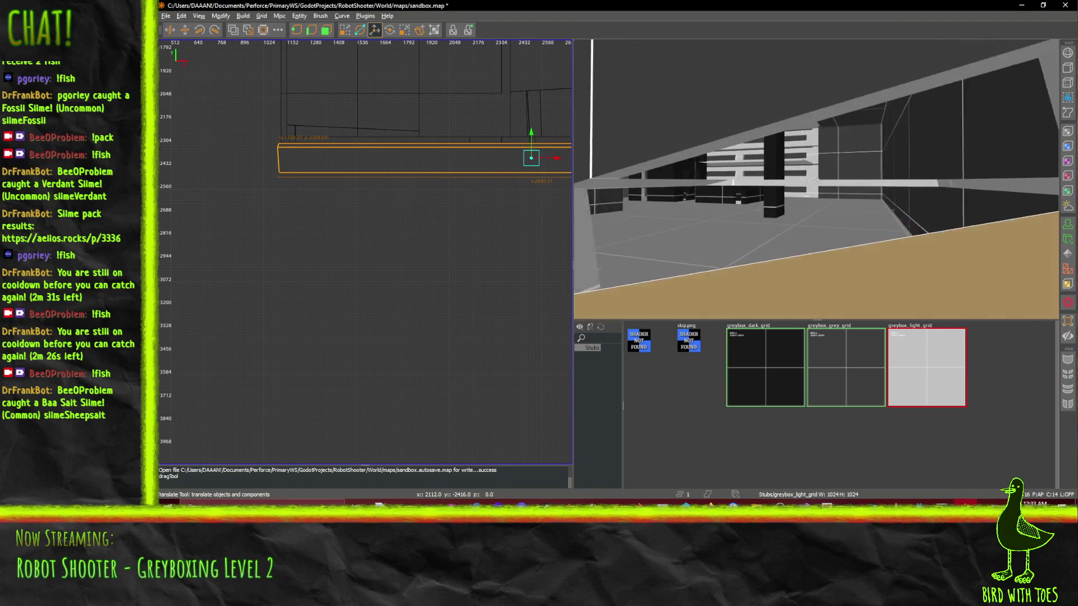
key("Left")
key("Left")
key("Left")
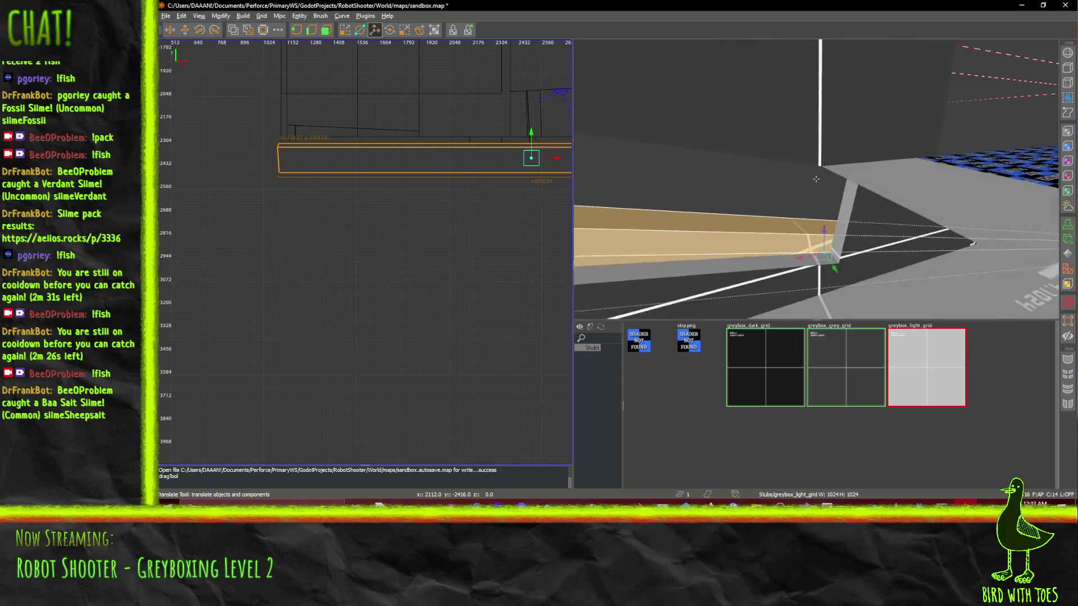
key("Right")
key("Right")
key("Right")
key("Up")
key("Up")
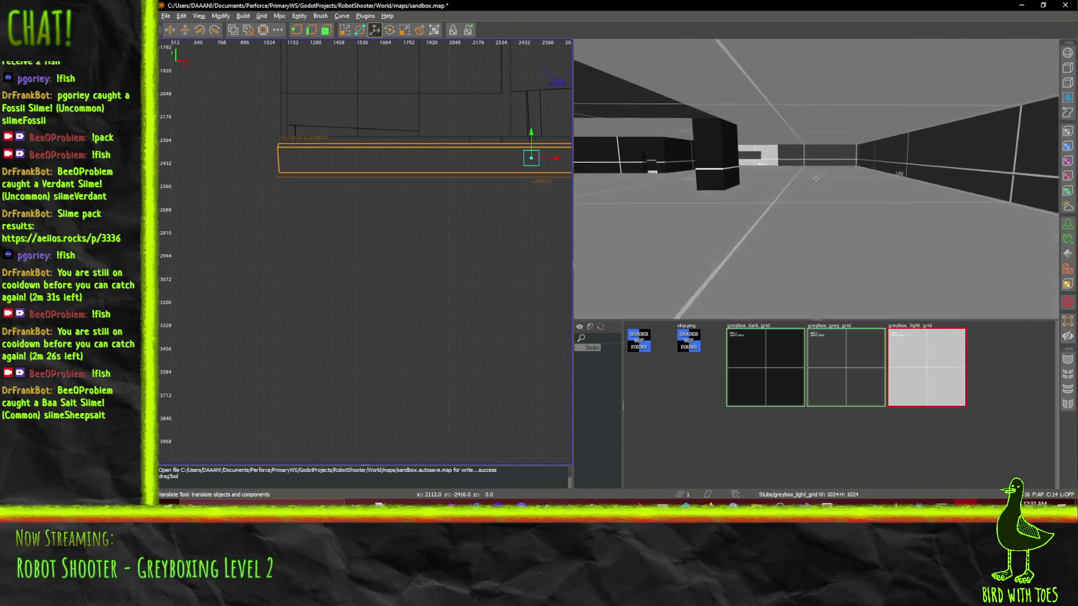
key("Left")
key("Left")
key("Left")
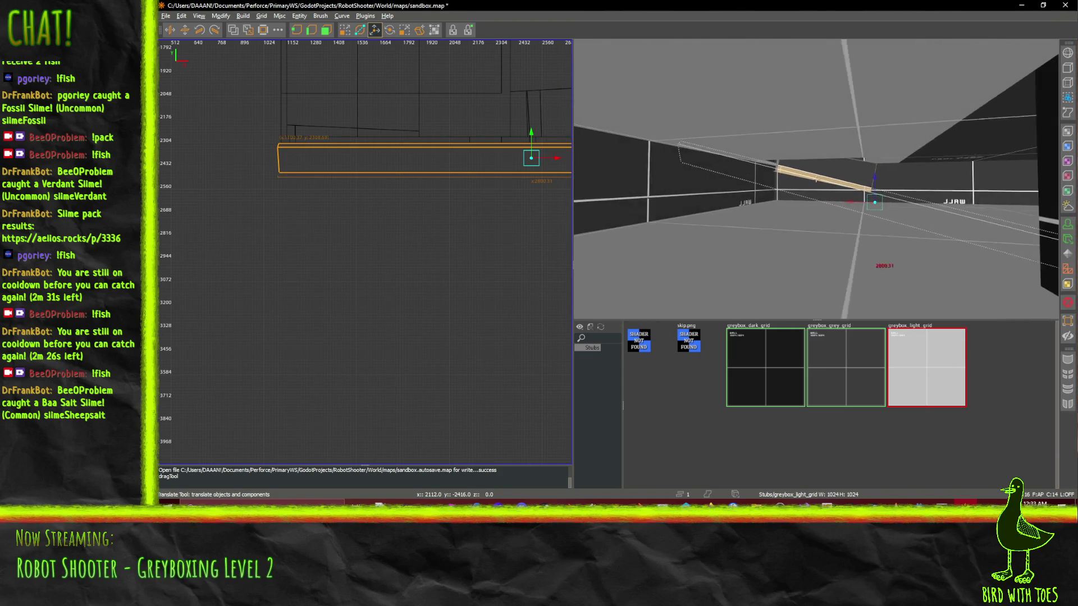
key("Down")
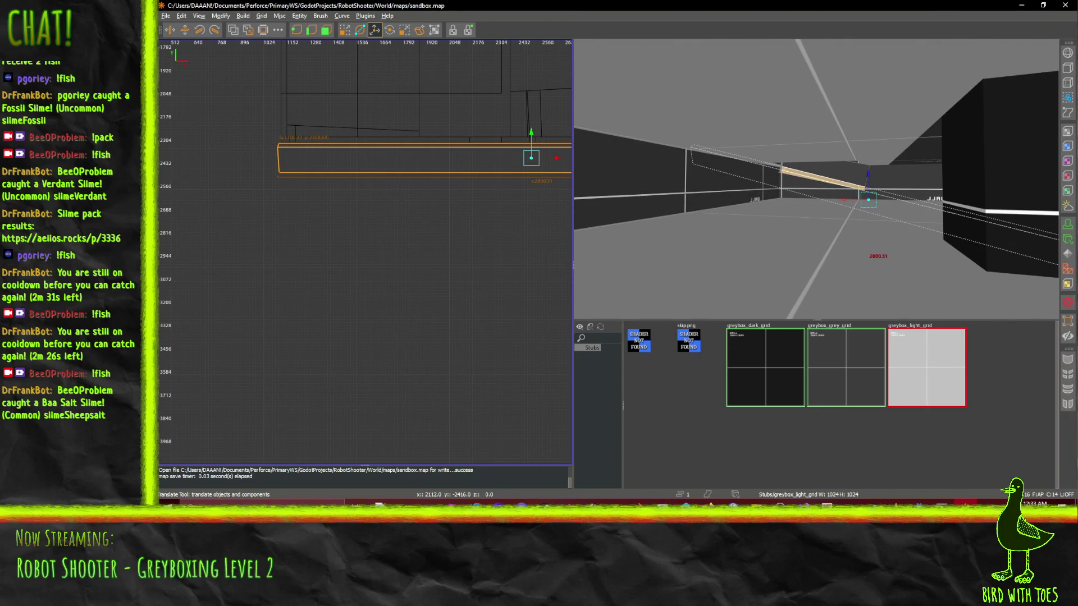
- Fly the camera past the pillar to bring the long ledge brush into view
key("Up")
key("Up")
key("Up")
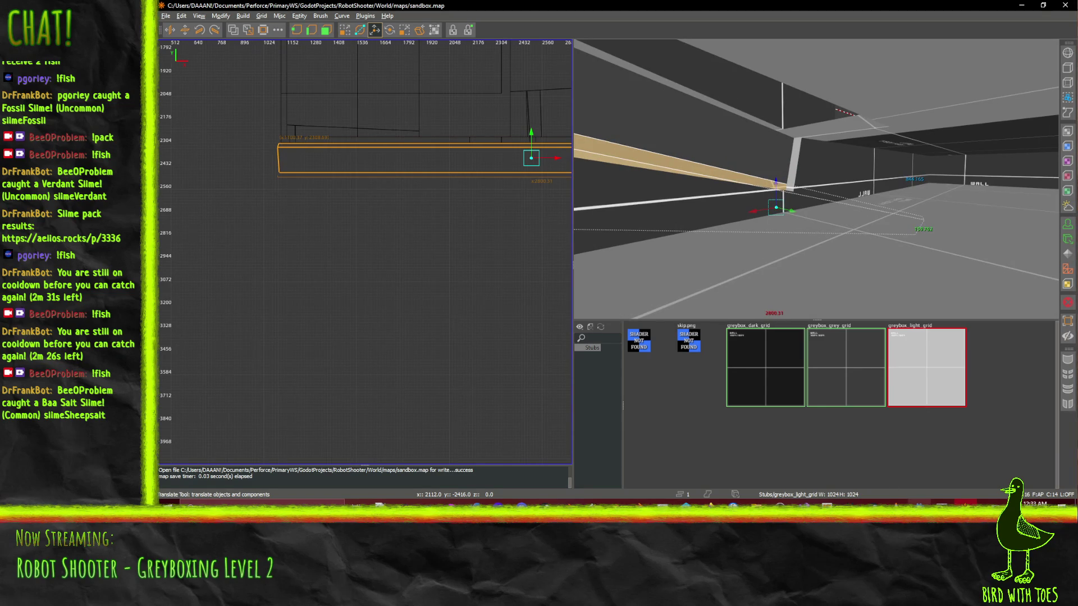
key("Up")
key("Up")
key("Up")
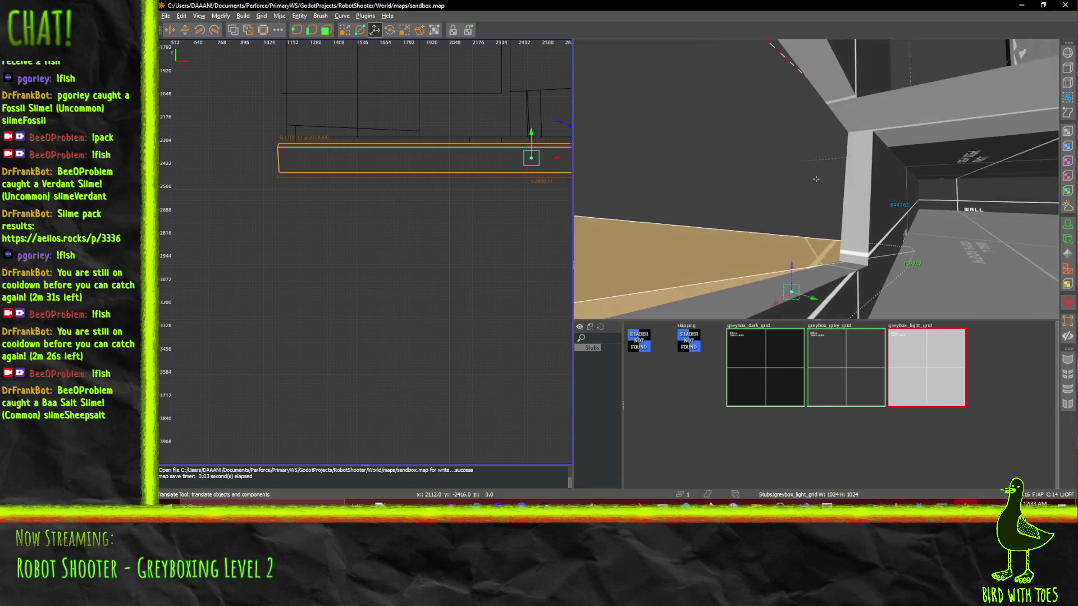
left_click(816, 179)
key("Up")
key("Up")
key("Up")
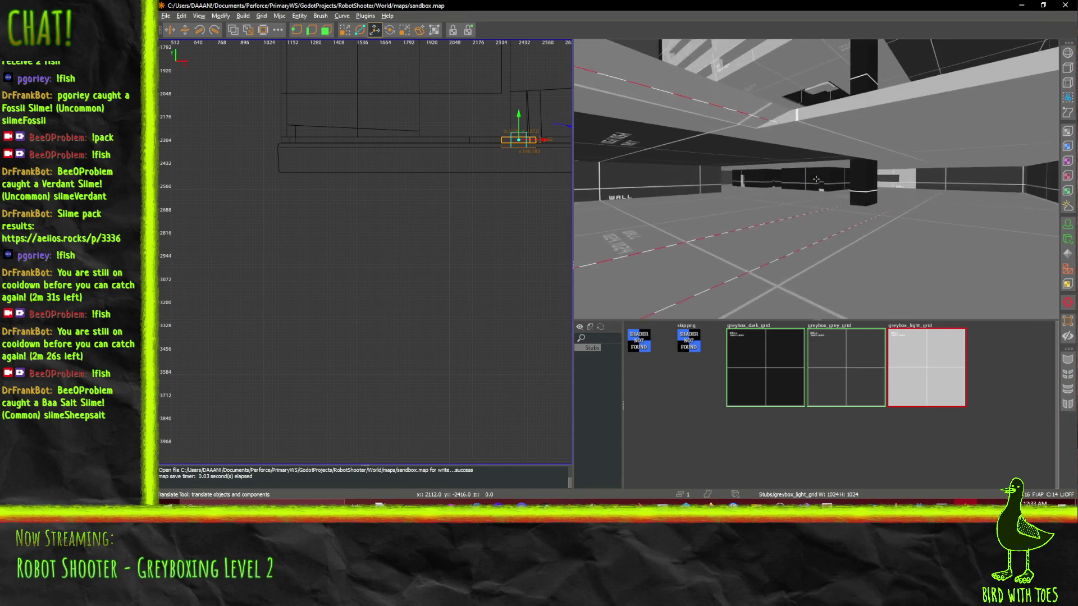
key("Left")
key("Left")
key("Left")
key("Down")
key("Down")
key("Down")
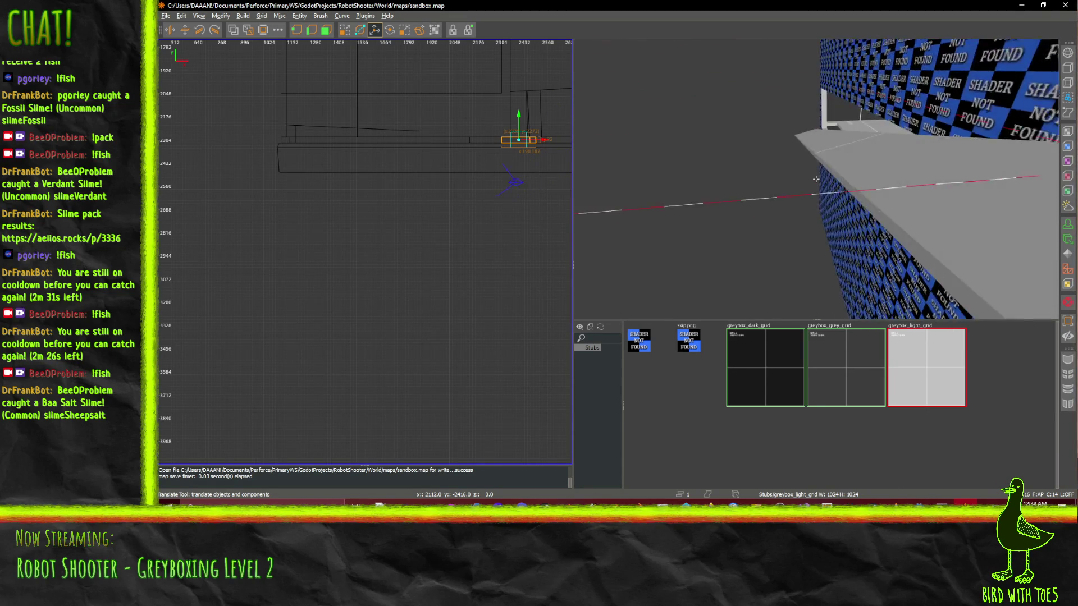
key("Left")
key("Left")
key("Down")
key("Down")
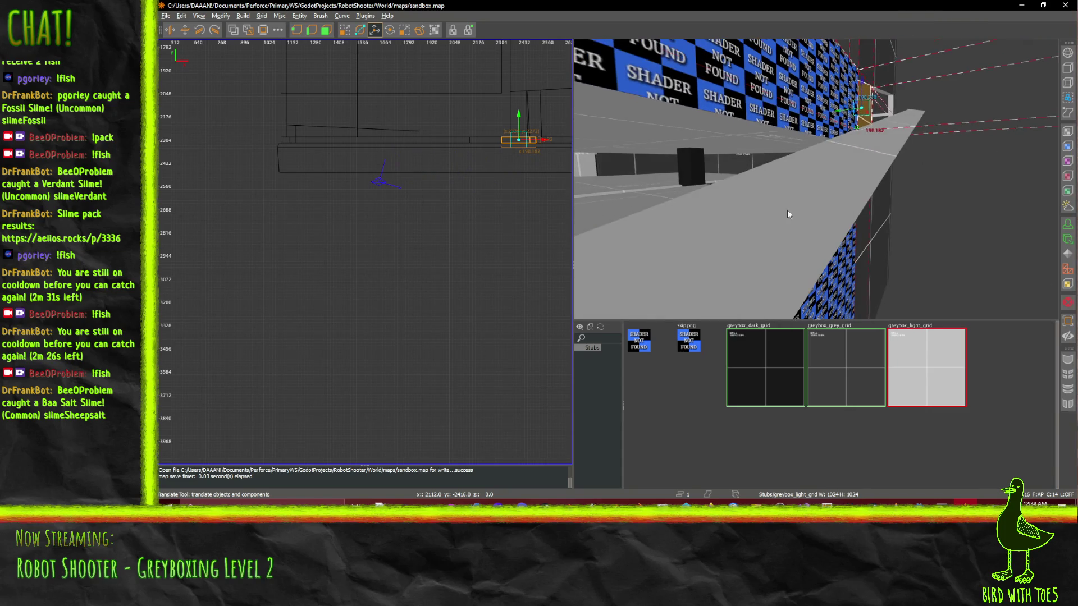
- Apply the greybox_dark_grid texture to the long ledge brush
left_click(787, 210)
left_click(770, 386)
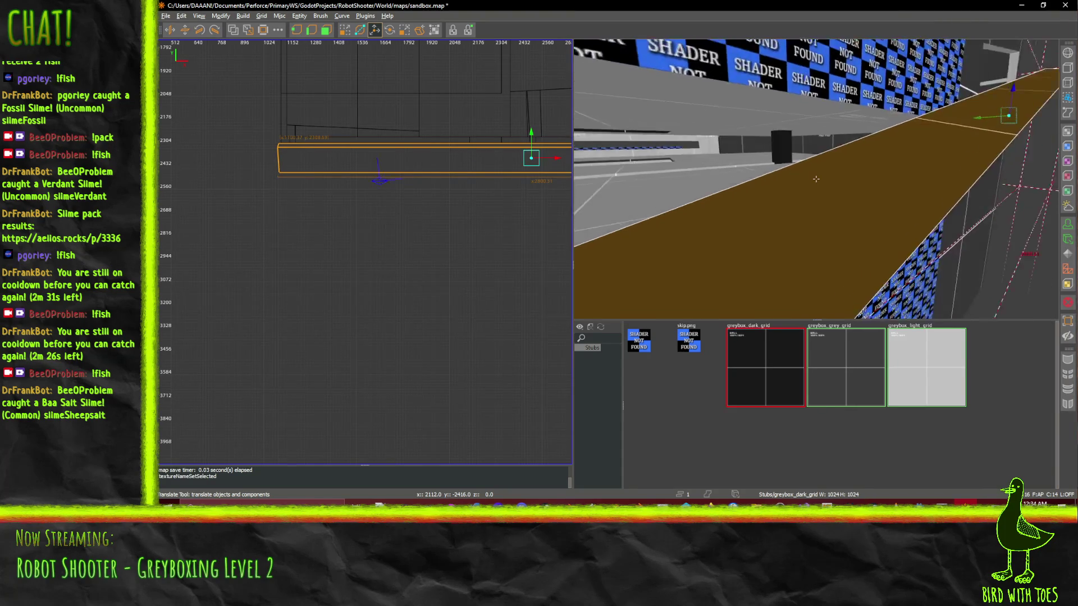
key("Left")
key("Left")
key("Left")
key("Right")
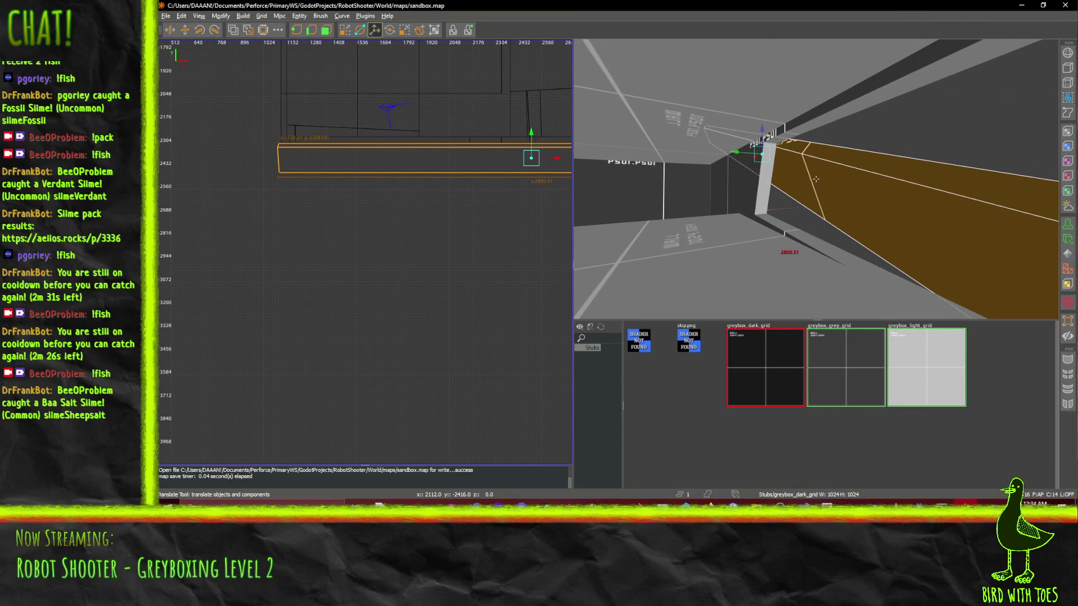
key("Left")
key("Left")
key("Left")
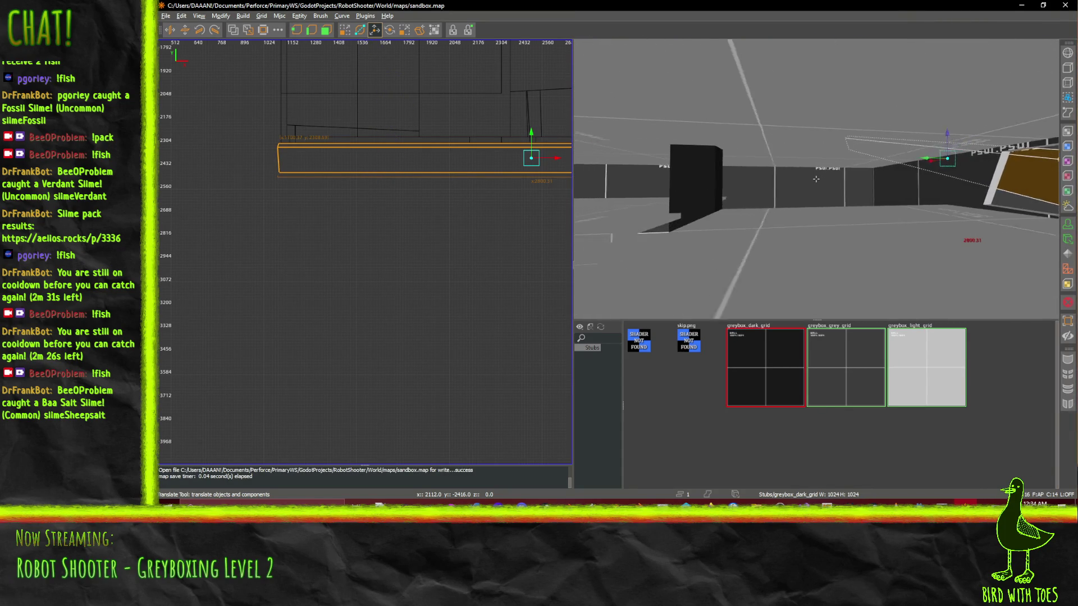
key("Left")
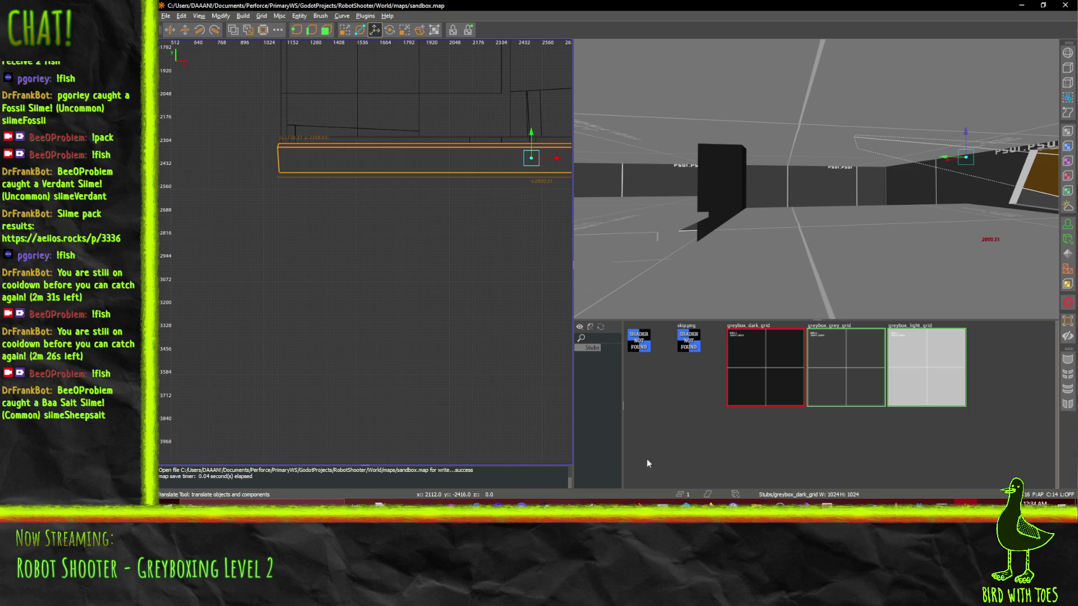
right_click(824, 251)
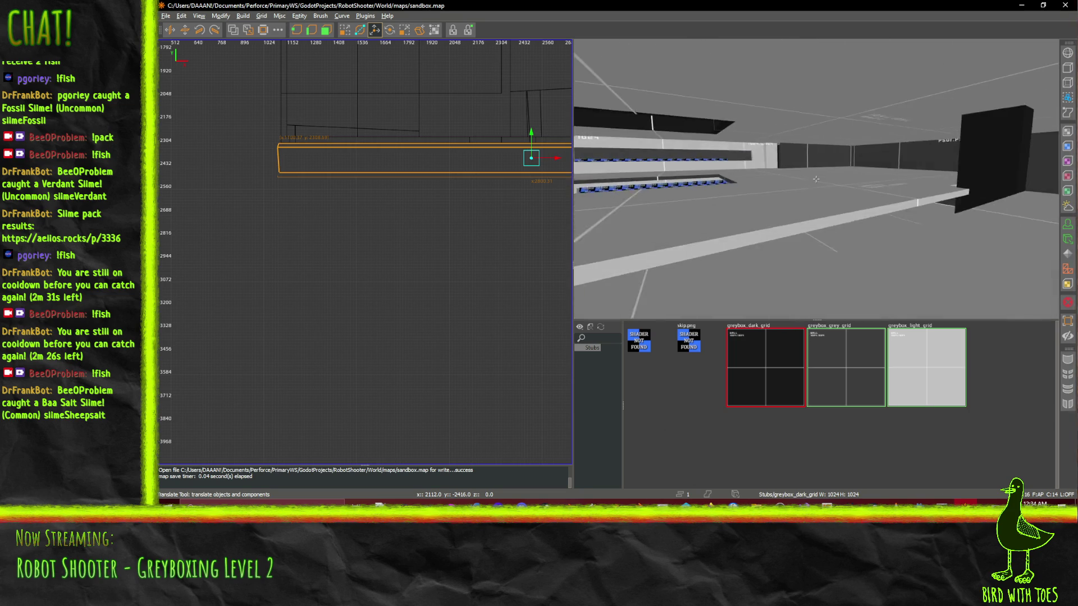
key("Left")
key("Left")
key("Left")
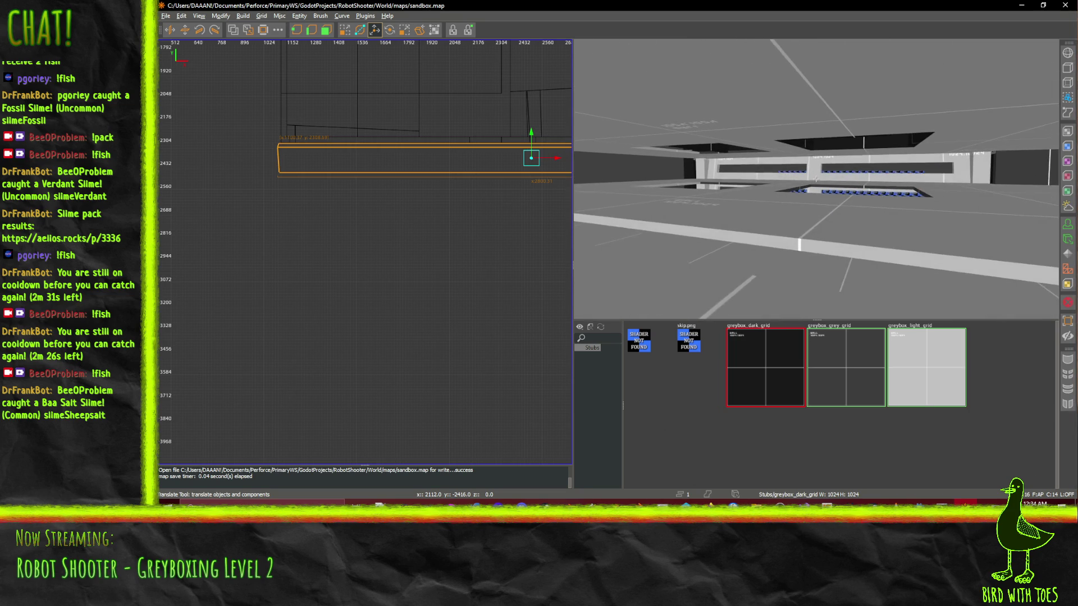
key("Up")
key("Up")
key("Up")
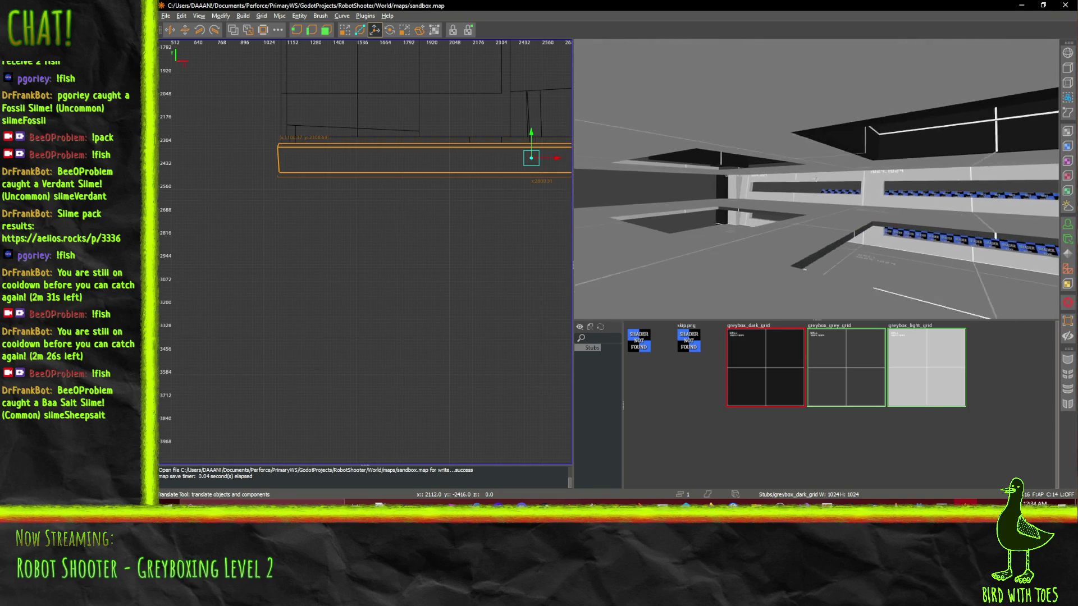
key("Up")
key("Up")
key("Up")
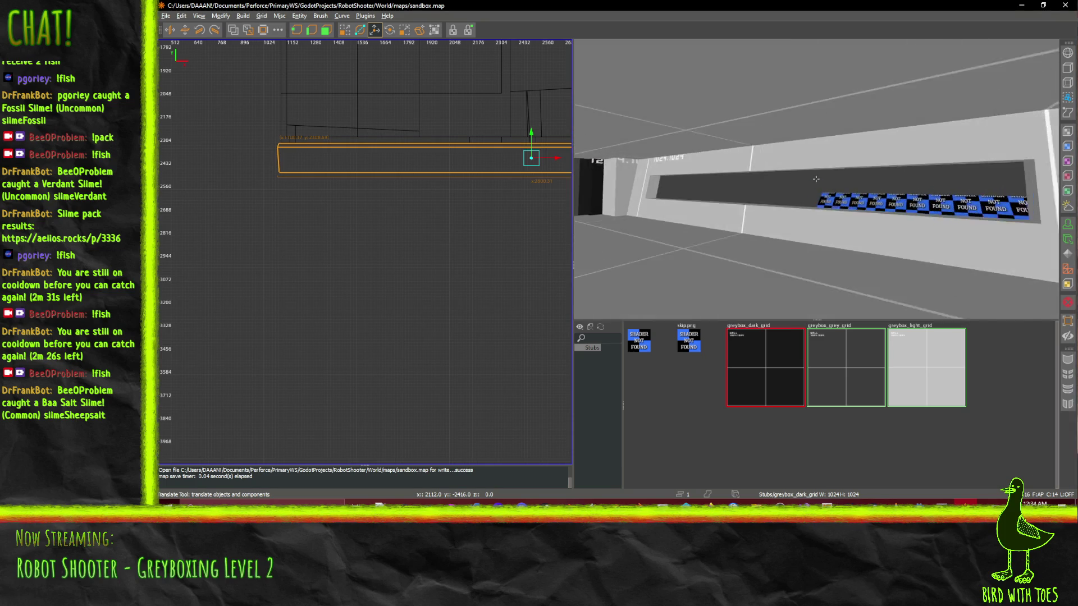
key("Up")
key("Up")
key("Left")
key("Left")
key("Left")
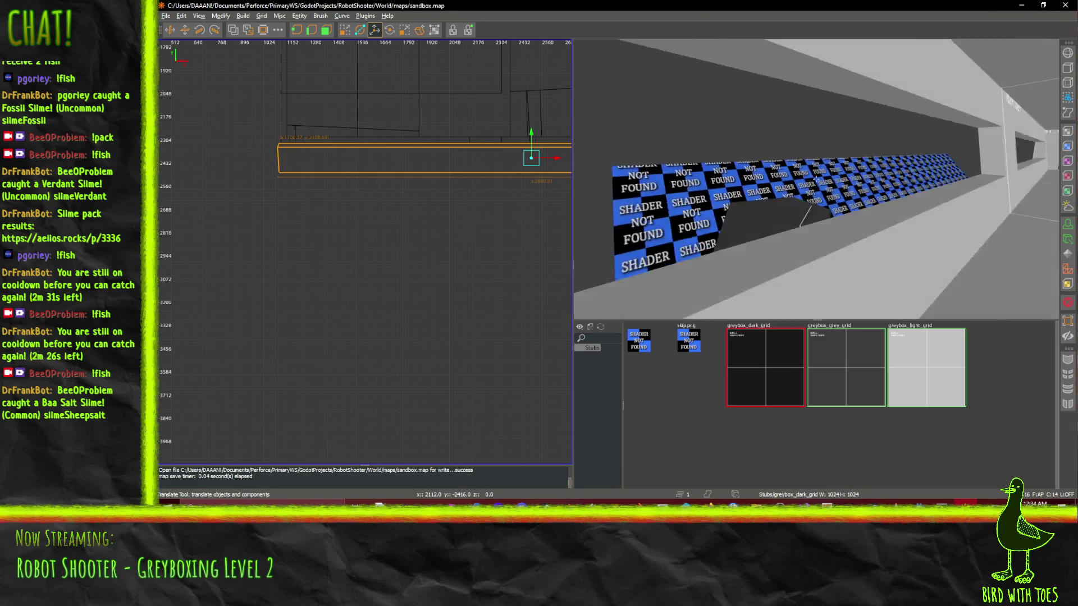
key("Down")
key("Down")
key("Down")
key("Right")
key("Right")
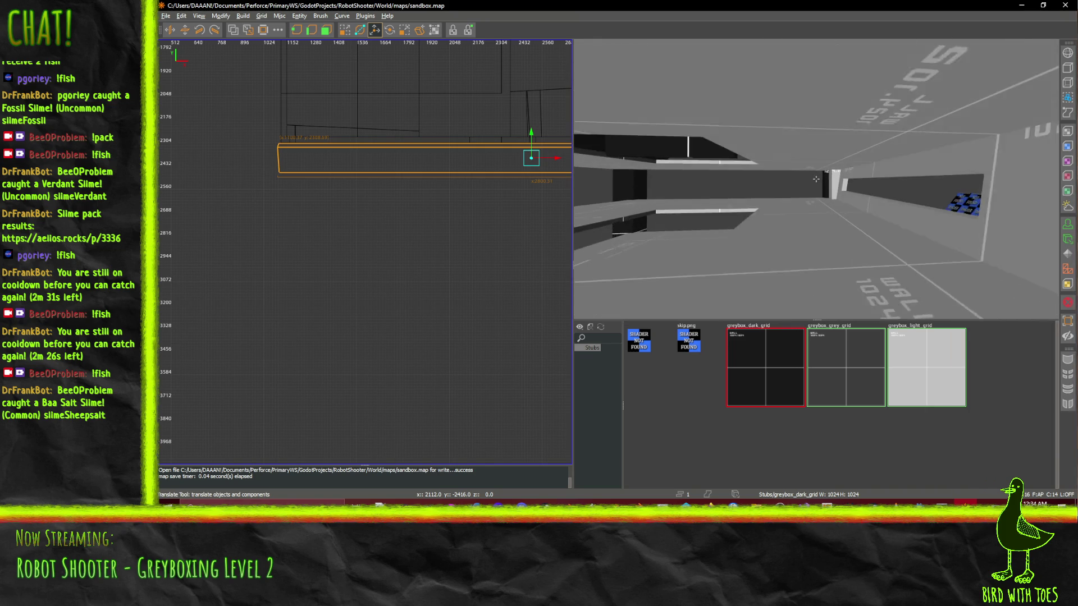
key("d")
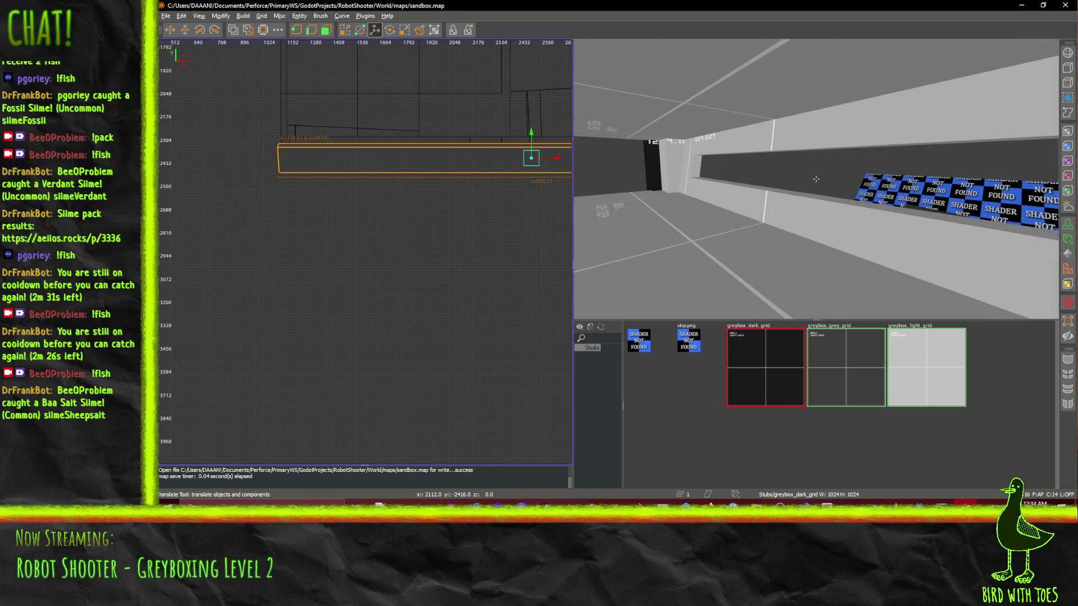
key("s")
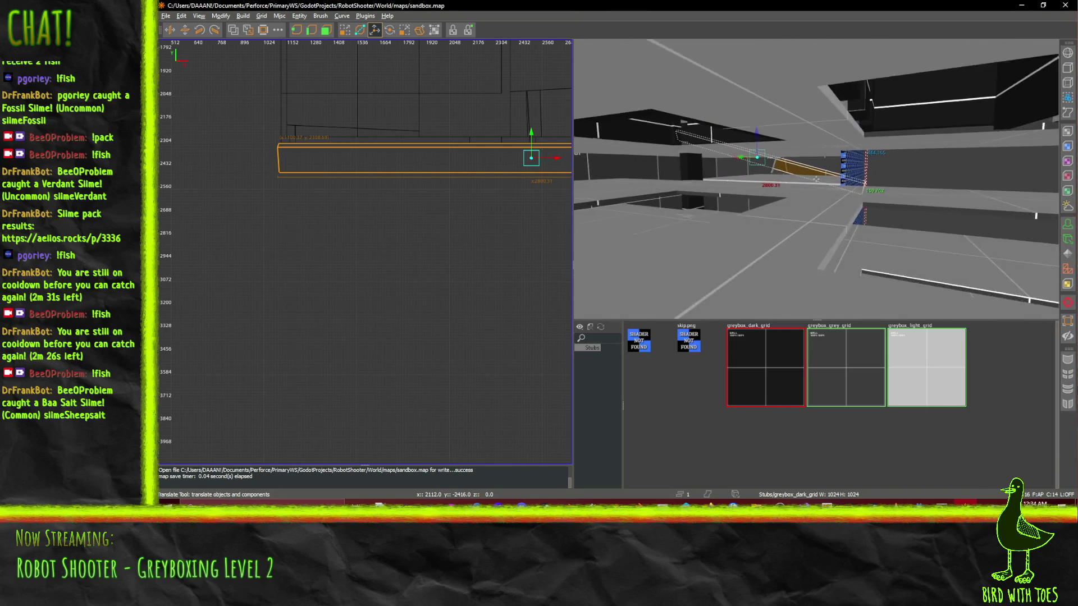
key("w")
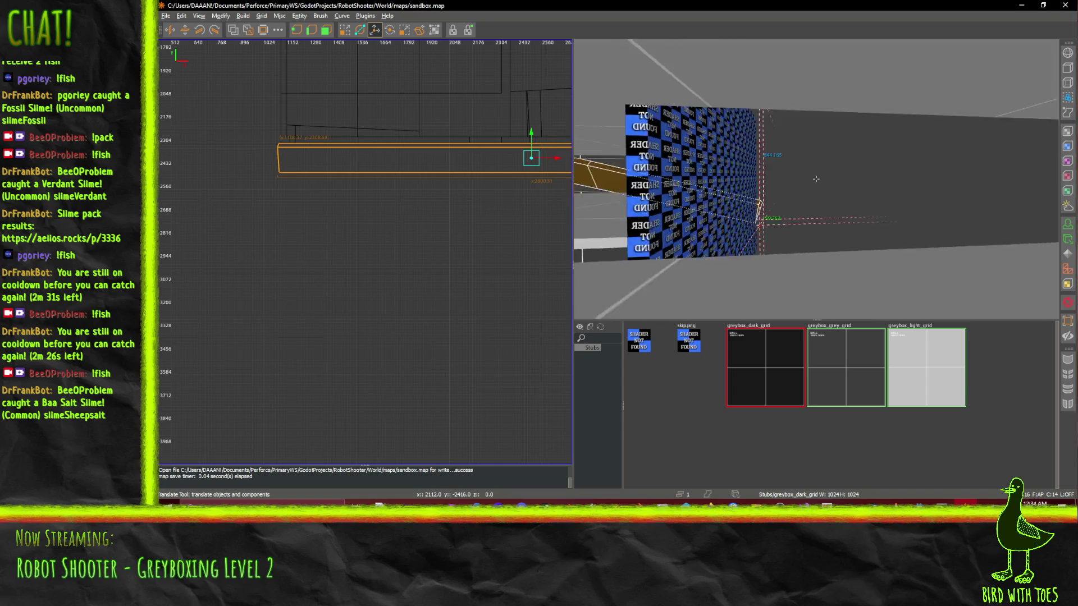
key("w")
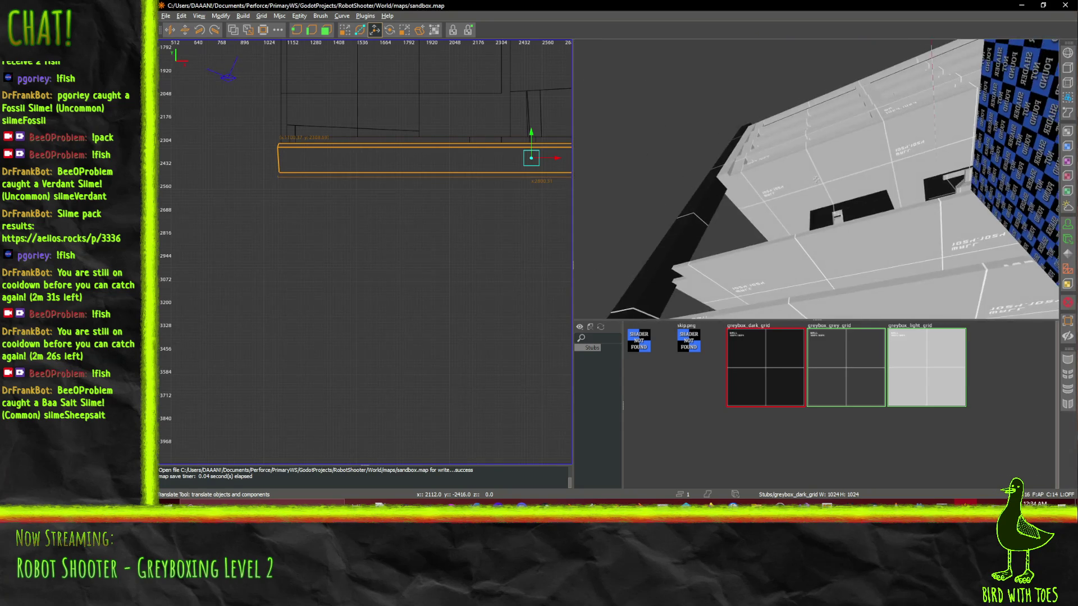
key("s")
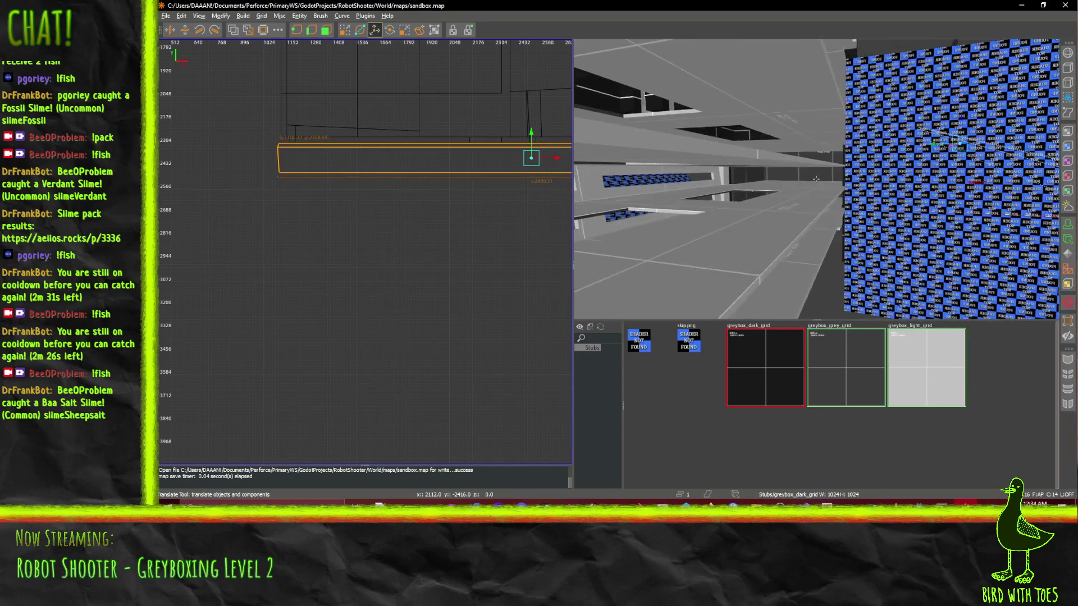
key("w")
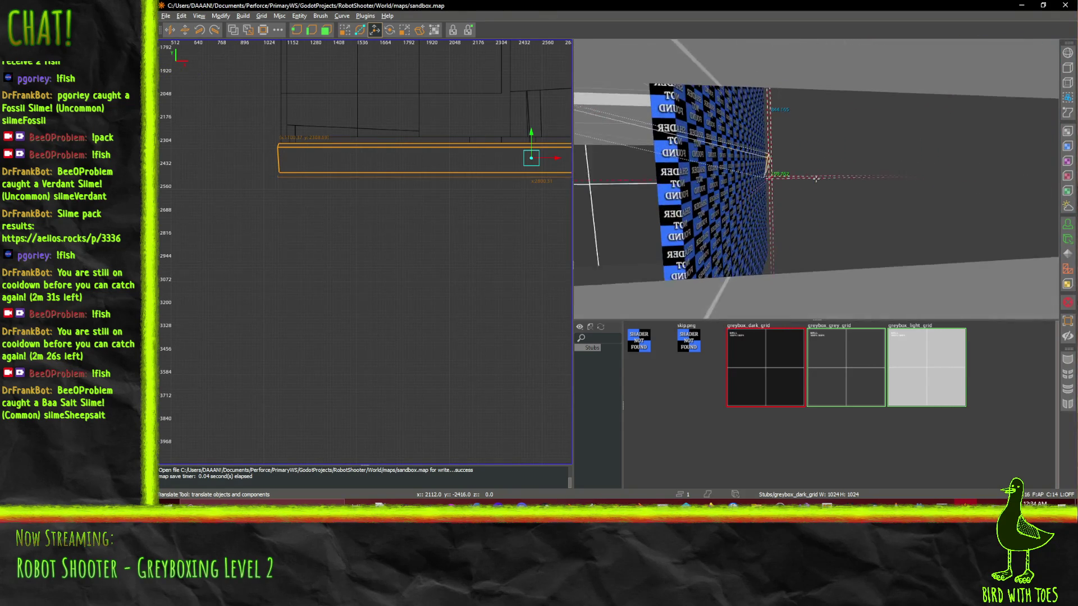
key("w")
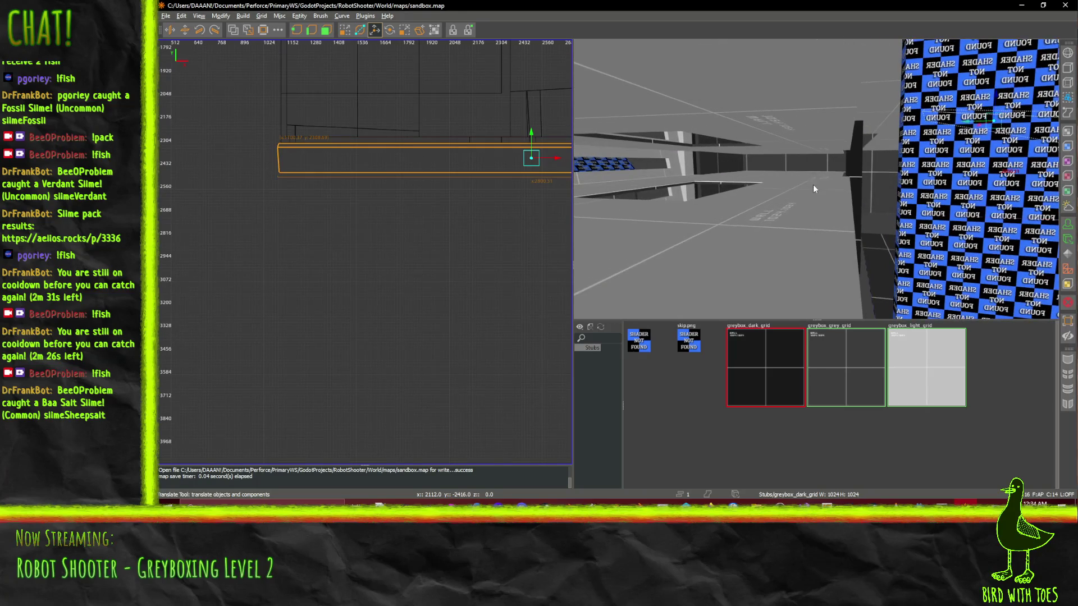
left_click(816, 180)
key("d")
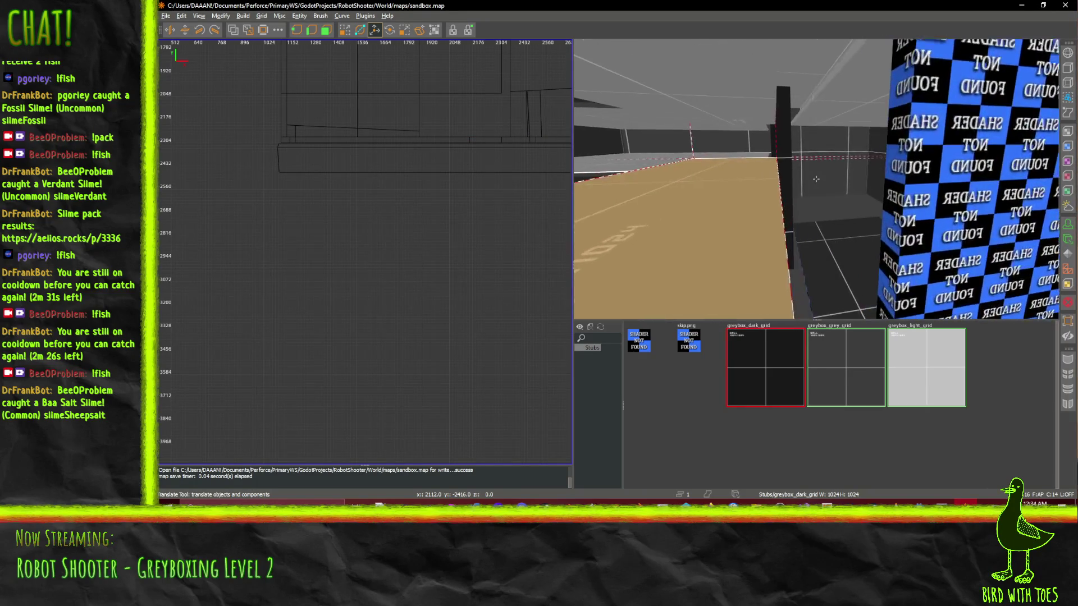
key("w")
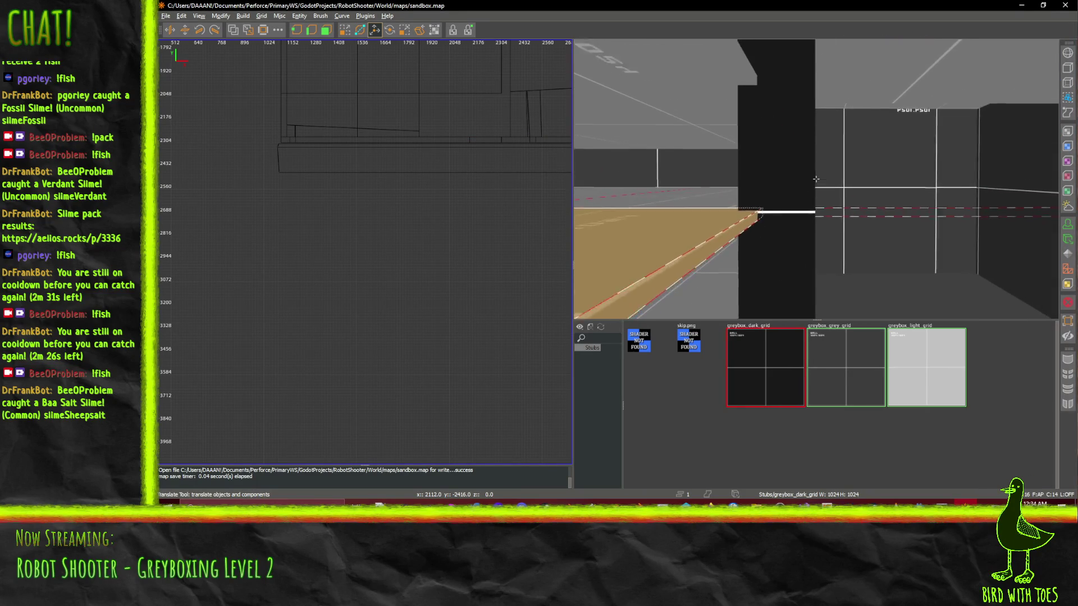
key("s")
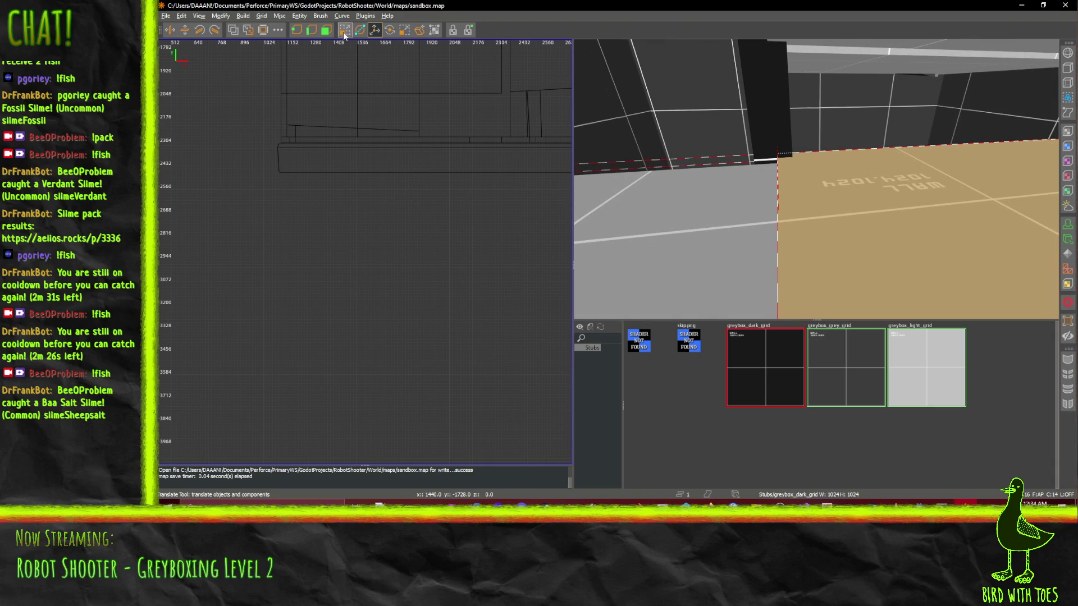
right_click(685, 269)
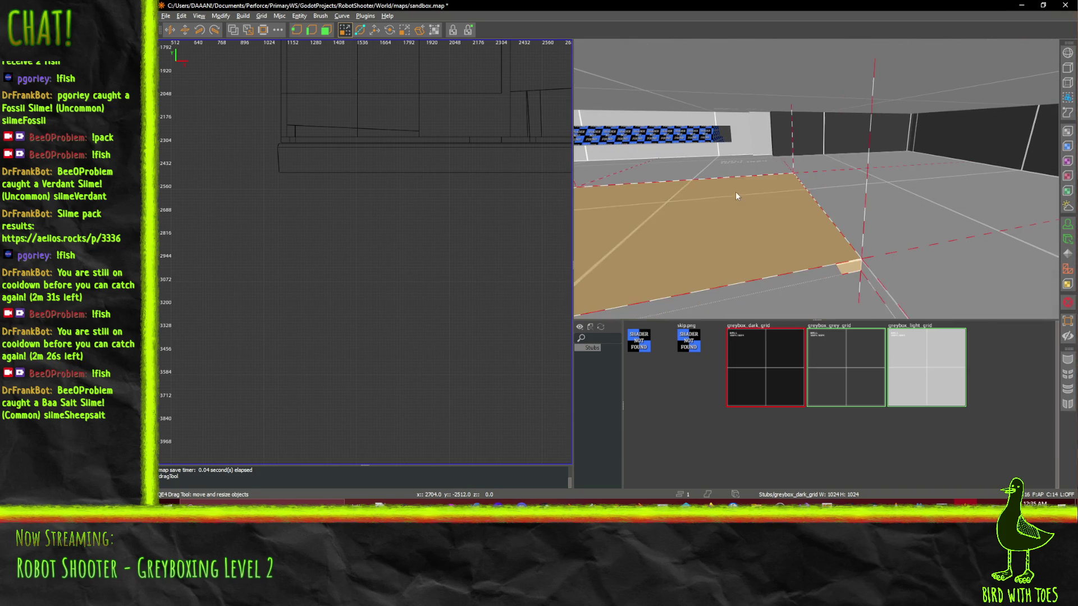
left_click_drag(736, 167, 736, 160)
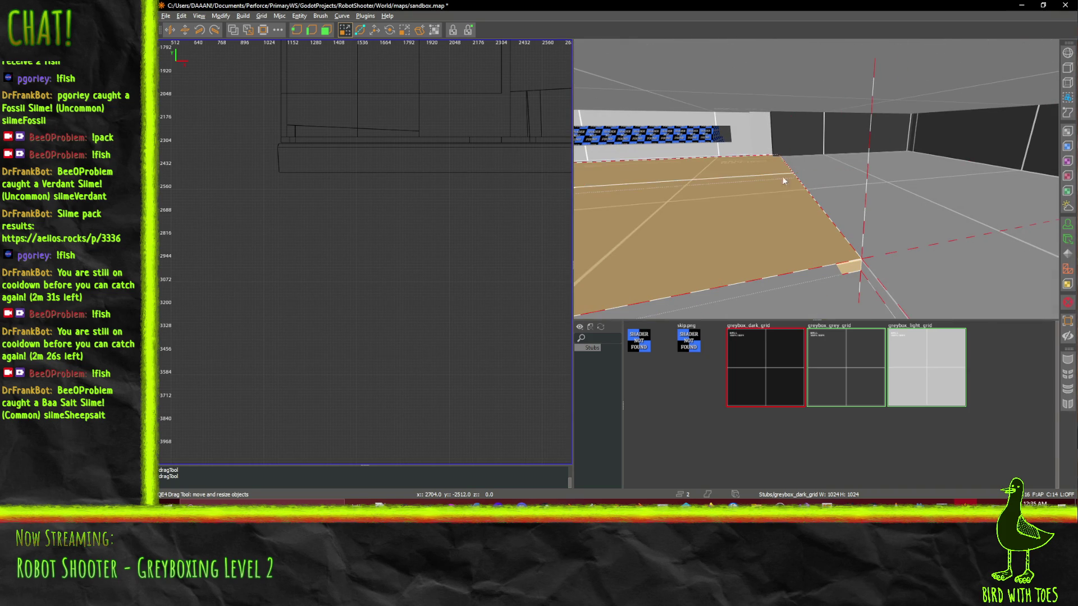
key("ctrl+z")
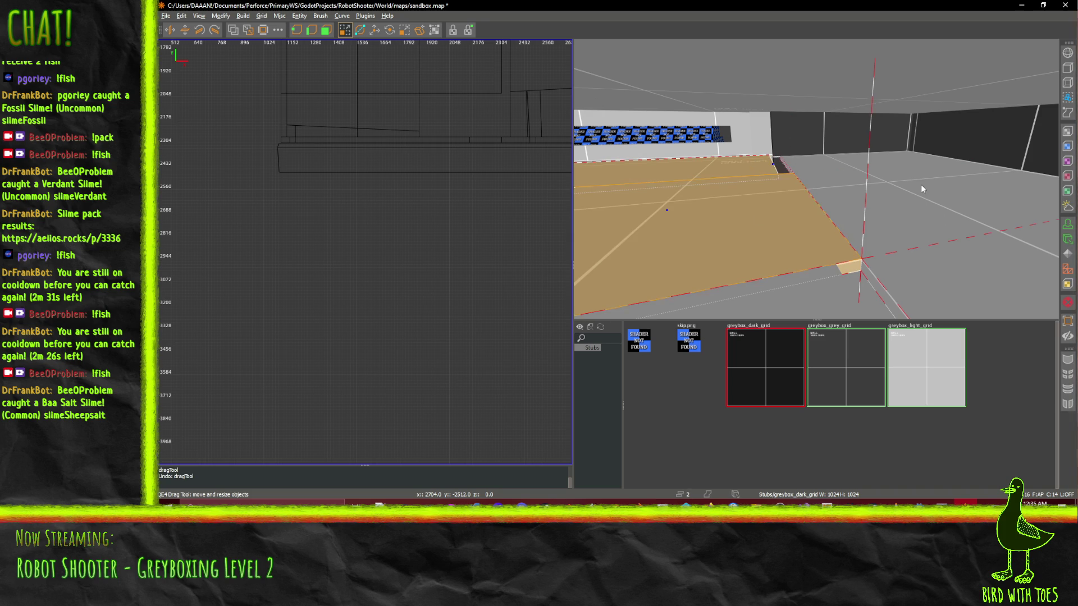
key("ctrl+z")
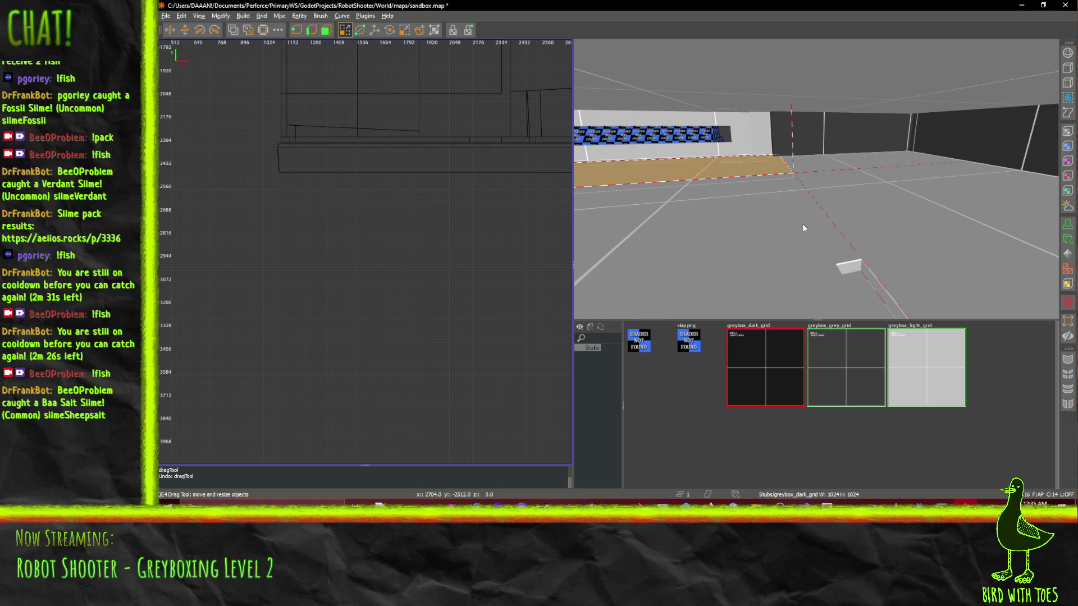
left_click(803, 228, "shift")
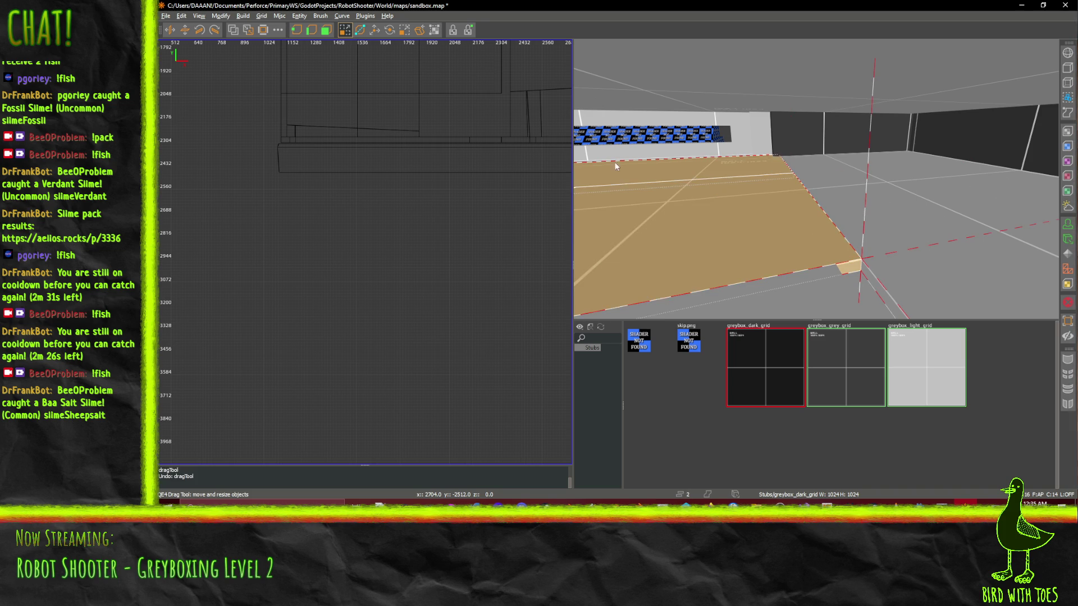
mouse_move(614, 162)
left_mouse_down()
mouse_move(467, 133)
mouse_move(416, 182)
left_mouse_up()
- Move the camera around to inspect the tan floor near the dark pillar
scroll(486, 133, "down", 2)
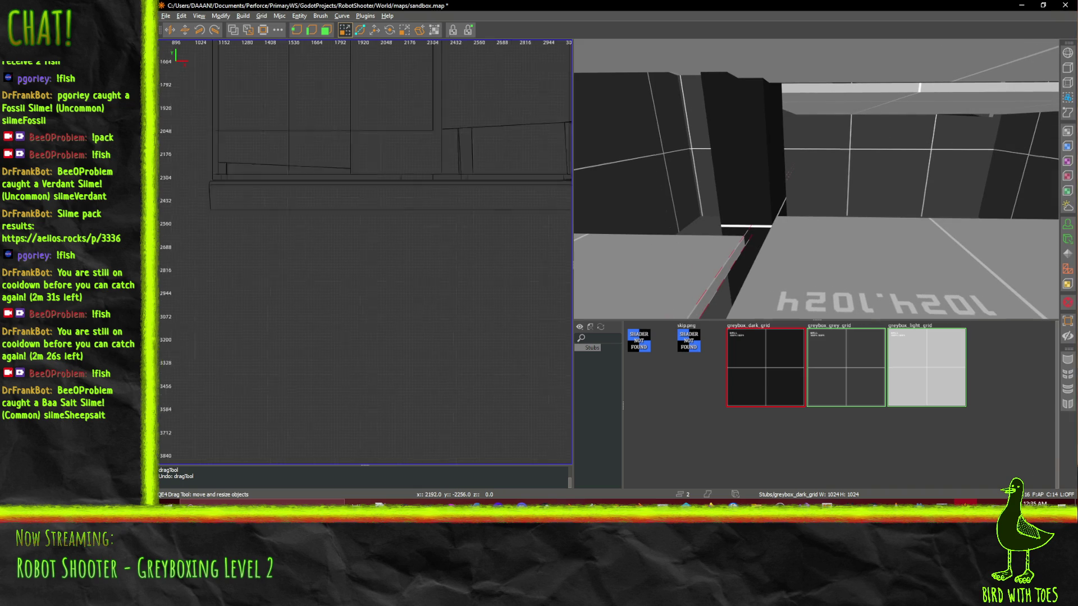
scroll(366, 170, "up", 3)
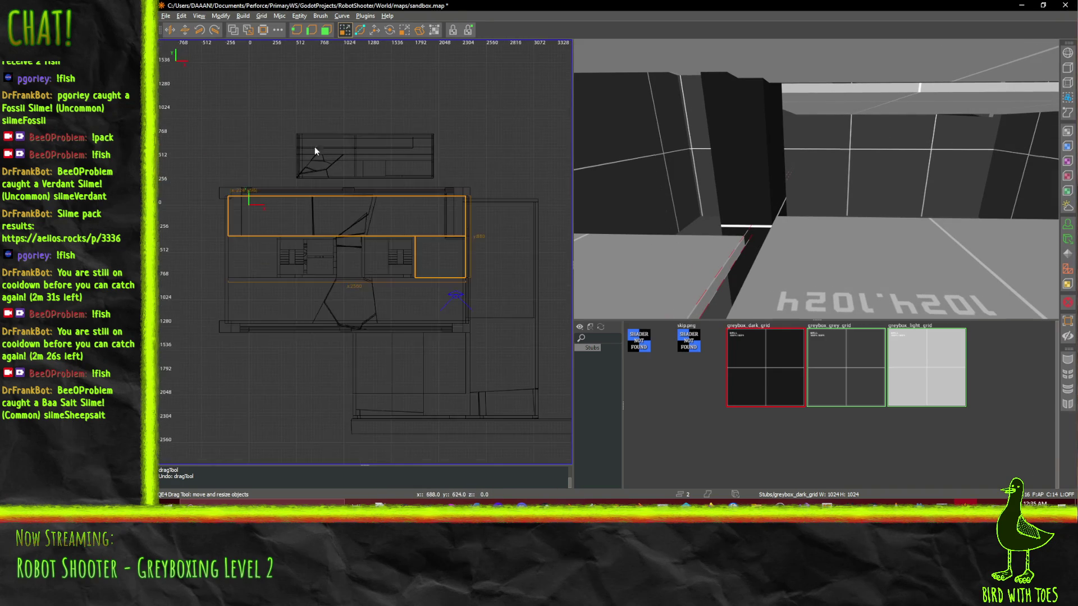
scroll(498, 283, "up", 2)
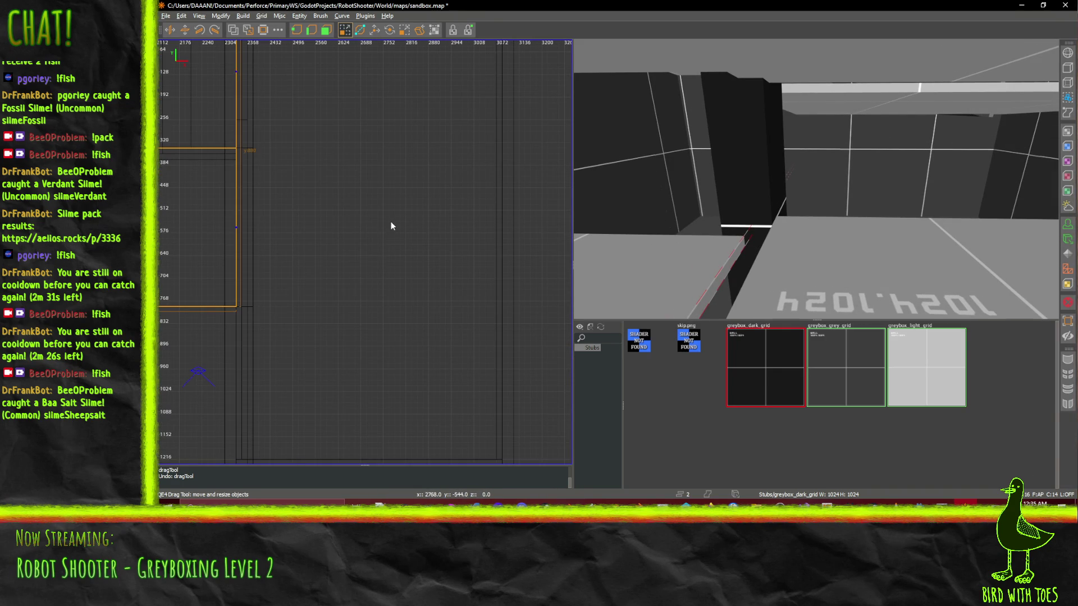
key("ctrl+shift+z")
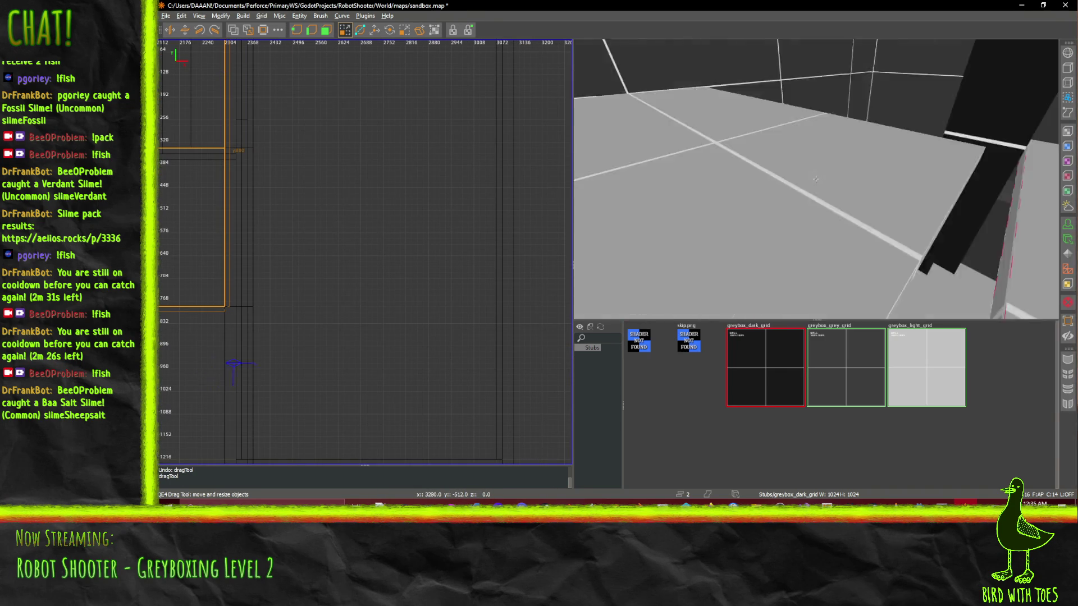
key("w")
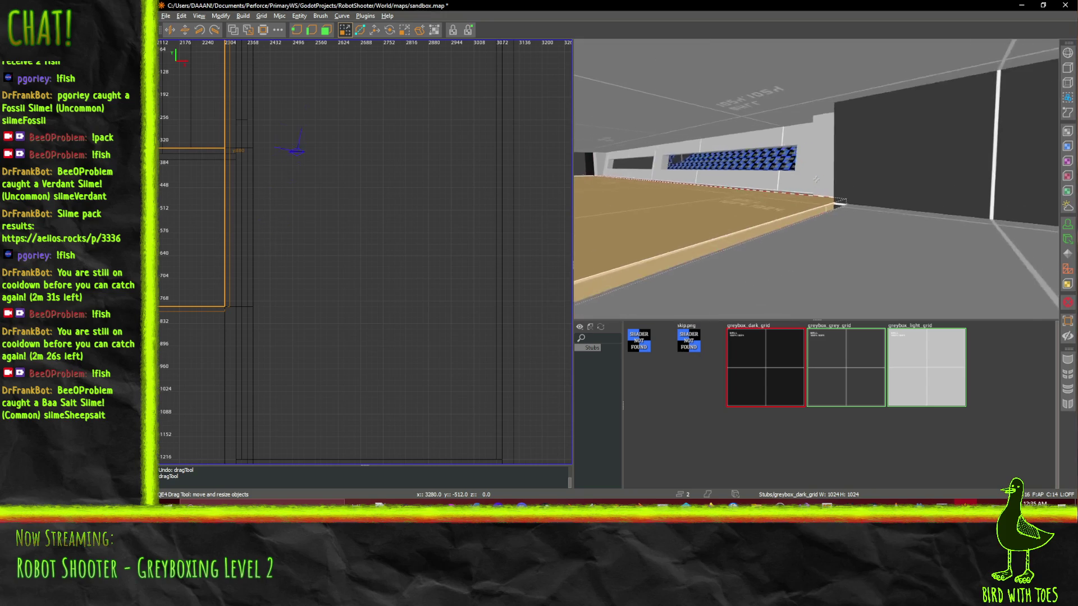
key("w")
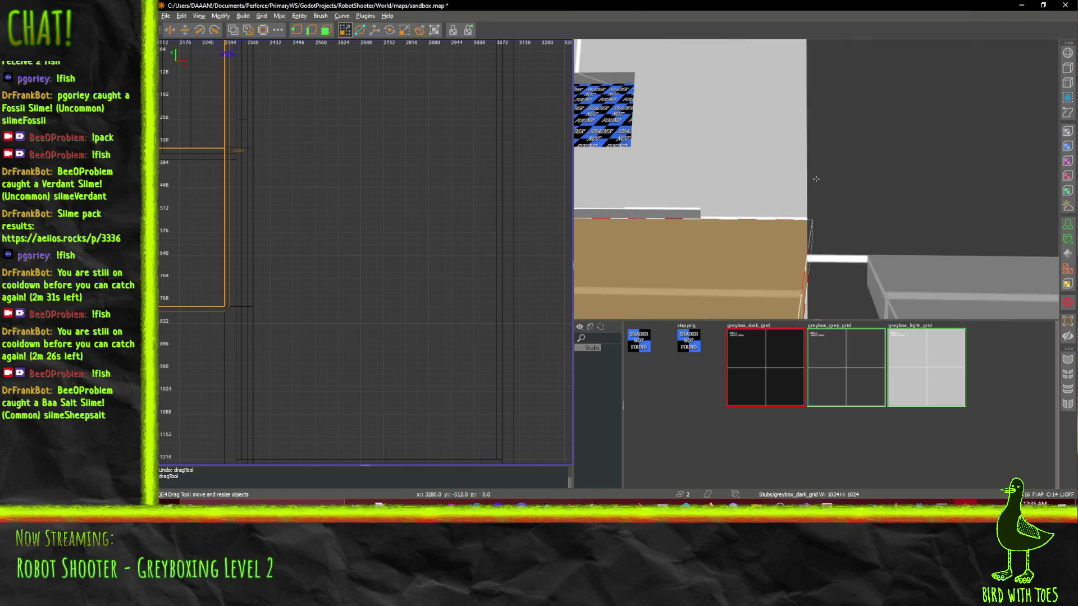
key("s")
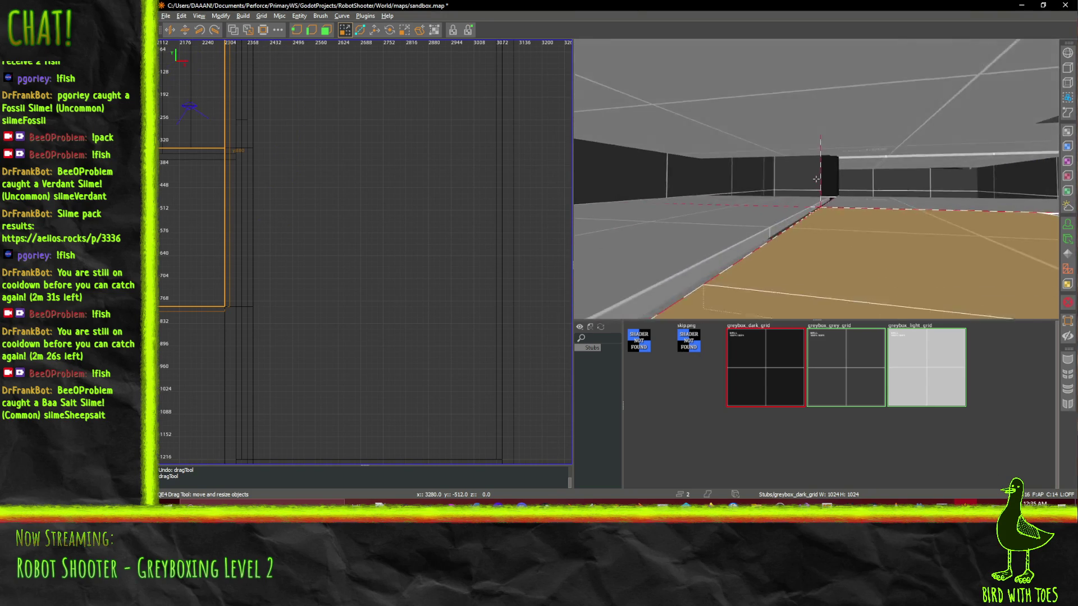
key("s")
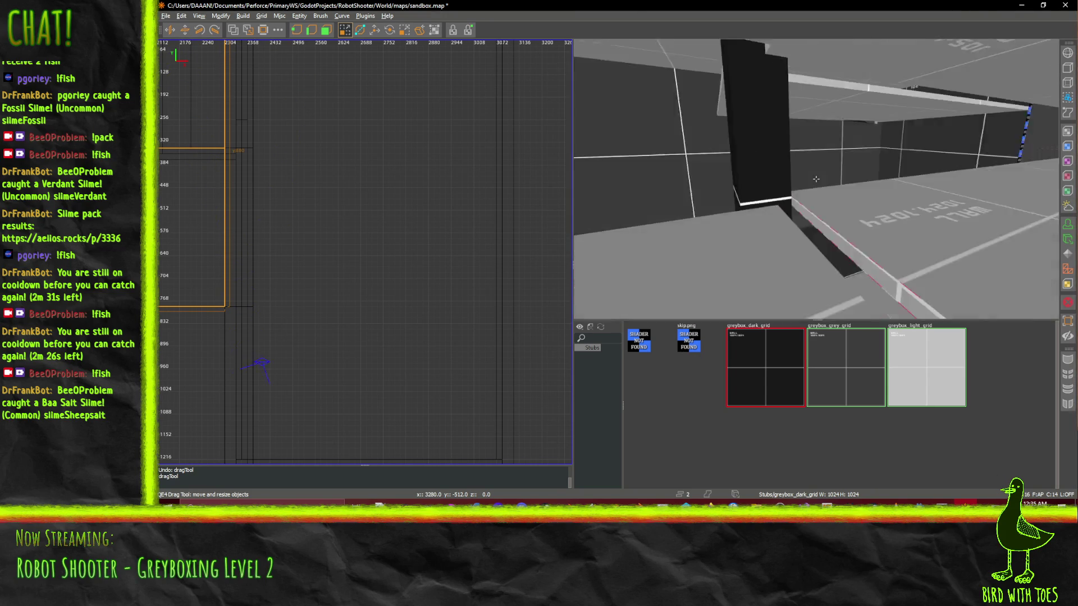
key("w")
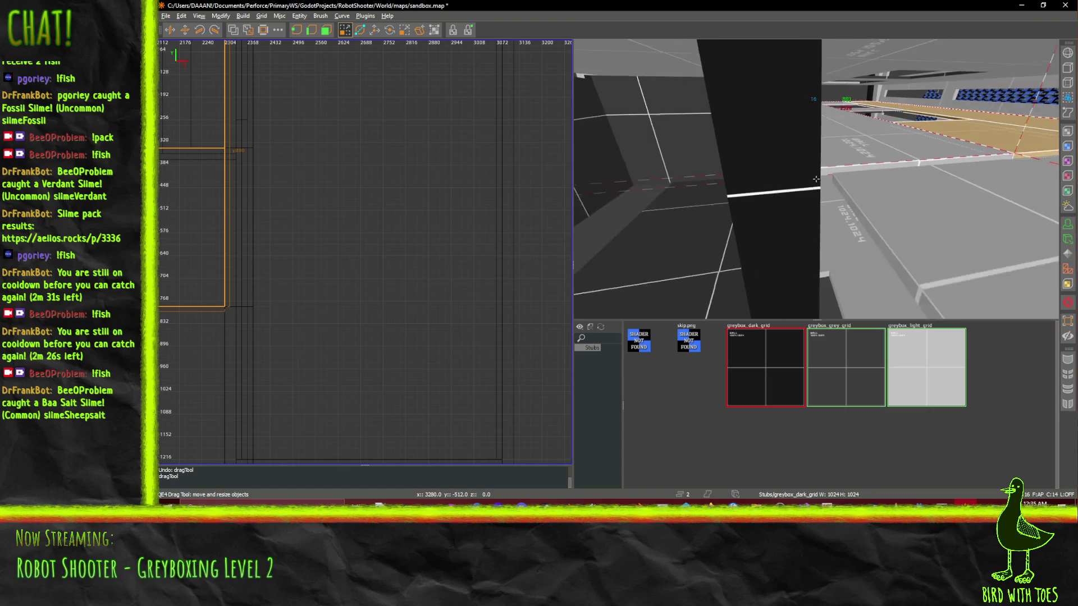
key("w")
- Drag the floor brushes' lower edge down one grid step and check it in 3D
left_click_drag(382, 235, 425, 94)
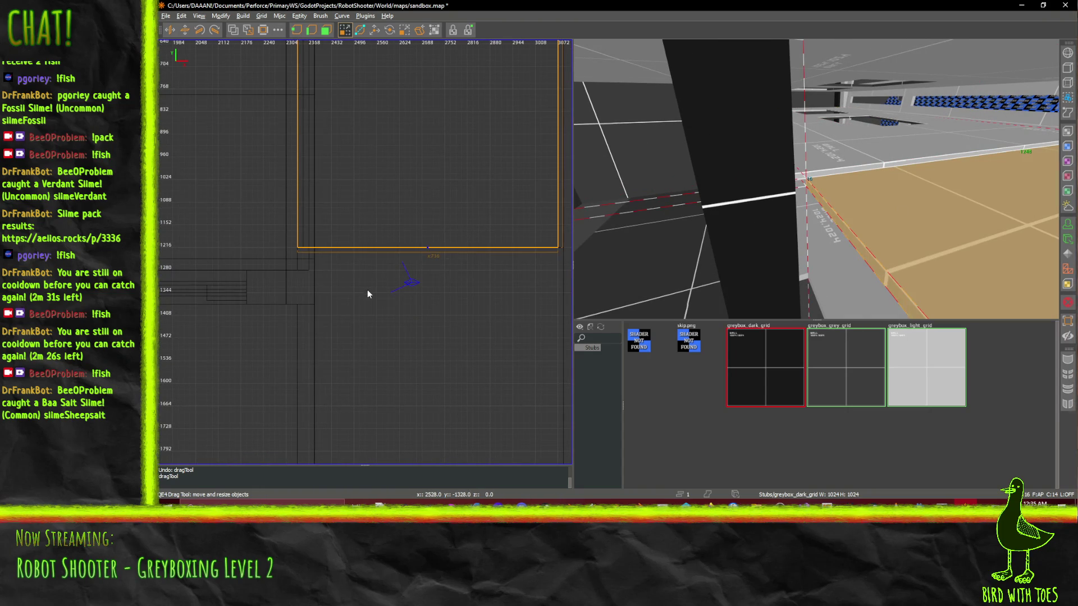
left_click_drag(367, 290, 369, 298)
right_click(815, 179)
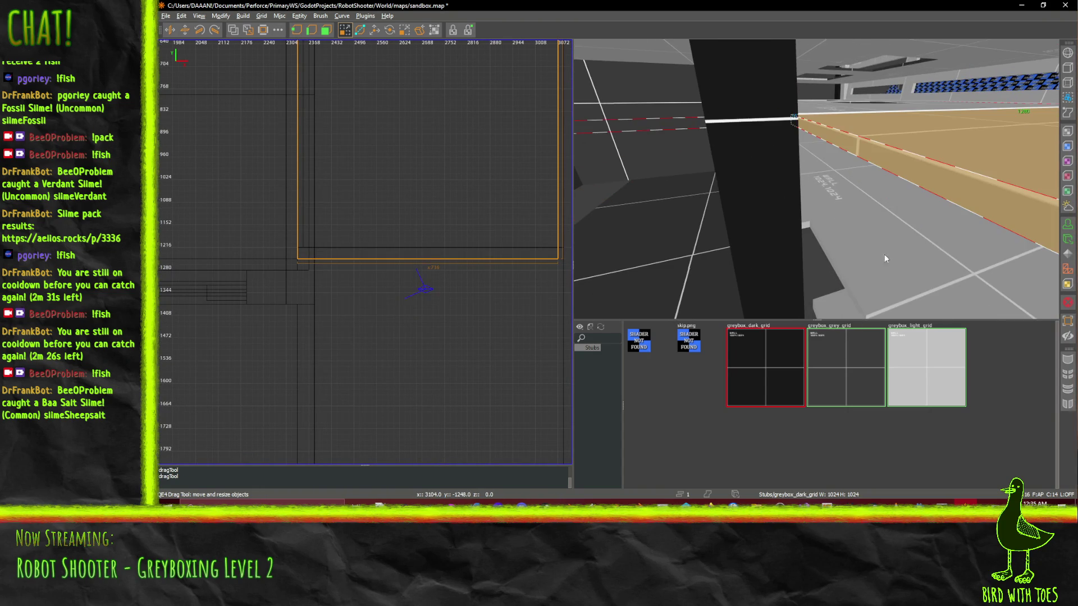
left_click_drag(885, 259, 816, 179)
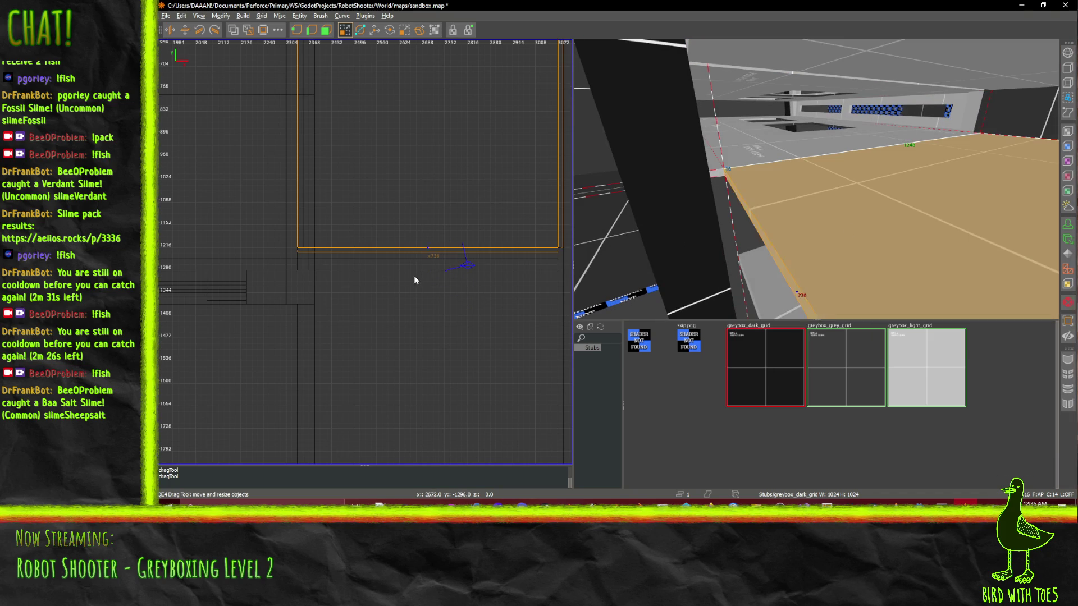
left_click_drag(415, 277, 412, 289)
right_click(773, 197)
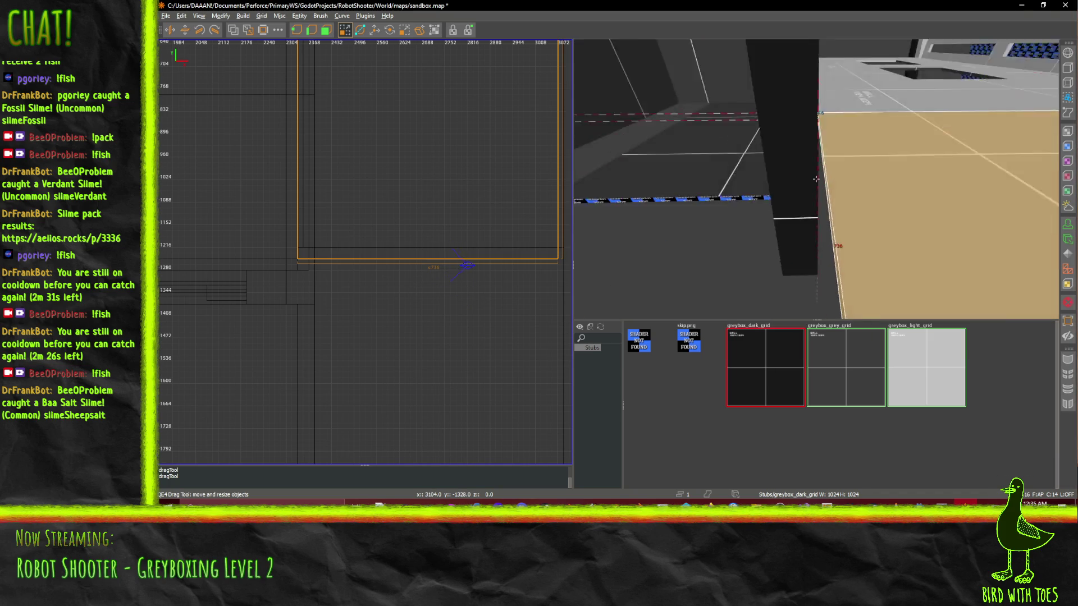
key("Up")
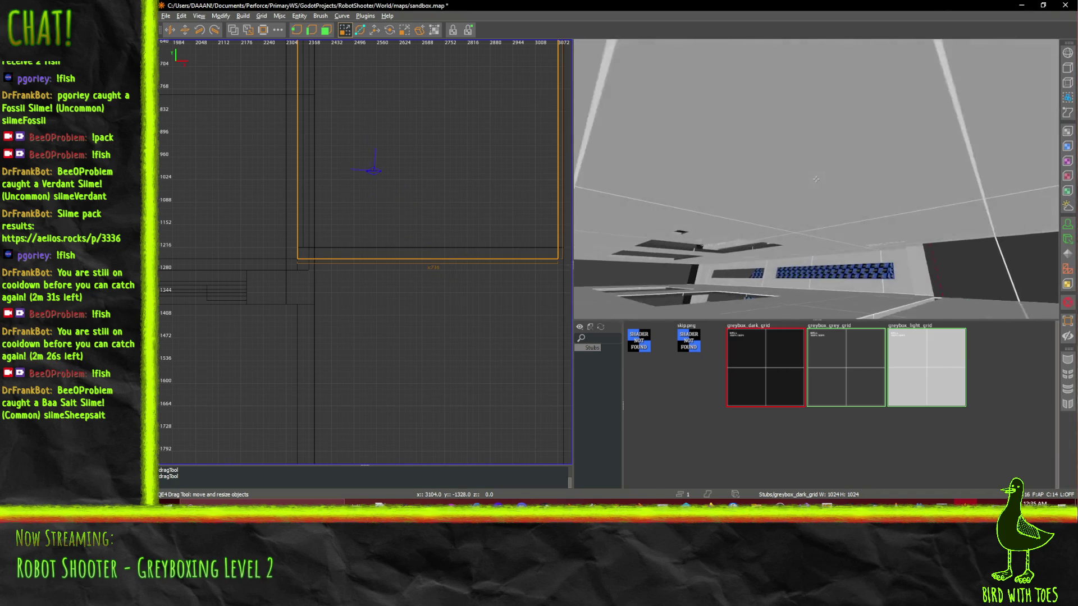
key("Up")
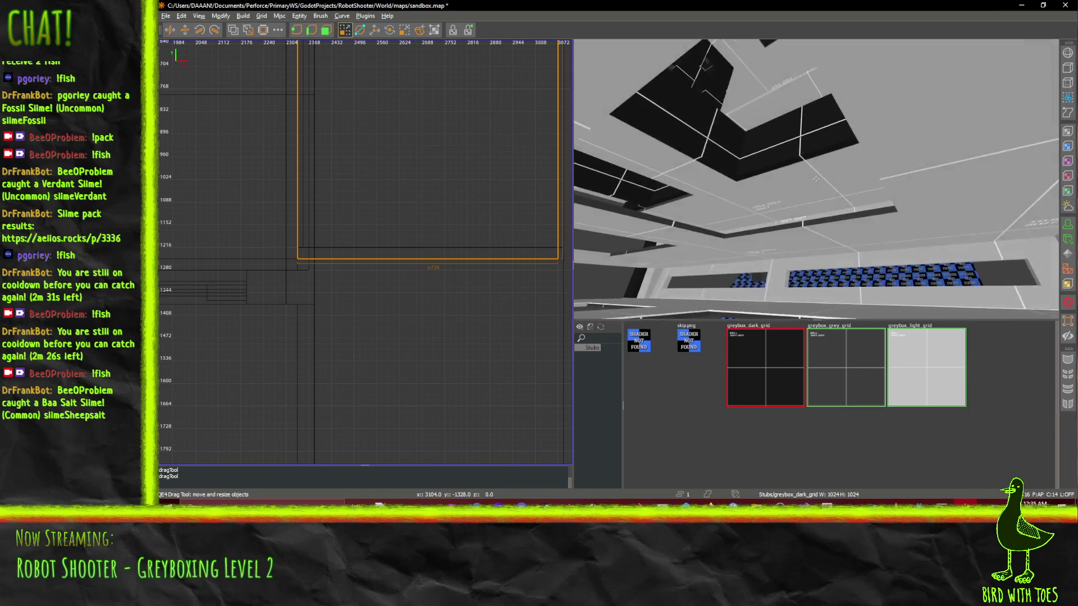
- Select three ceiling brushes in the 3D view
right_click(816, 179)
left_click(784, 194, "shift")
left_click(780, 170, "shift")
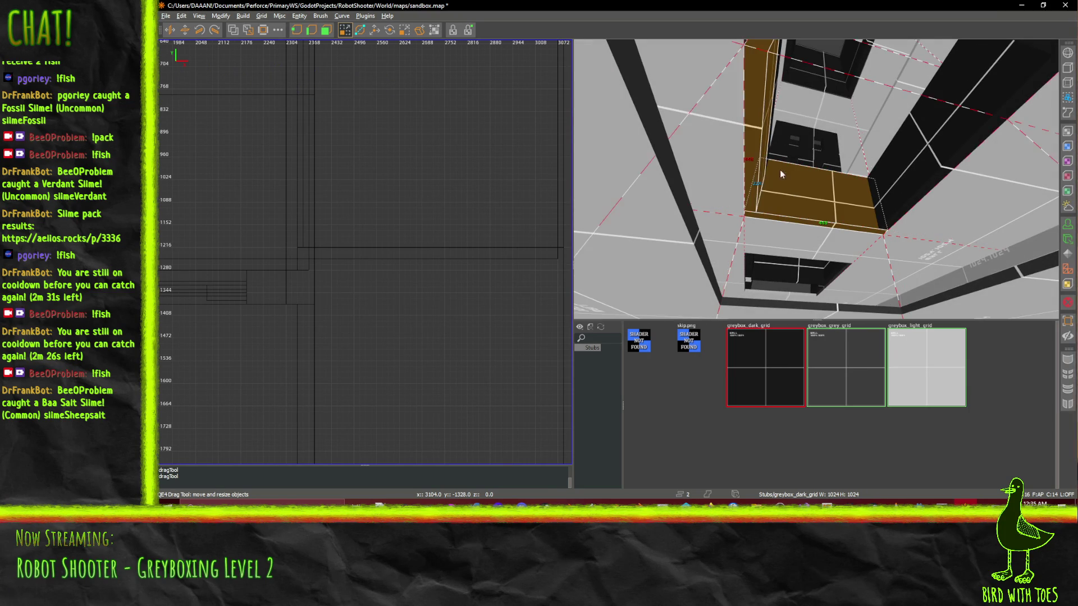
left_click(921, 174, "shift")
right_click(921, 174)
mouse_move(818, 182)
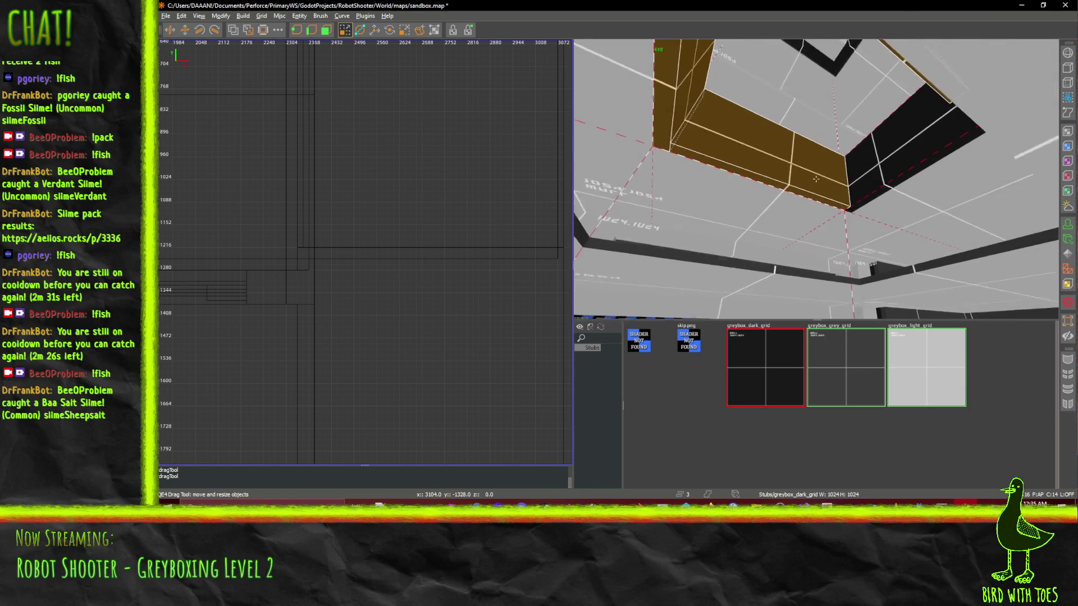
right_click(847, 170)
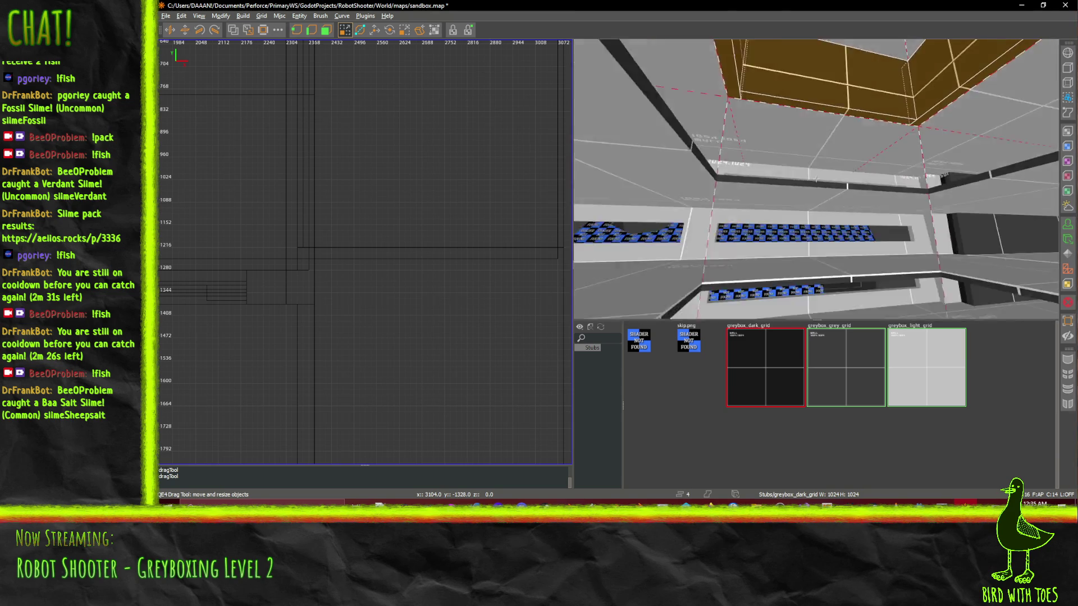
right_click(818, 176)
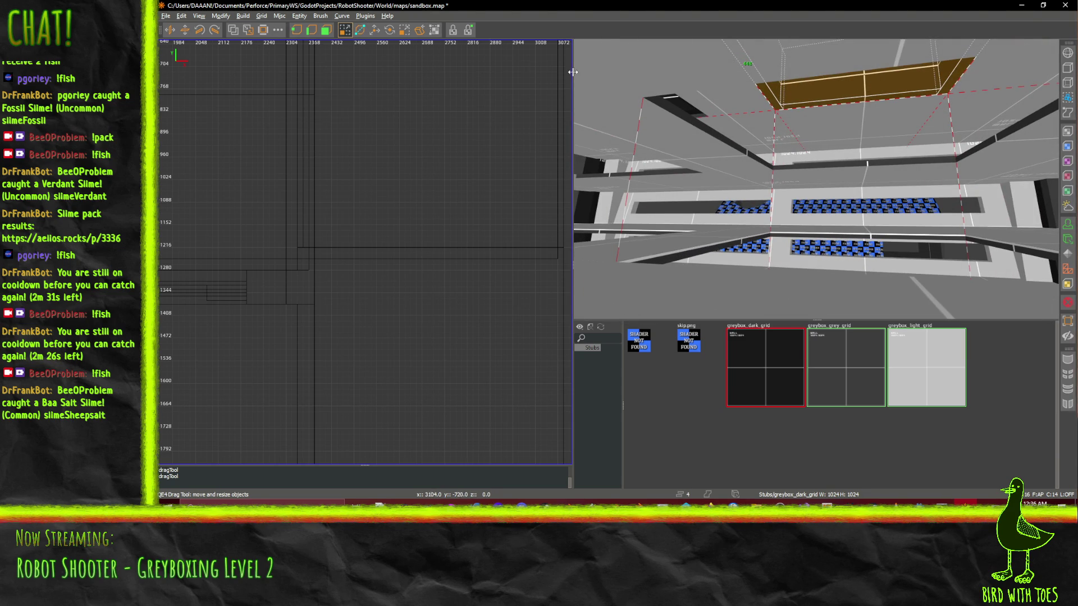
scroll(803, 158, "down", 3)
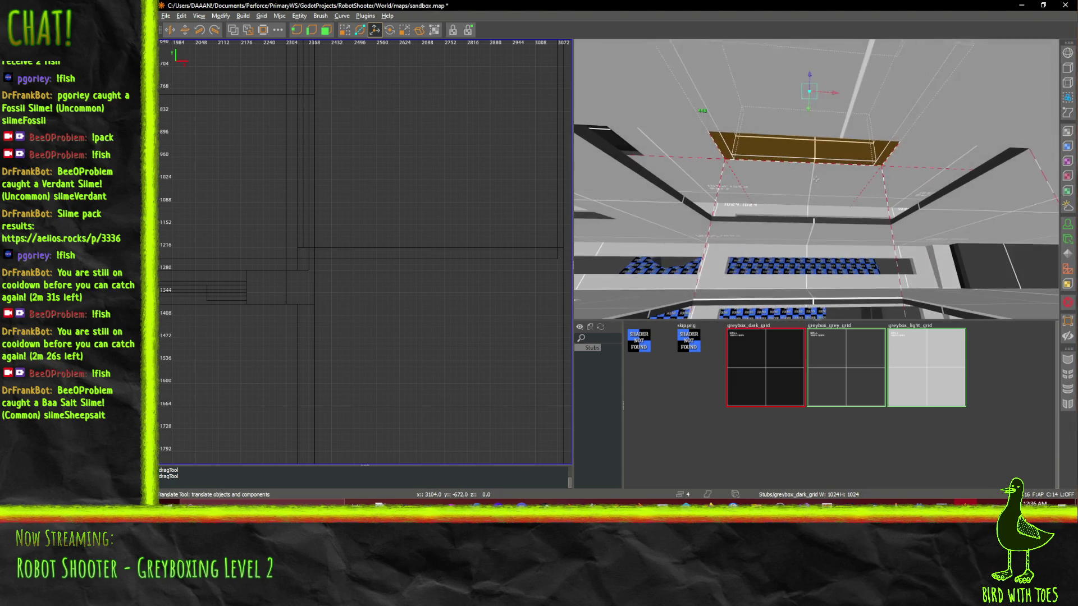
- Paste a copy of the ceiling brushes and lower it below the ceiling
key("ctrl+v")
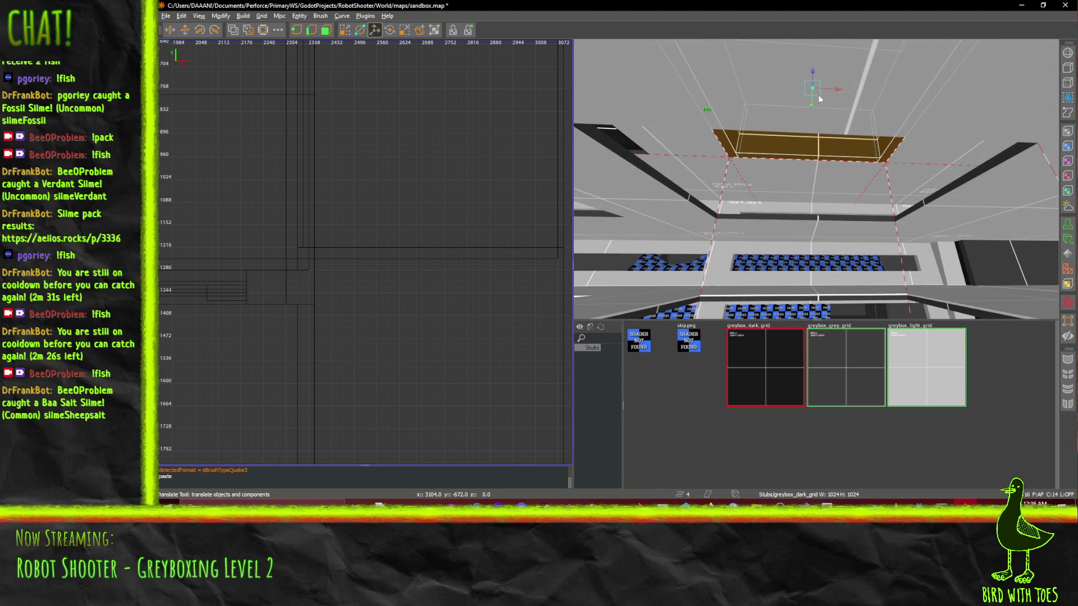
left_click_drag(810, 118, 811, 133)
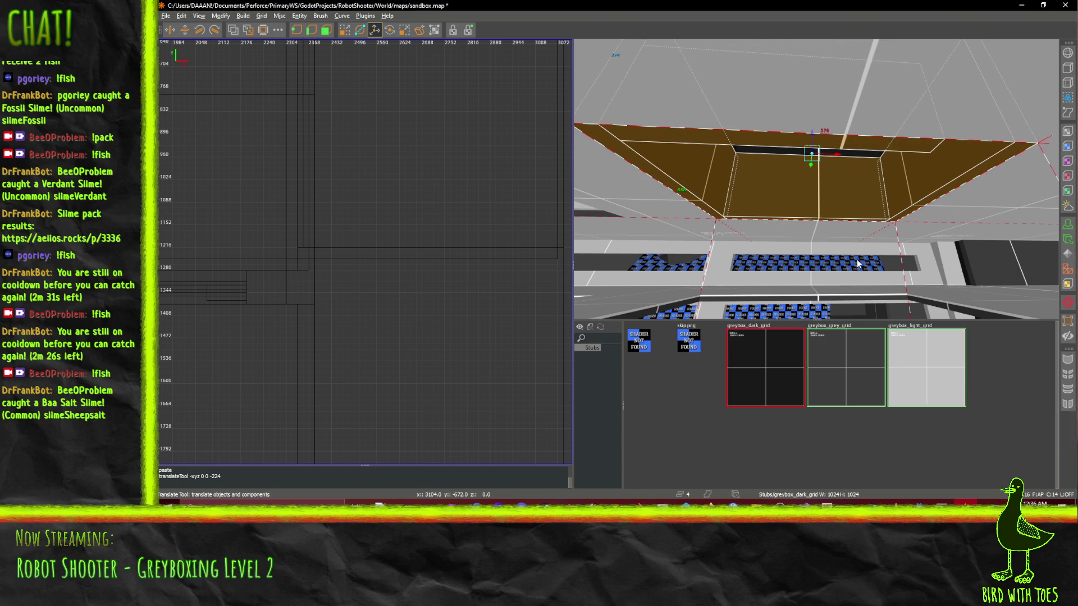
left_click_drag(827, 133, 811, 227)
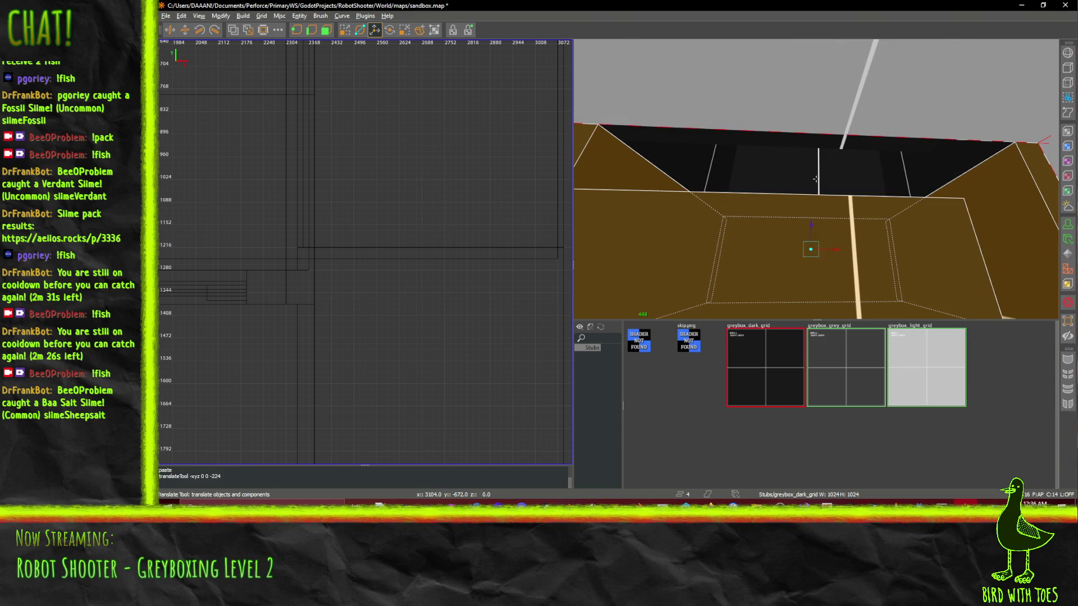
key("s")
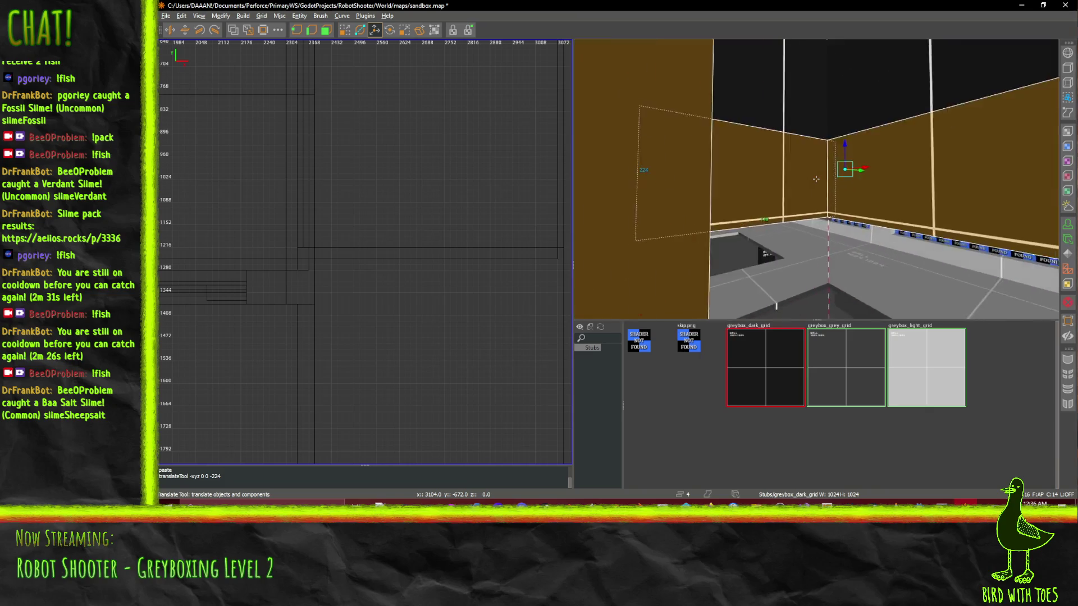
key("s")
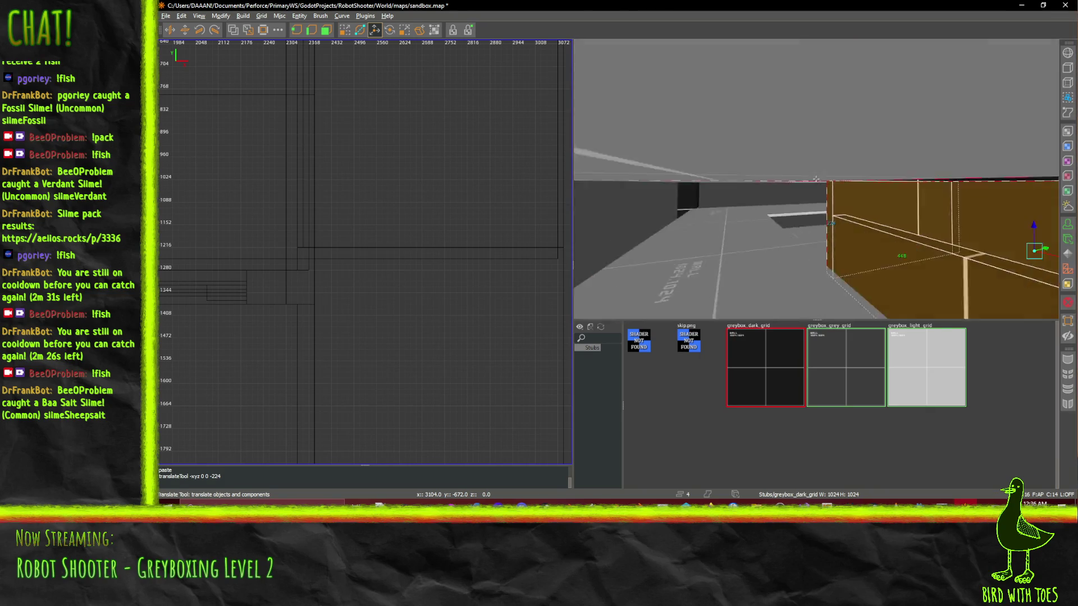
key("s")
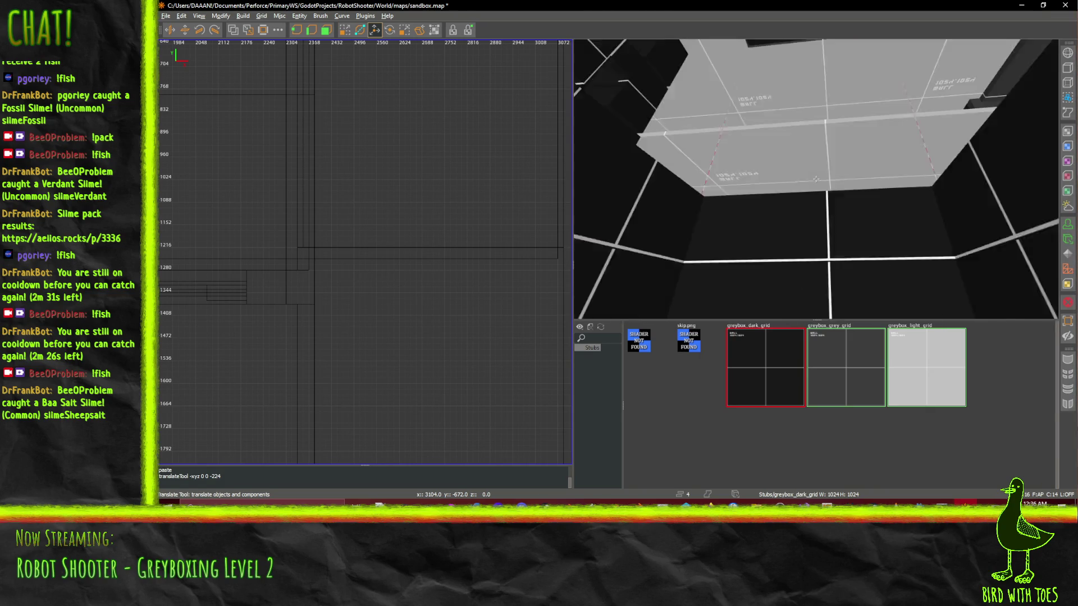
key("s")
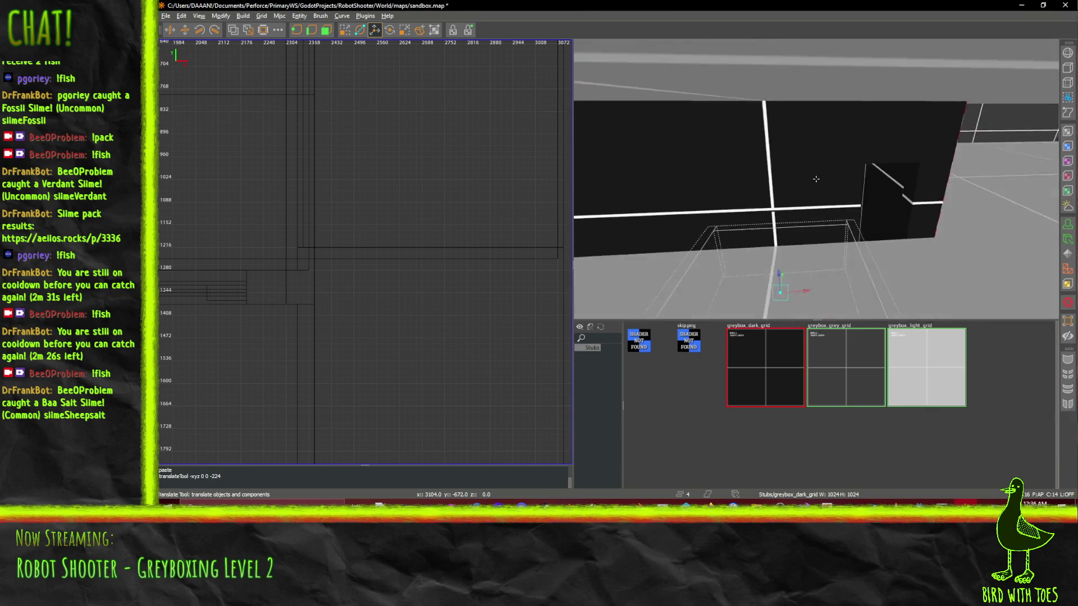
key("w")
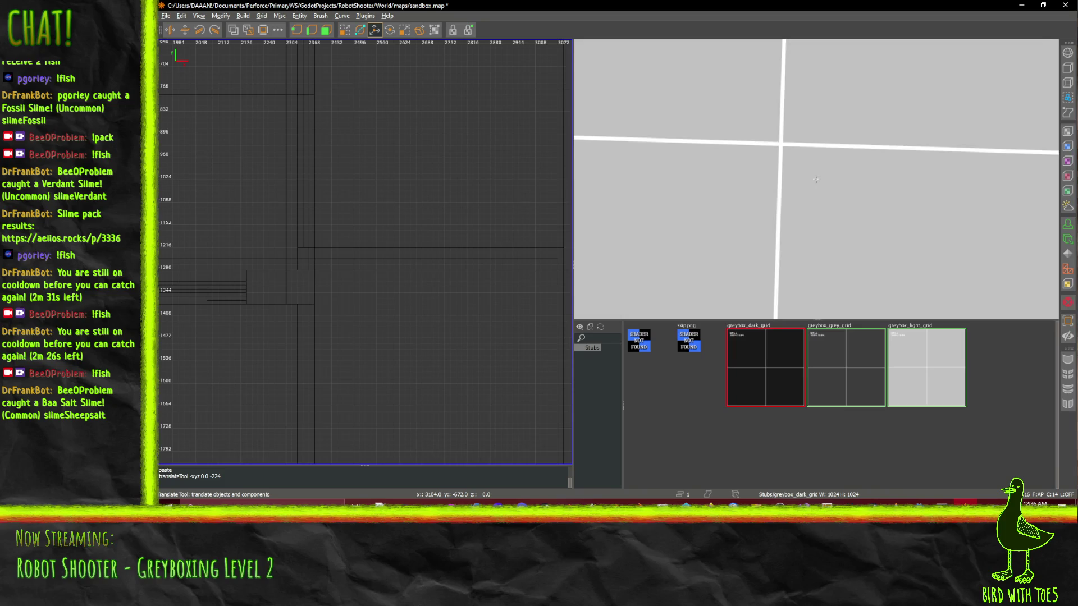
key("s")
key("w")
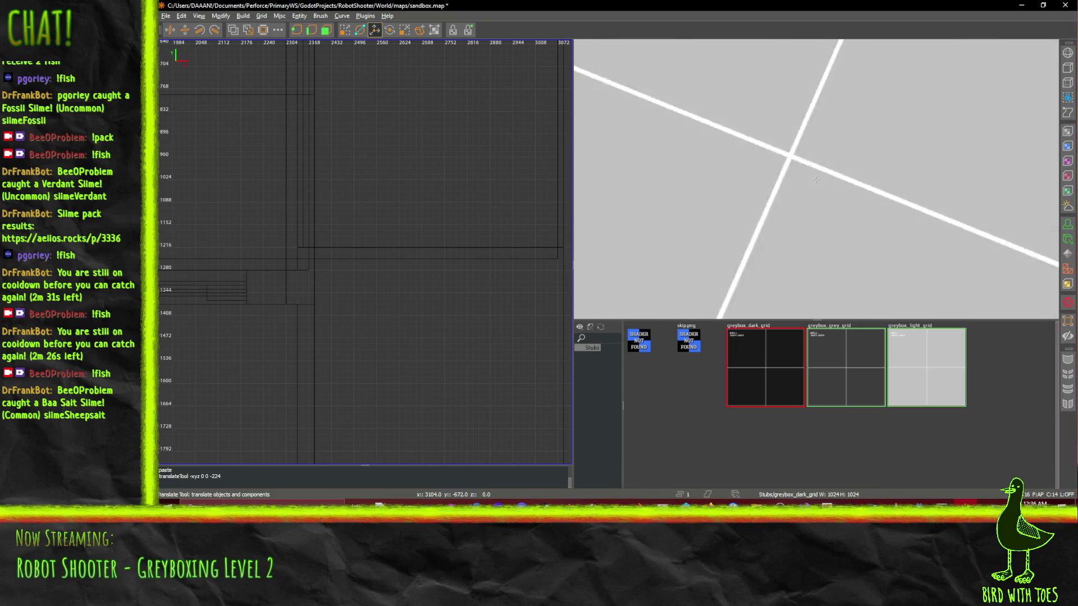
key("s")
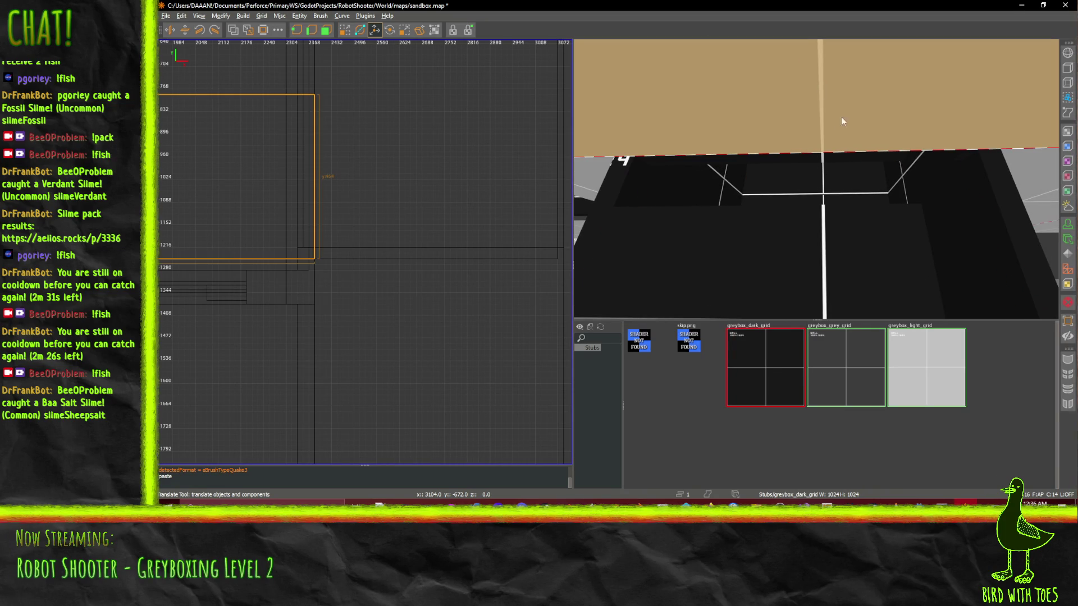
- Select the sloped brush below the ceiling and lower it by 224 units
right_click(847, 88)
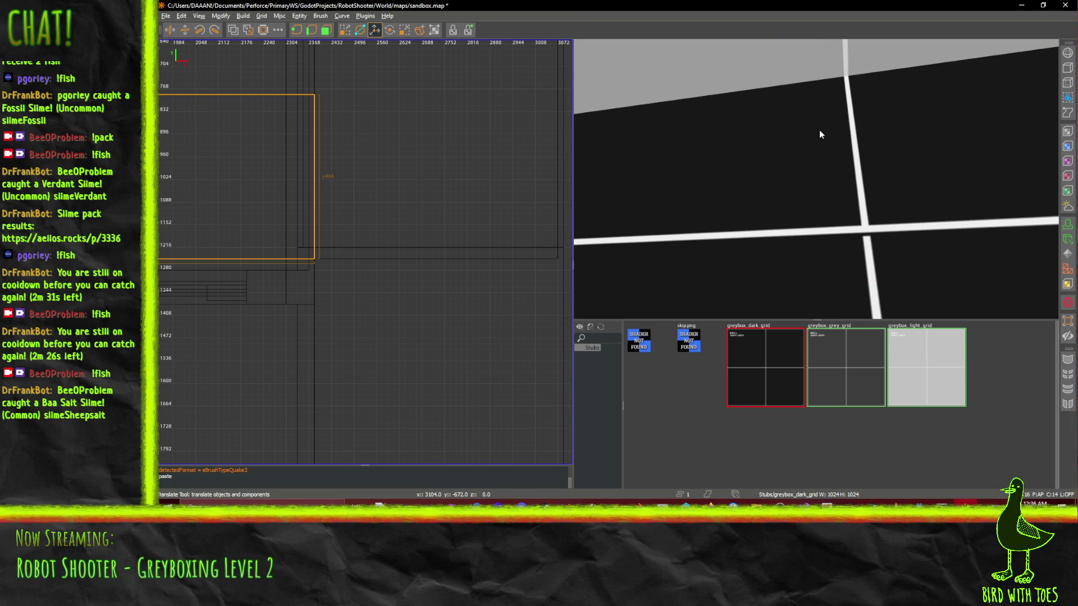
left_click(820, 129)
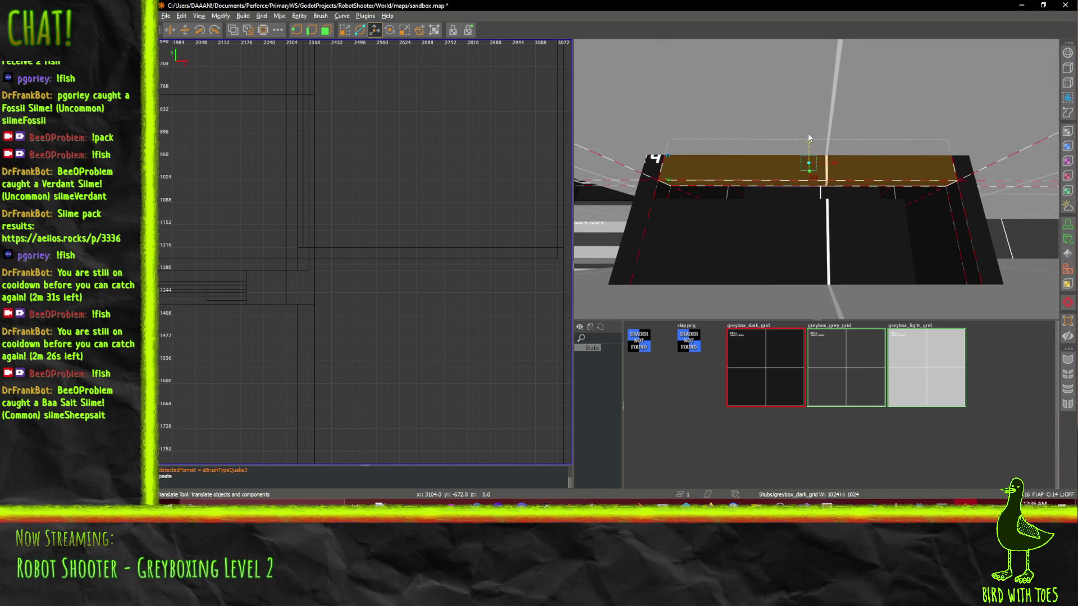
scroll(863, 195, "up", 5)
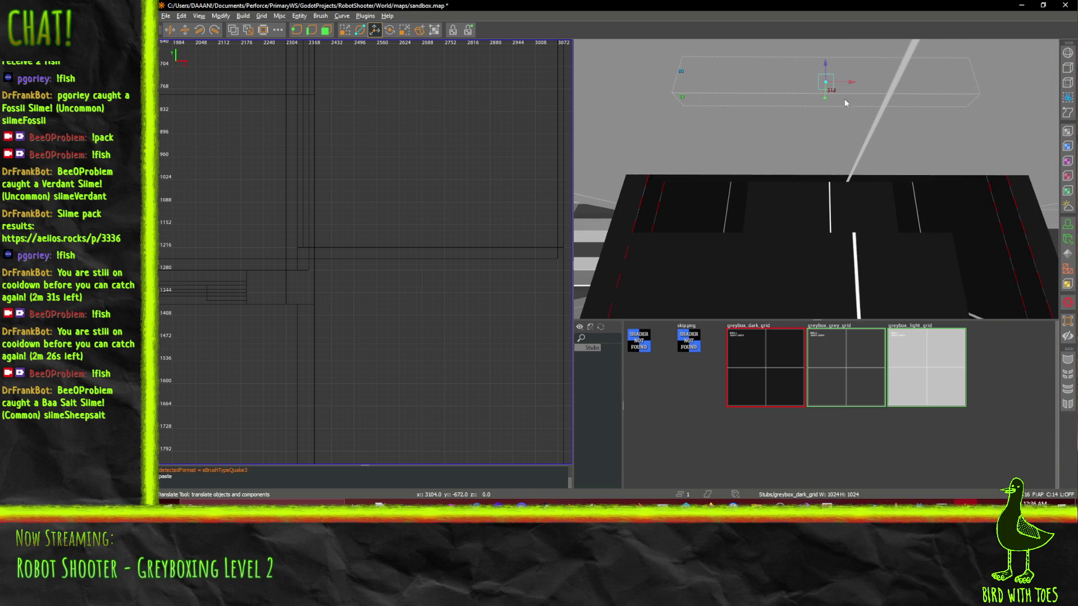
left_click_drag(824, 177, 824, 179)
right_click(824, 178)
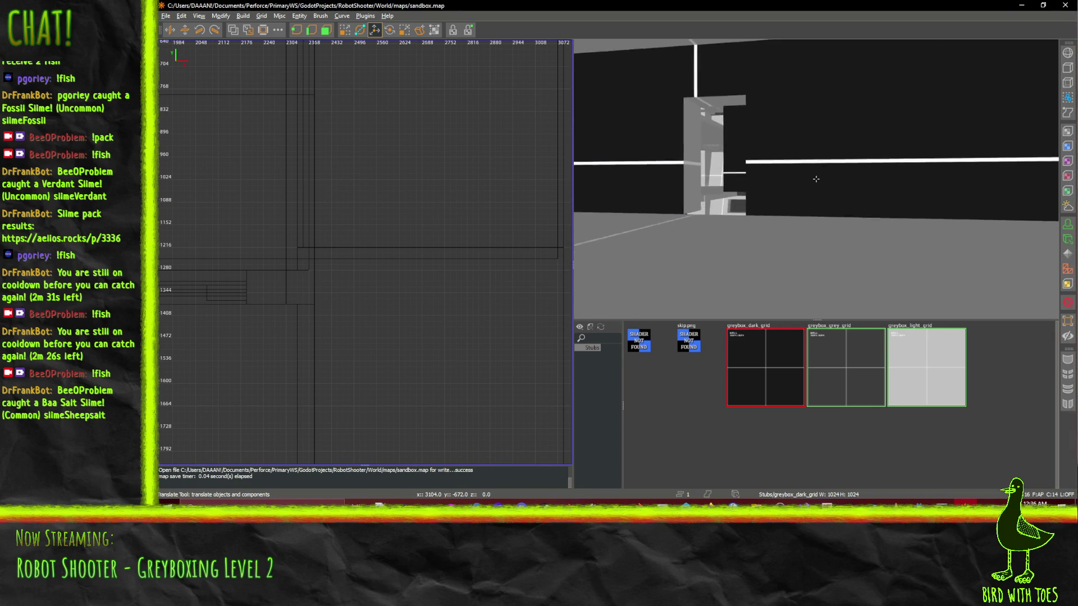
- Paste a copy of the upper brush and drag it down 224 units
left_click(862, 189)
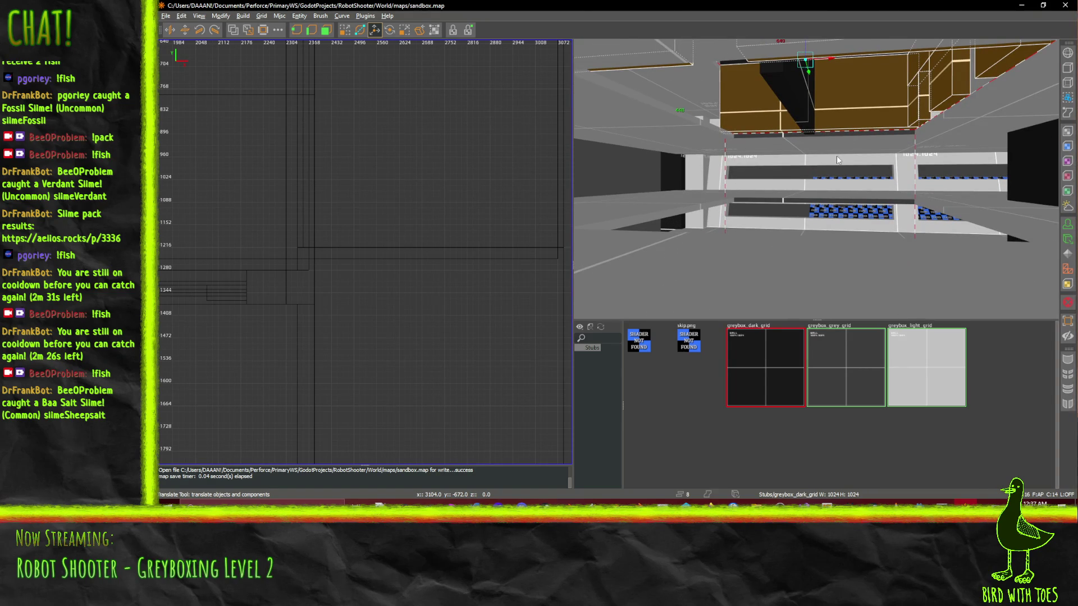
key("ctrl+v")
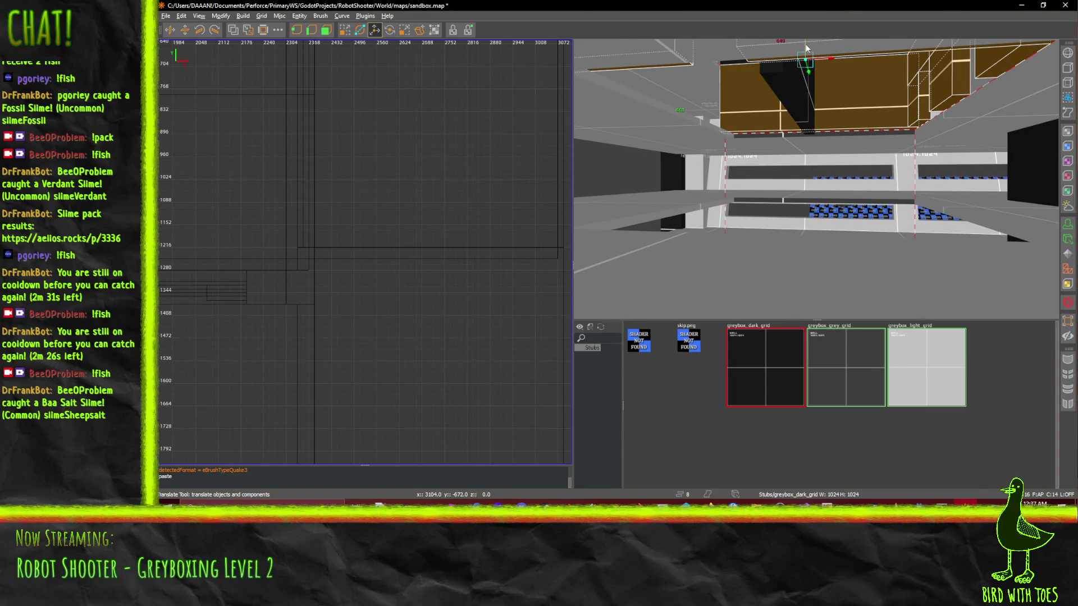
left_click_drag(806, 46, 808, 152)
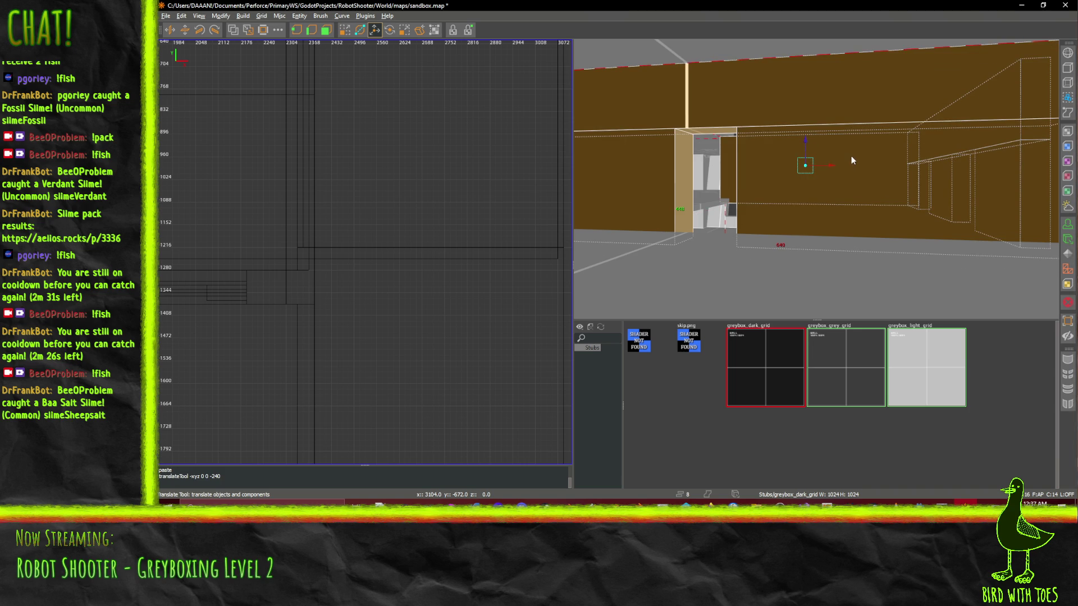
scroll(851, 161, "down", 5)
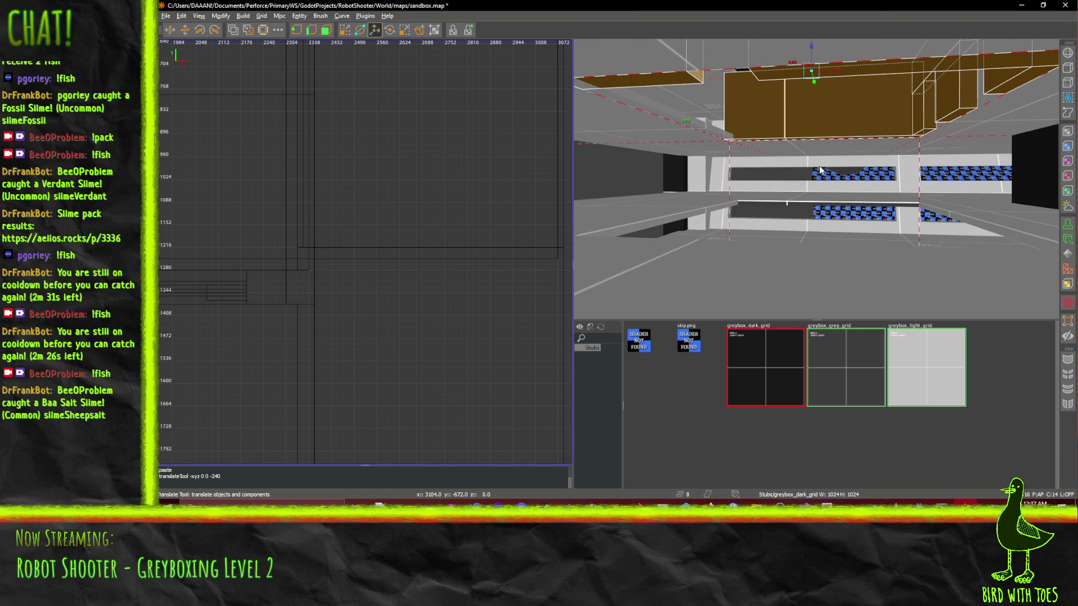
scroll(823, 45, "up", 6)
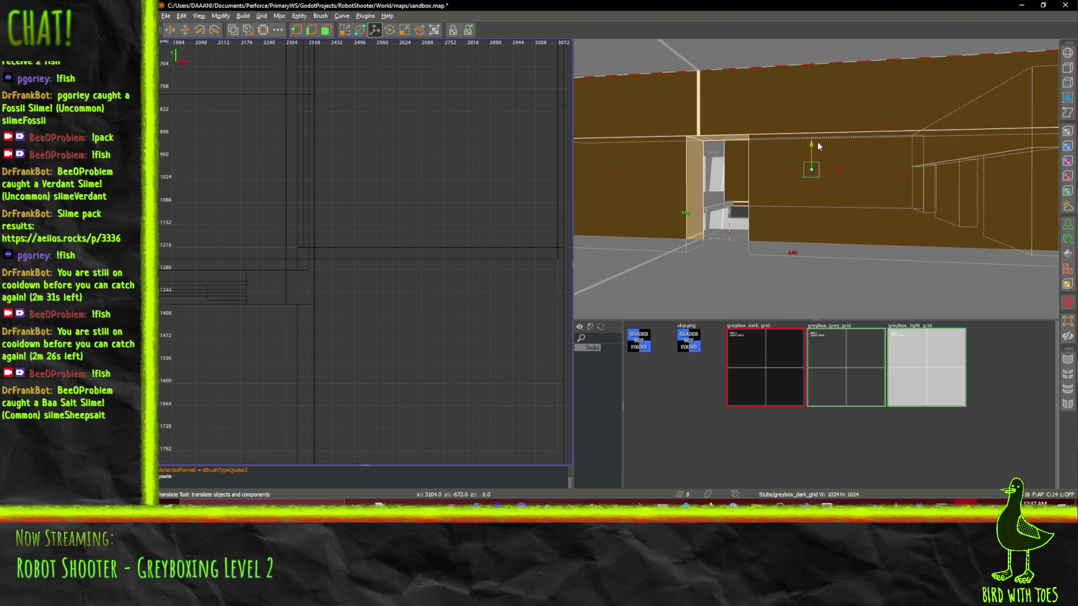
mouse_move(817, 142)
left_mouse_down()
mouse_move(816, 178)
mouse_move(889, 194)
left_mouse_up()
- Save sandbox.map and fly around inspecting the pasted block near the walls
key("w")
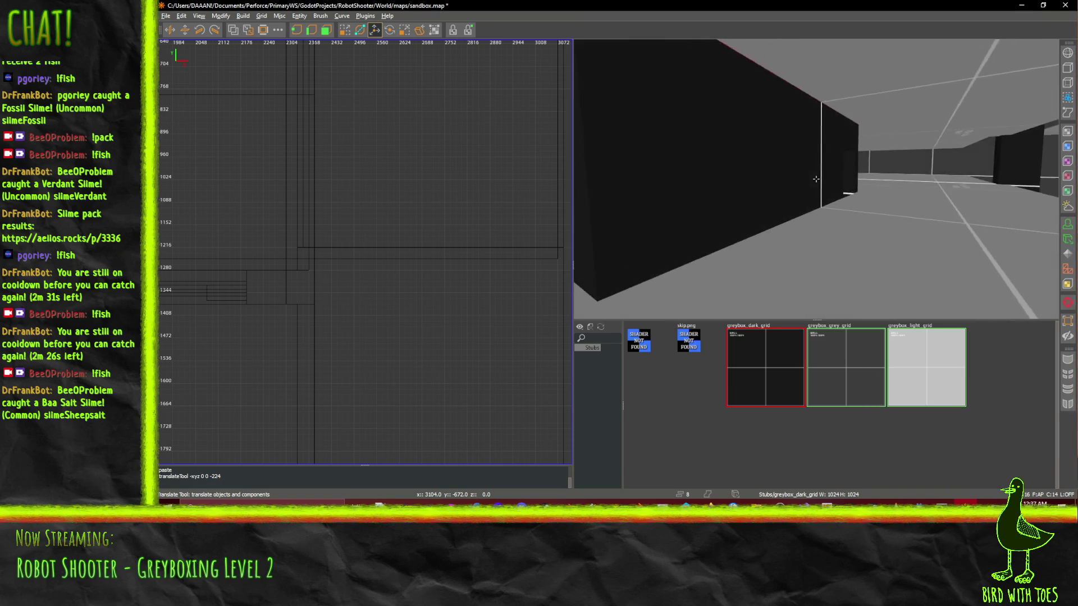
key("s")
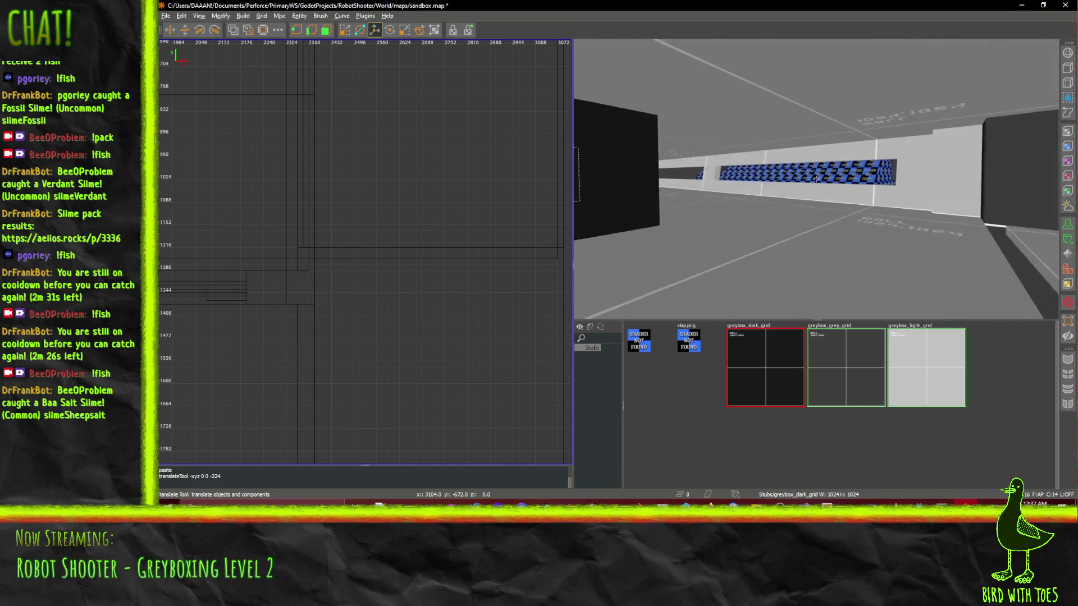
key("w")
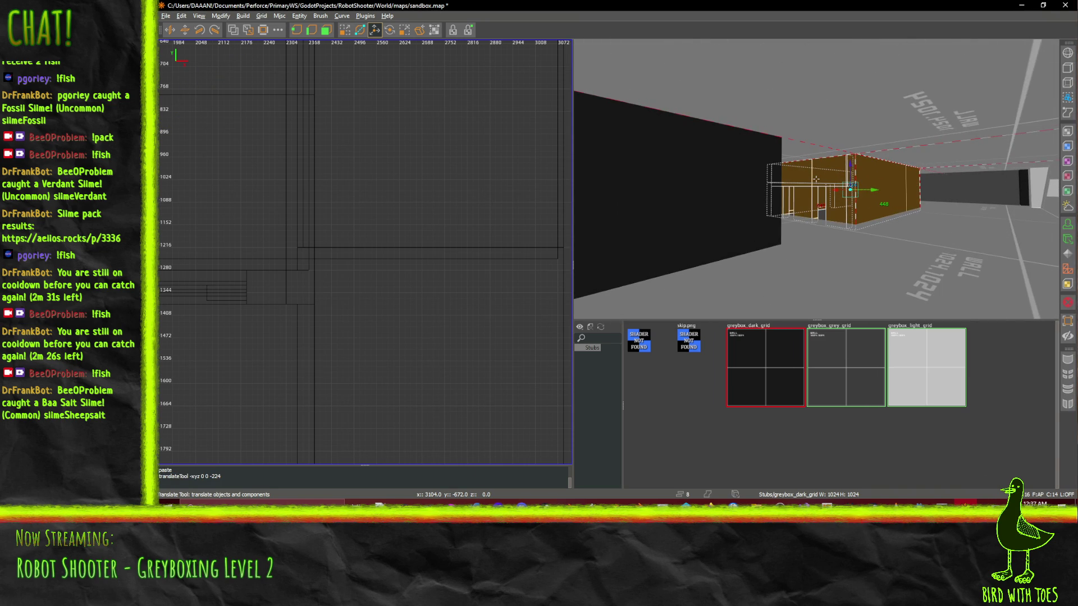
key("ctrl+s")
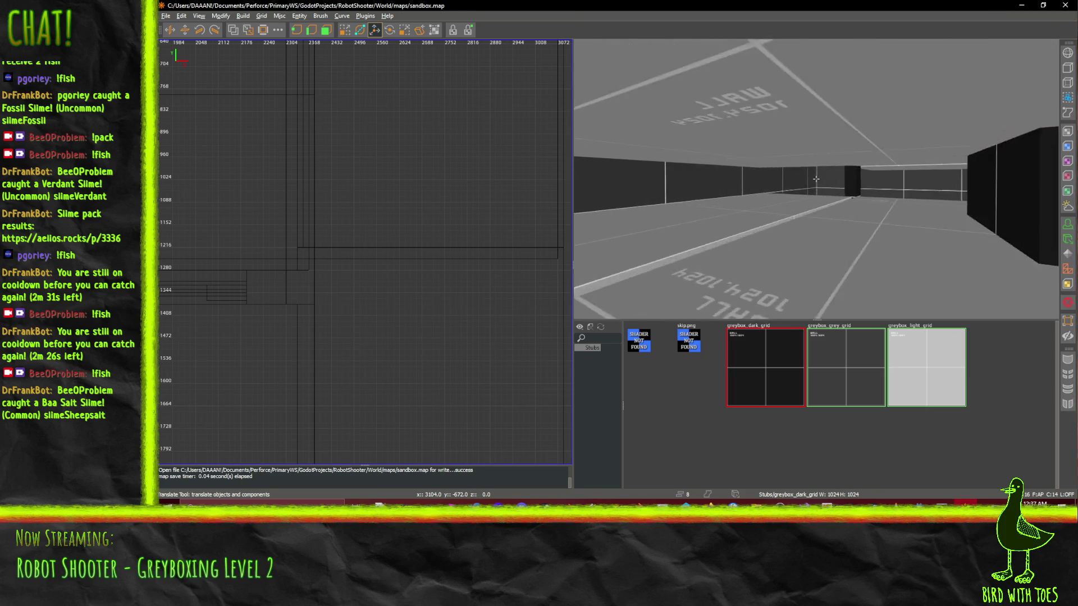
key("a")
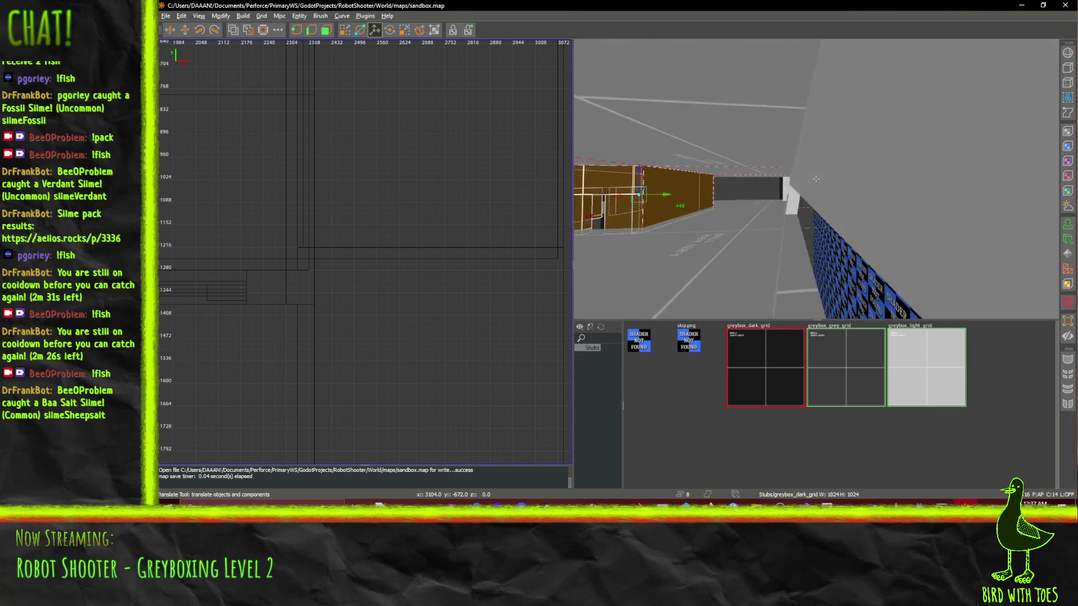
key("d")
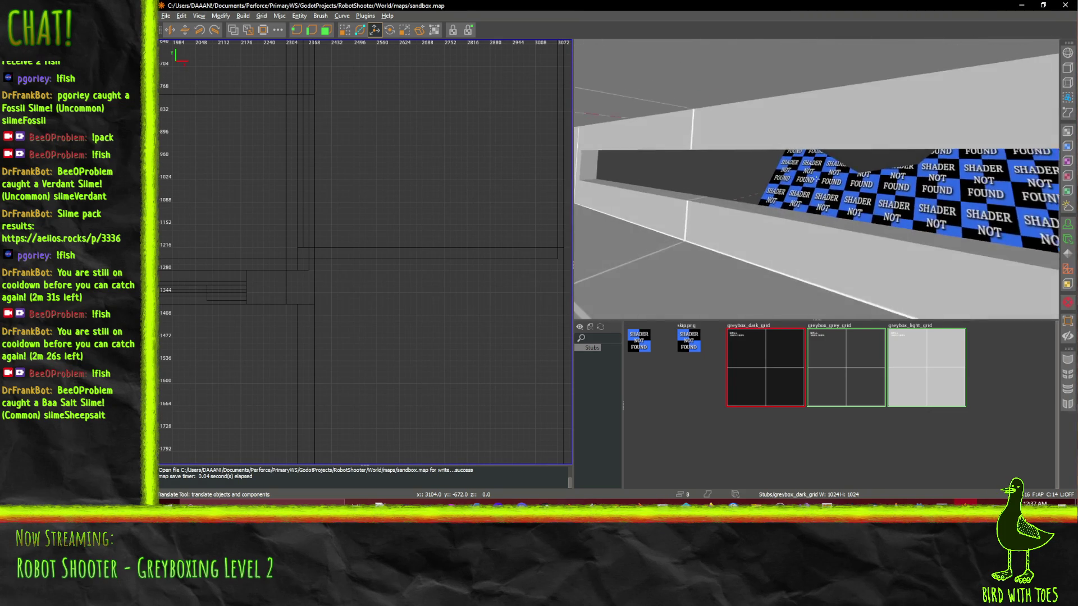
key("d")
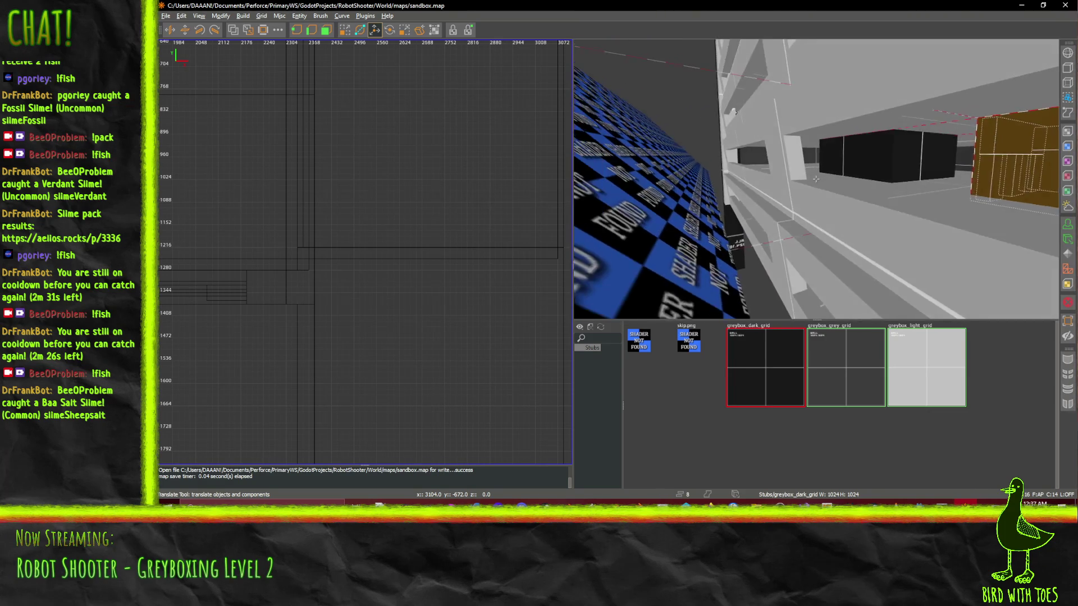
key("d")
key("d")
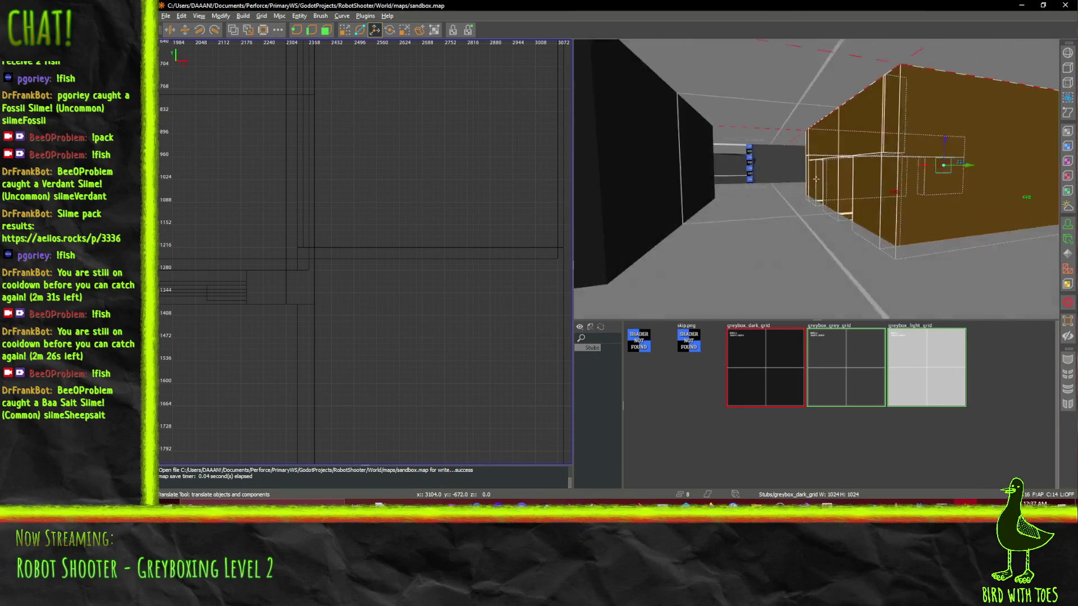
key("w")
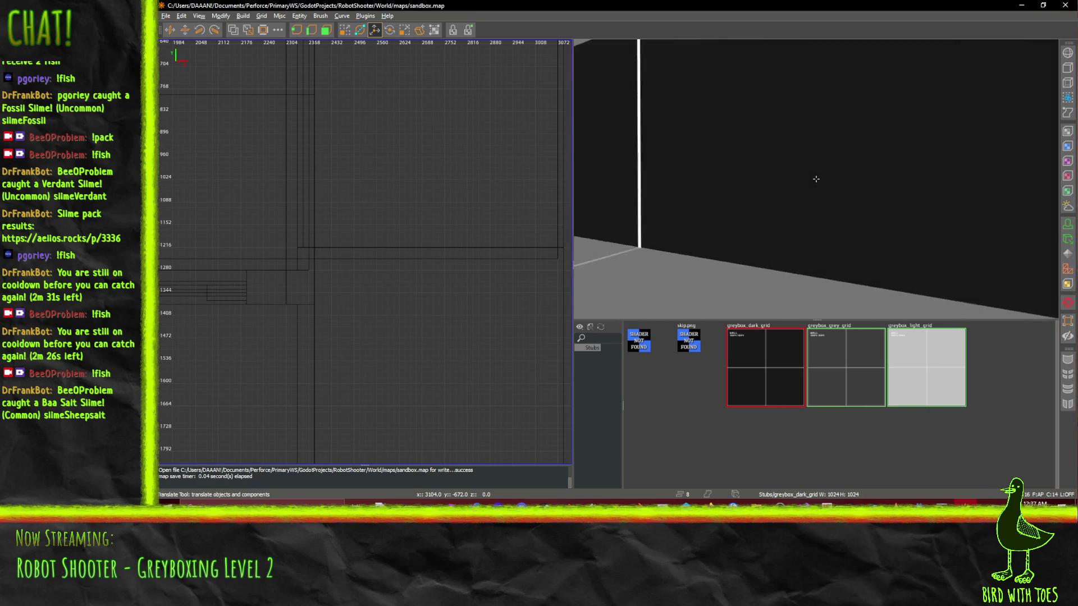
left_click(865, 186)
key("w")
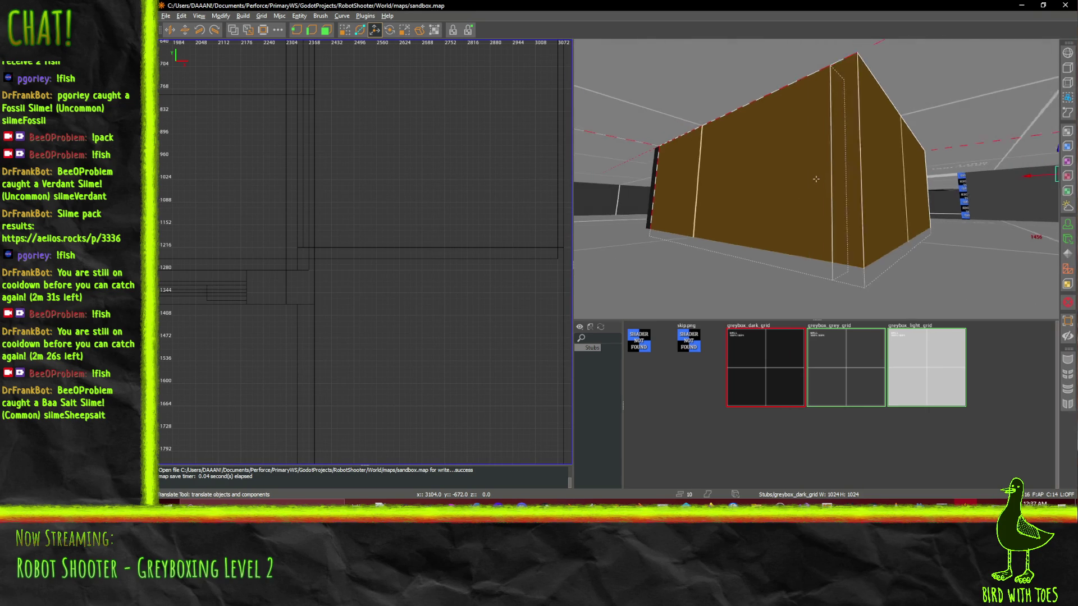
key("s")
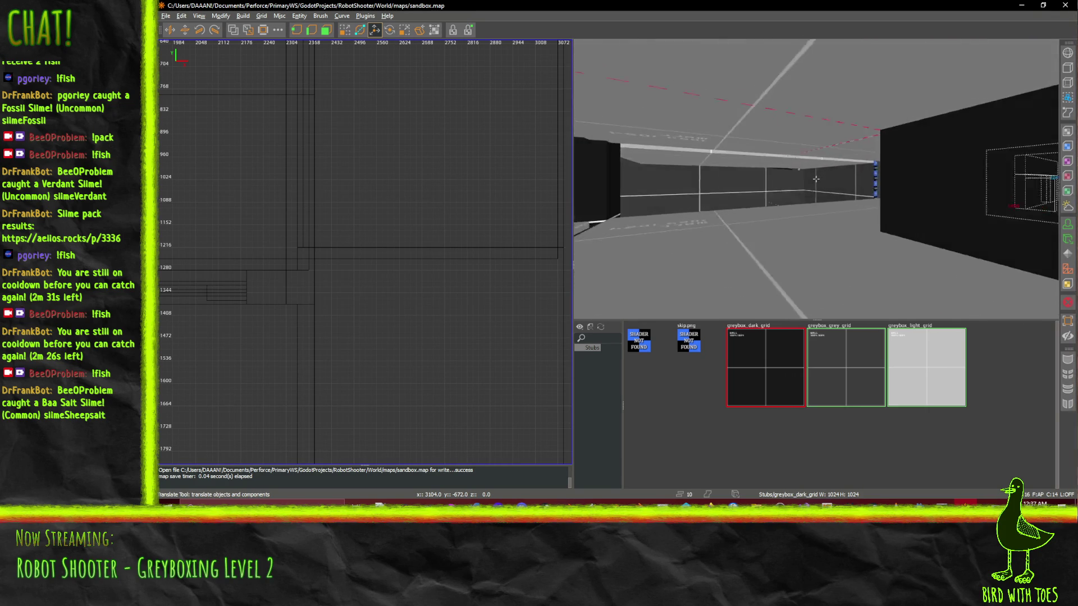
right_click(926, 176)
left_click(847, 131, "ctrl")
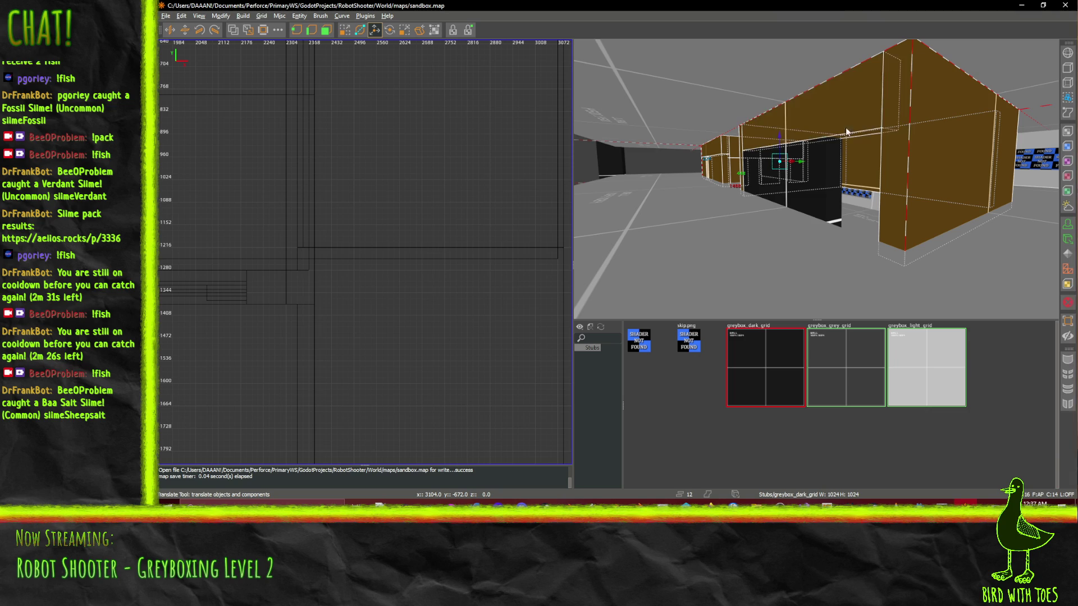
key("w")
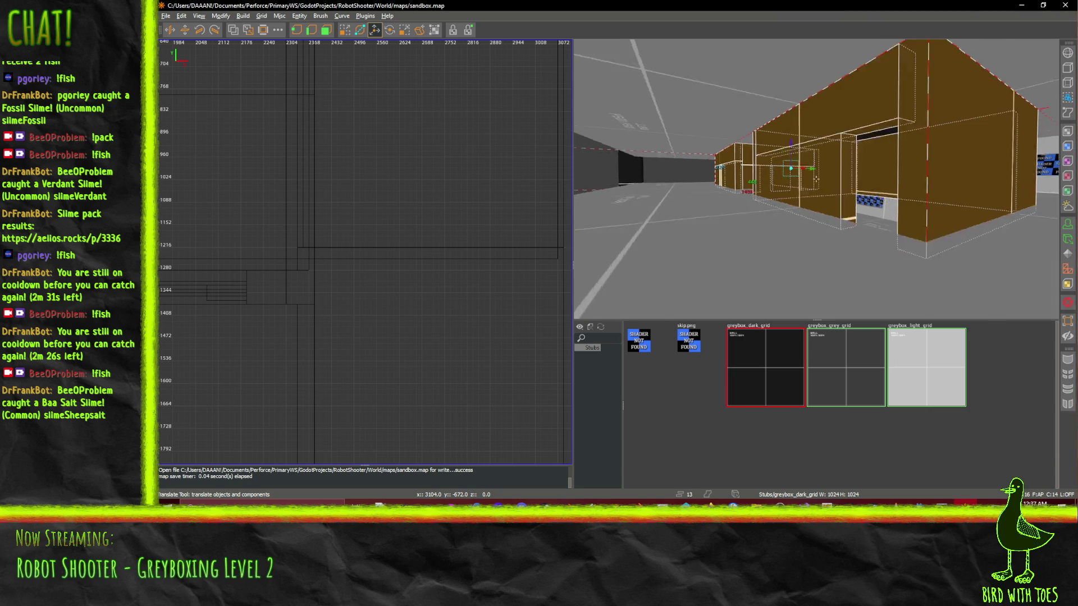
right_click(817, 179)
key("ctrl+v")
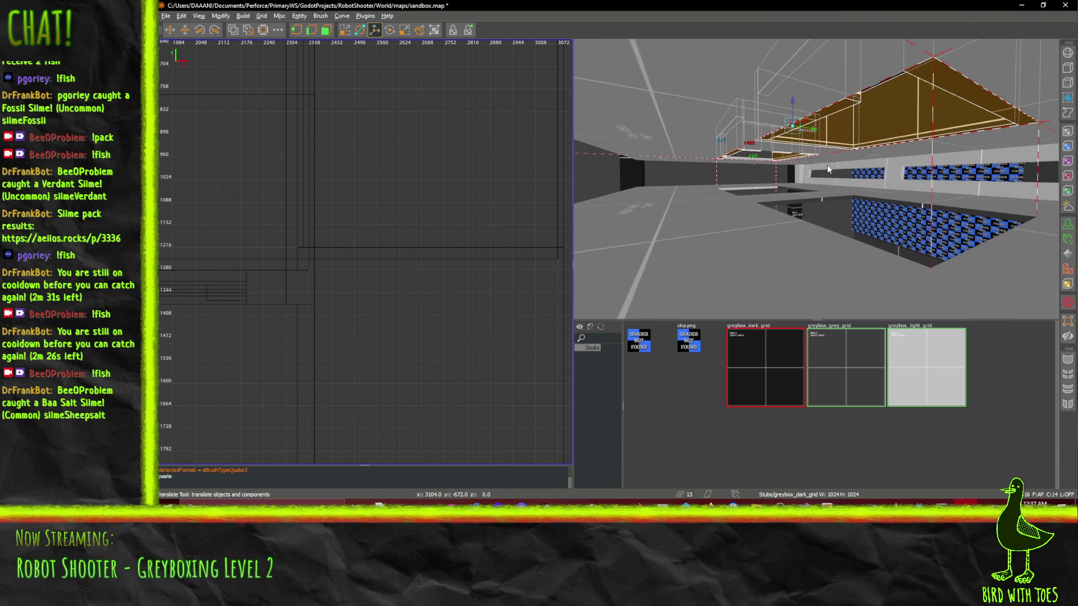
left_click_drag(793, 96, 799, 142)
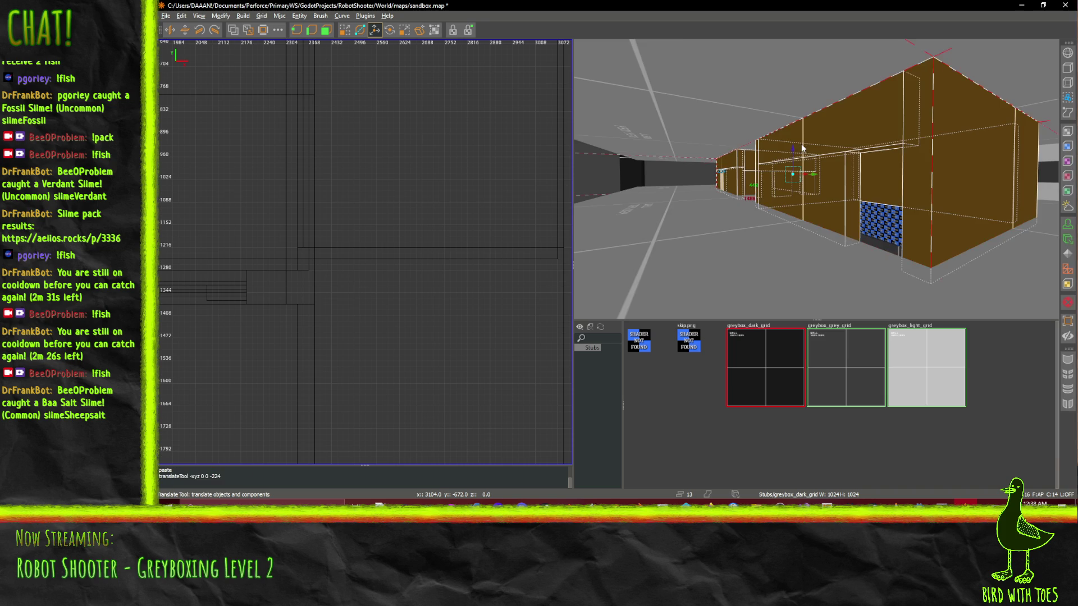
right_click(800, 143)
key("w")
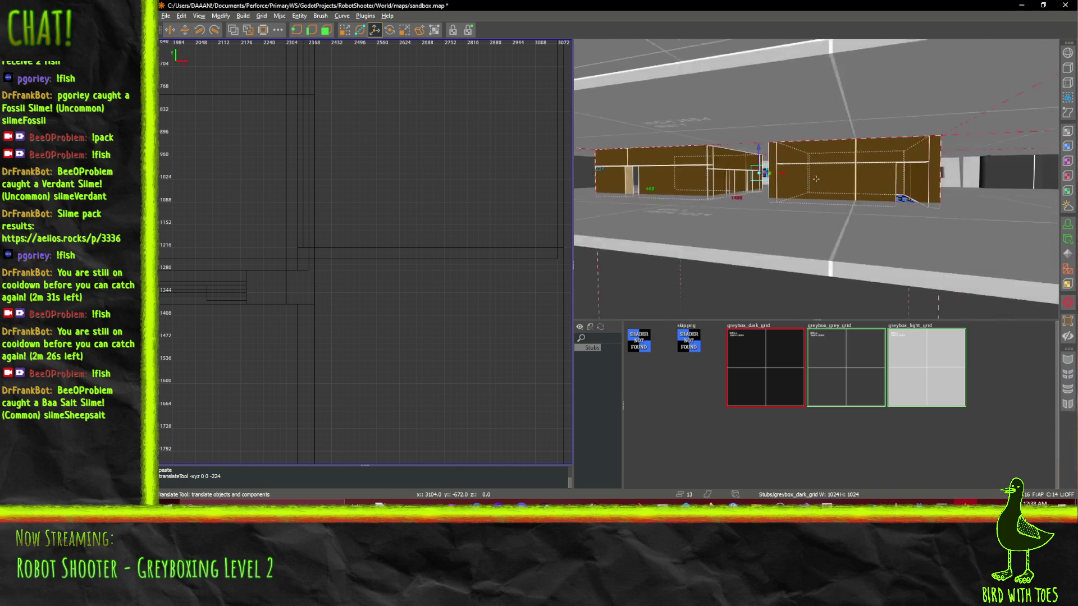
key("w")
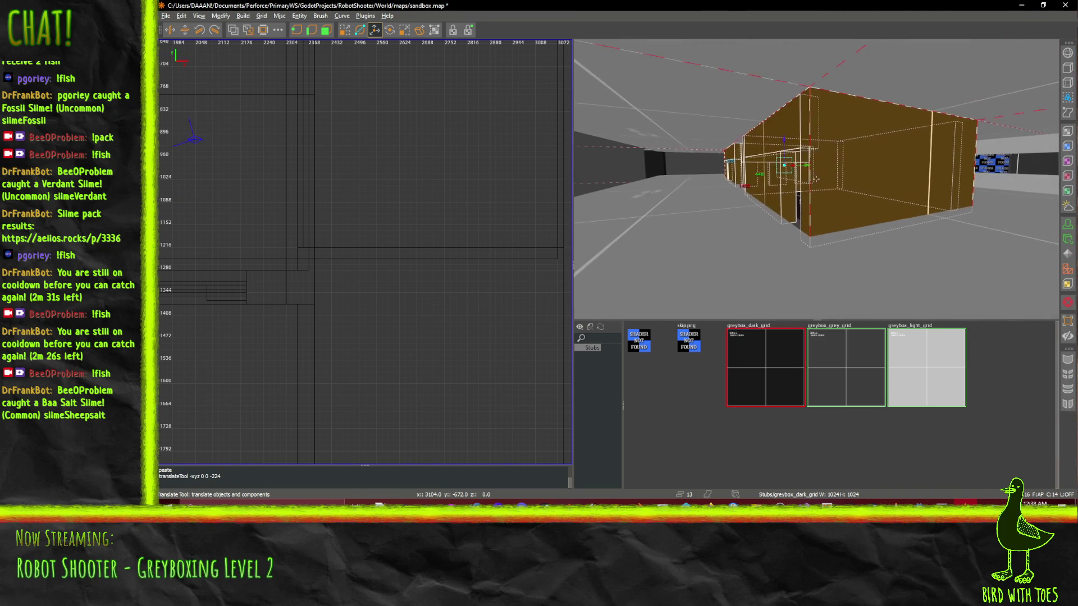
key("ctrl+s")
key("w")
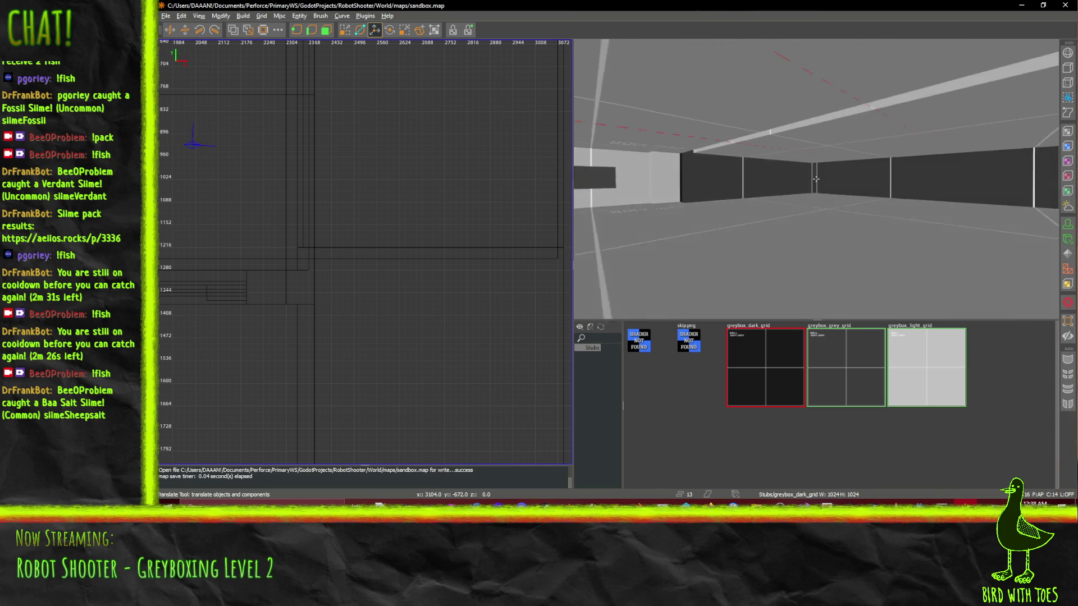
key("w")
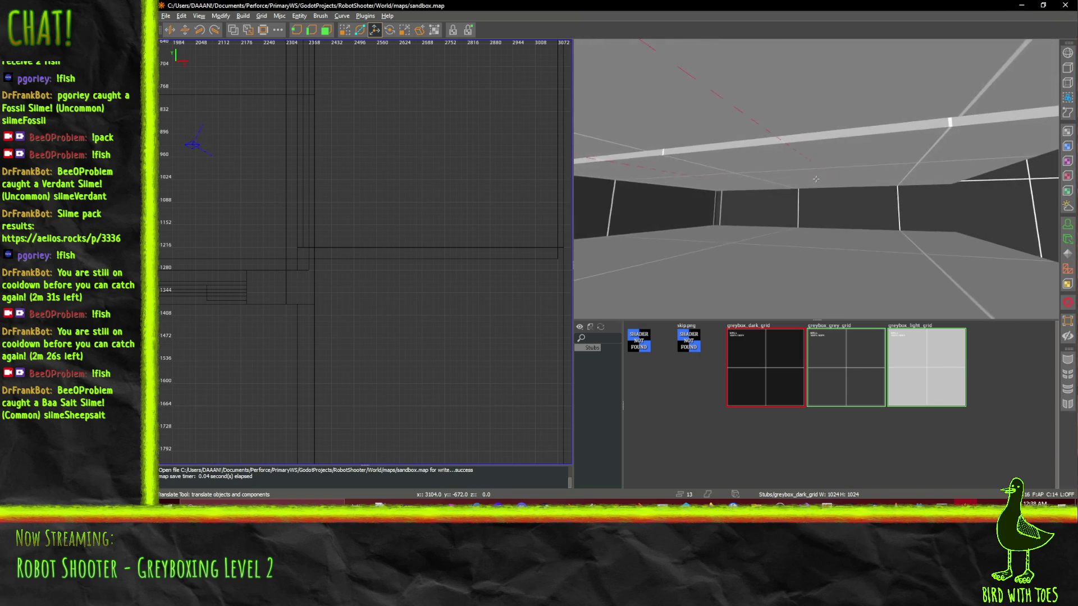
key("w")
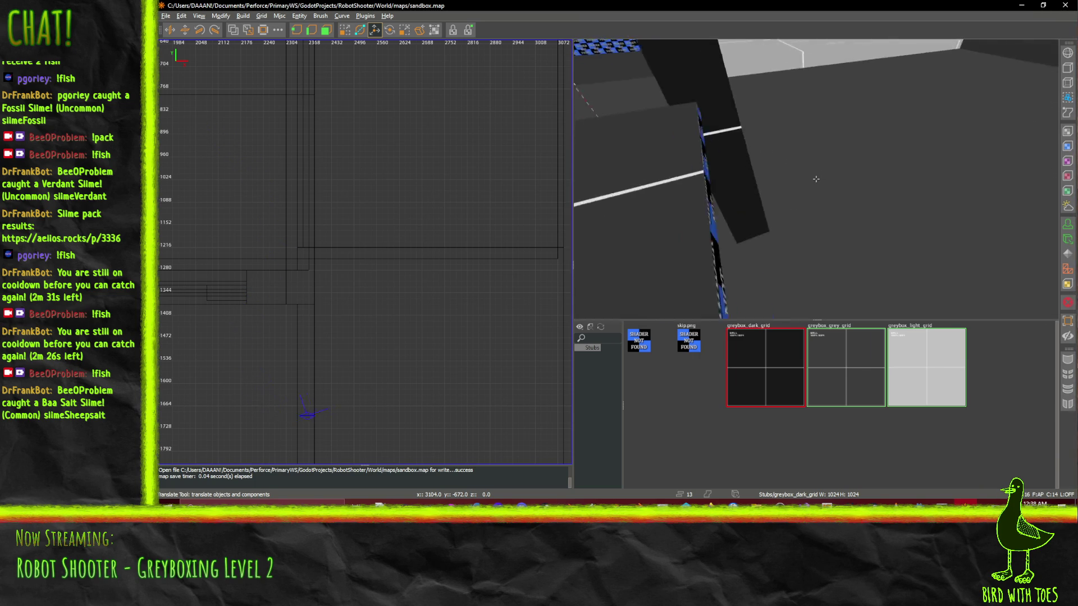
key("w")
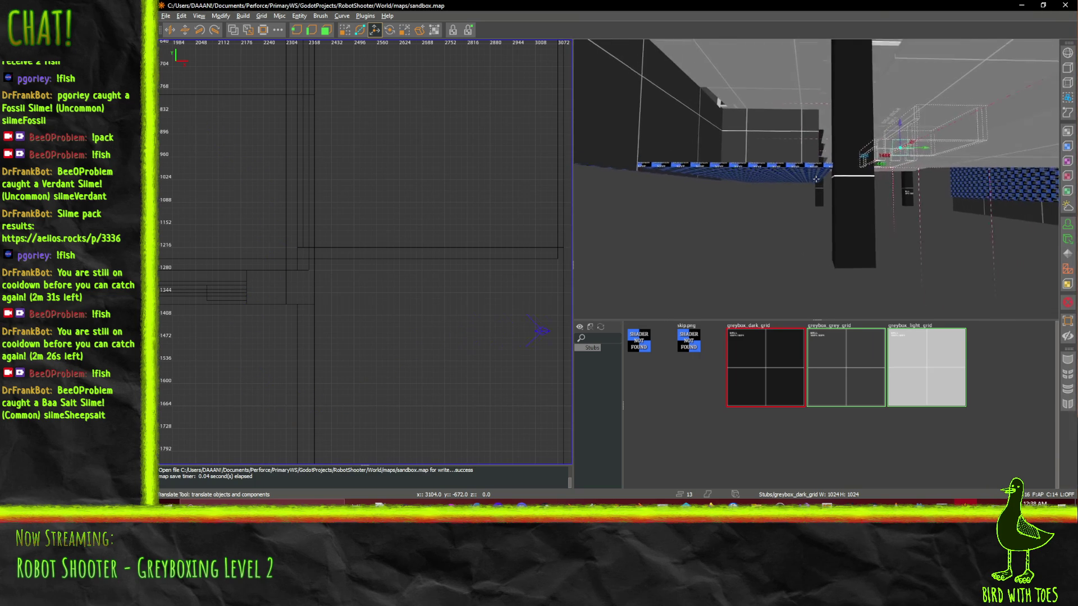
key("w")
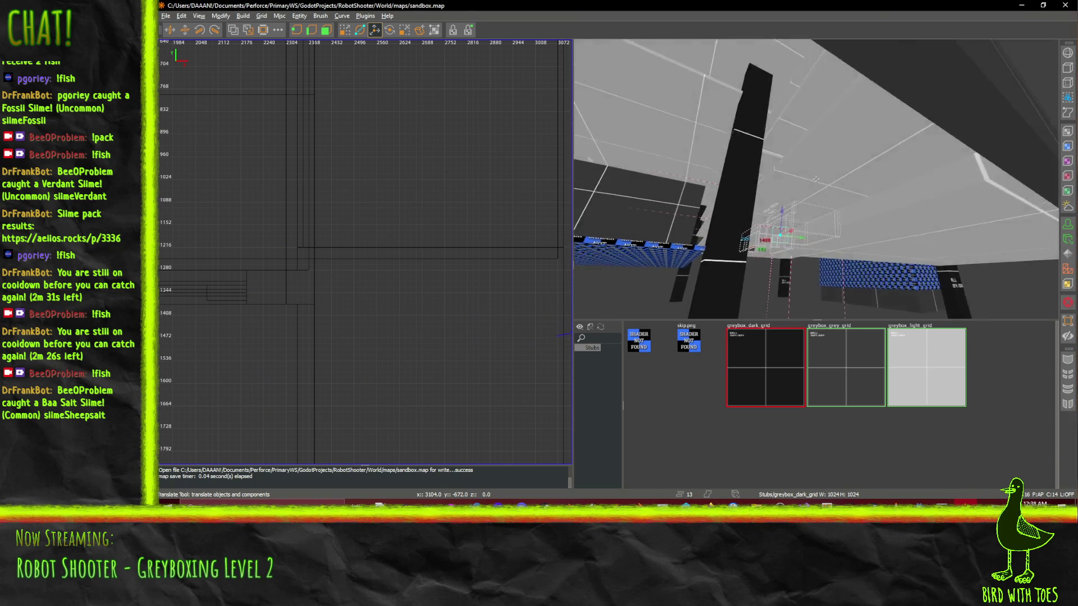
key("a")
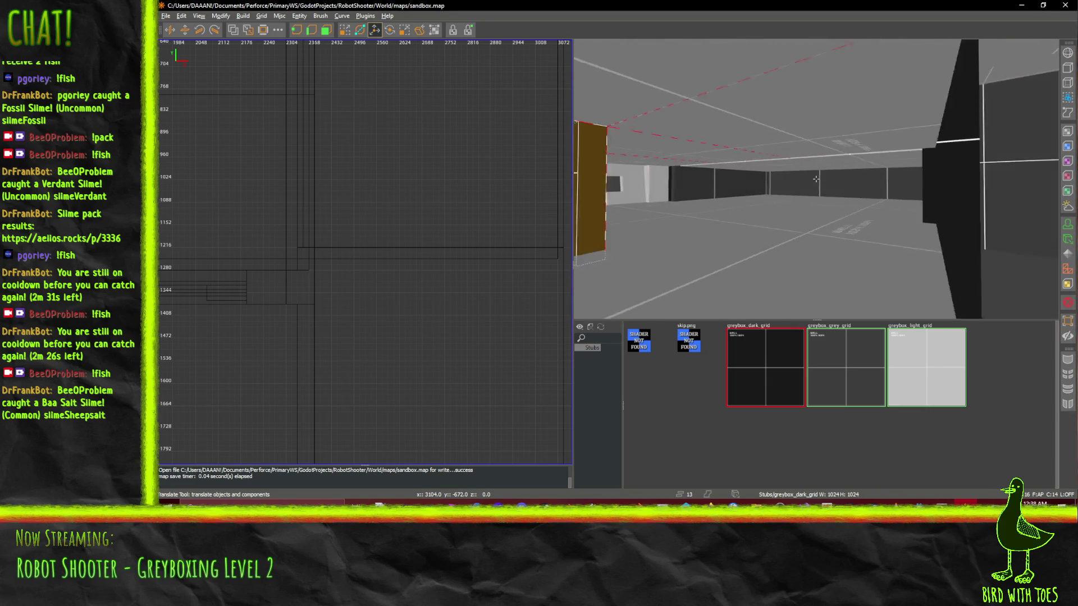
scroll(816, 179, "down", 5)
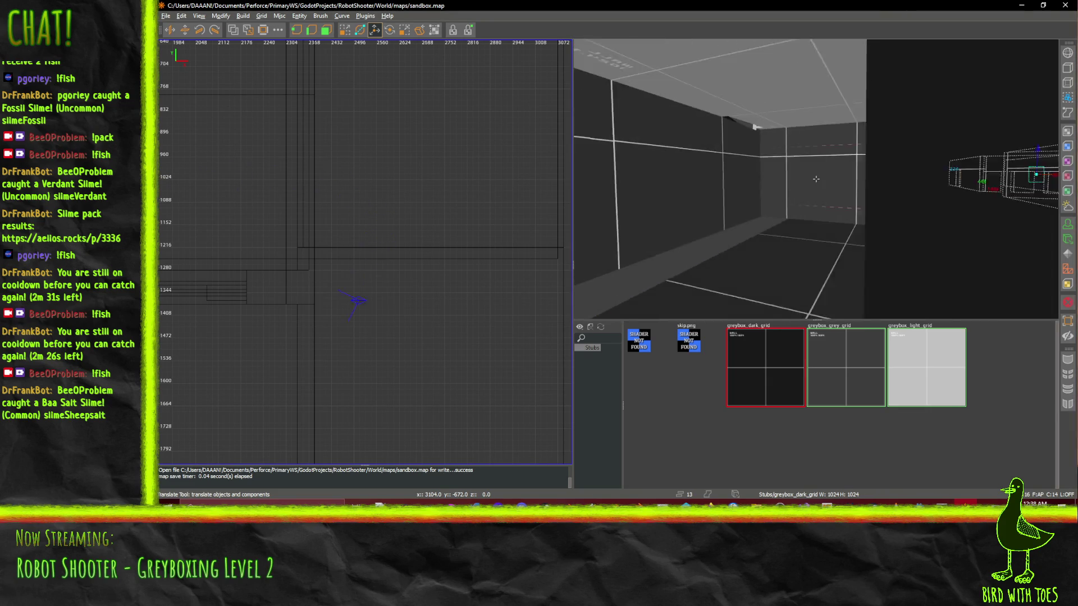
key("w")
key("d")
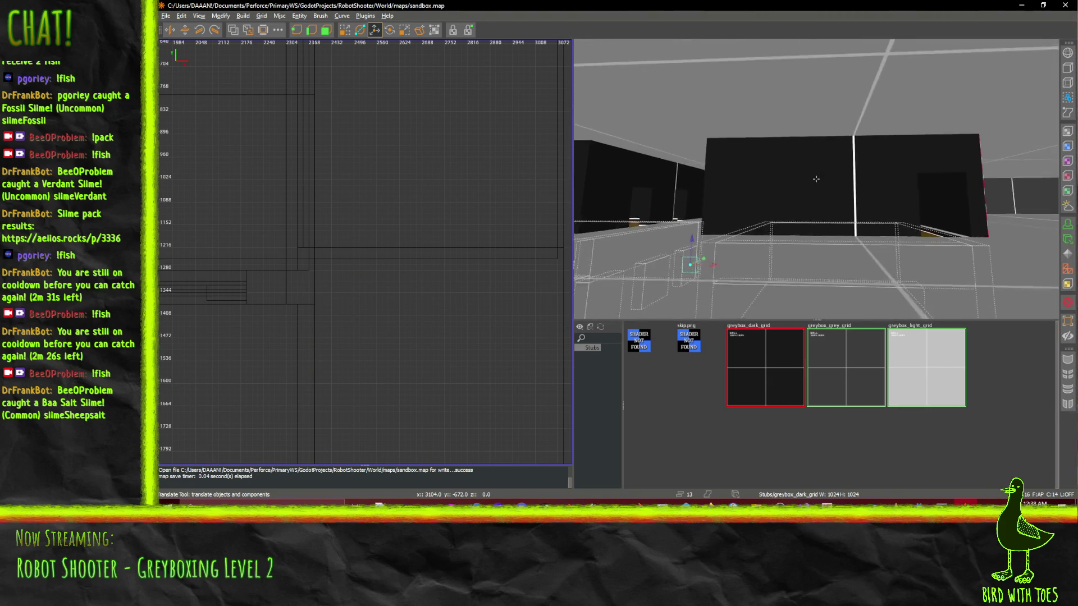
key("w")
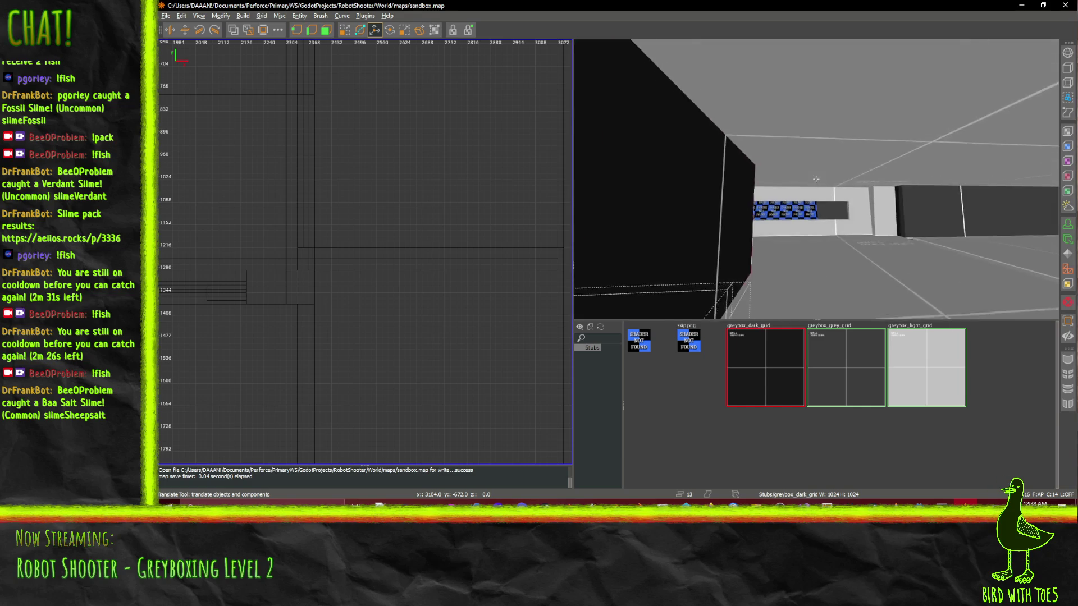
key("s")
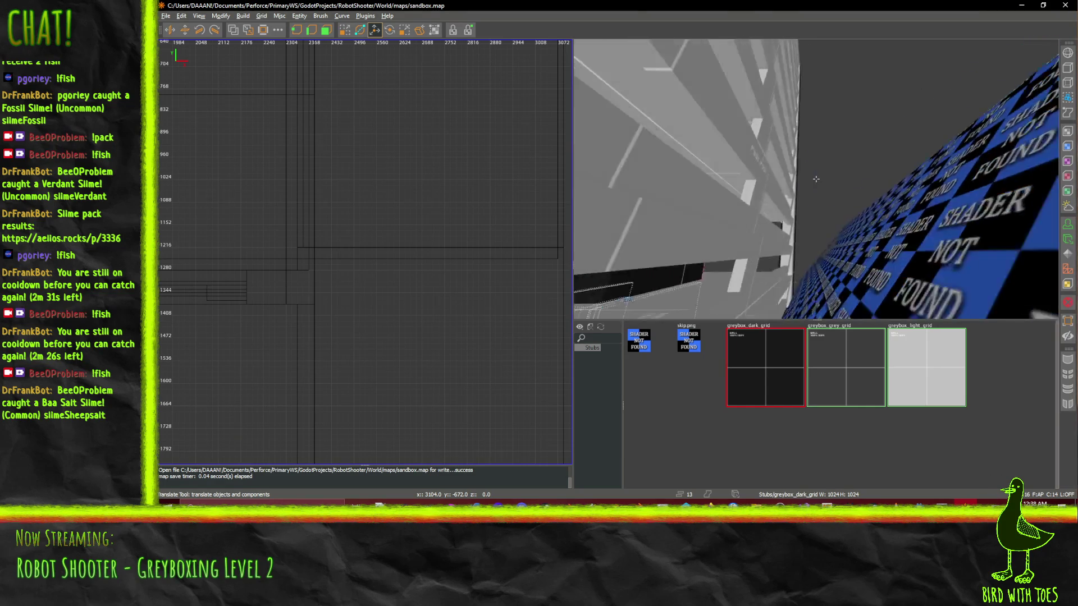
key("w")
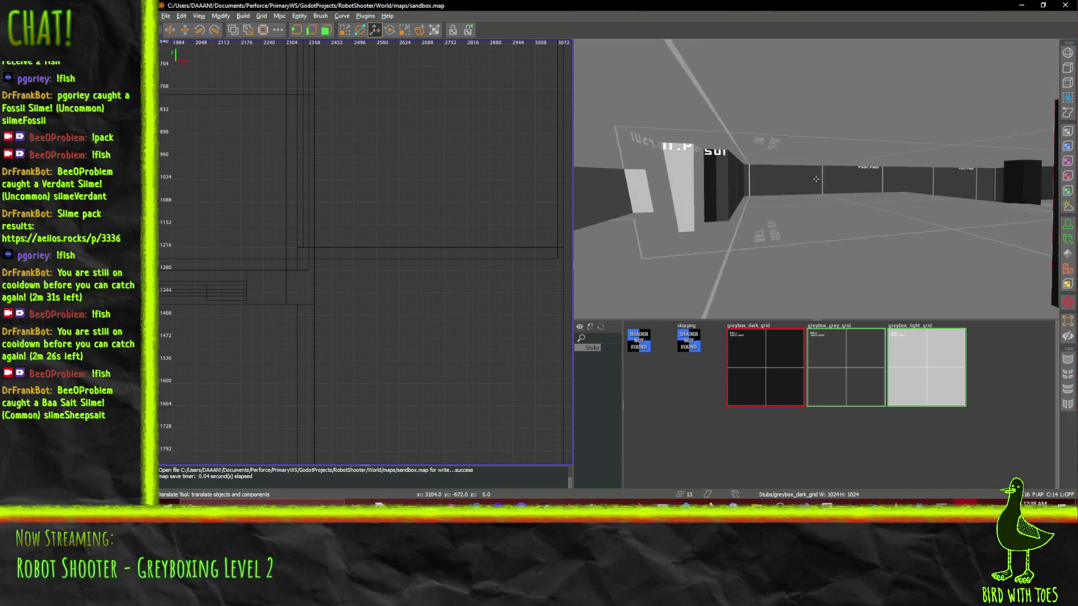
key("s")
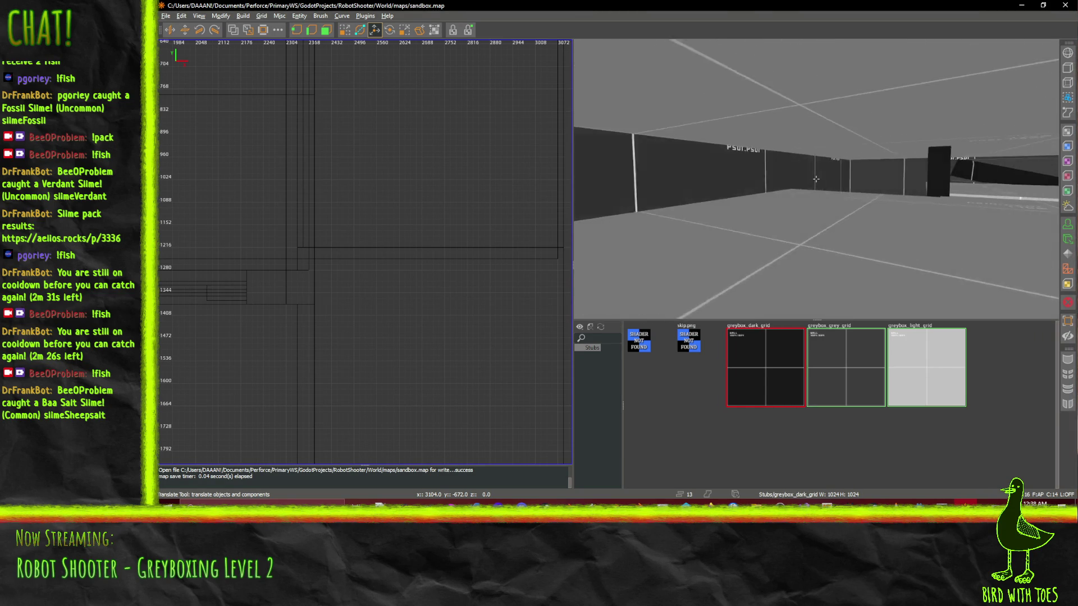
key("w")
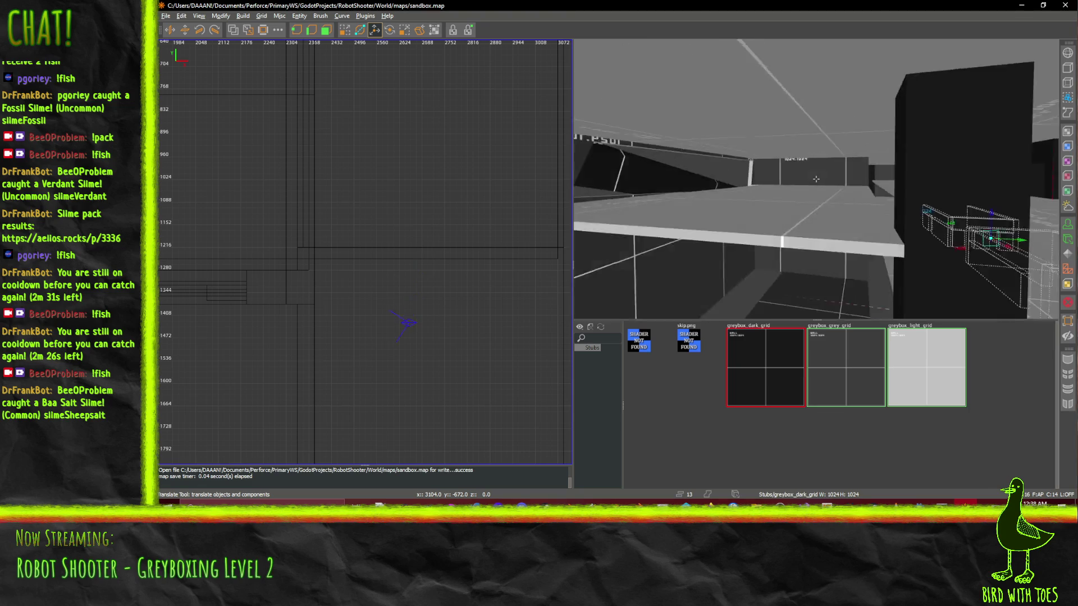
key("s")
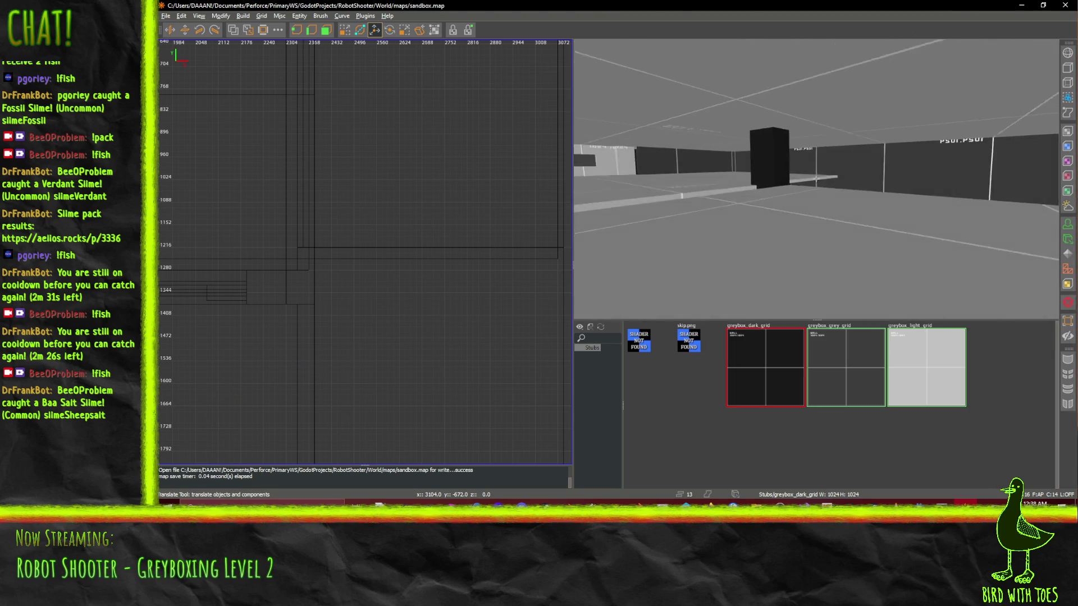
- Stretch the floor brush's right edge further right and inspect the widened floor
left_click(821, 233)
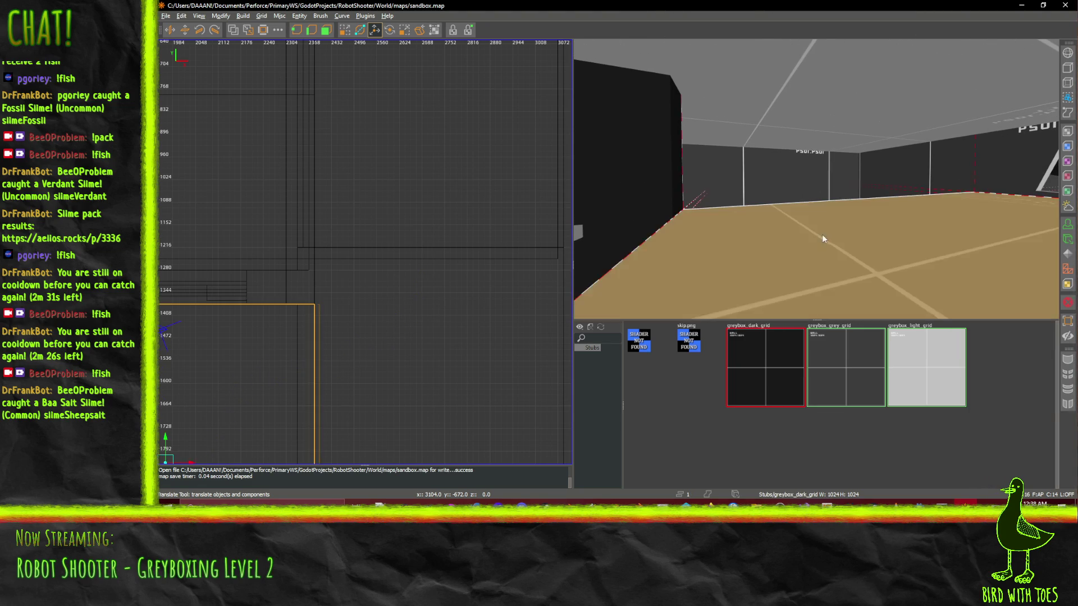
key("w")
key("s")
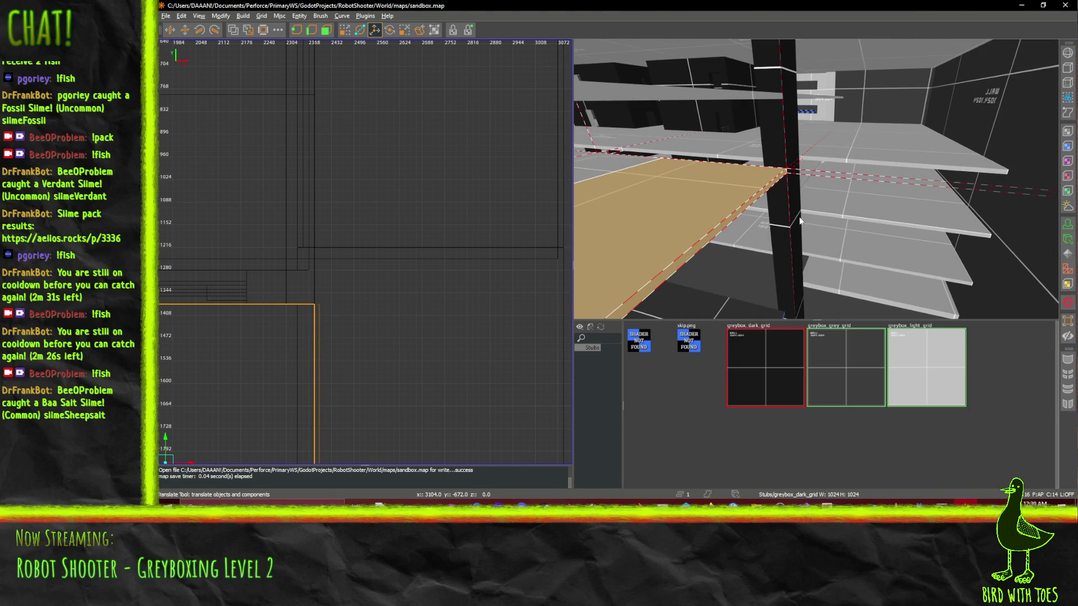
left_click_drag(798, 242, 1052, 255)
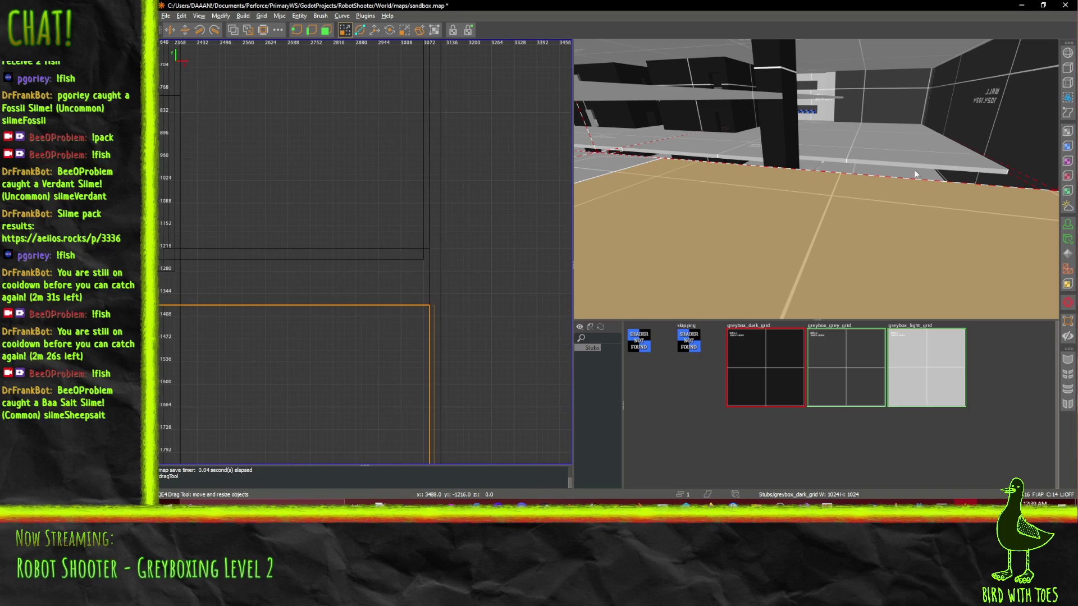
key("w")
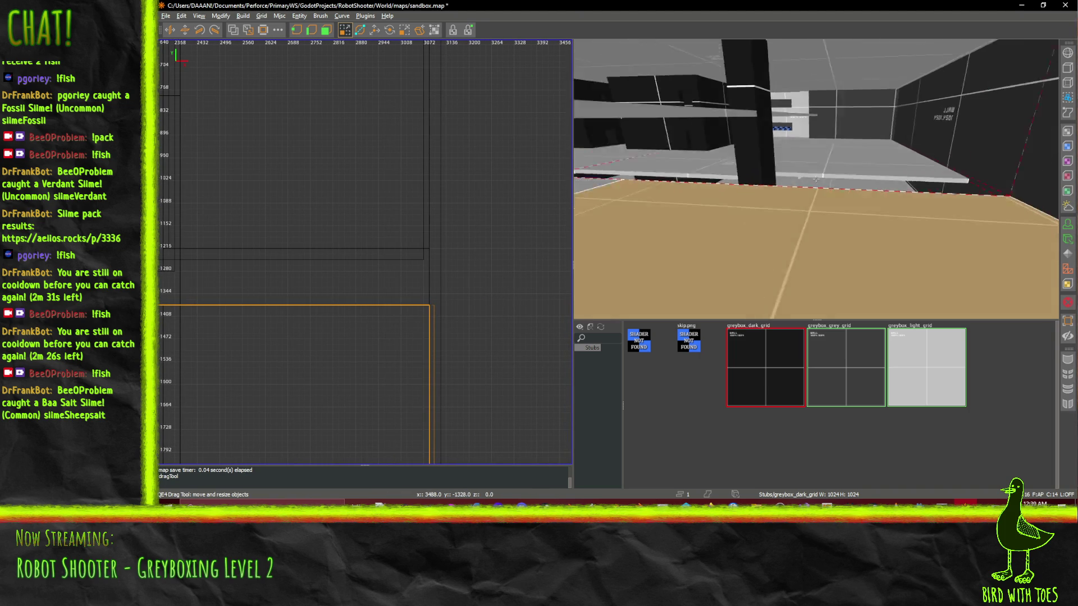
key("w")
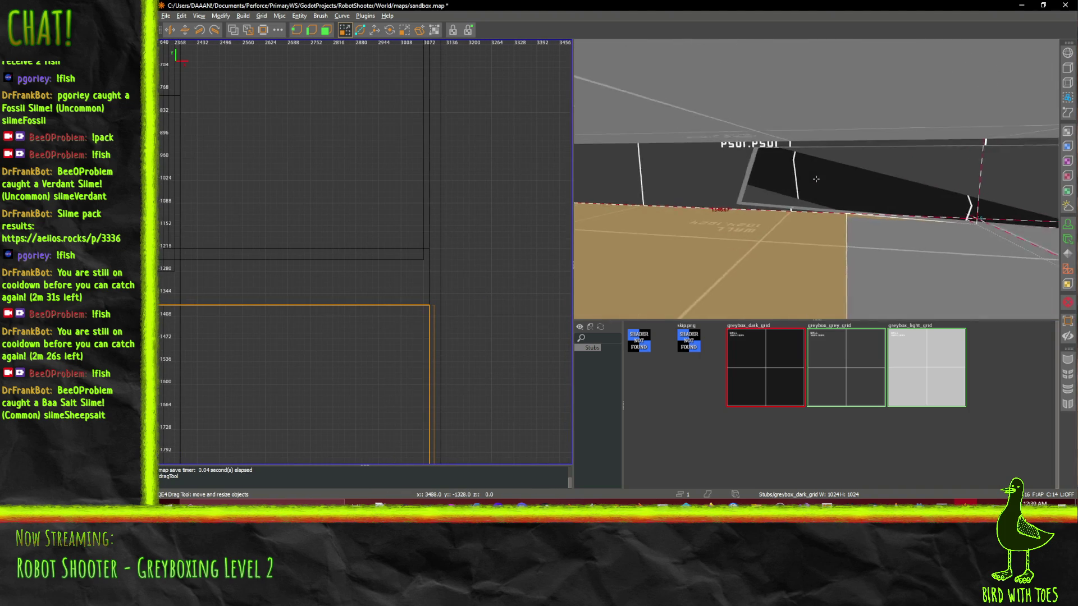
key("w")
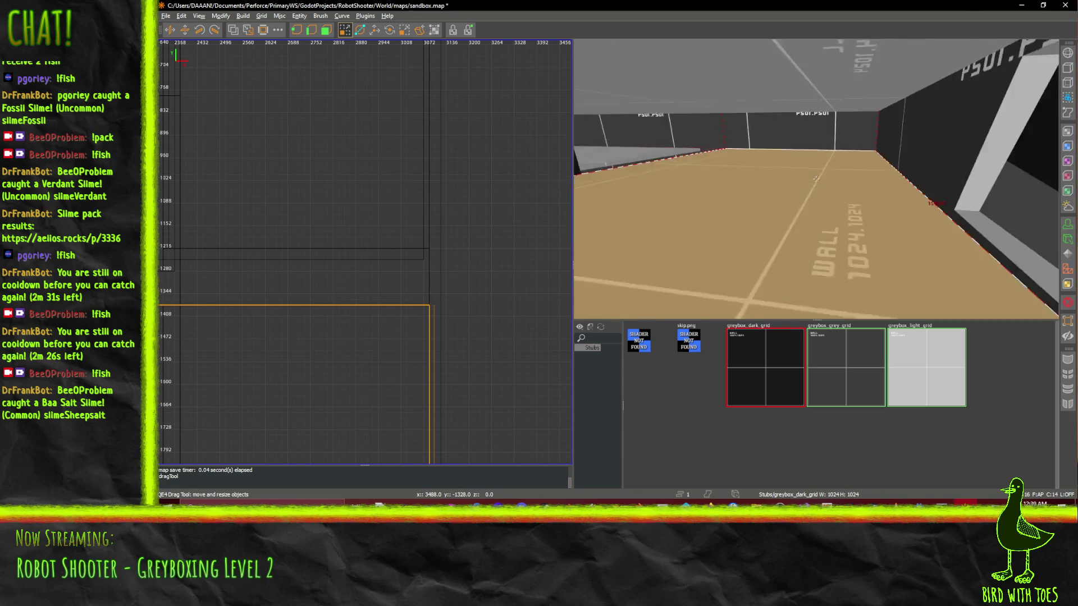
key("w")
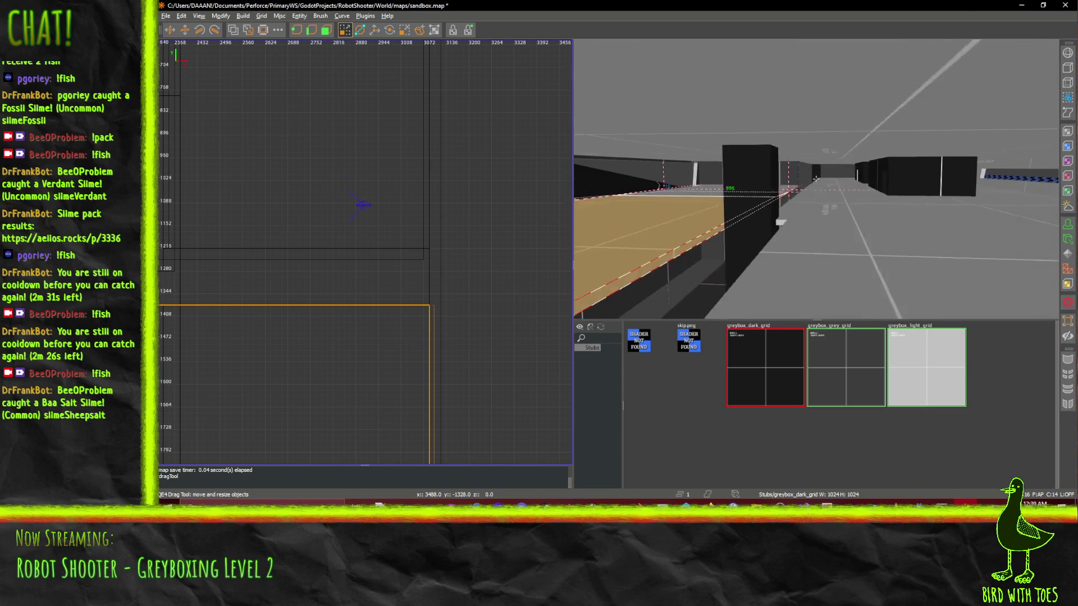
- Extend the right-hand floor brush's lower edge, then undo that resize
right_click(816, 179)
left_click(823, 257, "shift")
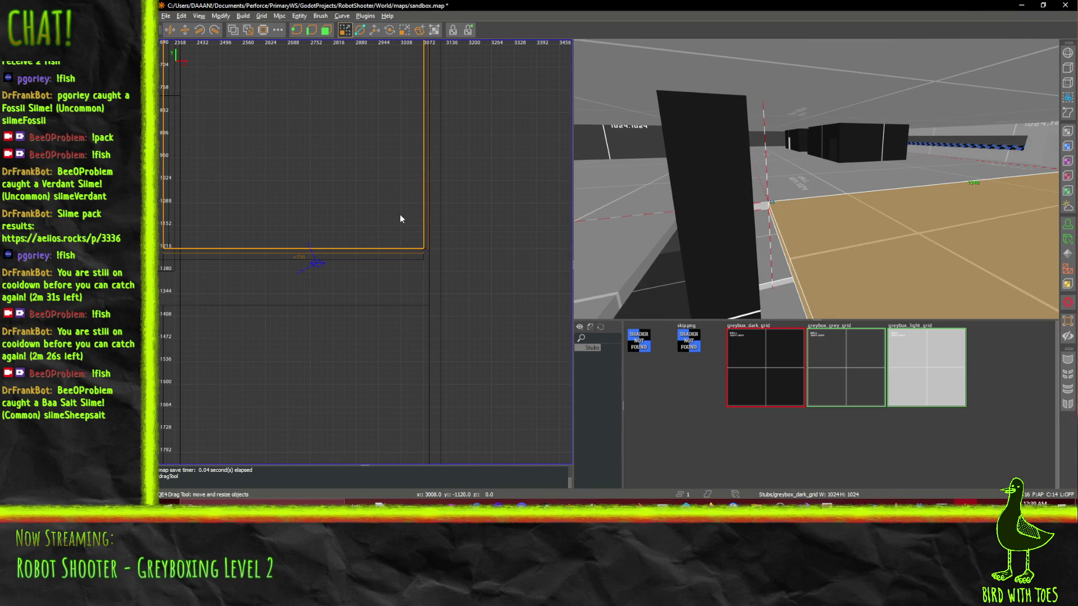
left_click_drag(395, 273, 391, 286)
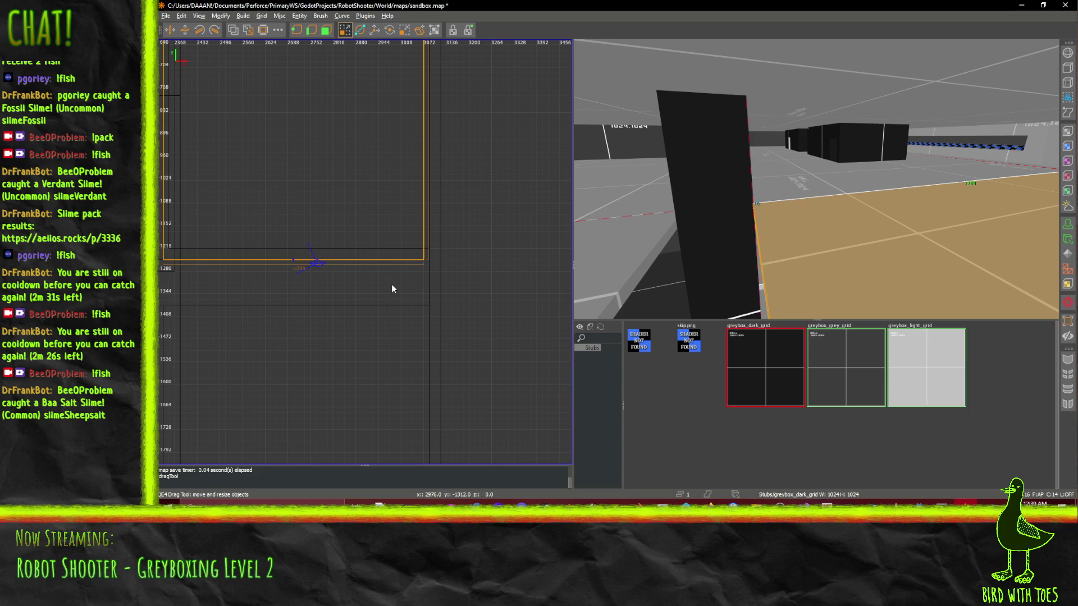
right_click(816, 178)
key("w")
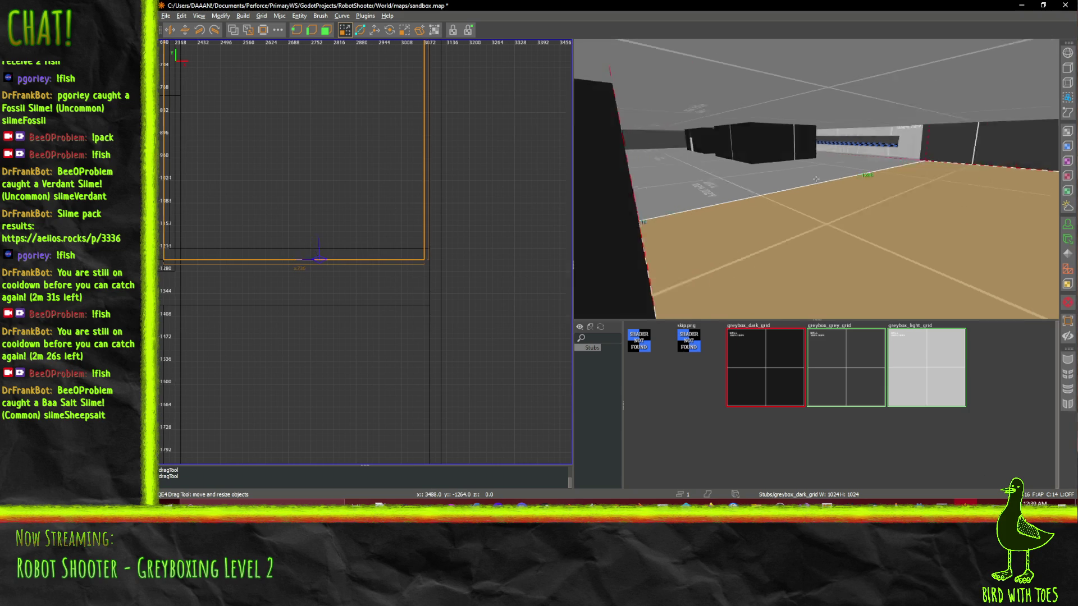
key("w")
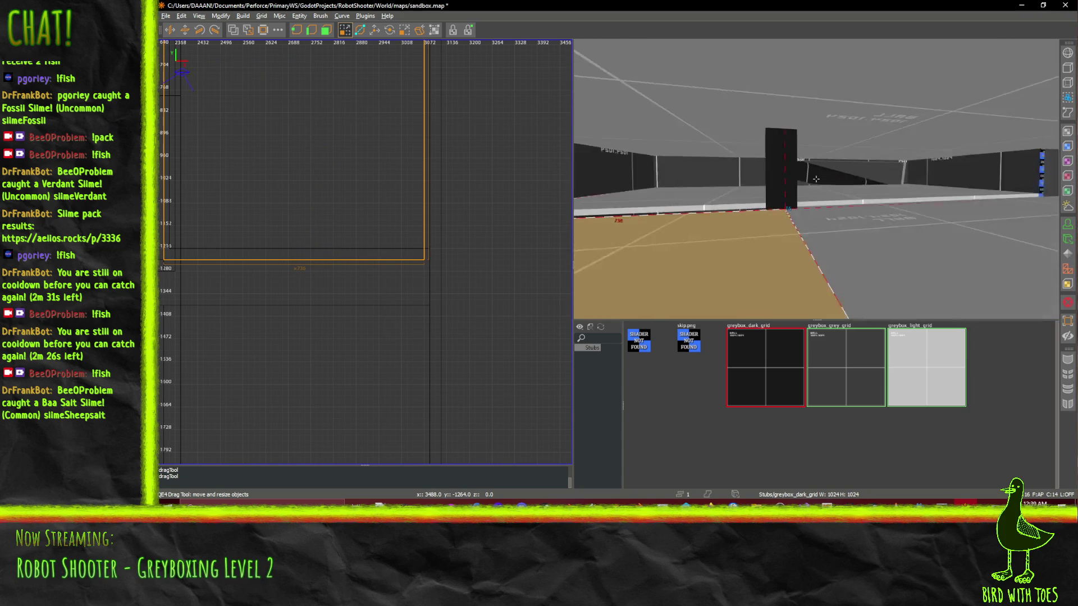
key("w")
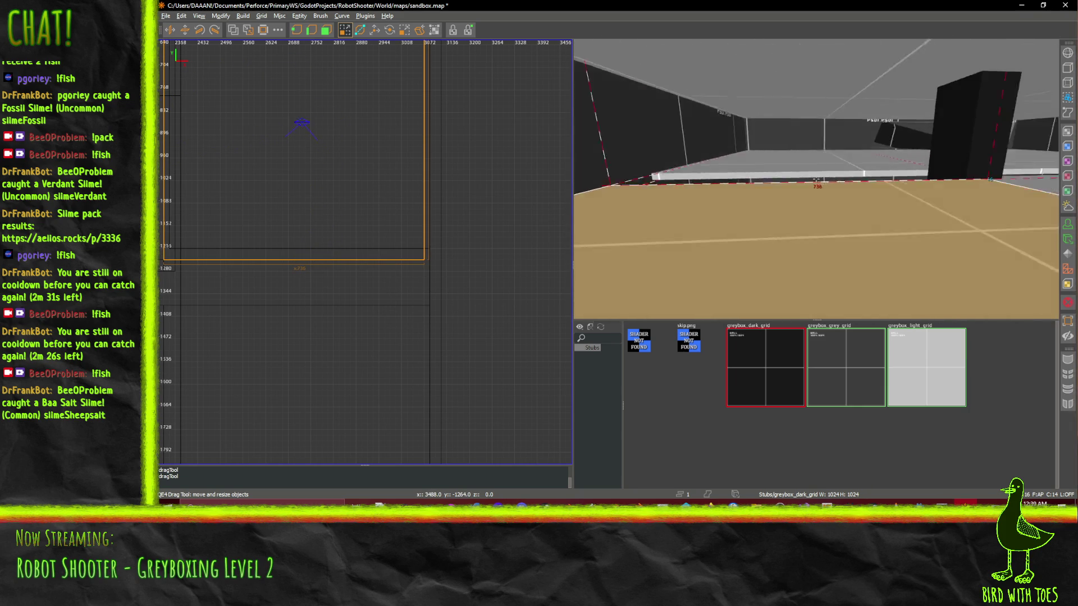
key("w")
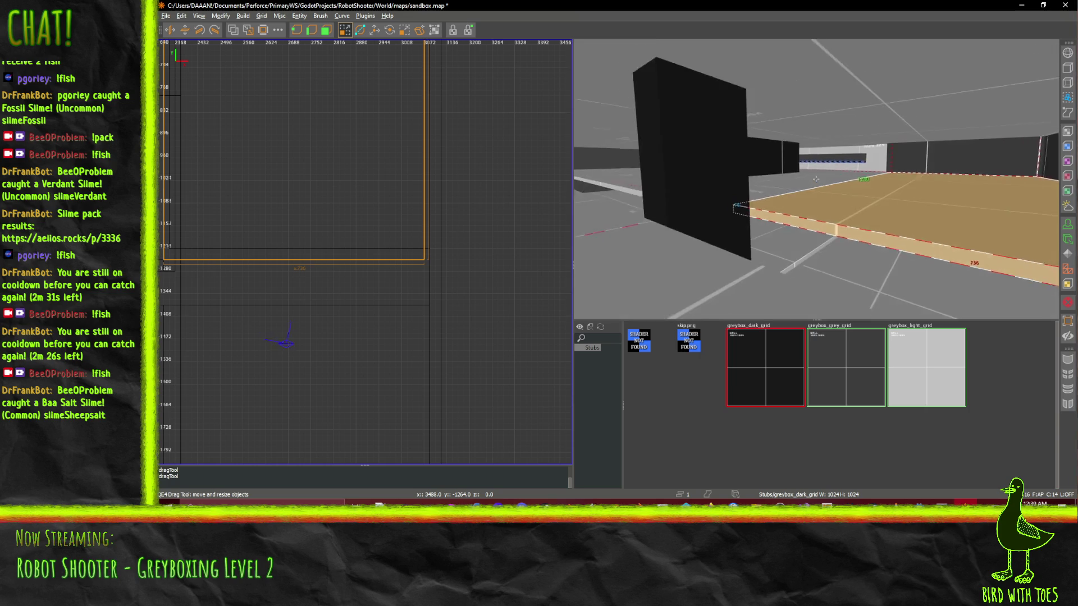
key("w")
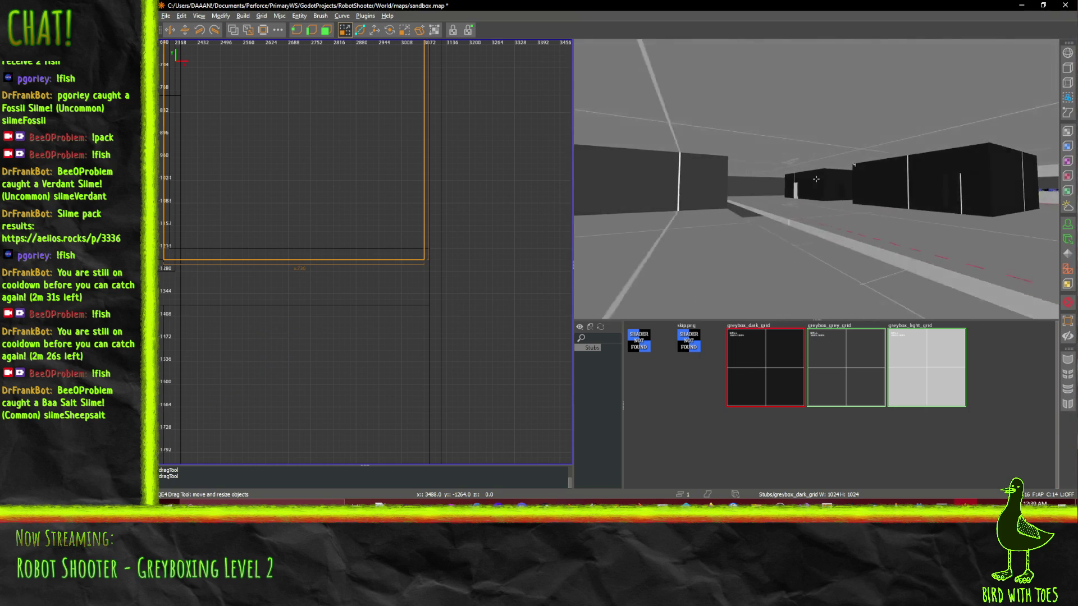
key("w")
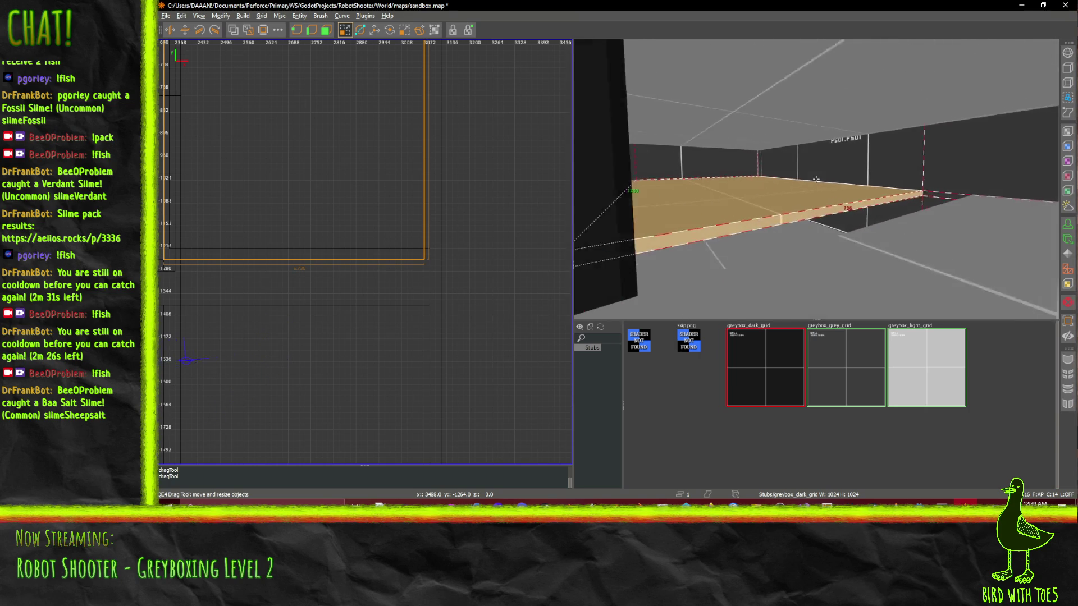
key("s")
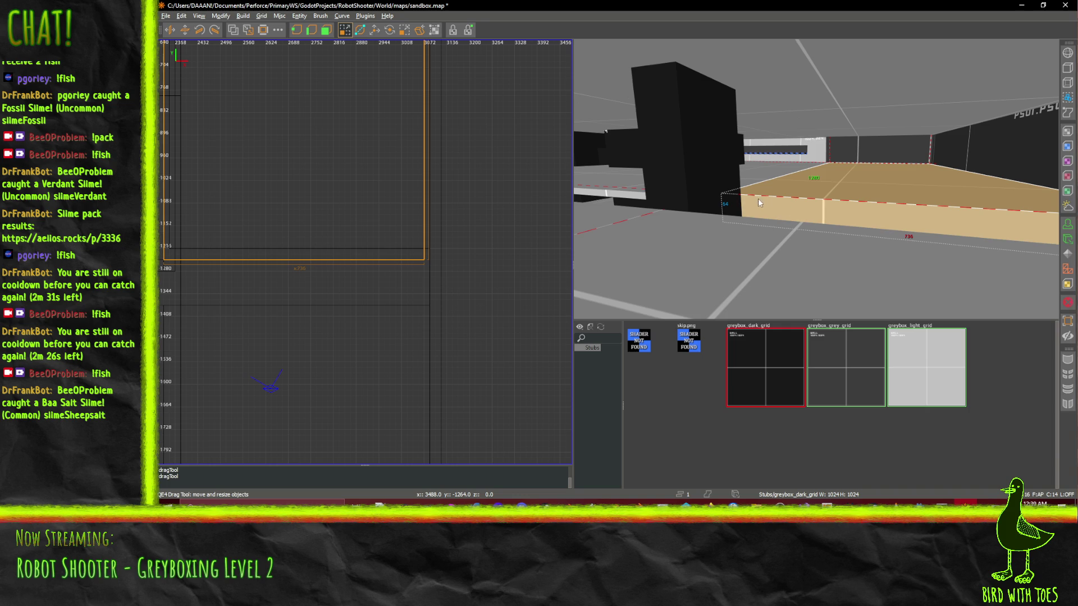
key("ctrl+z")
- Draw a greybox_light_grid floor strip brush 672 units long and 128 units deep
mouse_move(719, 198)
left_mouse_down()
mouse_move(770, 202)
mouse_move(785, 217)
mouse_move(778, 209)
left_mouse_up()
left_click(924, 371)
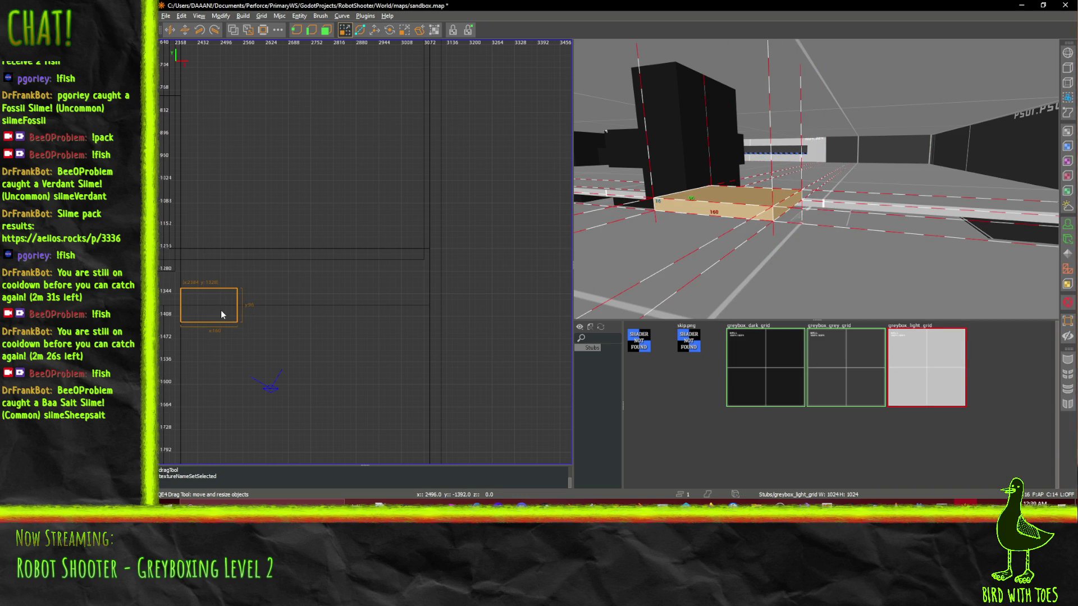
left_click_drag(221, 310, 213, 275)
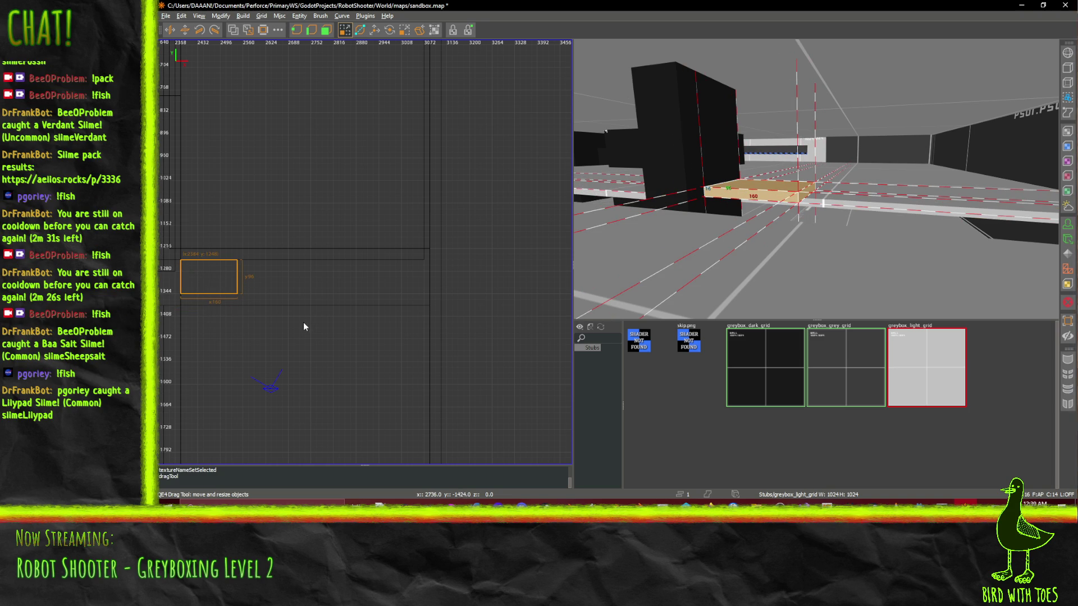
left_click_drag(308, 292, 499, 280)
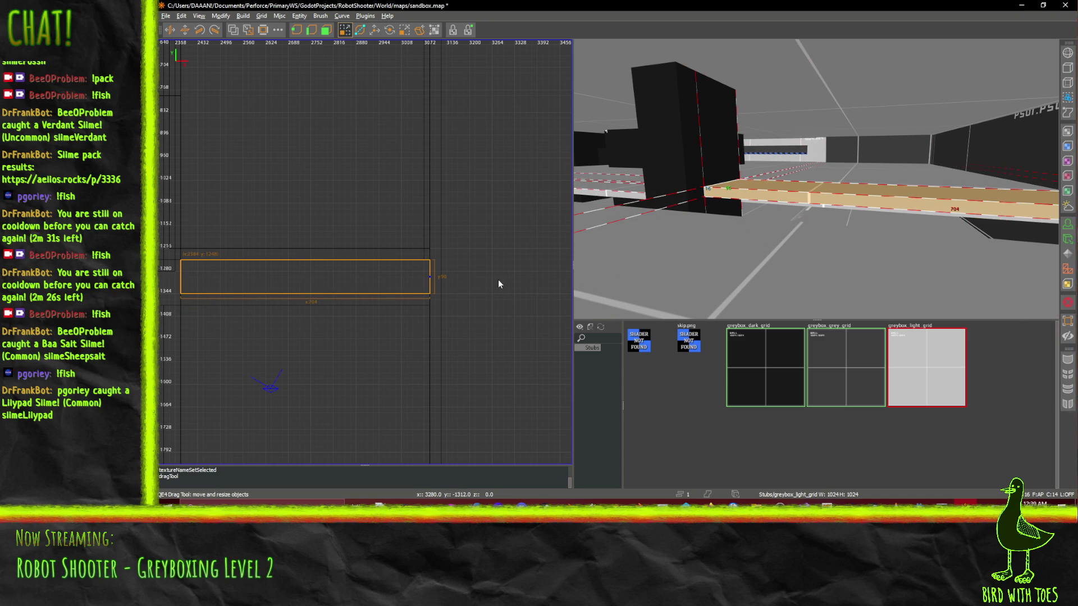
left_click_drag(352, 301, 355, 319)
- Select the tan strip brush and lower it 32 units in the side view
right_click(816, 178)
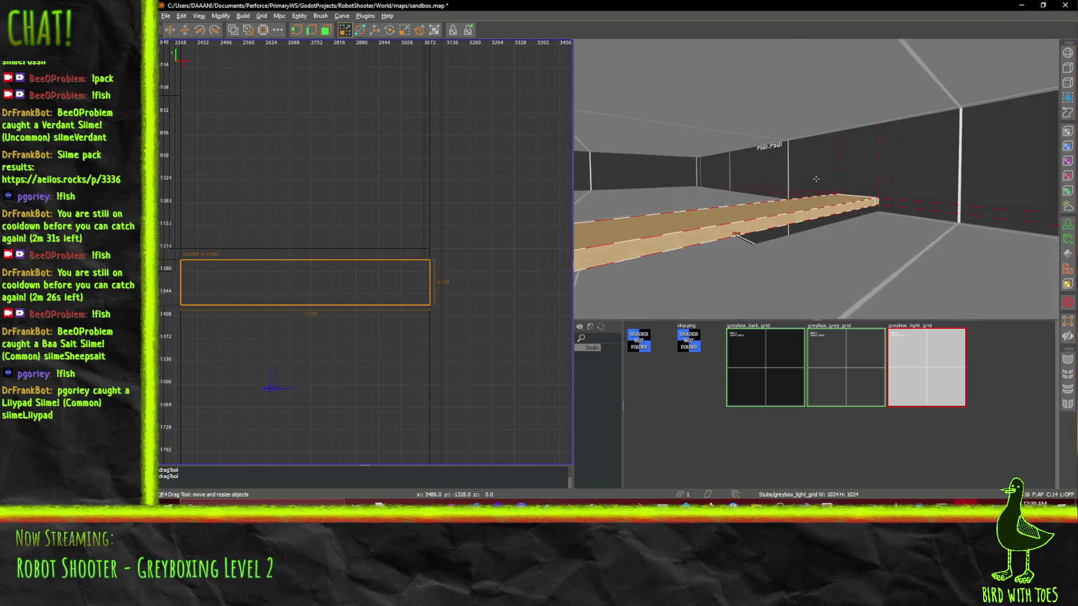
key("w")
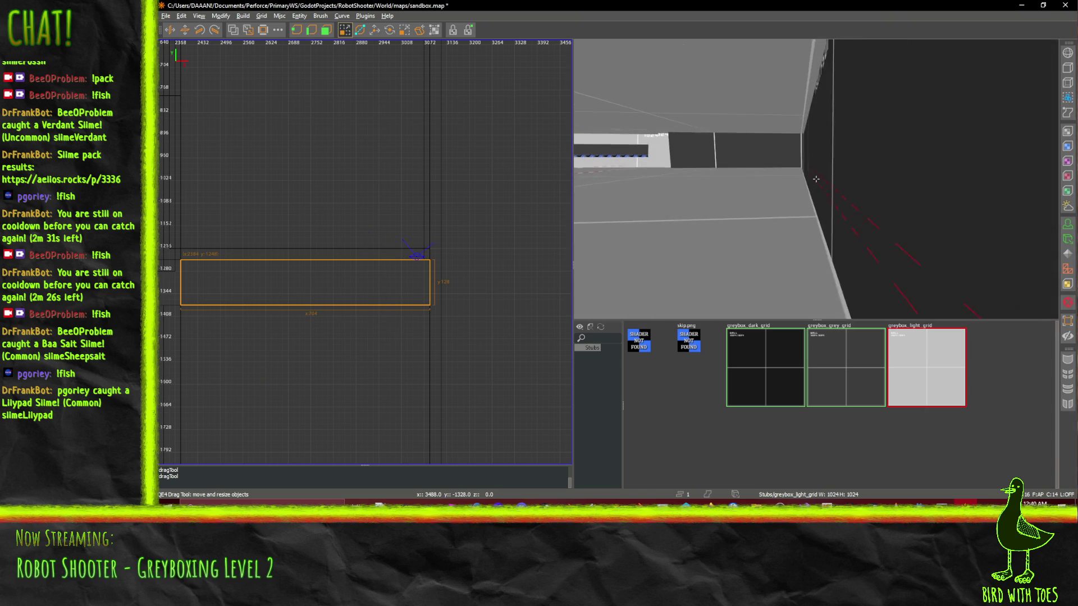
right_click(816, 178)
left_click(729, 214, "shift")
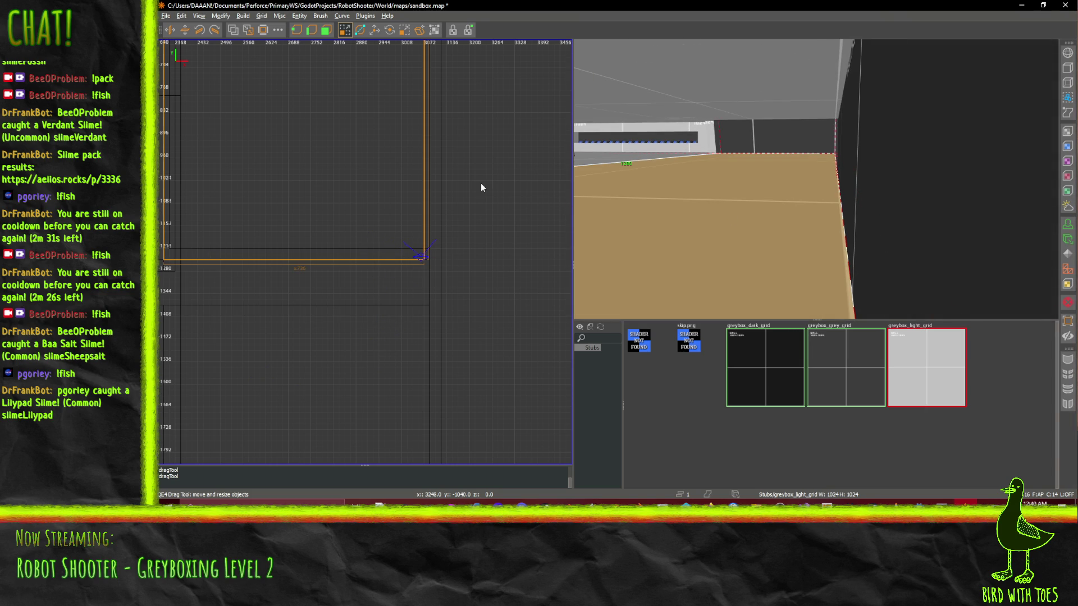
right_click(678, 198)
key("s")
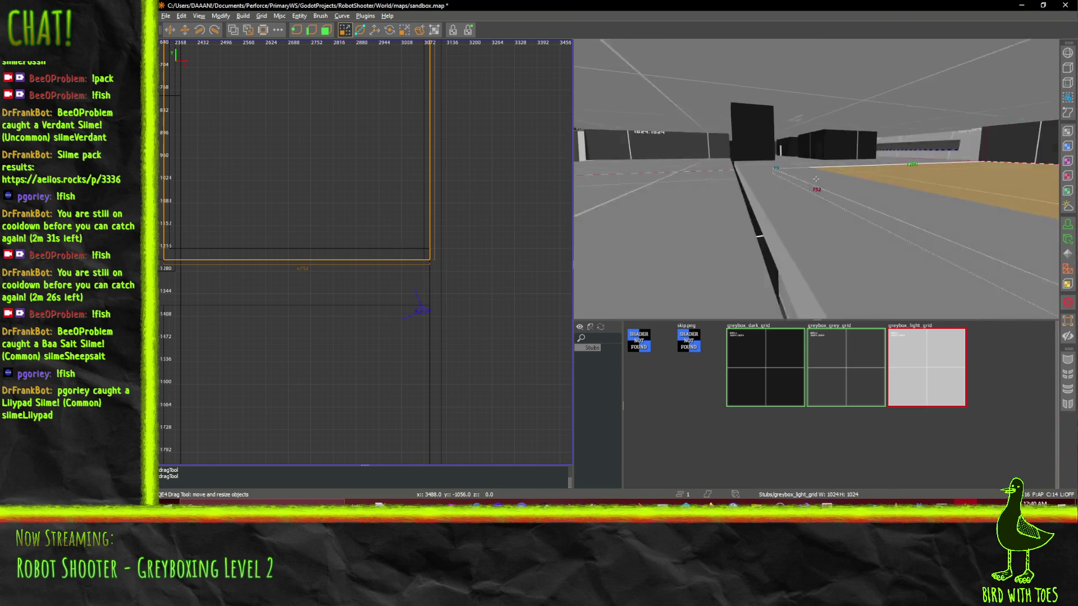
right_click(816, 178)
left_click(788, 196, "shift")
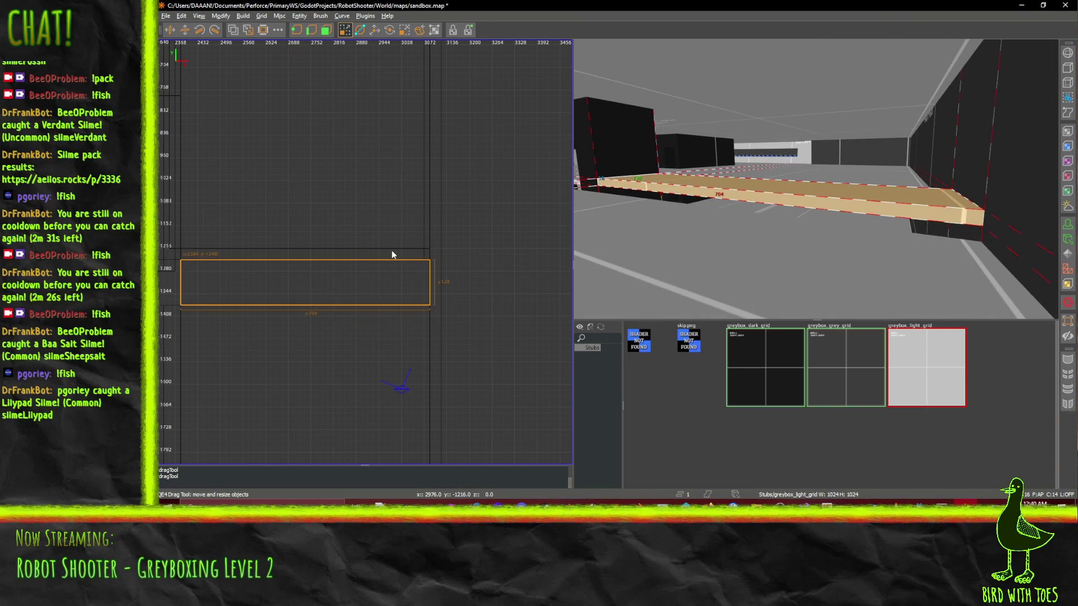
key("ctrl+Tab")
left_click_drag(288, 253, 288, 261)
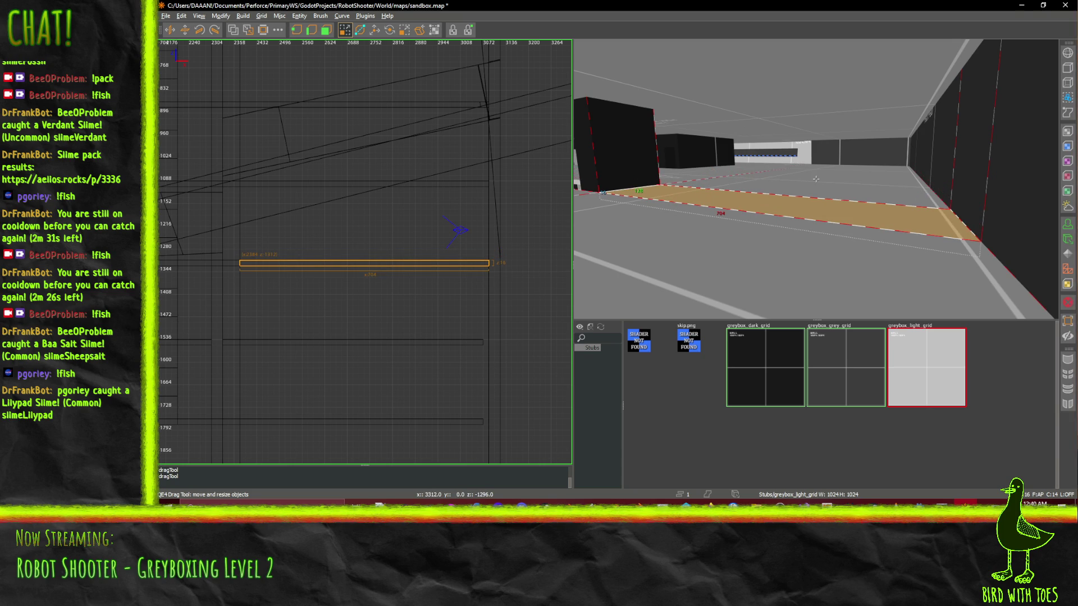
- Paste a copy of the light-grid floor strip and move it further left
key("Down")
key("ctrl+v")
left_click_drag(461, 262, 209, 264)
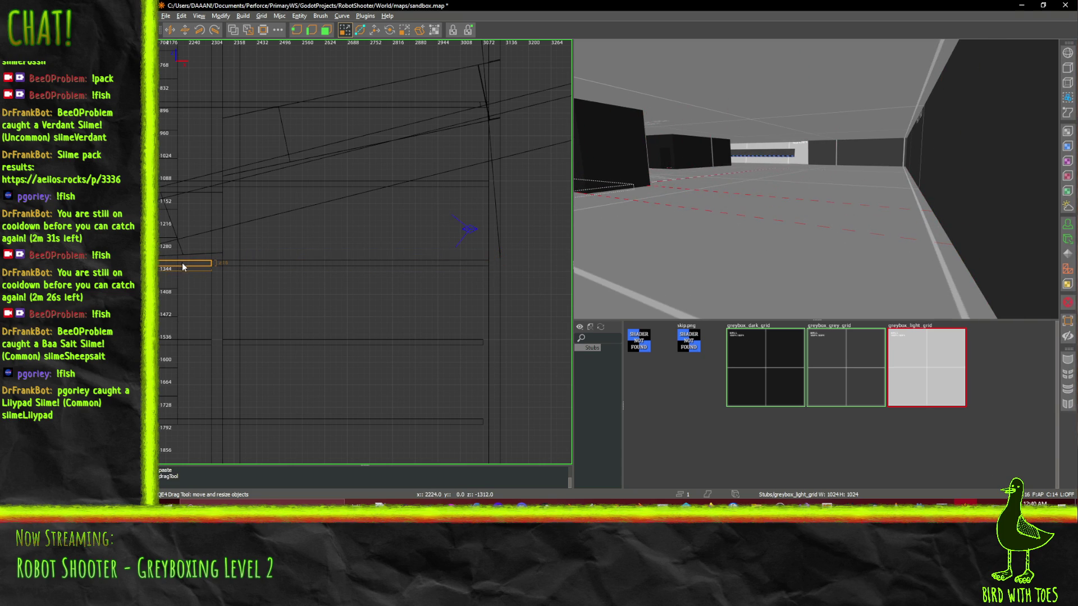
- Stretch the pasted strip's left edge out to about 1152 units along the corridor
right_click(588, 224)
key("w")
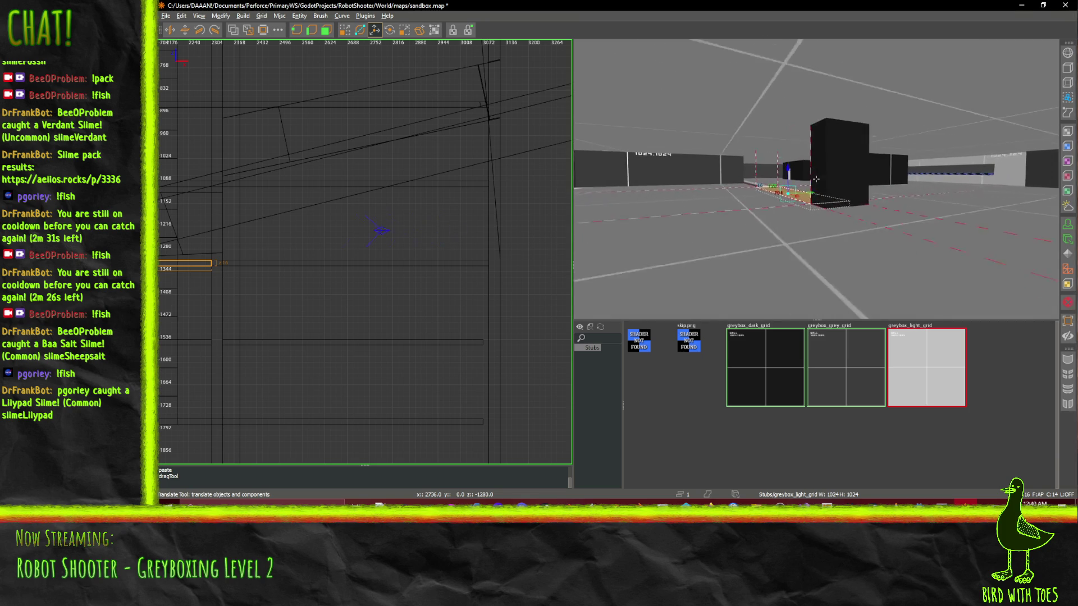
key("Up")
key("Up")
key("Up")
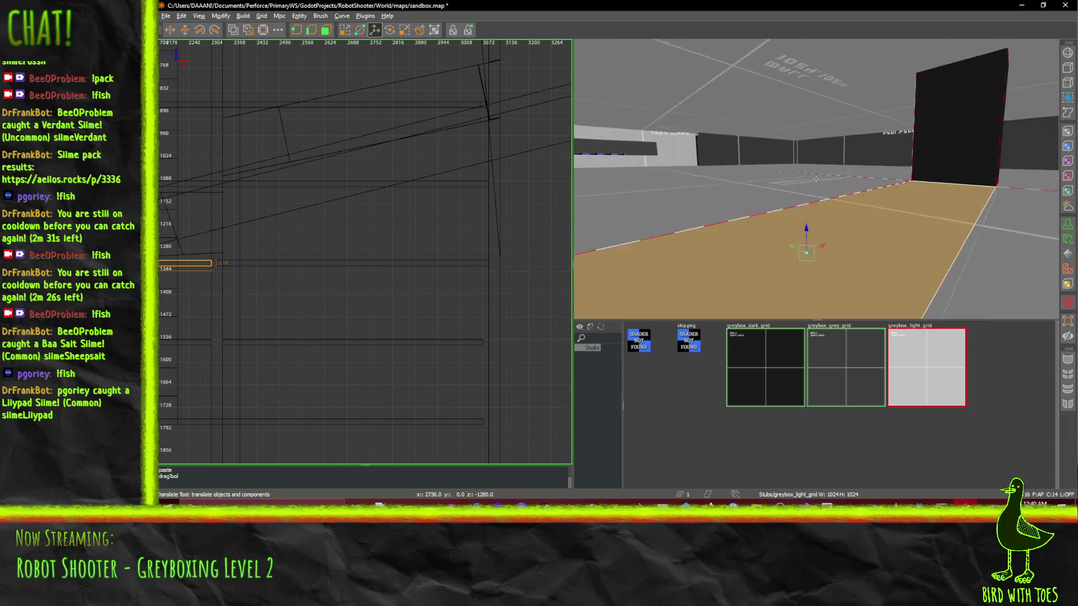
left_click_drag(815, 179, 313, 224)
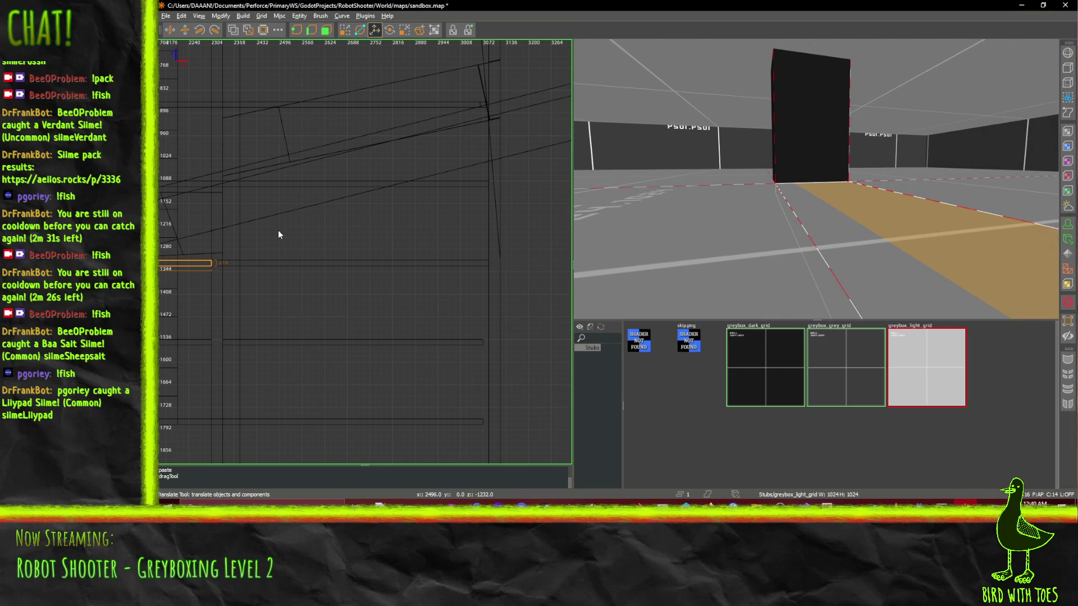
key("ctrl+Tab")
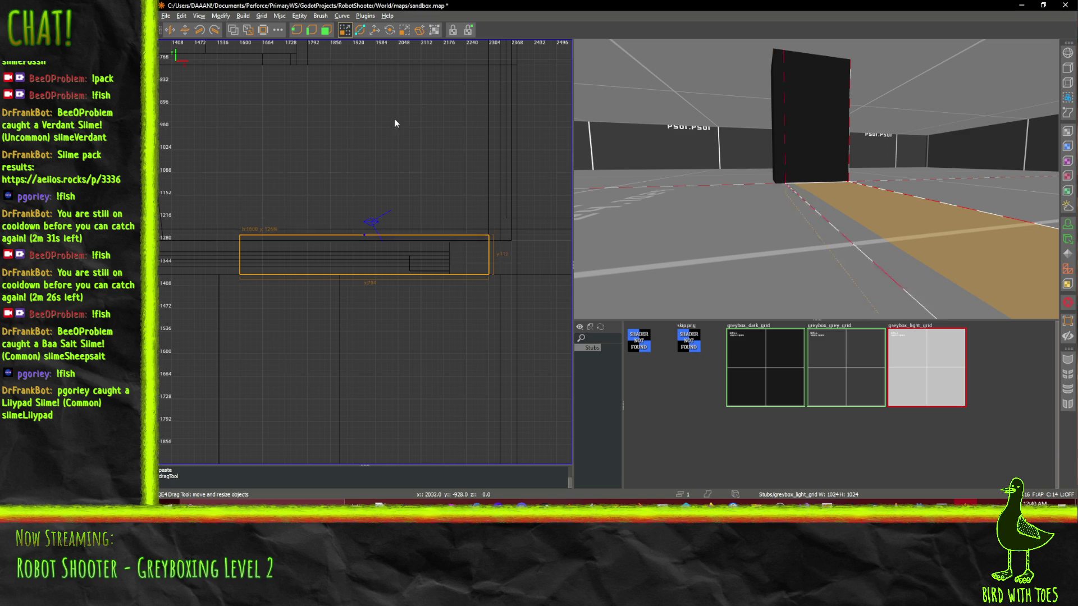
right_click(727, 236)
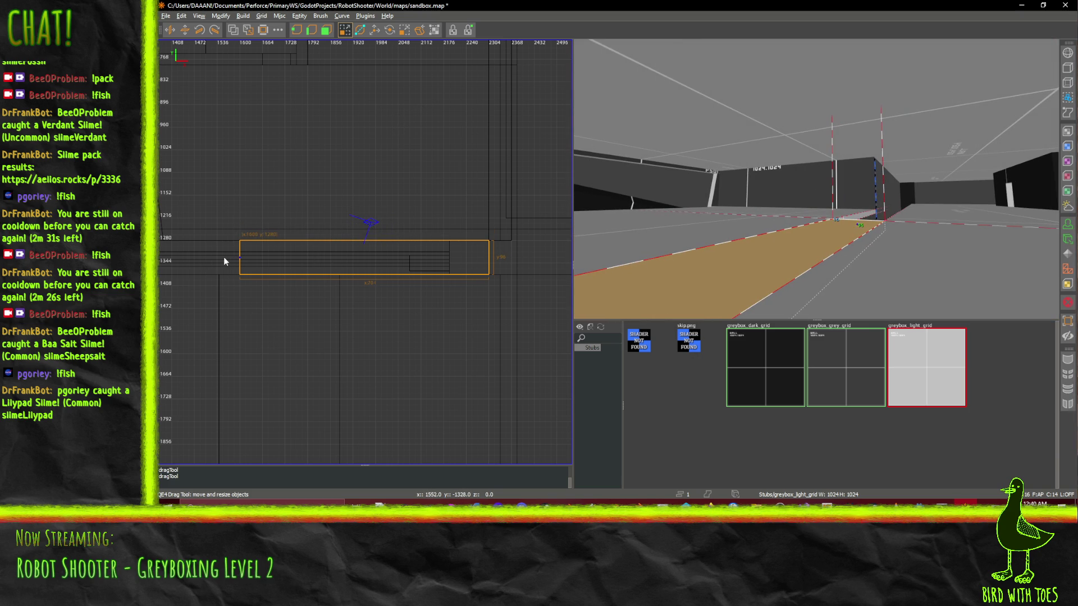
left_click_drag(199, 263, 355, 261)
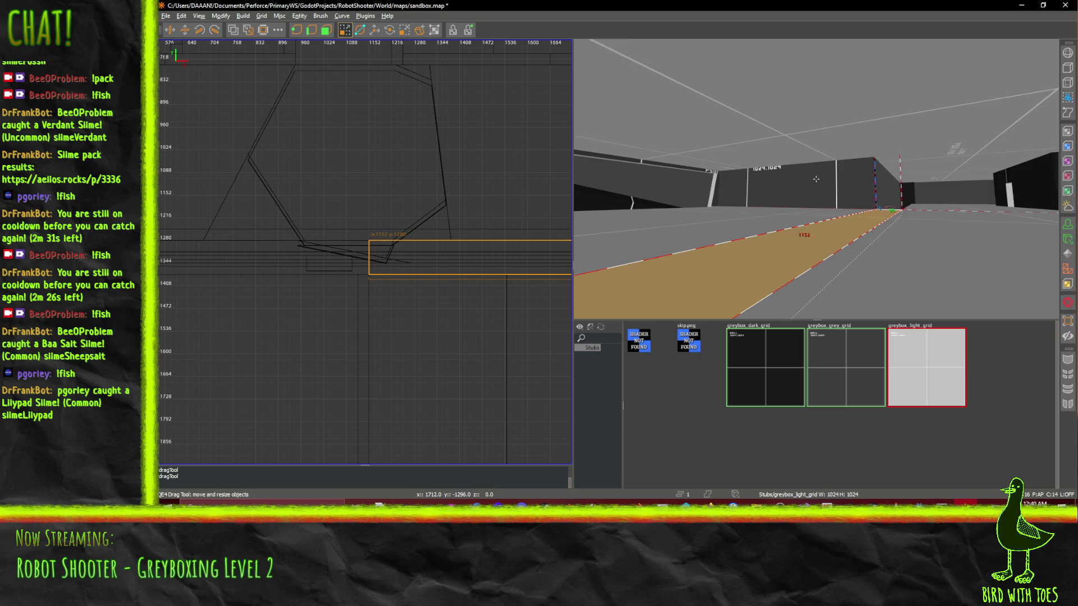
- Fly to the tan floor by the dark pillar and delete the first unwanted floor brush
key("w")
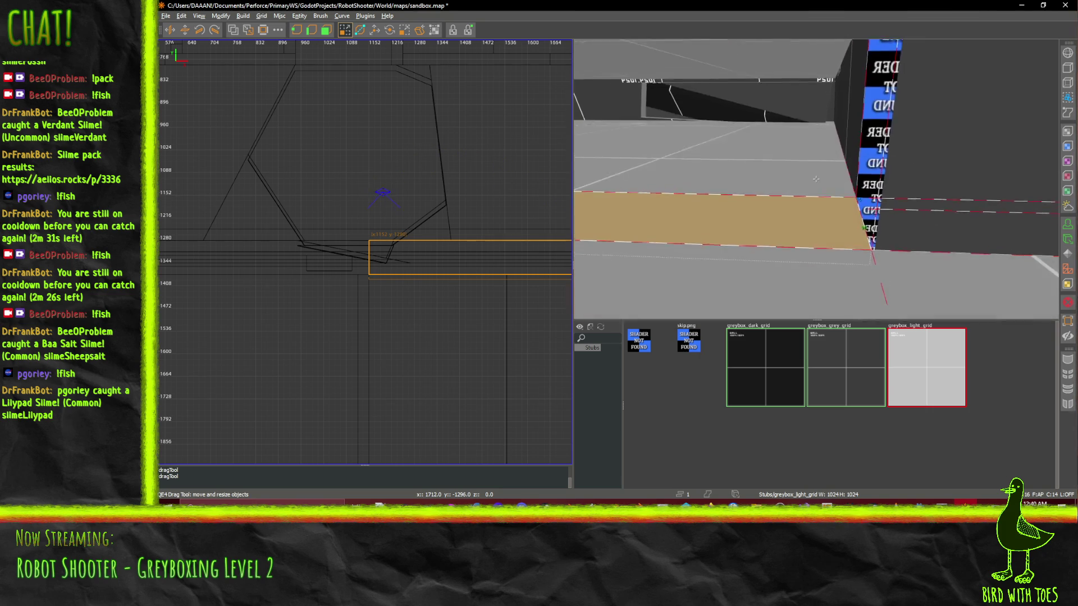
key("s")
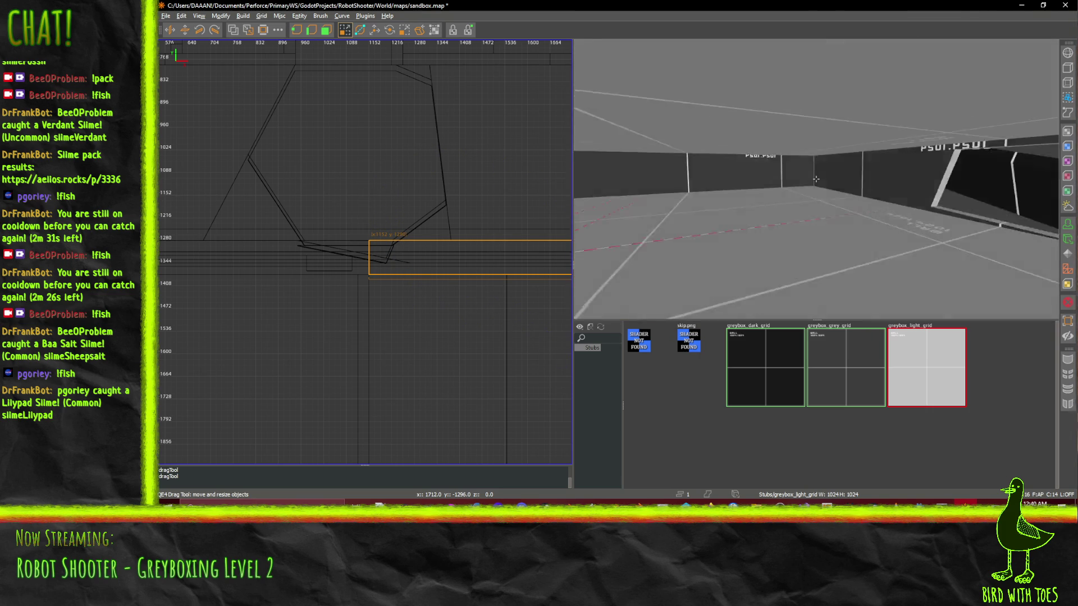
key("Left")
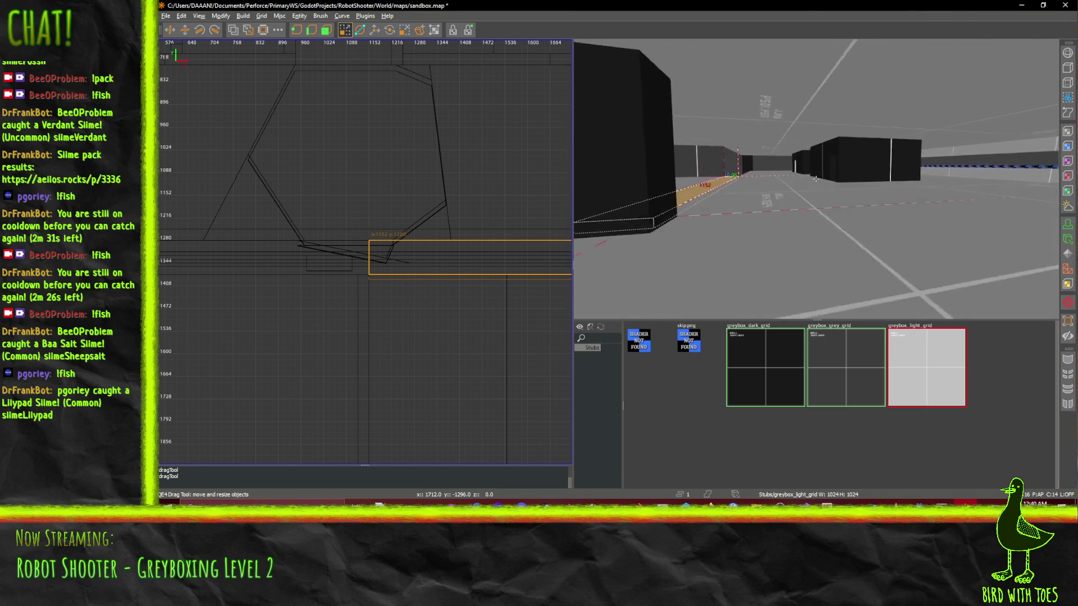
key("Left")
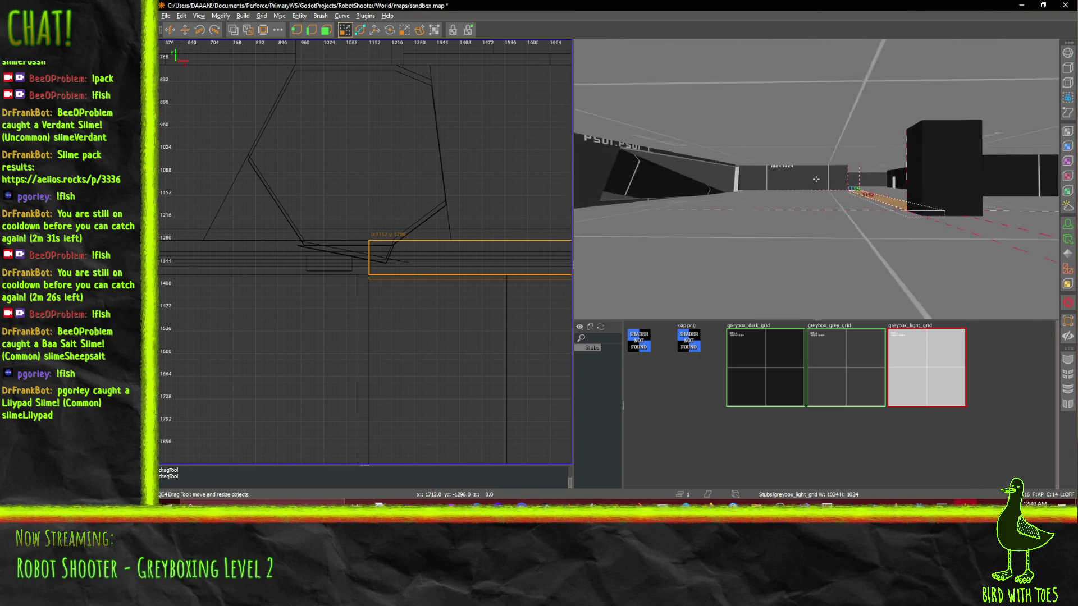
key("w")
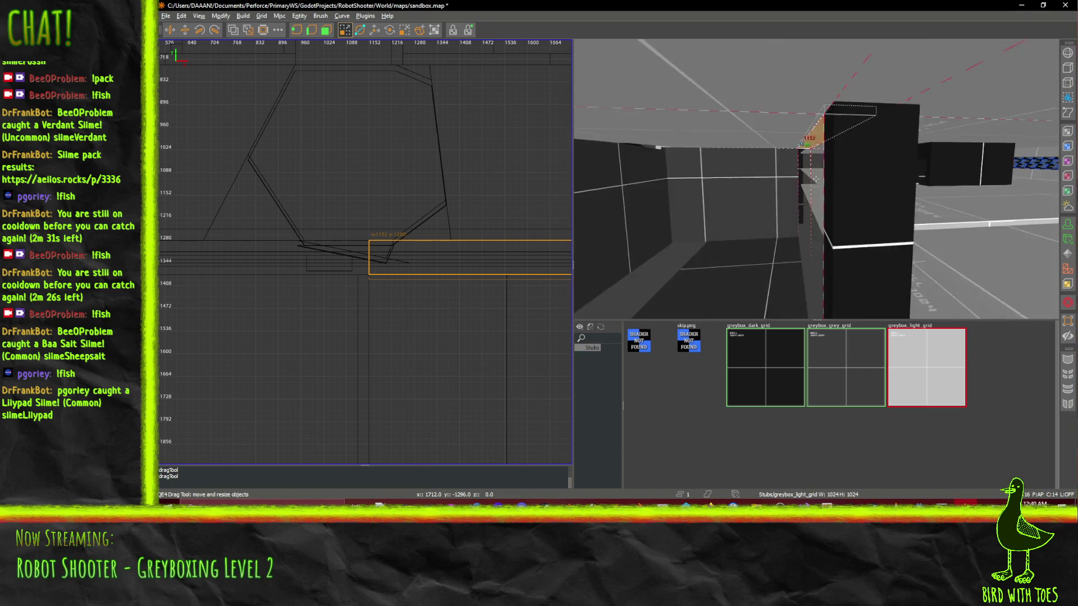
key("Right")
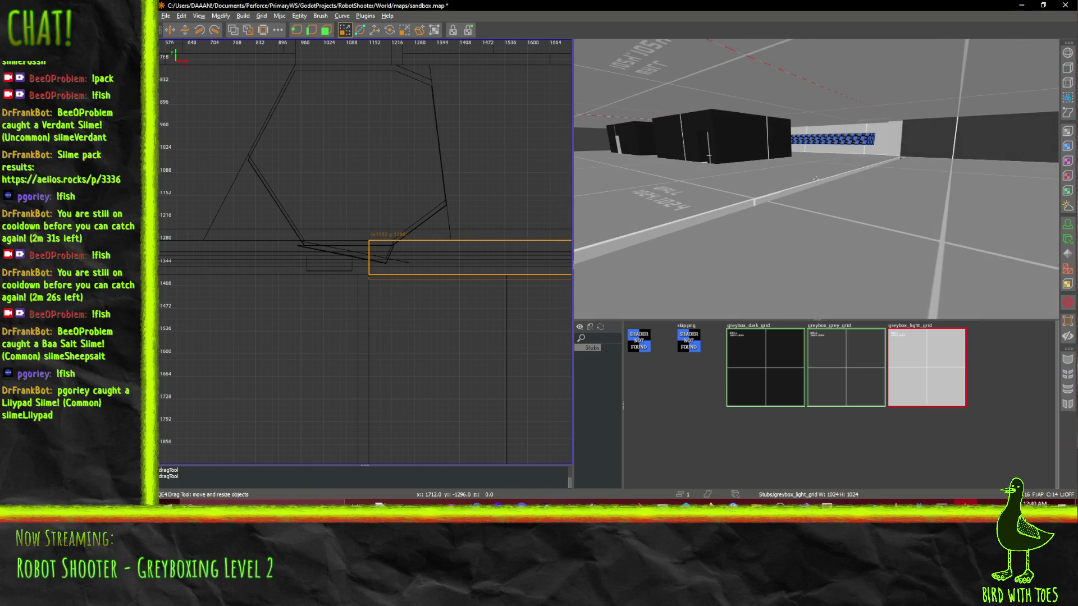
key("Left")
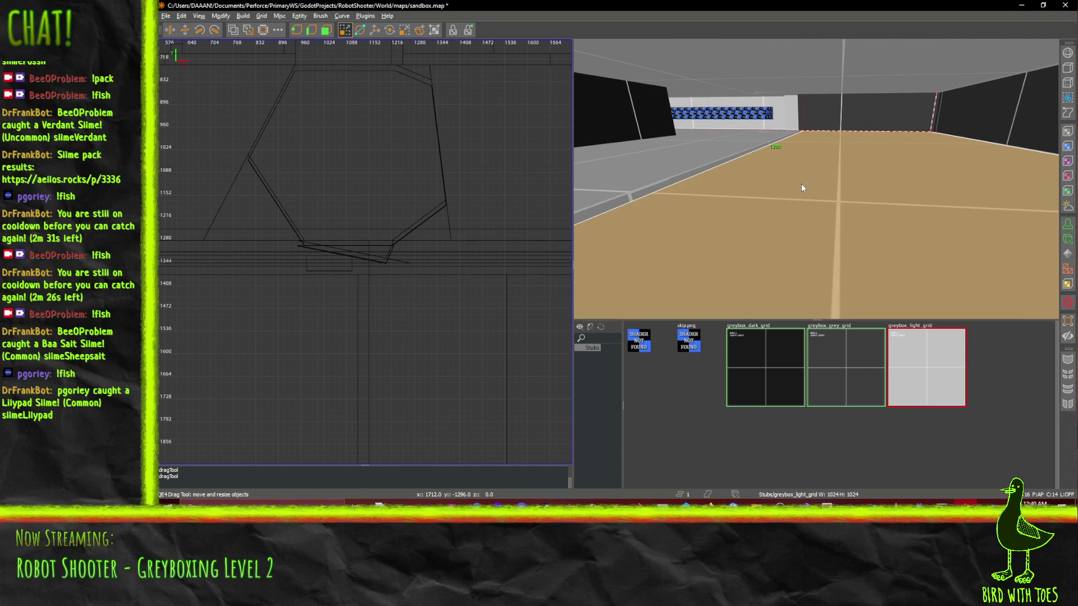
key("Delete")
- Pick the second unwanted floor brush and delete it, leaving 524 brushes
right_click(801, 184)
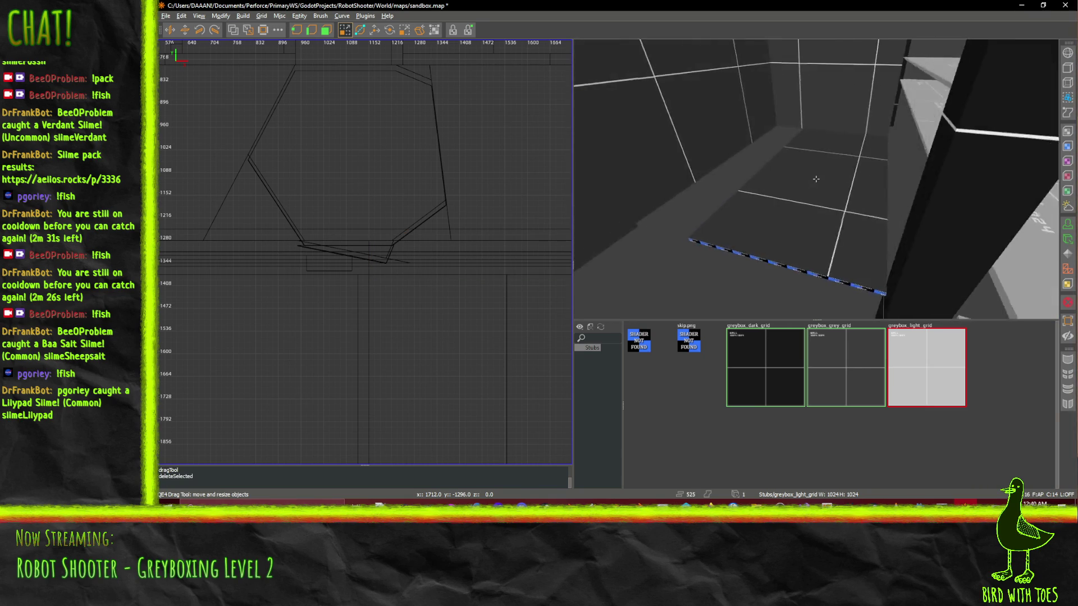
right_click(877, 215)
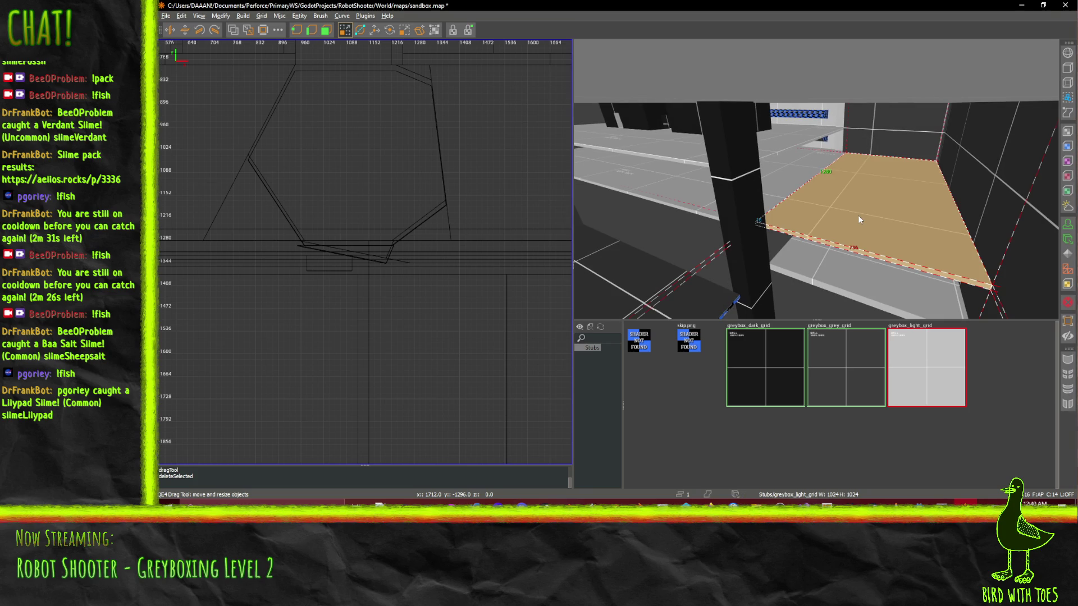
key("Delete")
right_click(859, 216)
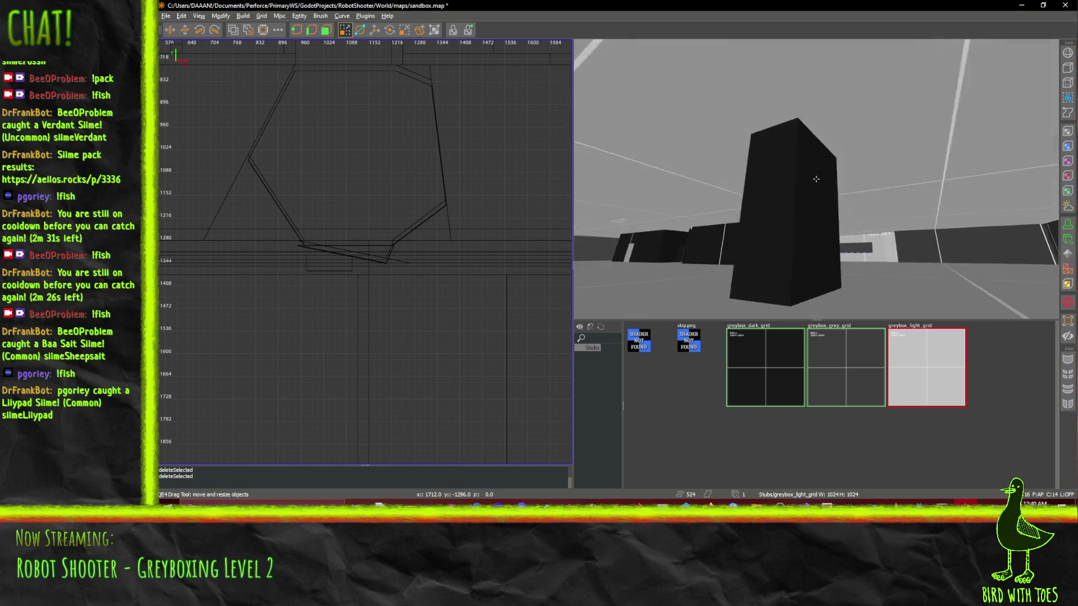
- Select the left and right floor brushes beside the pillar
right_click(846, 150)
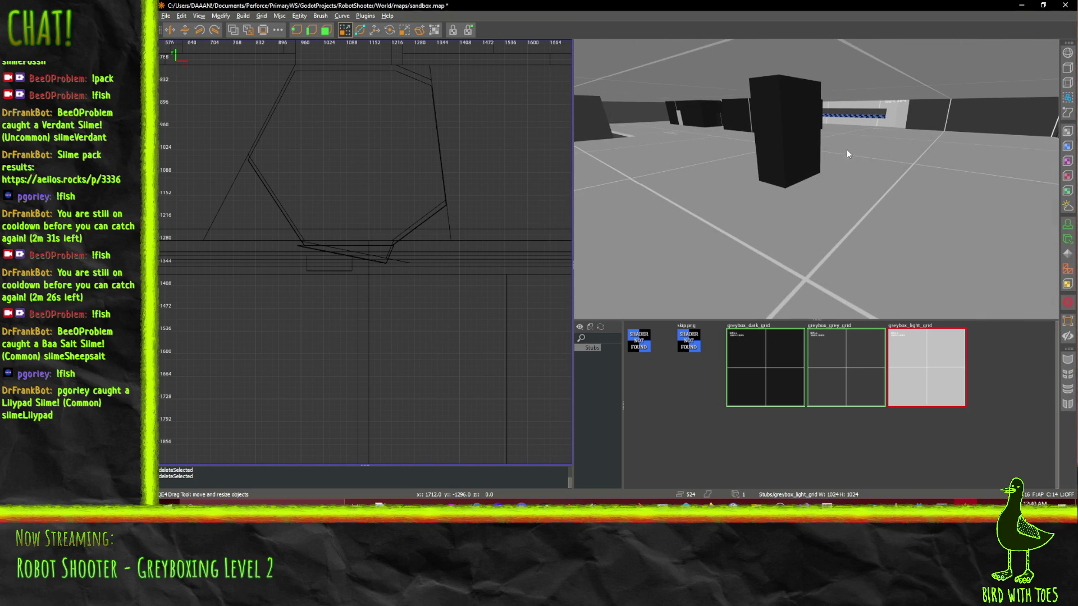
left_click(847, 151, "shift")
left_click(846, 158, "shift")
left_click(707, 164, "shift")
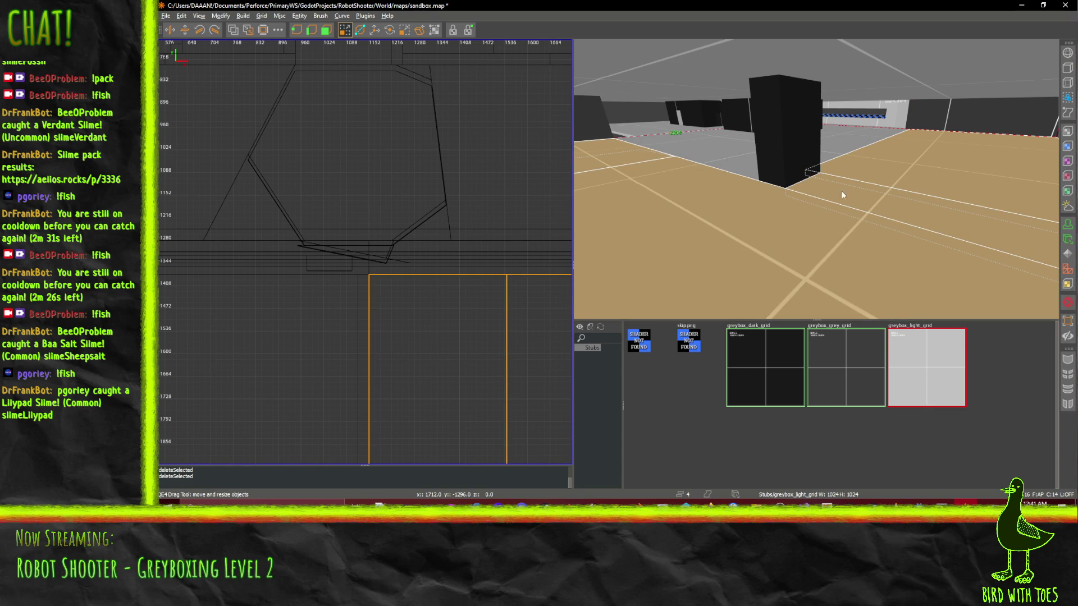
left_click(864, 197)
left_click(744, 165, "shift")
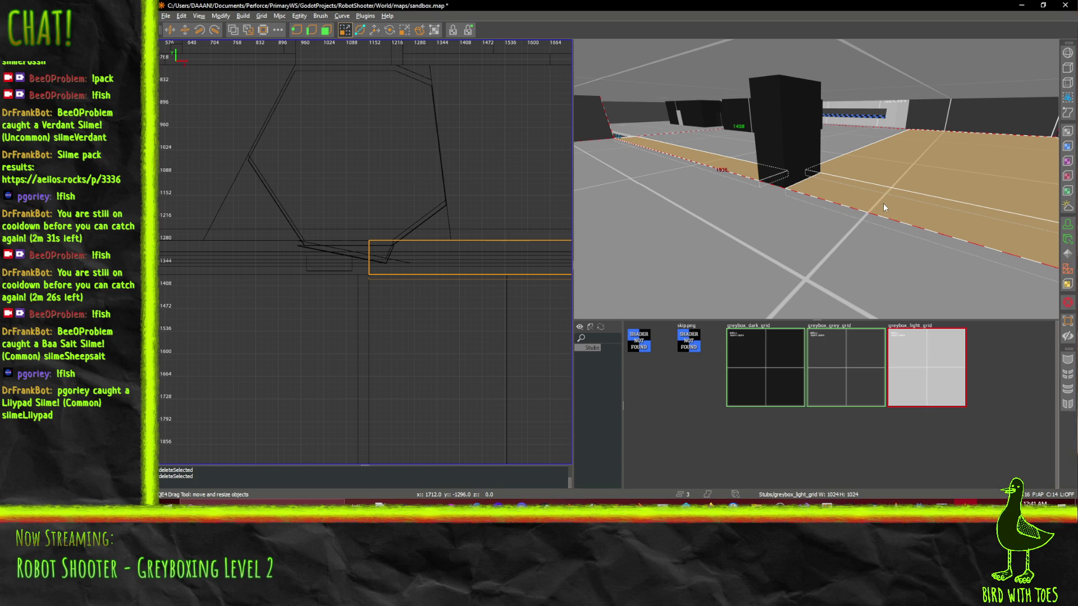
- Paste a copy and lower the new slab 208 units to floor level along the corridor wall
key("ctrl+v")
scroll(828, 196, "up", 6)
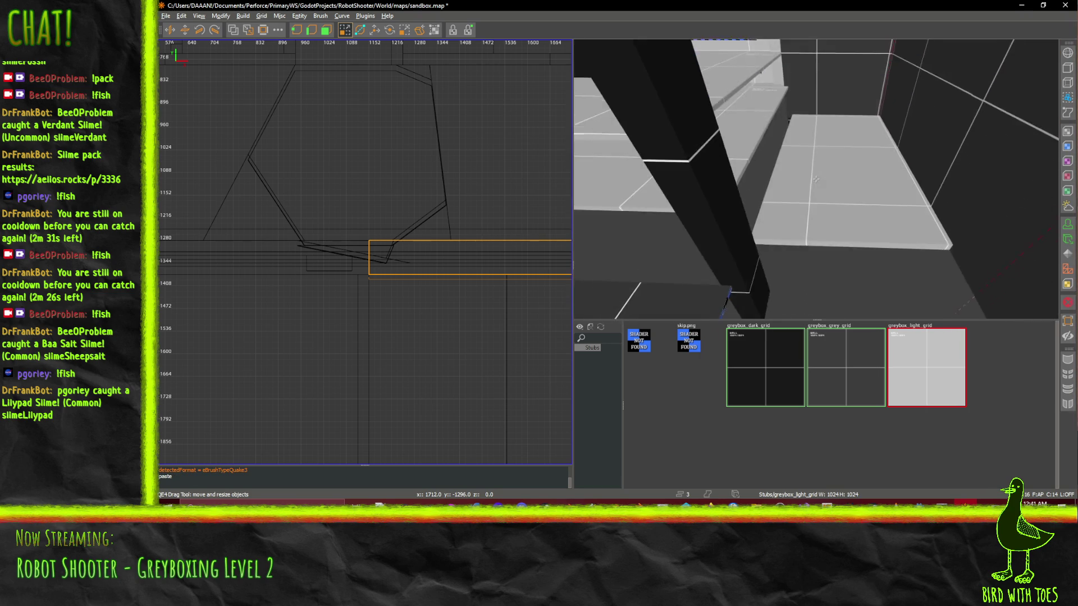
right_click(816, 179)
key("e")
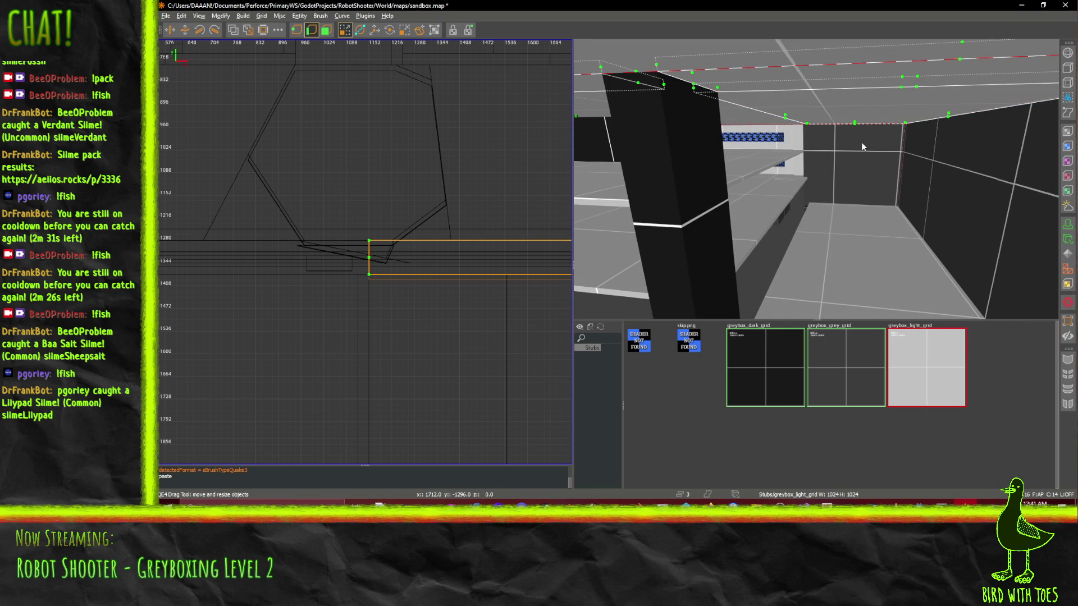
key("e")
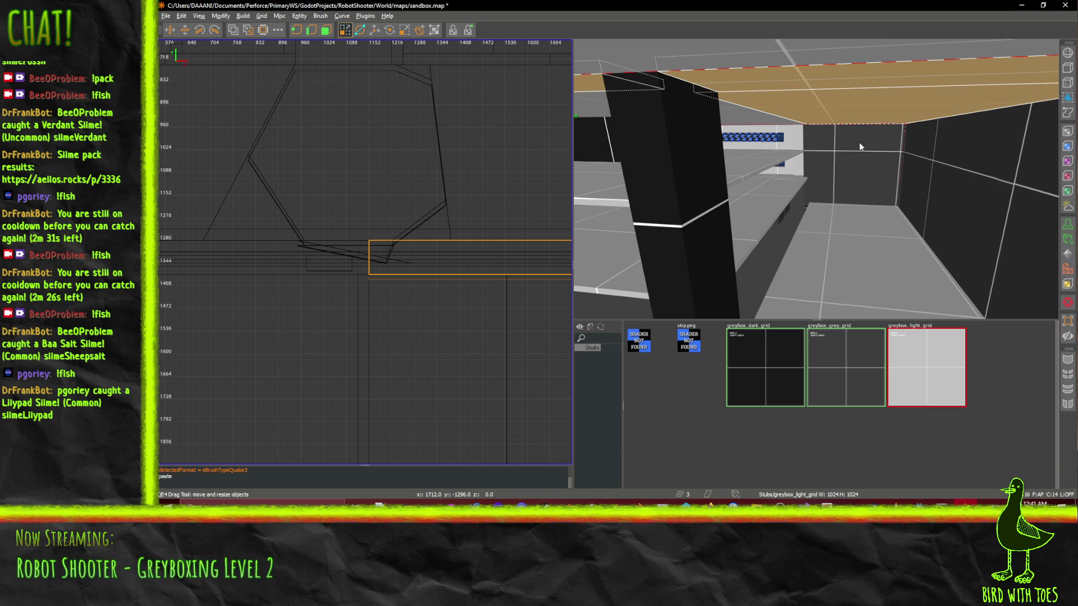
key("w")
left_click_drag(736, 85, 737, 136)
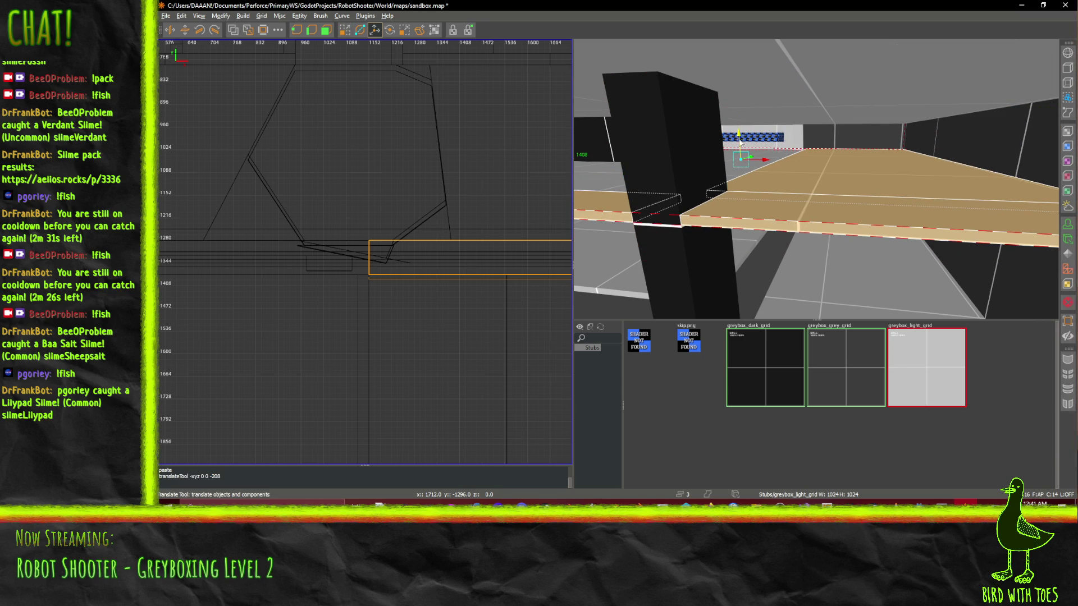
left_click_drag(815, 179, 815, 179)
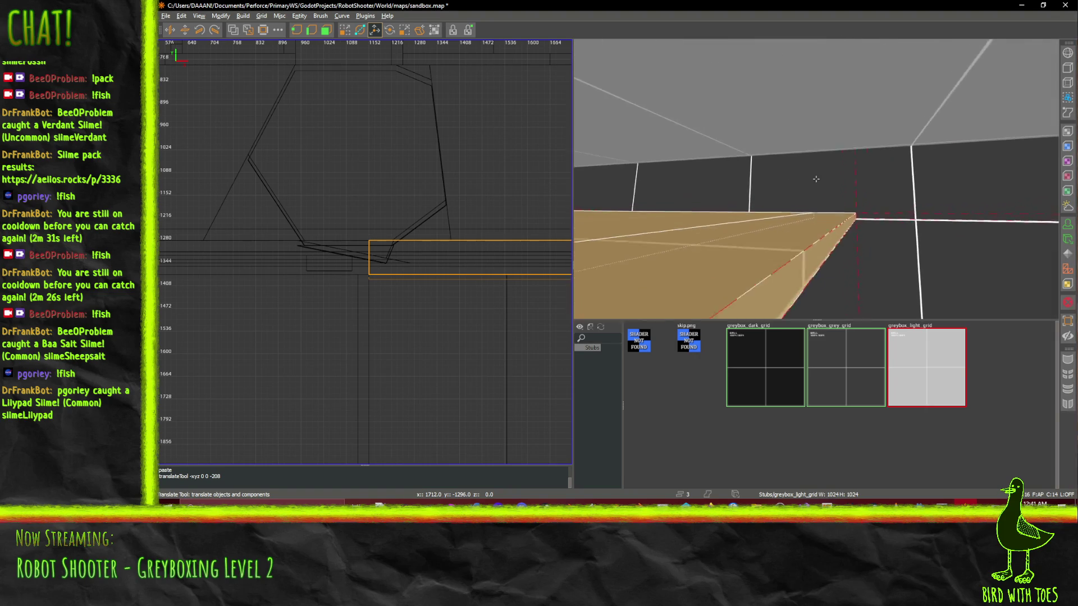